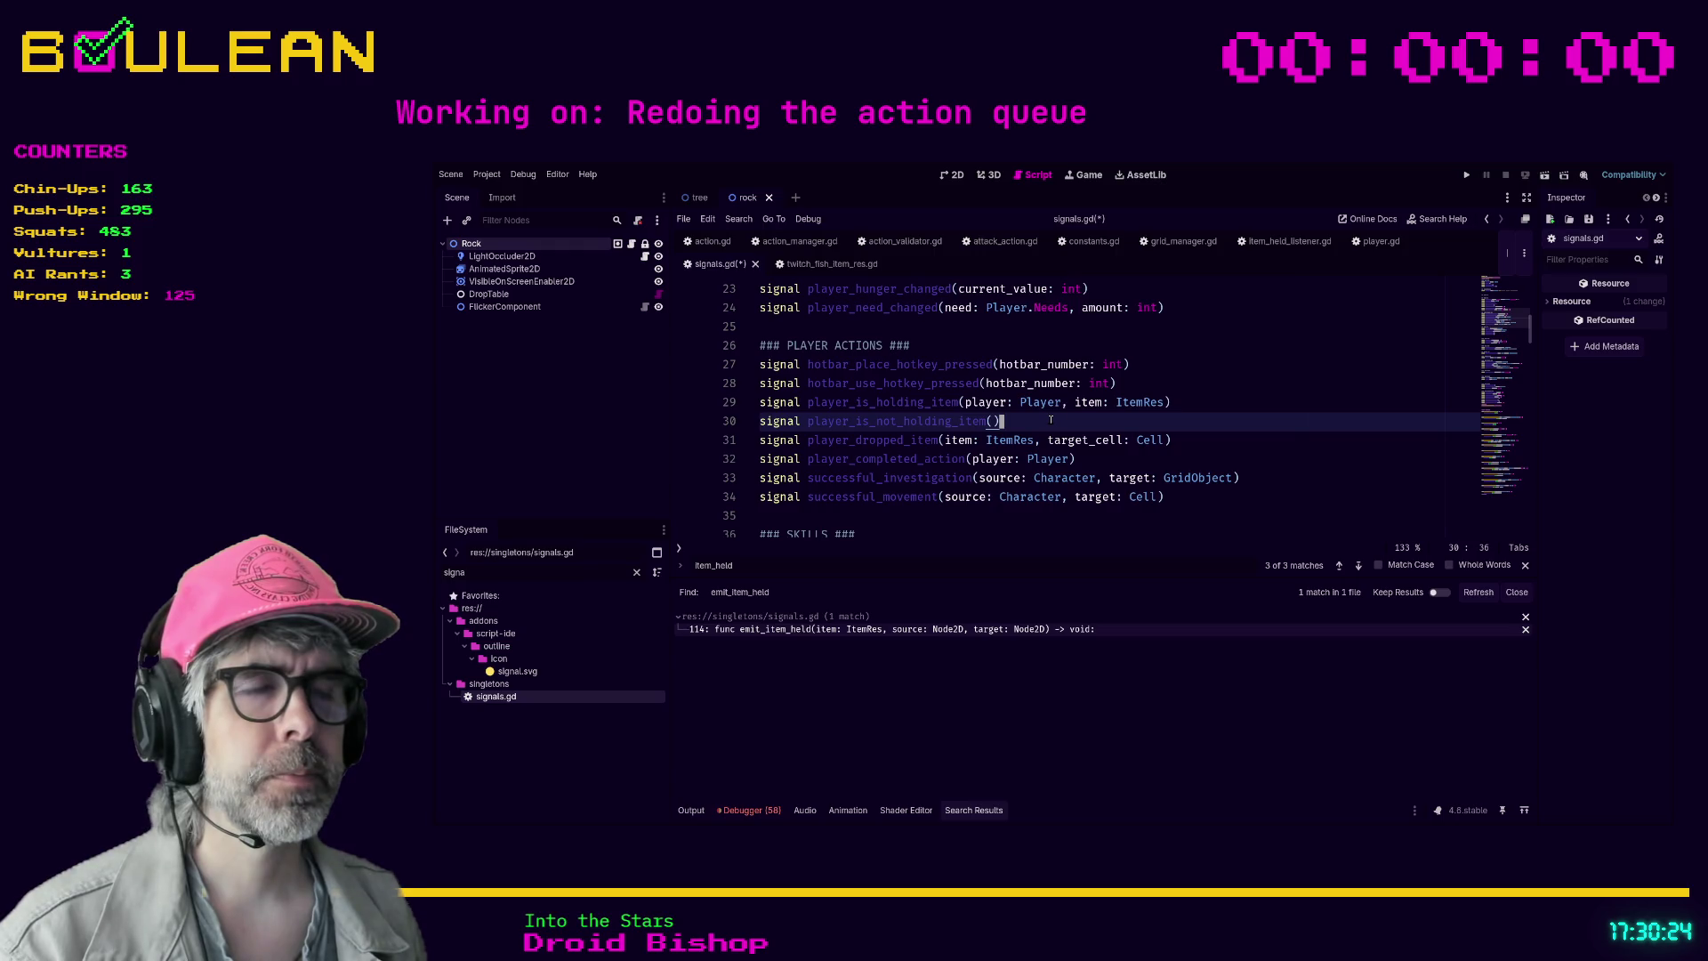
- Drop the in-file search and rerun the project-wide search for 'player_is_holding_item.emit', leaving game.gd line 125
key(ctrl+f)
text(emit_player_is_)
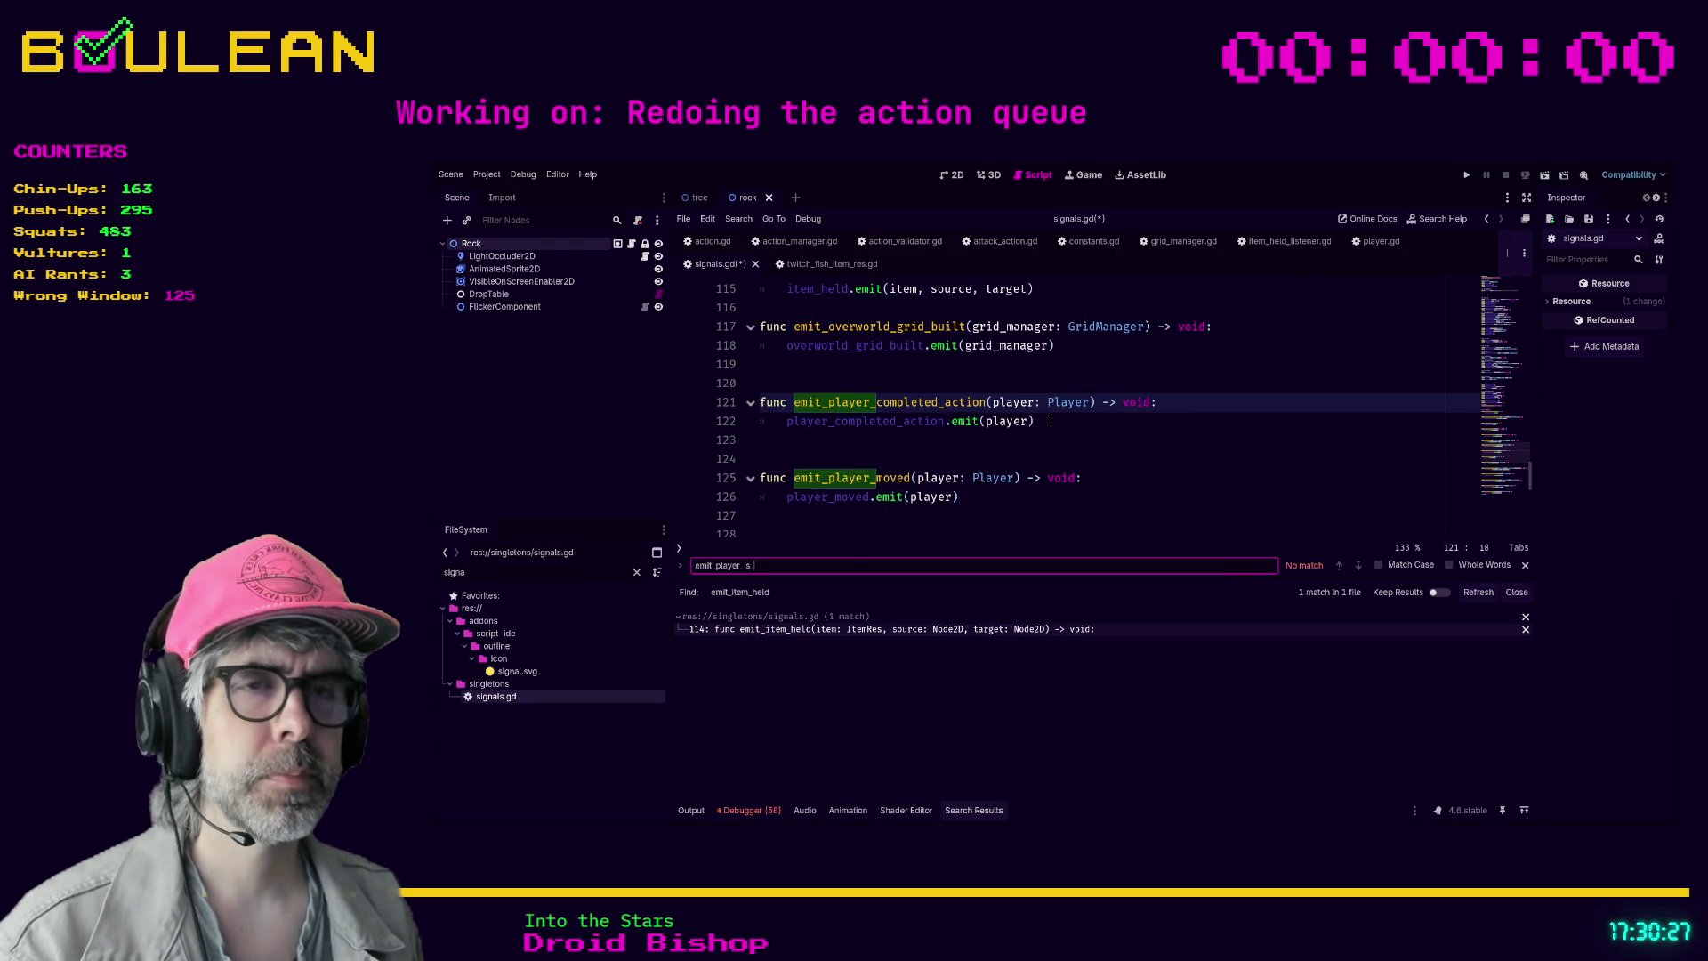
key(BackSpace)
key(BackSpace)
key(BackSpace)
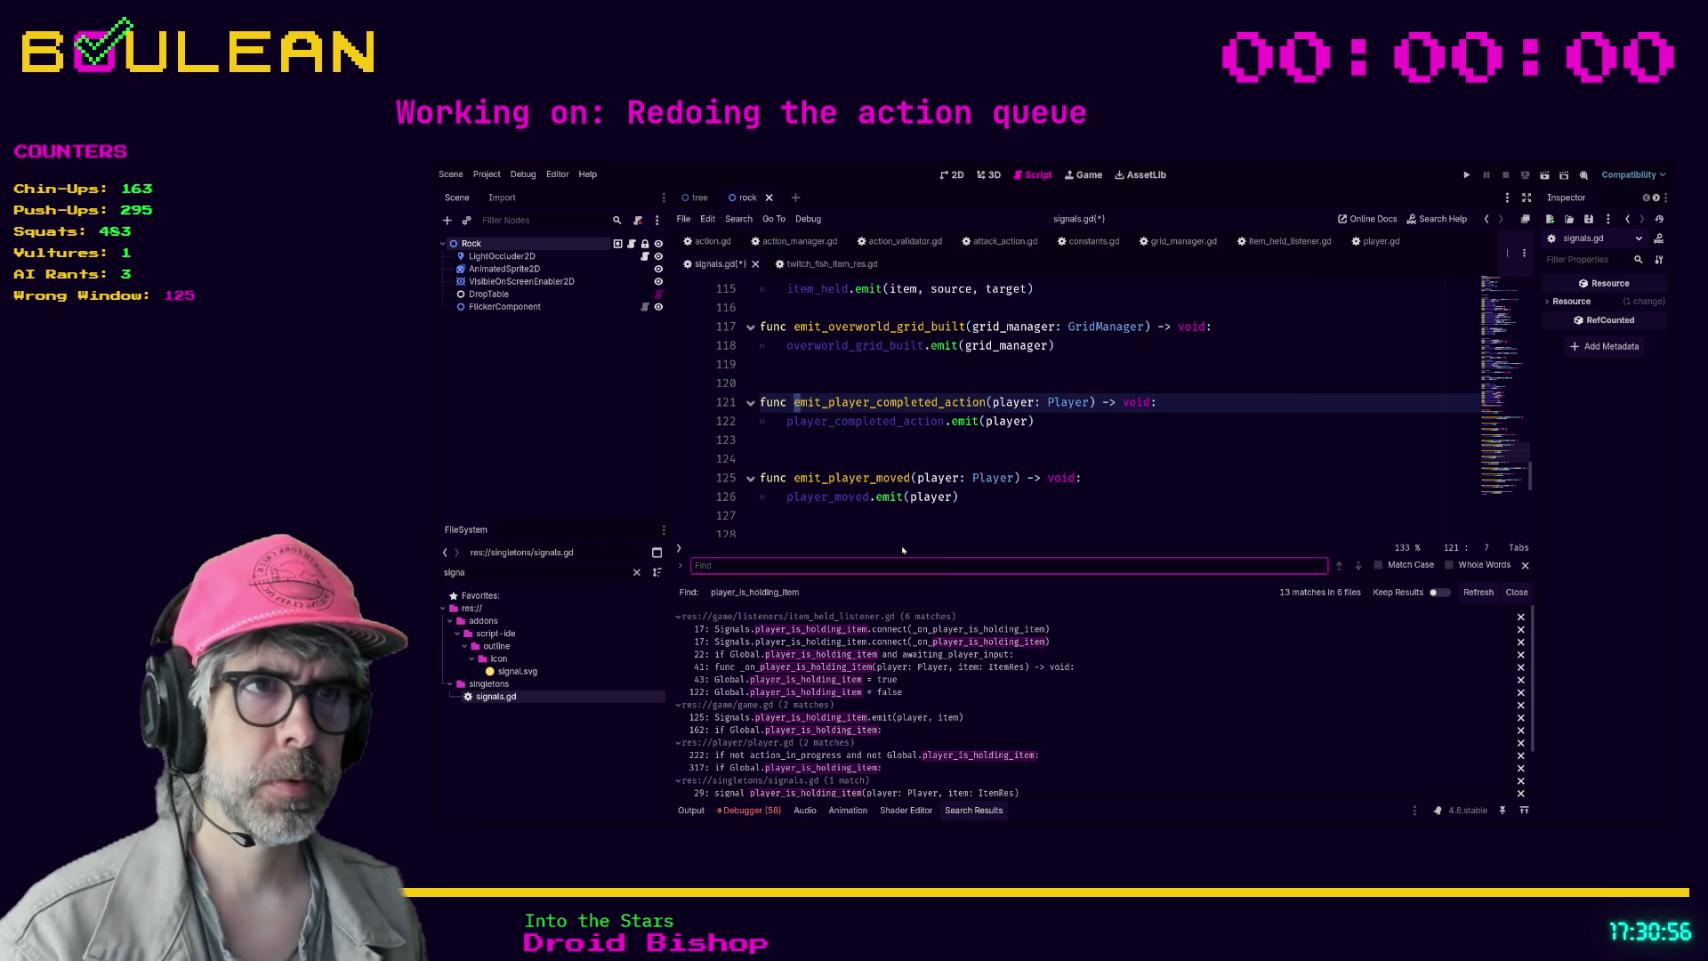
key(Return)
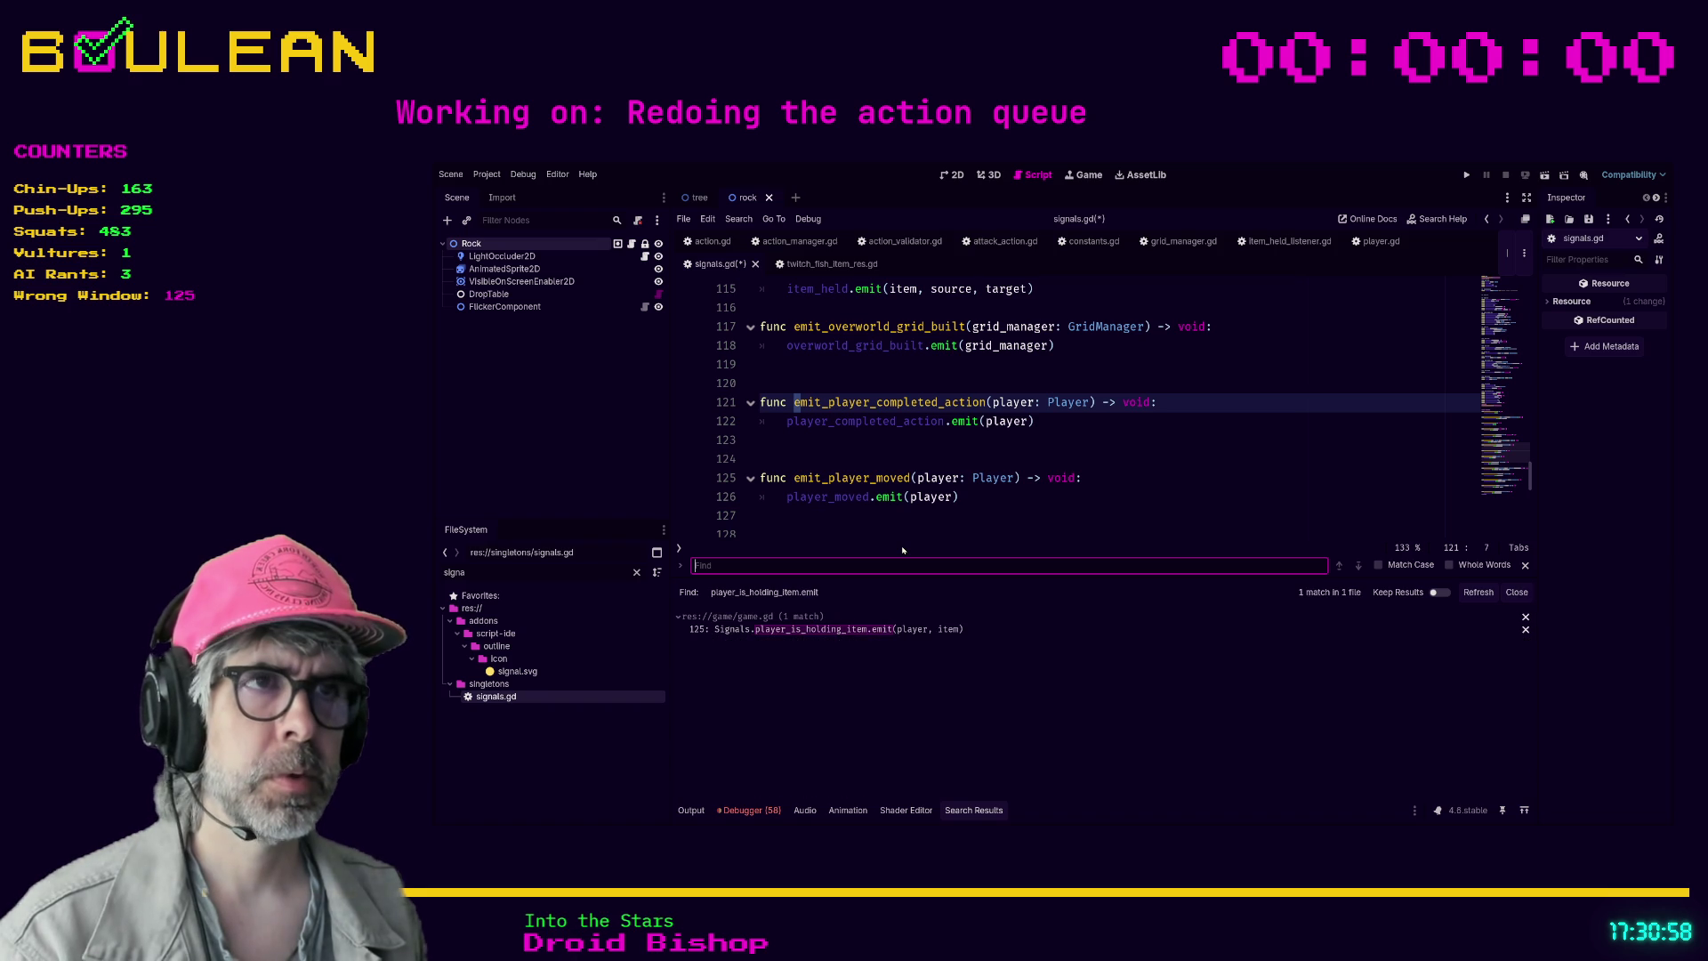
- Open the game.gd match at line 125 and jump to the _can_hold_inventory_item definition
click(912, 628)
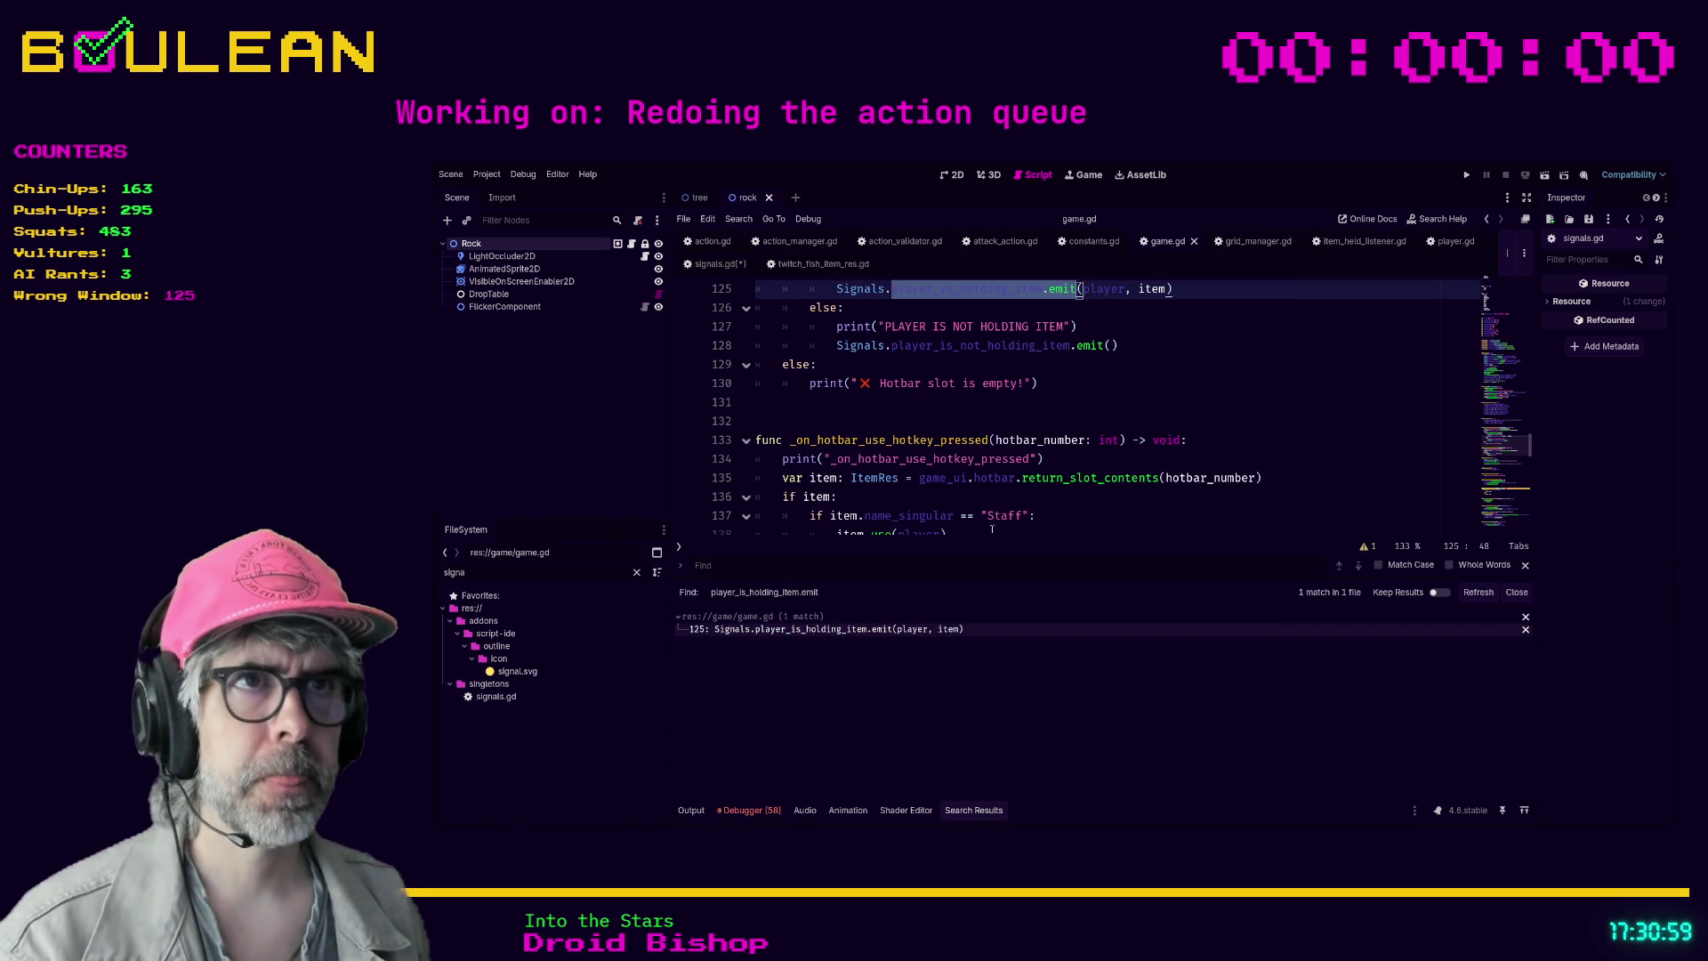
scroll(1130, 440, up, 3)
scroll(1136, 437, down, 1)
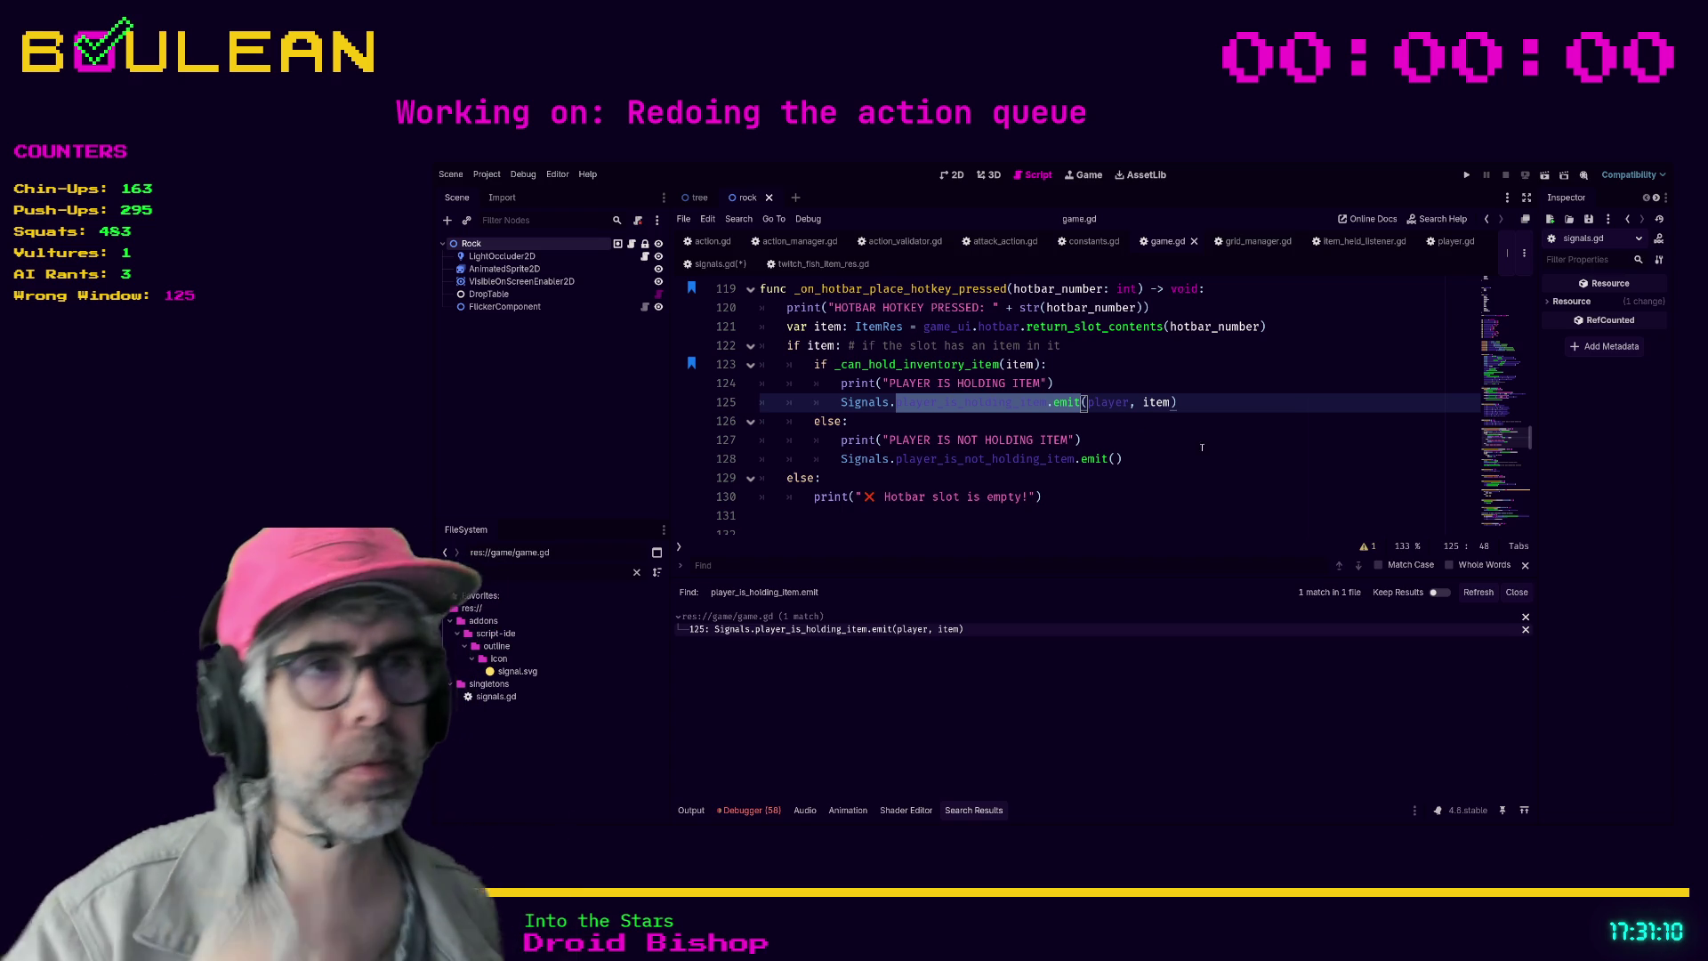
scroll(1183, 405, up, 1)
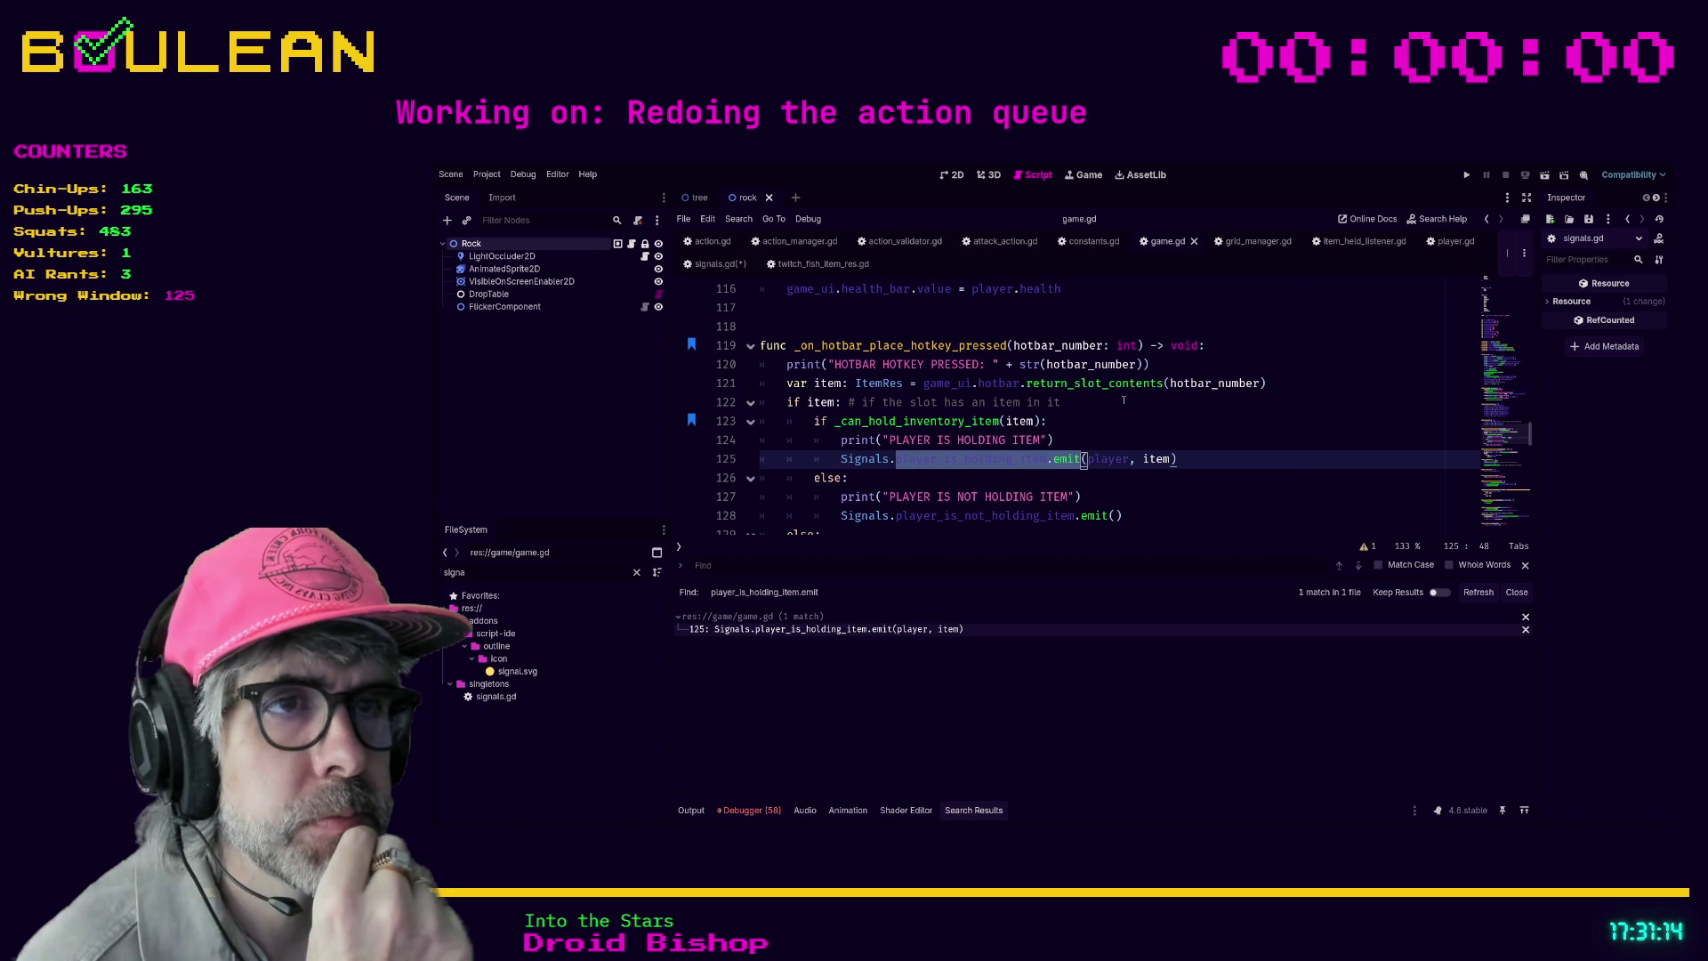
scroll(1129, 399, down, 1)
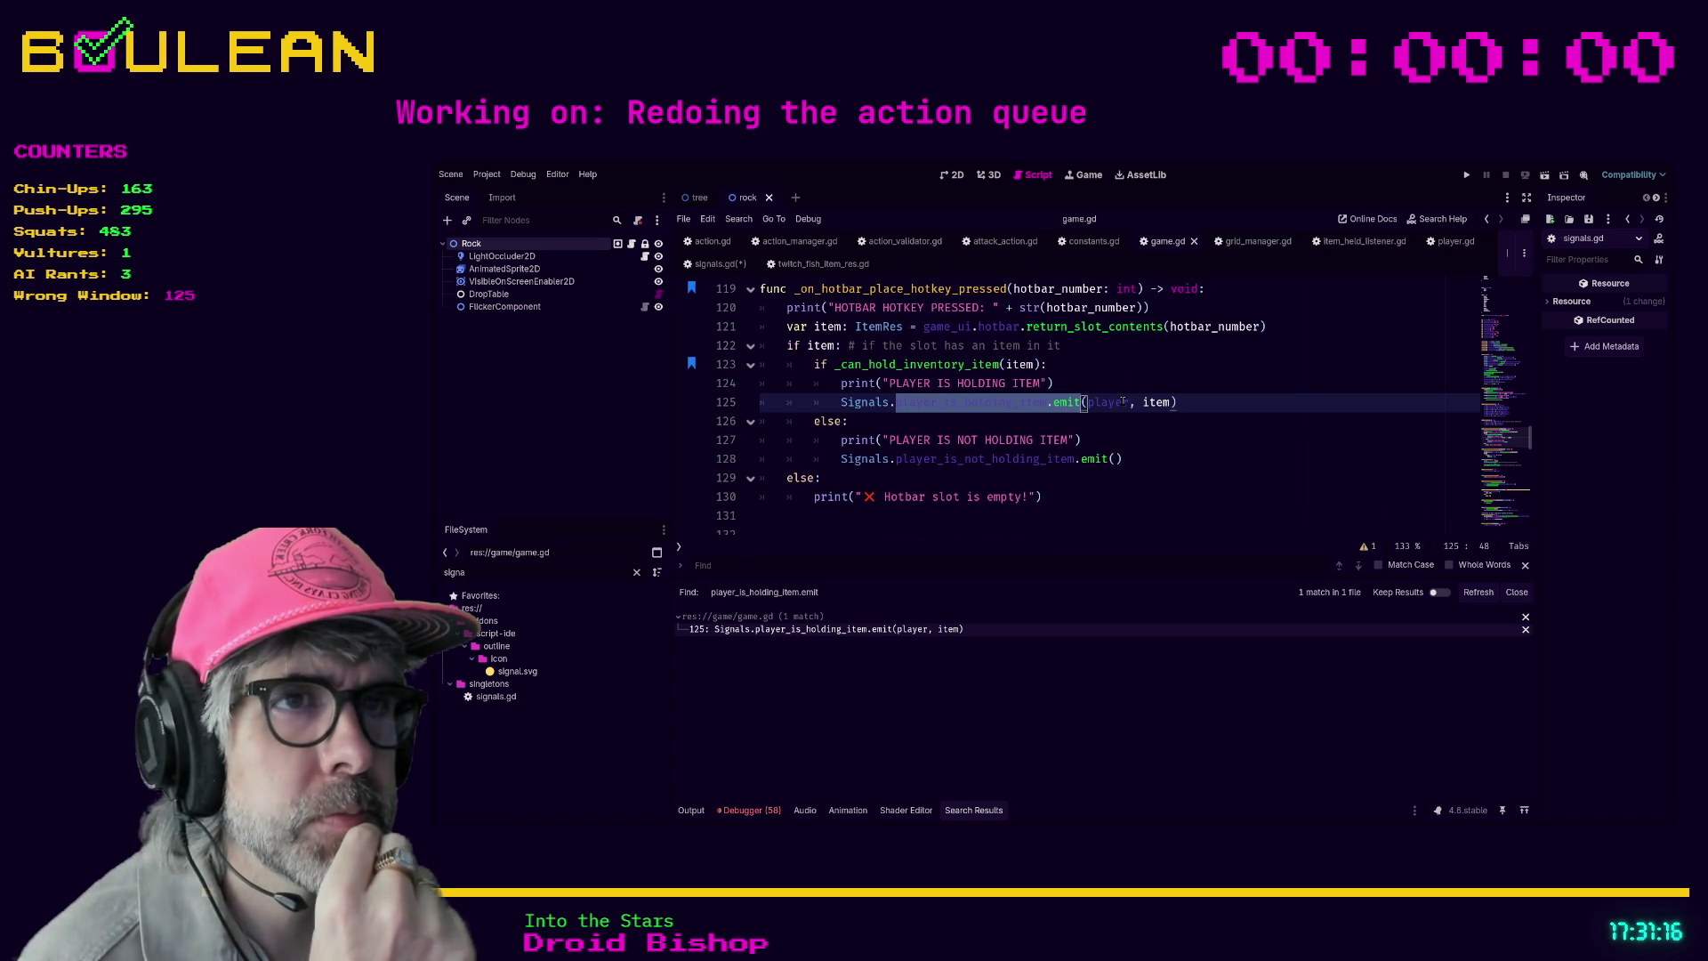
scroll(1123, 402, up, 1)
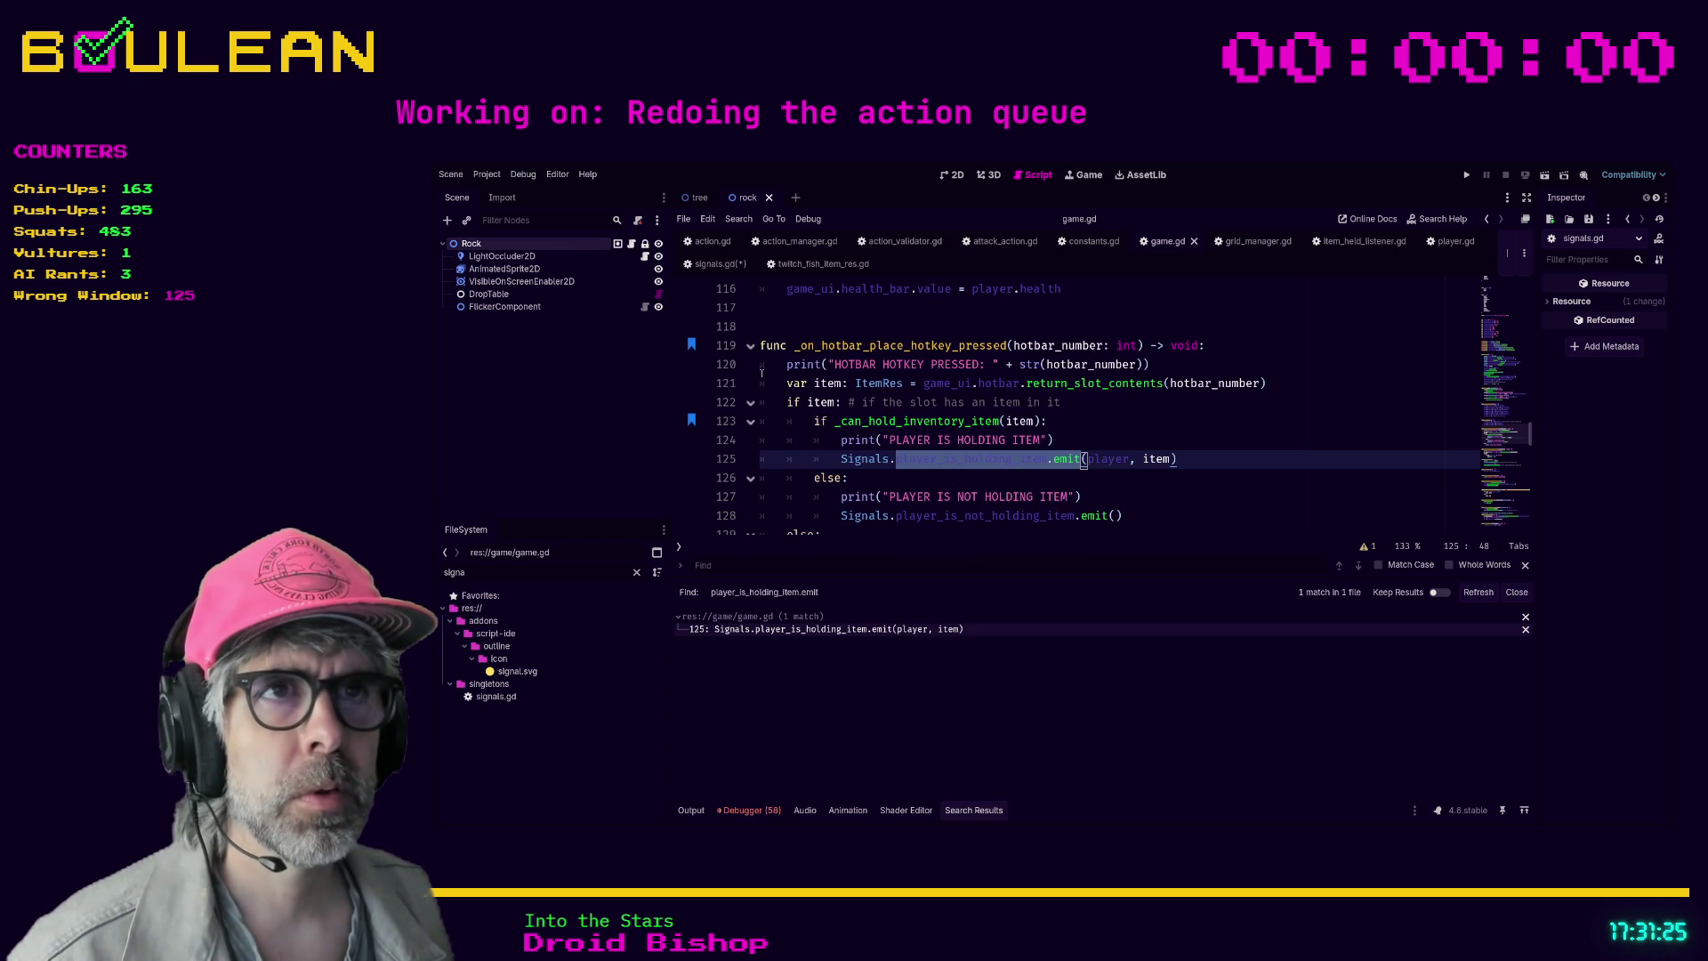
click(789, 458)
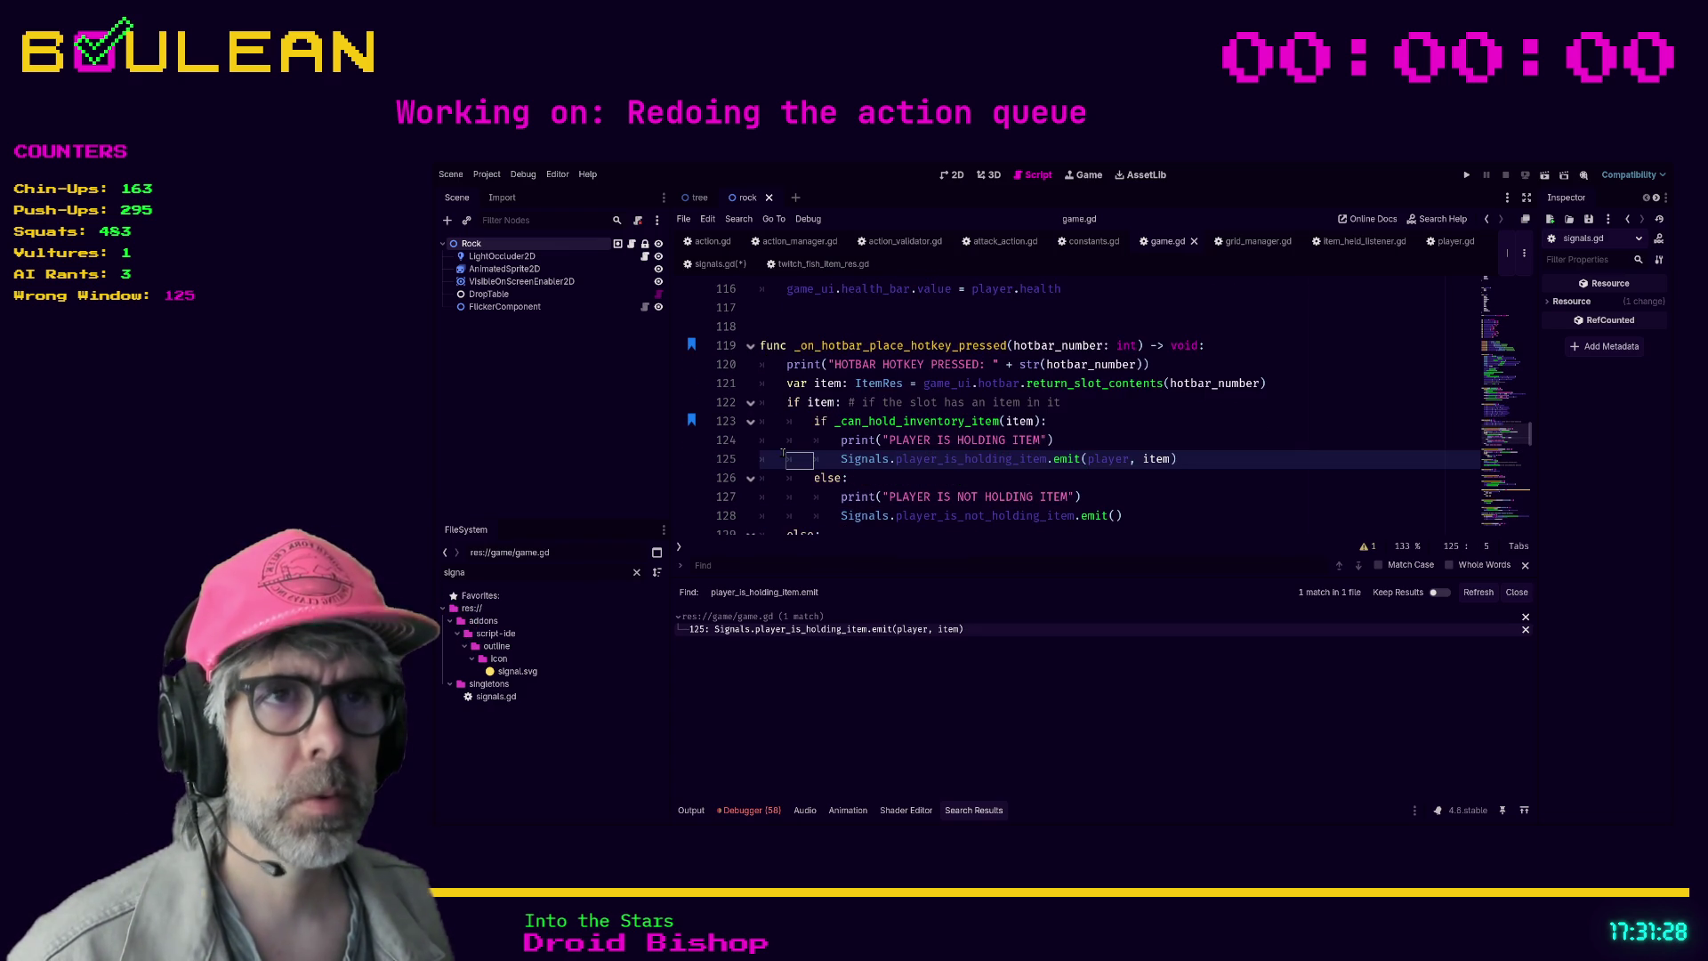
click(789, 456)
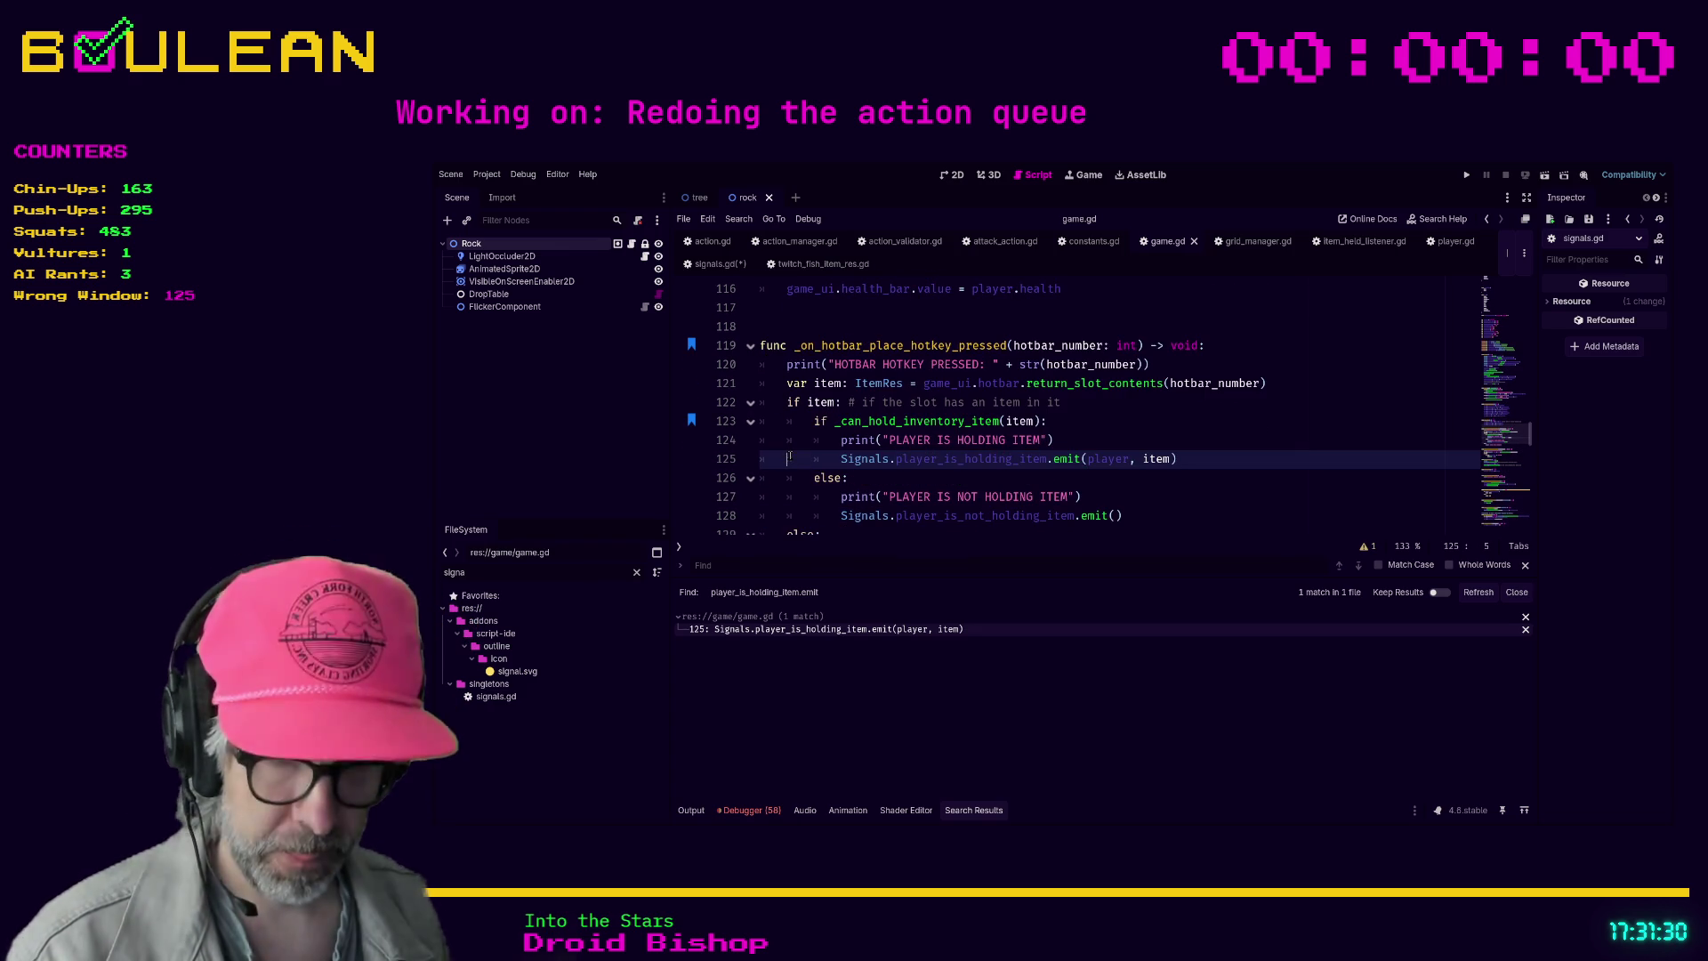
ctrl+click(986, 418)
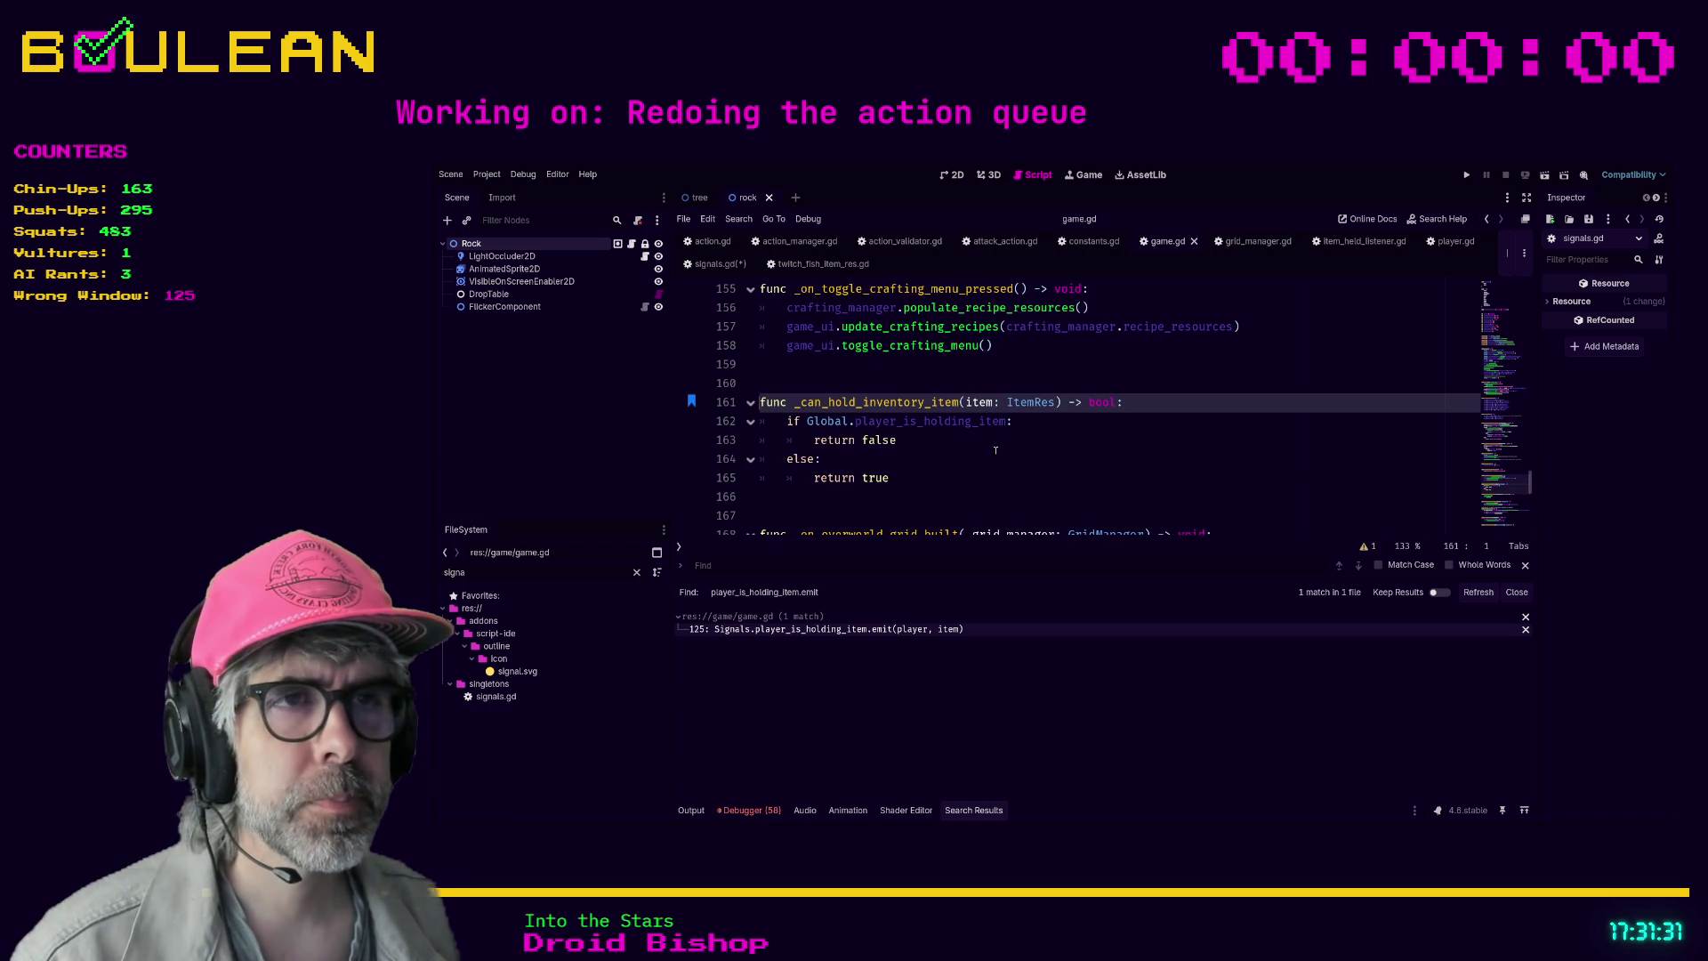
- Step back through the bookmarked lines 123 and 119, then bring up player.gd
key(alt+Left)
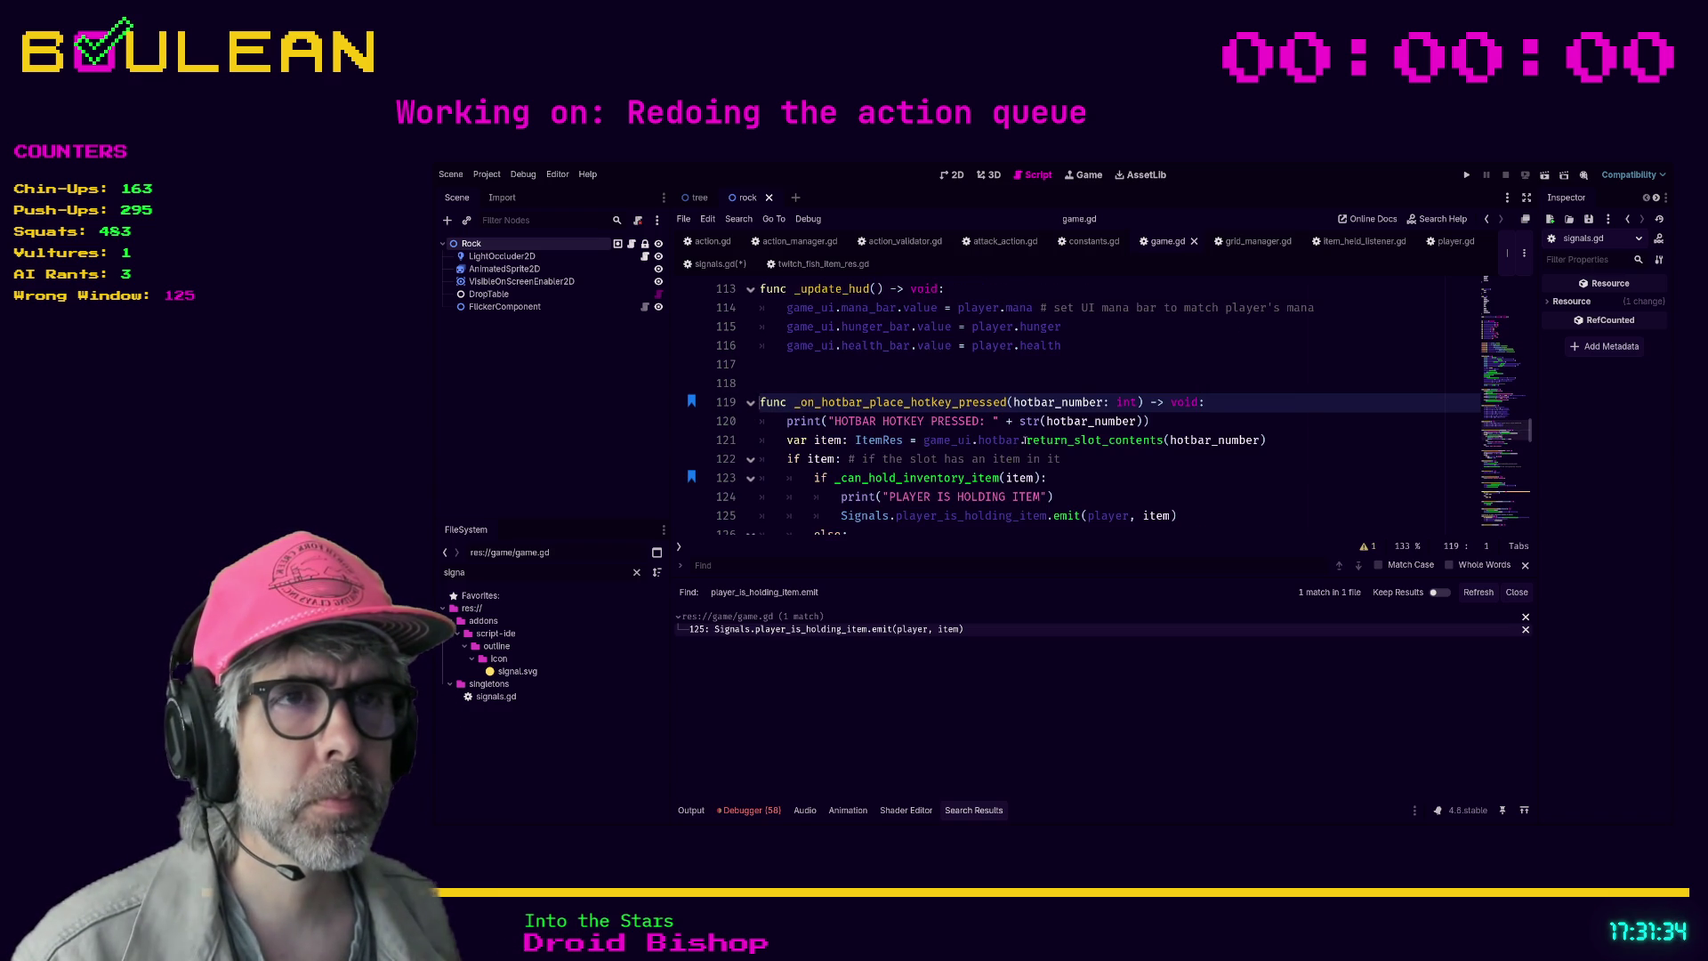
key(ctrl+b)
key(ctrl+b)
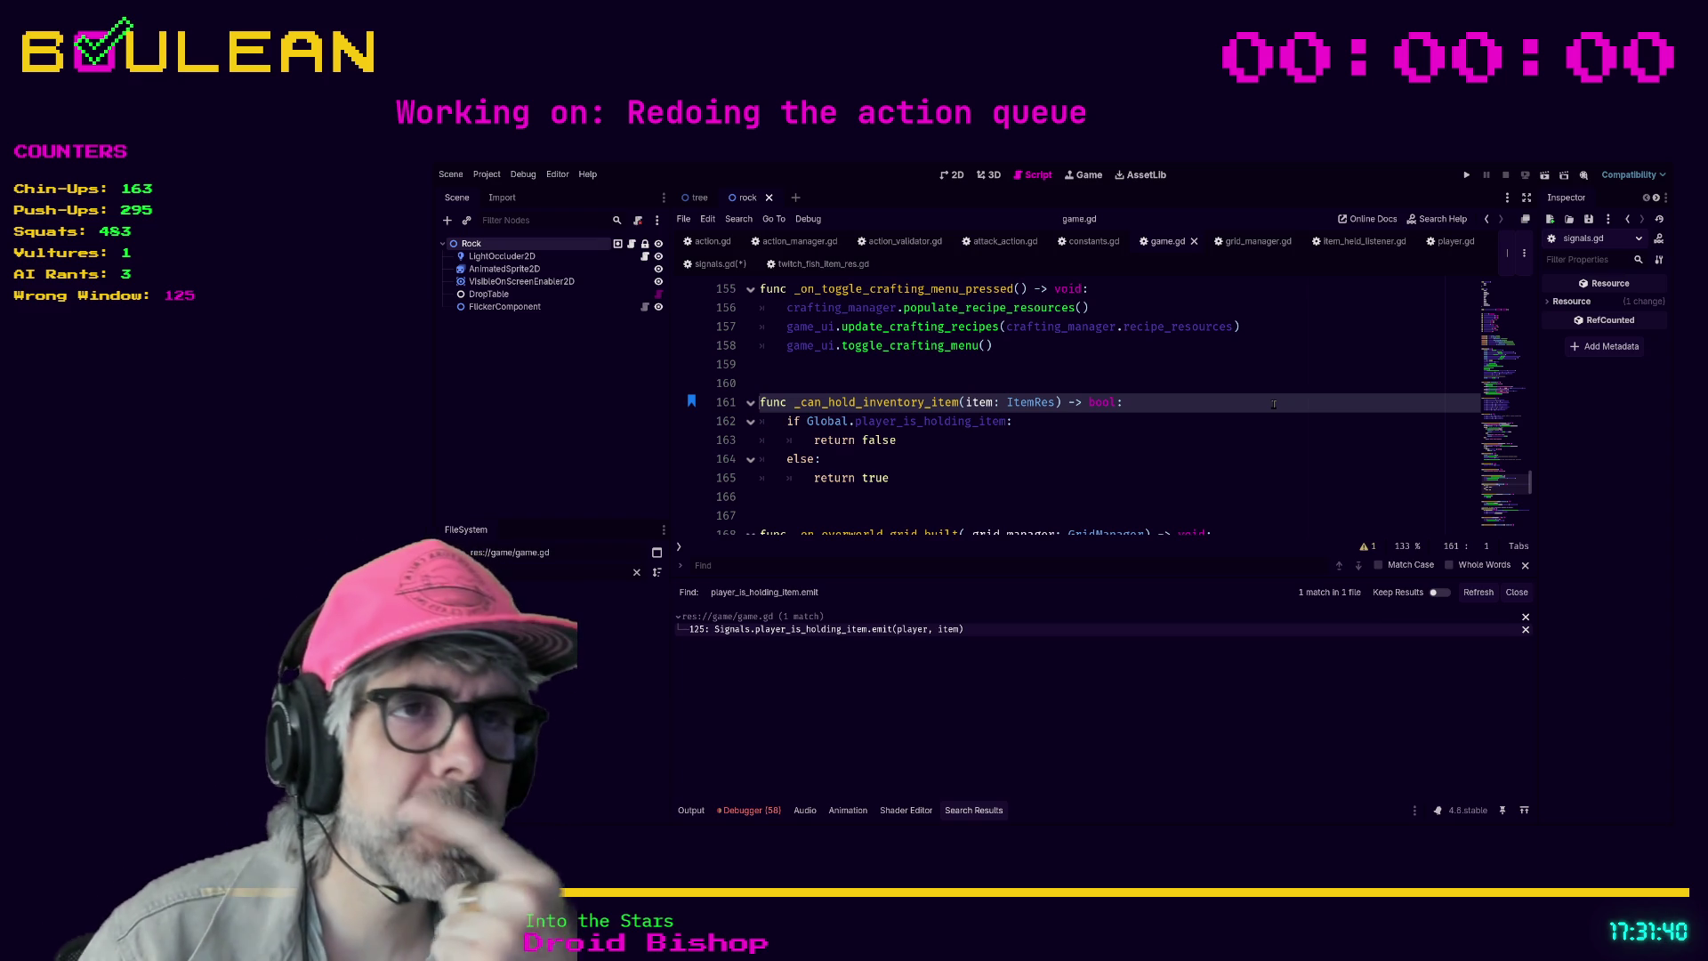
key(ctrl+b)
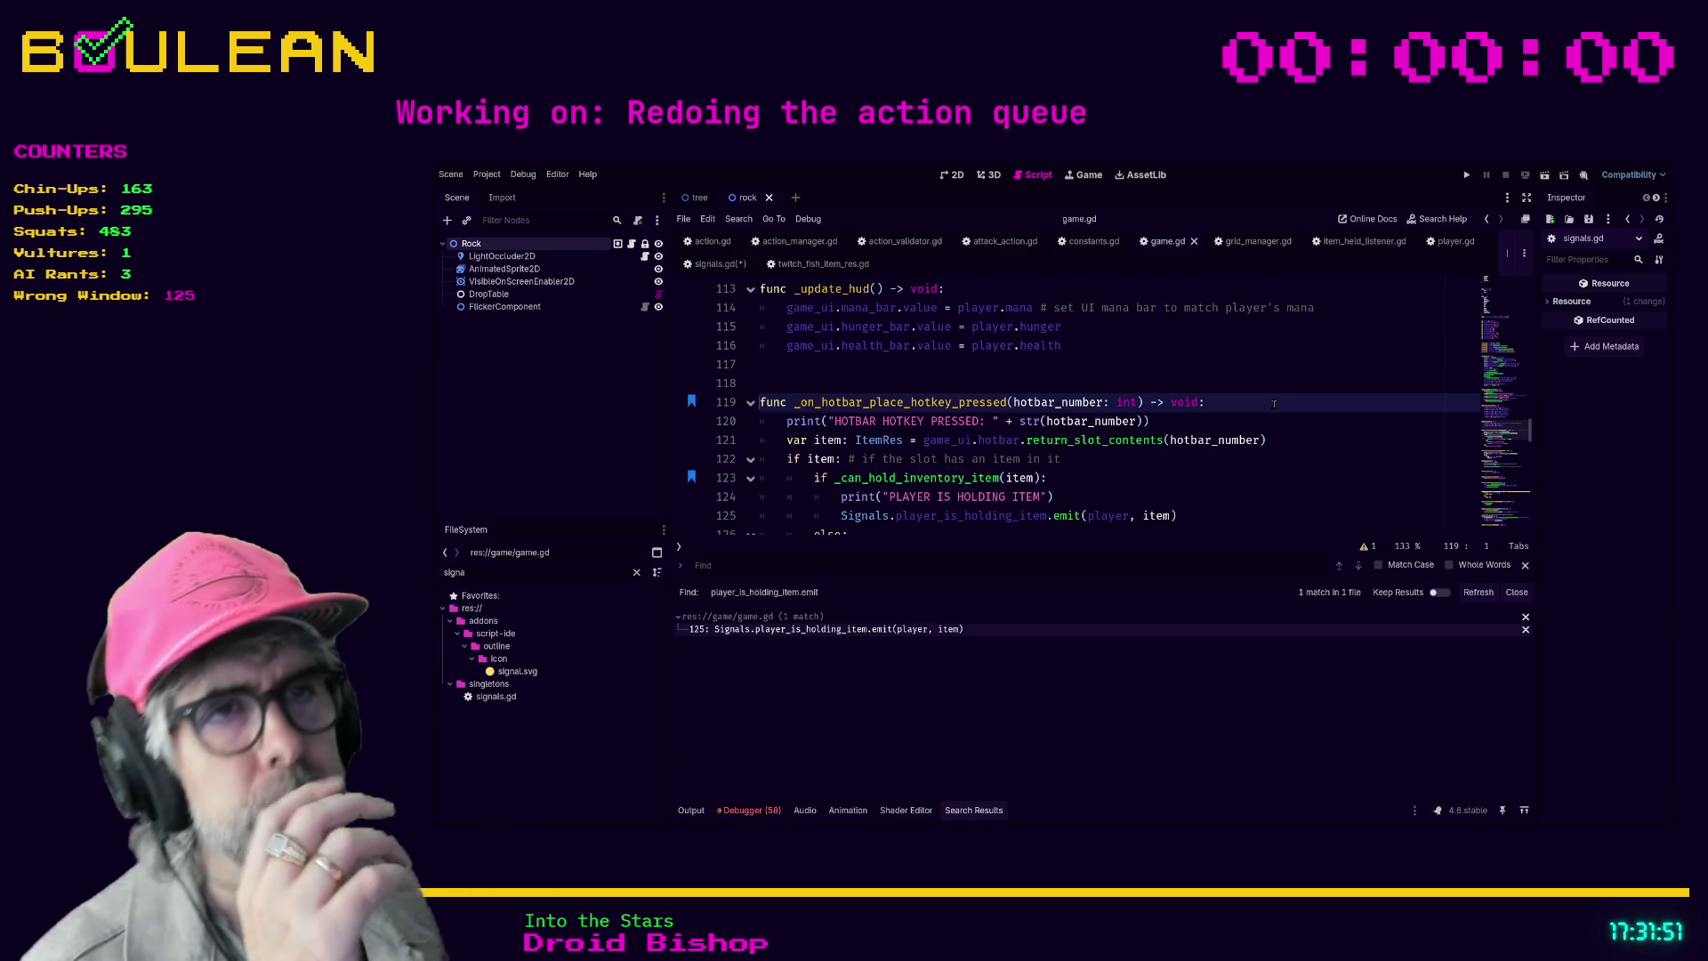
scroll(1274, 404, down, 1)
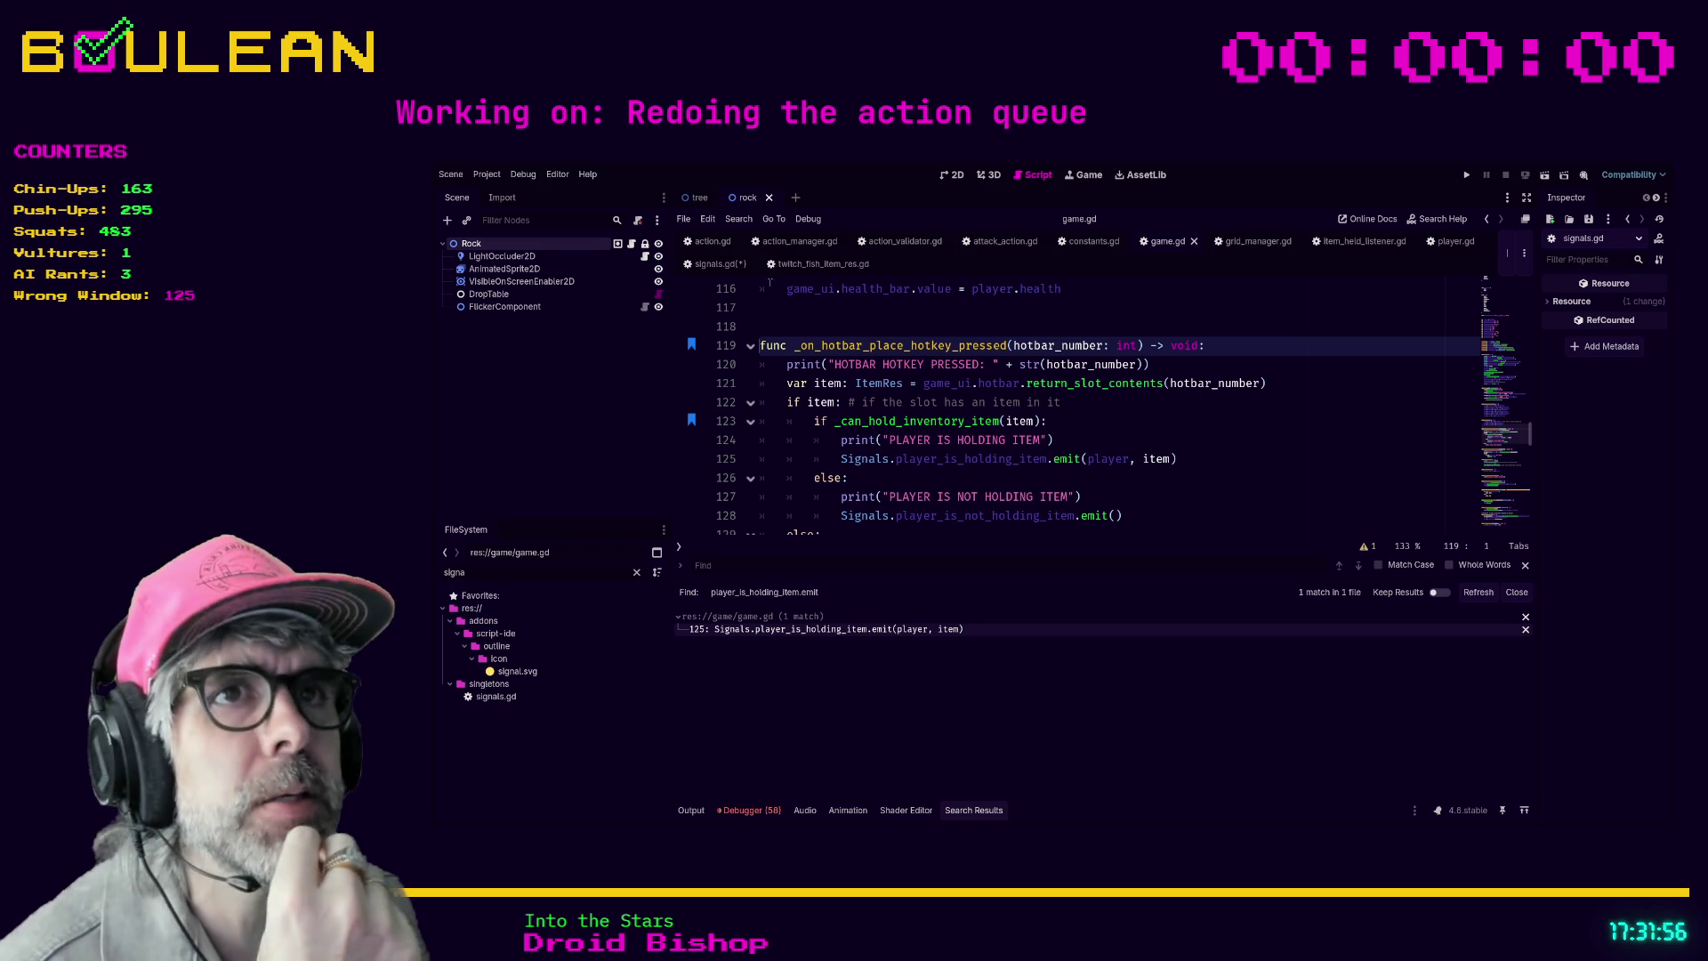
click(1450, 241)
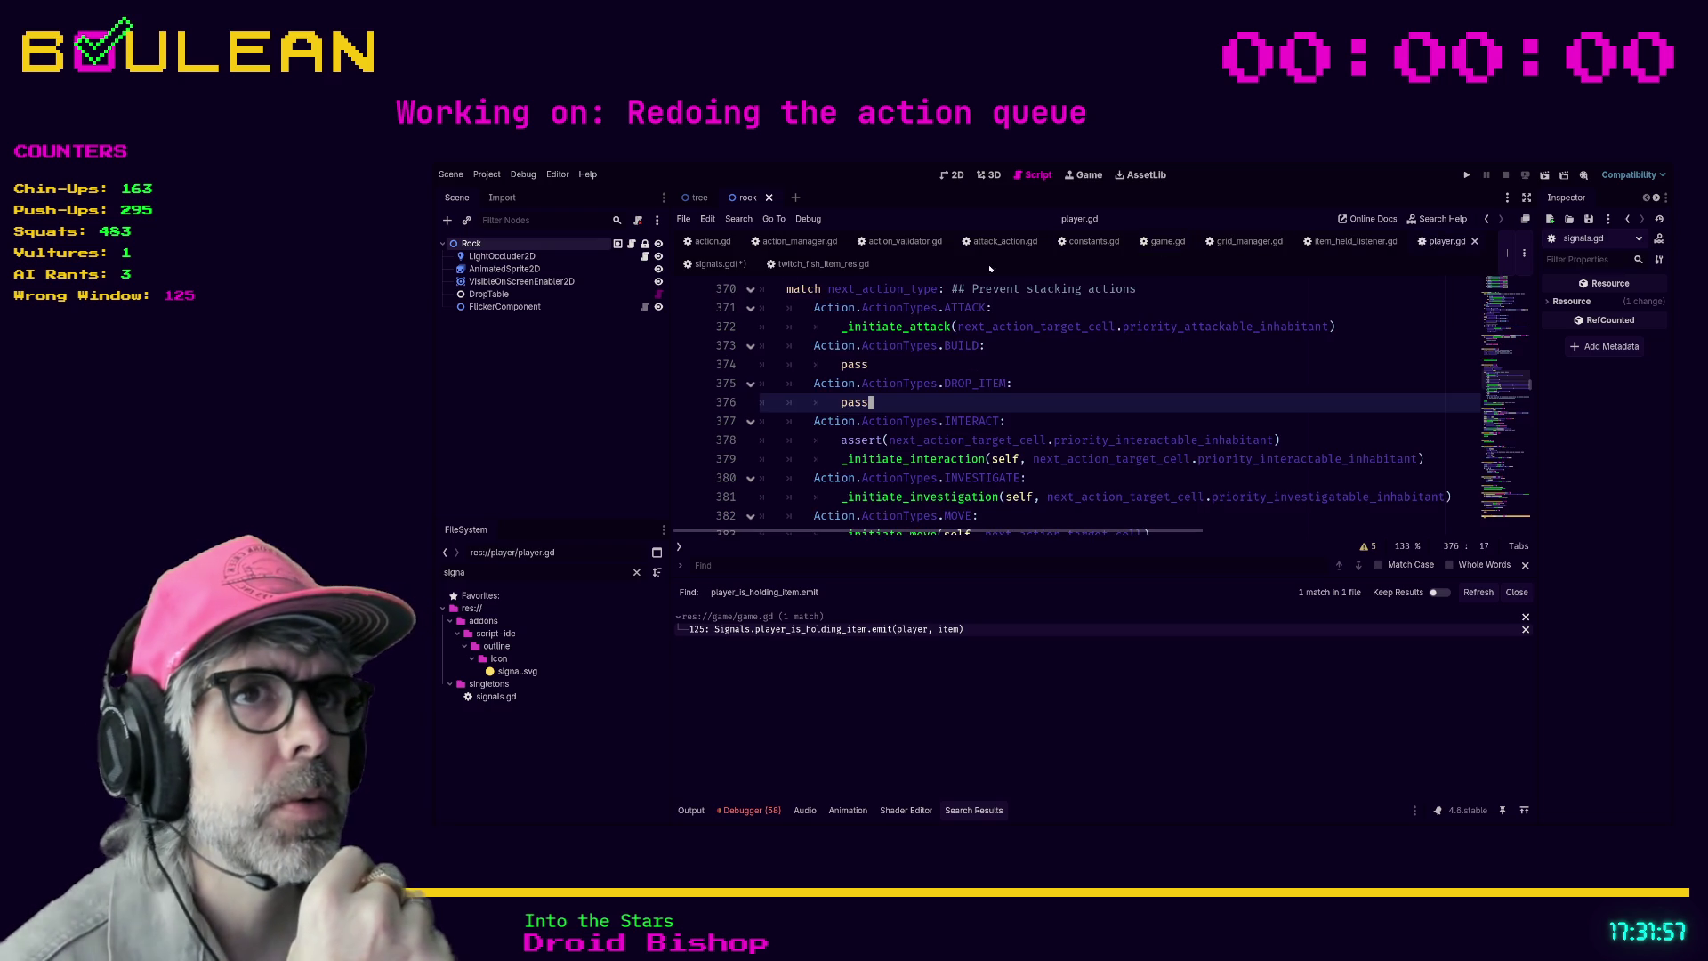
- Save signals.gd and return to player.gd
click(1085, 386)
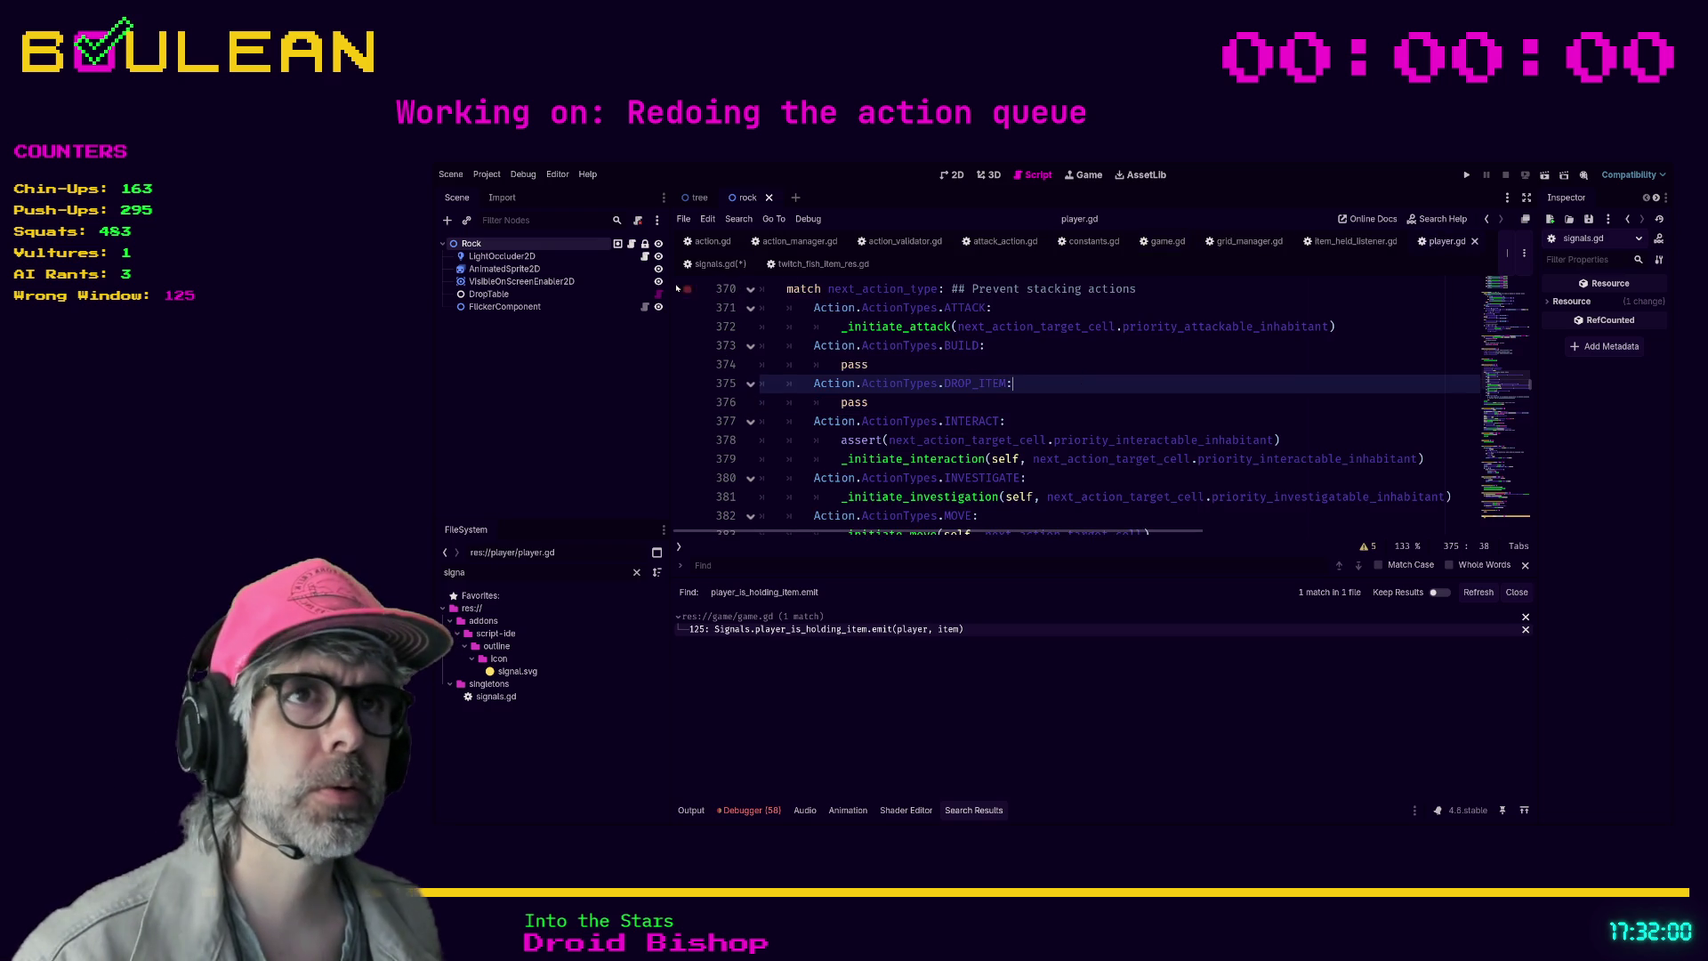
click(719, 264)
click(1090, 384)
key(ctrl+s)
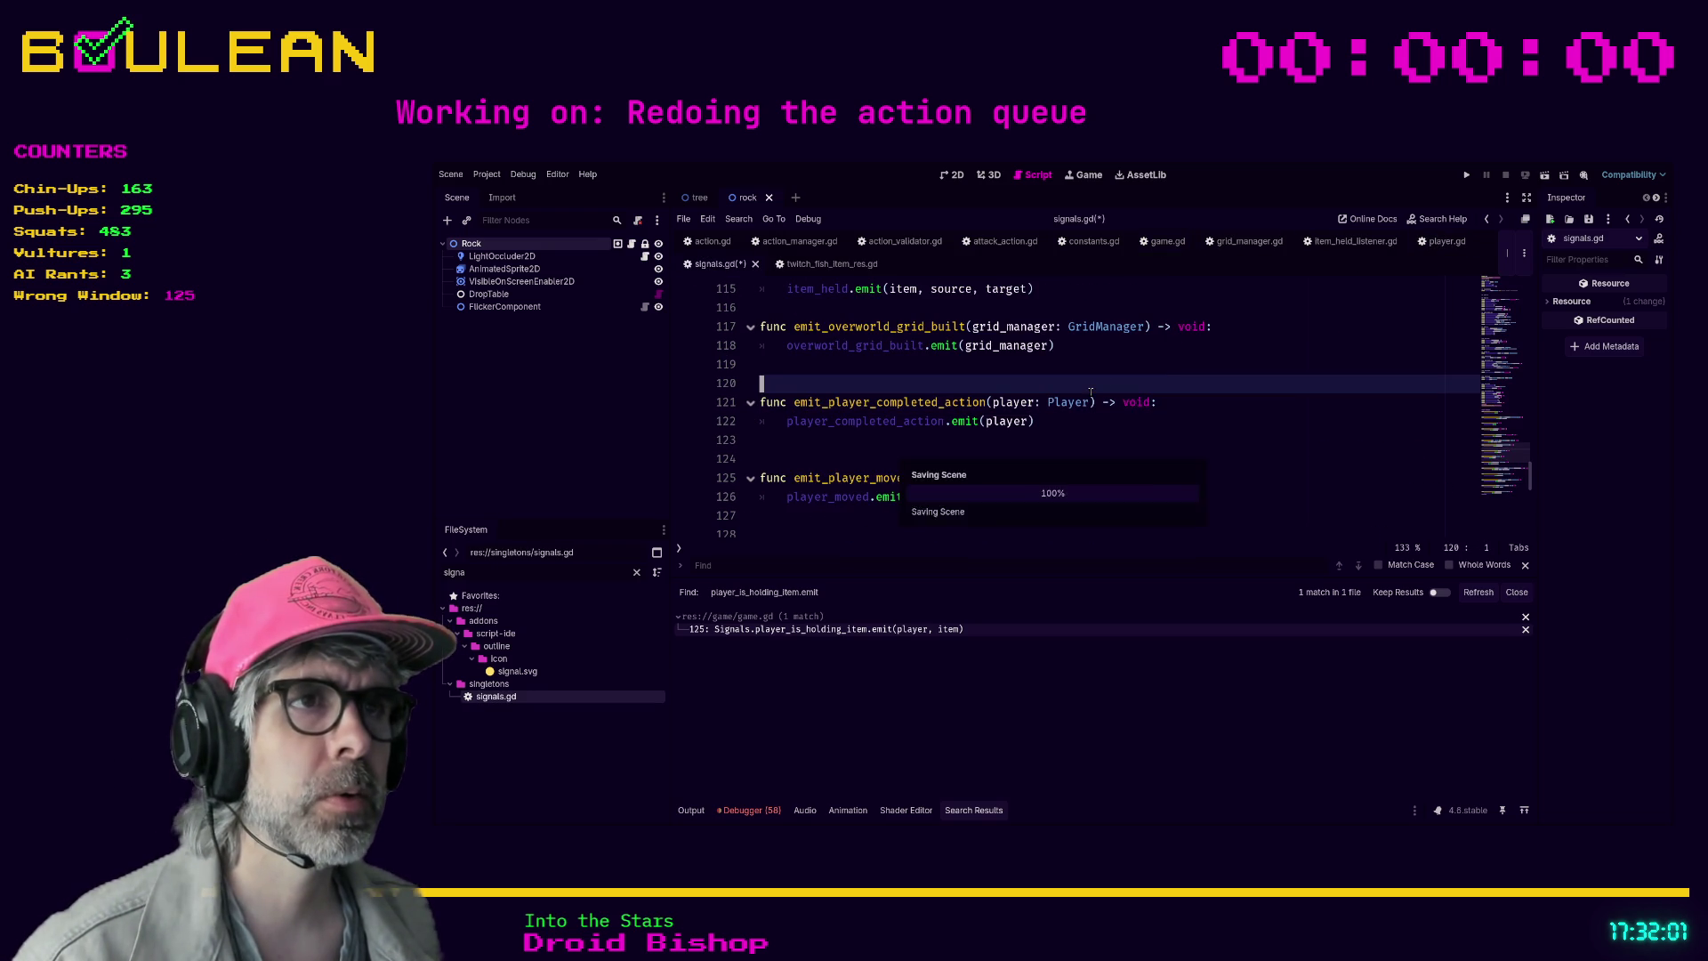
click(1446, 241)
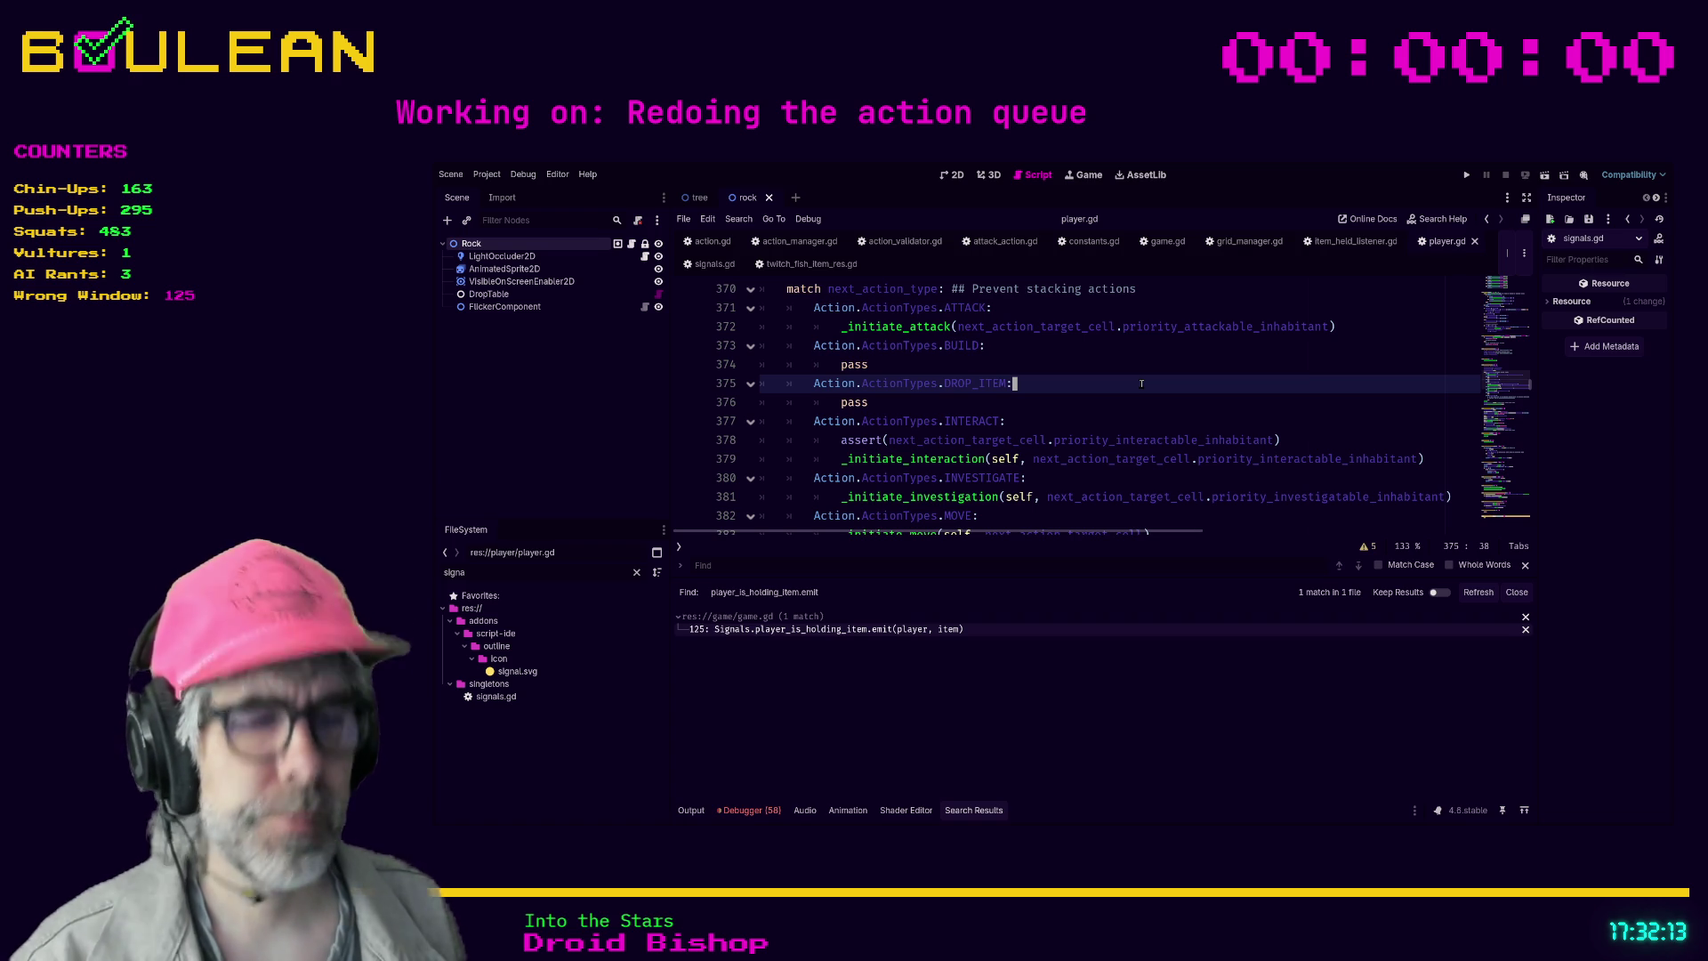
- Bookmark player.gd line 376, remove the bookmark on line 386, and reach line 235
click(905, 407)
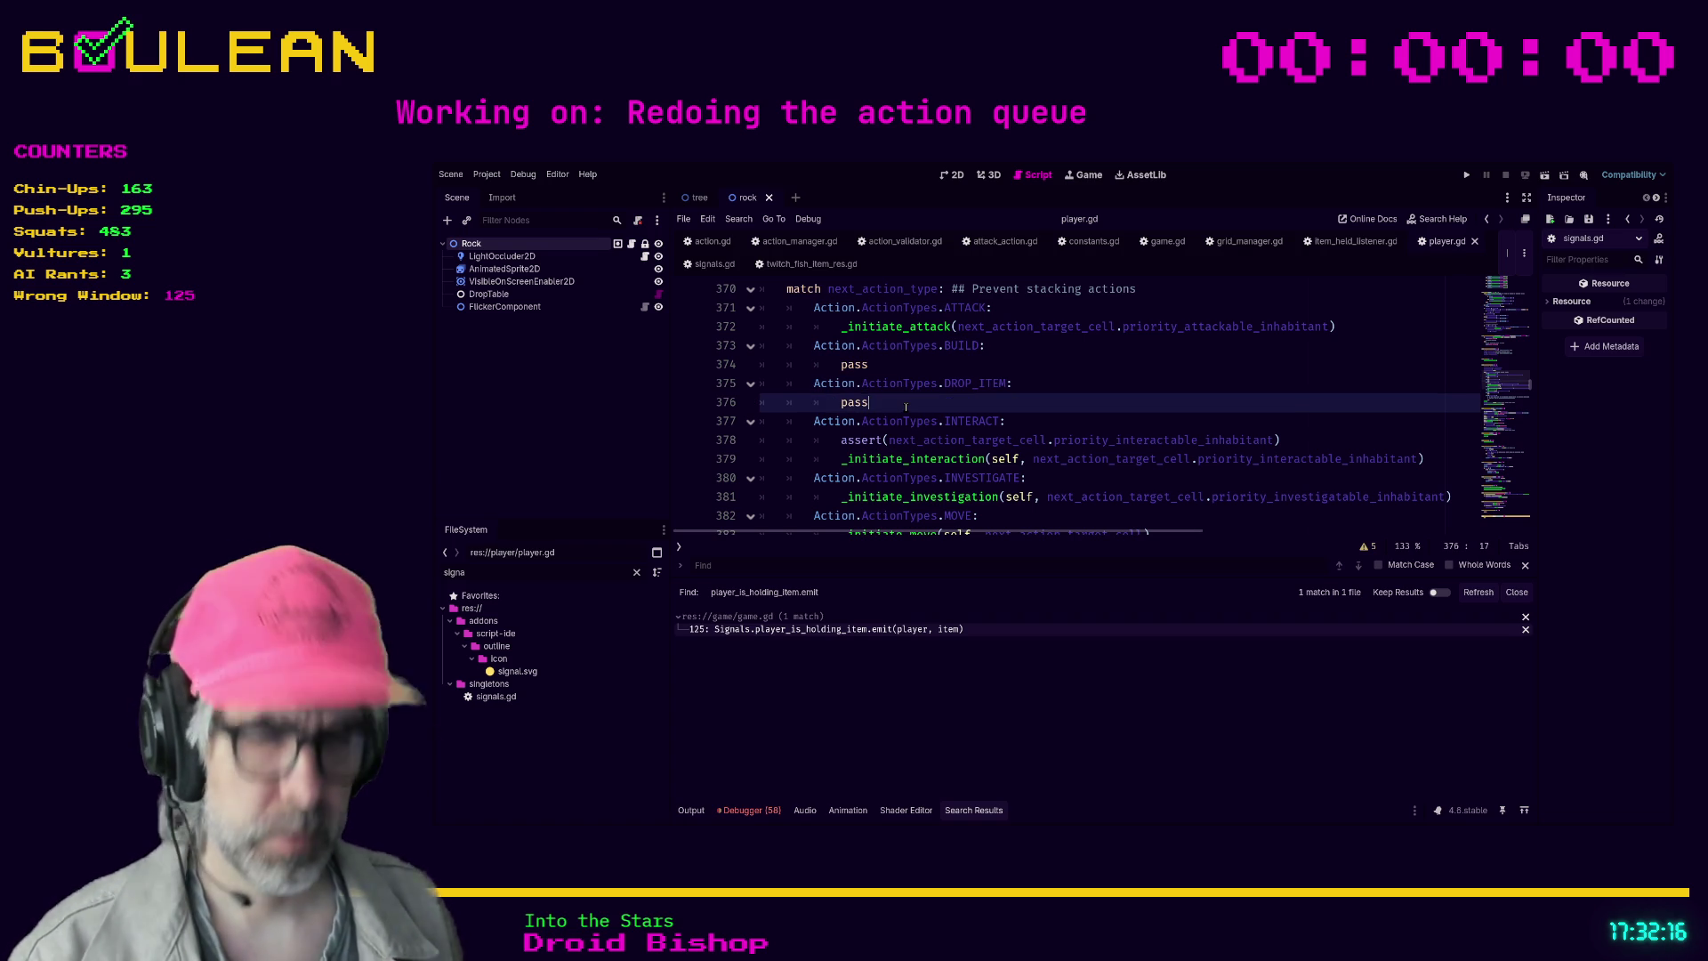
key(ctrl+alt+b)
key(ctrl+b)
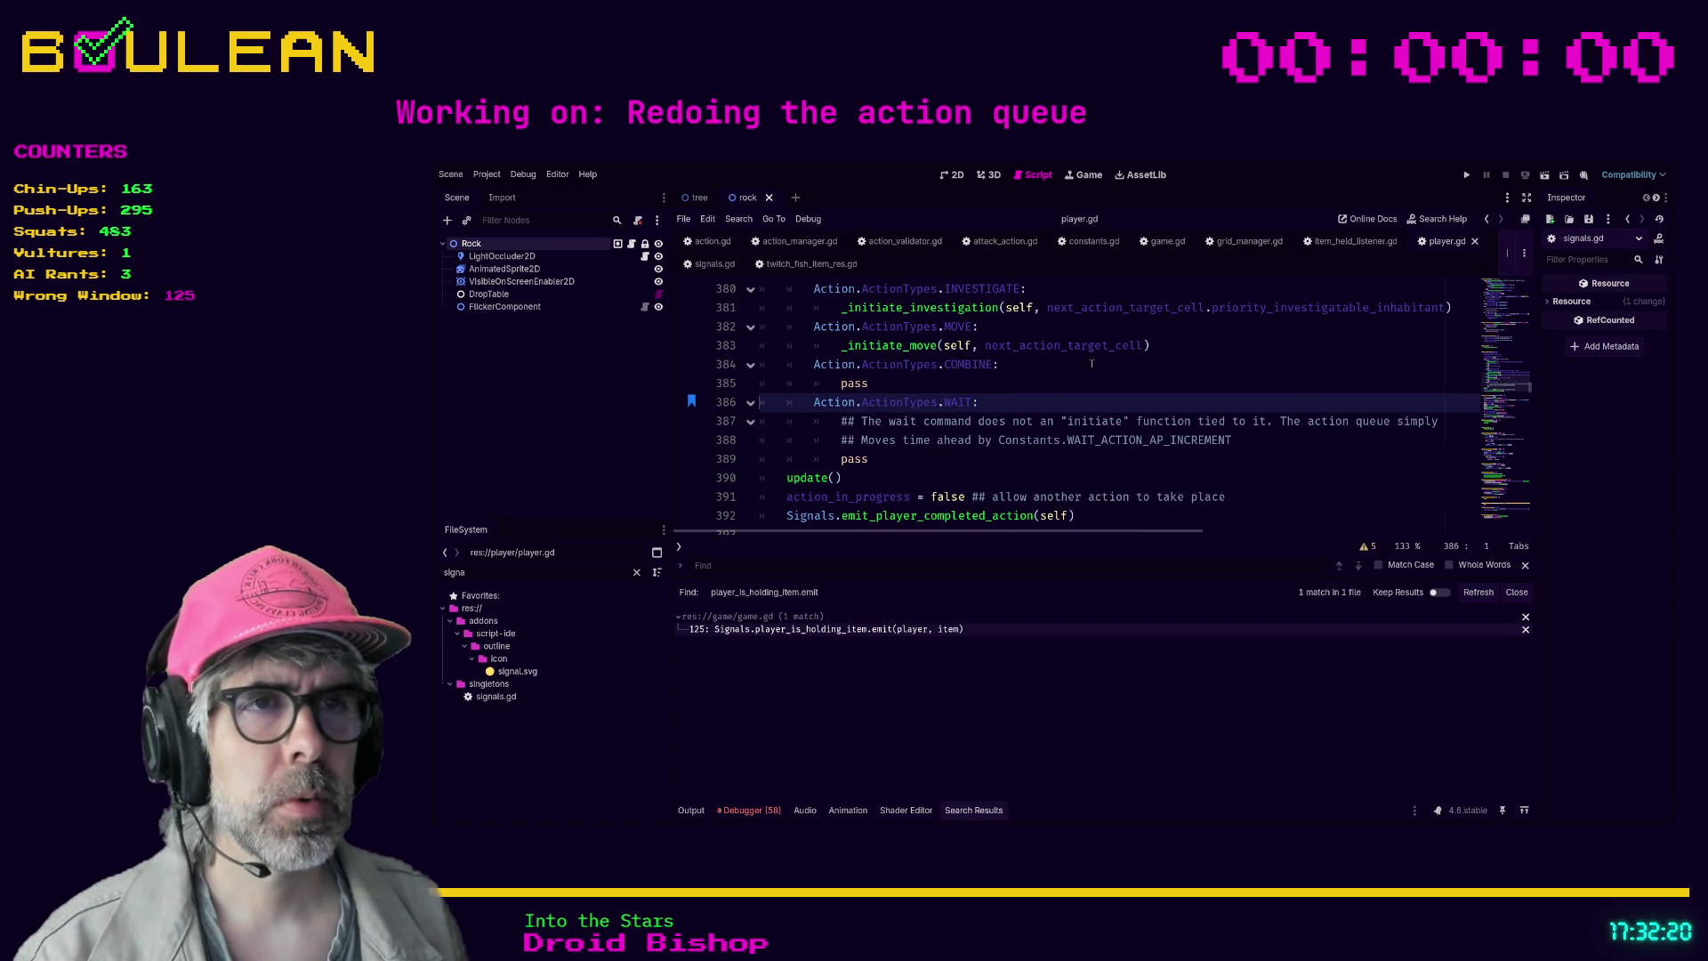
key(ctrl+alt+b)
key(ctrl+b)
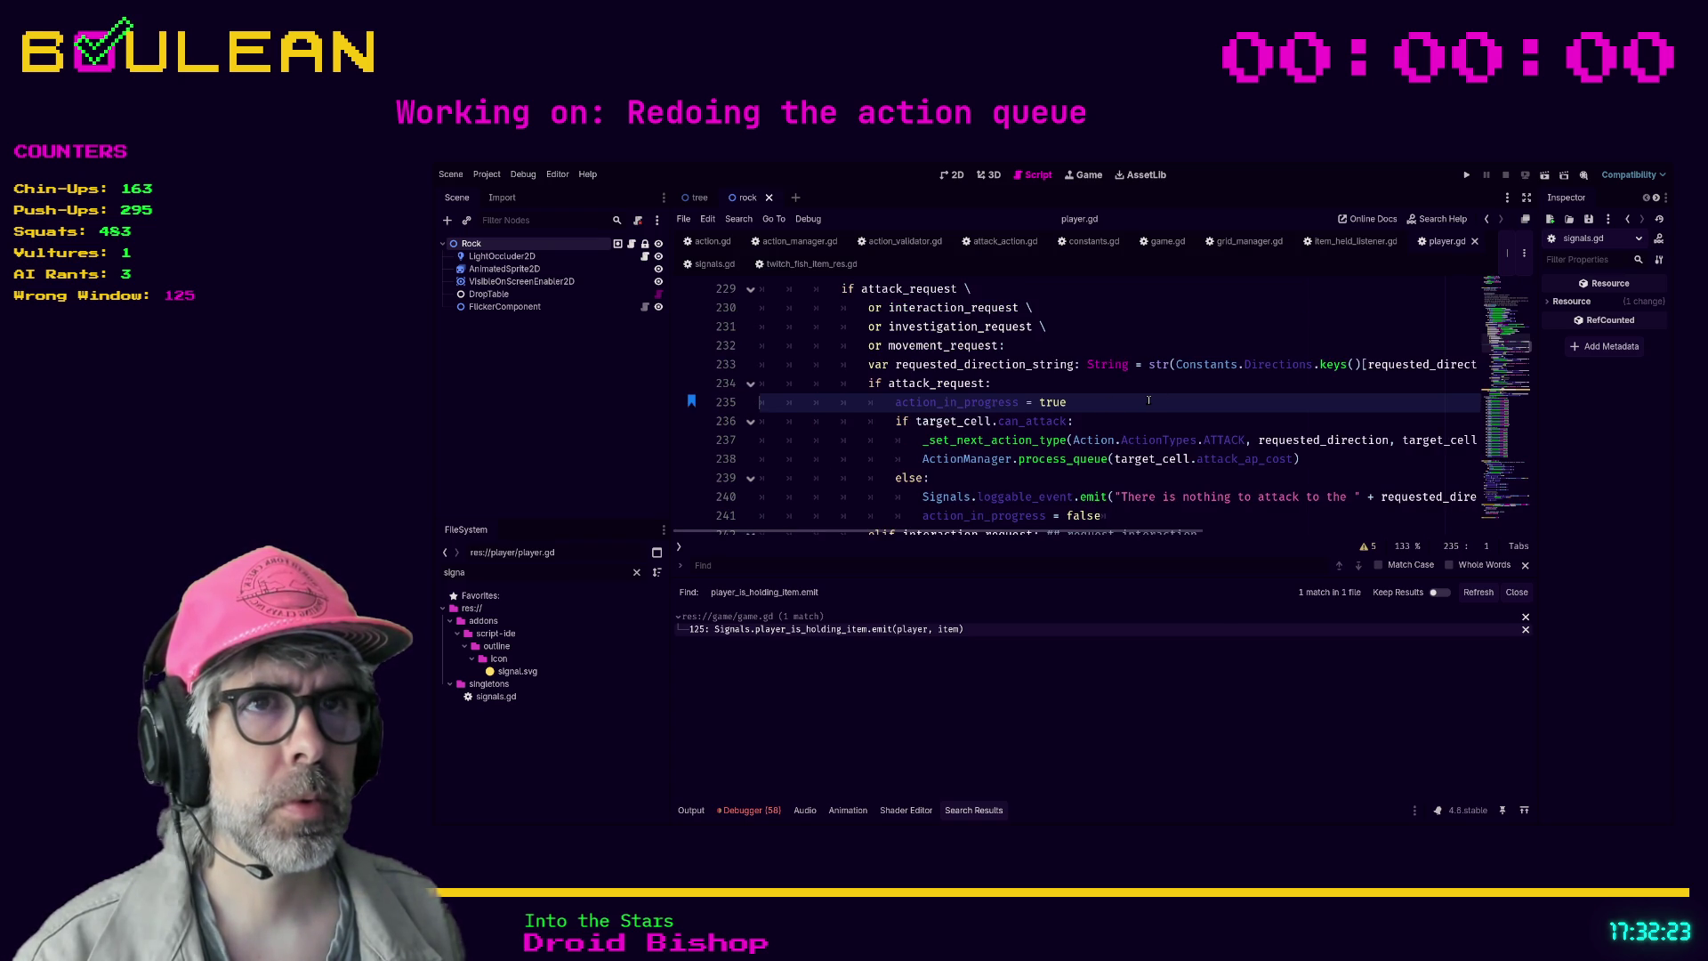
- Review the request branches down to the can_investigate check on line 252
scroll(1029, 382, down, 1)
scroll(1031, 385, down, 4)
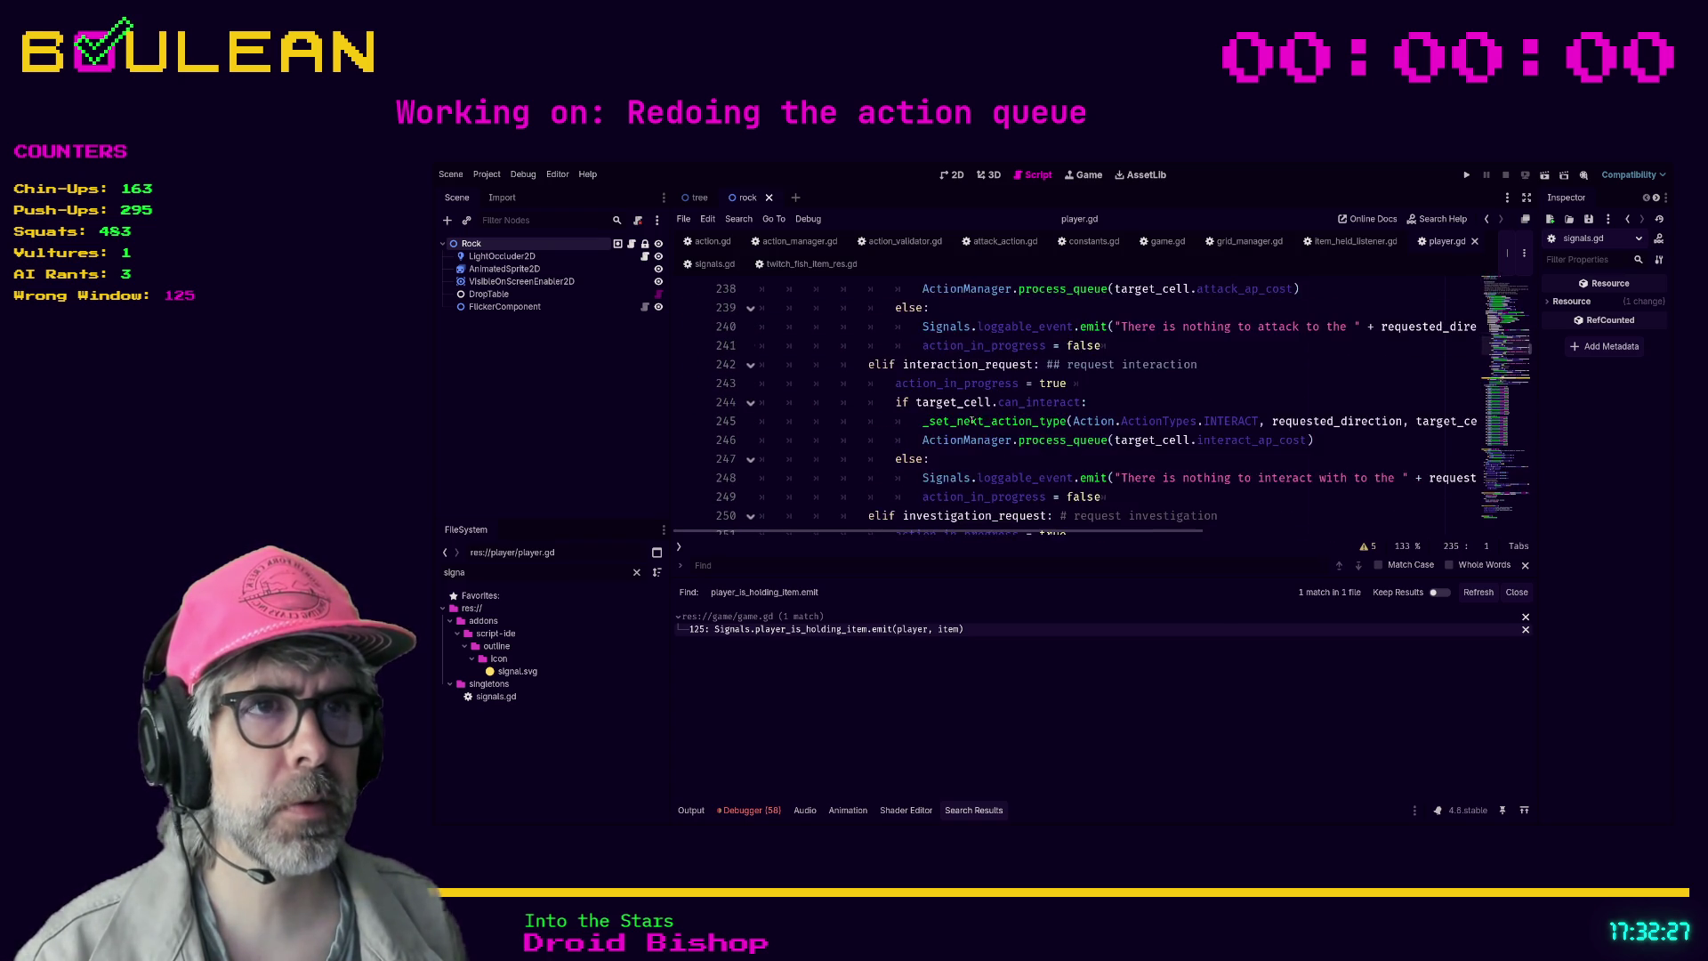
scroll(970, 421, down, 1)
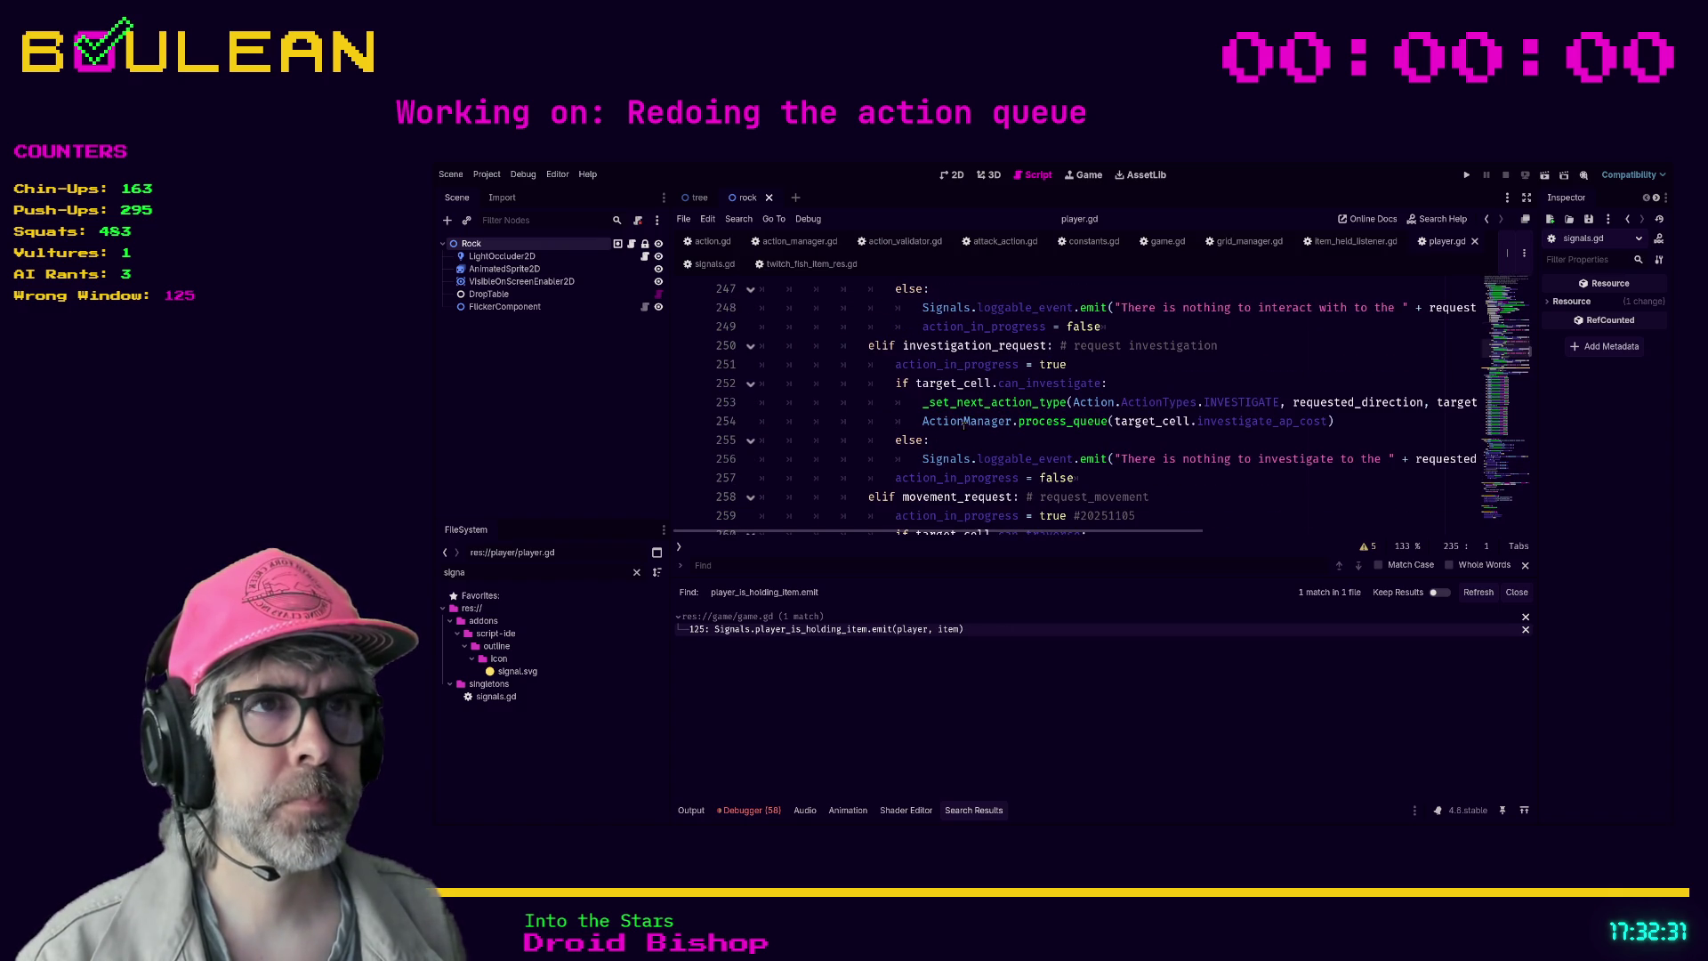
click(864, 384)
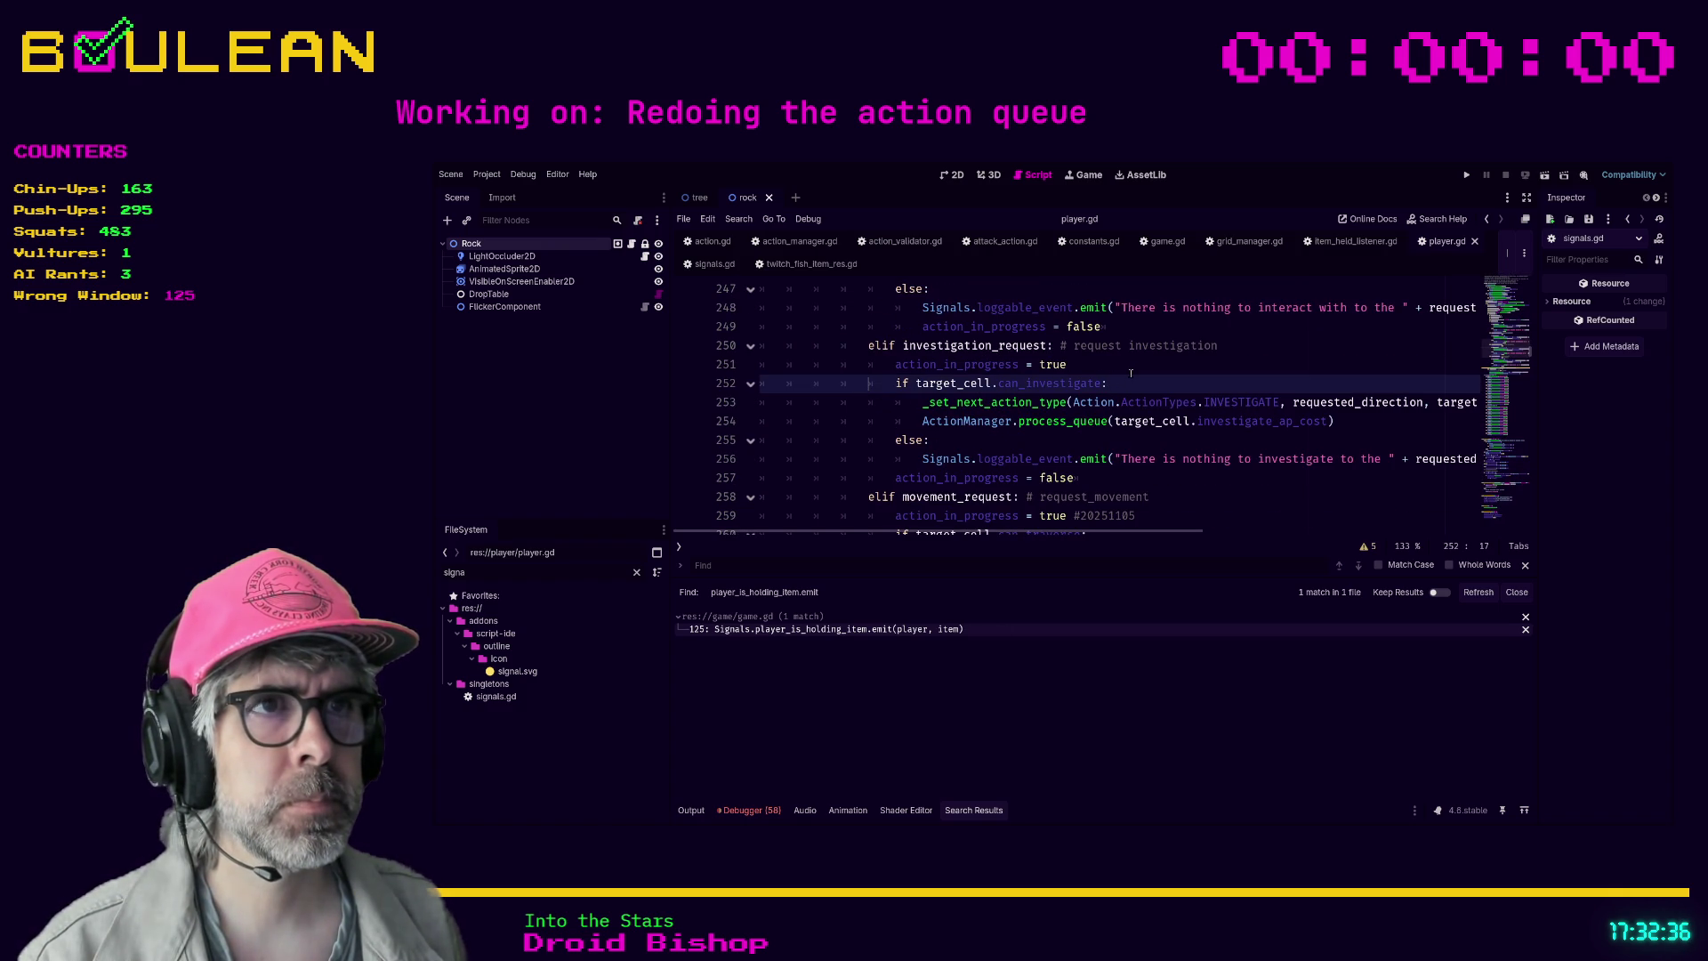
key(ctrl+f)
text(investigation_re)
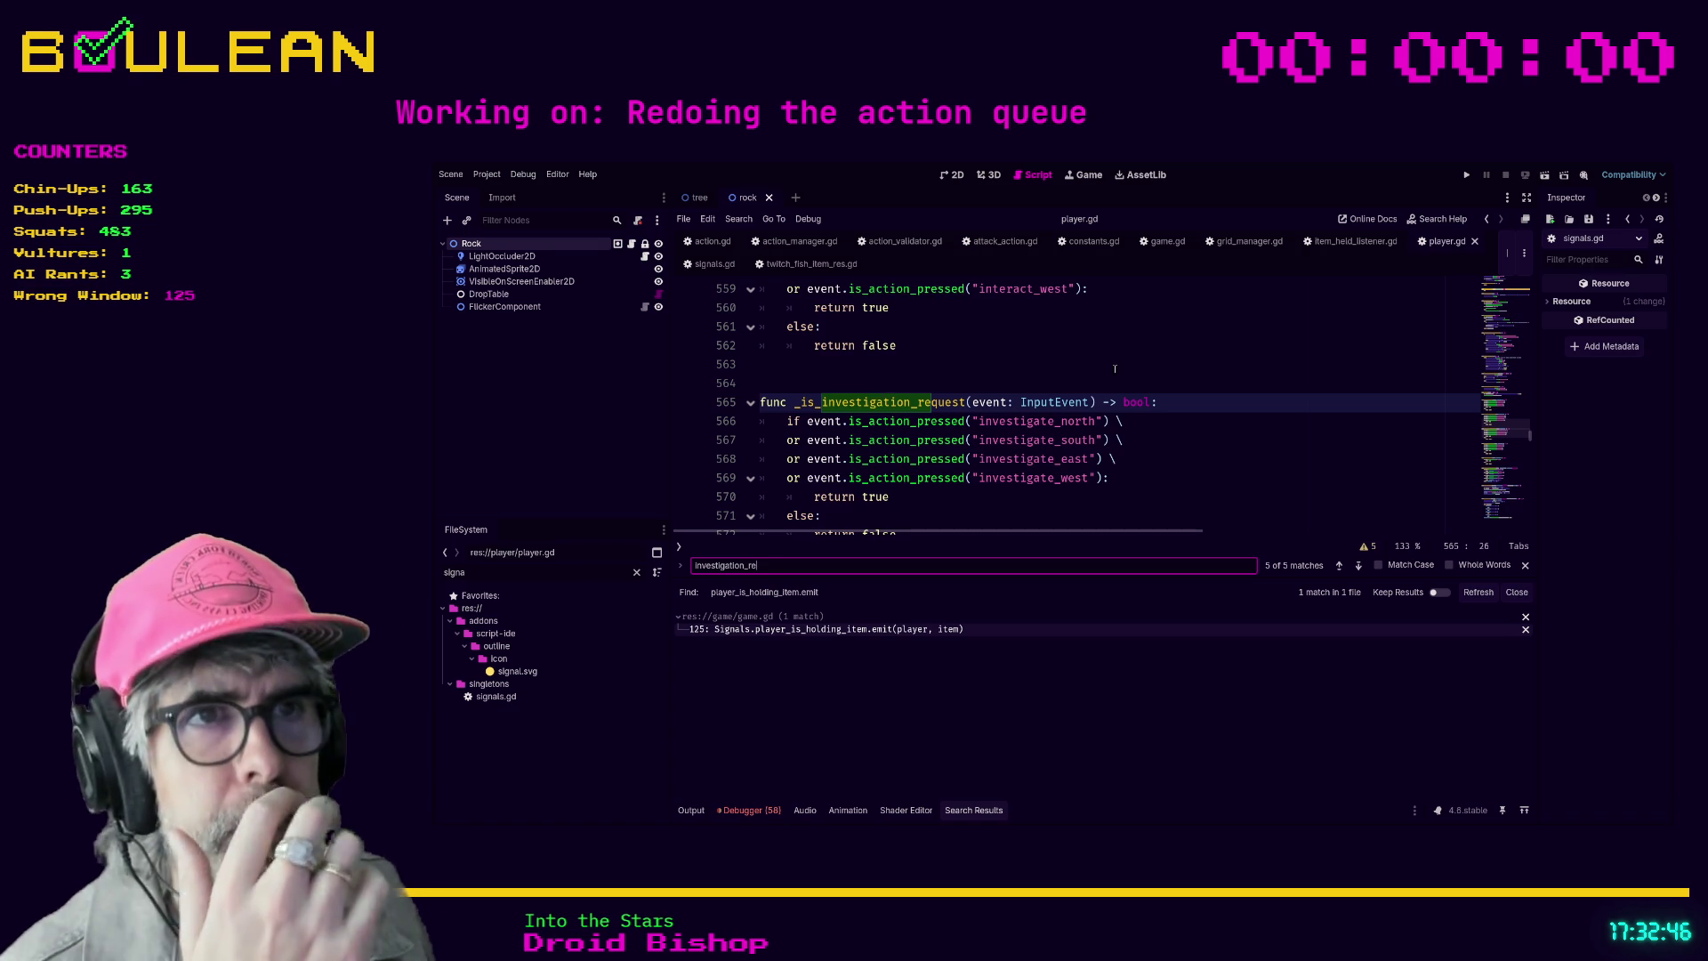
scroll(1048, 396, up, 2)
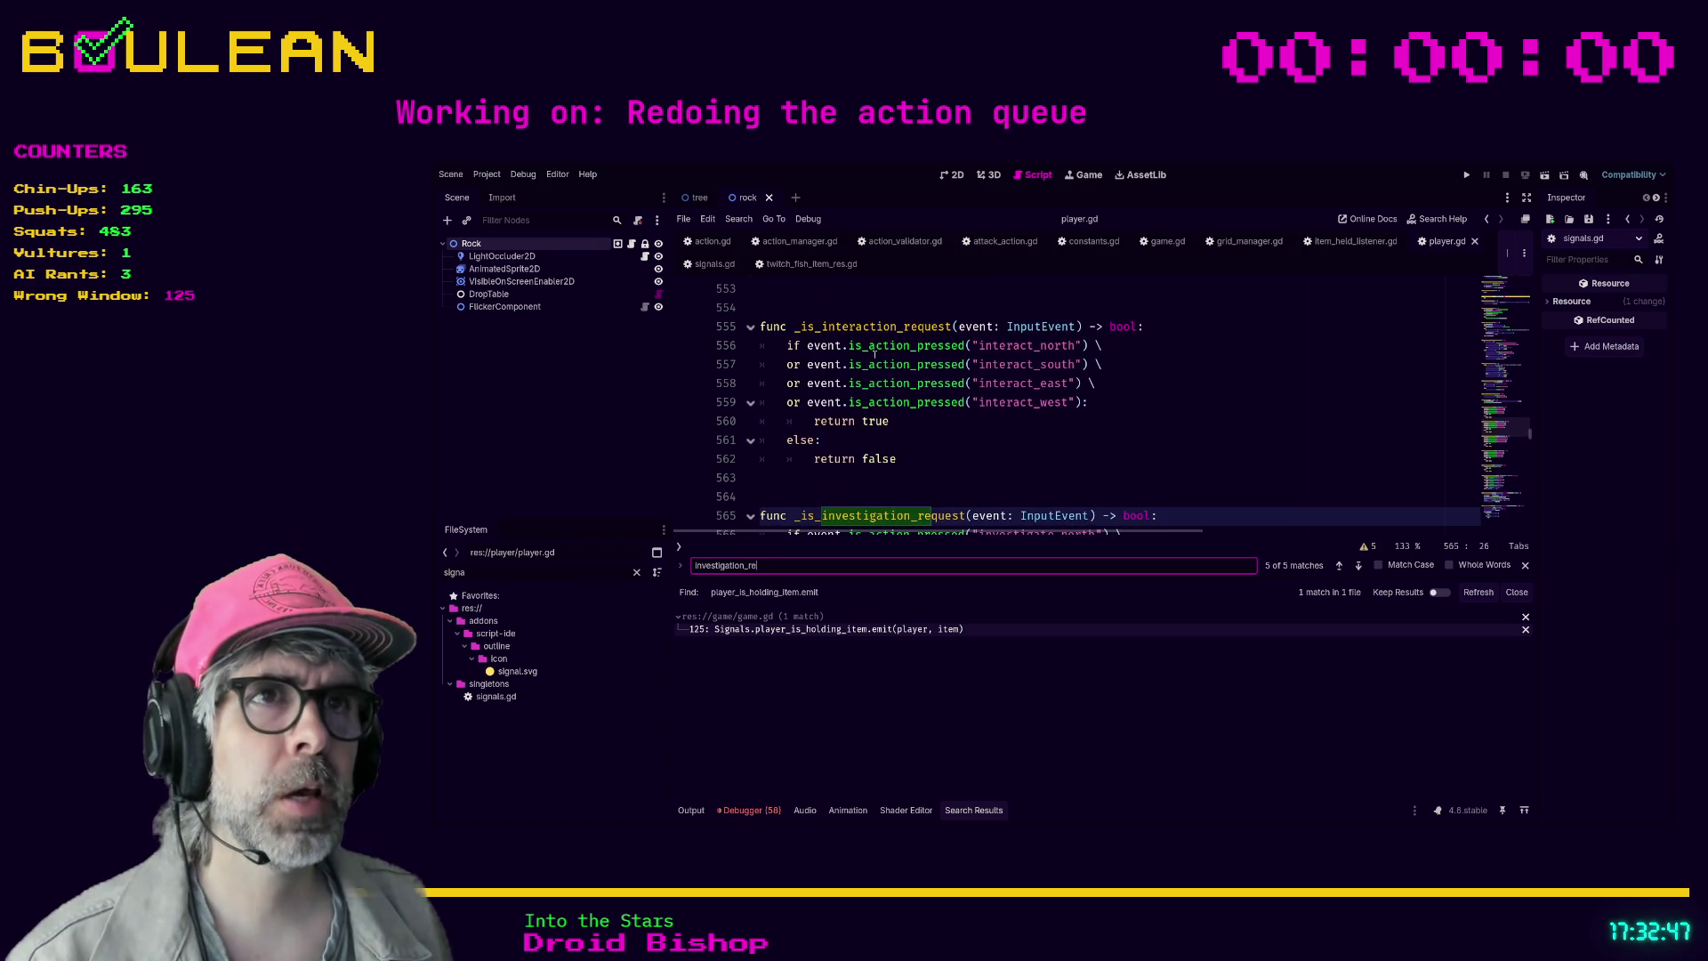
scroll(875, 354, up, 5)
scroll(866, 413, down, 2)
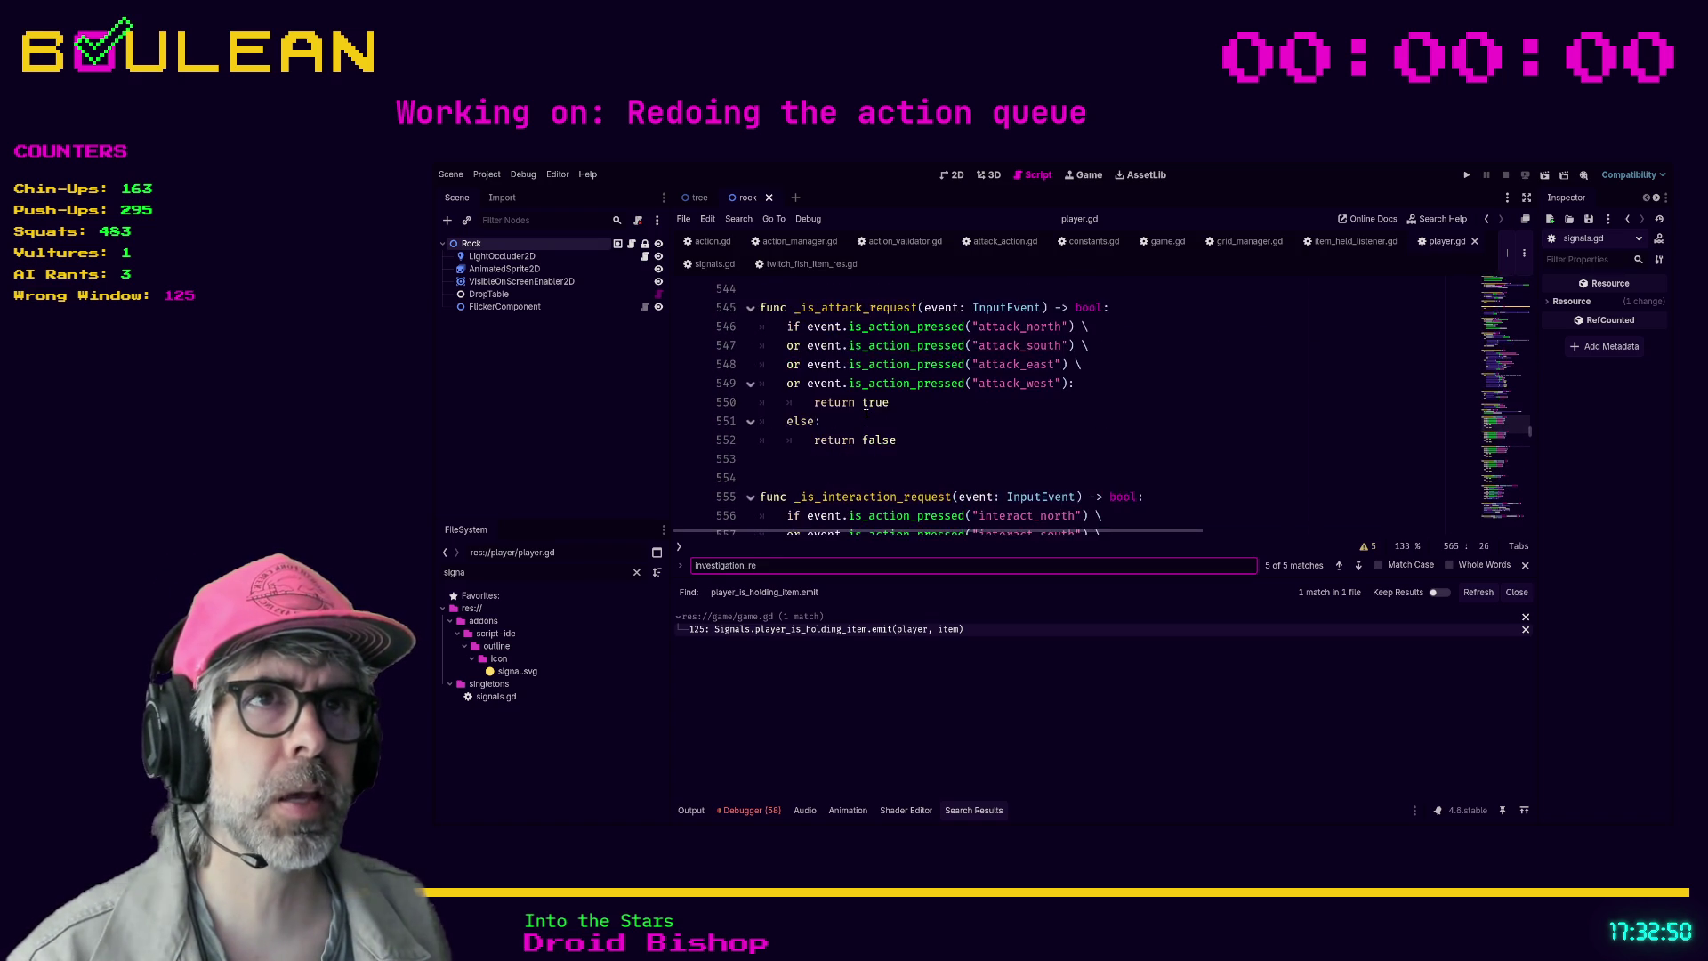
scroll(865, 413, up, 2)
scroll(855, 385, up, 2)
scroll(855, 385, down, 5)
scroll(855, 385, down, 4)
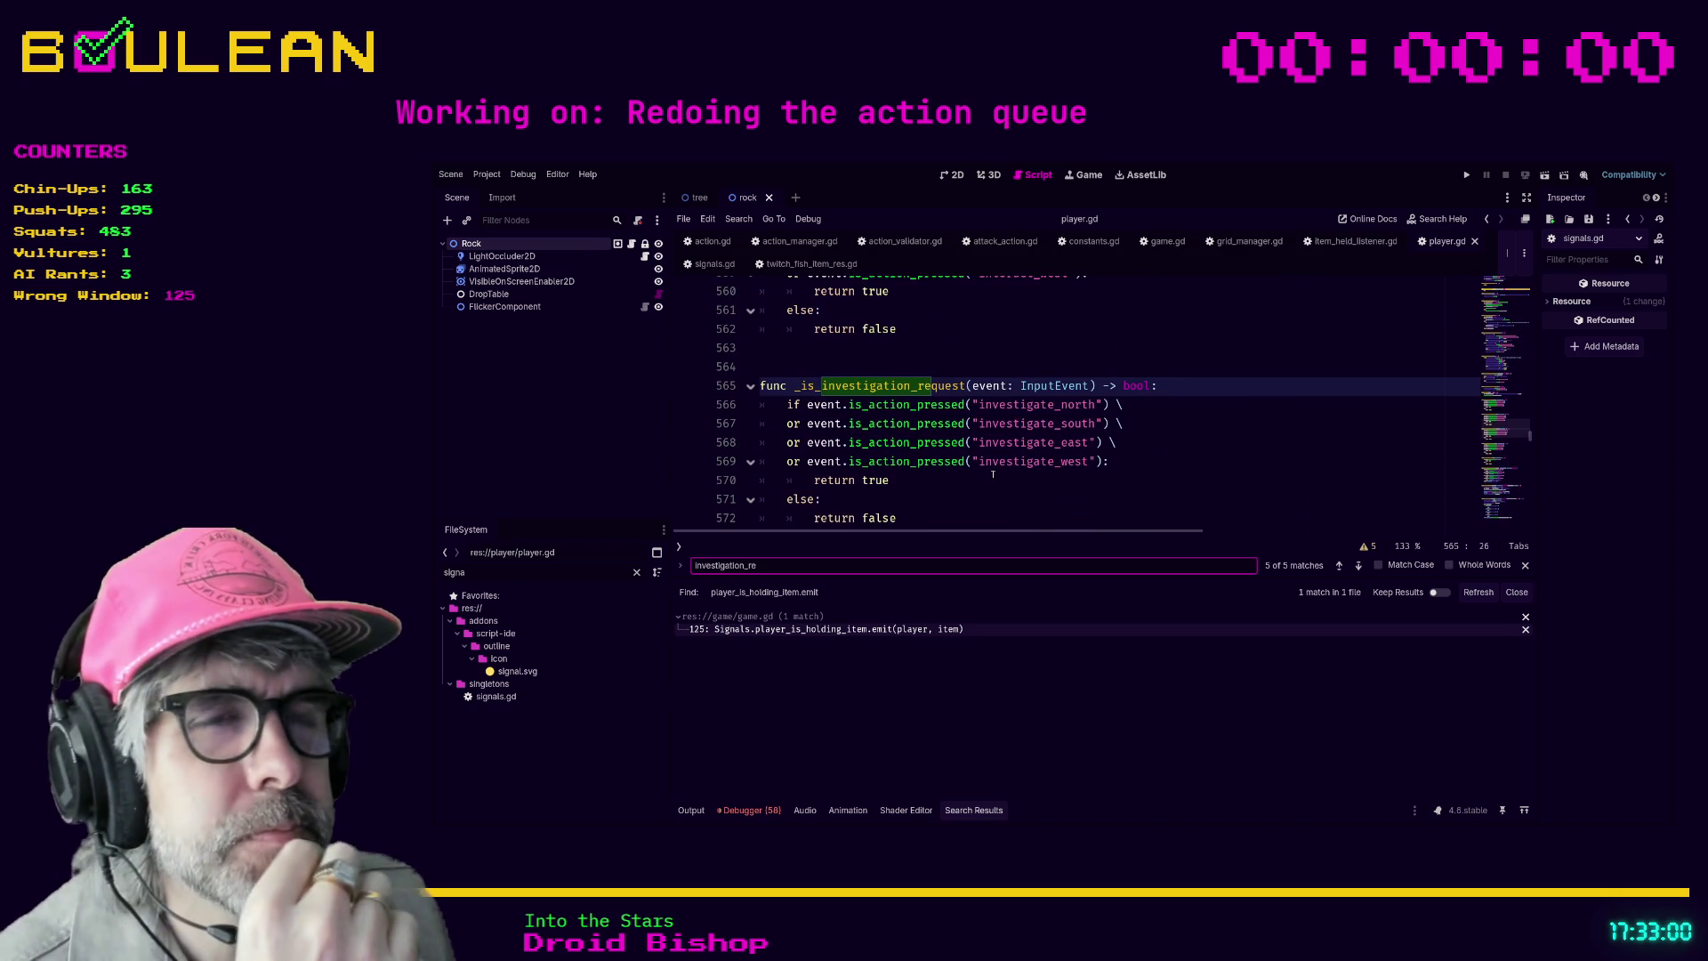
scroll(993, 474, down, 2)
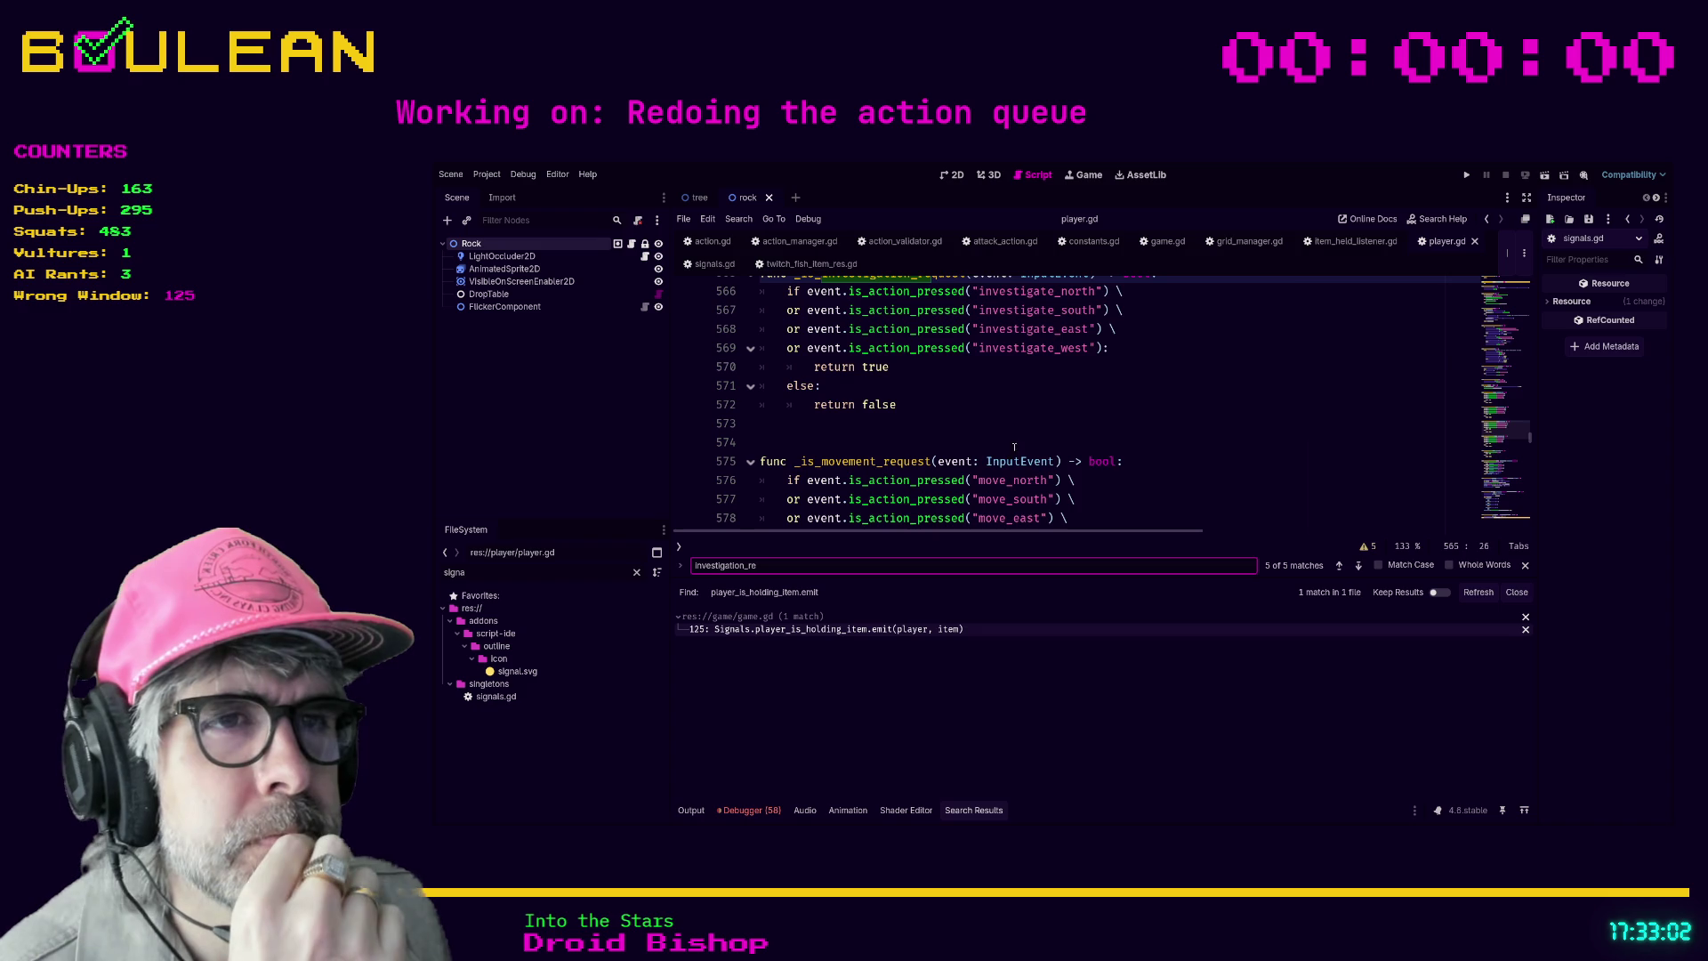
scroll(1041, 436, down, 1)
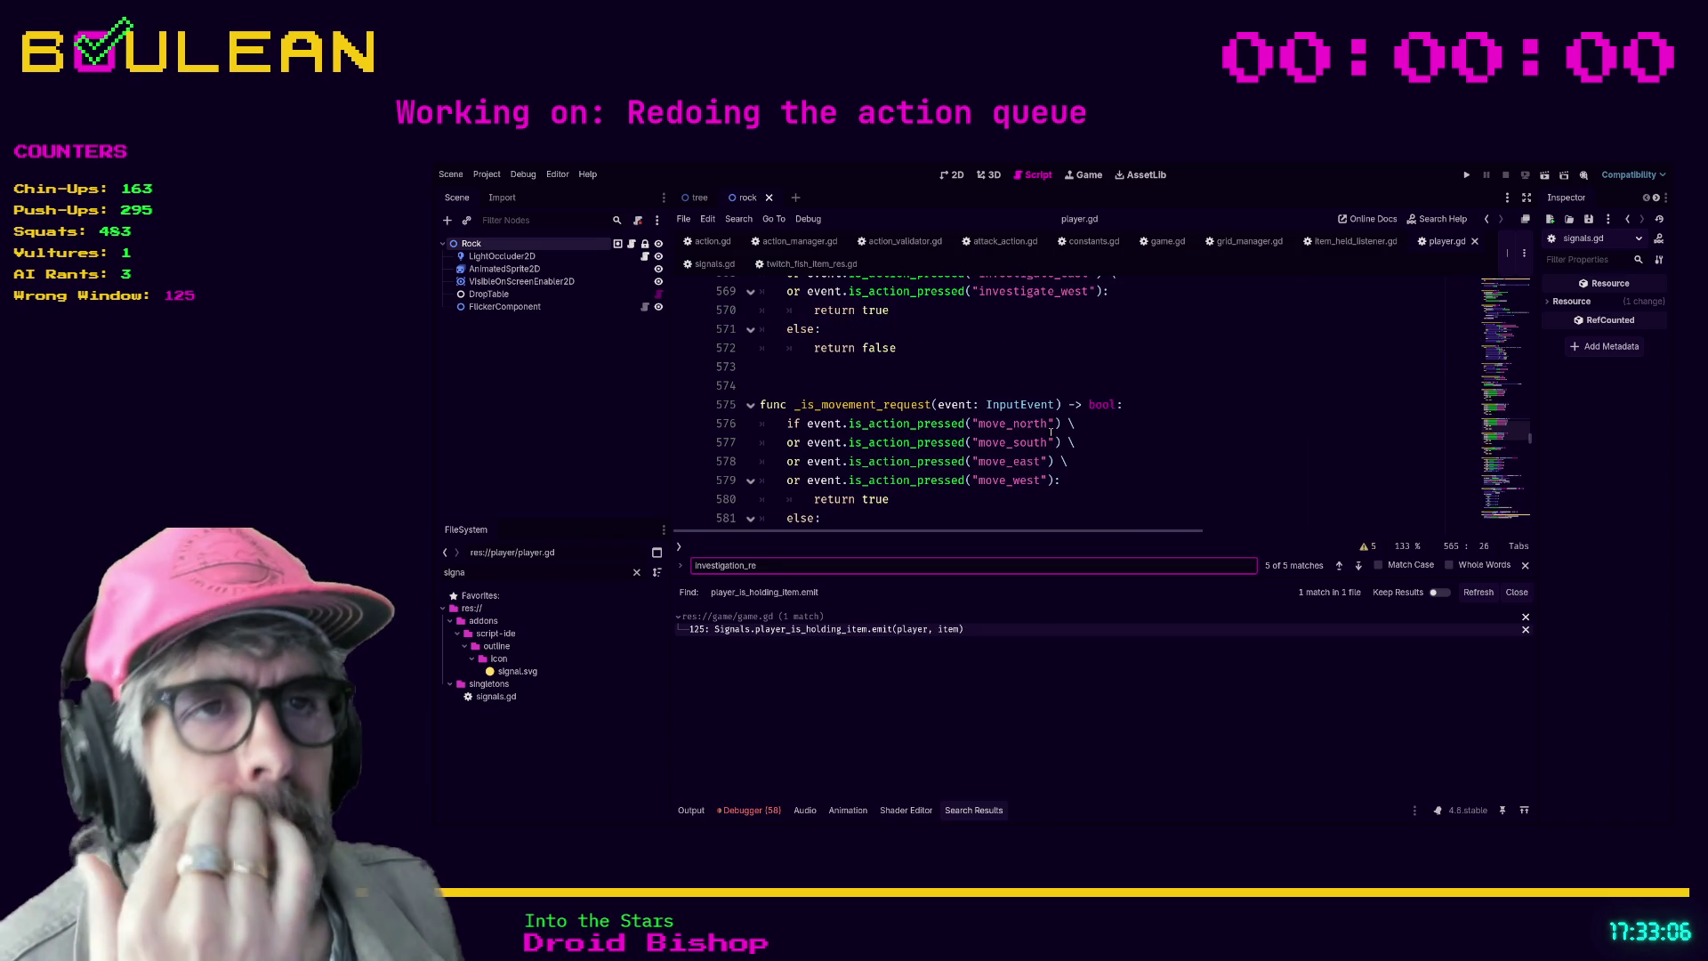
scroll(1008, 407, down, 3)
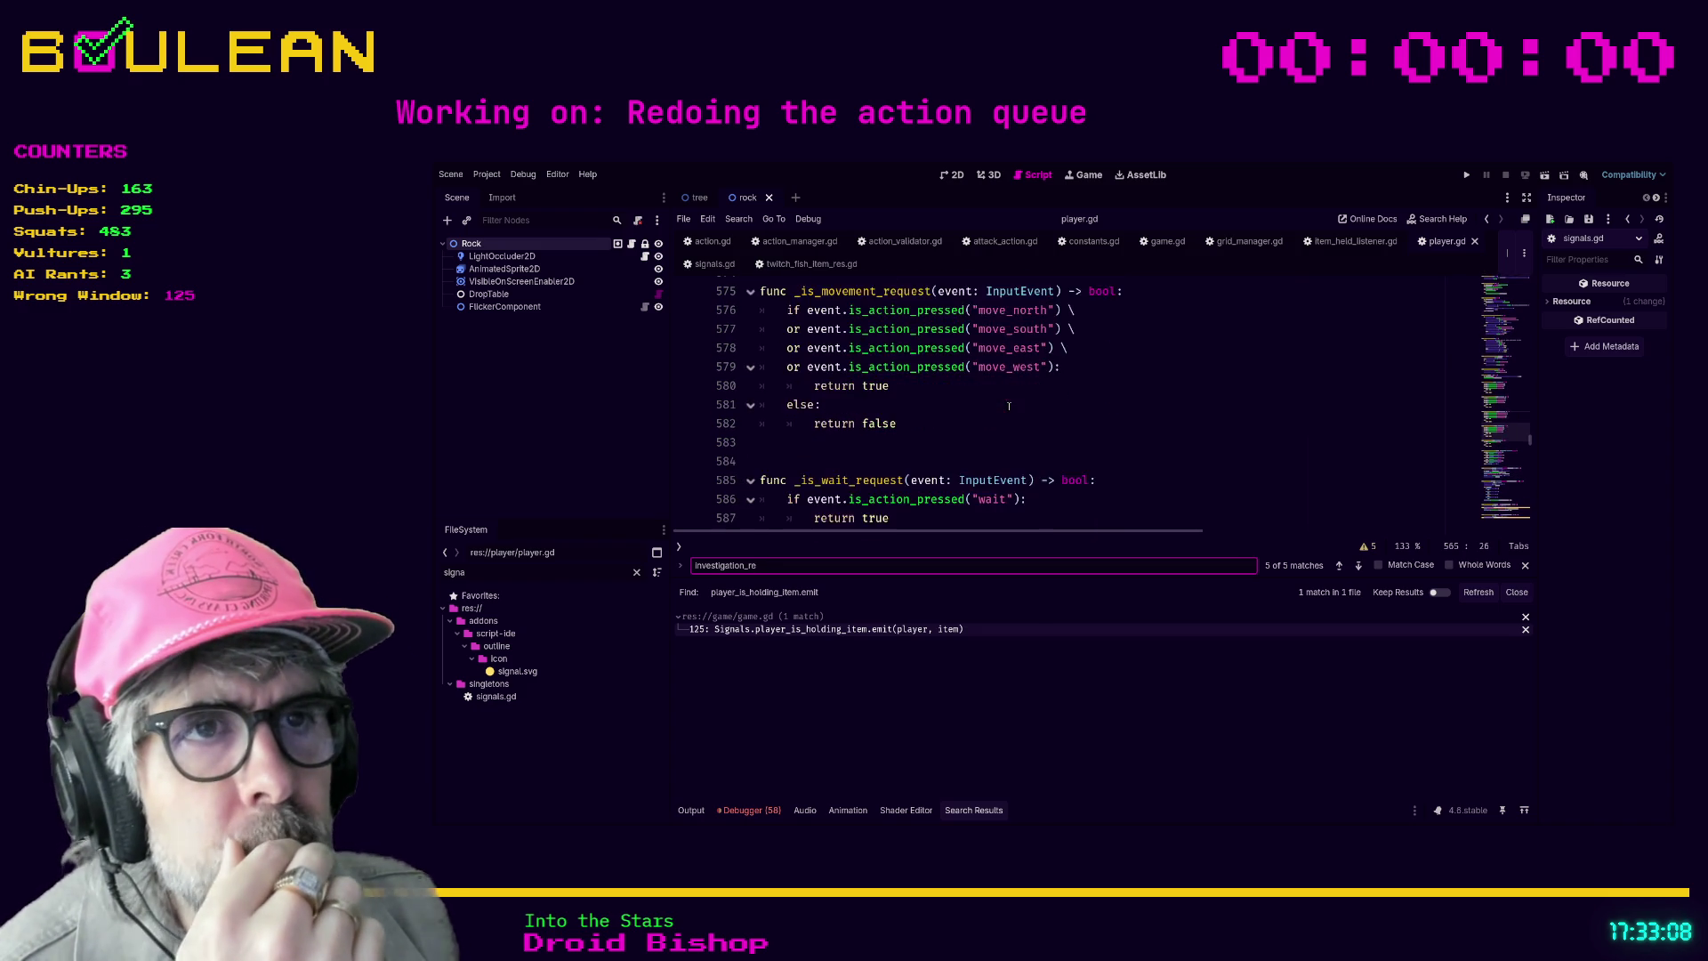
scroll(1009, 408, down, 2)
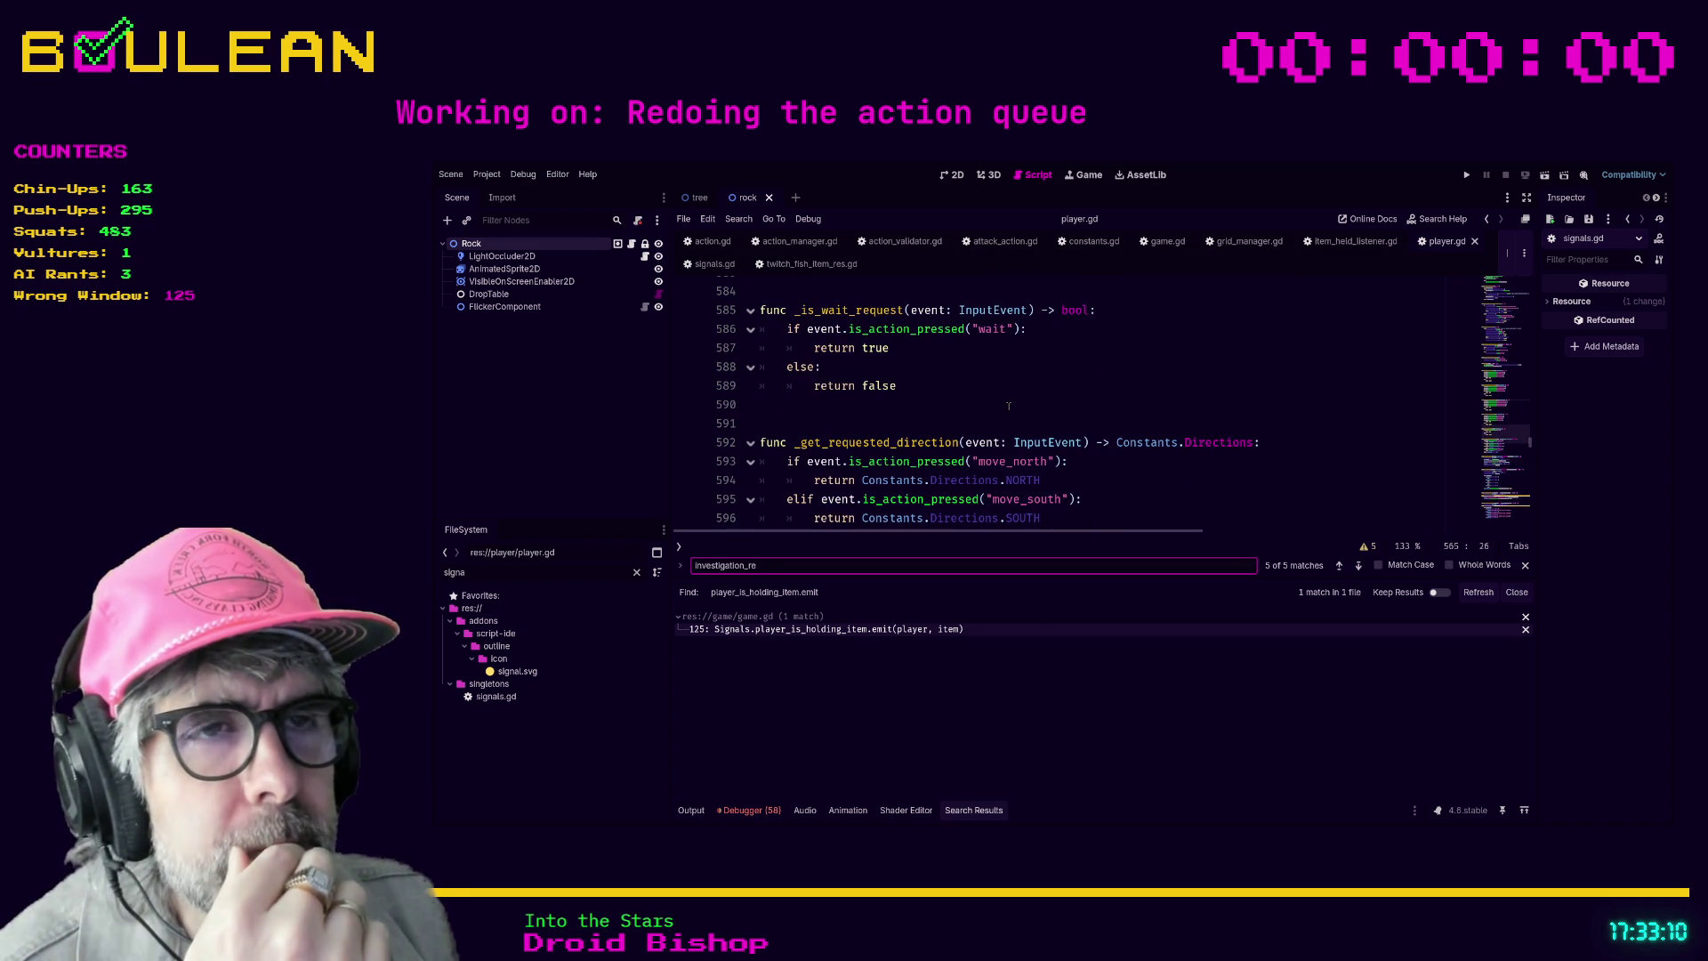
scroll(1009, 407, down, 1)
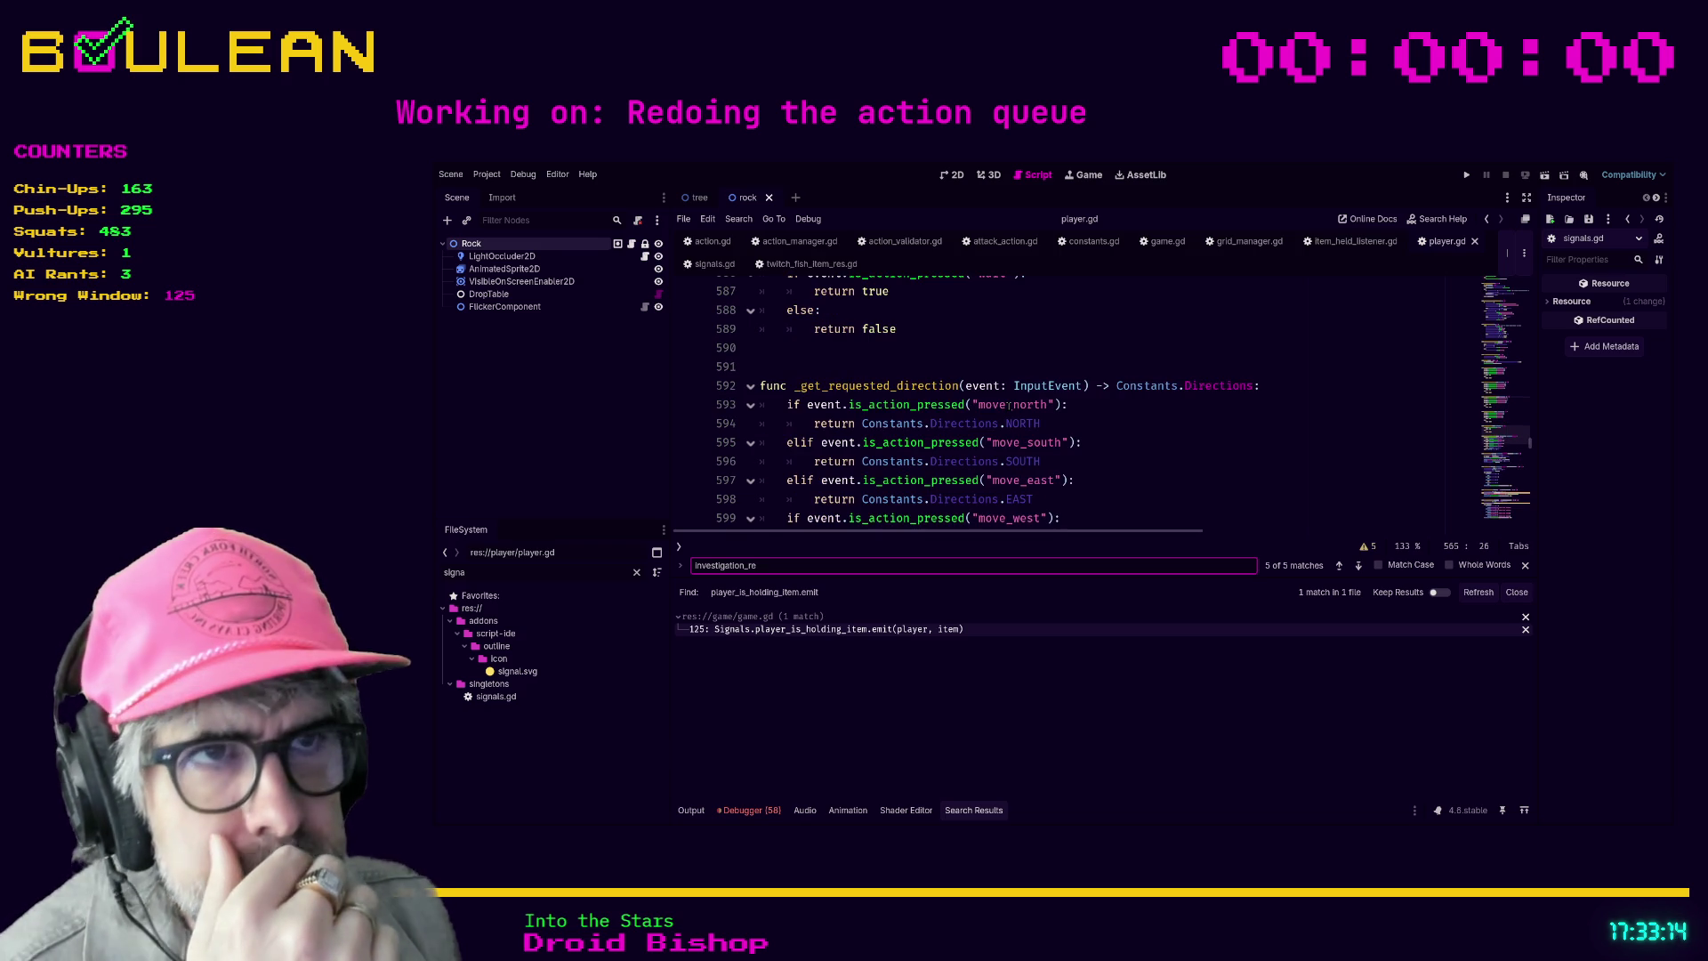
click(1032, 351)
drag(1063, 569, 1032, 749)
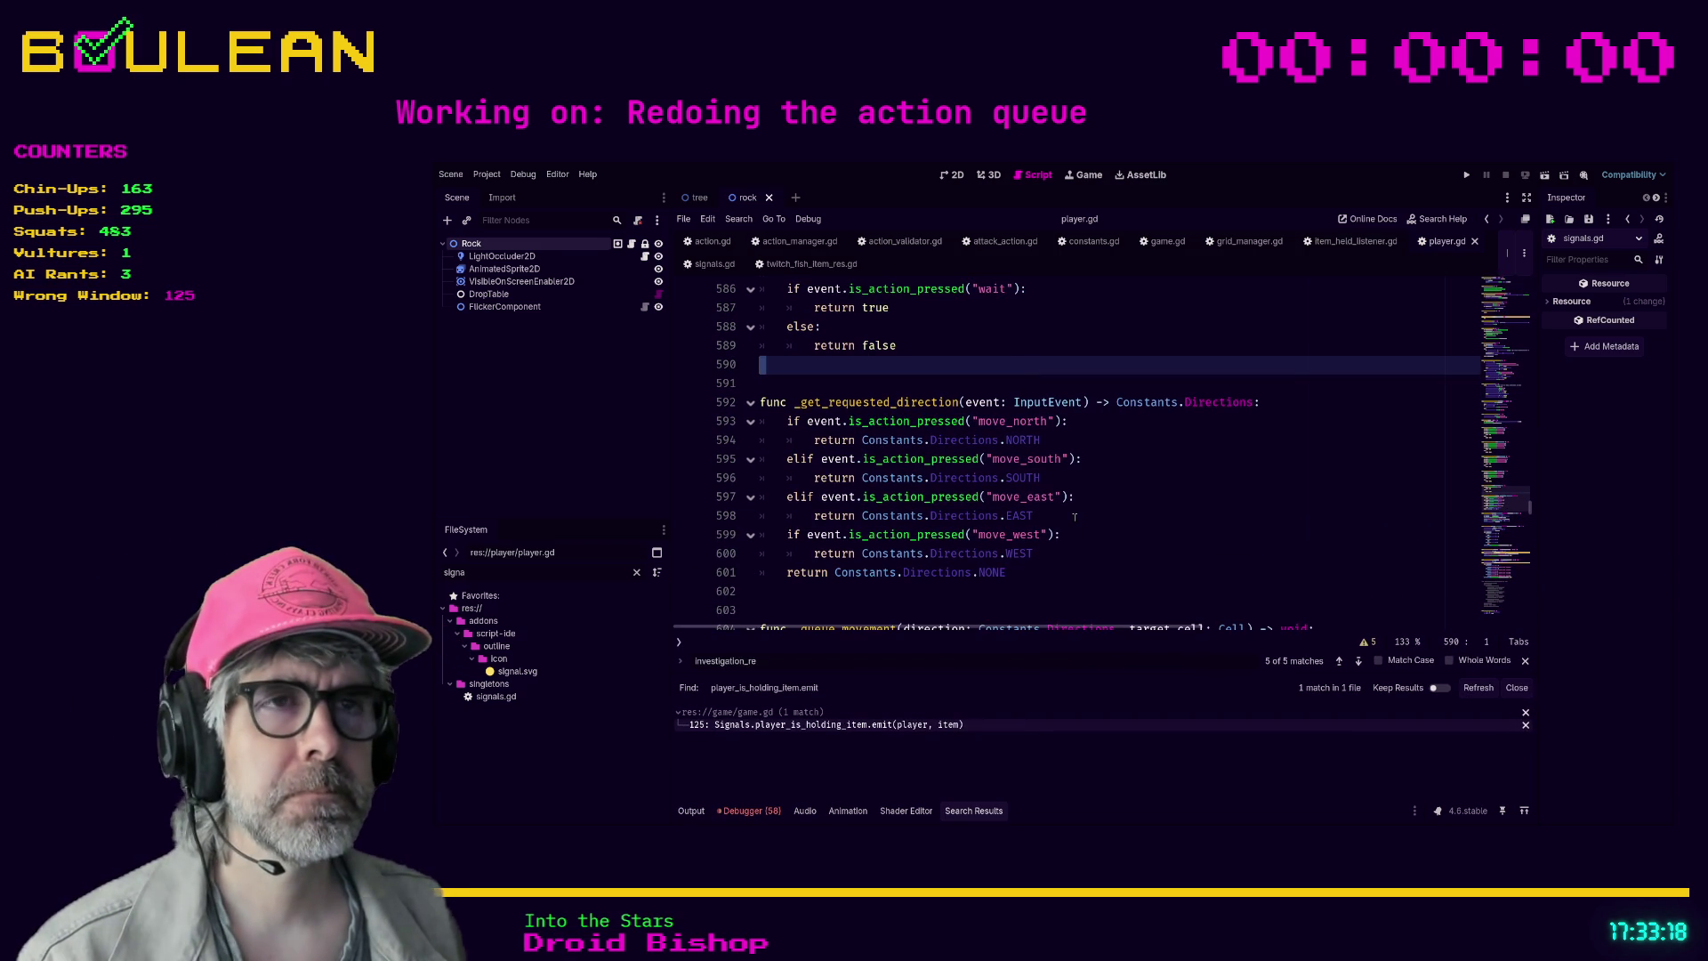
scroll(1075, 517, up, 9)
scroll(1075, 517, up, 8)
scroll(1075, 517, up, 2)
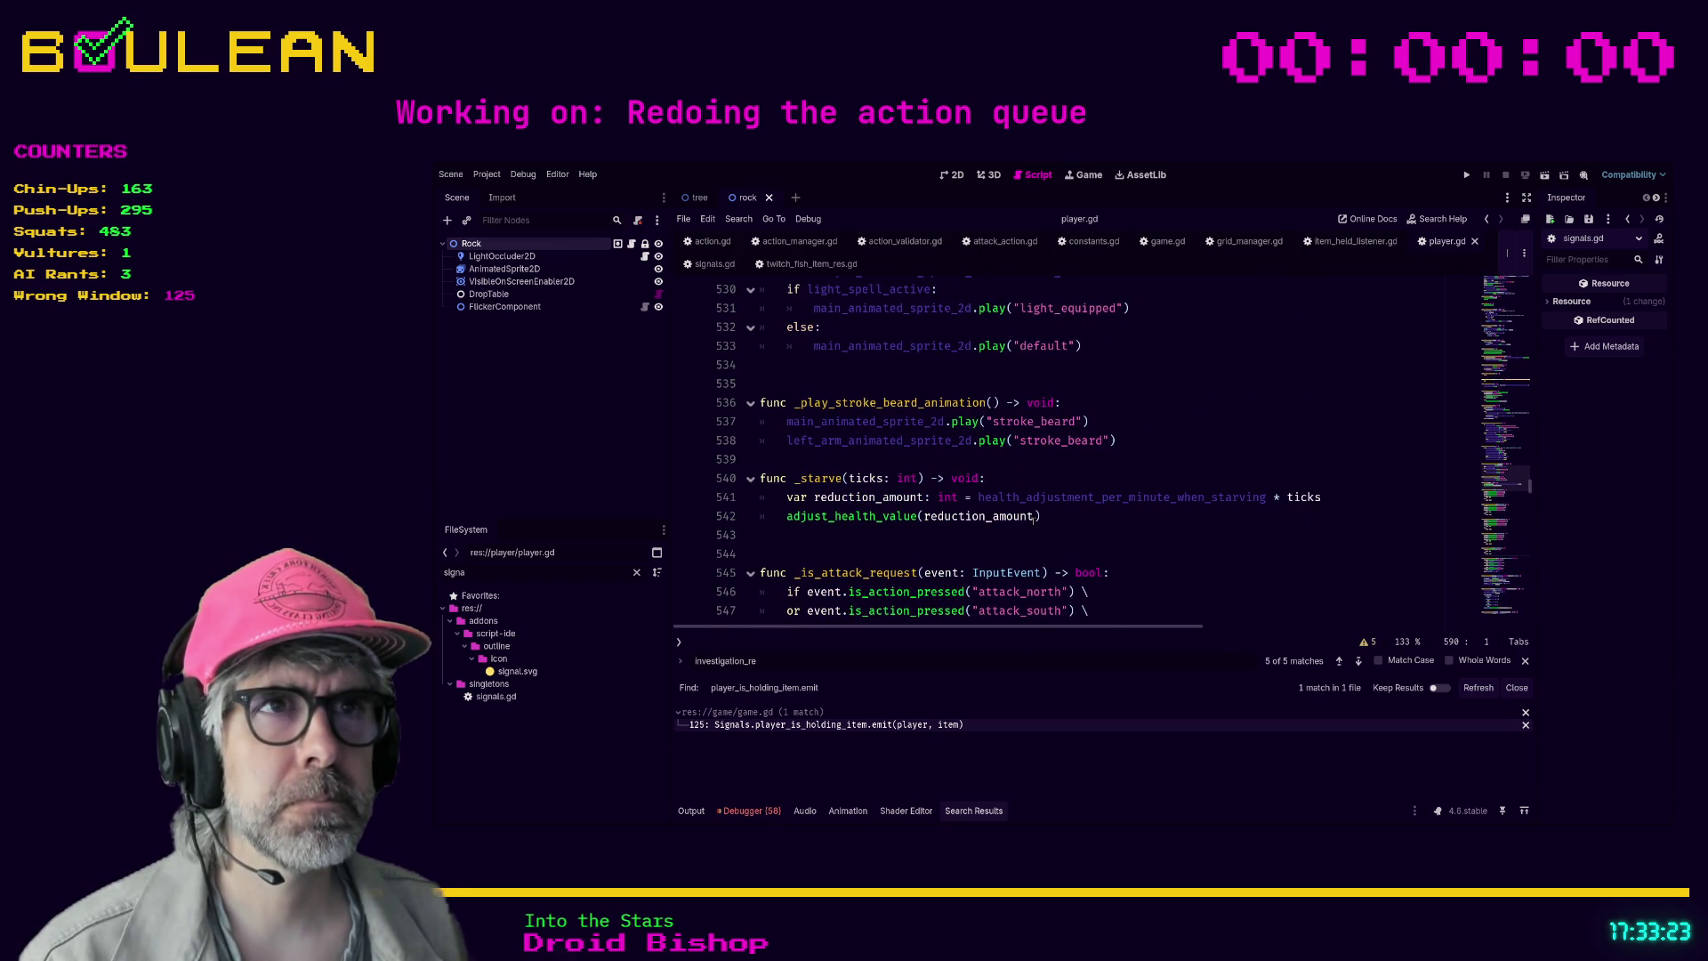
scroll(902, 564, up, 1)
click(901, 564)
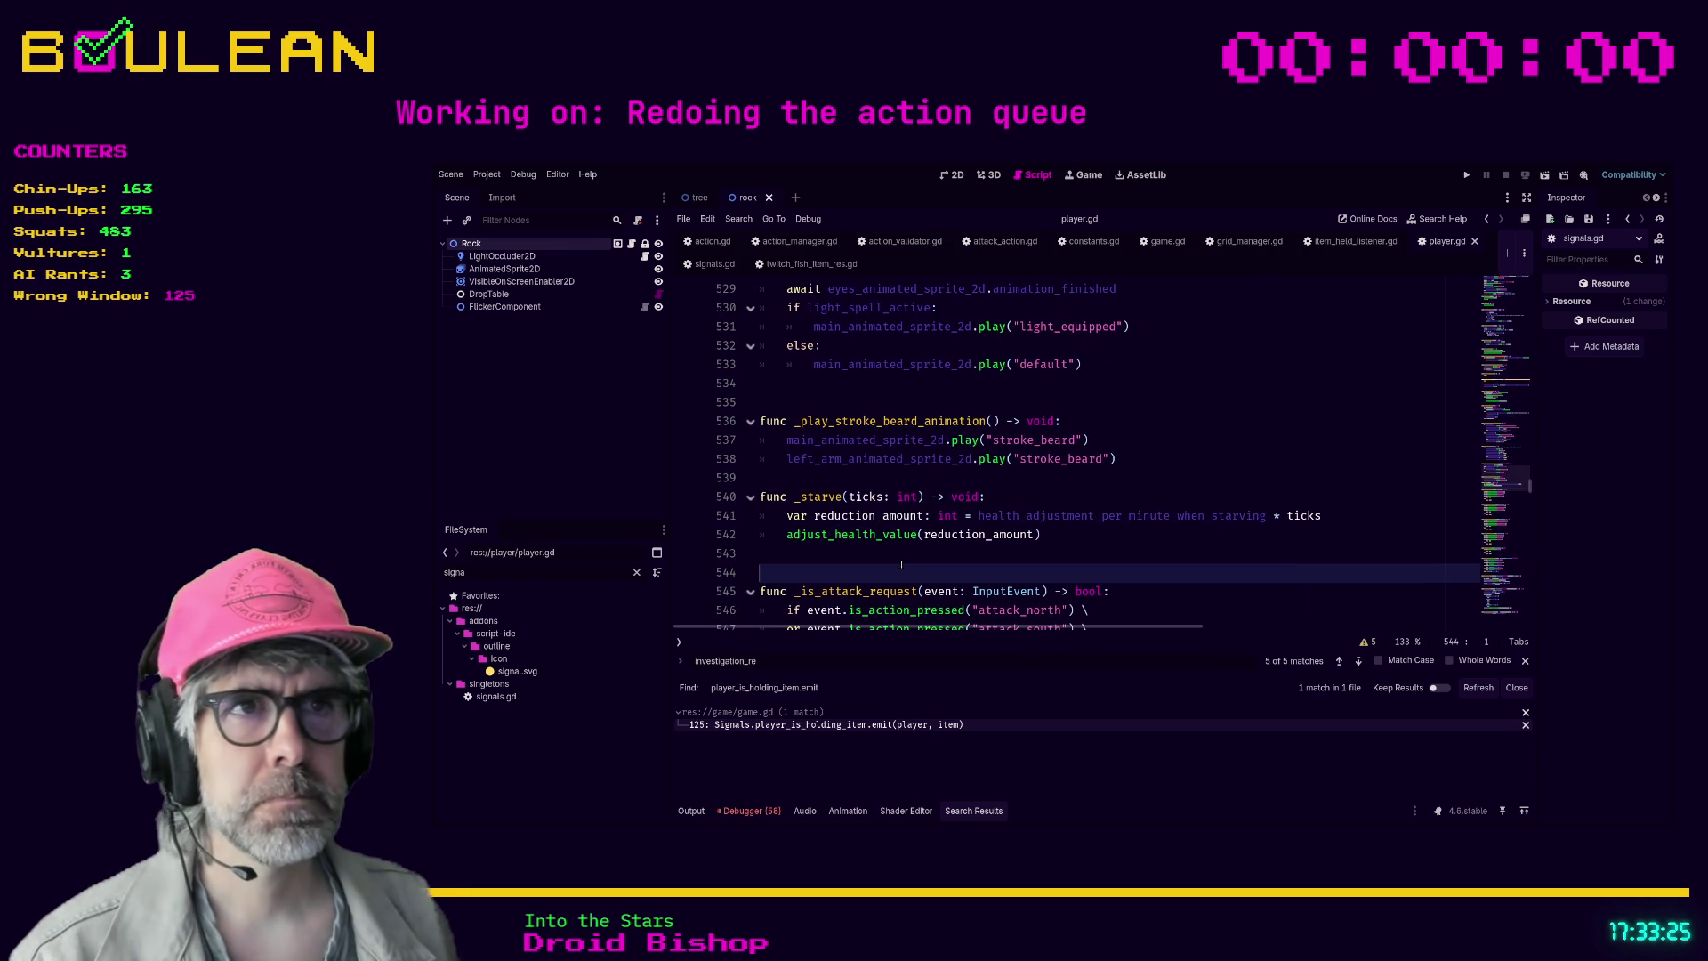
key(ctrl+f)
- Find 'request_ty', delete the _get_request_type stub and its blank lines, and save player.gd
text(request)
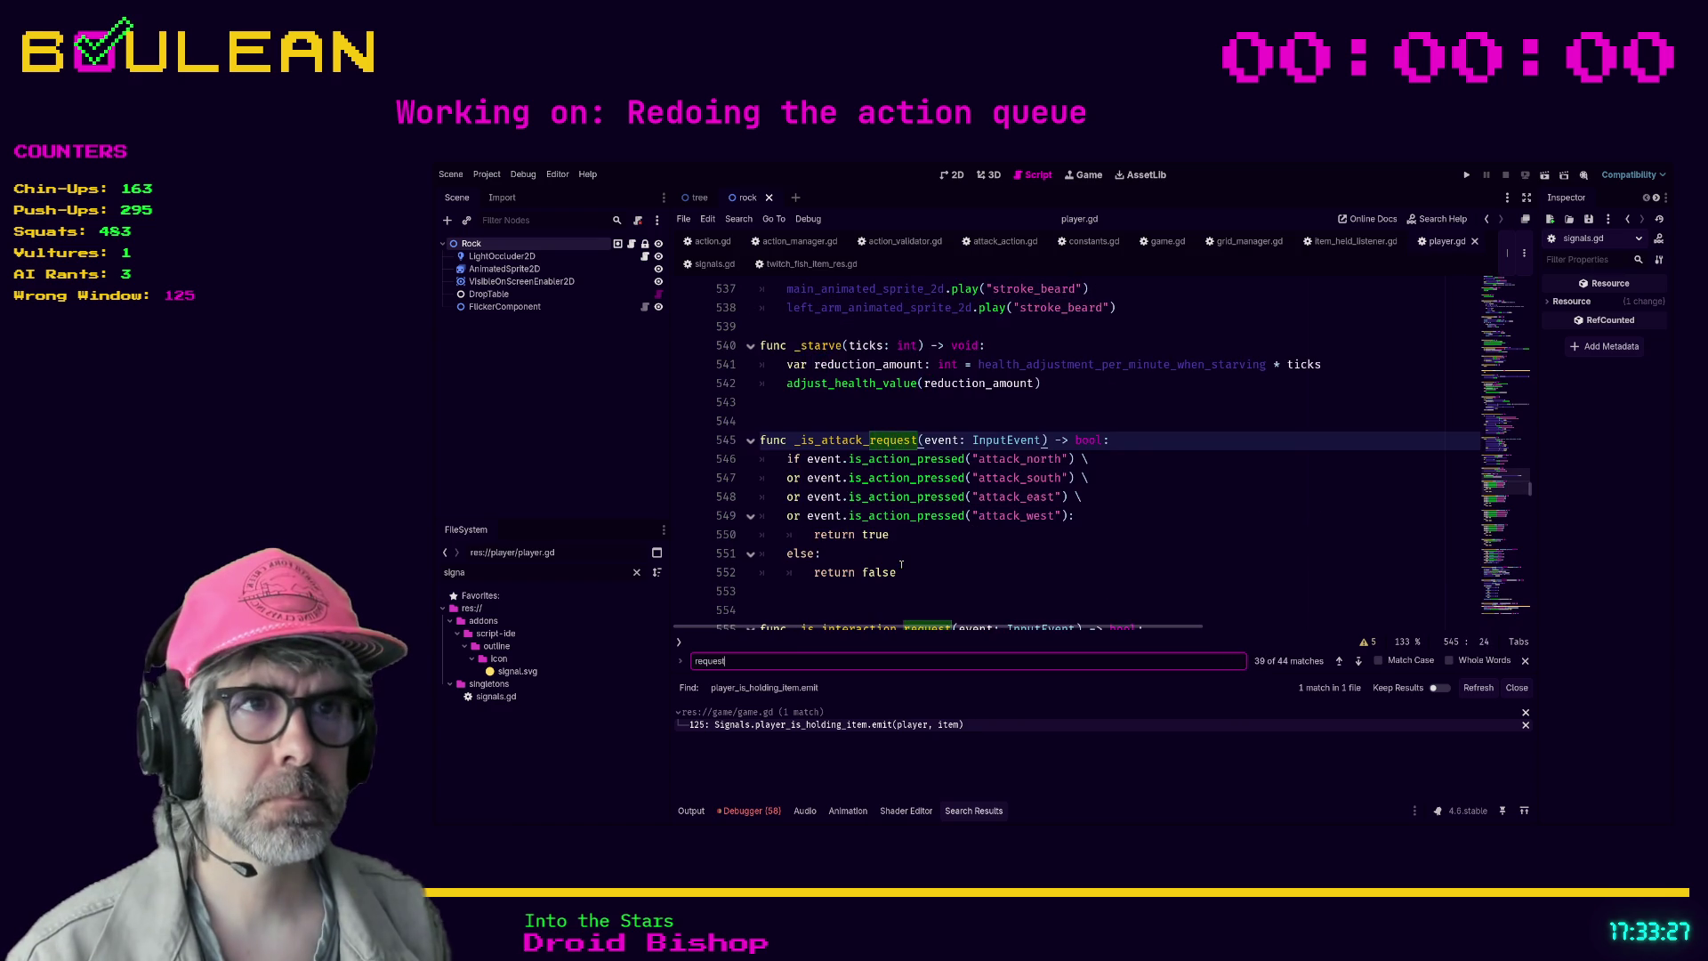
text(_ty)
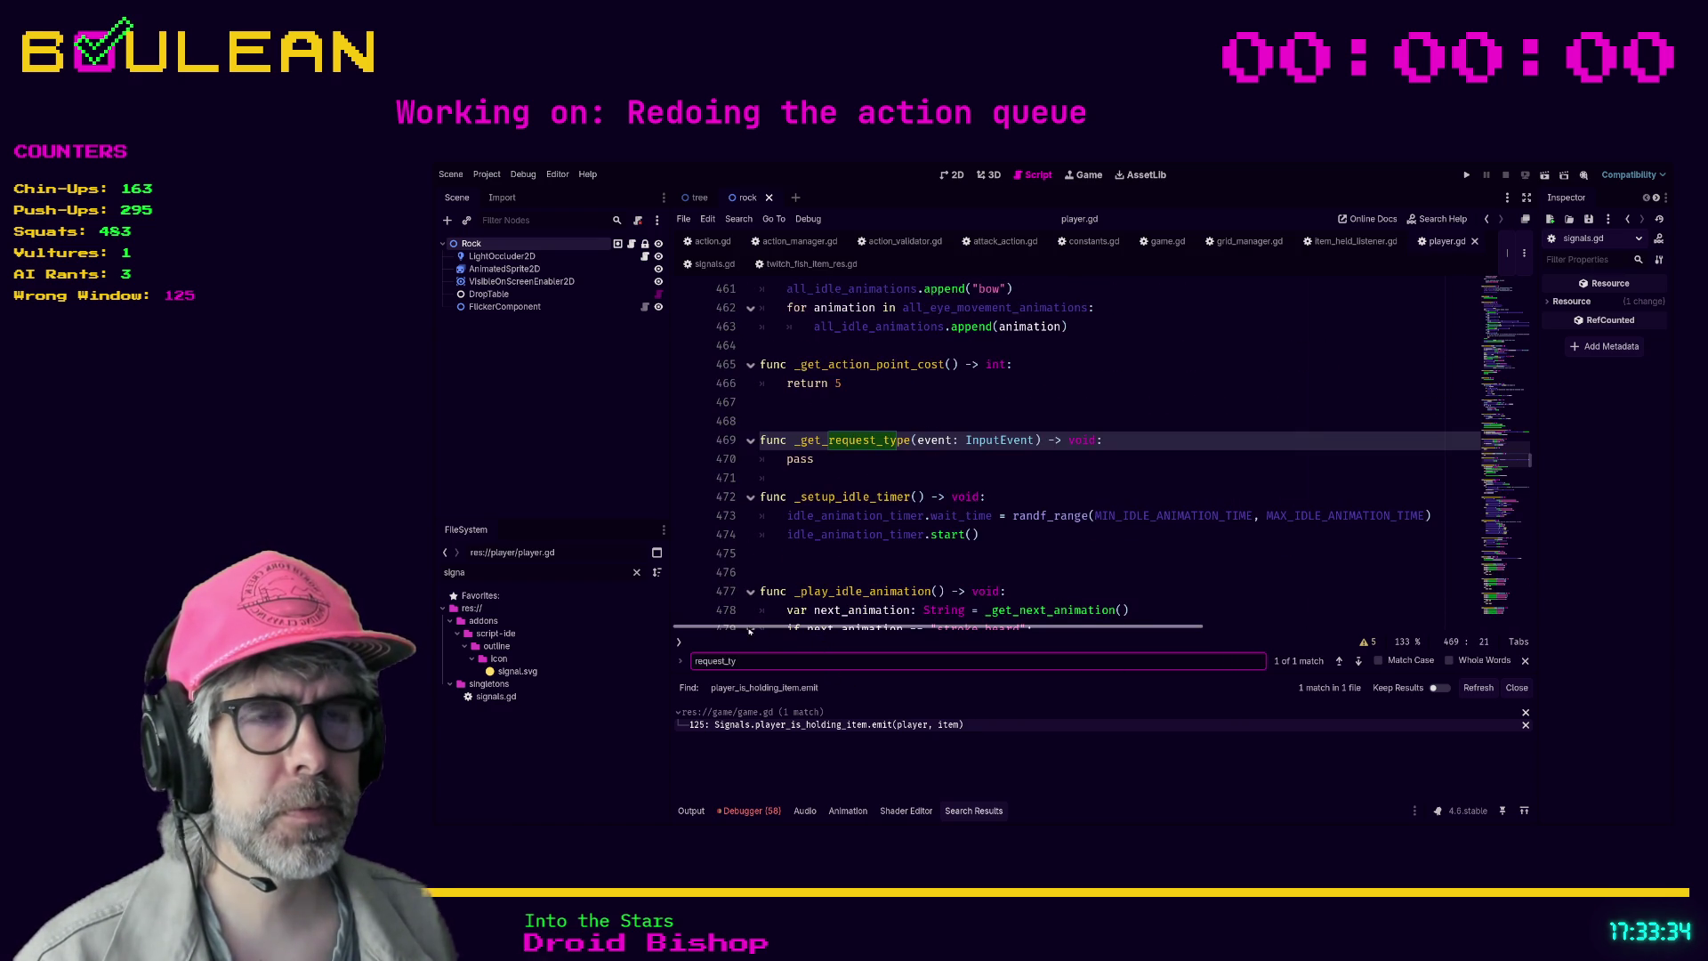
click(823, 481)
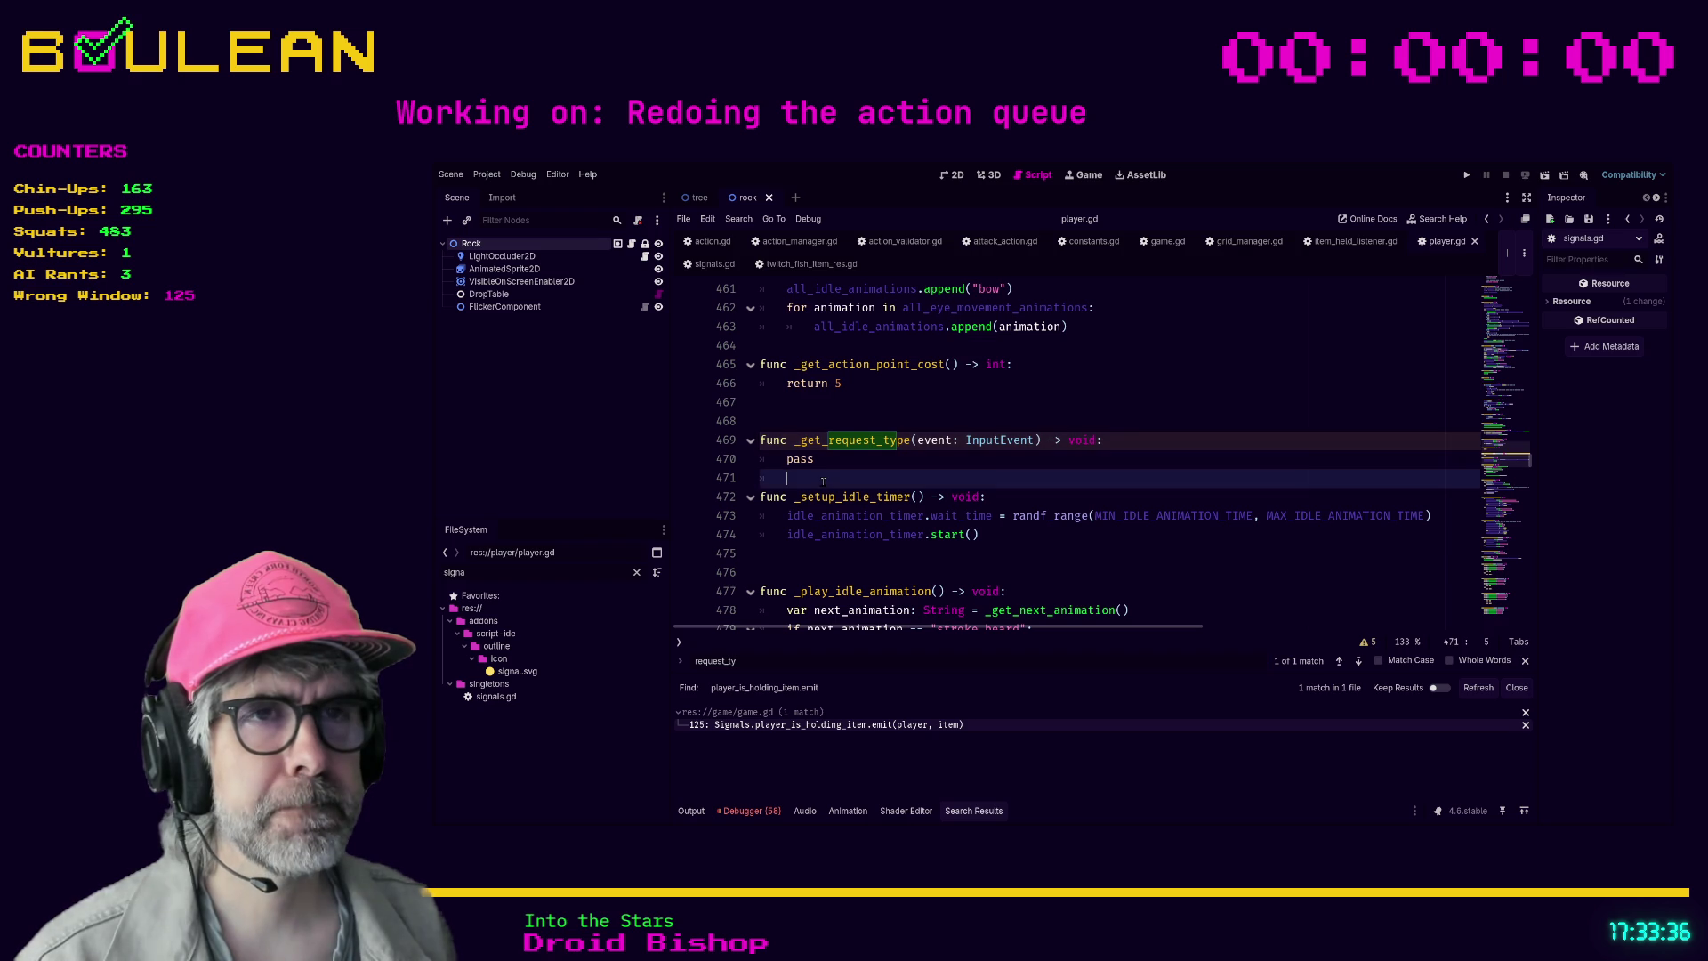
drag(823, 481, 762, 439)
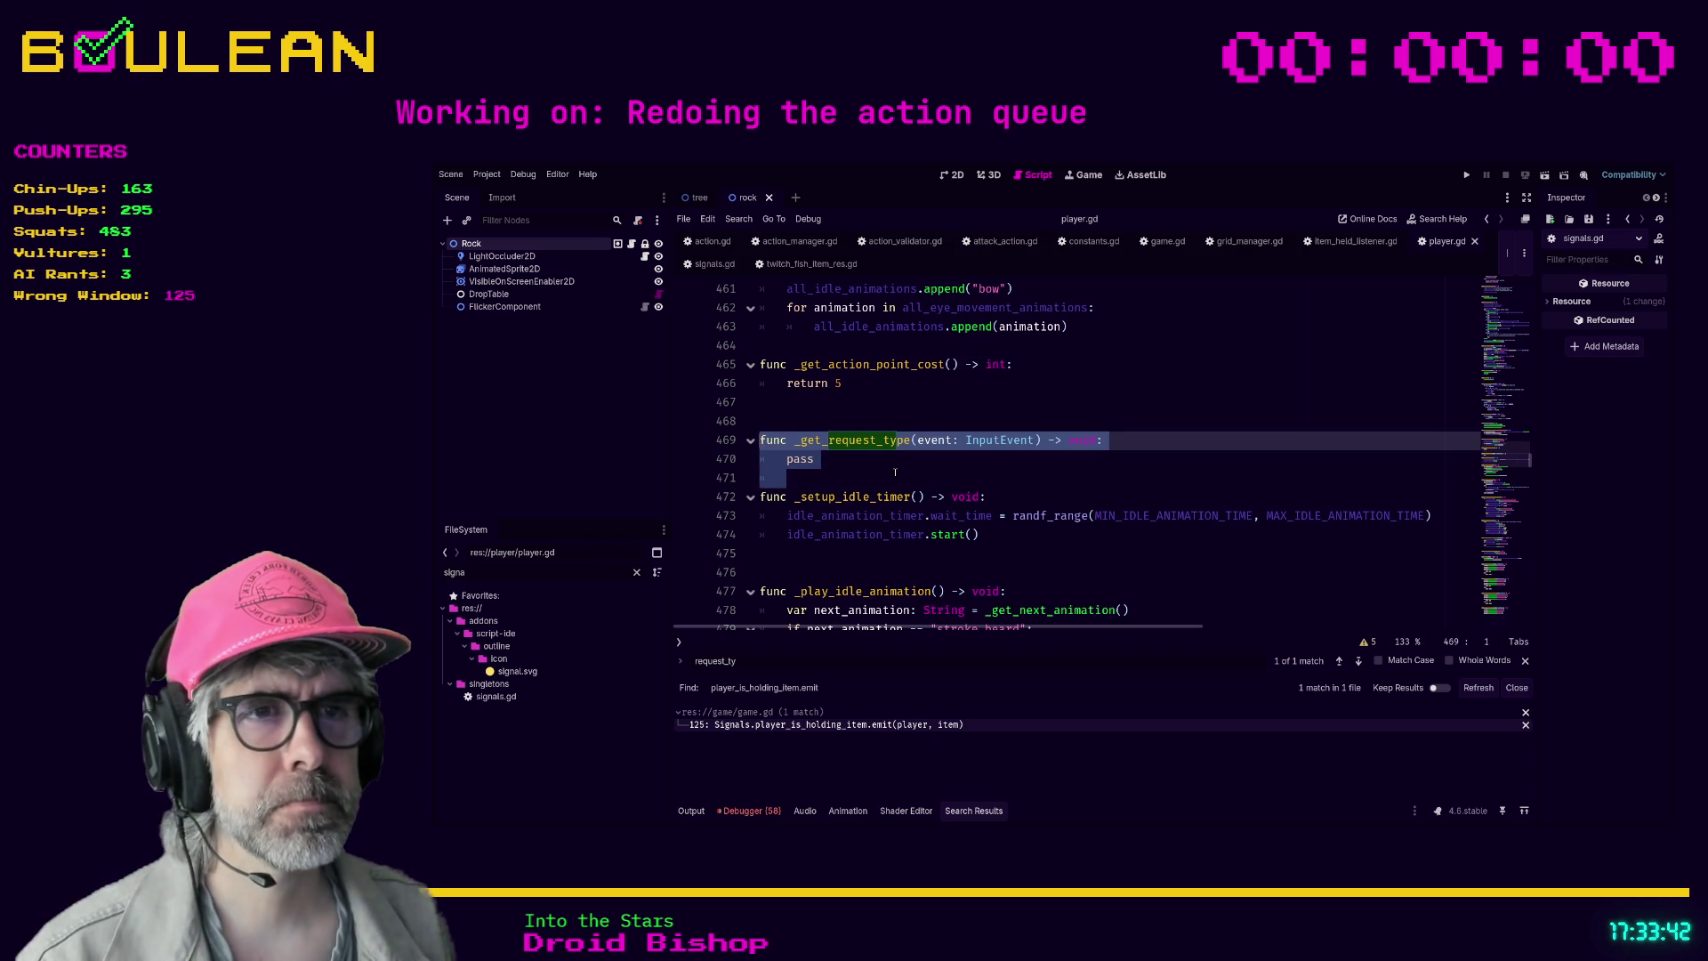
key(Delete)
key(BackSpace)
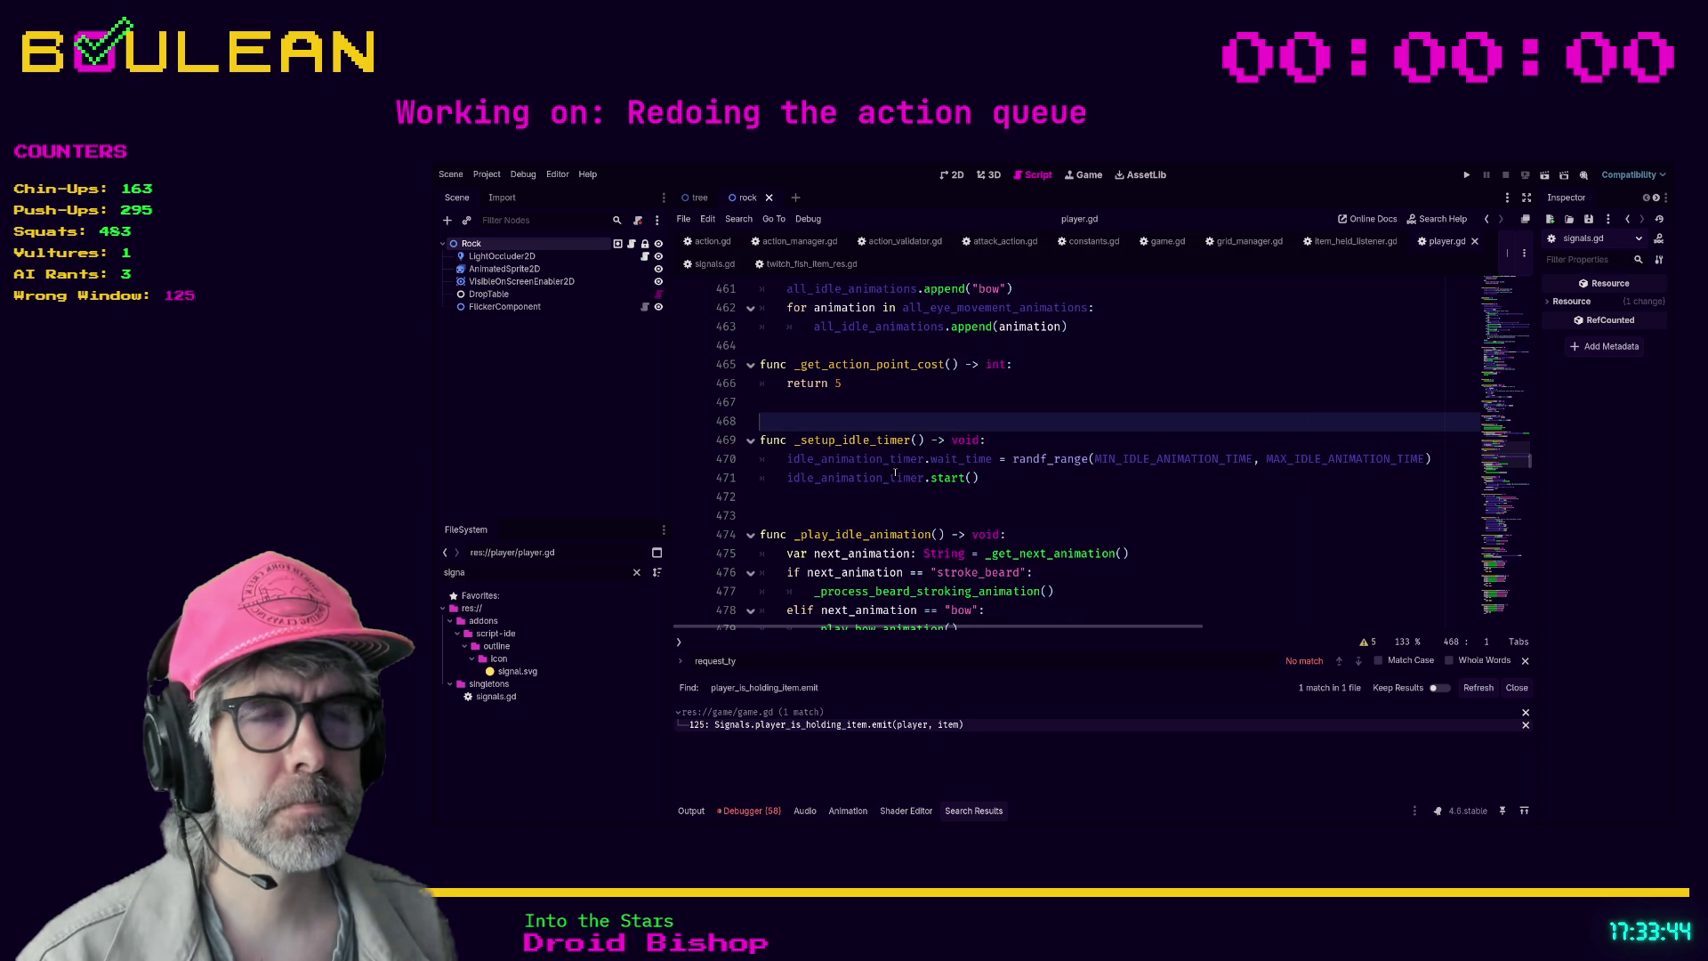
key(Up)
key(Down)
key(ctrl+s)
- Search for 'interaction' and open blank lines above _is_interaction_request at line 552
key(ctrl+f)
text(interaction)
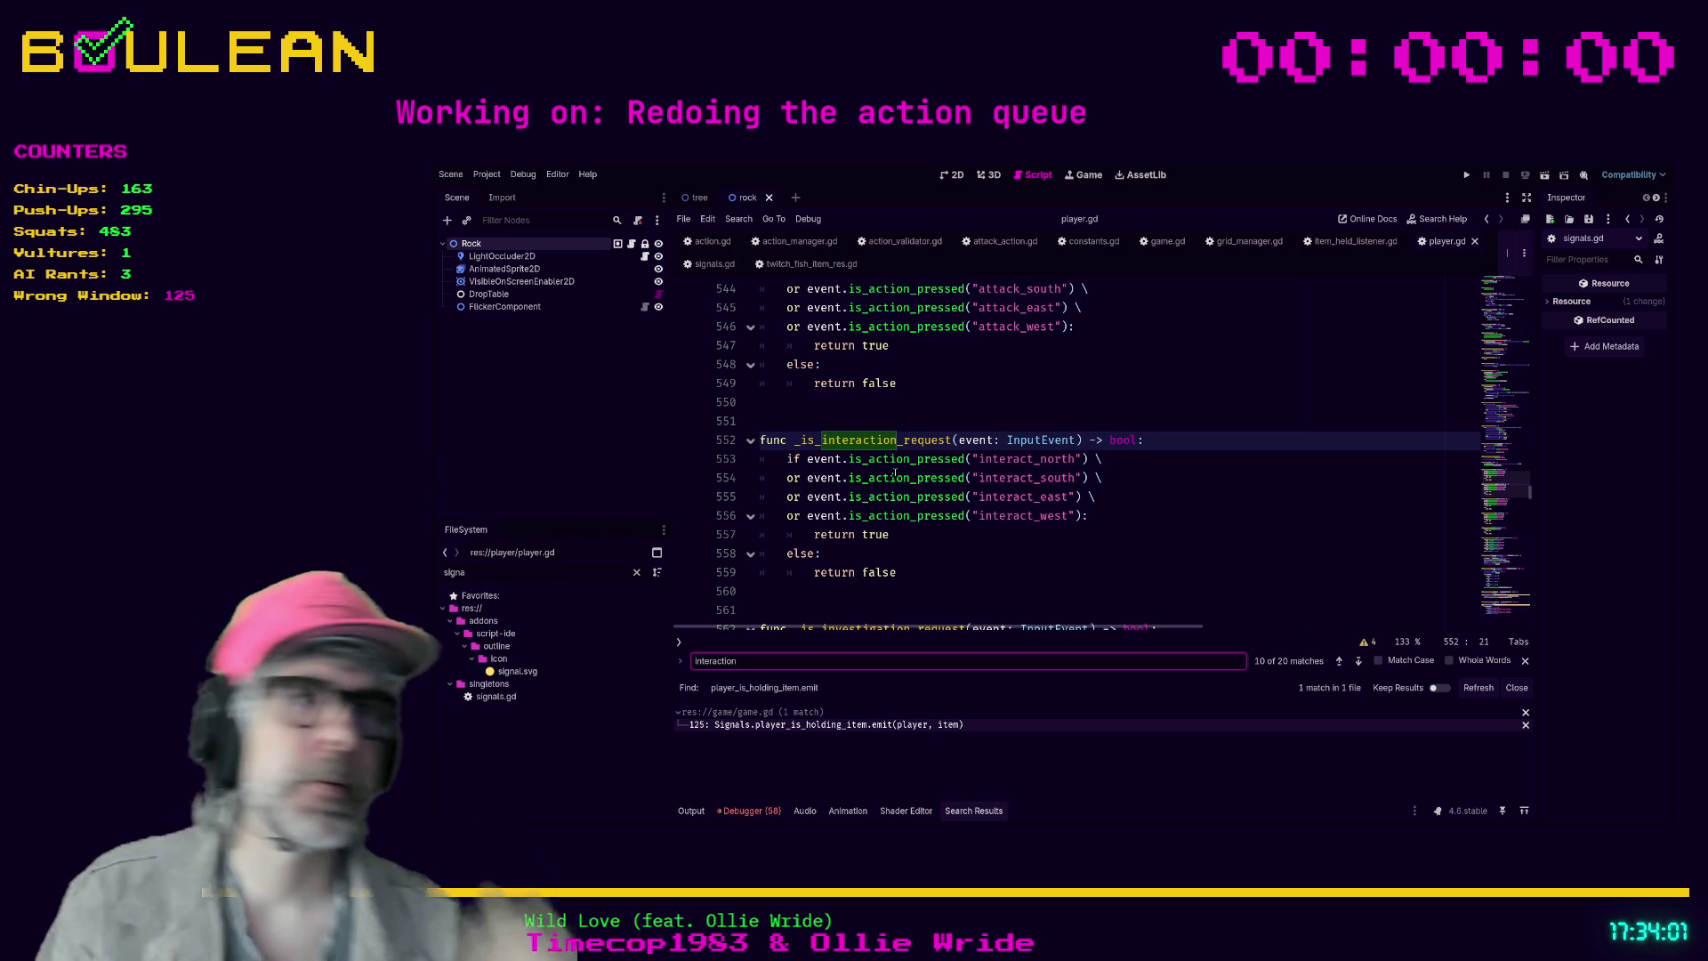
scroll(894, 472, down, 2)
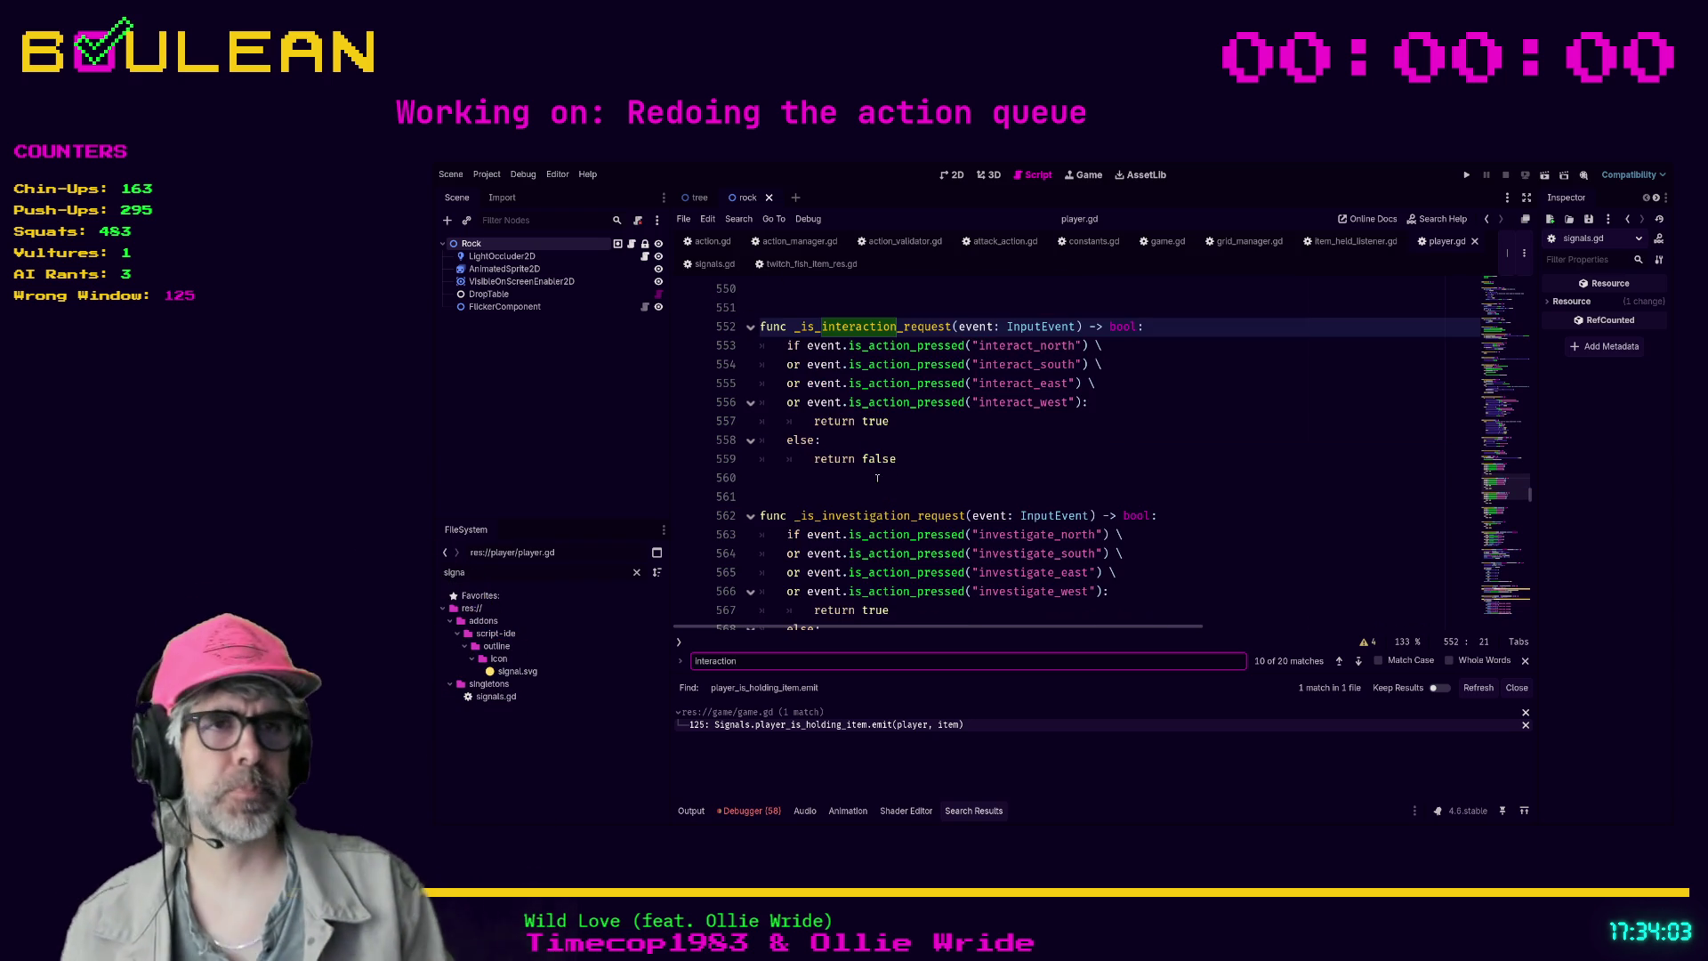
scroll(877, 477, down, 2)
scroll(1065, 572, down, 2)
scroll(994, 585, down, 1)
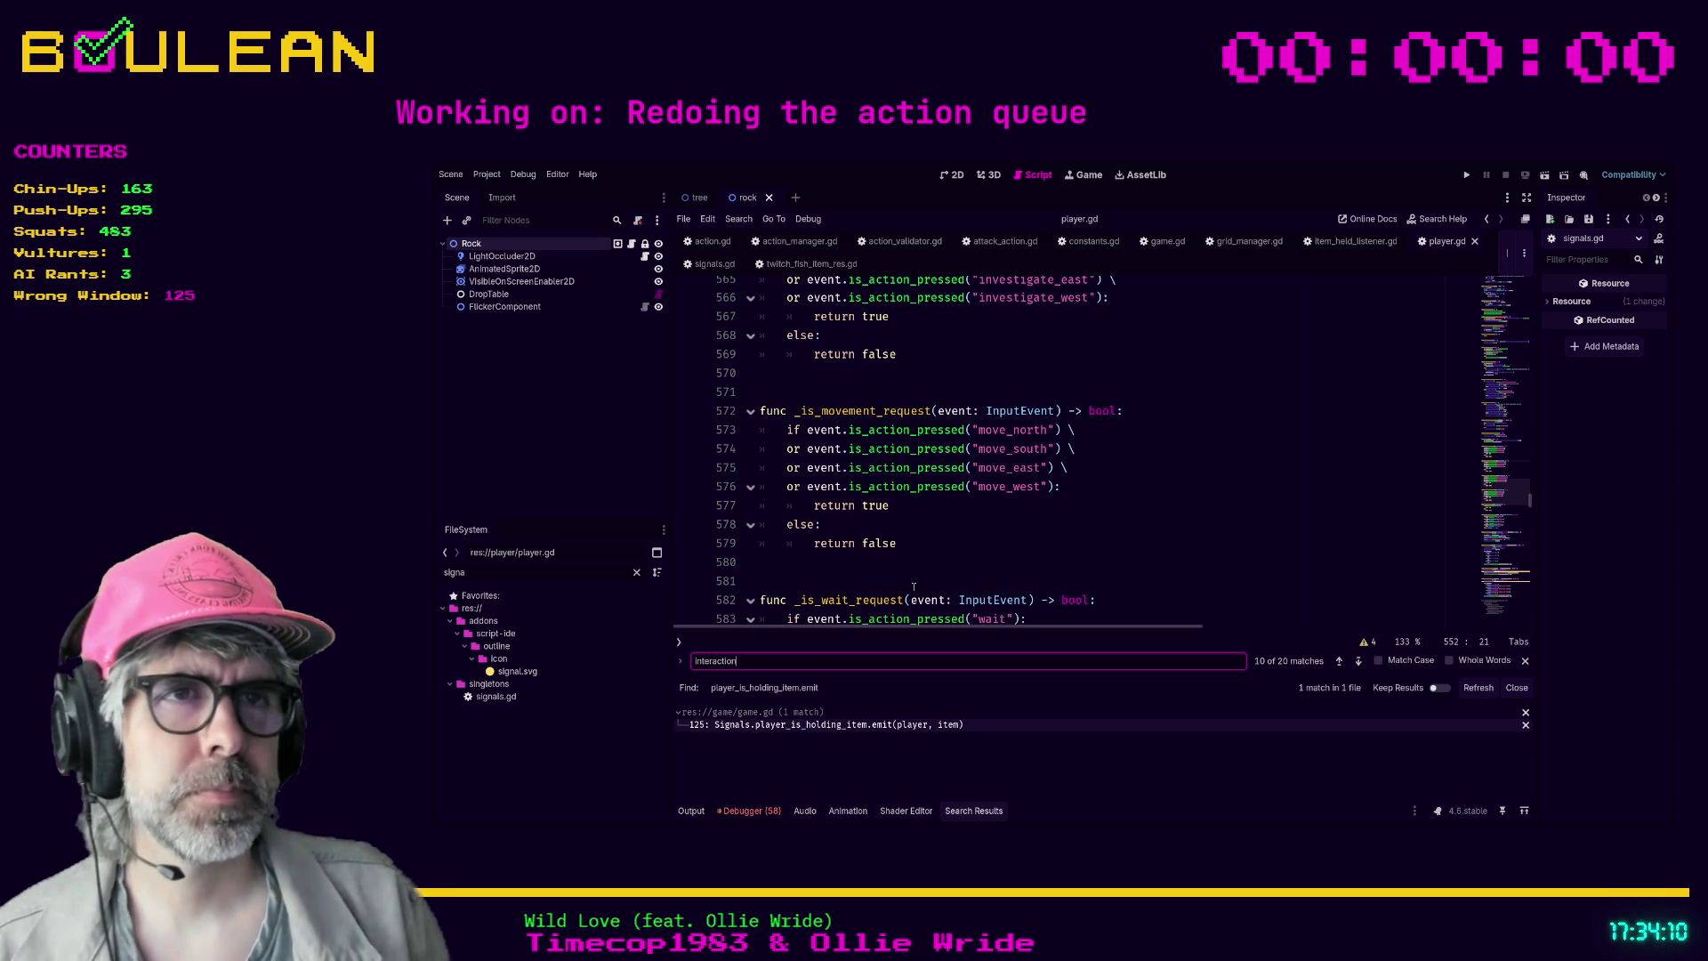
click(943, 578)
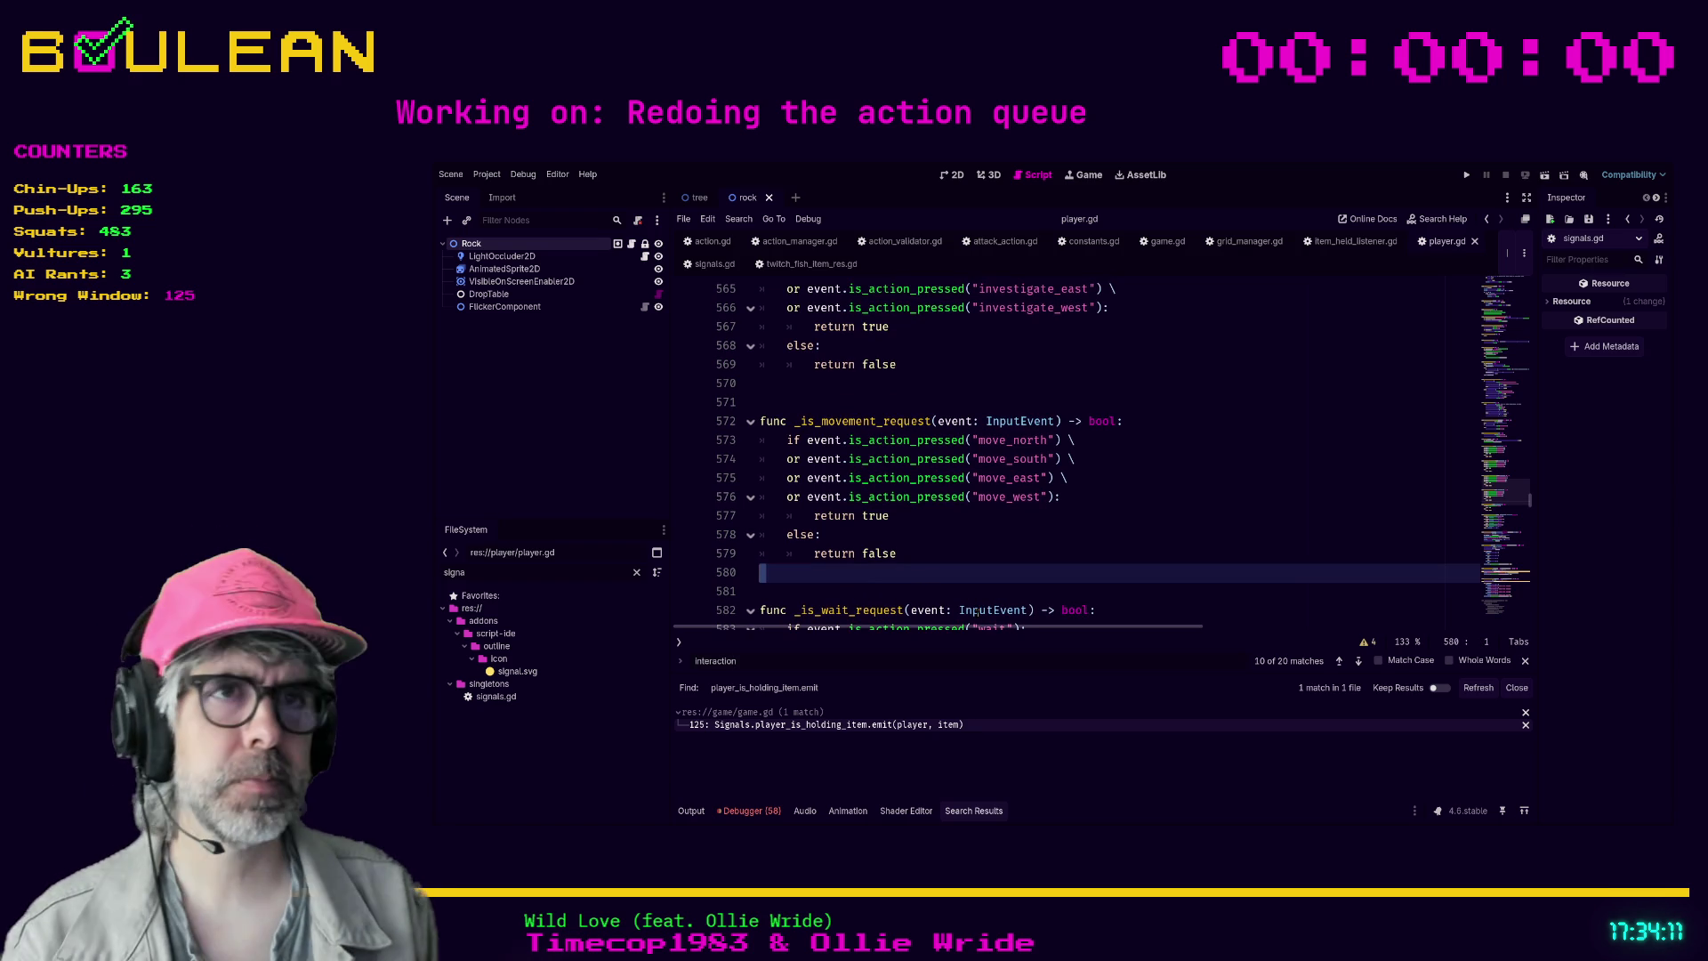
scroll(961, 551, up, 8)
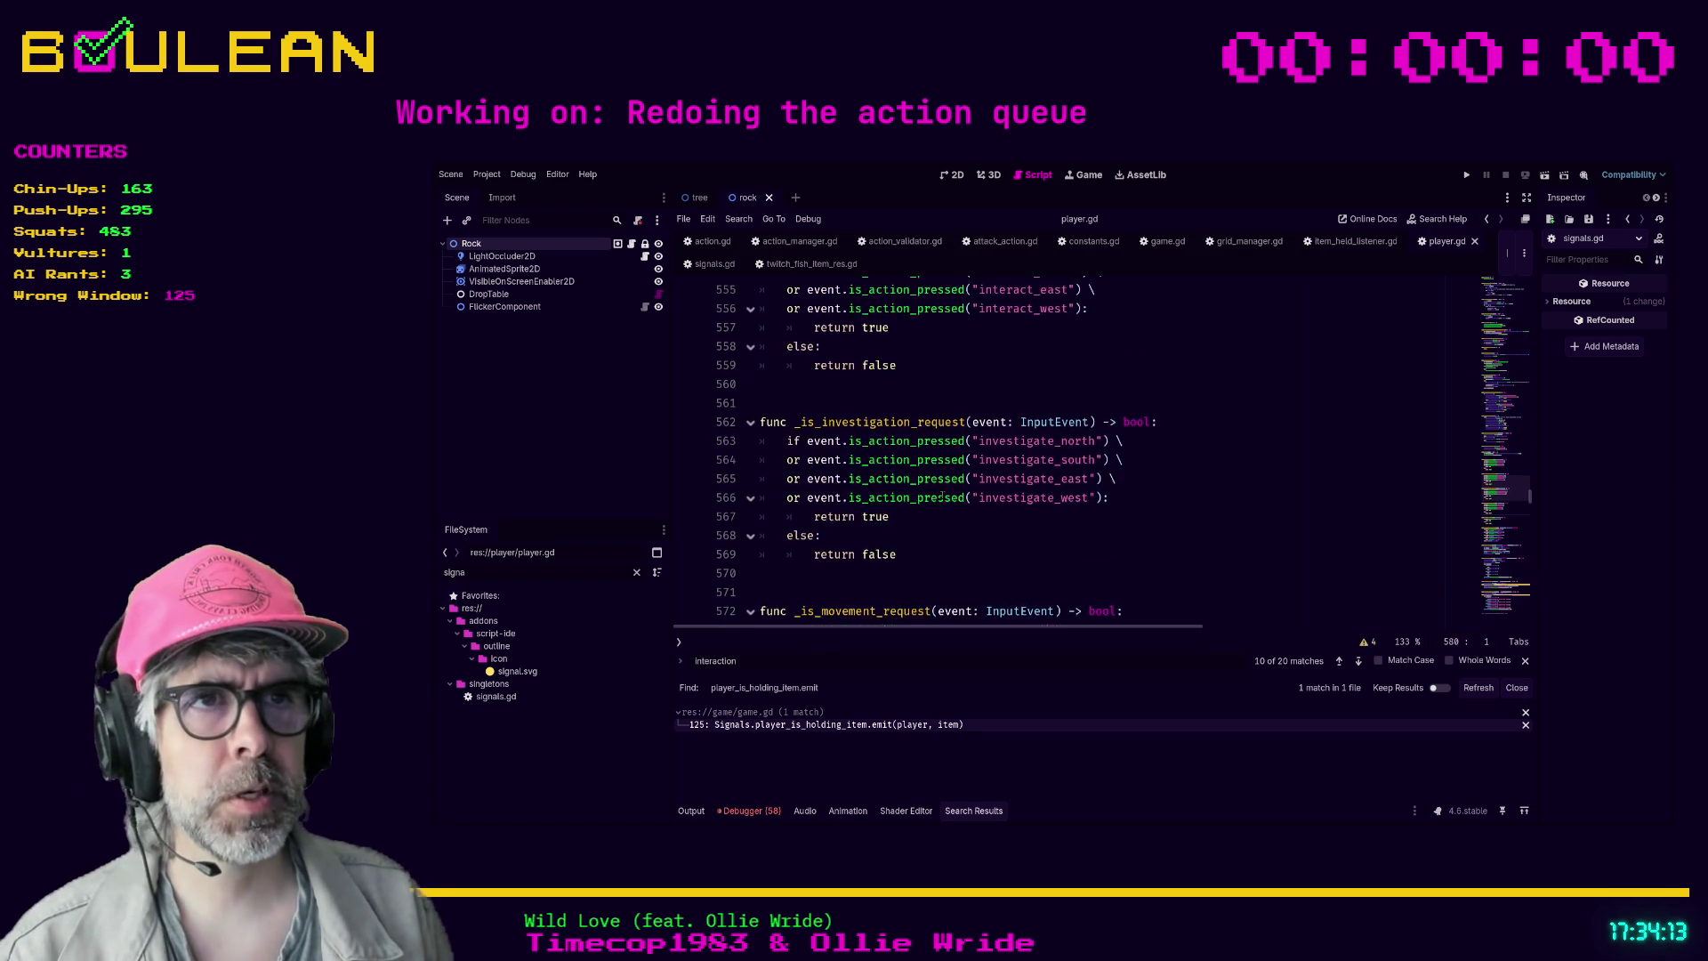
scroll(942, 496, up, 1)
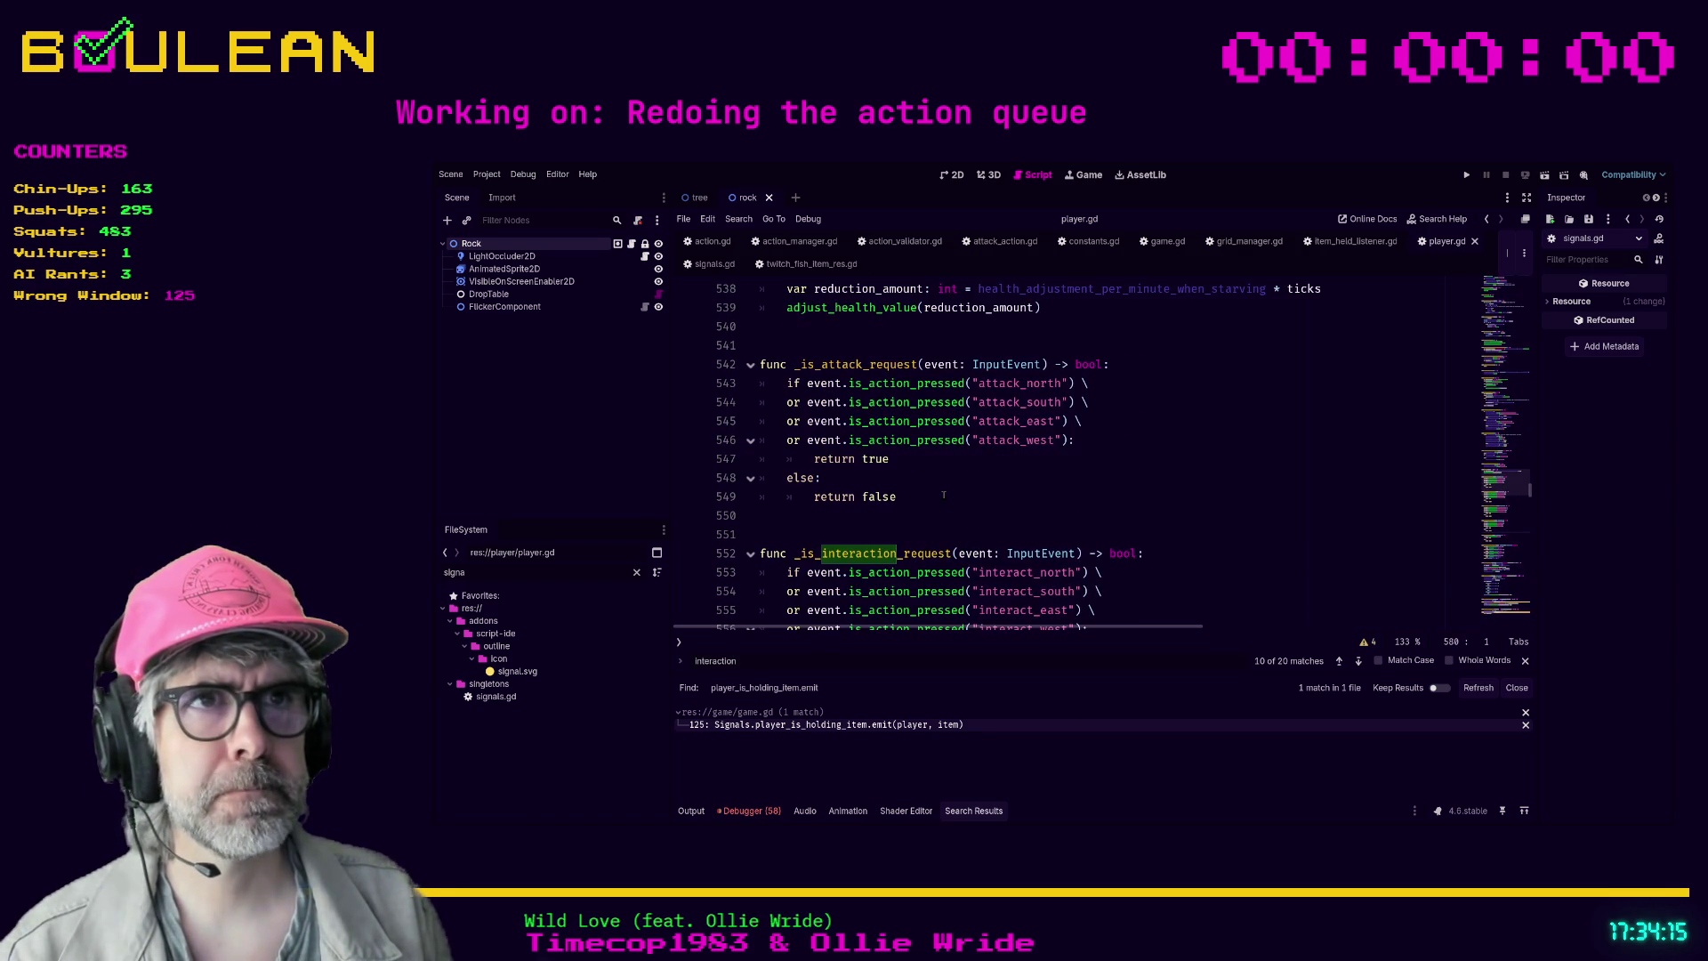
click(848, 519)
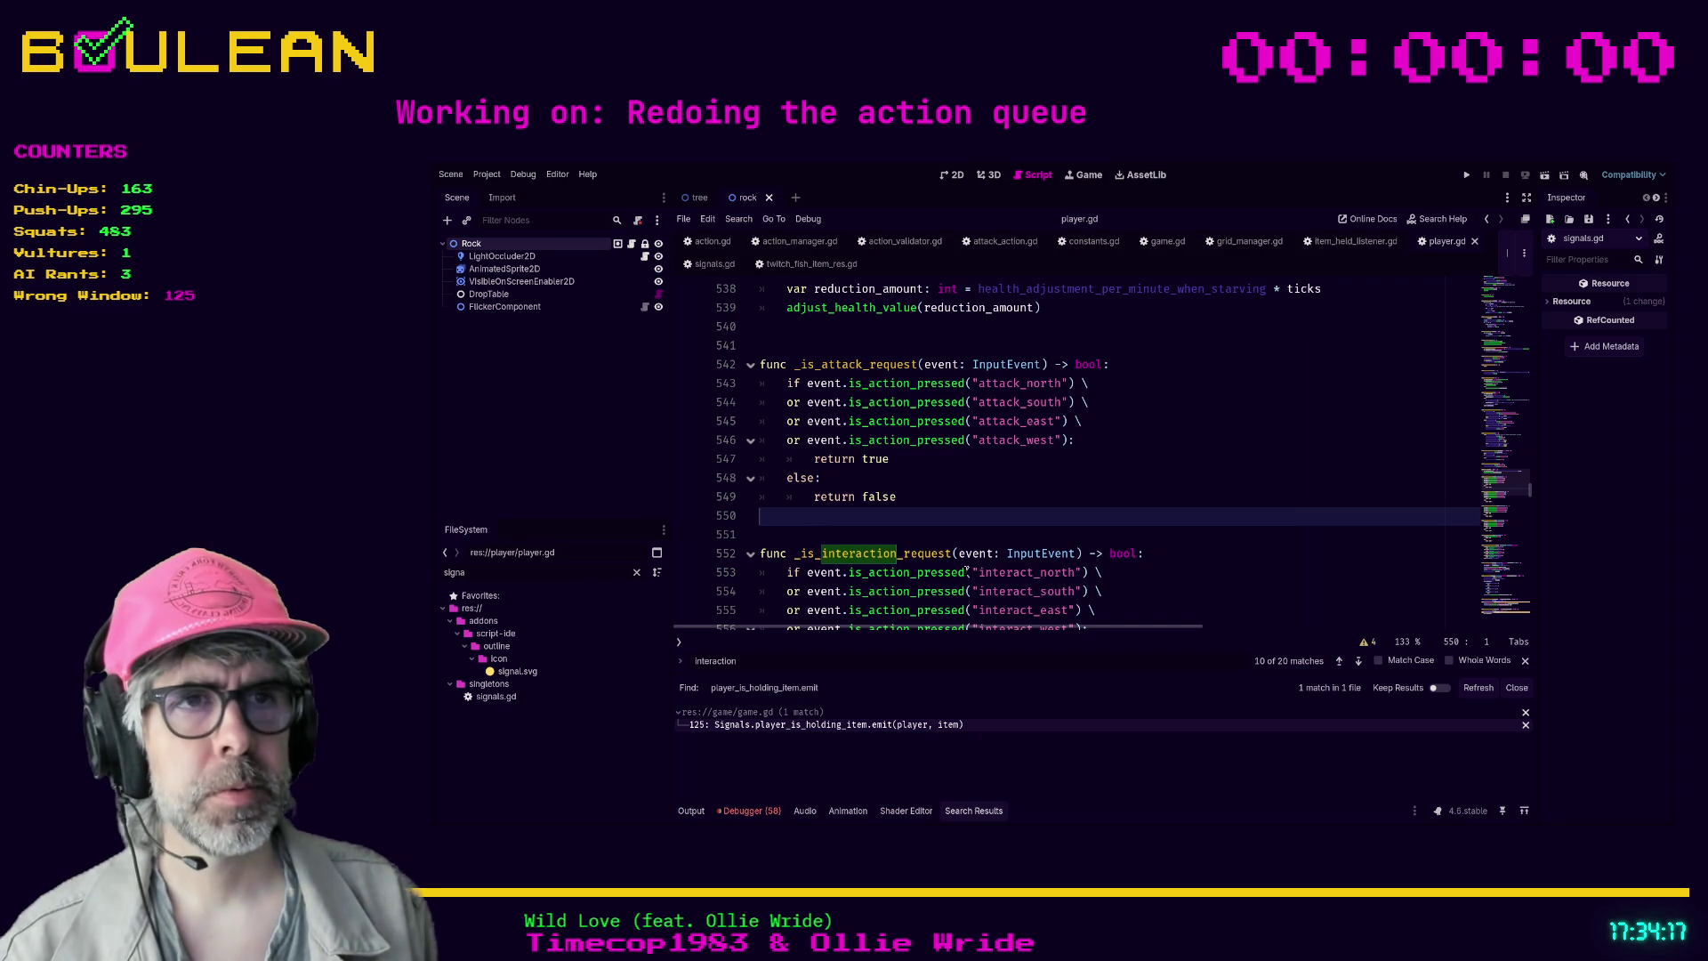
key(Return)
key(Return)
key(Return)
- Write the signature func _is_drop_request(event: InputEvent) -> bool:, fixing the InputEVent typo
key(Up)
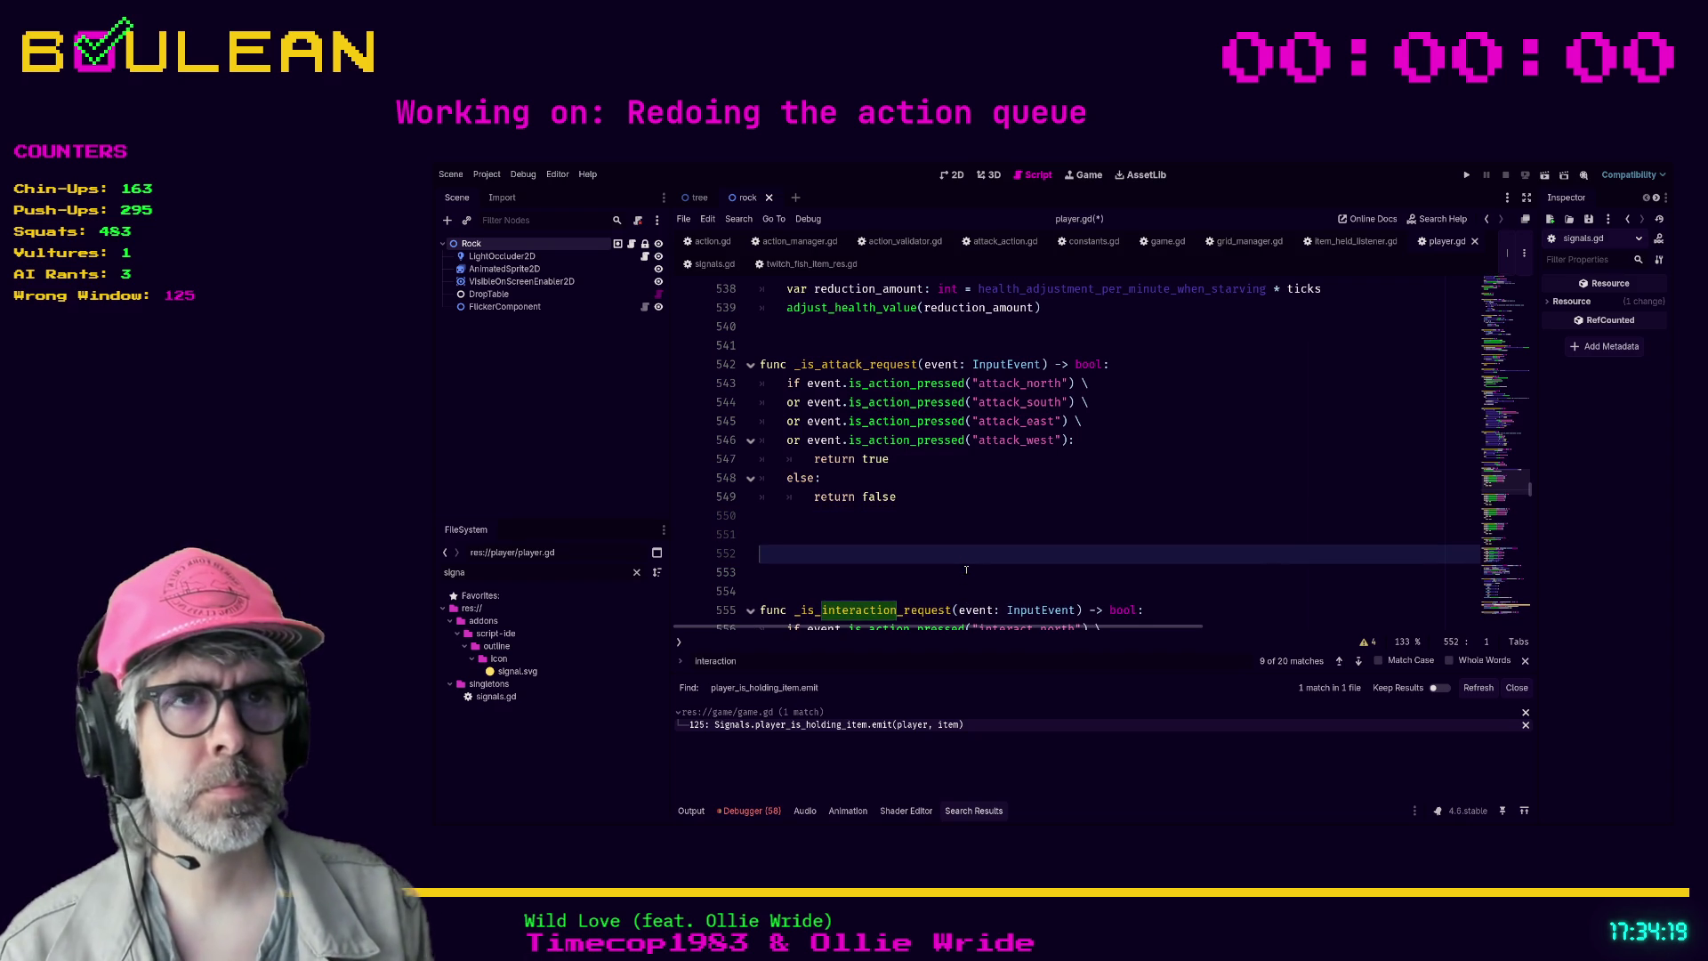
text(func _is_drop_request(event)
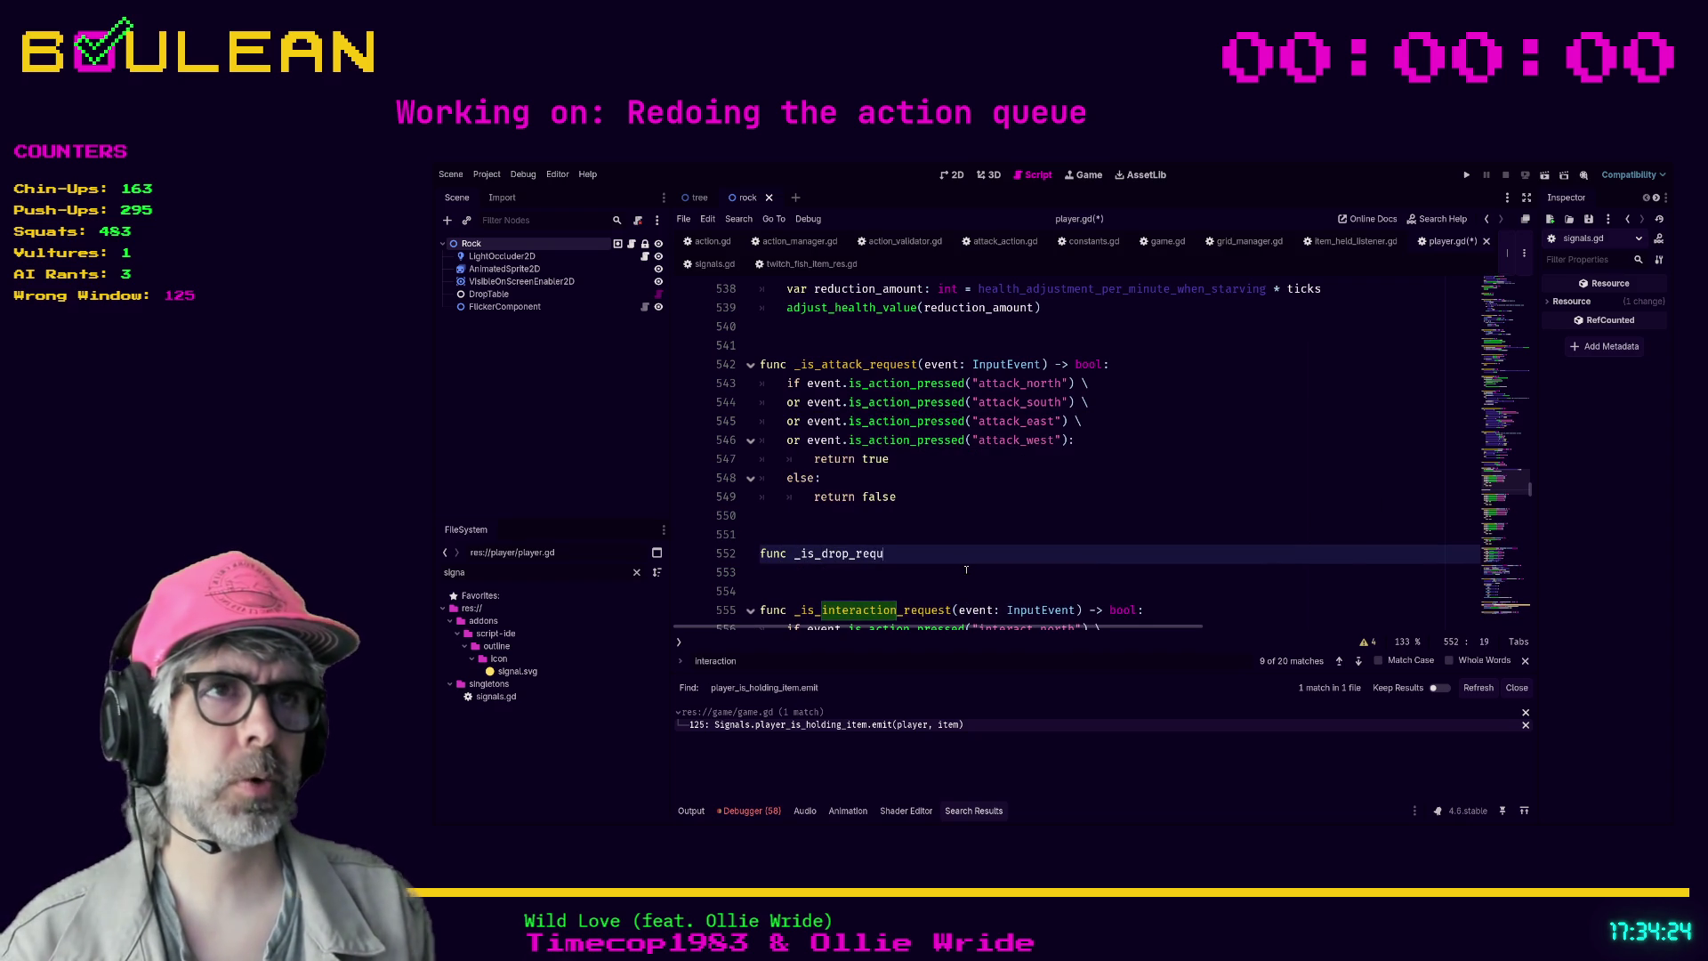
text(: InputEVent)
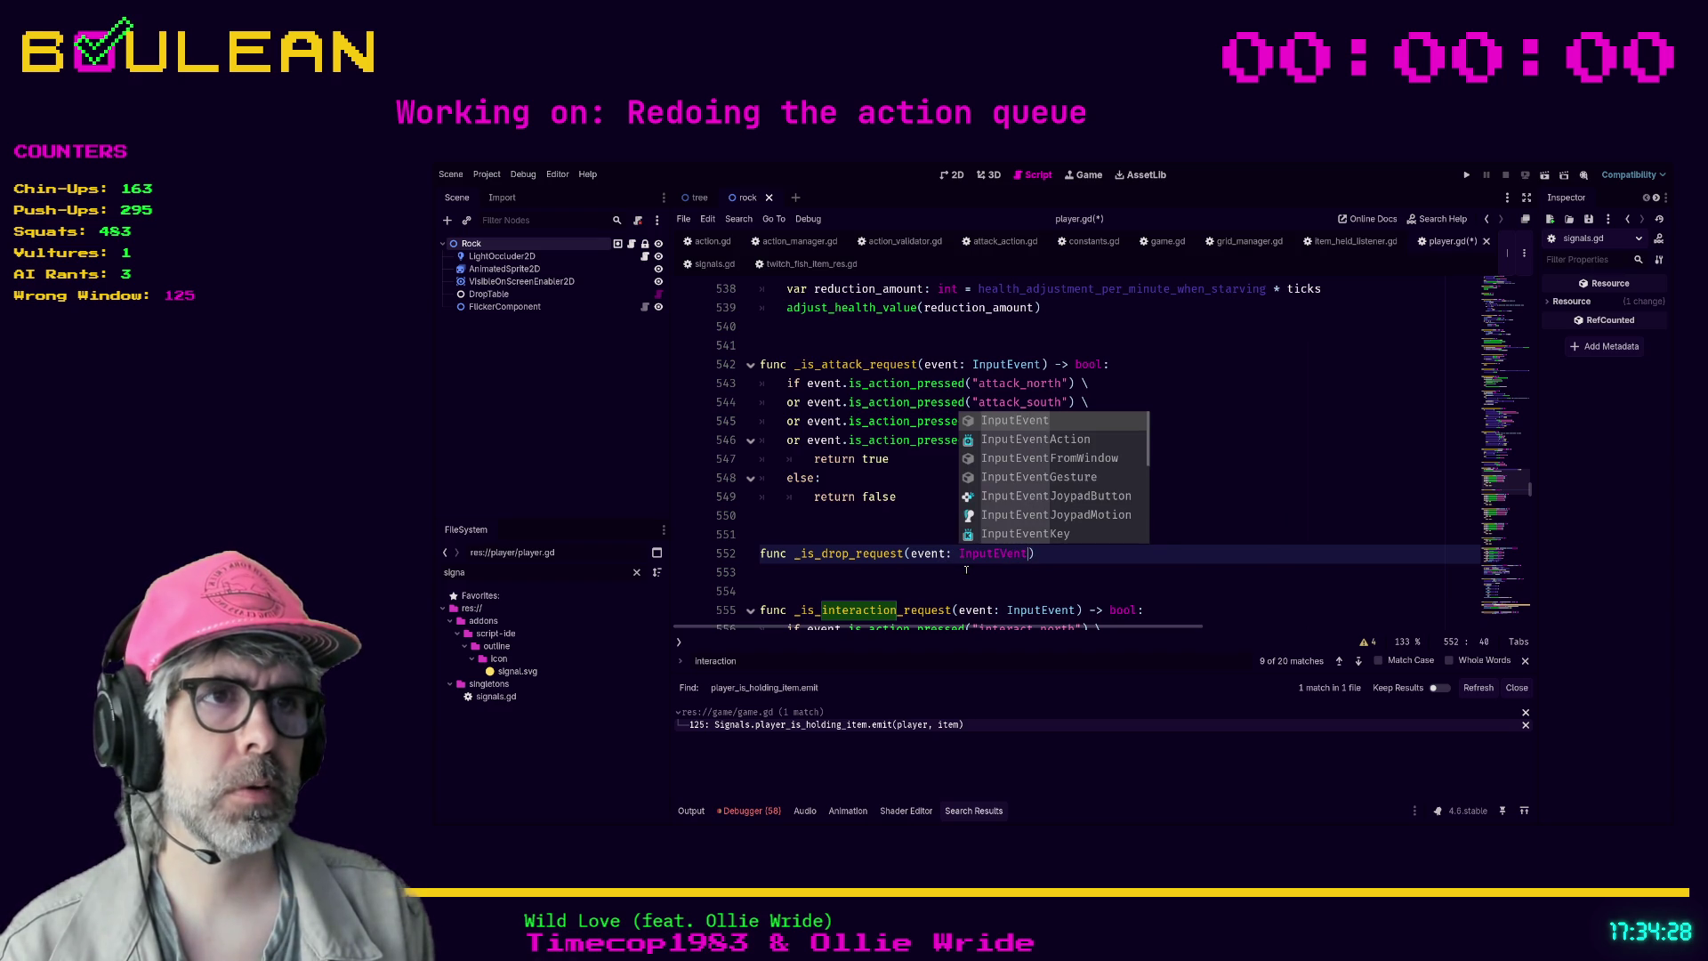
text() -> bool:)
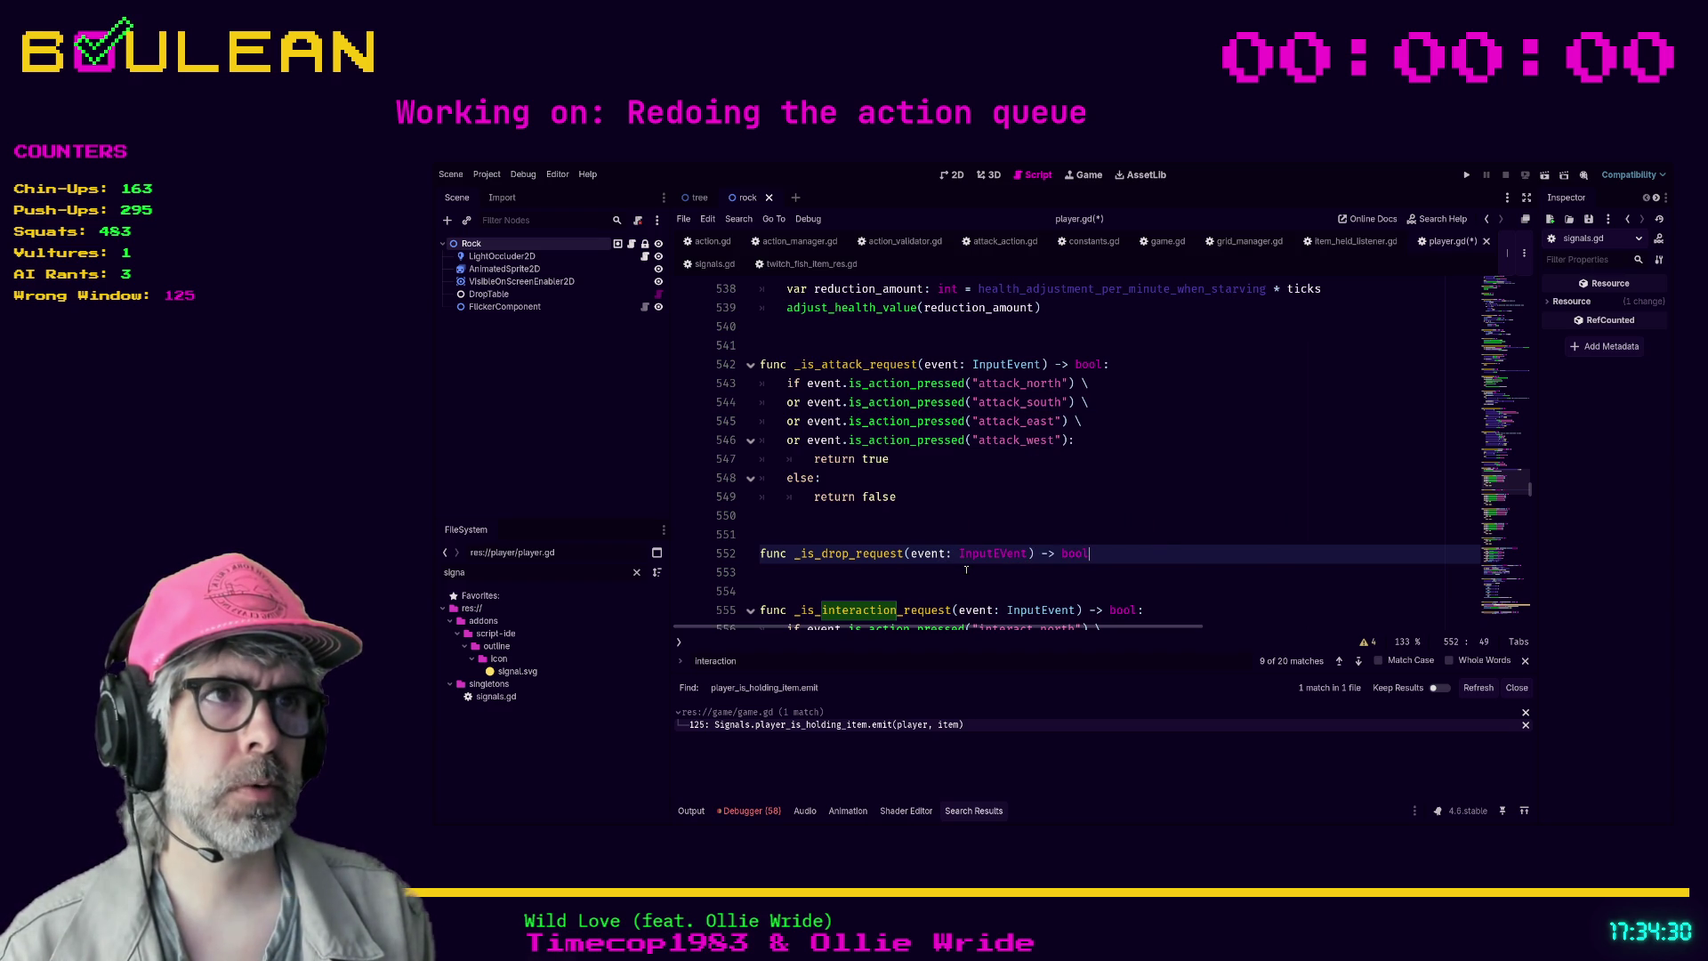
key(Return)
text(if event.is)
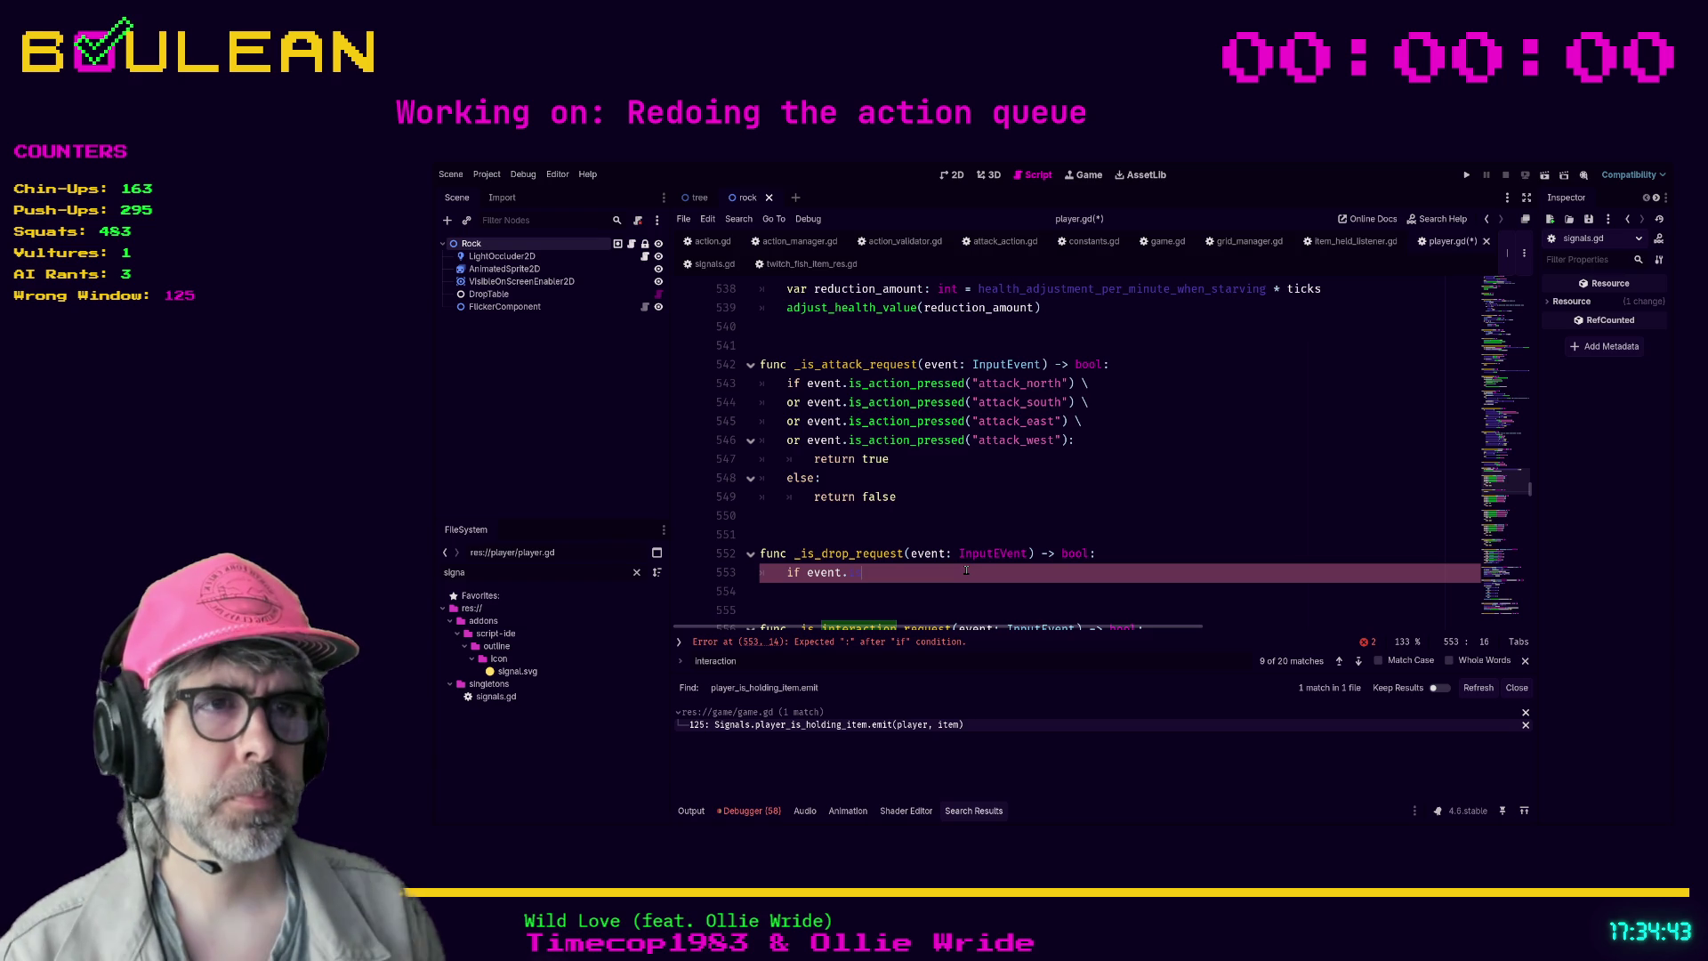
click(1006, 553)
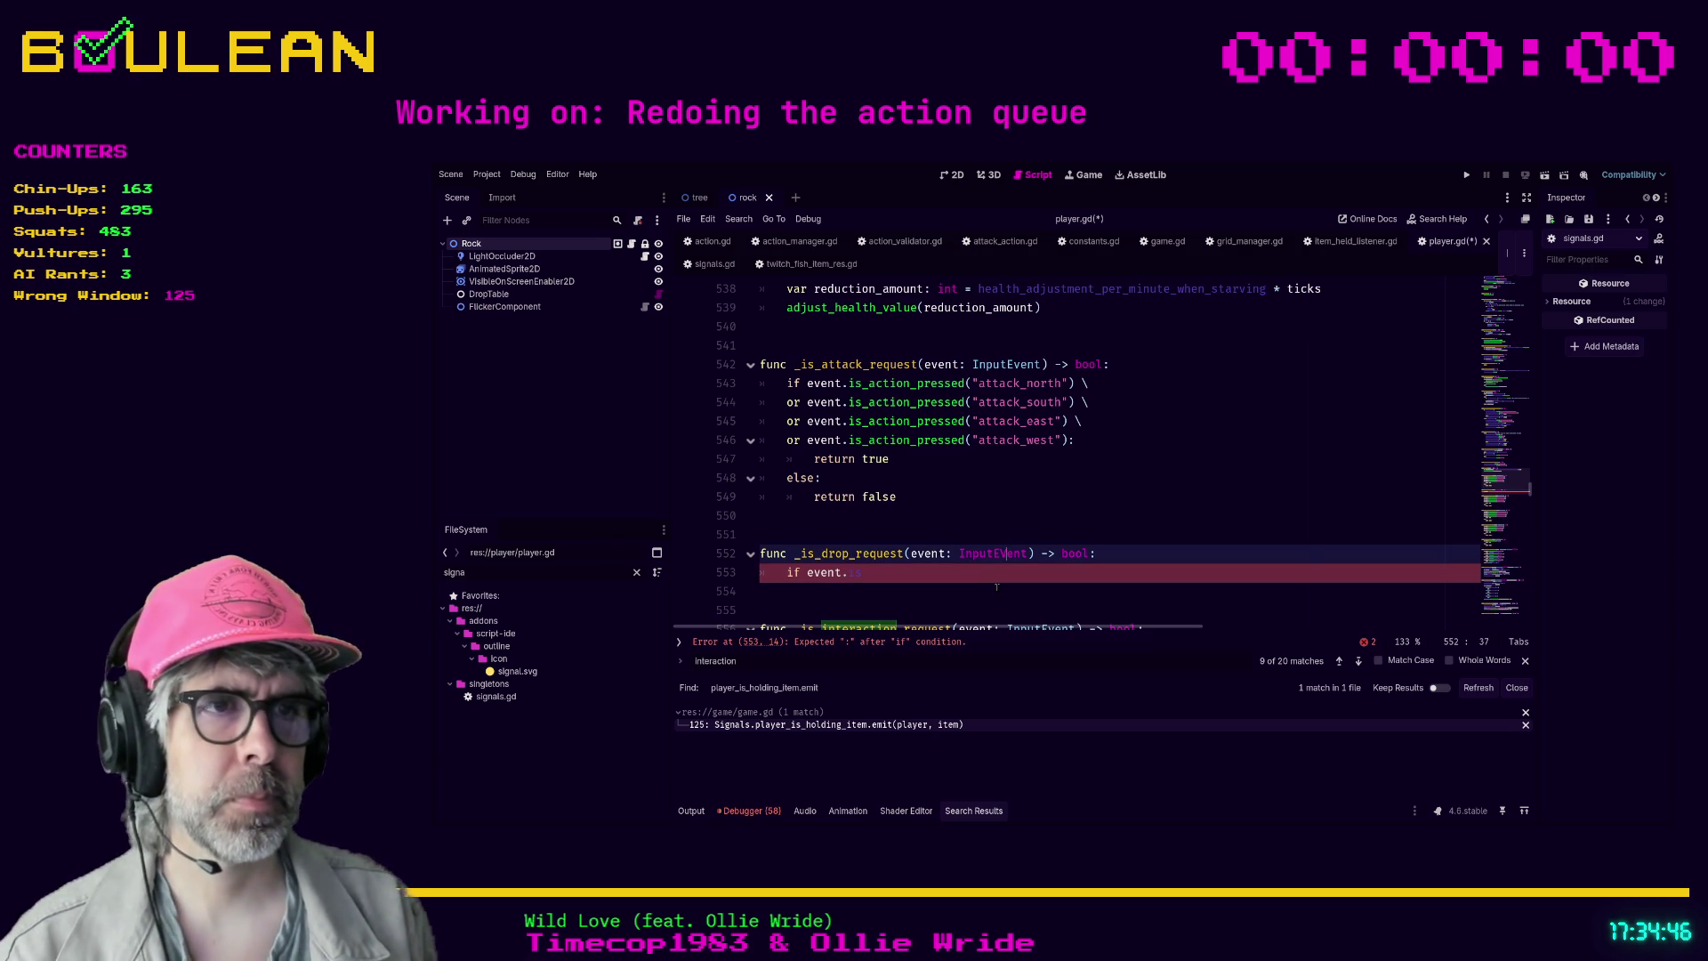
key(BackSpace)
text(v)
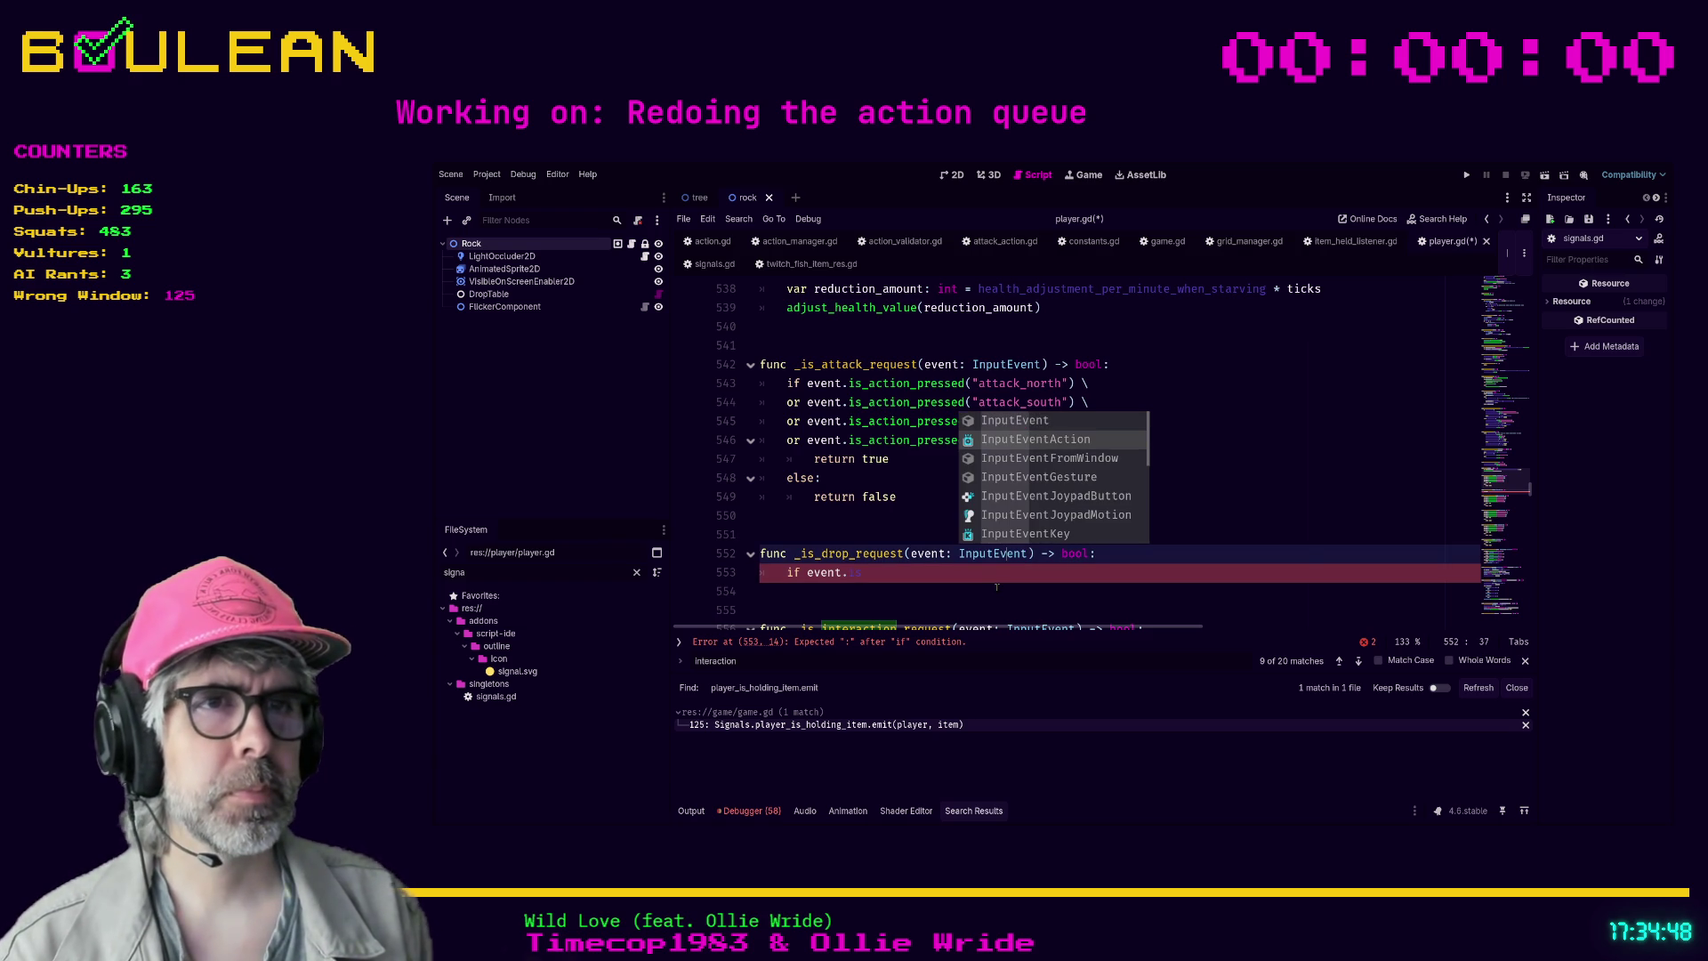
key(Escape)
key(Escape)
key(Down)
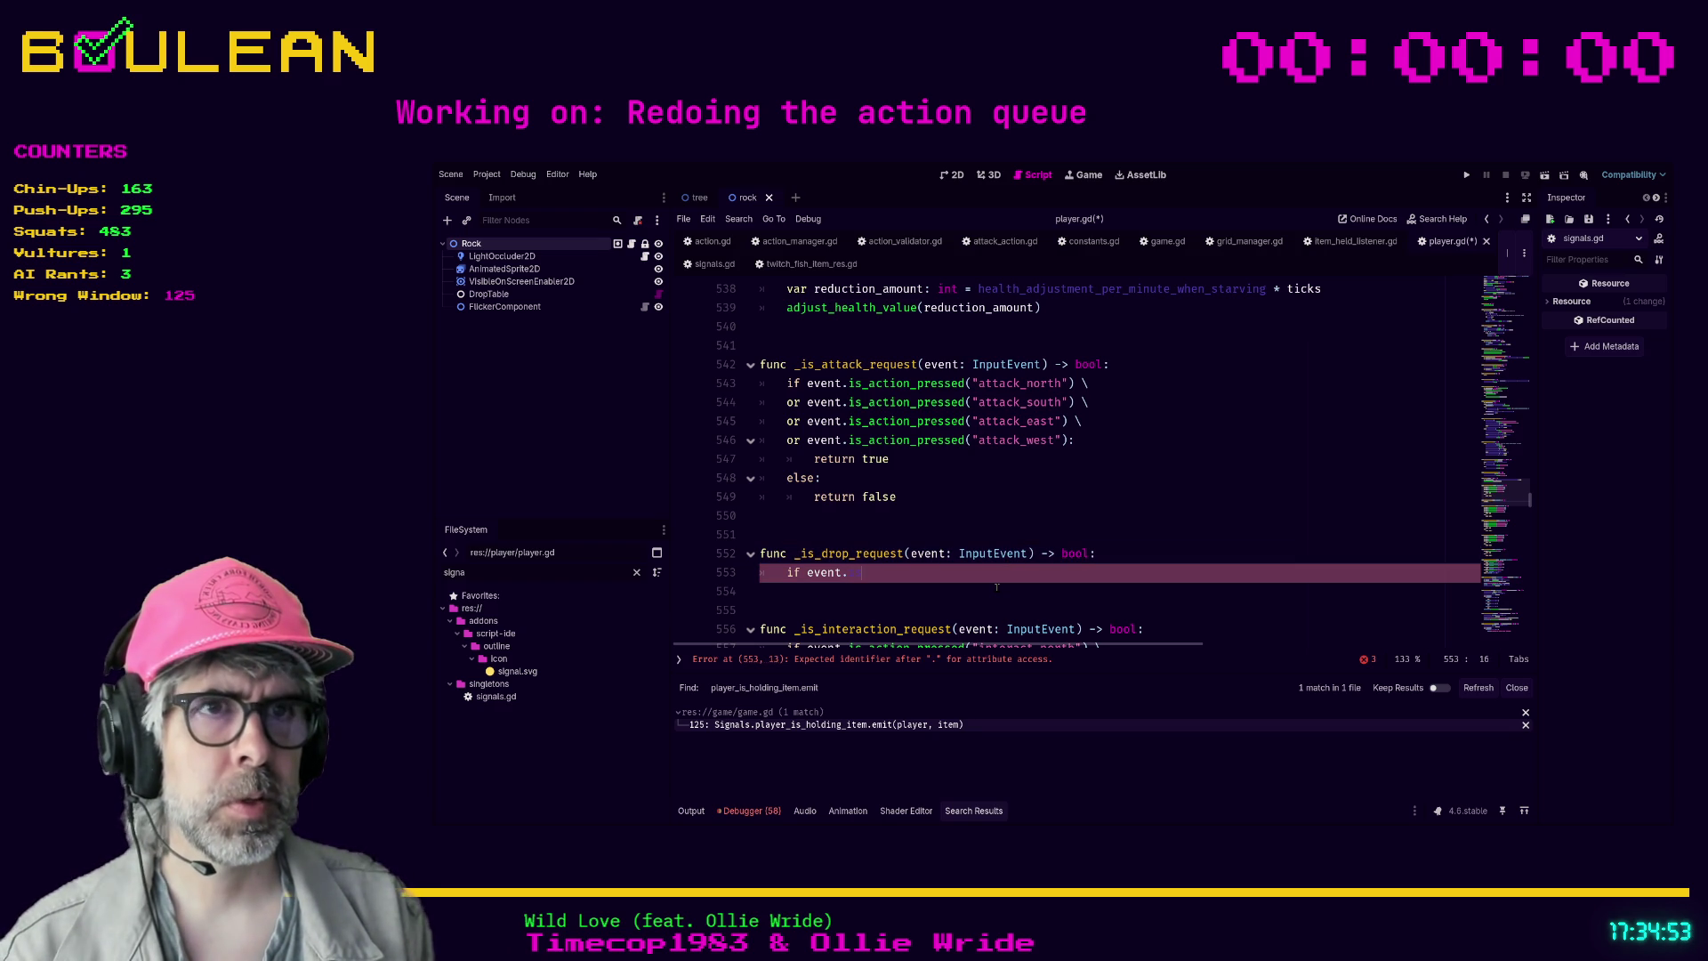
- Start the condition with if event.is_action_pressed("hotbar_place_1")
text(is_act)
key(Return)
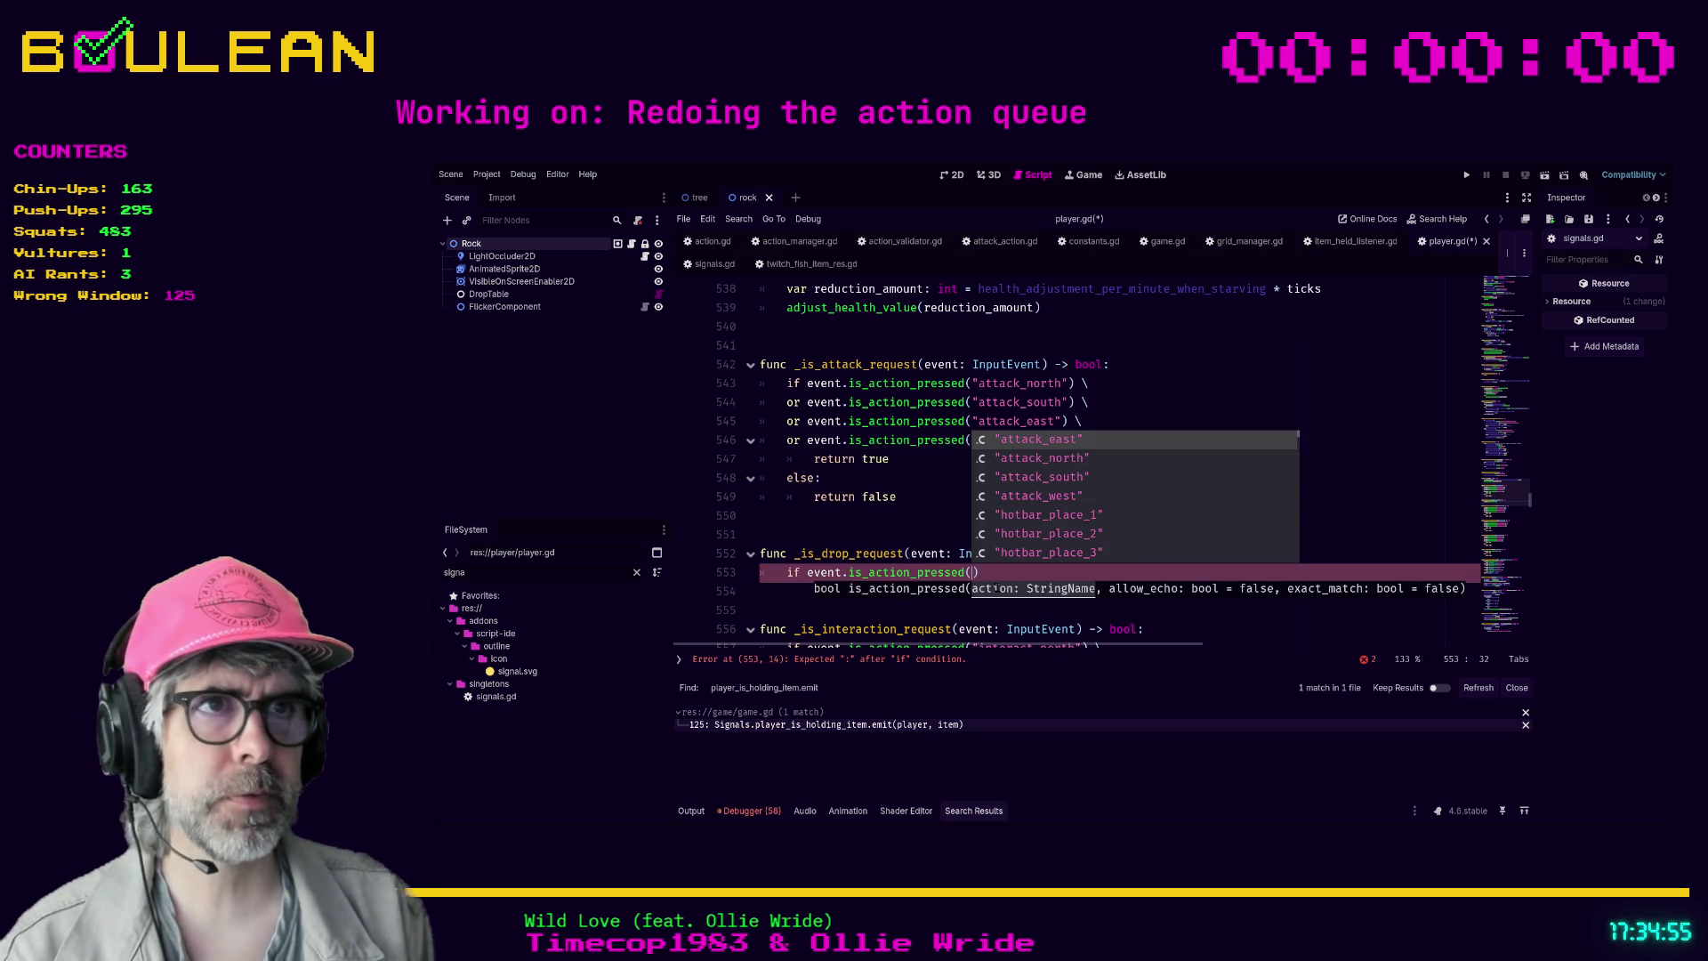
key(Down)
key(Down)
key(Down)
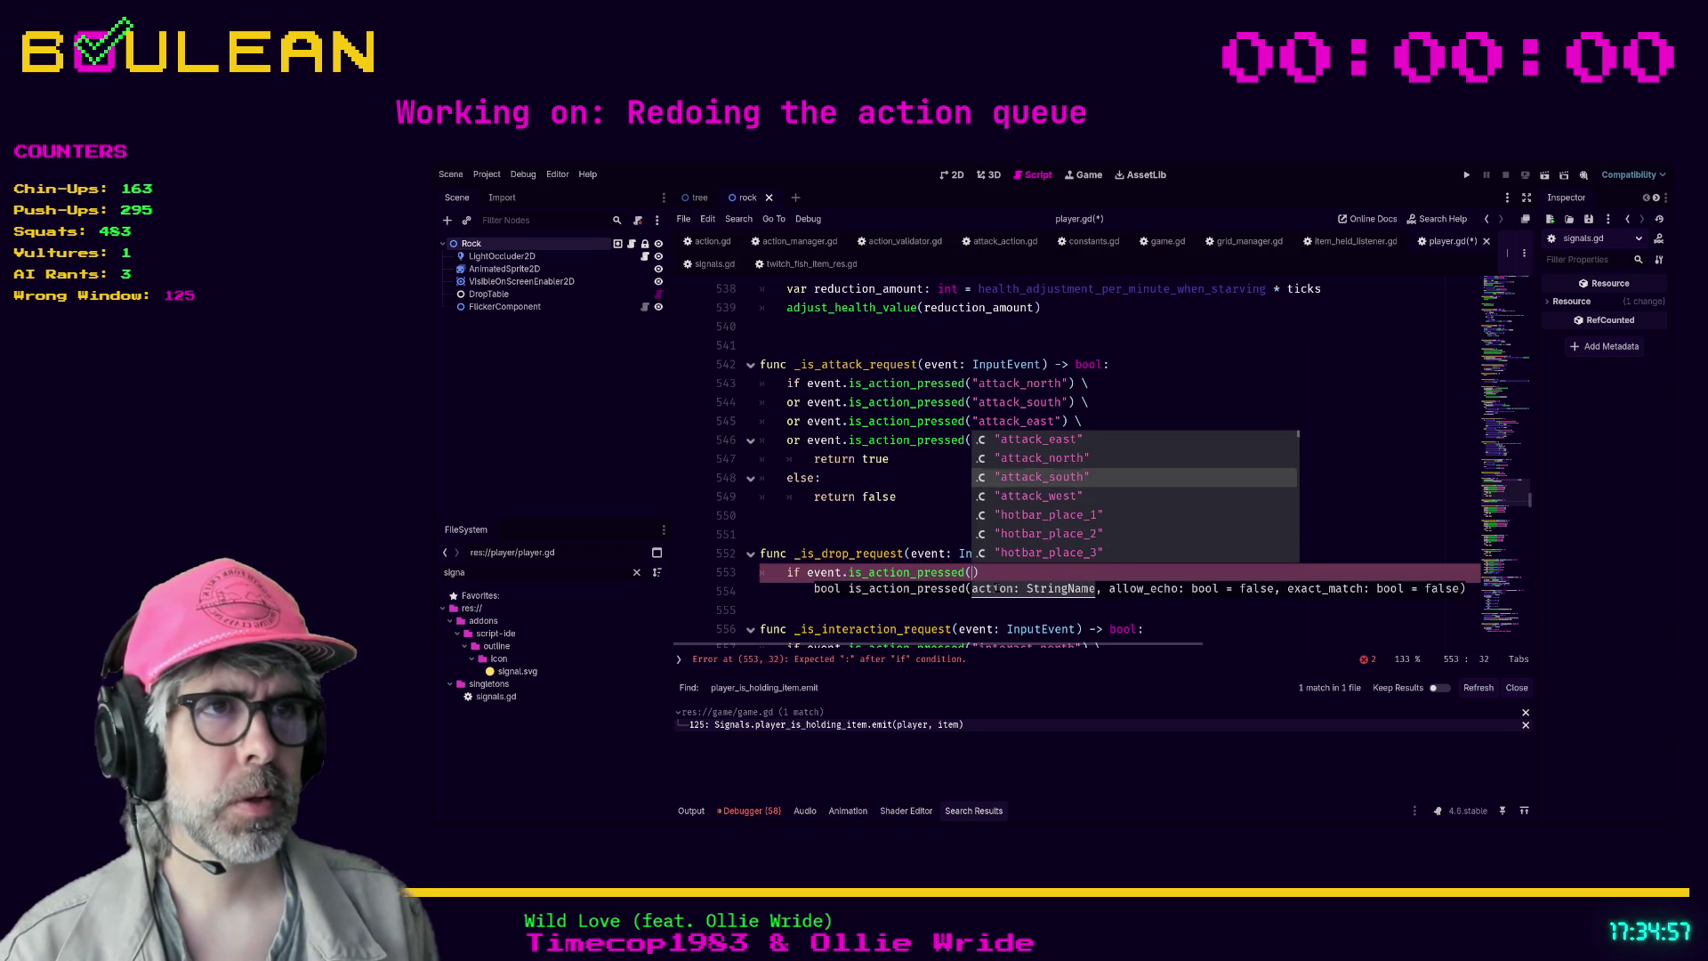
key(Up)
key(Up)
key(Up)
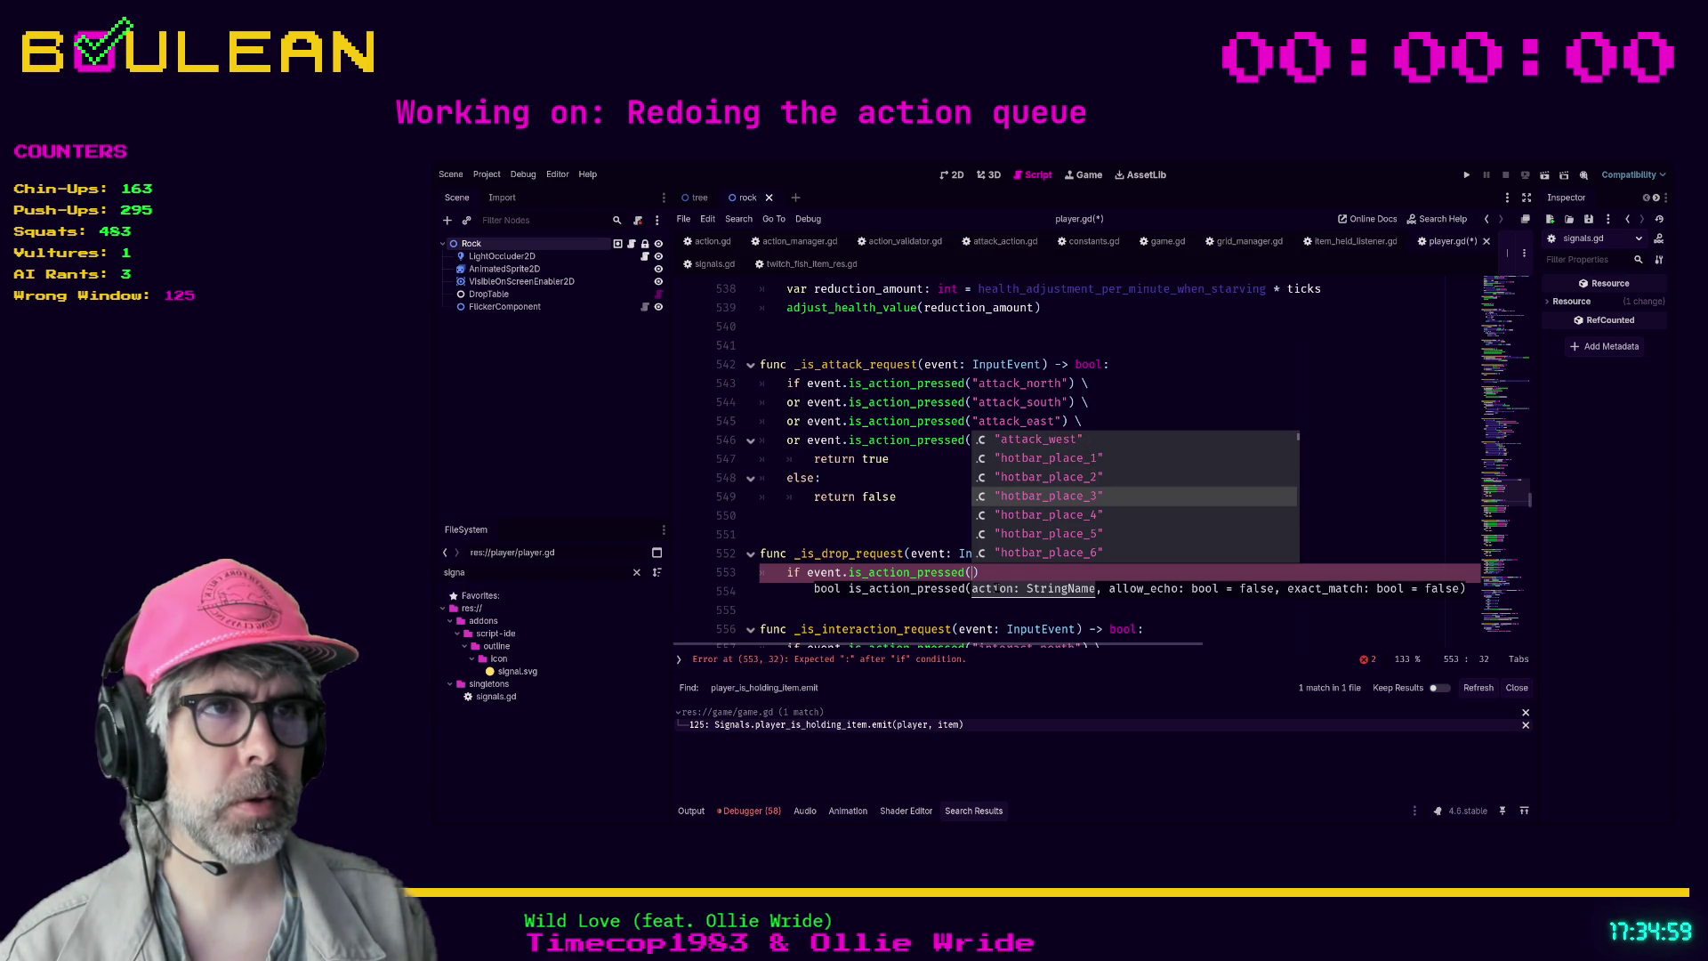
key(Return)
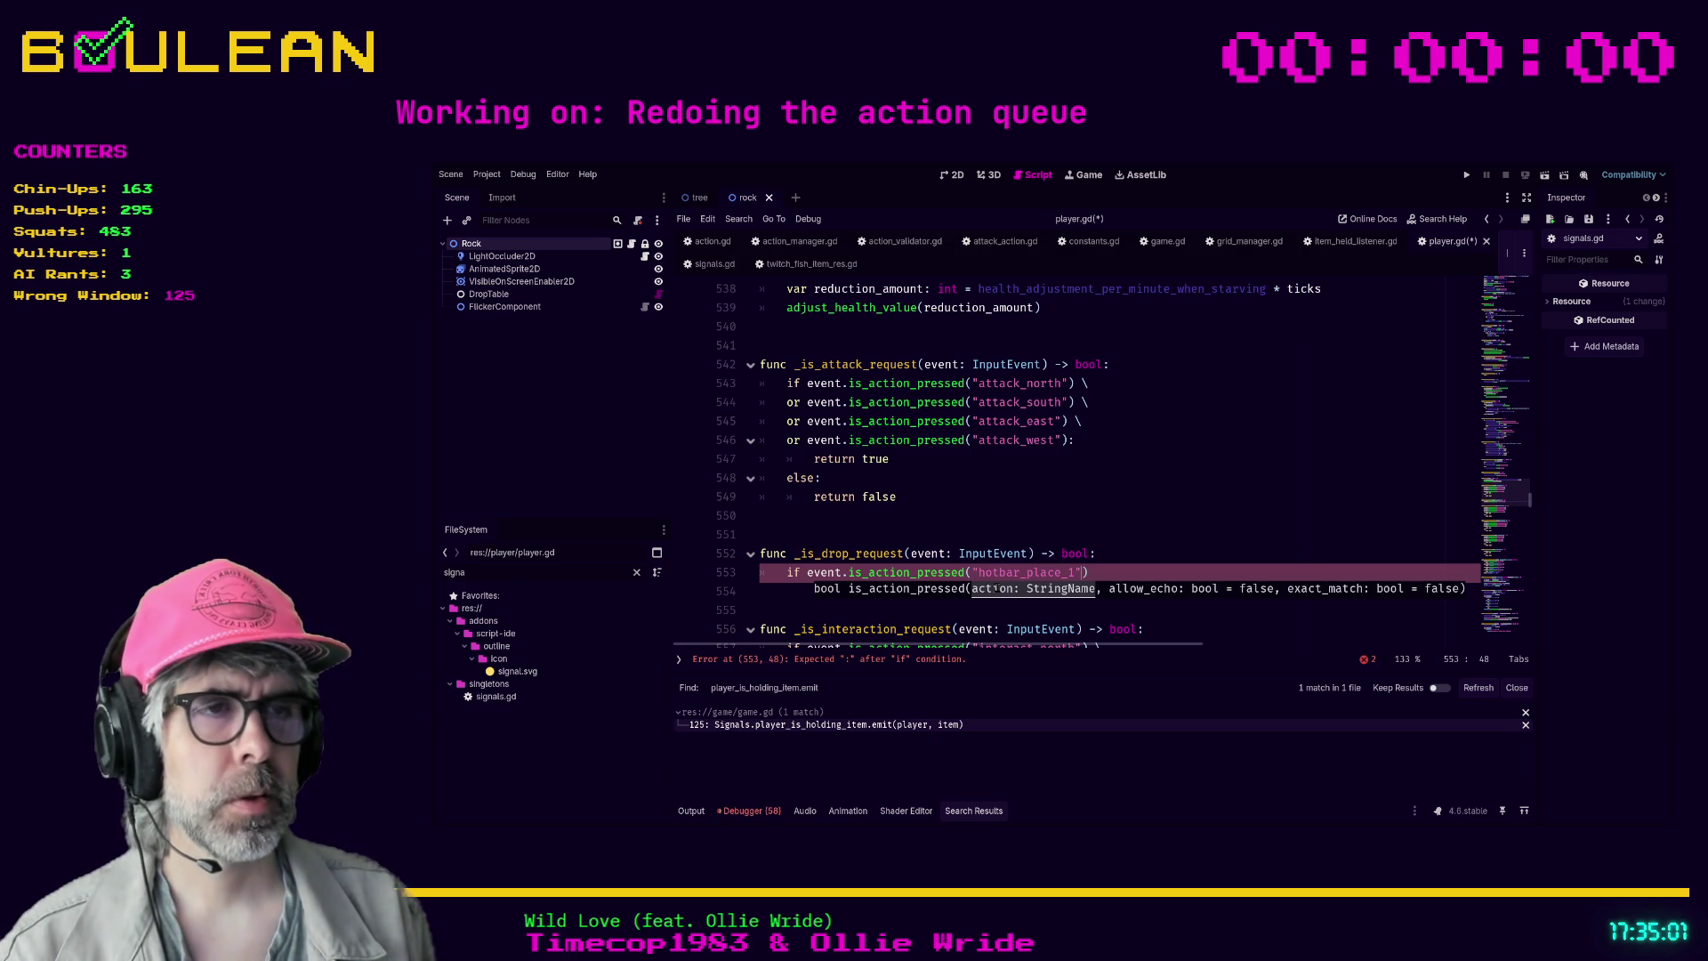
key(Right)
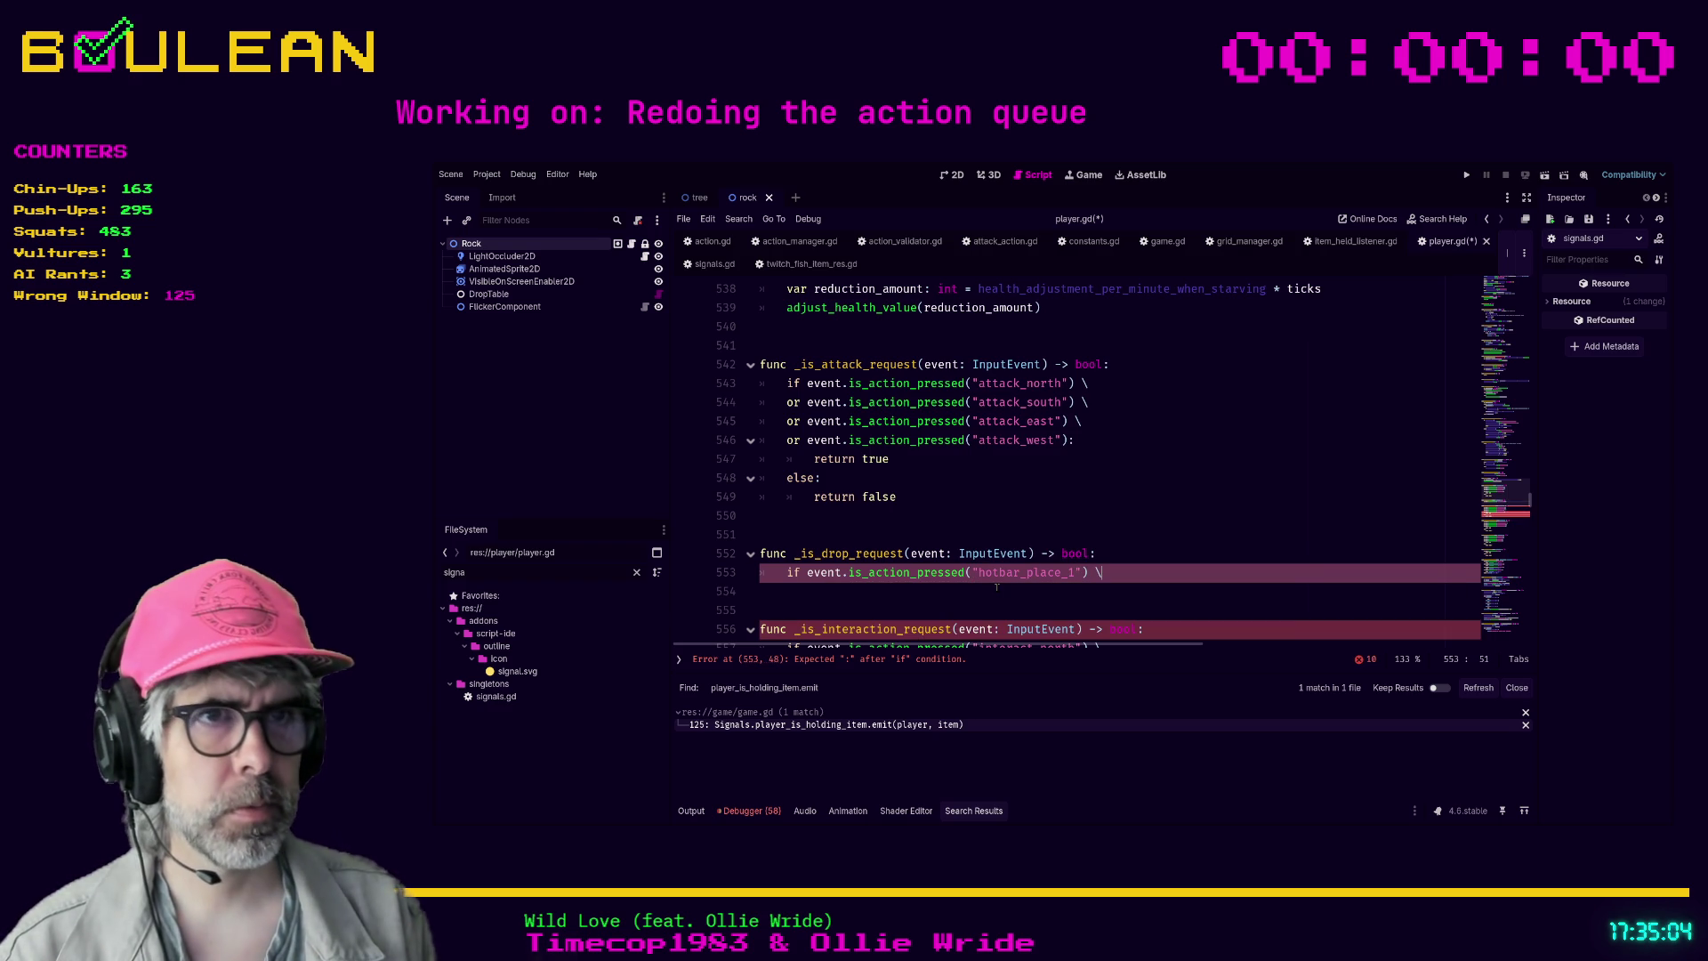
- Add an or-line checking hotbar_place_2 and paste copies of it below
key(Return)
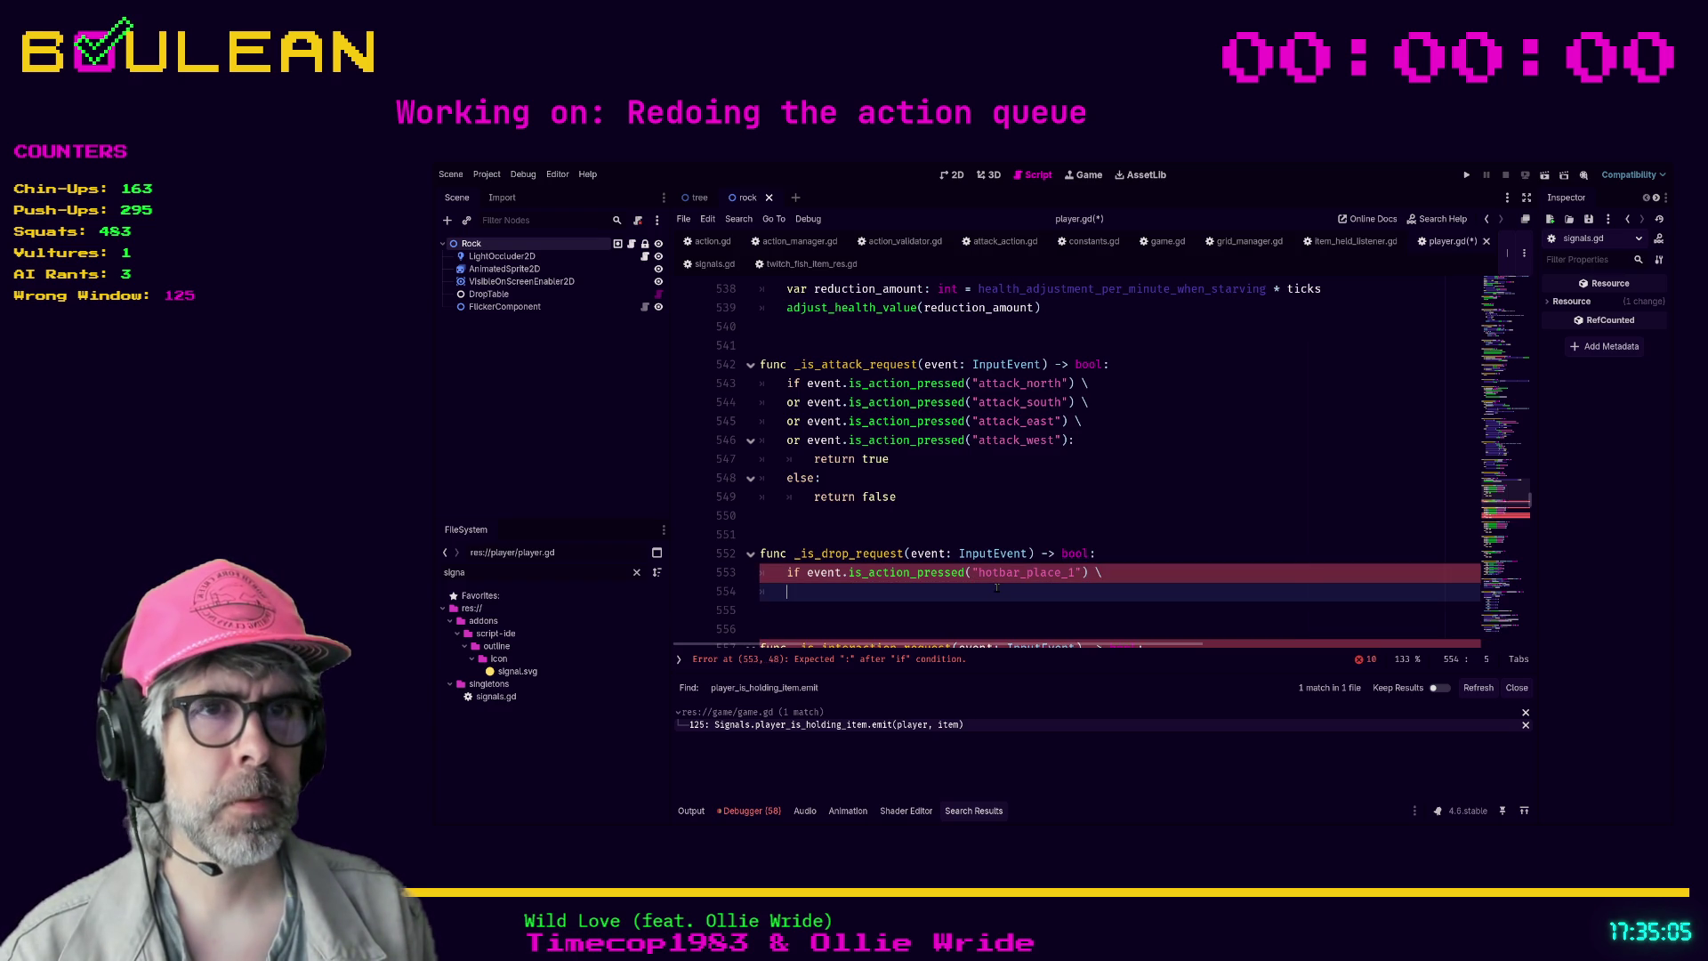
text(or event.is)
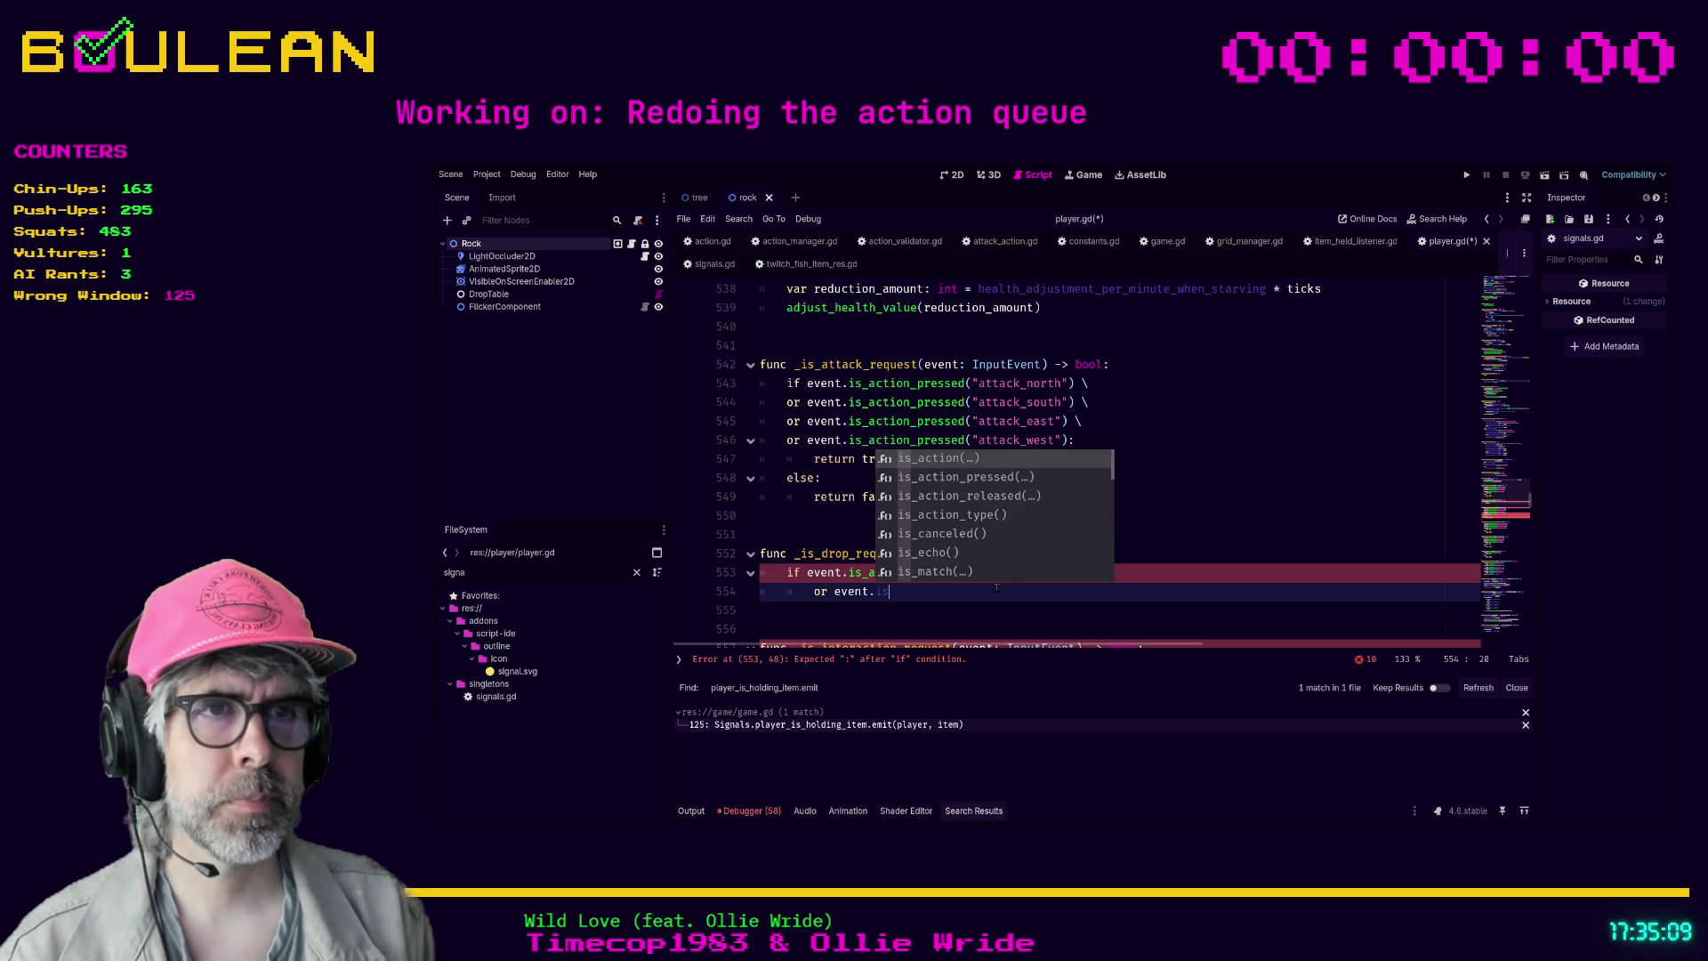
key(Down)
key(Return)
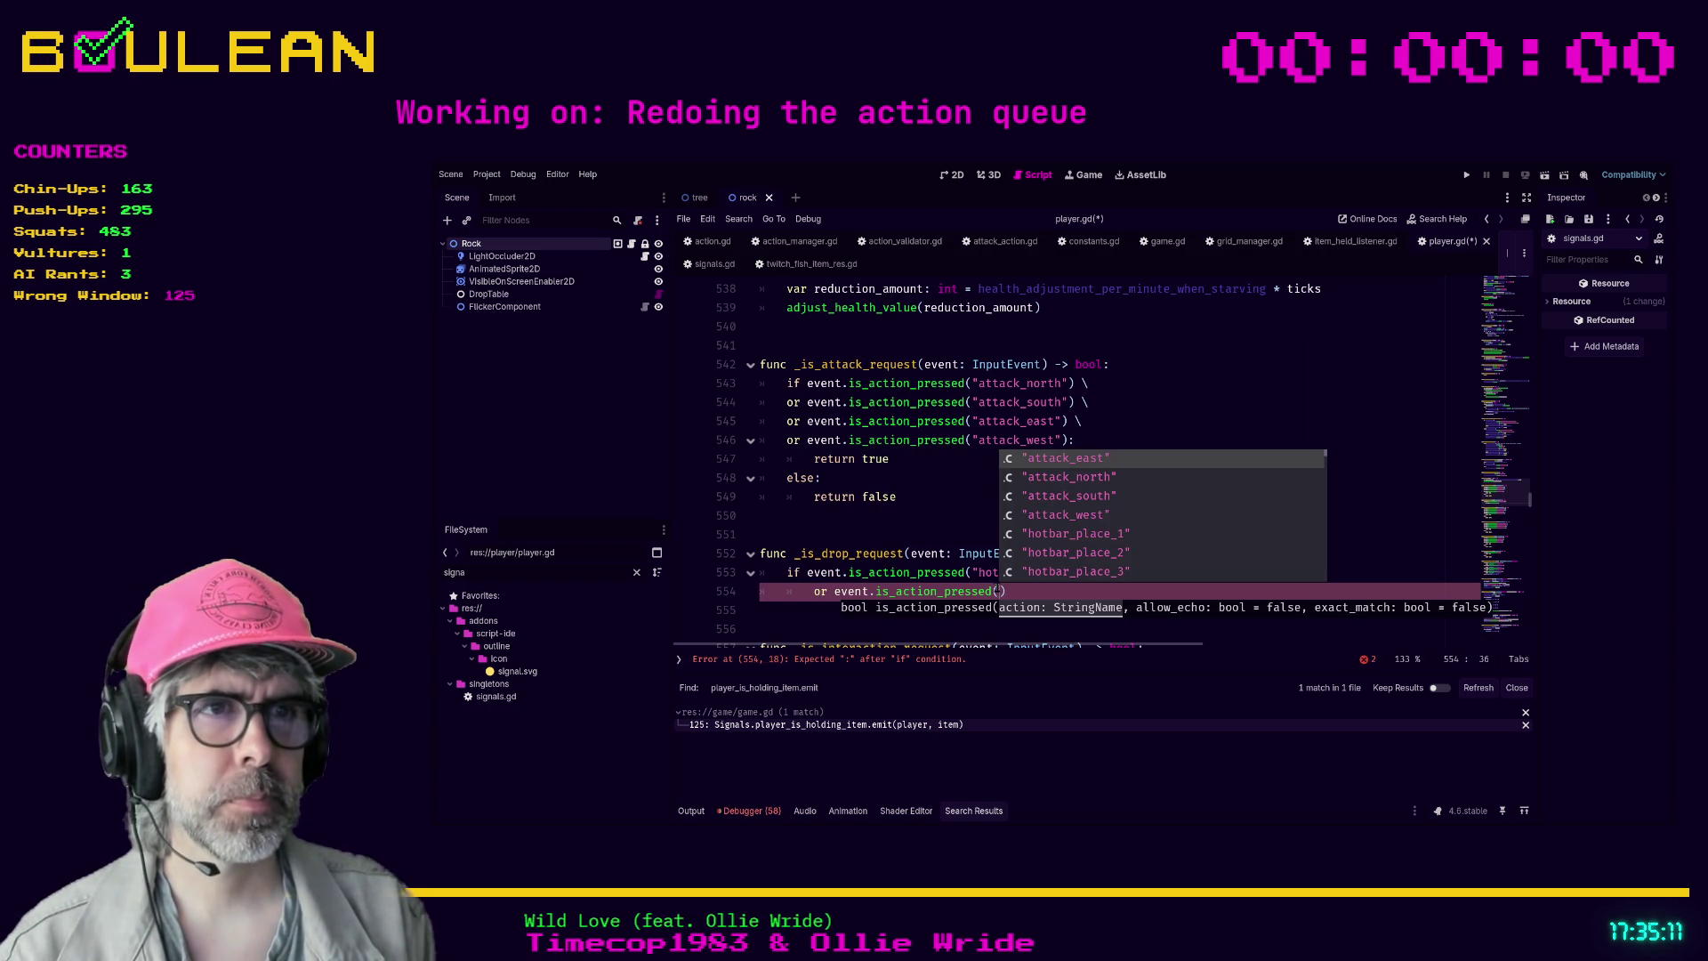
key(Down)
key(Down)
key(Down)
key(Down)
key(Return)
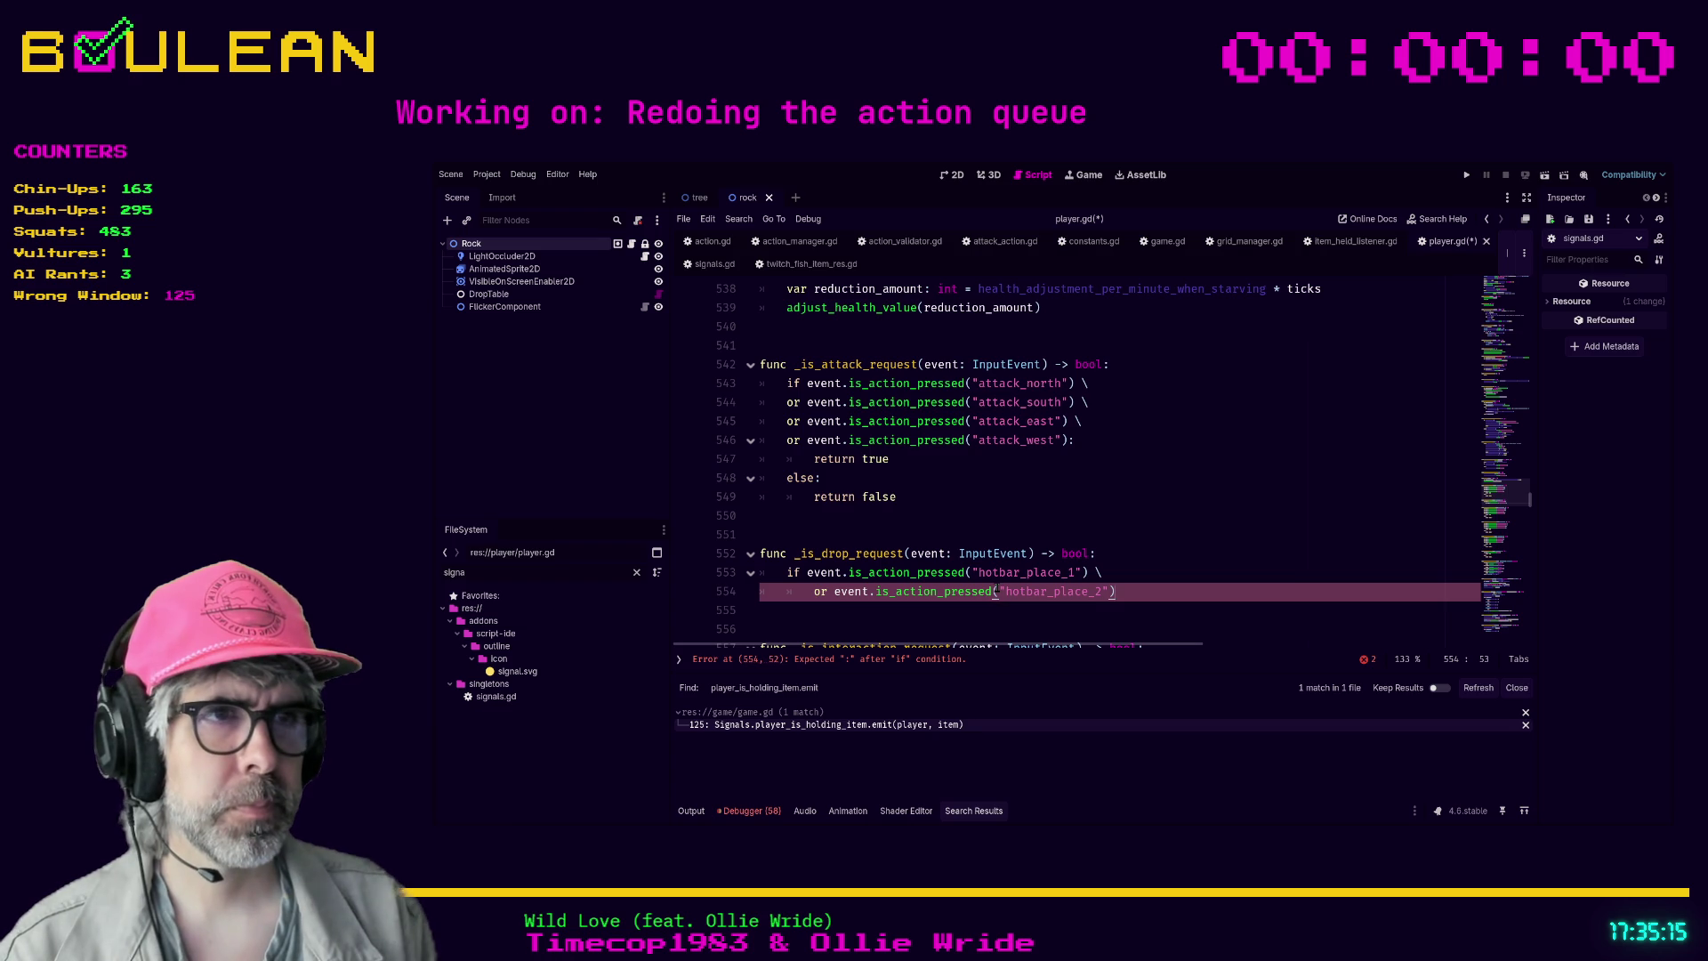
text(\)
key(Return)
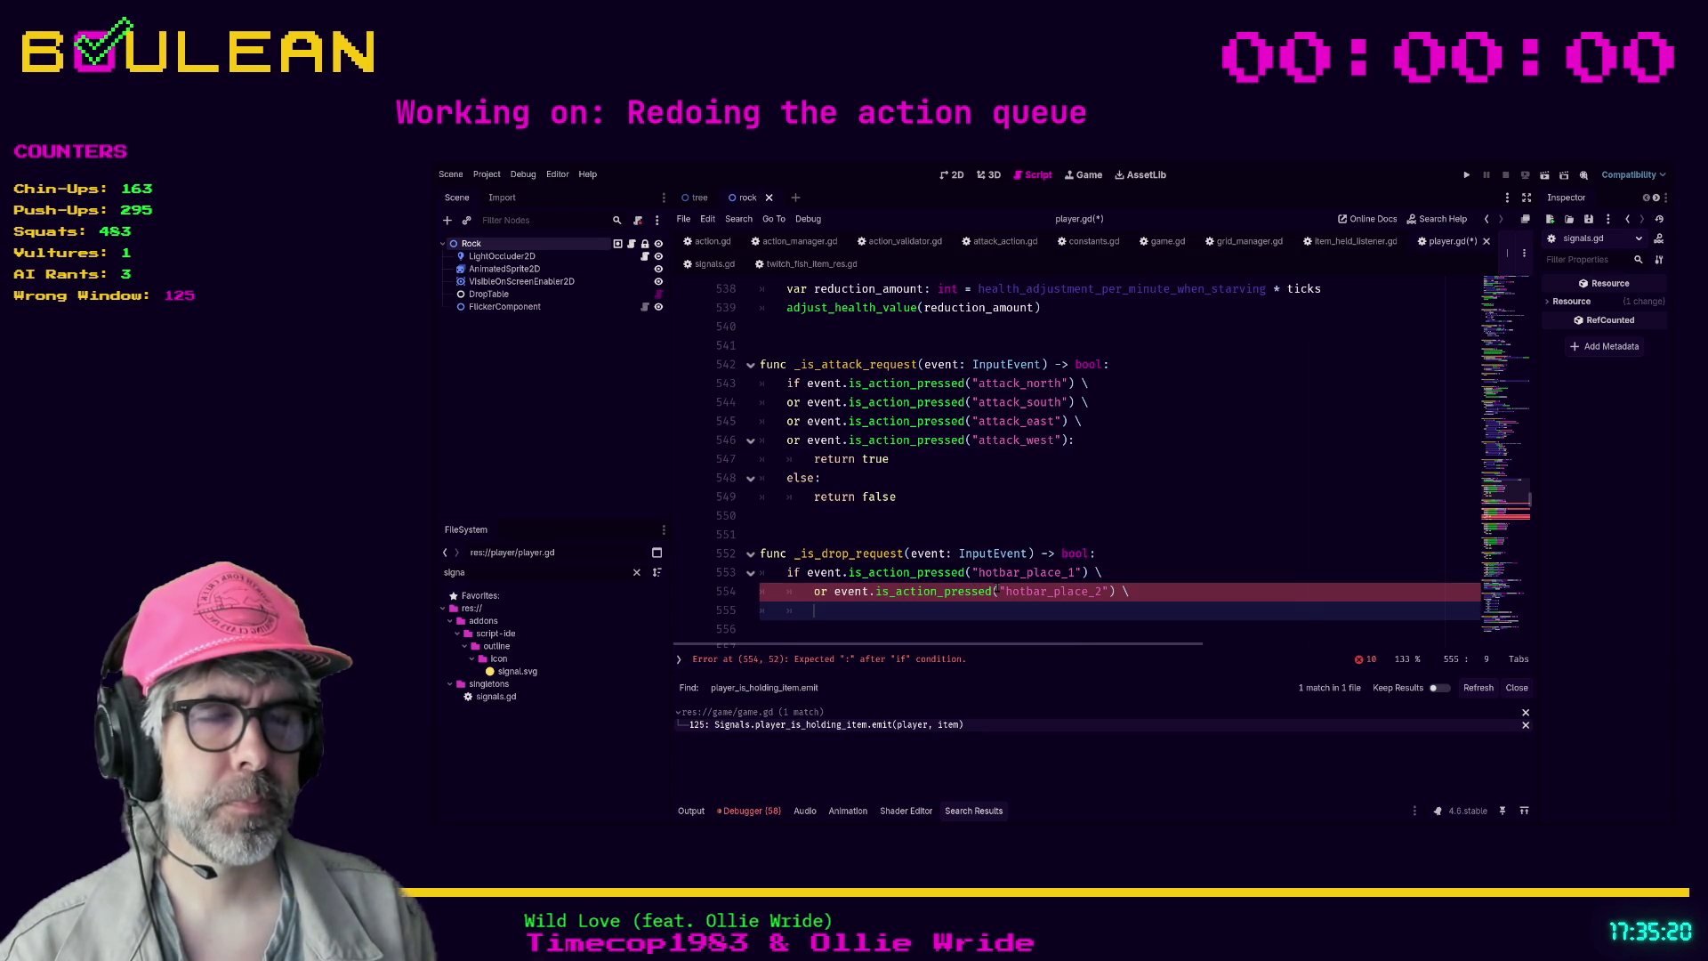
key(ctrl+v)
key(ctrl+v)
key(ctrl+v)
key(ctrl+v)
key(ctrl+v)
key(ctrl+v)
key(ctrl+v)
key(ctrl+v)
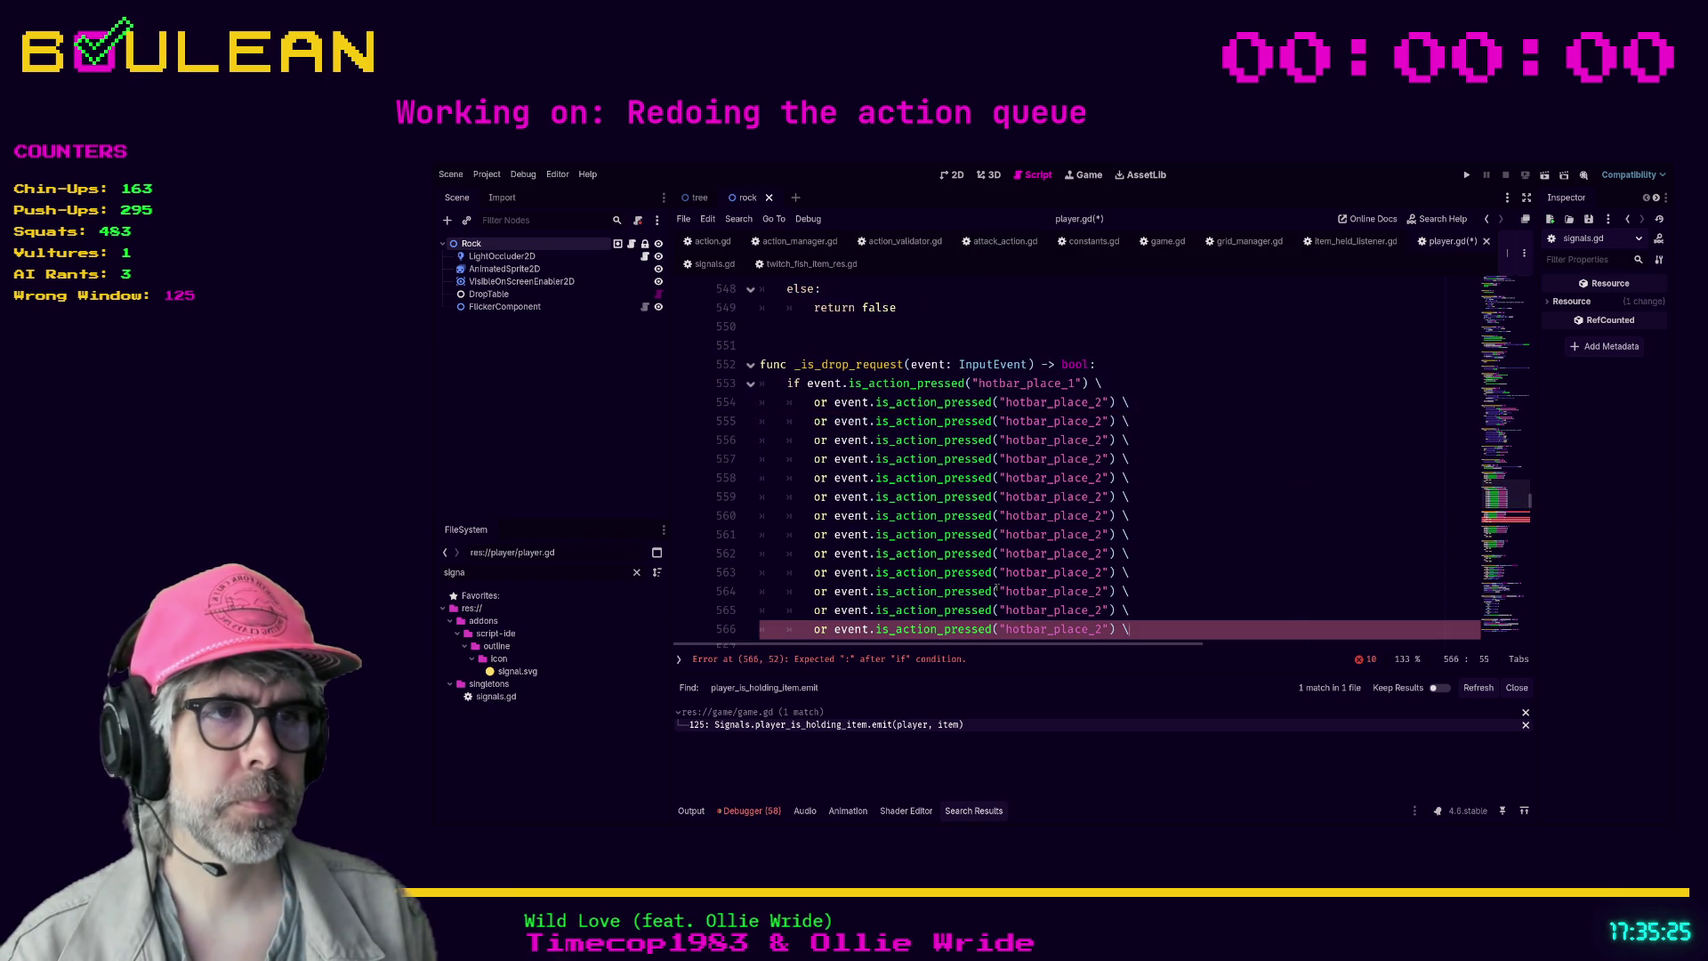
- Renumber the duplicated or-lines to hotbar_place_4, 5, 6, 7, 8, 9 and 0
key(Up)
key(Up)
key(Up)
key(Down)
key(Down)
key(Down)
key(Up)
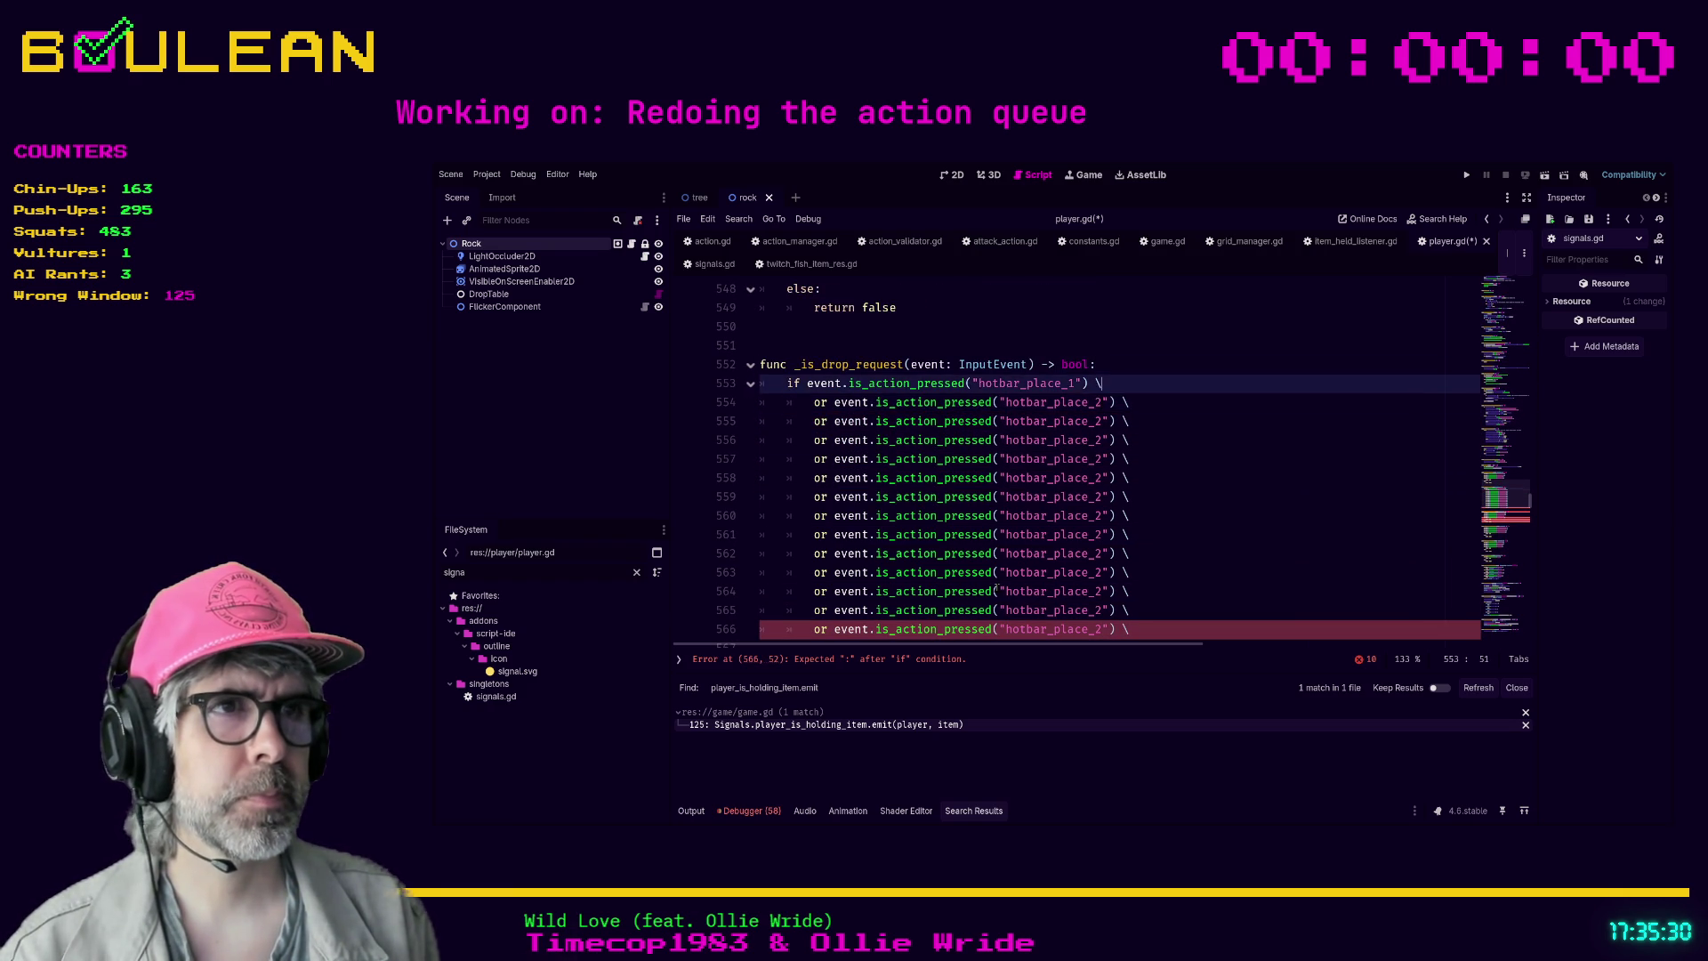
key(Down)
key(Down)
key(Down)
key(BackSpace)
text(4)
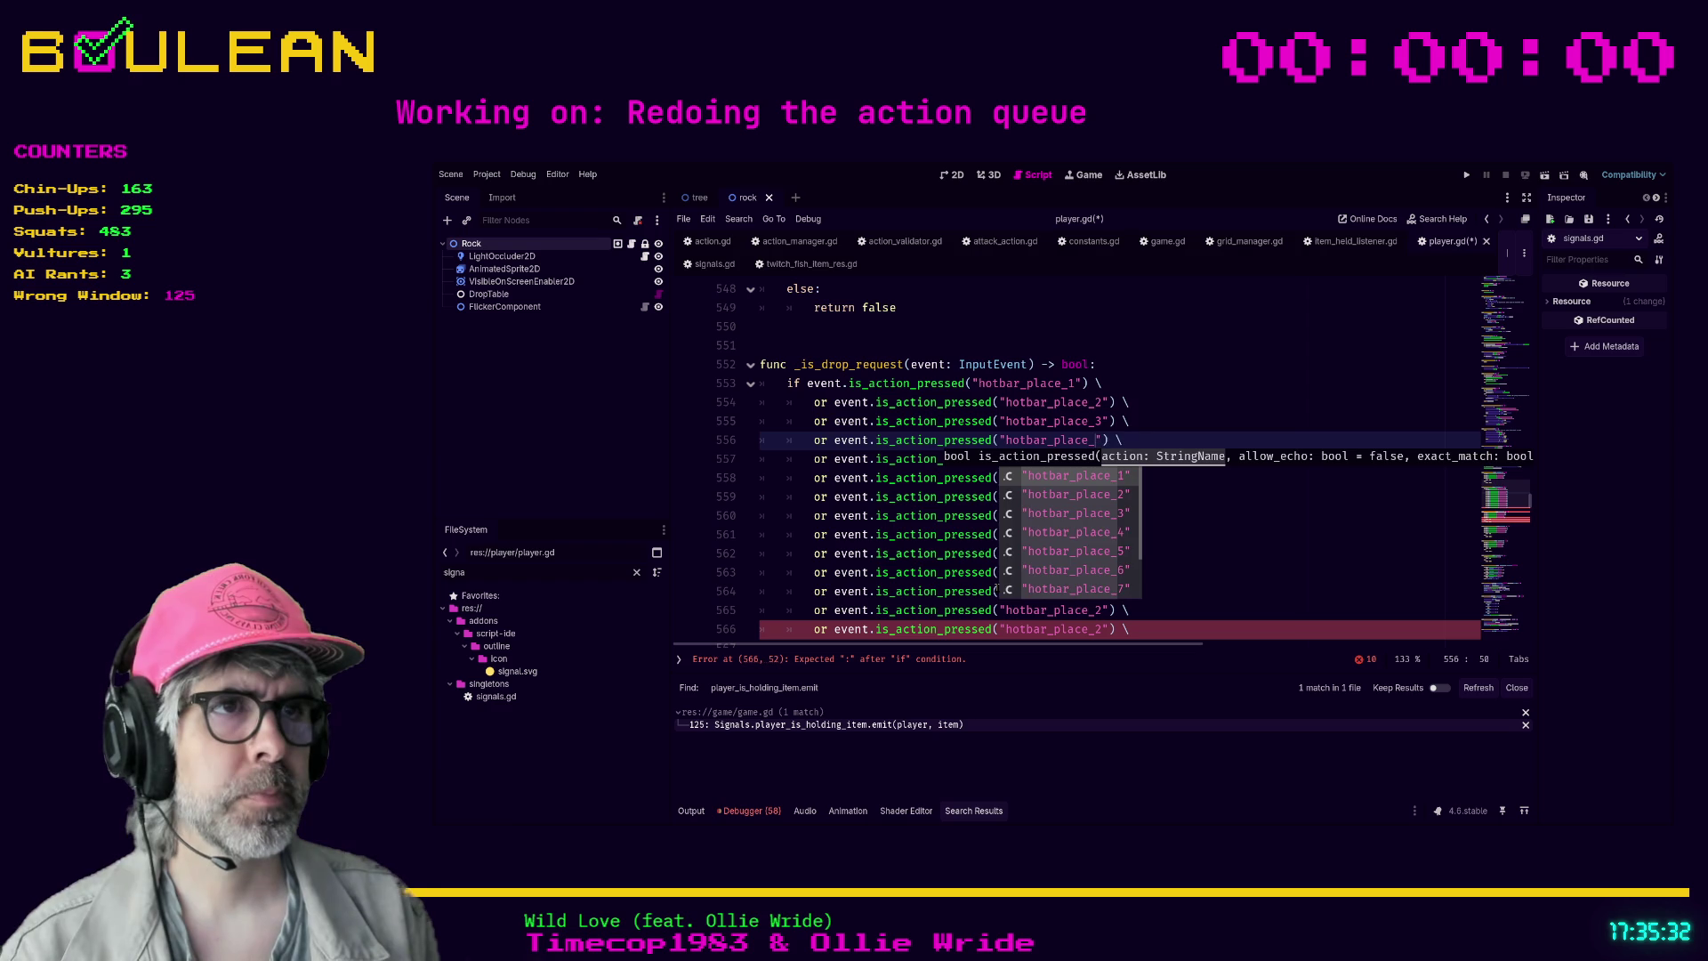
key(Escape)
key(Down)
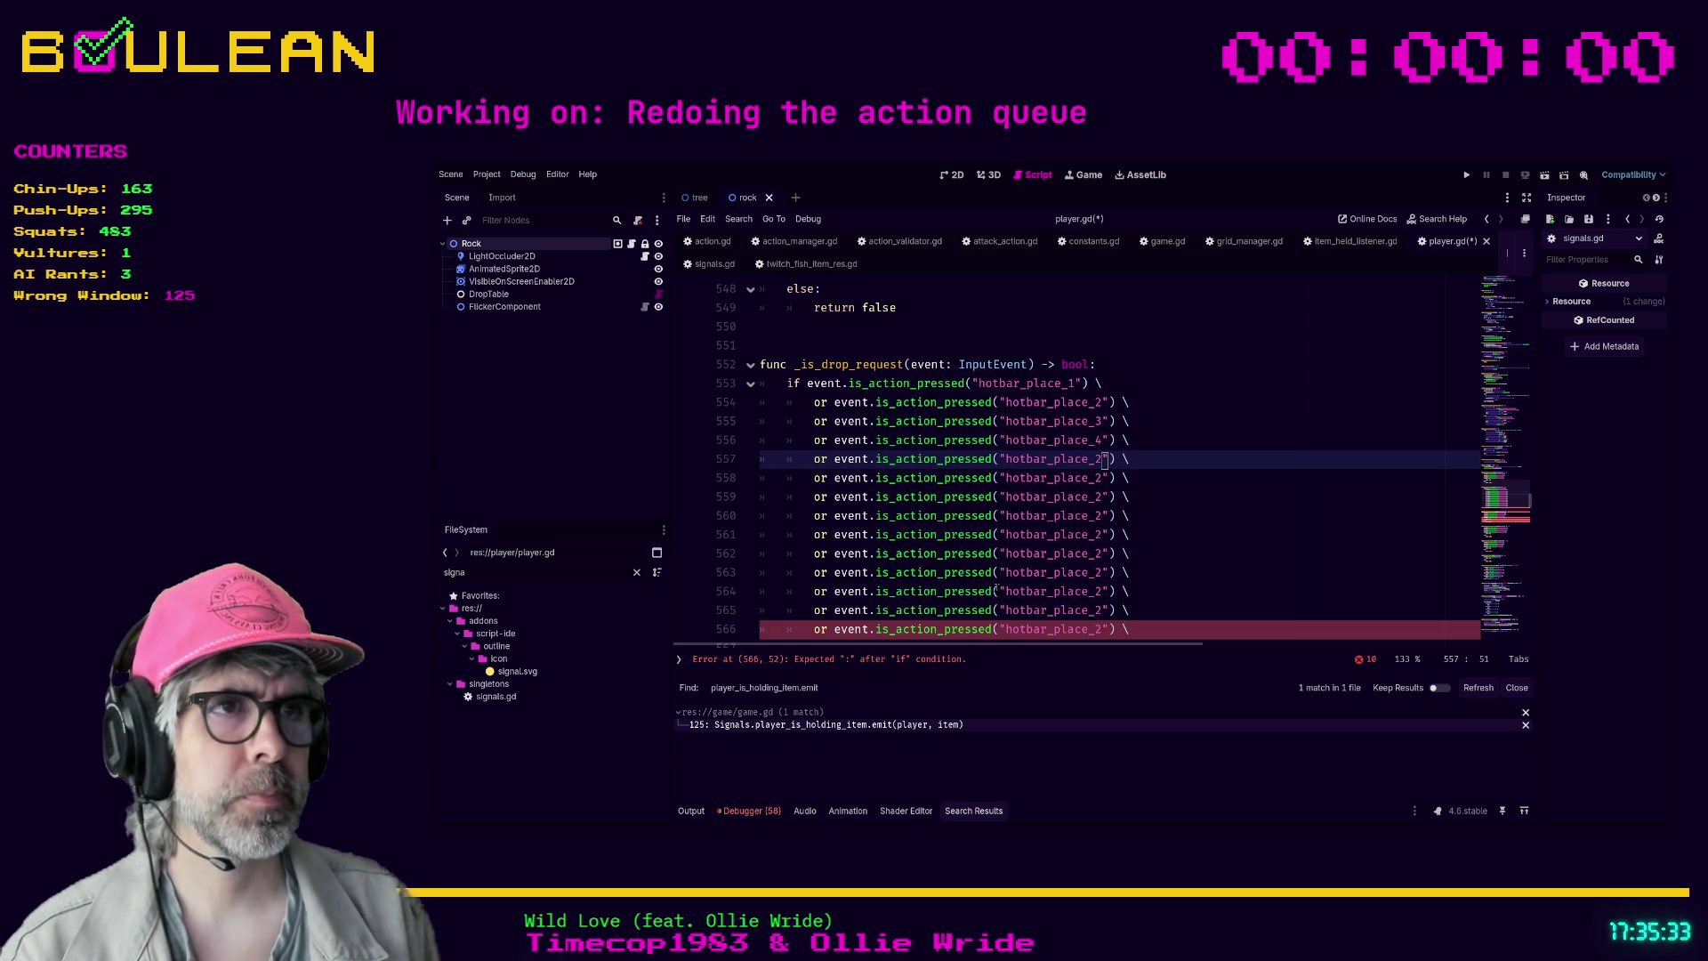
key(Left)
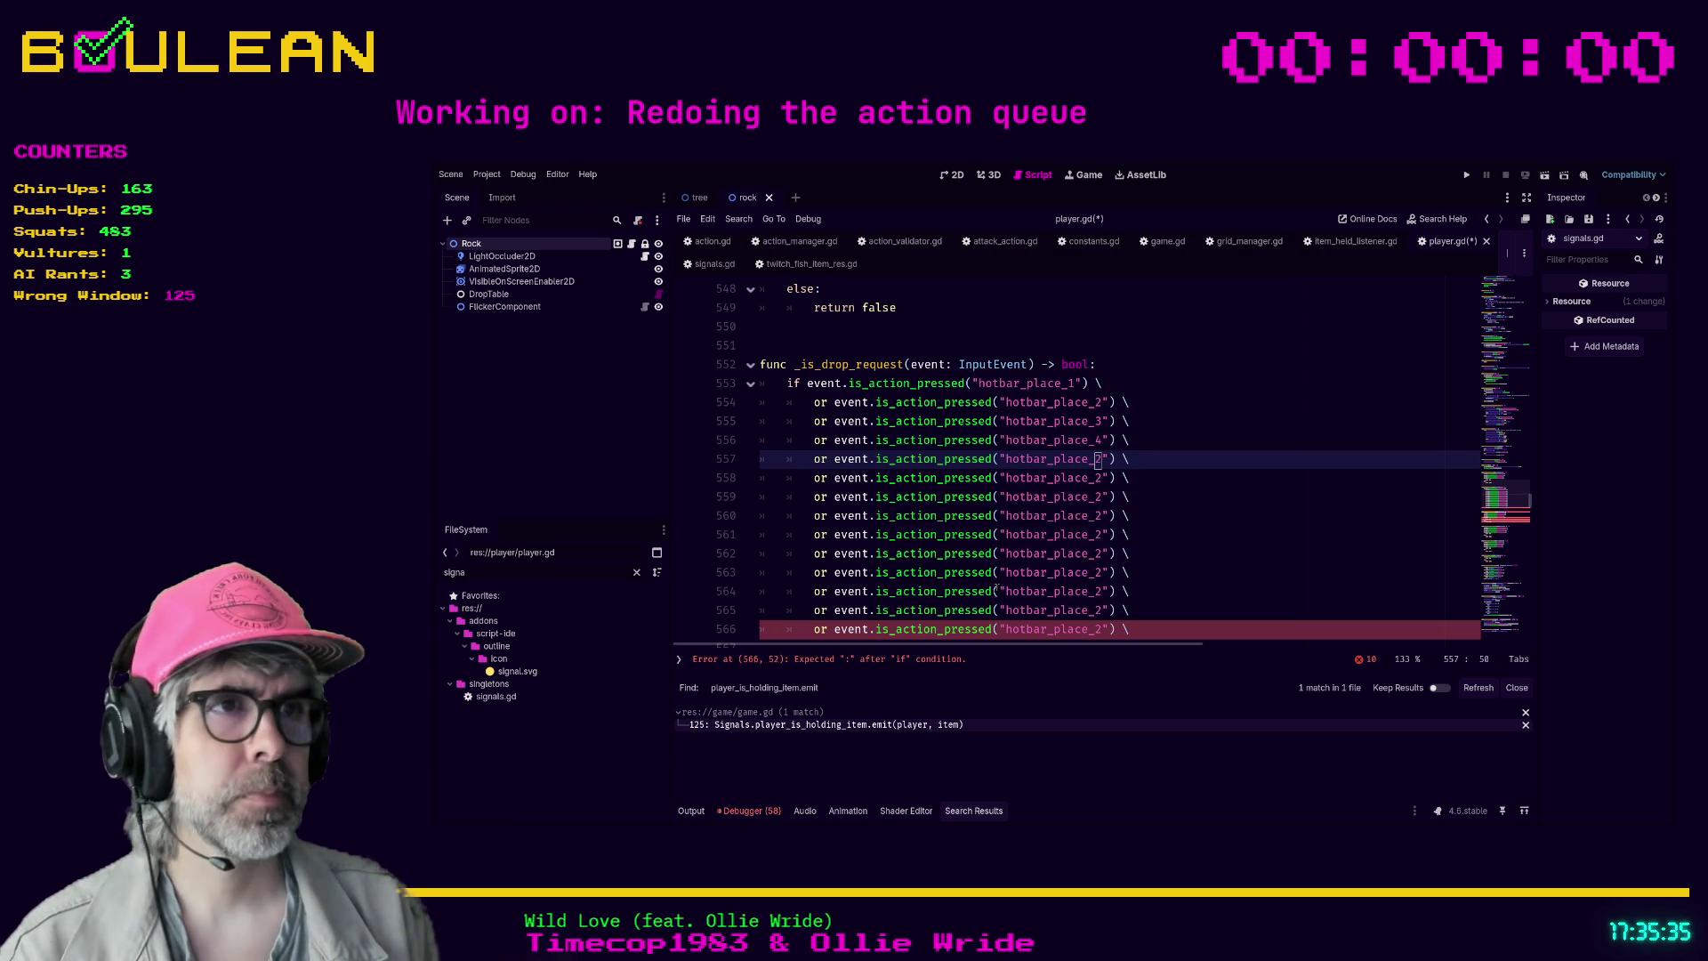
key(Delete)
text(5)
key(Down)
key(Left)
key(Delete)
text(6)
key(Down)
key(Left)
key(Delete)
text(7)
key(Down)
key(Left)
key(Delete)
text(8)
key(Down)
key(Left)
key(Delete)
text(9)
key(Down)
key(Left)
key(Delete)
text(0)
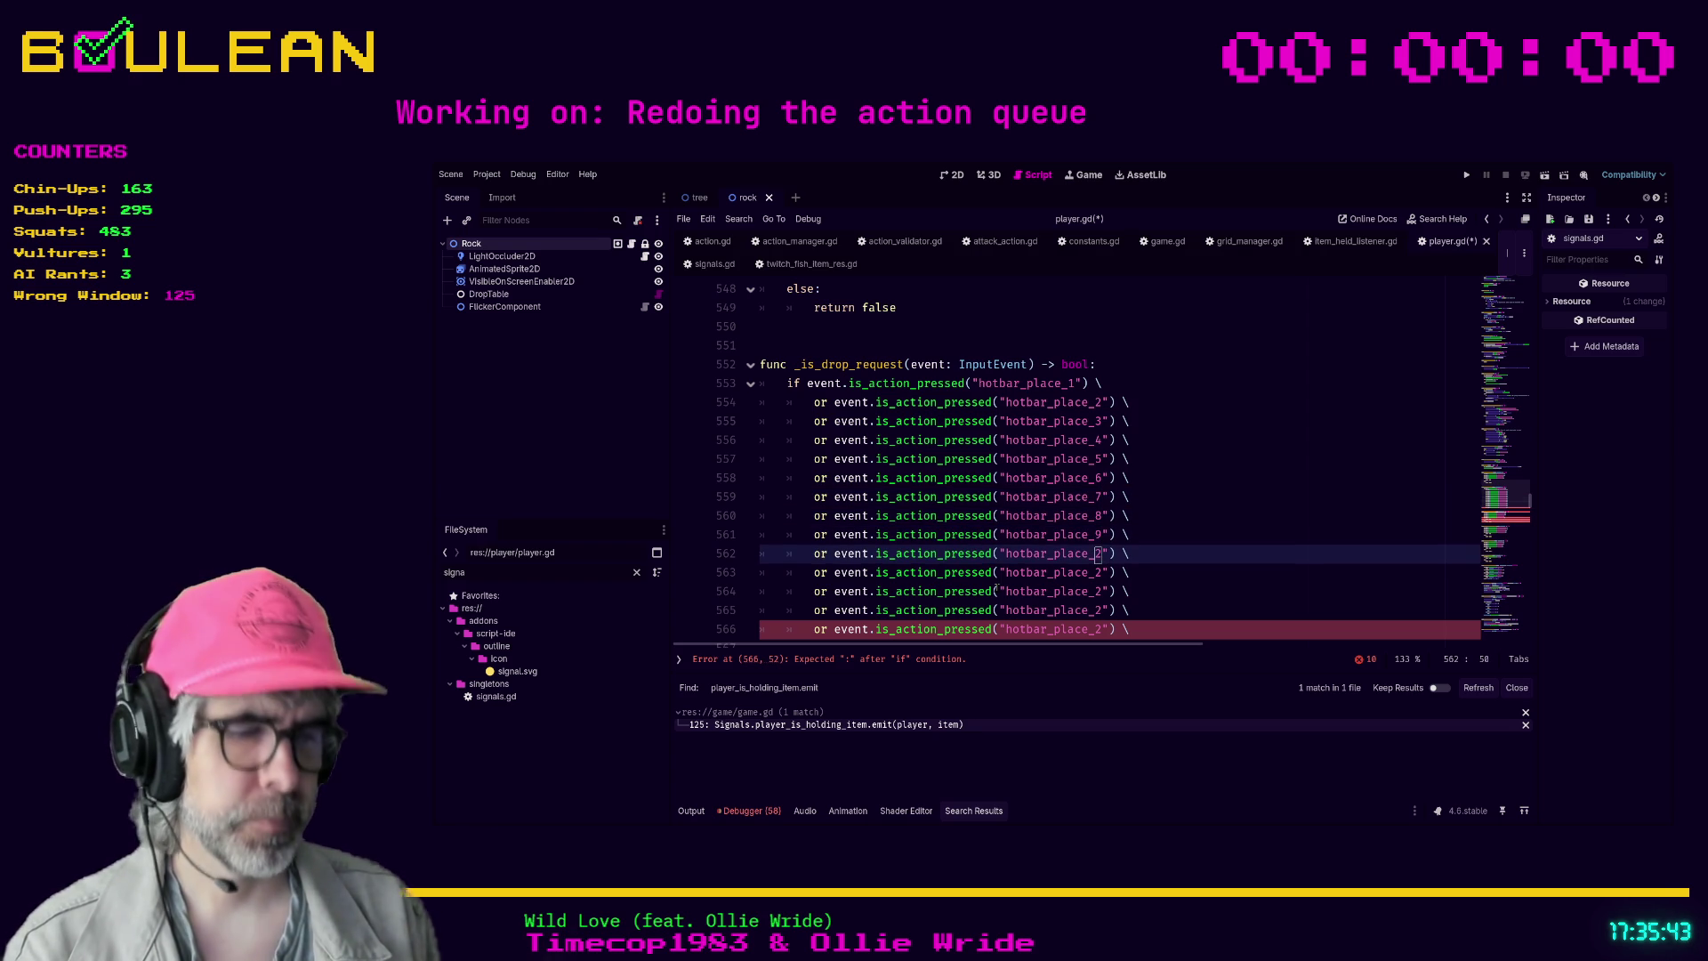
key(Down)
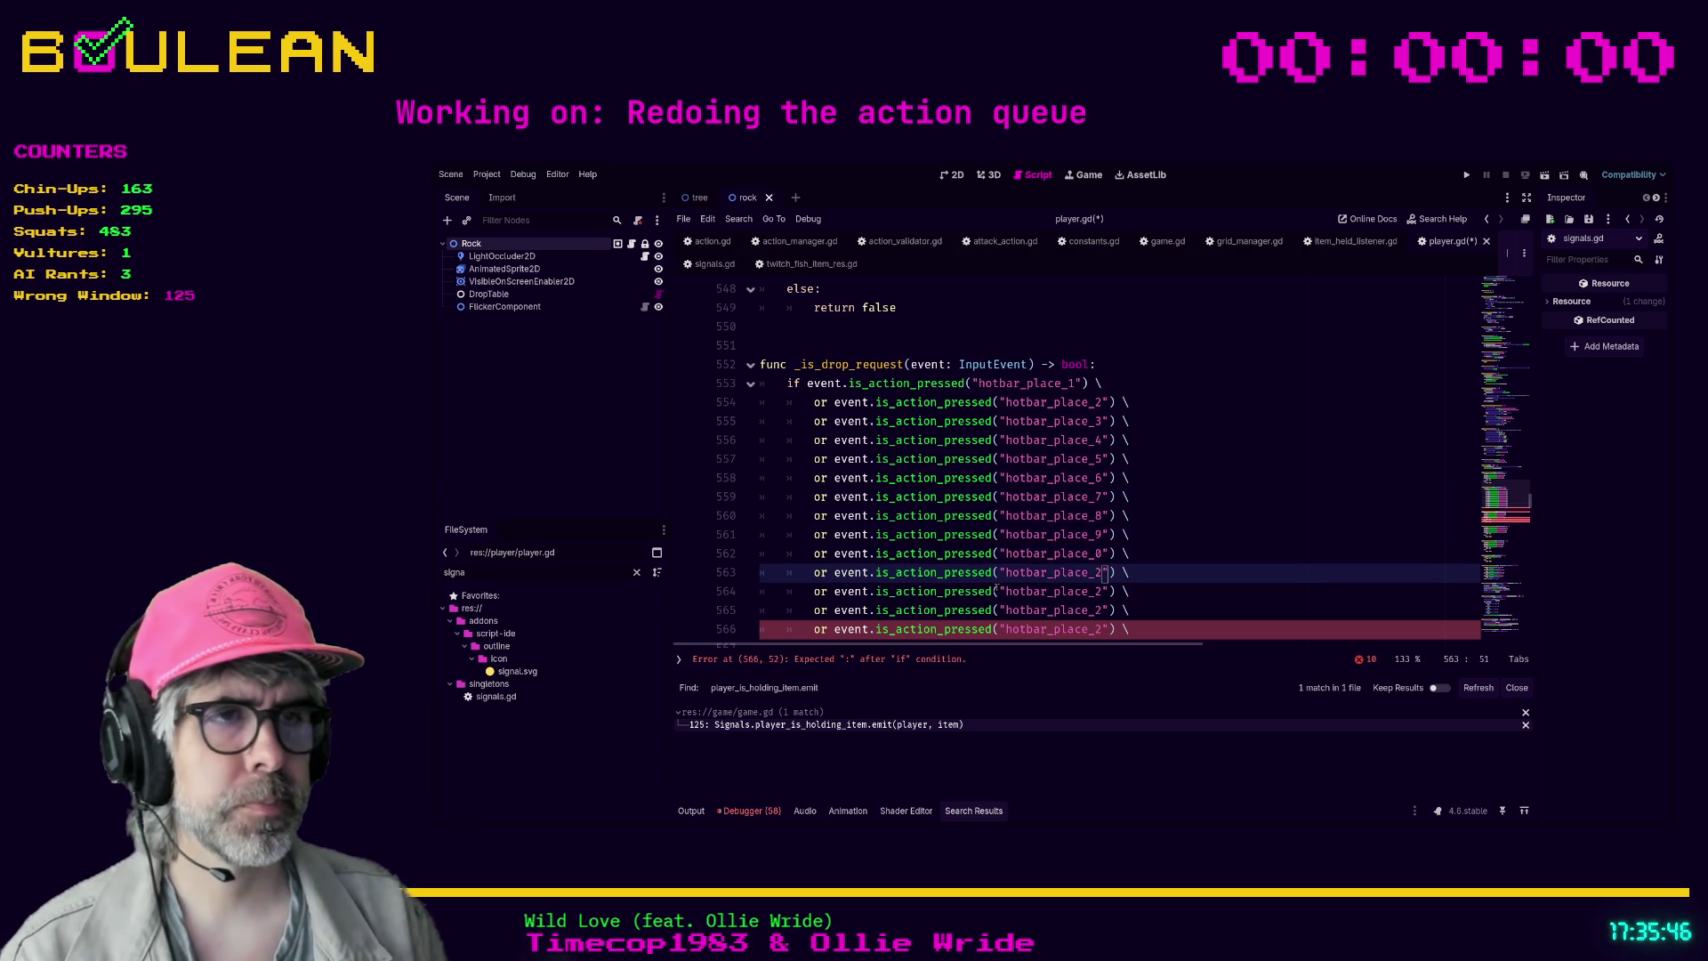
- Delete the four leftover duplicate lines after hotbar_place_0
scroll(995, 590, down, 1)
click(1145, 574)
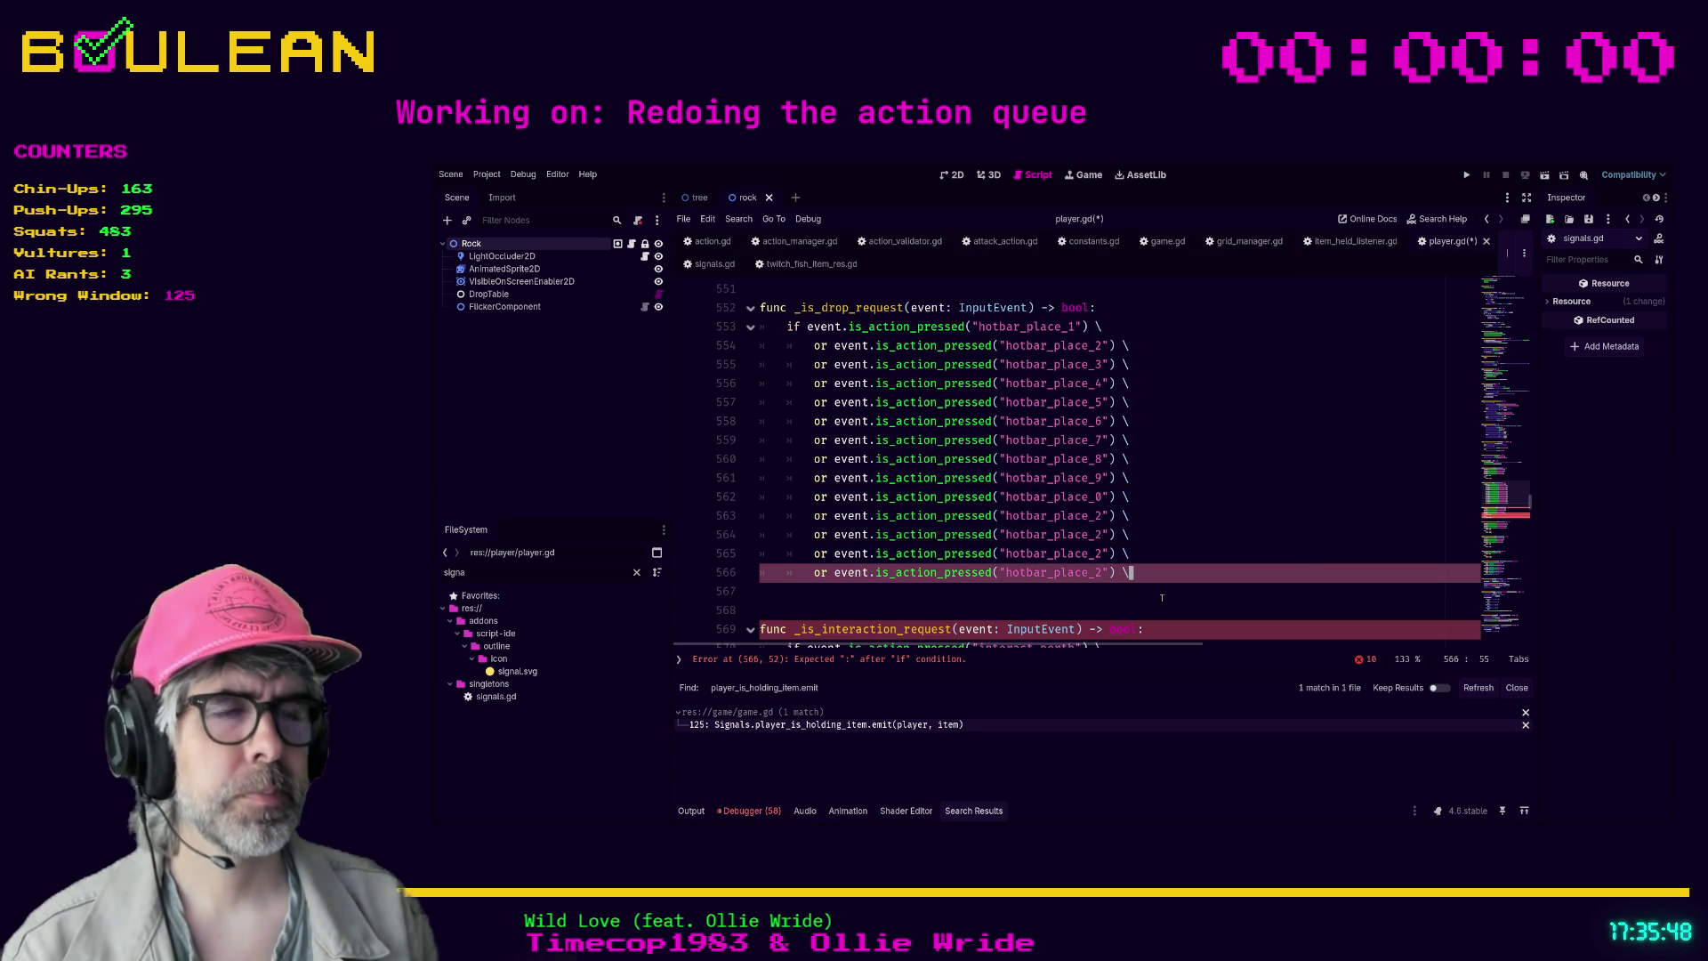
key(shift+Home)
key(shift+Home)
key(shift+Up)
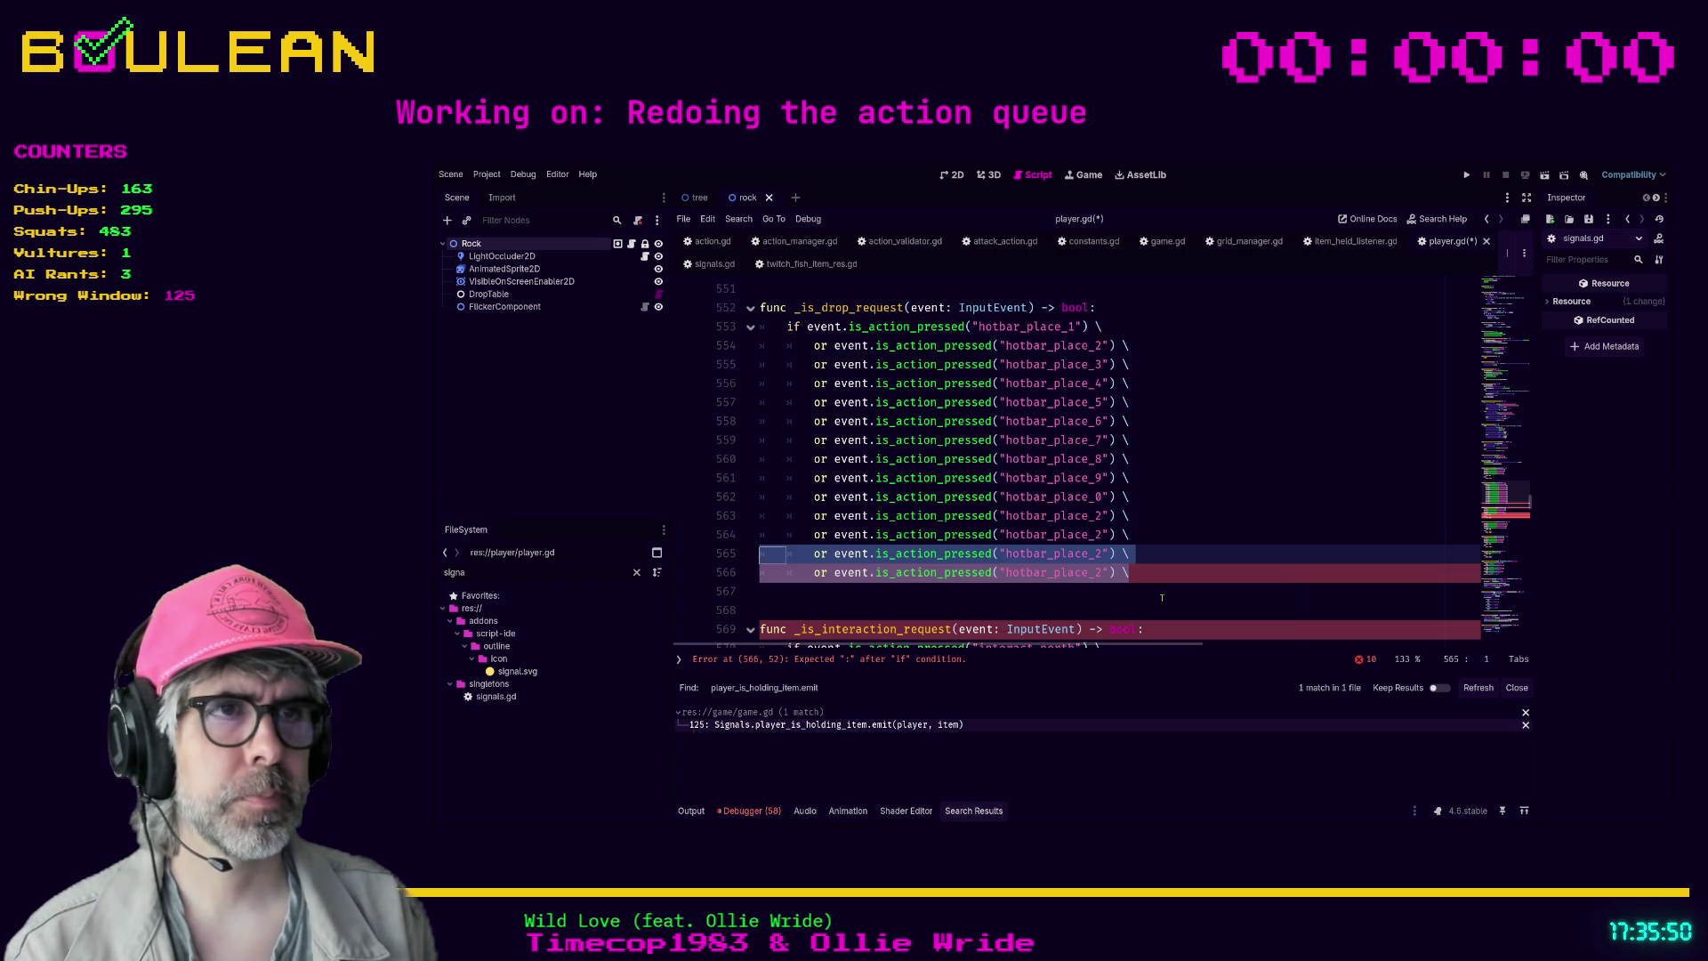
key(shift+Up)
key(shift+Up)
key(BackSpace)
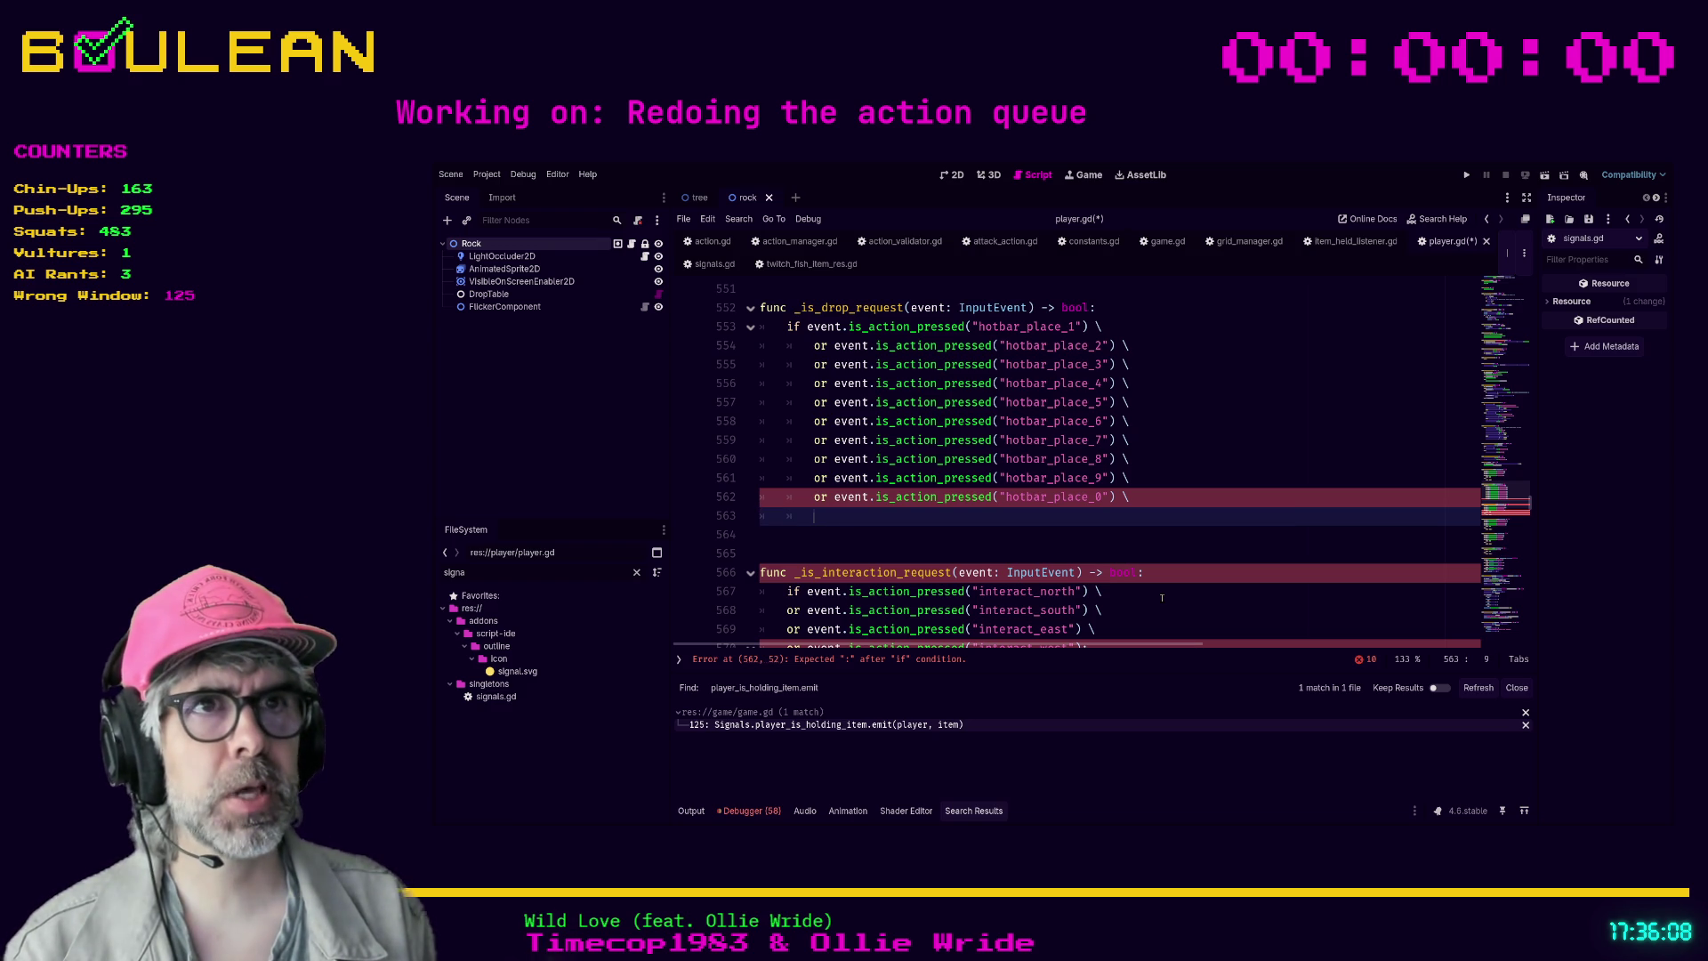
- Add return true as the if body and replace line 562's trailing backslash with a colon
key(Tab)
text(if)
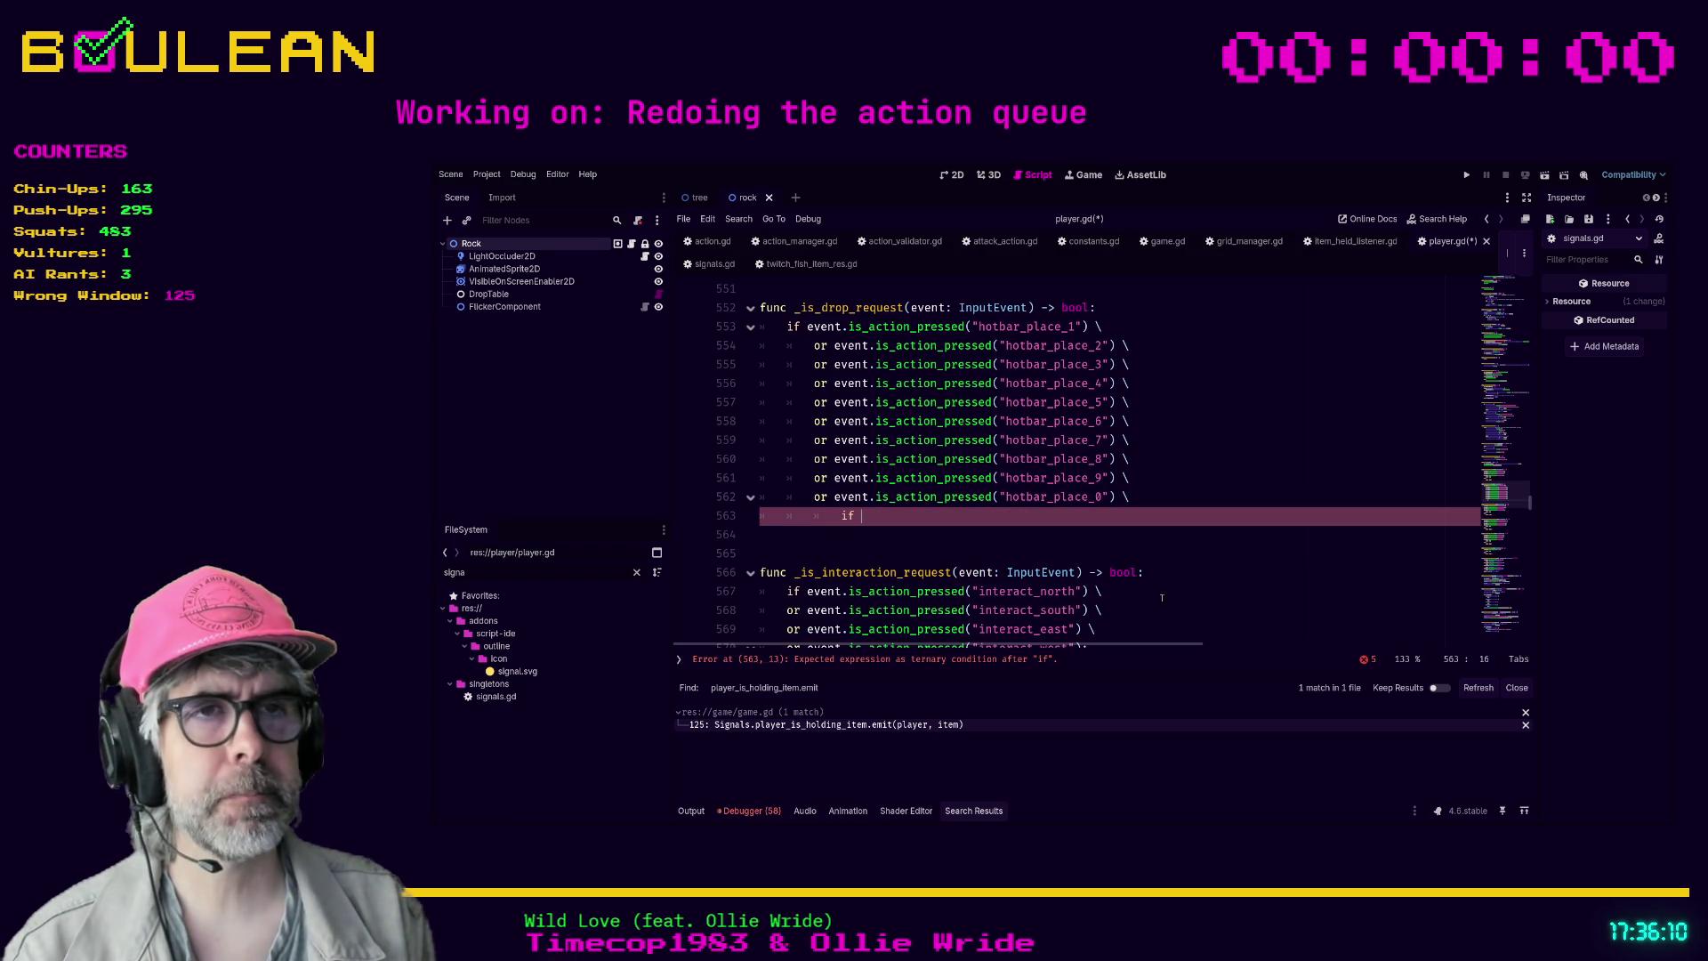
key(BackSpace)
key(BackSpace)
key(BackSpace)
text(return true)
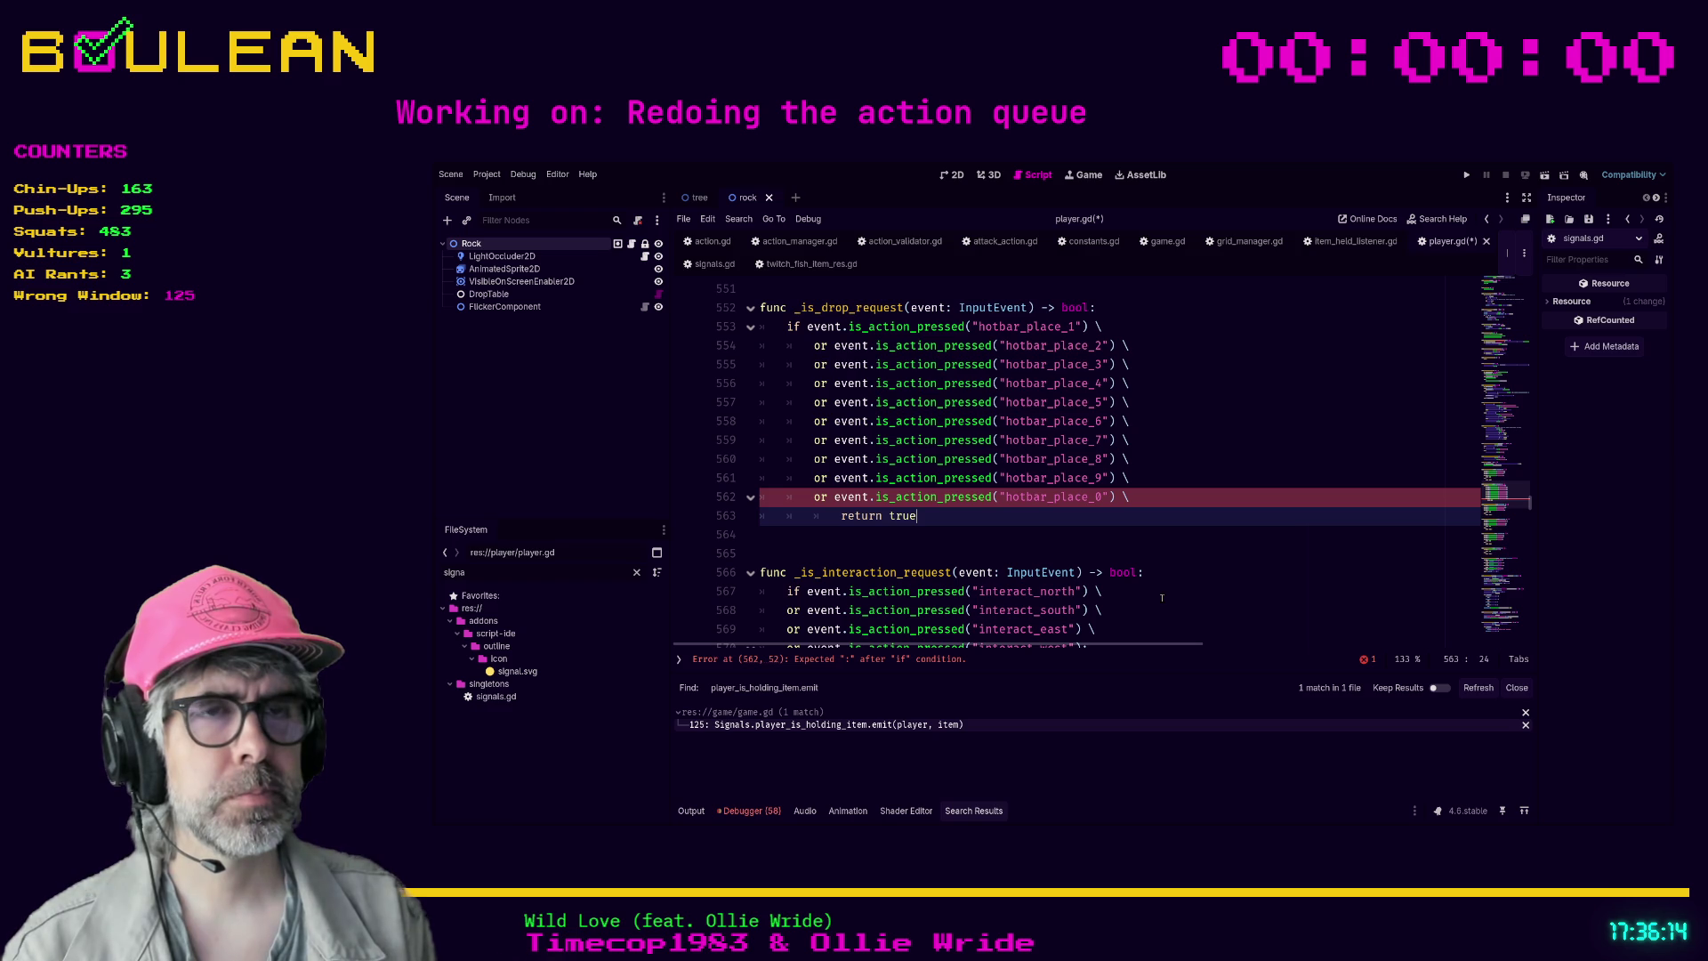
key(Up)
key(End)
key(BackSpace)
text(:)
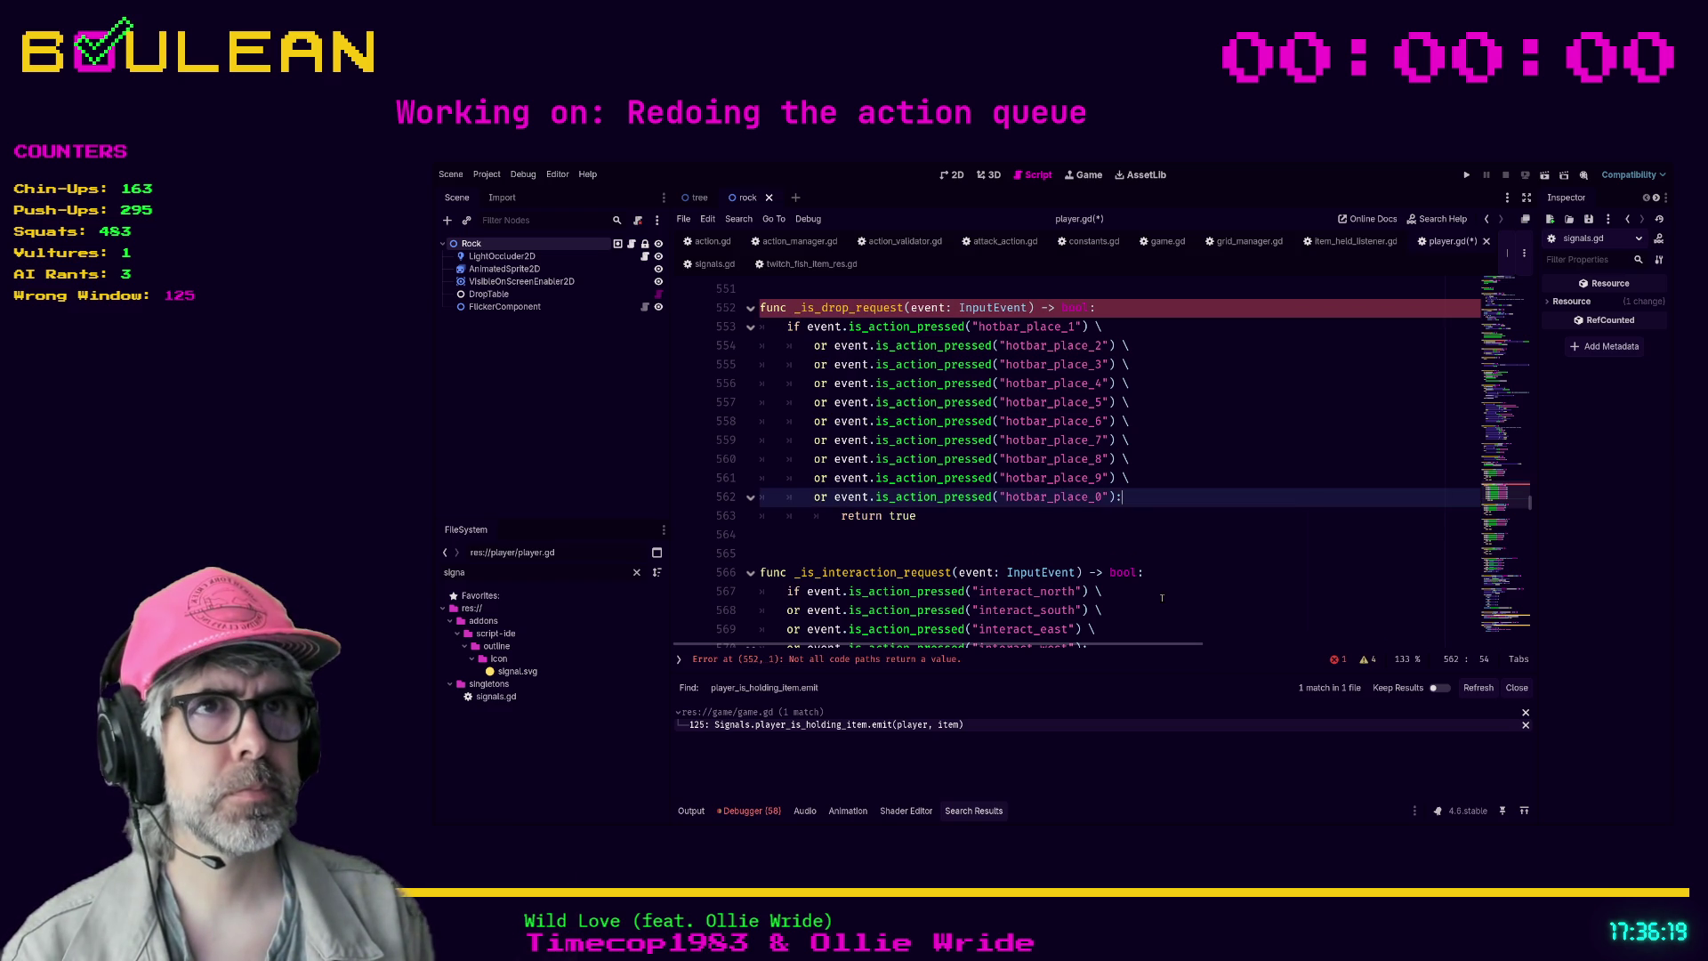
- Add an else branch that returns false
key(Down)
key(Return)
text(else:)
key(Return)
text(return false)
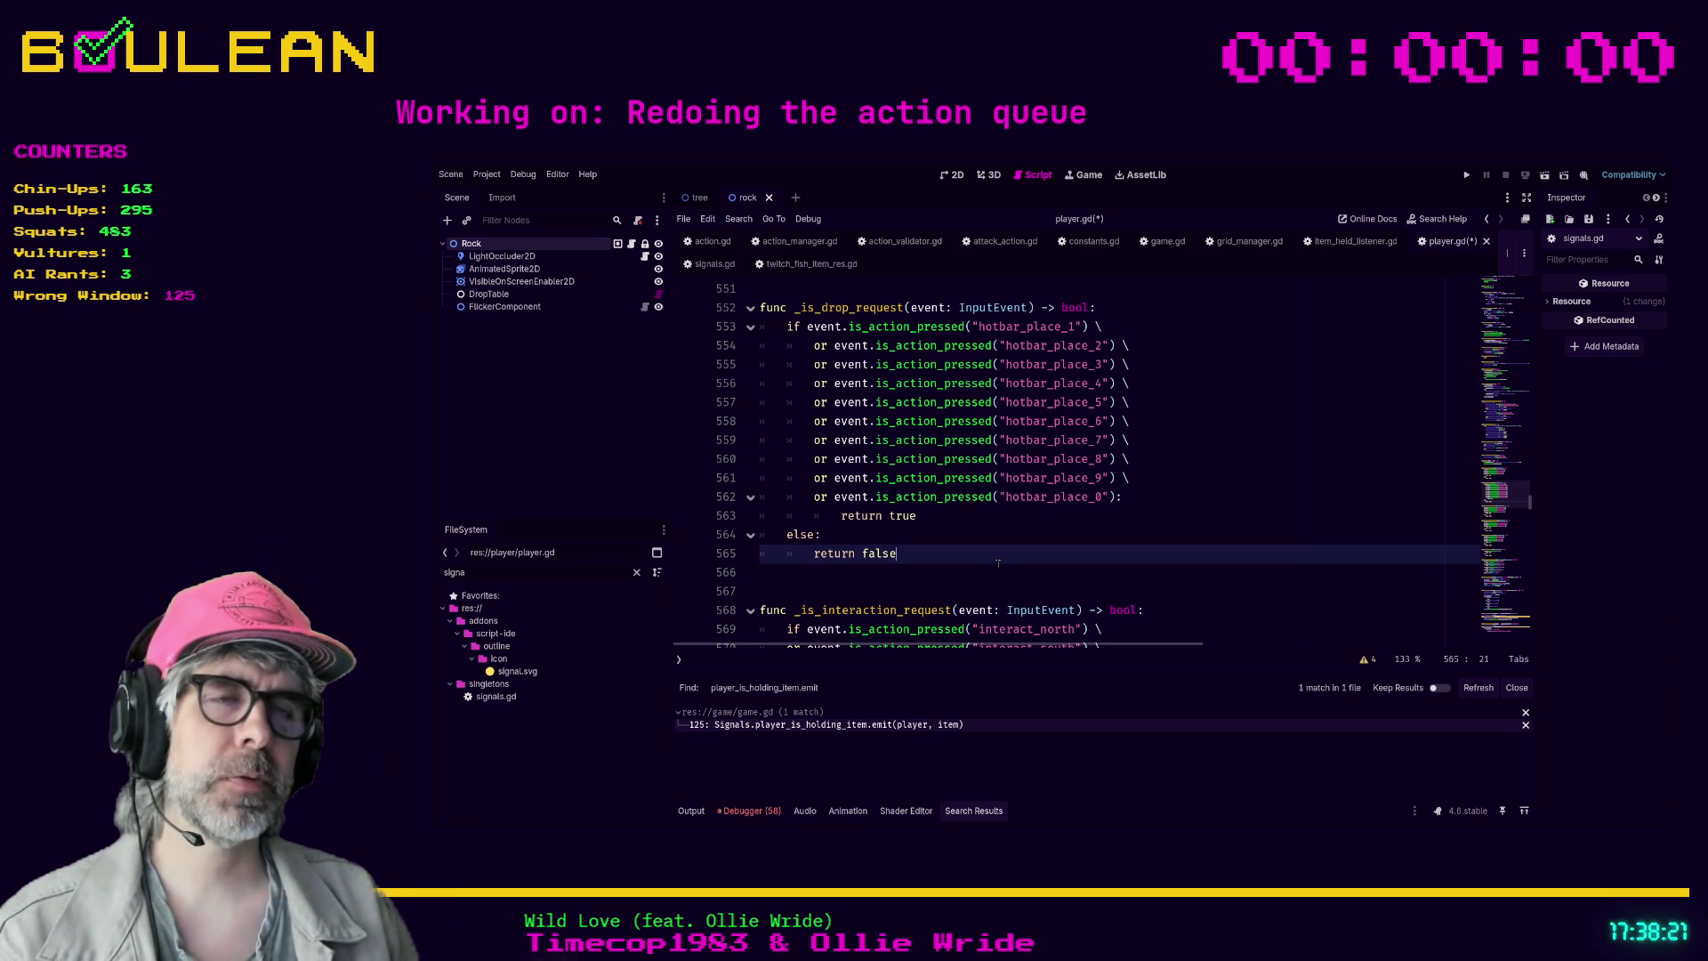
- Review game.gd's else branch at line 129 and the if item: line 136, then run with F5
click(1166, 244)
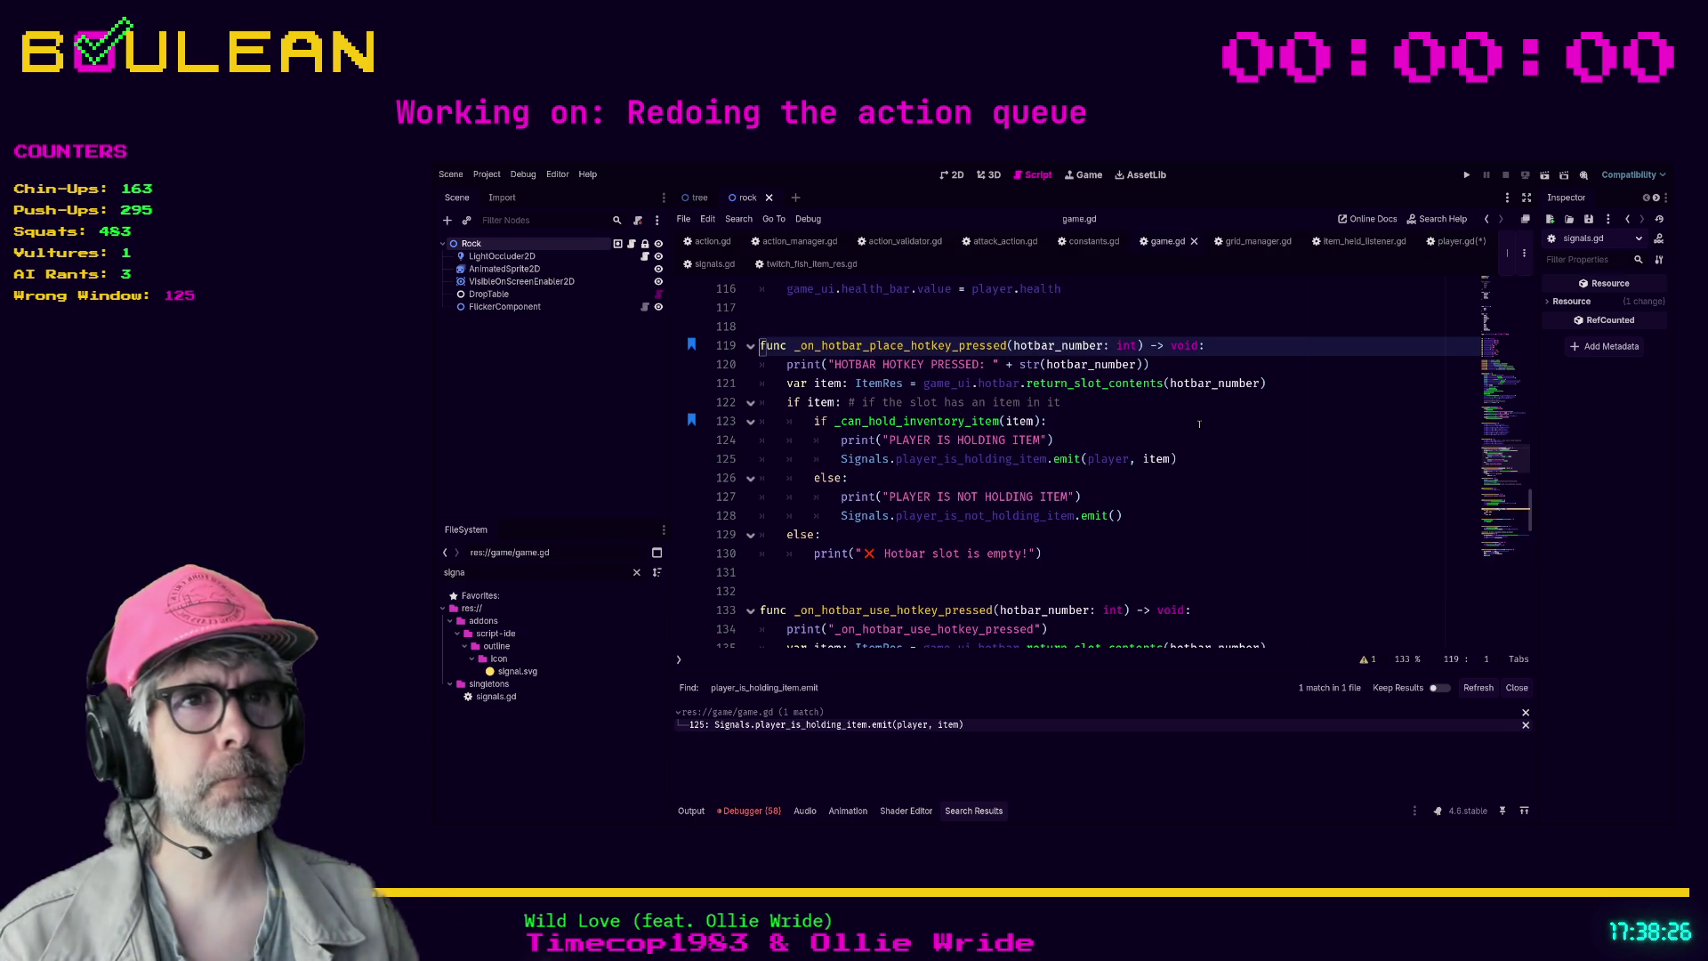
scroll(1198, 424, up, 1)
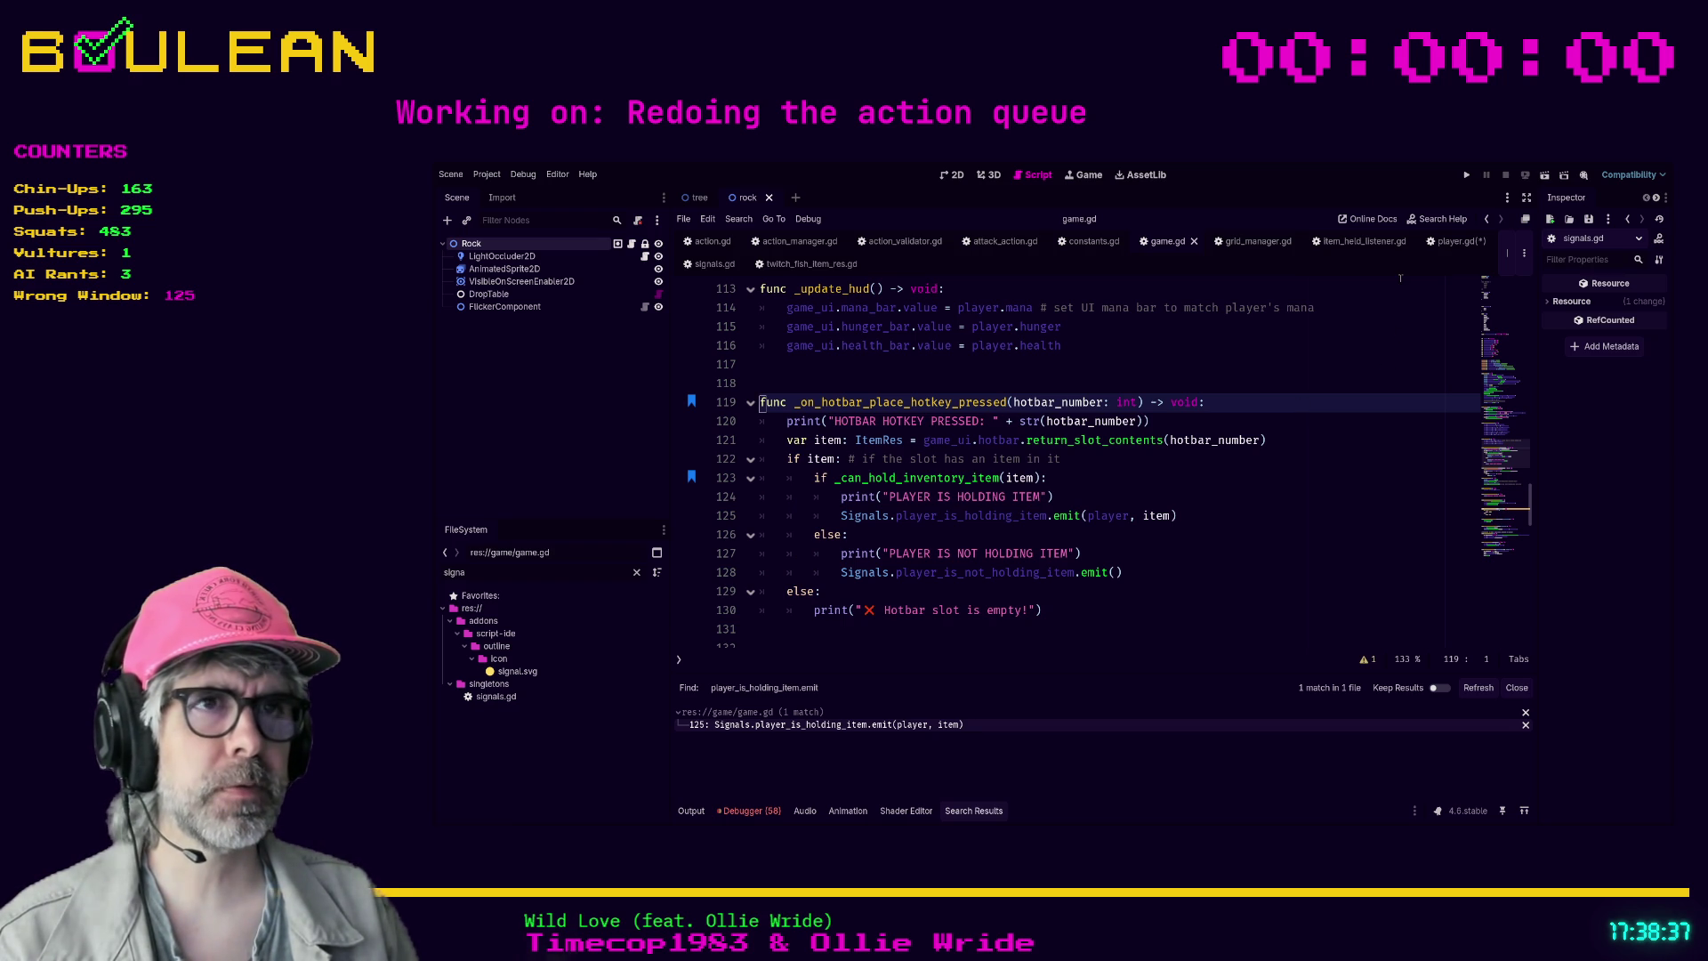
scroll(1131, 501, down, 3)
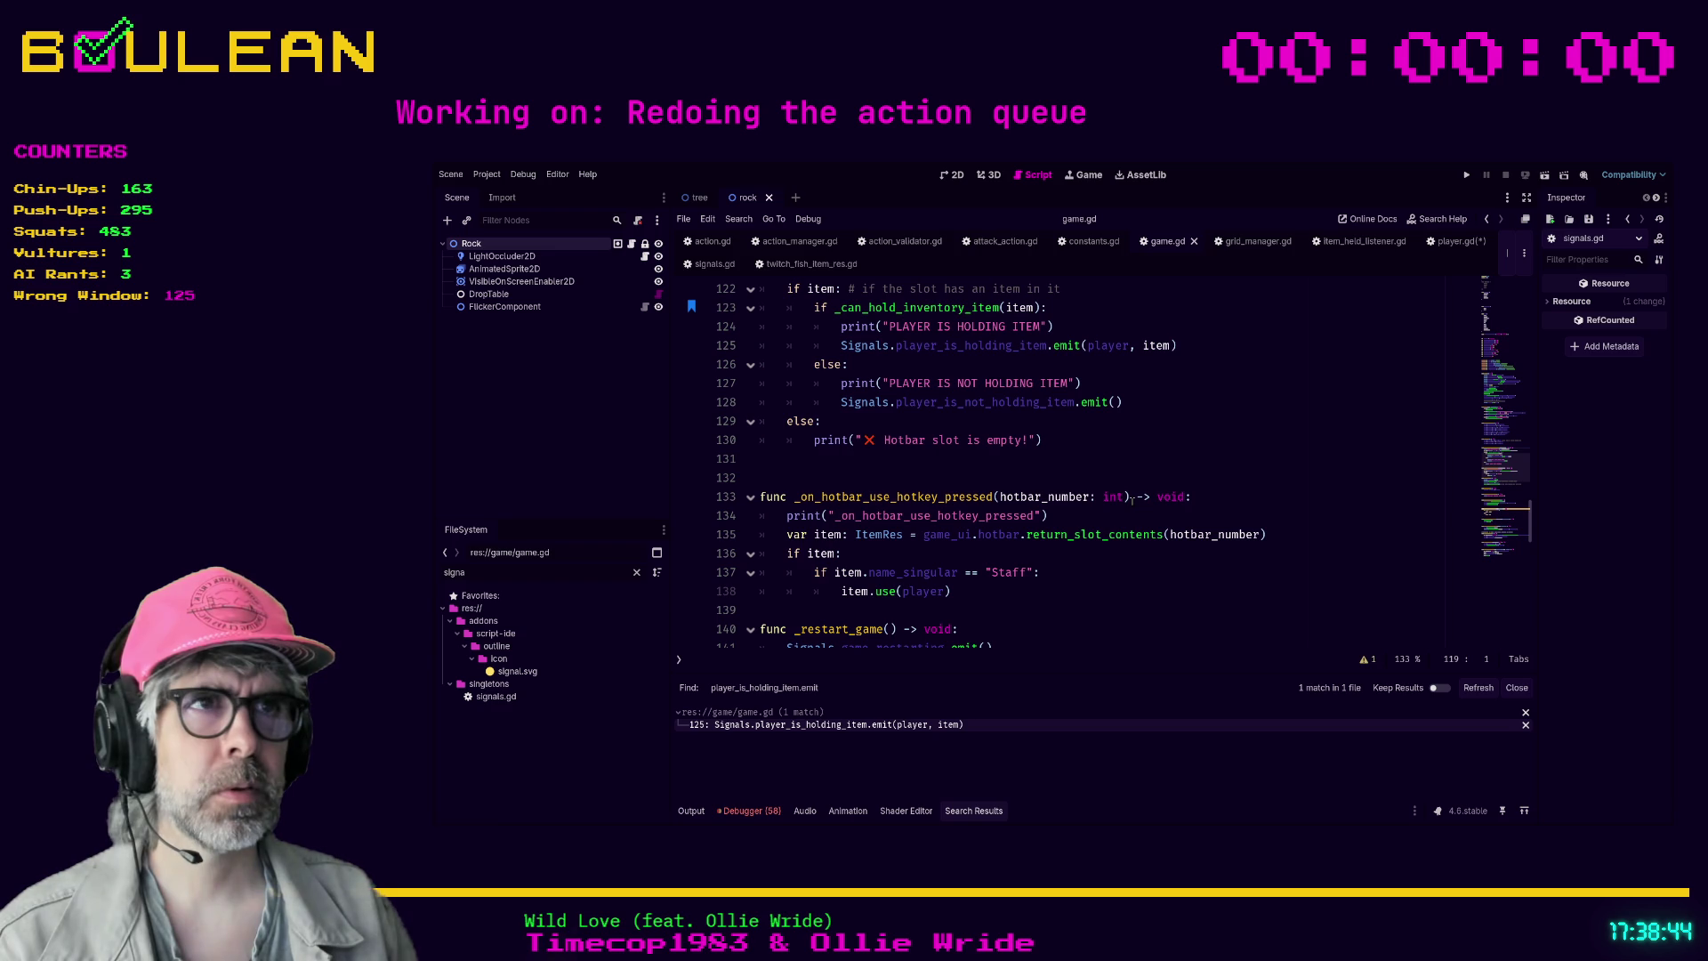
scroll(1132, 498, down, 1)
scroll(1132, 498, up, 2)
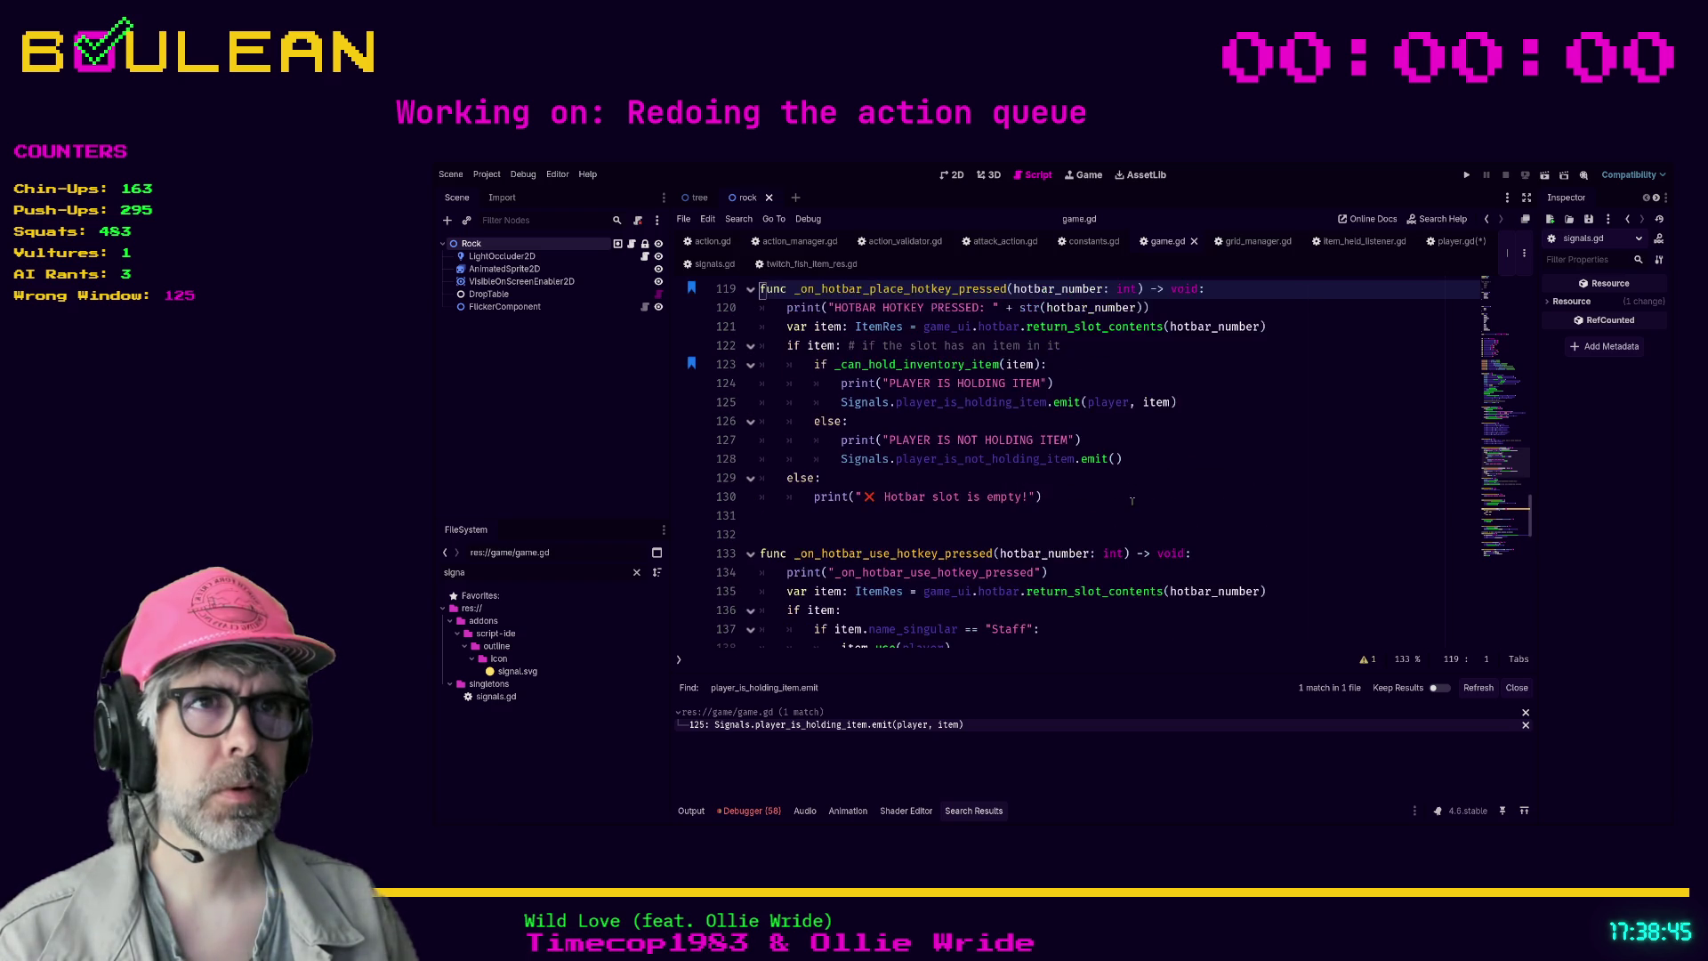
scroll(1132, 501, up, 1)
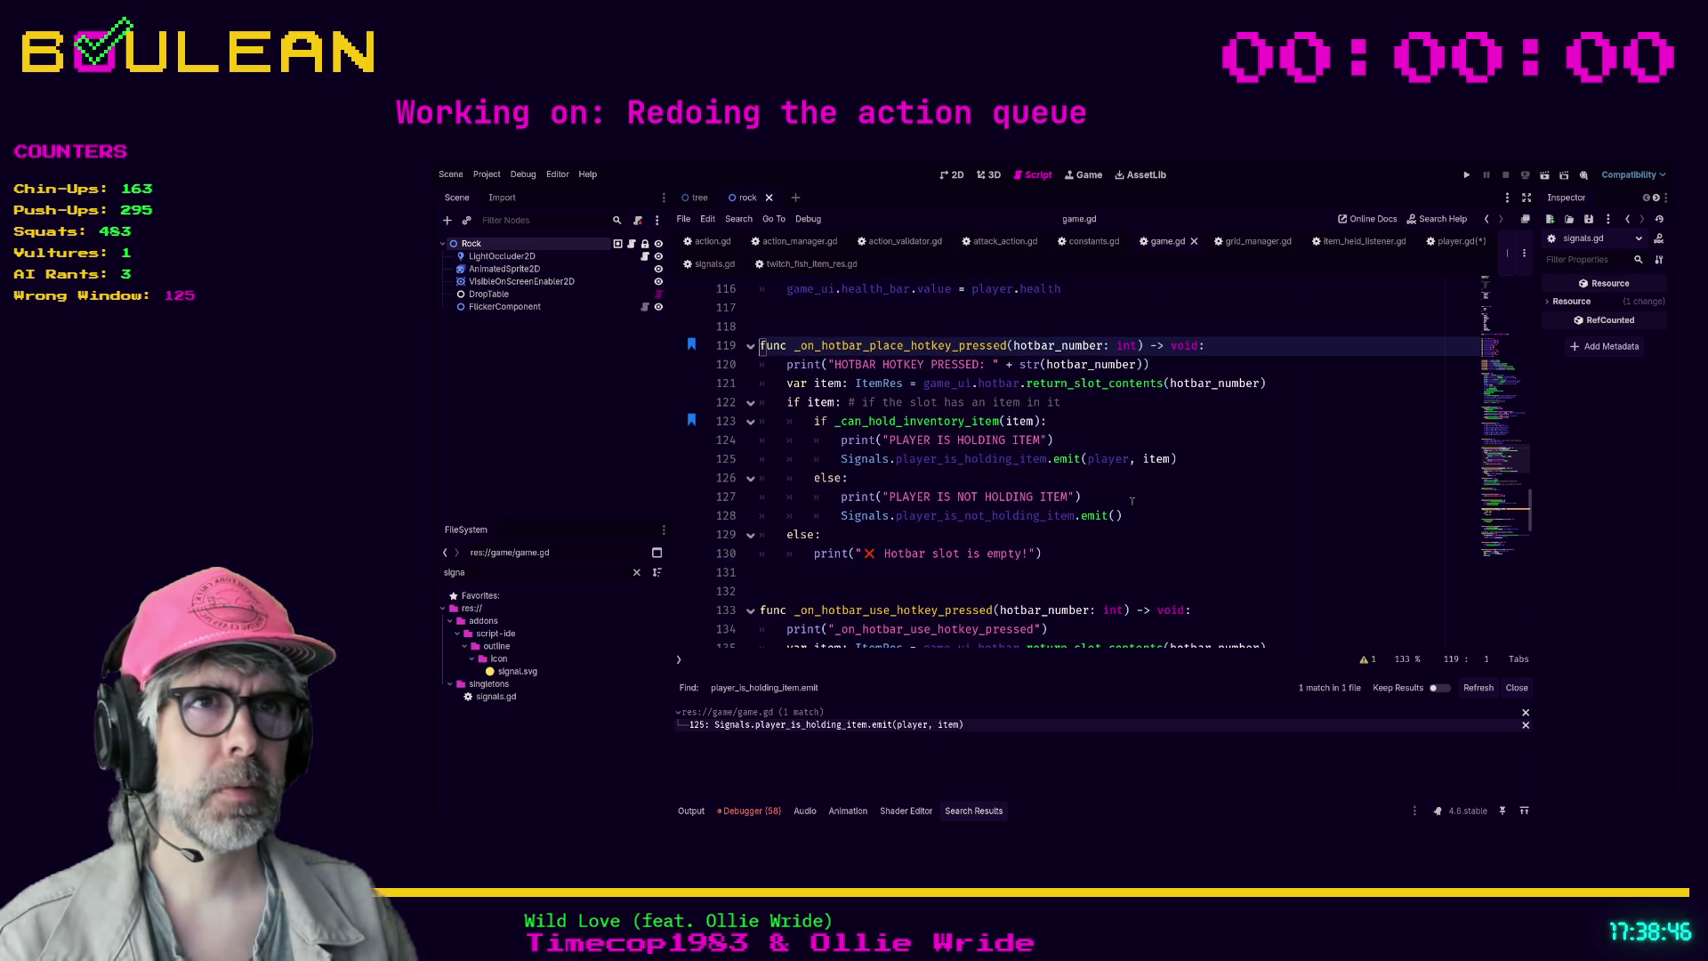
click(1075, 534)
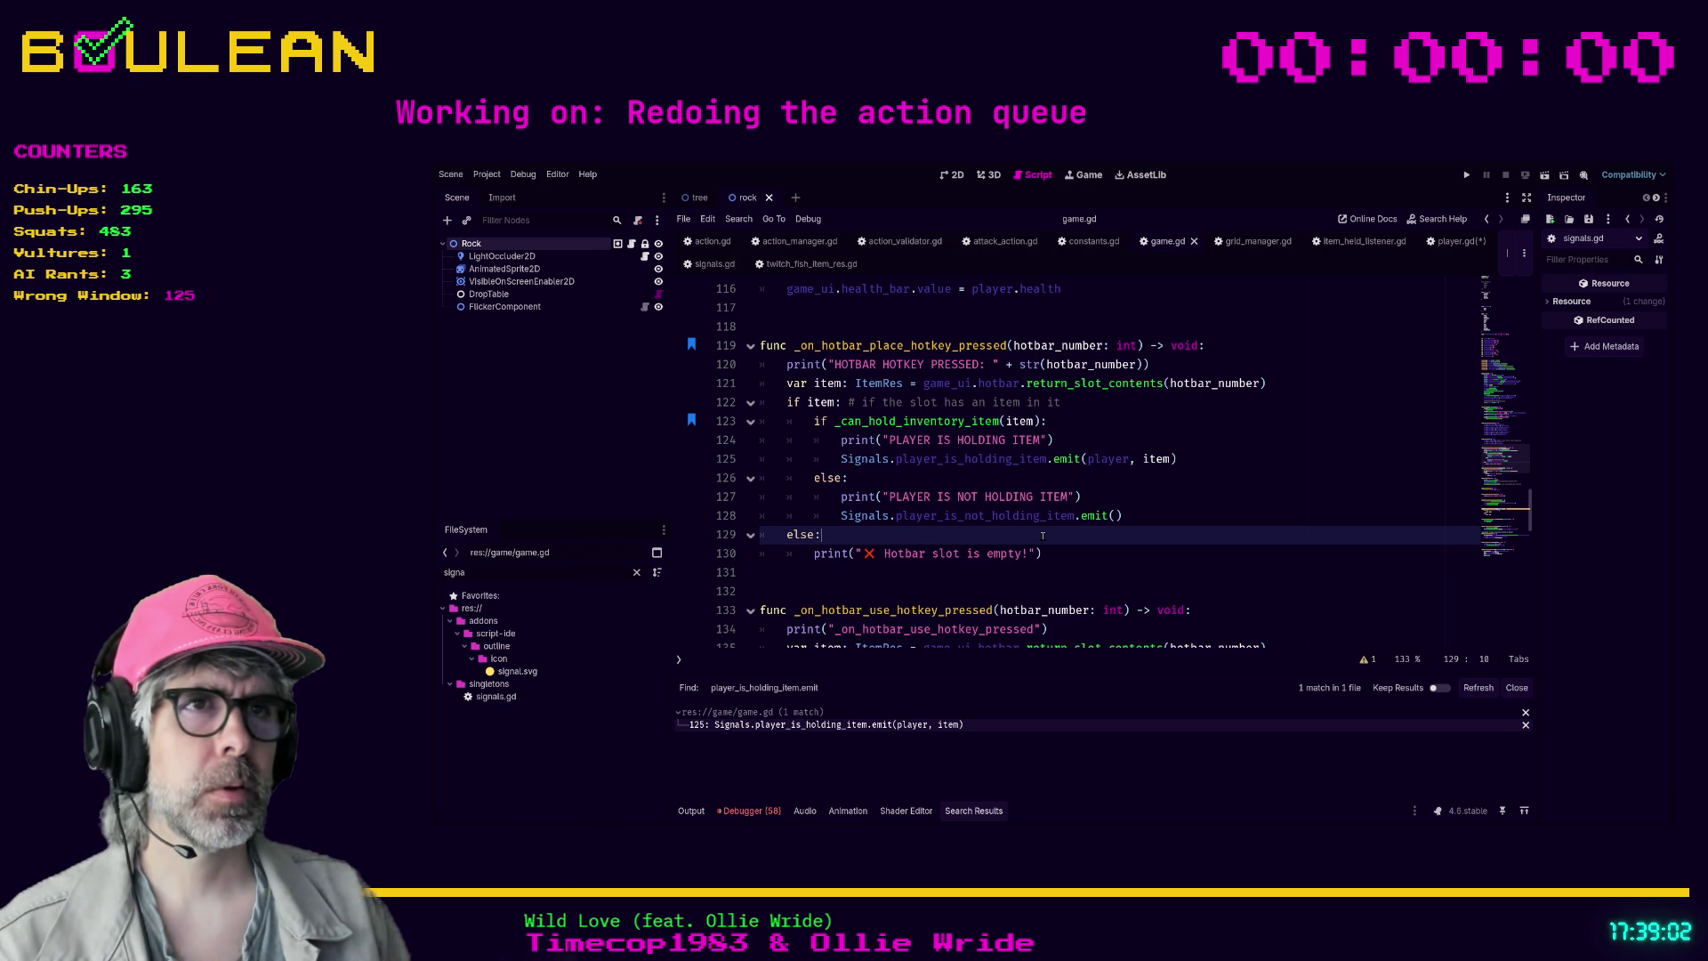
scroll(1042, 534, down, 1)
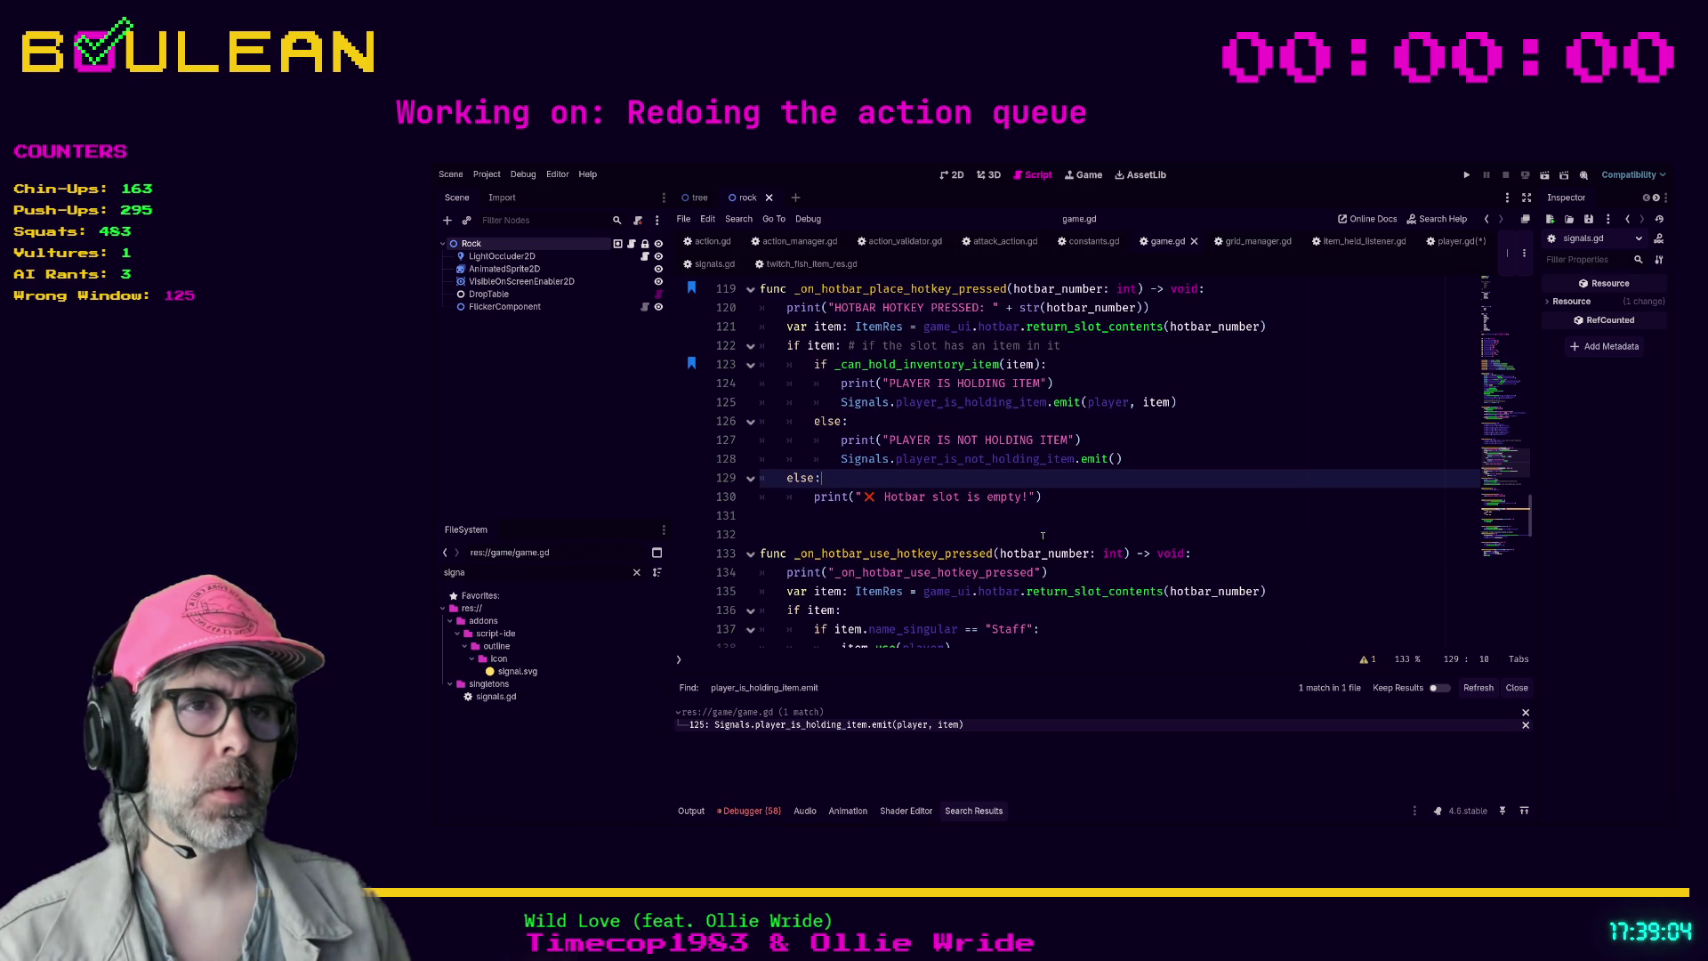
scroll(1046, 534, down, 1)
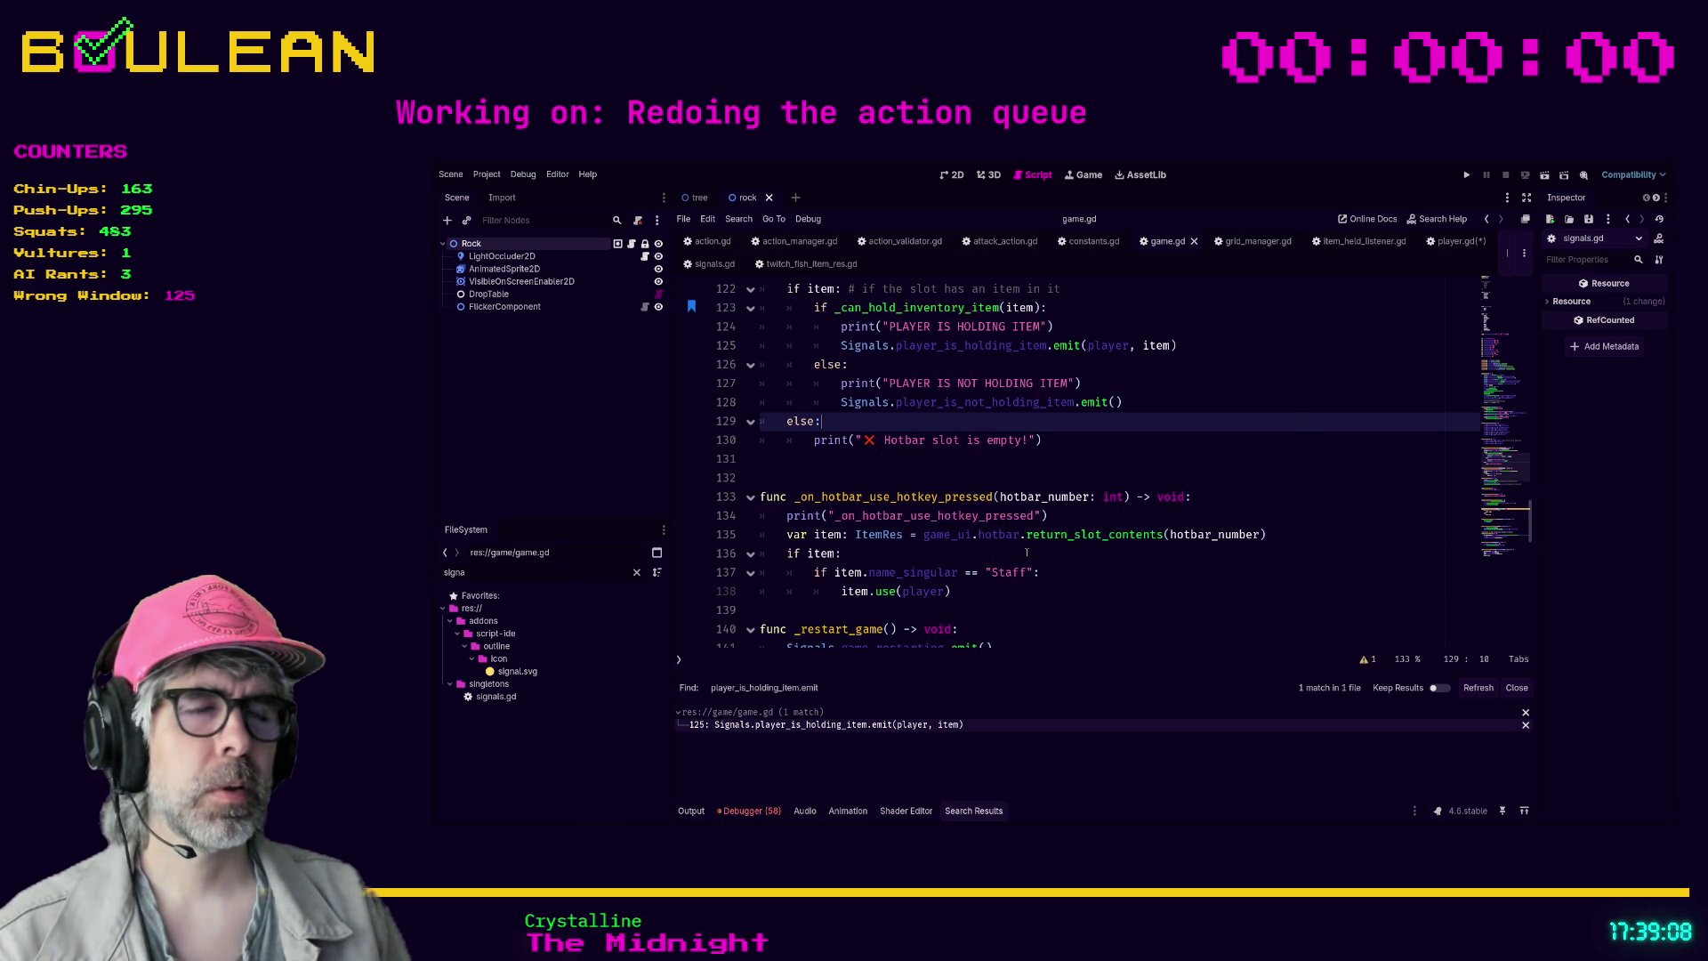
click(1026, 552)
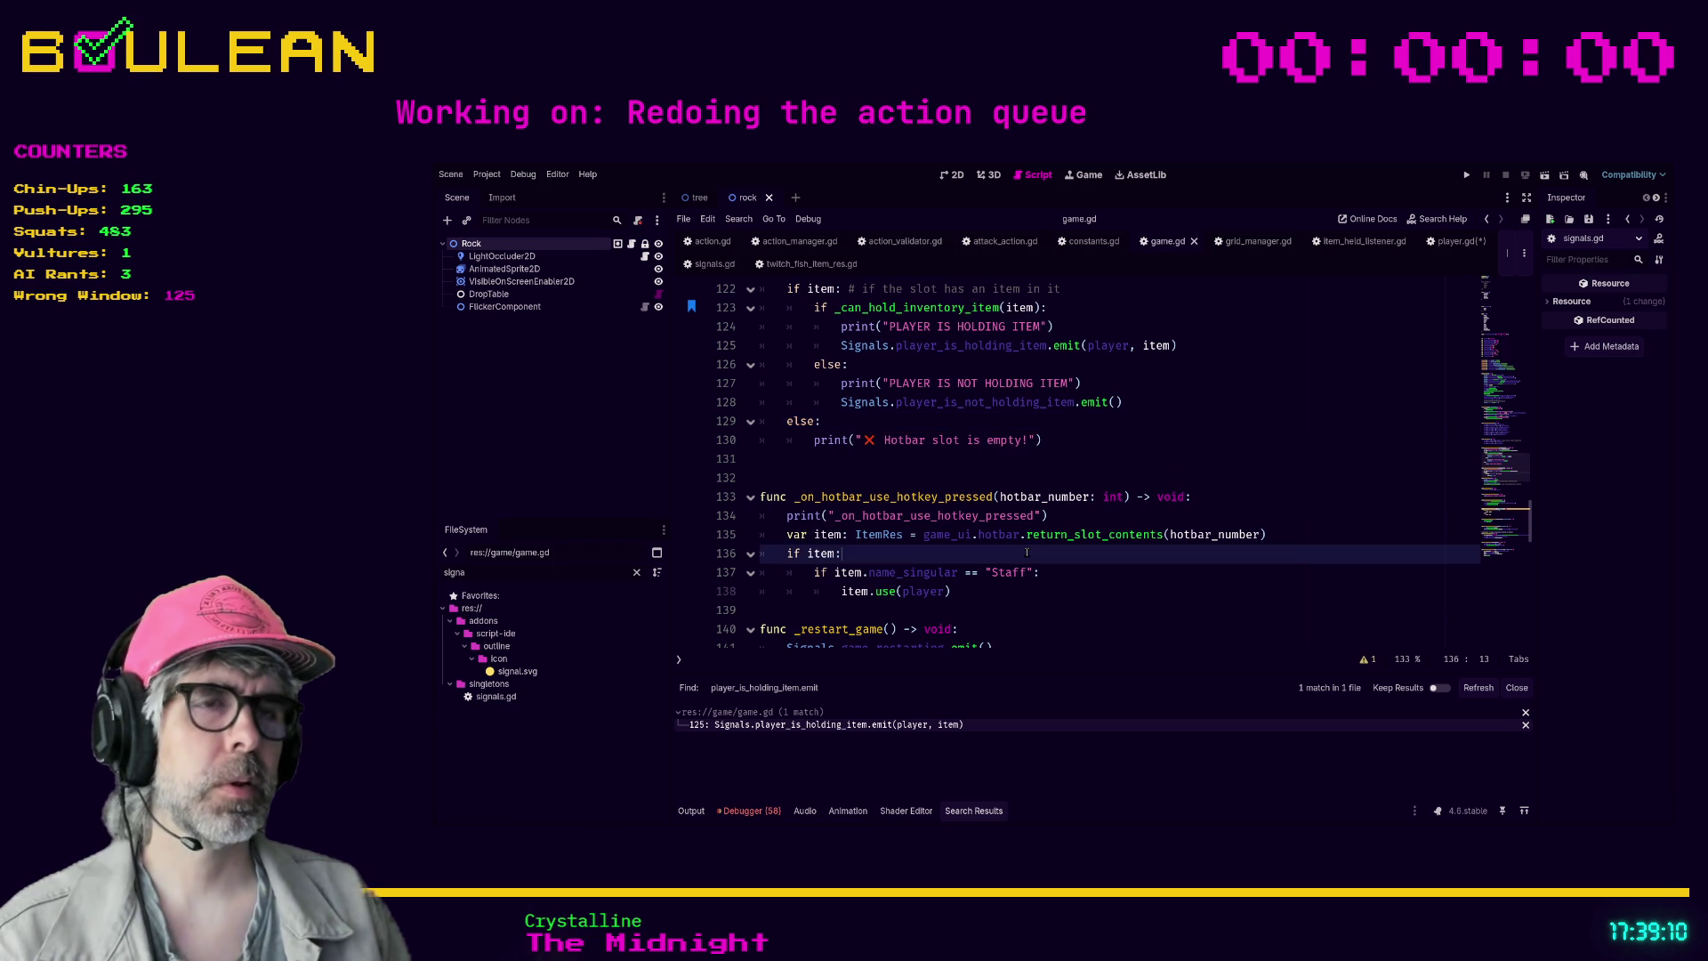
key(F5)
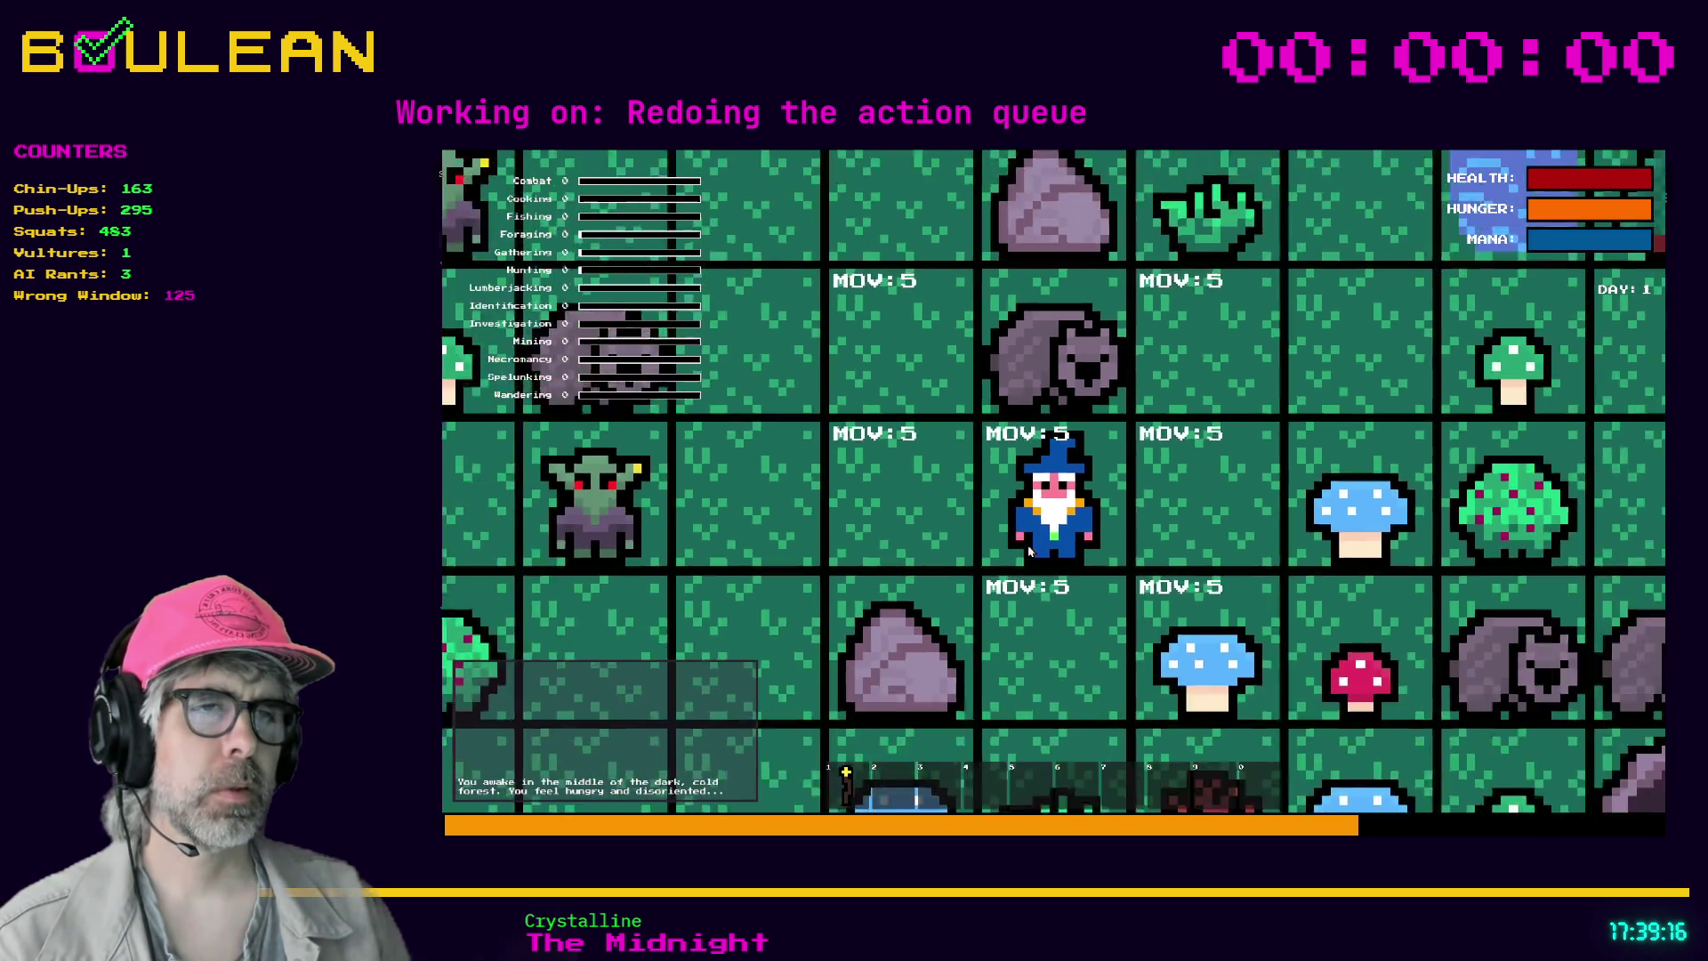
- Pick up the blue mushroom beside the wizard and drop it on the tile to the left
key(Right)
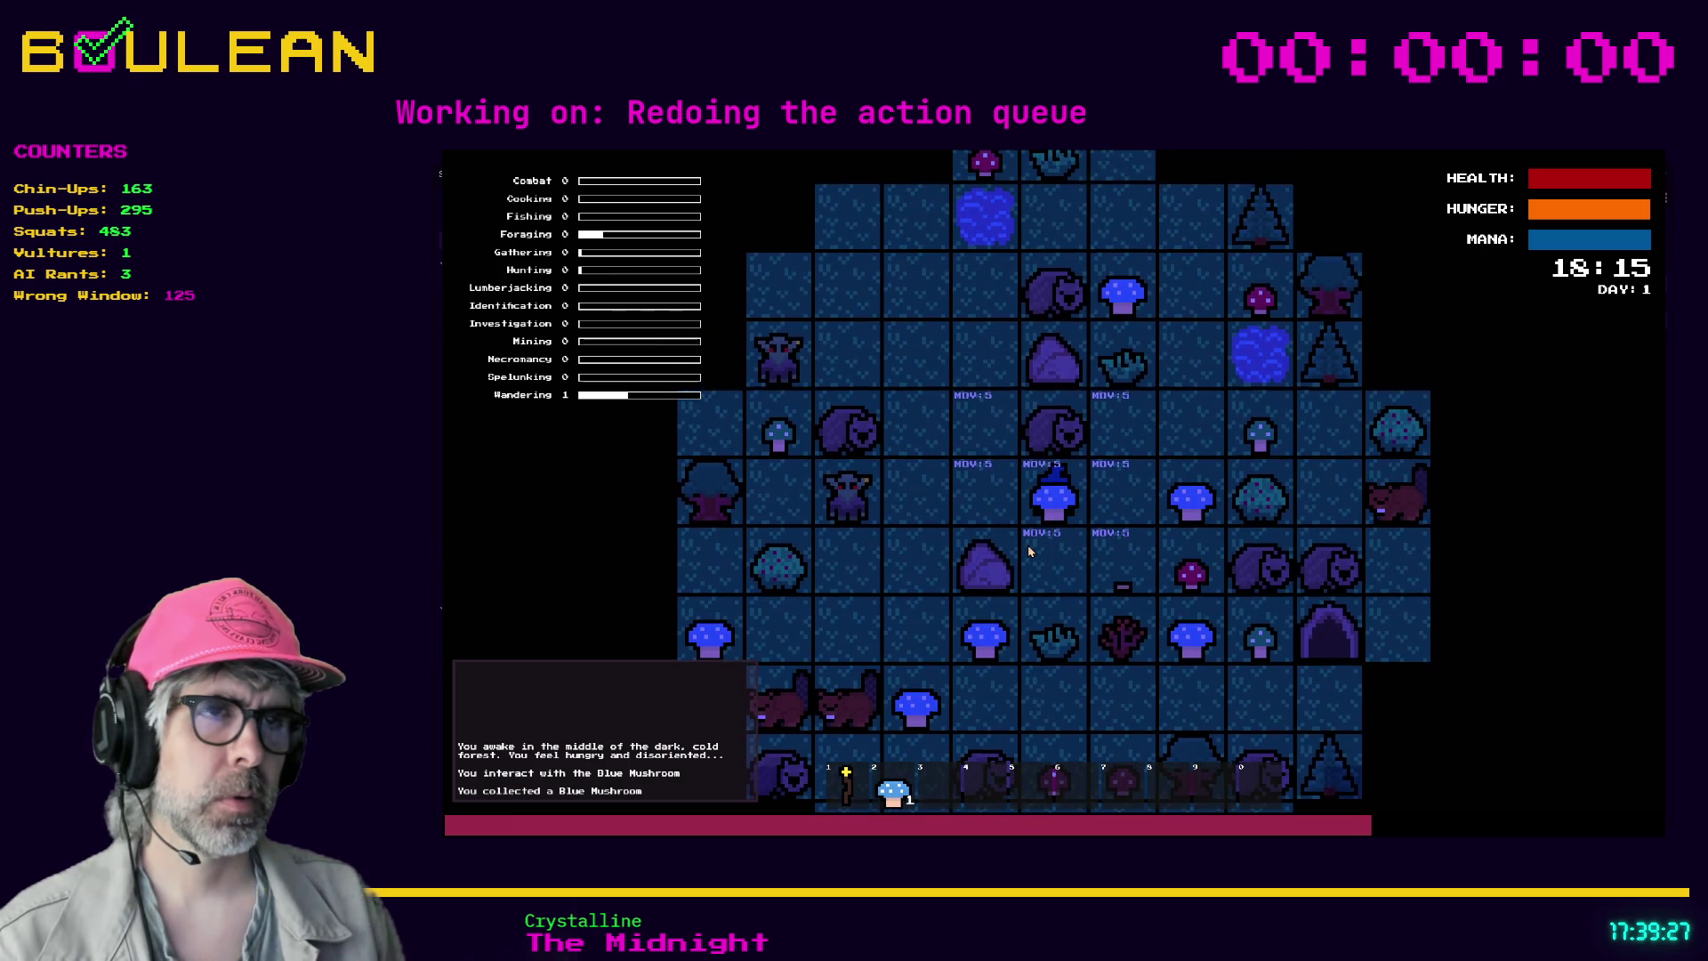
key(d)
key(Left)
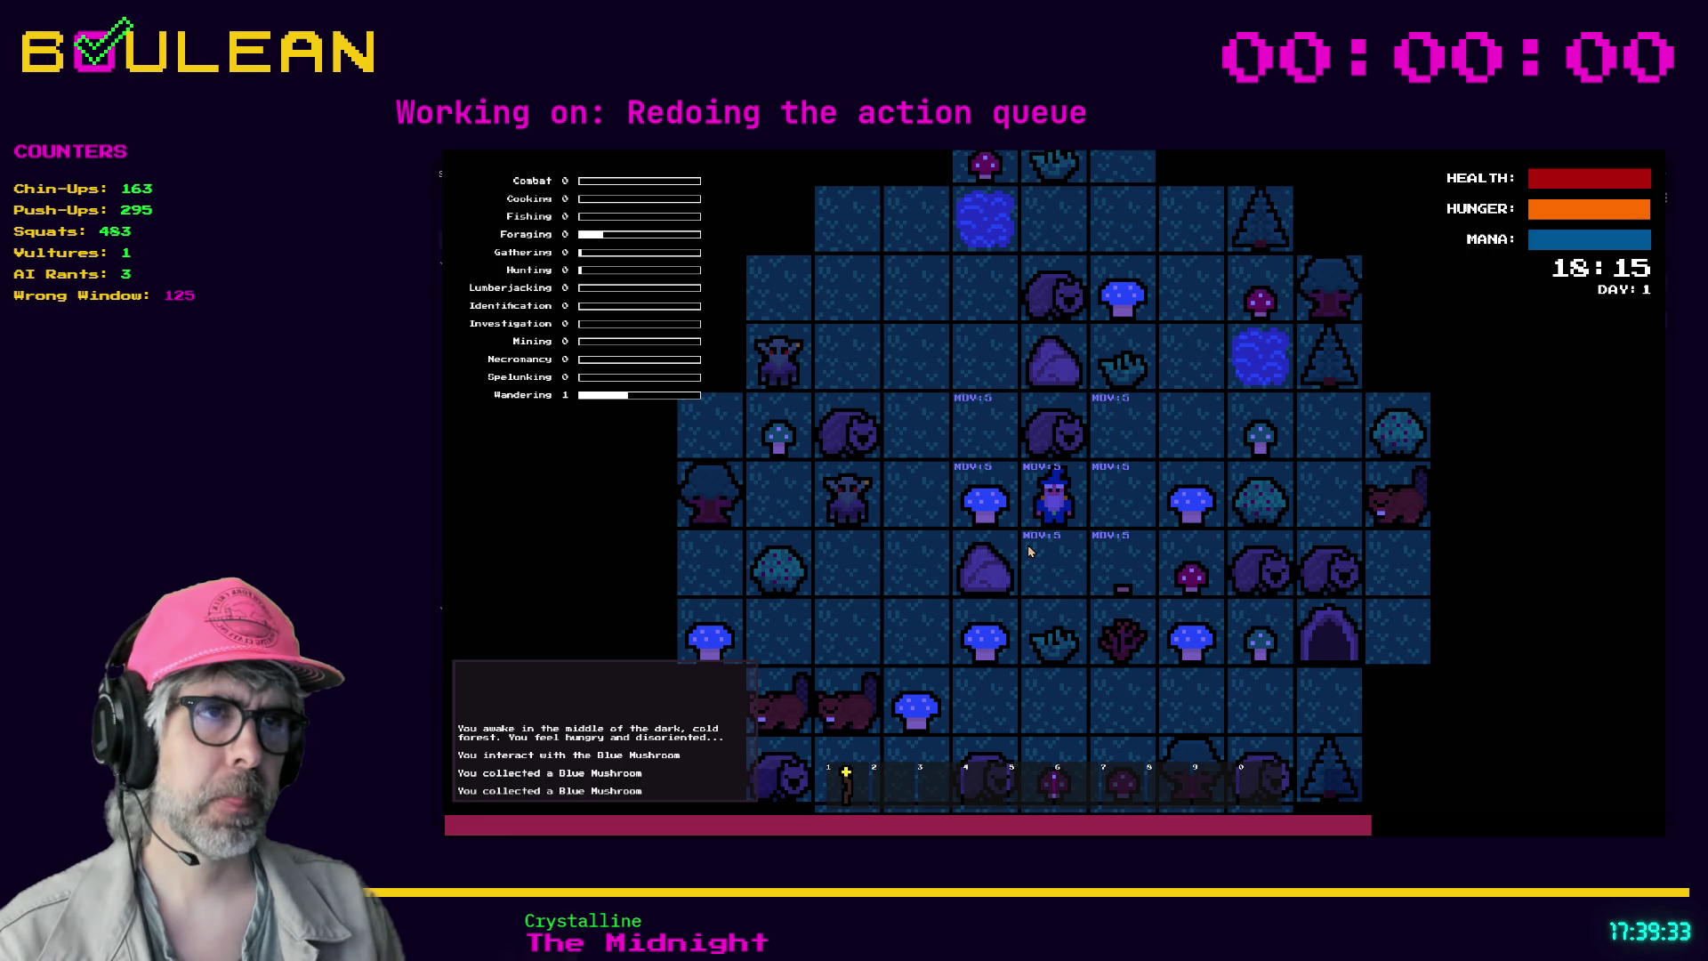
key(i)
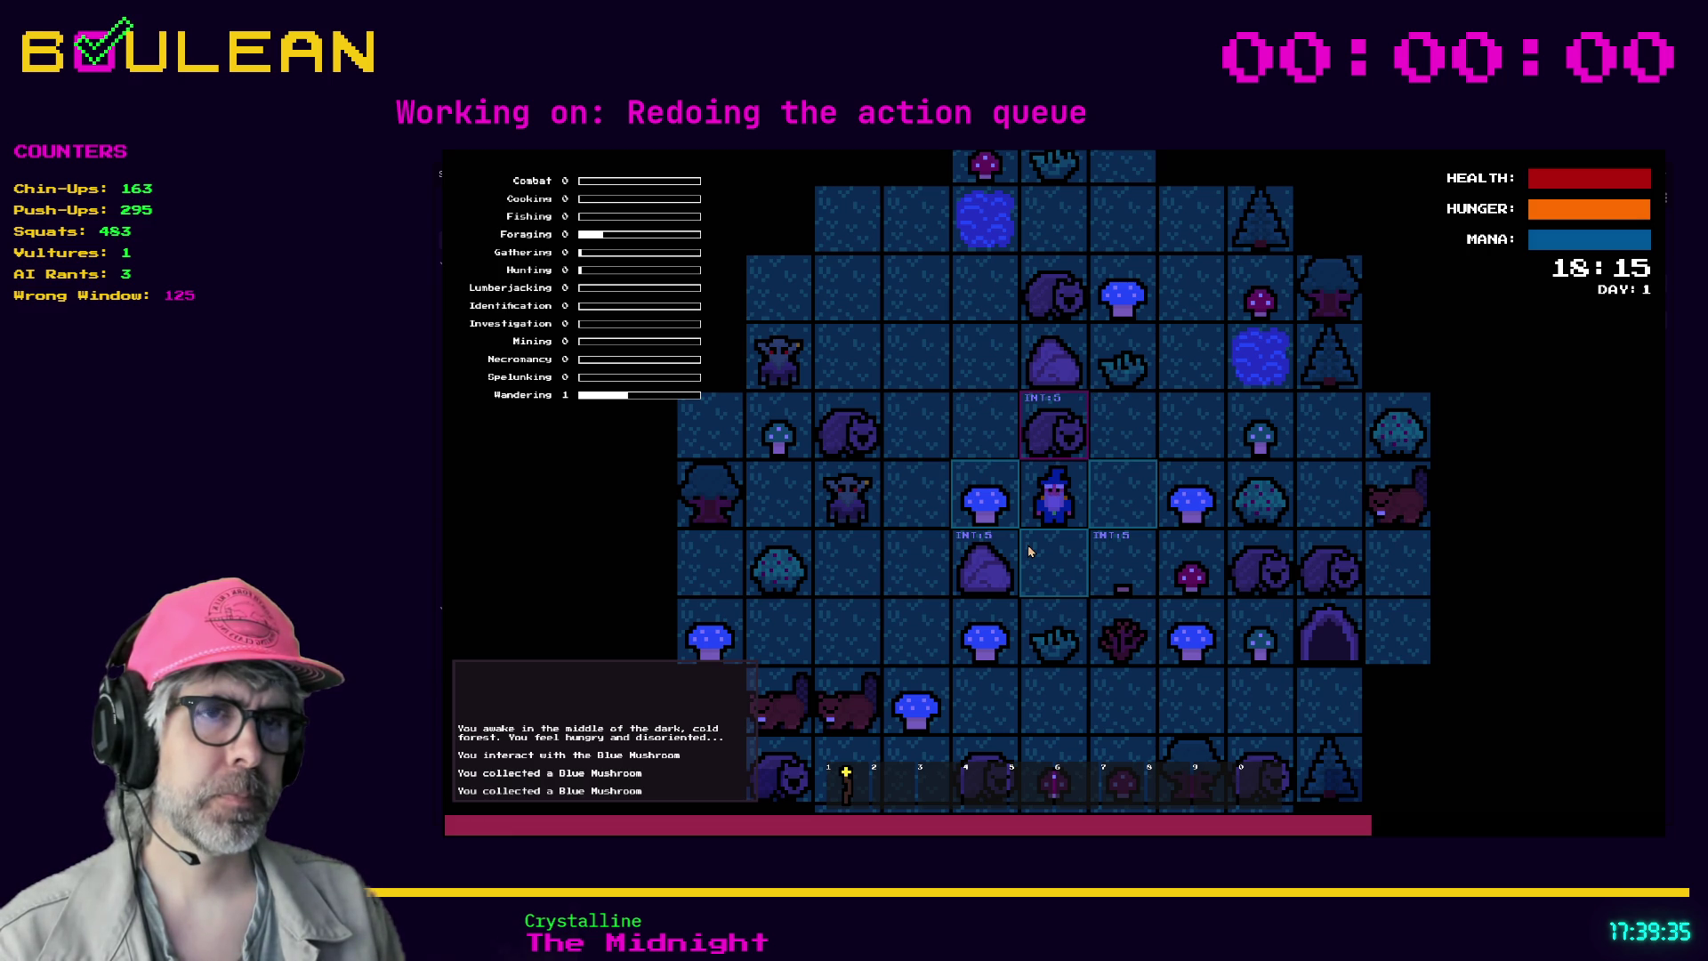
key(Escape)
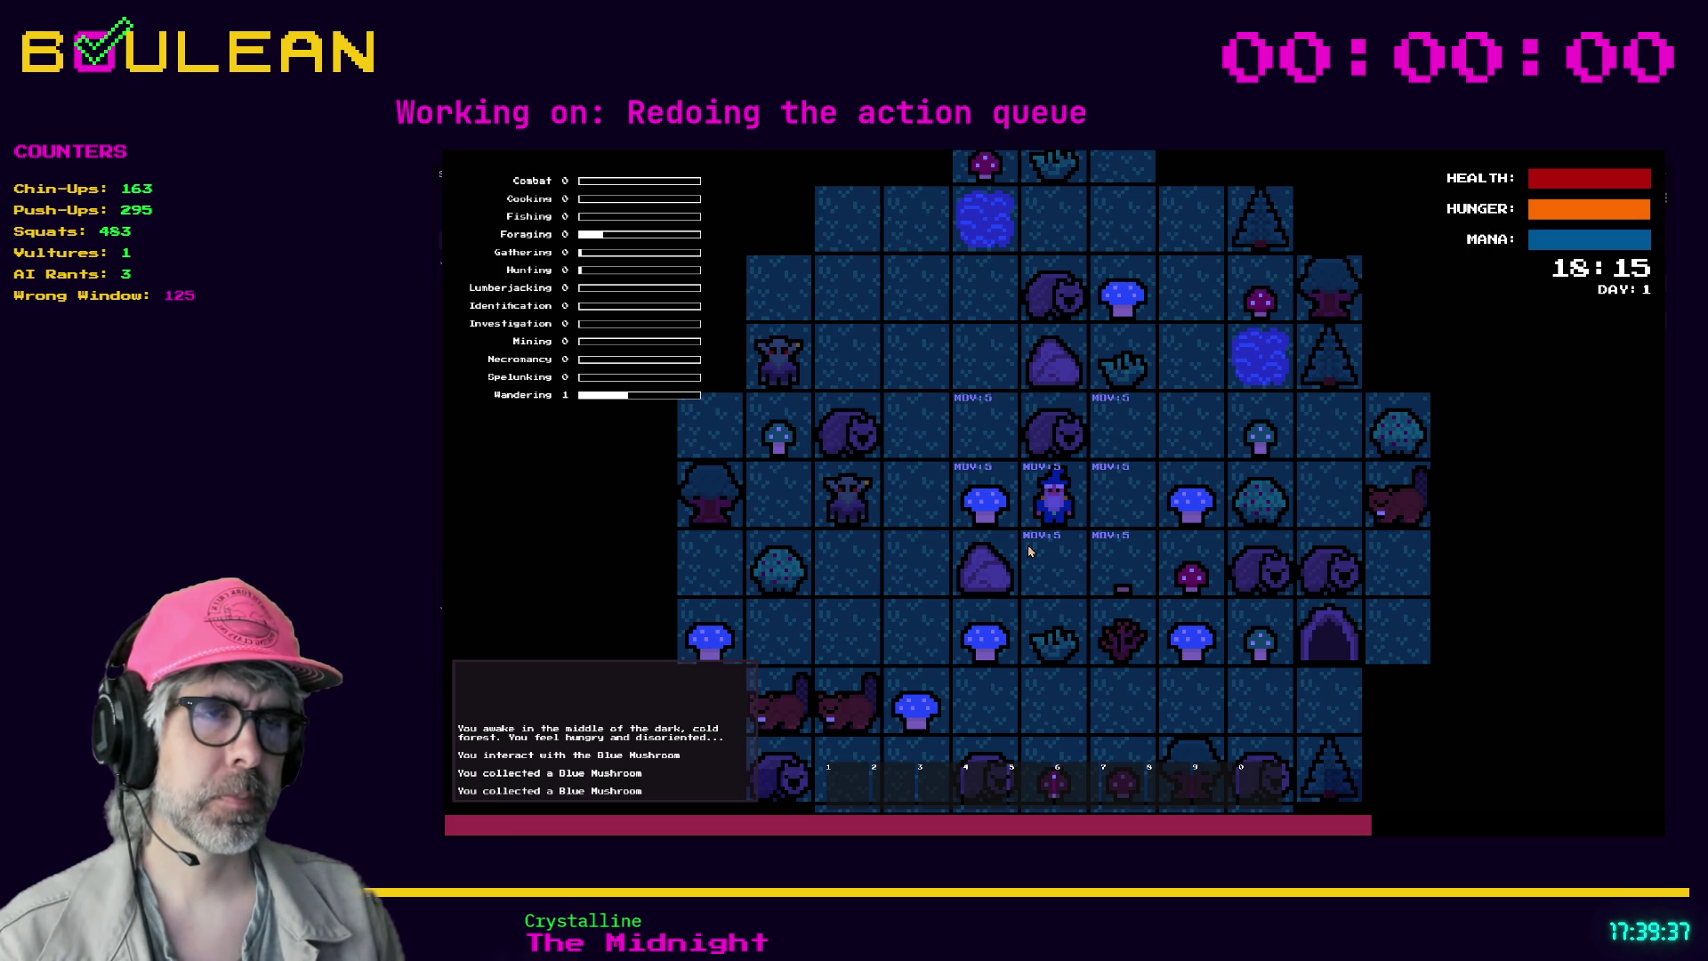
- Walk the wizard down-left to the Grass Tuft and gather three grass from it
key(Right)
key(Down)
key(Left)
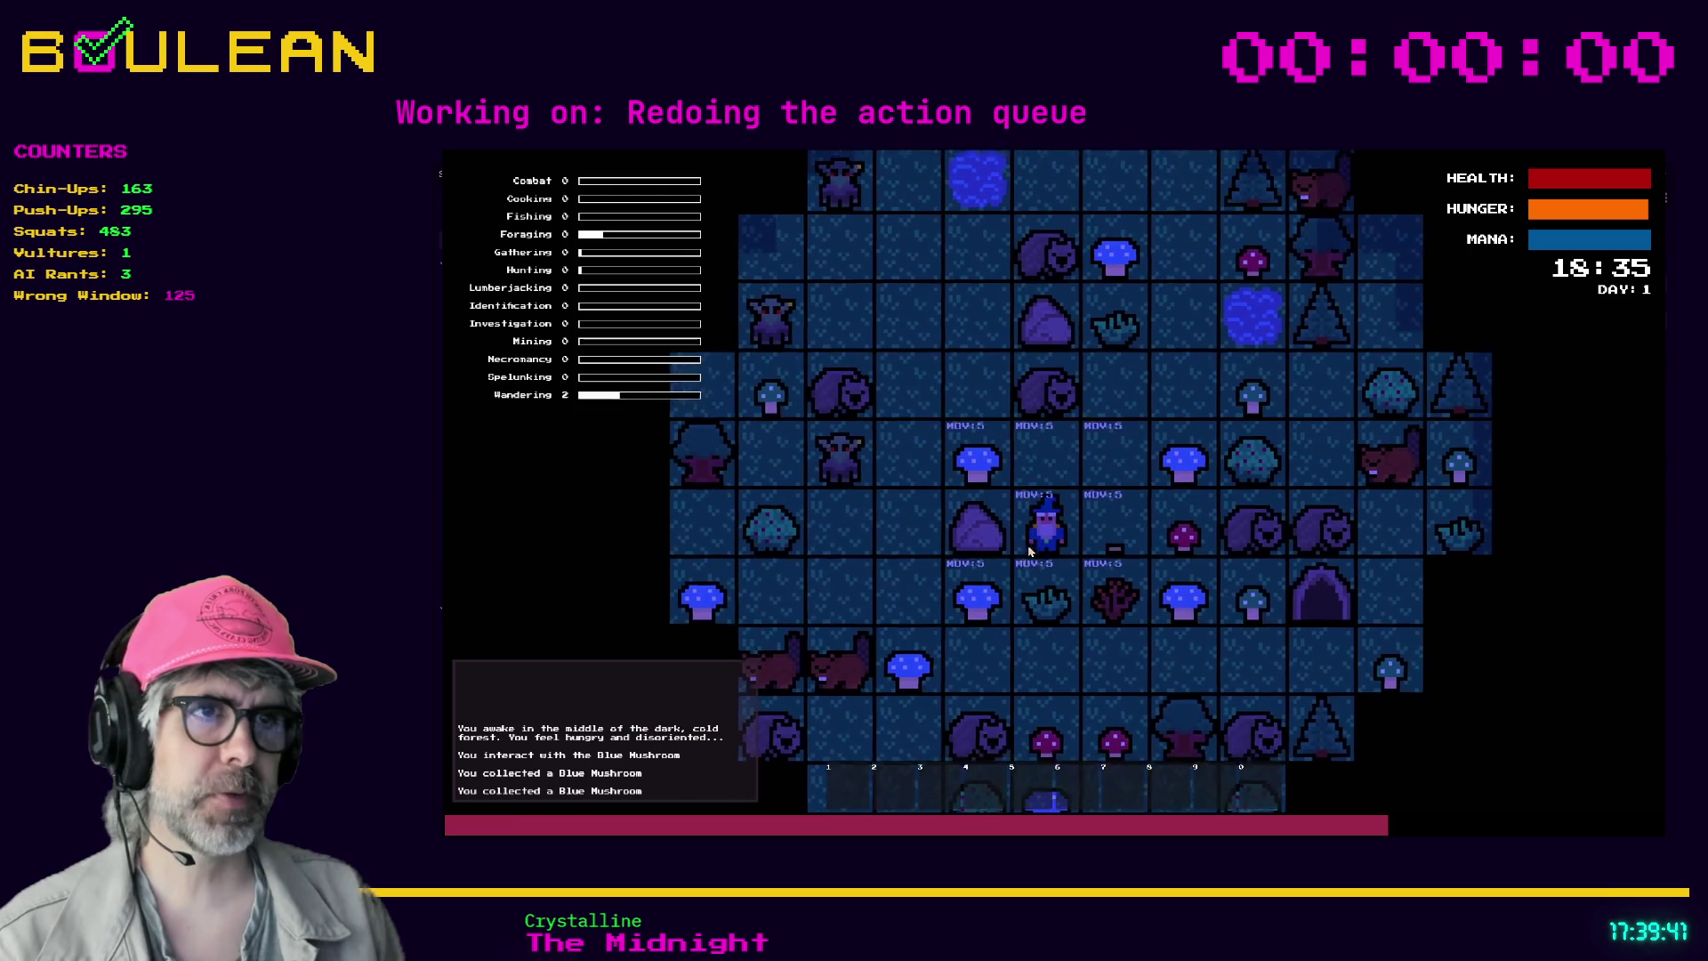
key(Down)
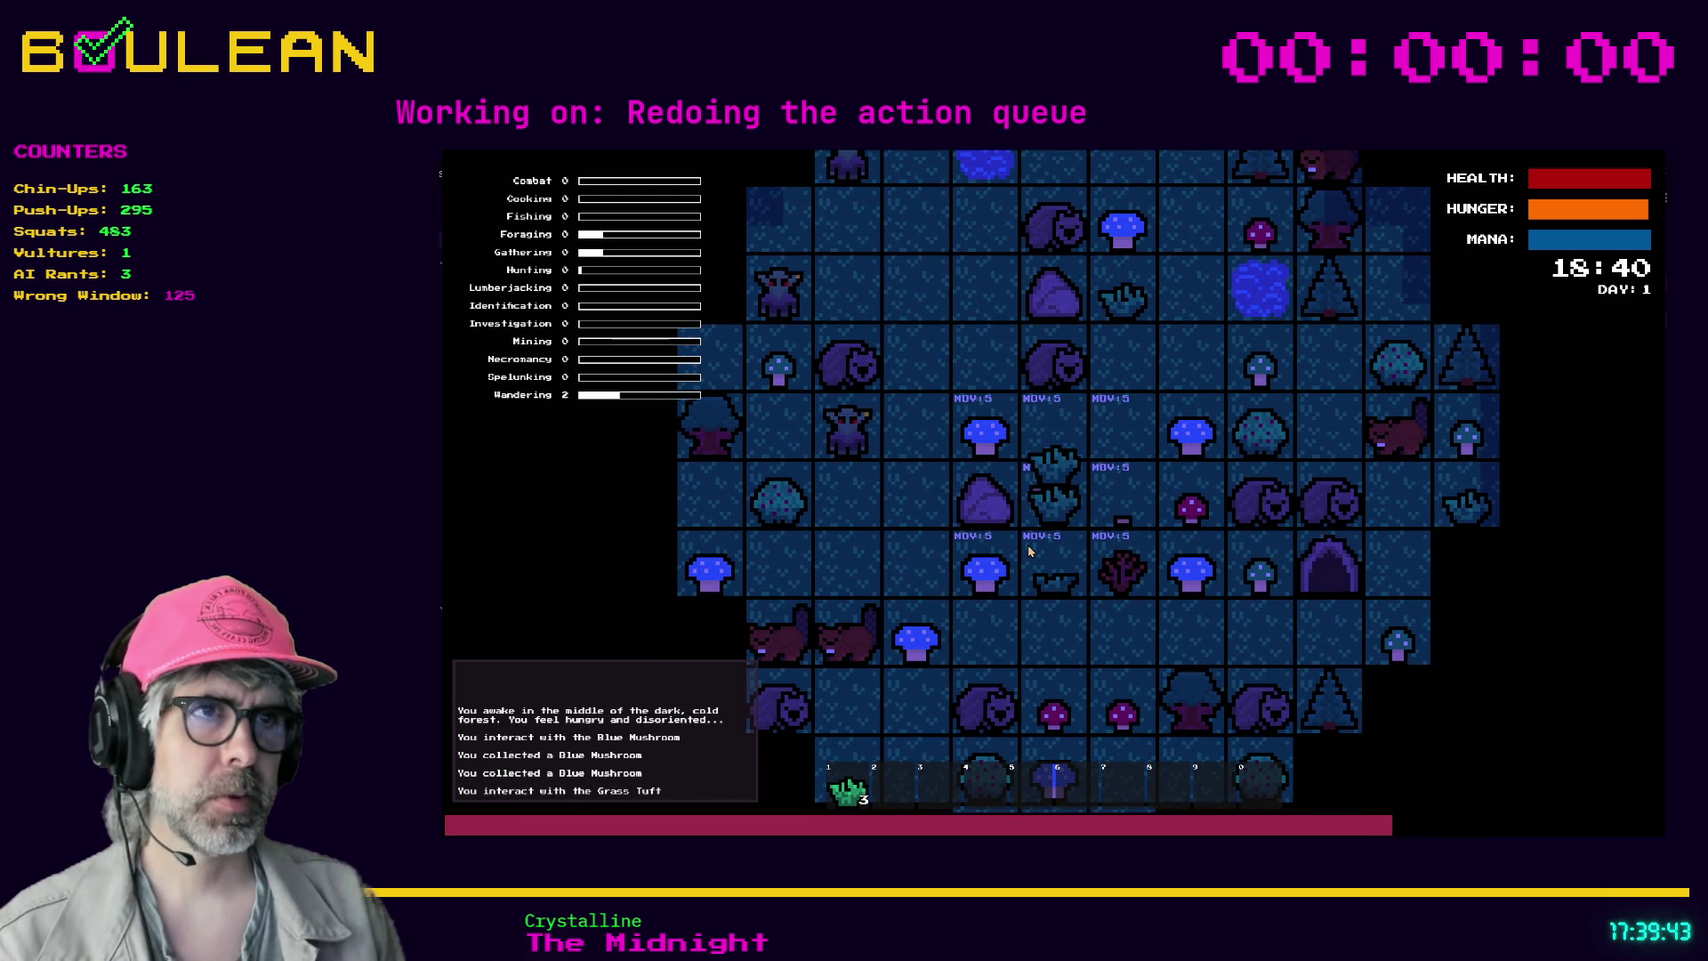
key(Up)
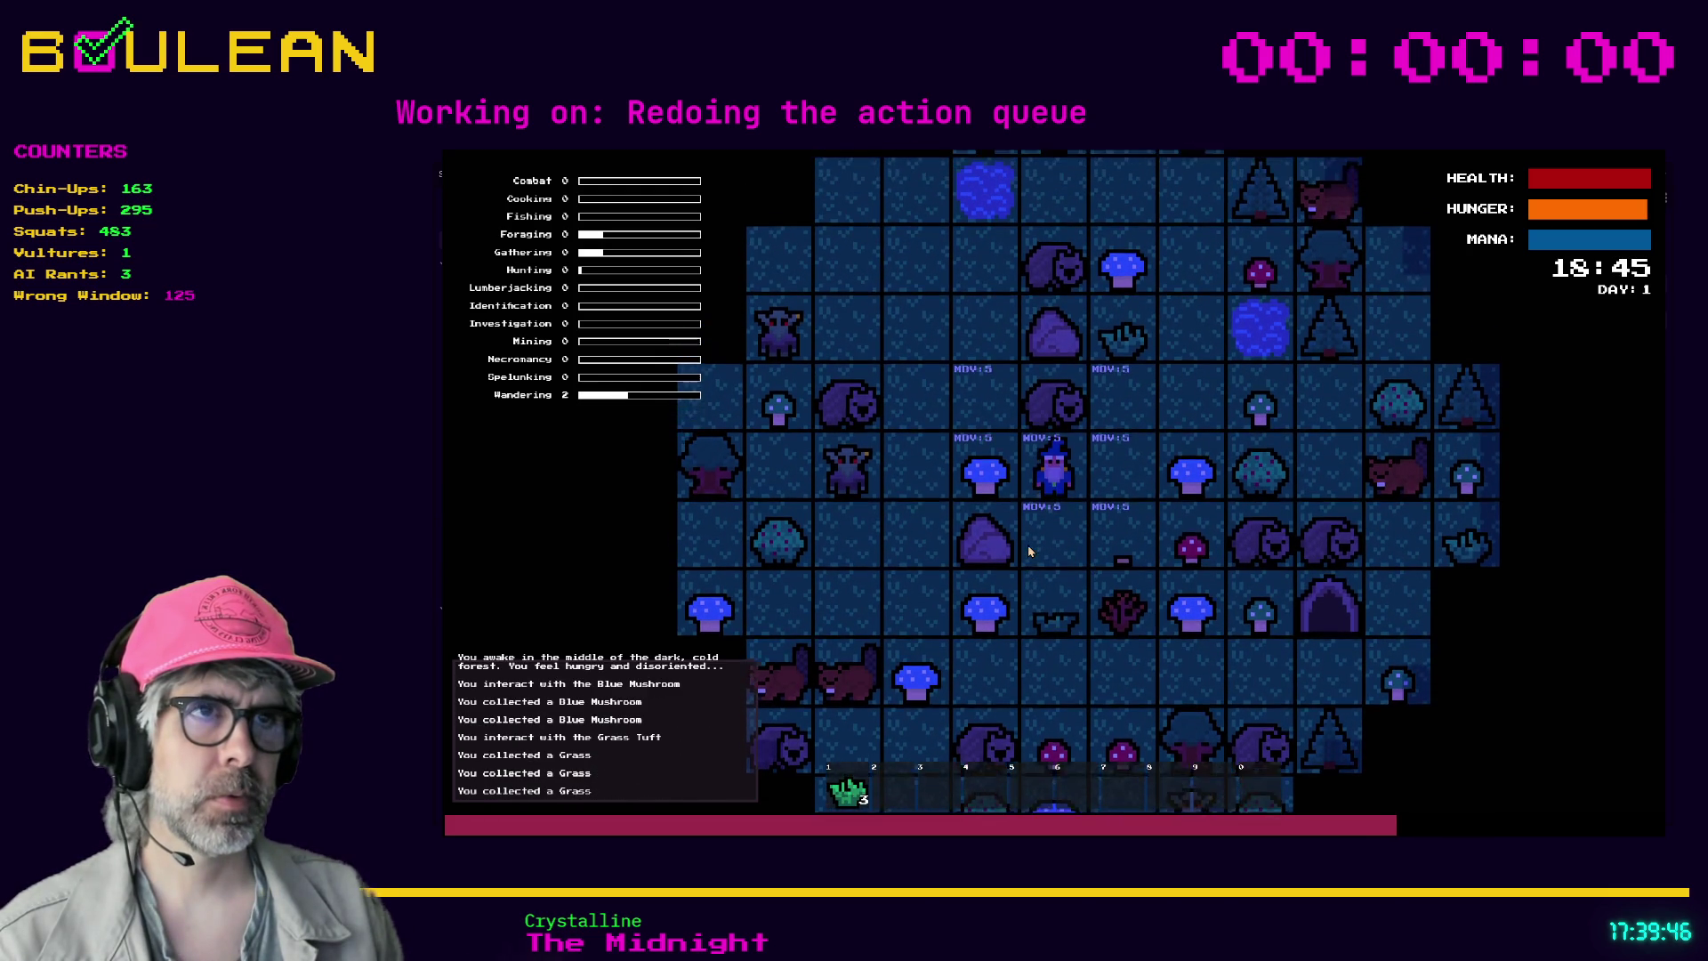
key(Up)
key(Down)
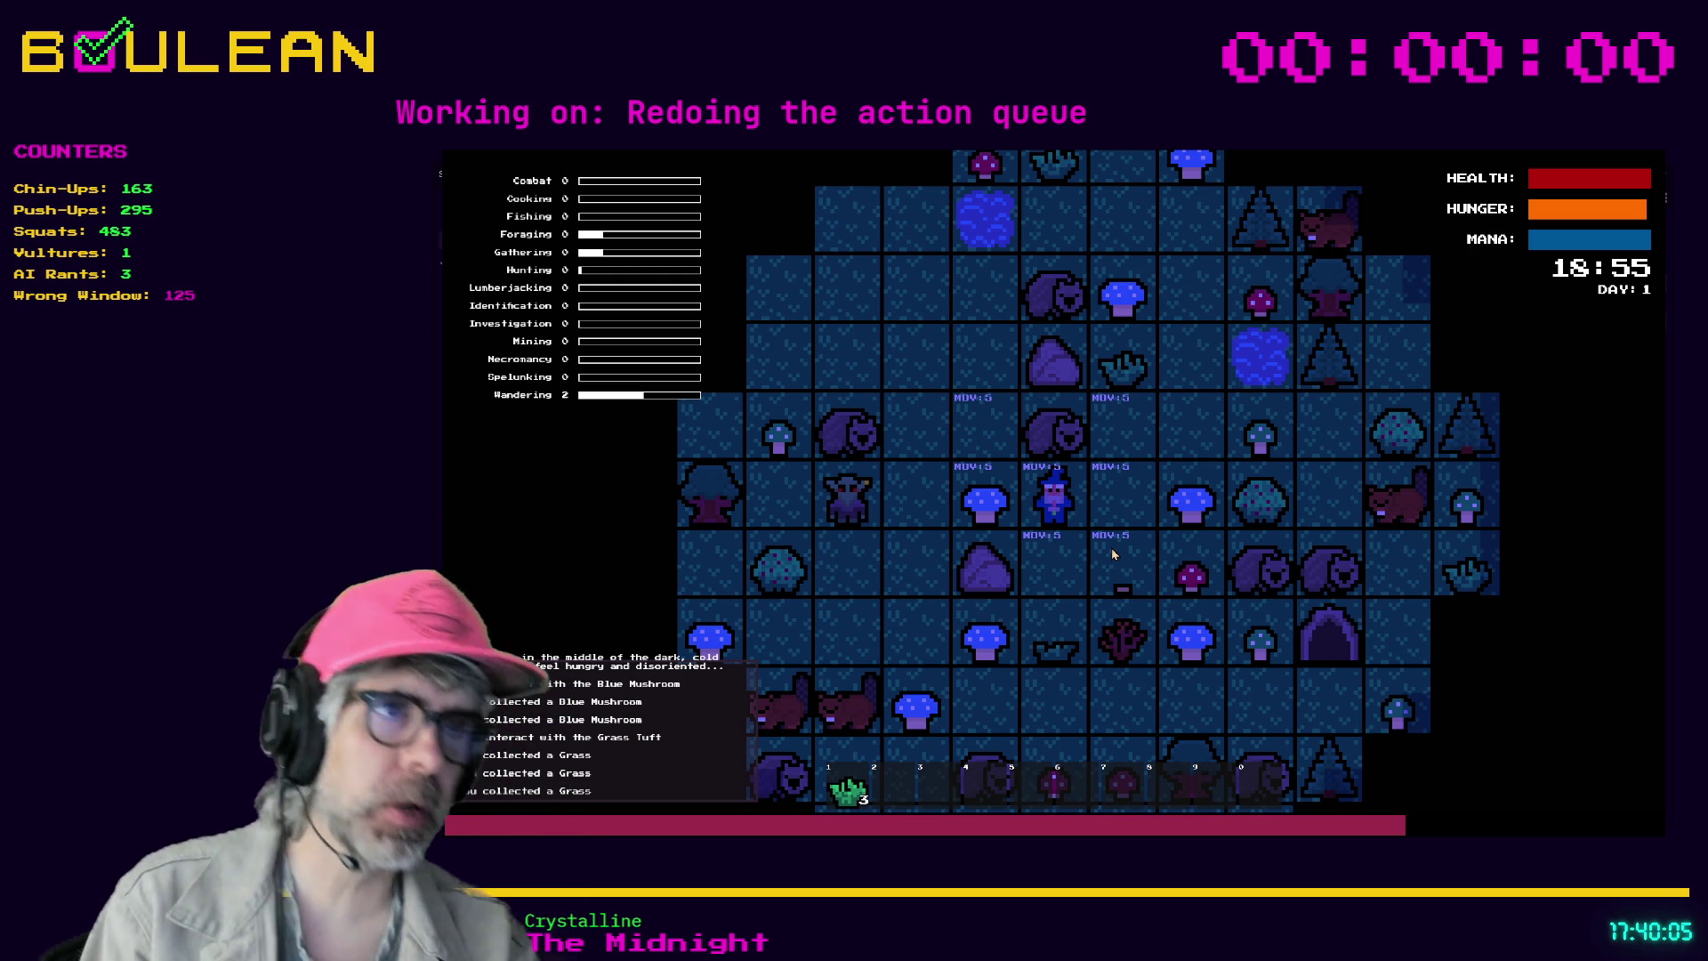
click(1112, 551)
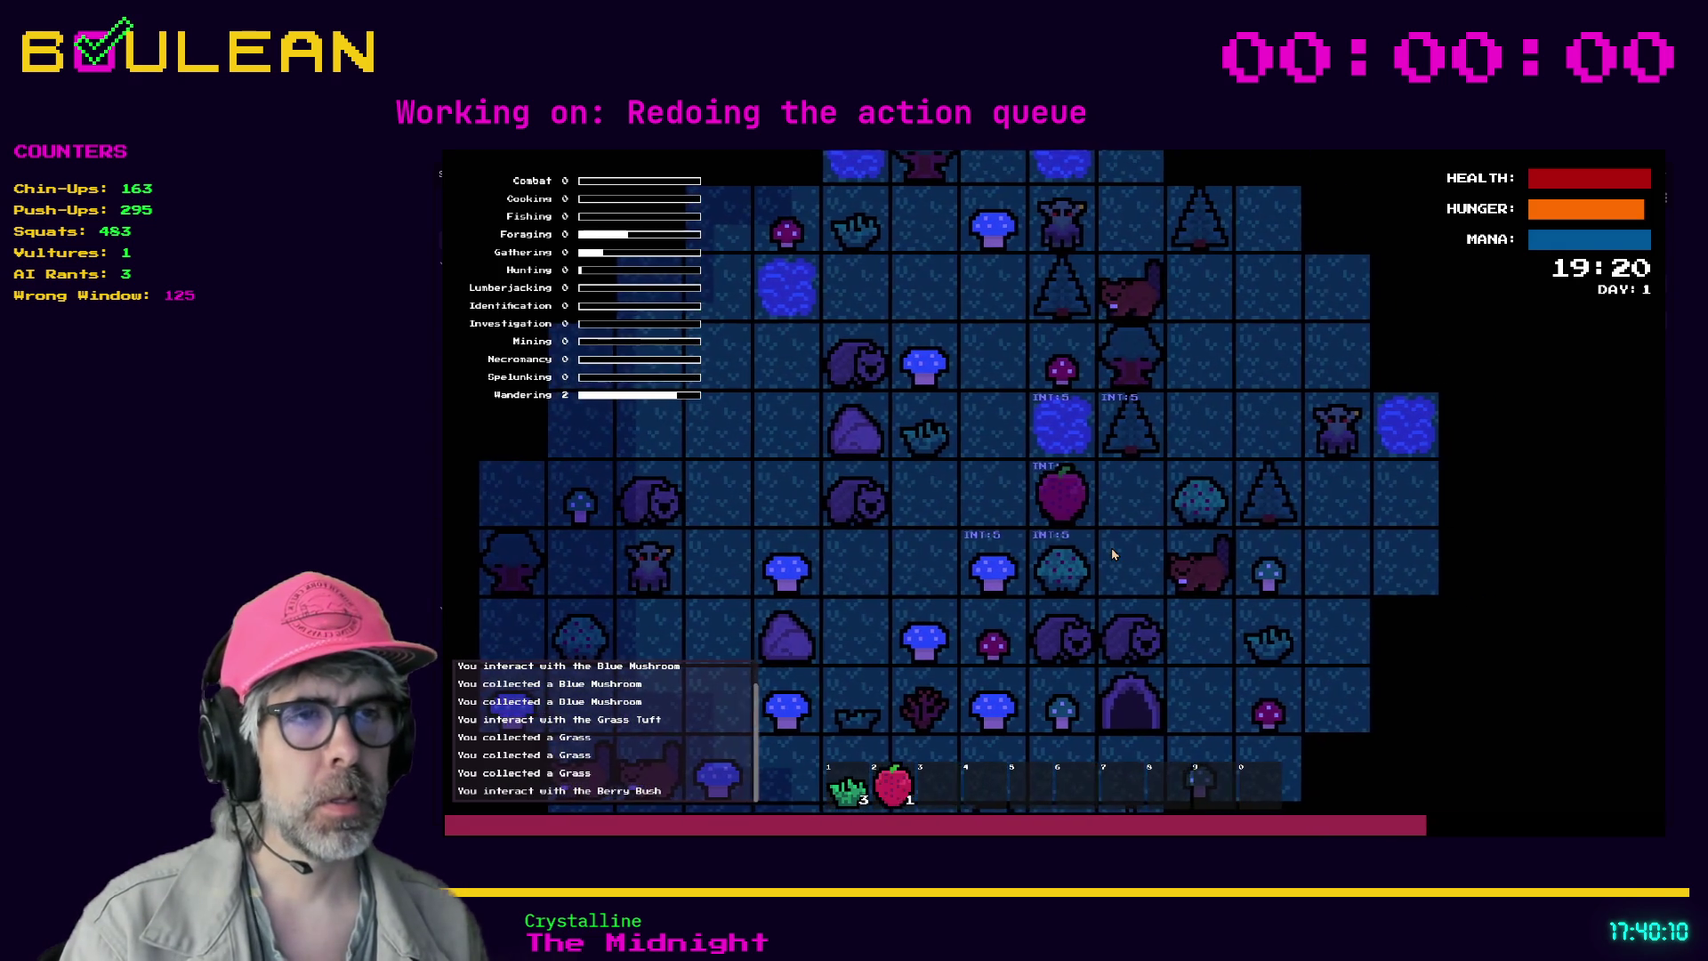
- Collect a berry, then toggle between drop, interact and movement modes
key(Left)
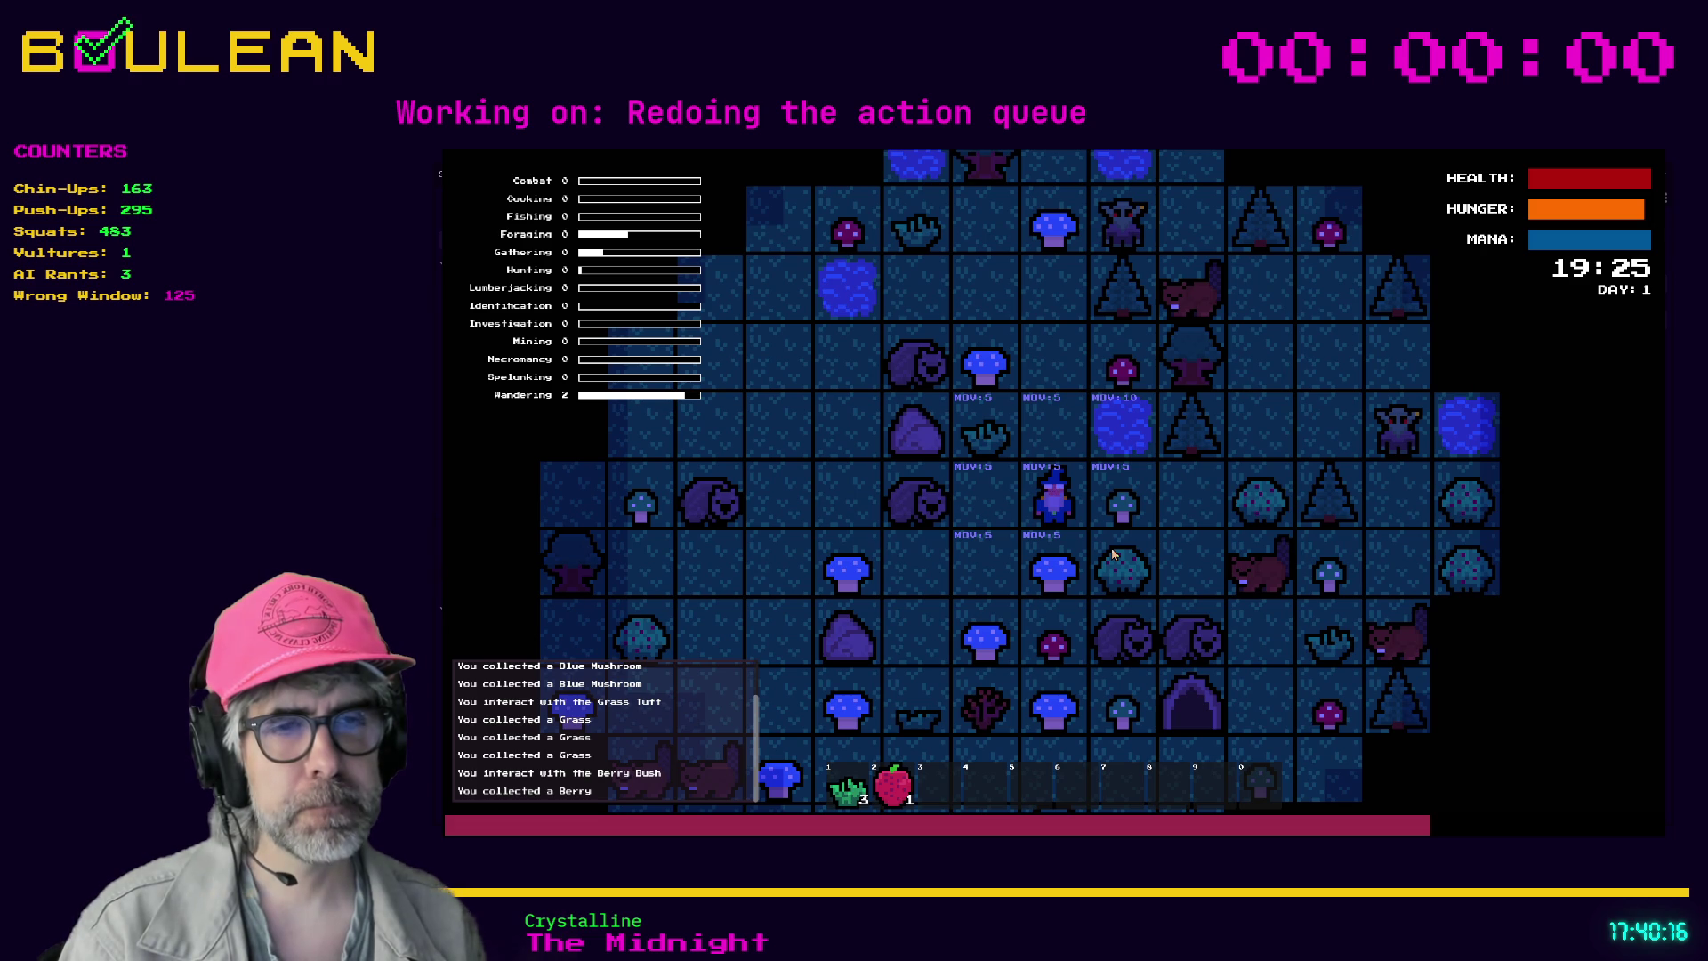
key(d)
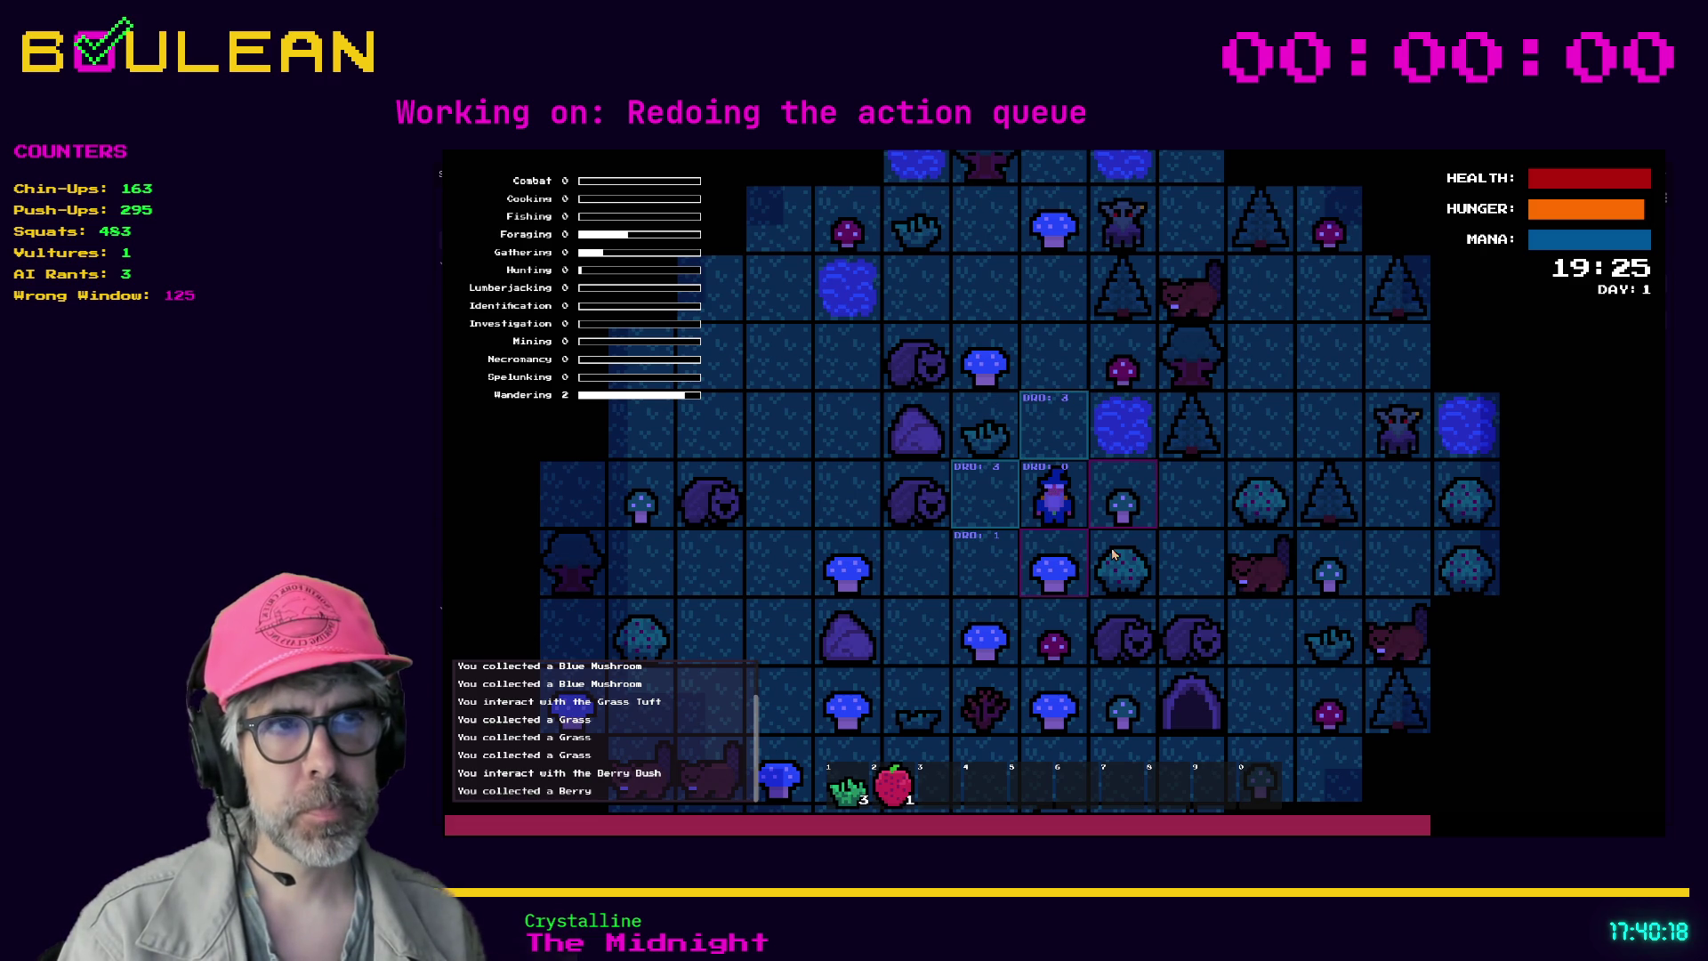
key(Escape)
key(i)
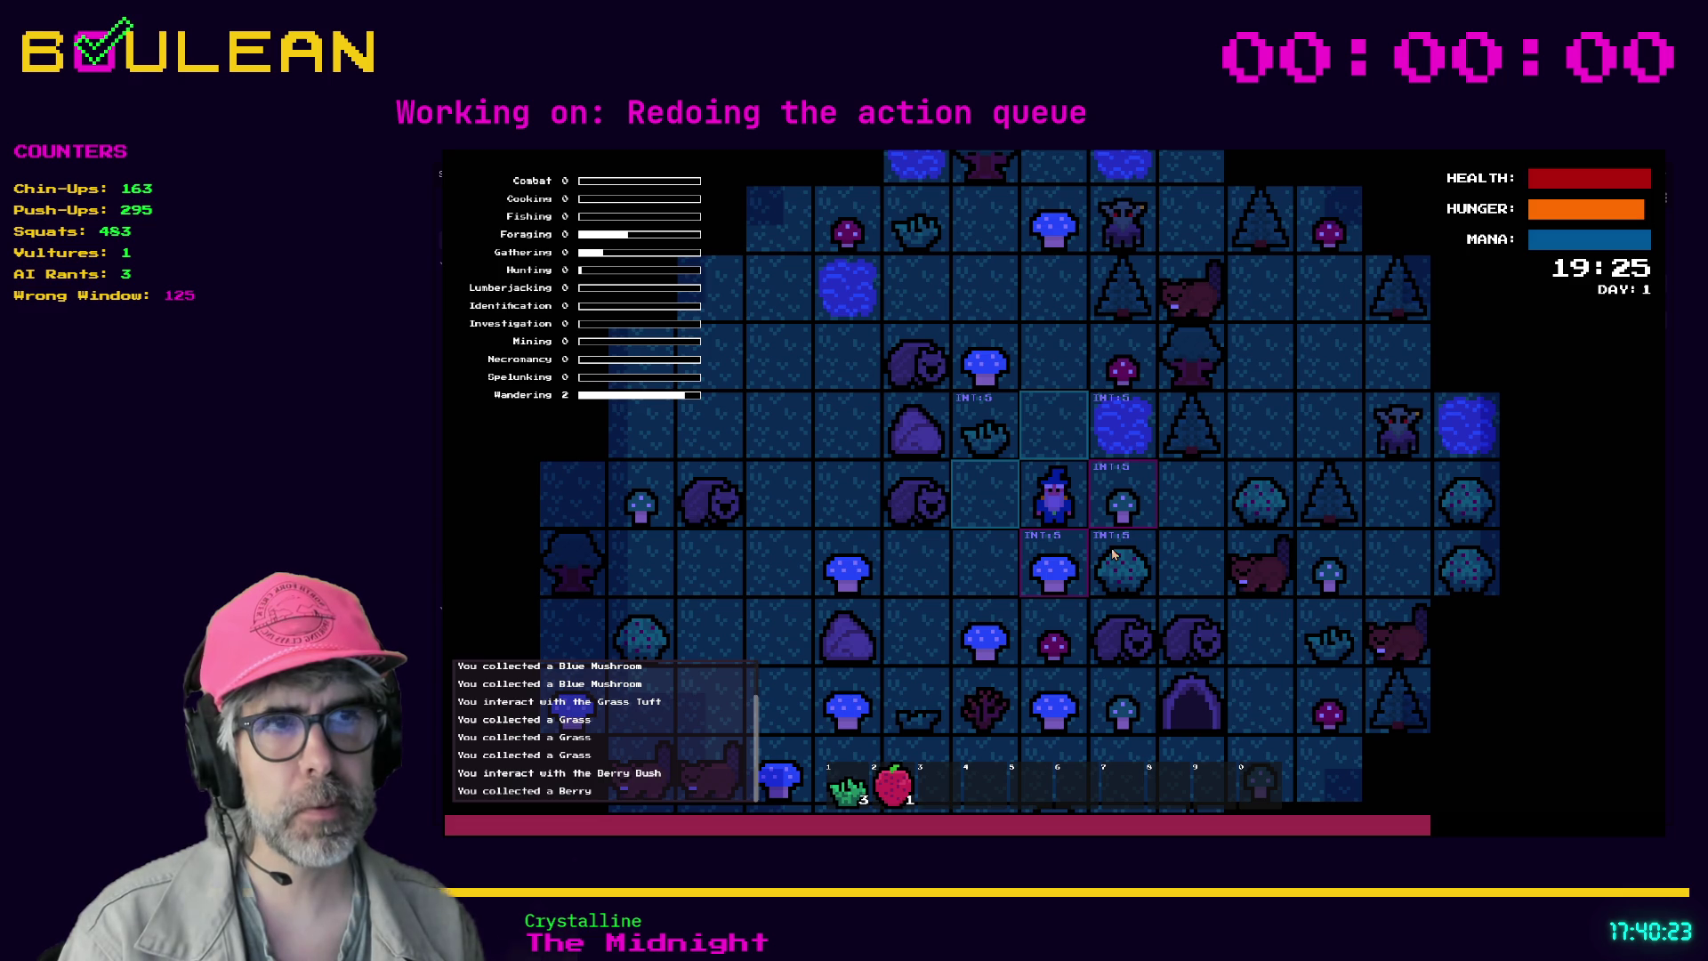
key(m)
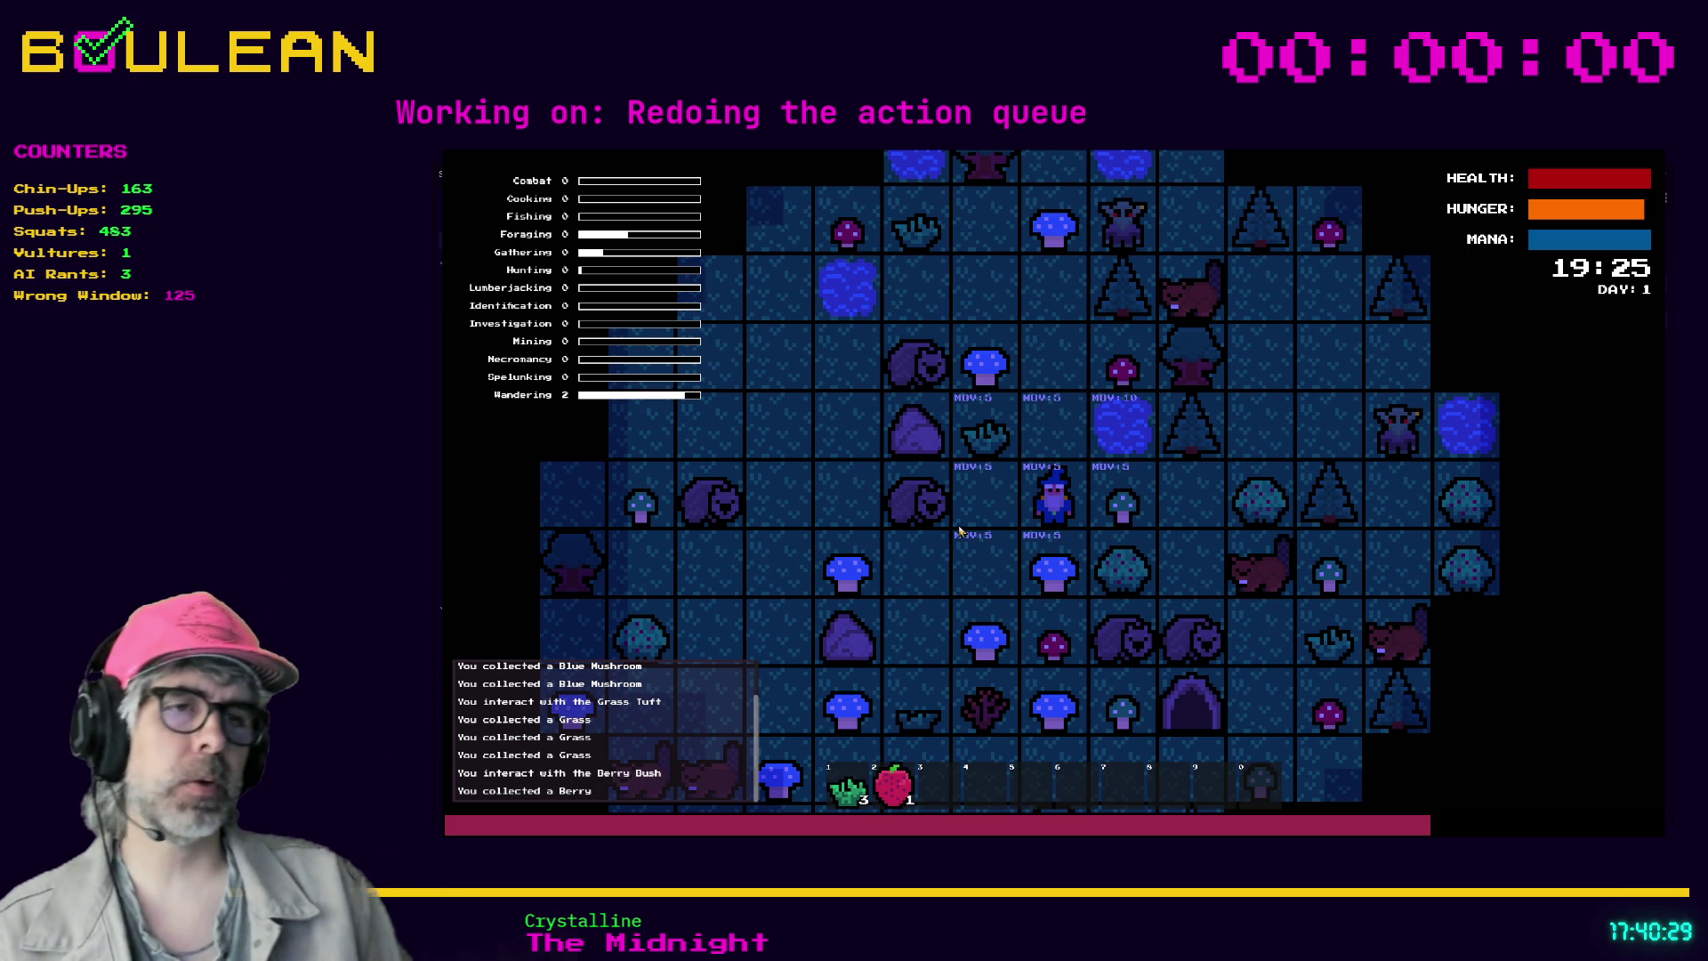
- Drop the berry on the tile above, step onto it to recollect it, then stop the game
key(i)
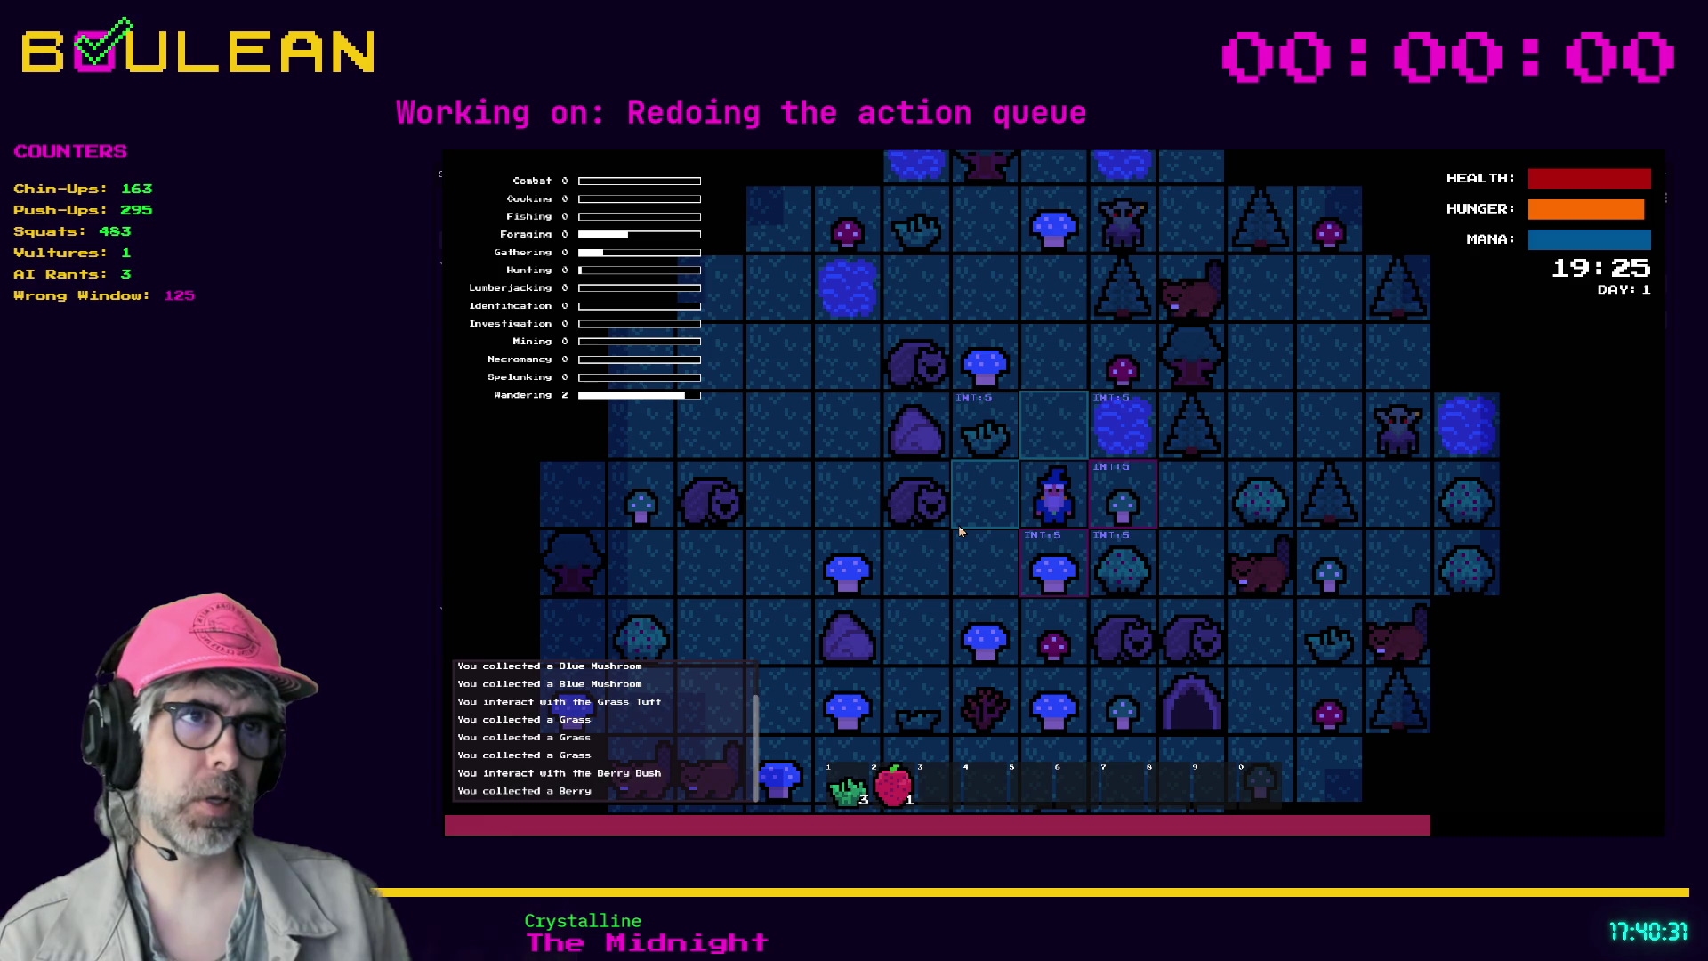
key(Escape)
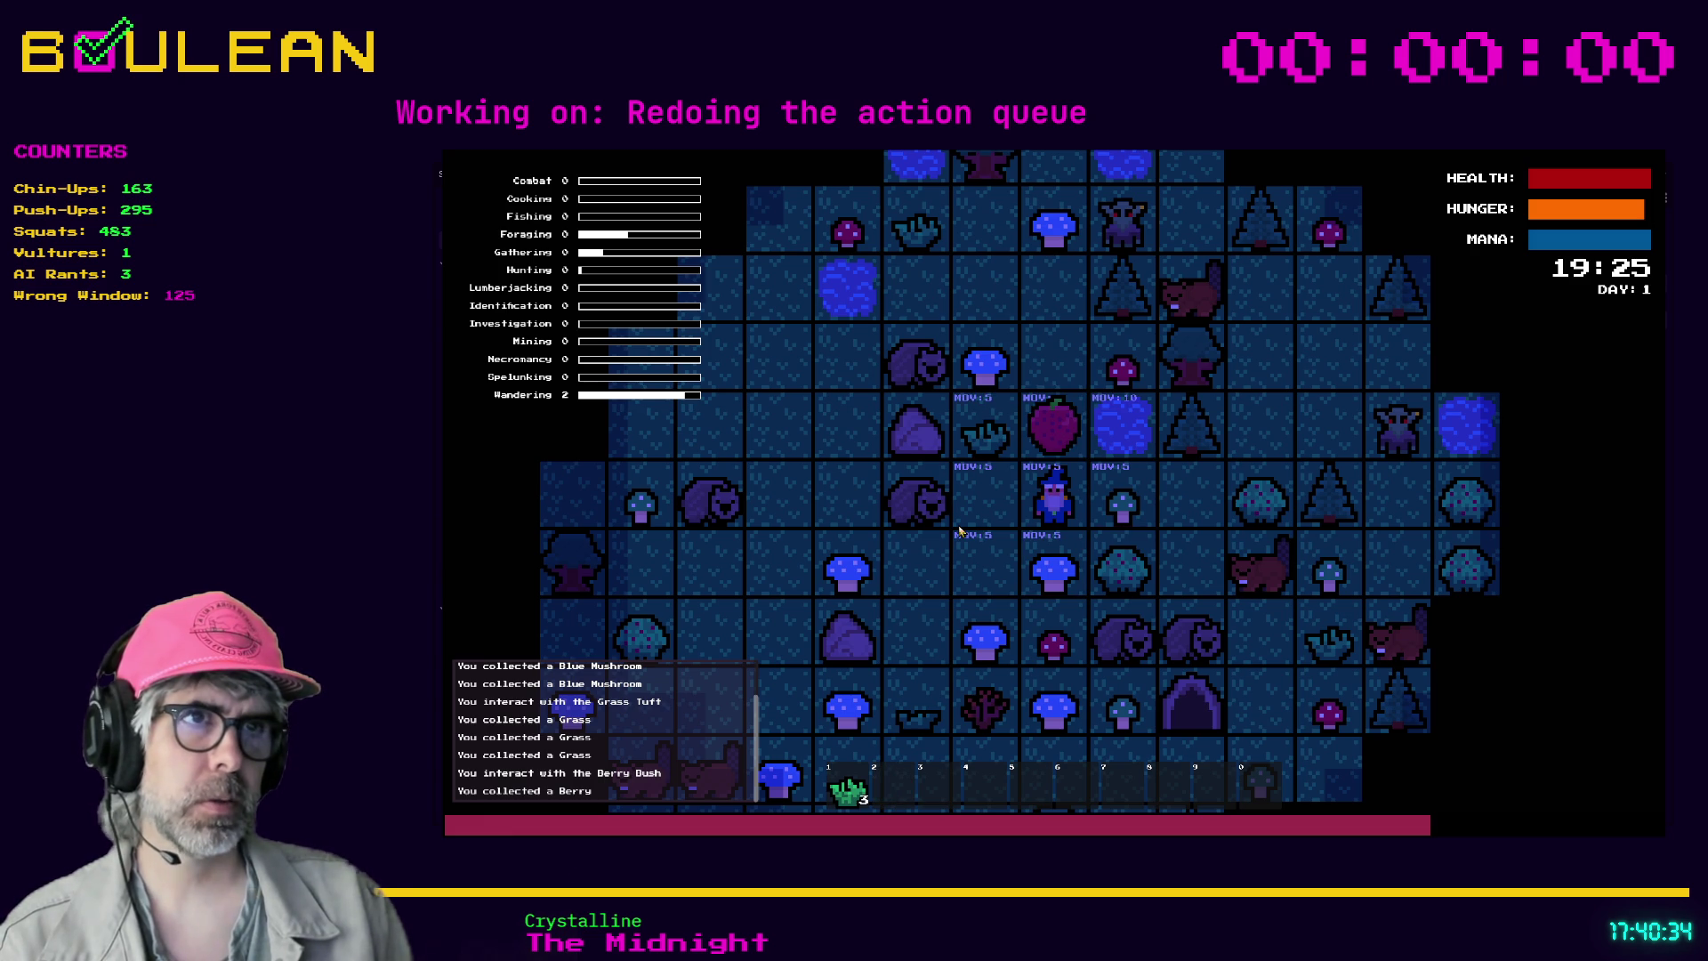
key(m)
key(Up)
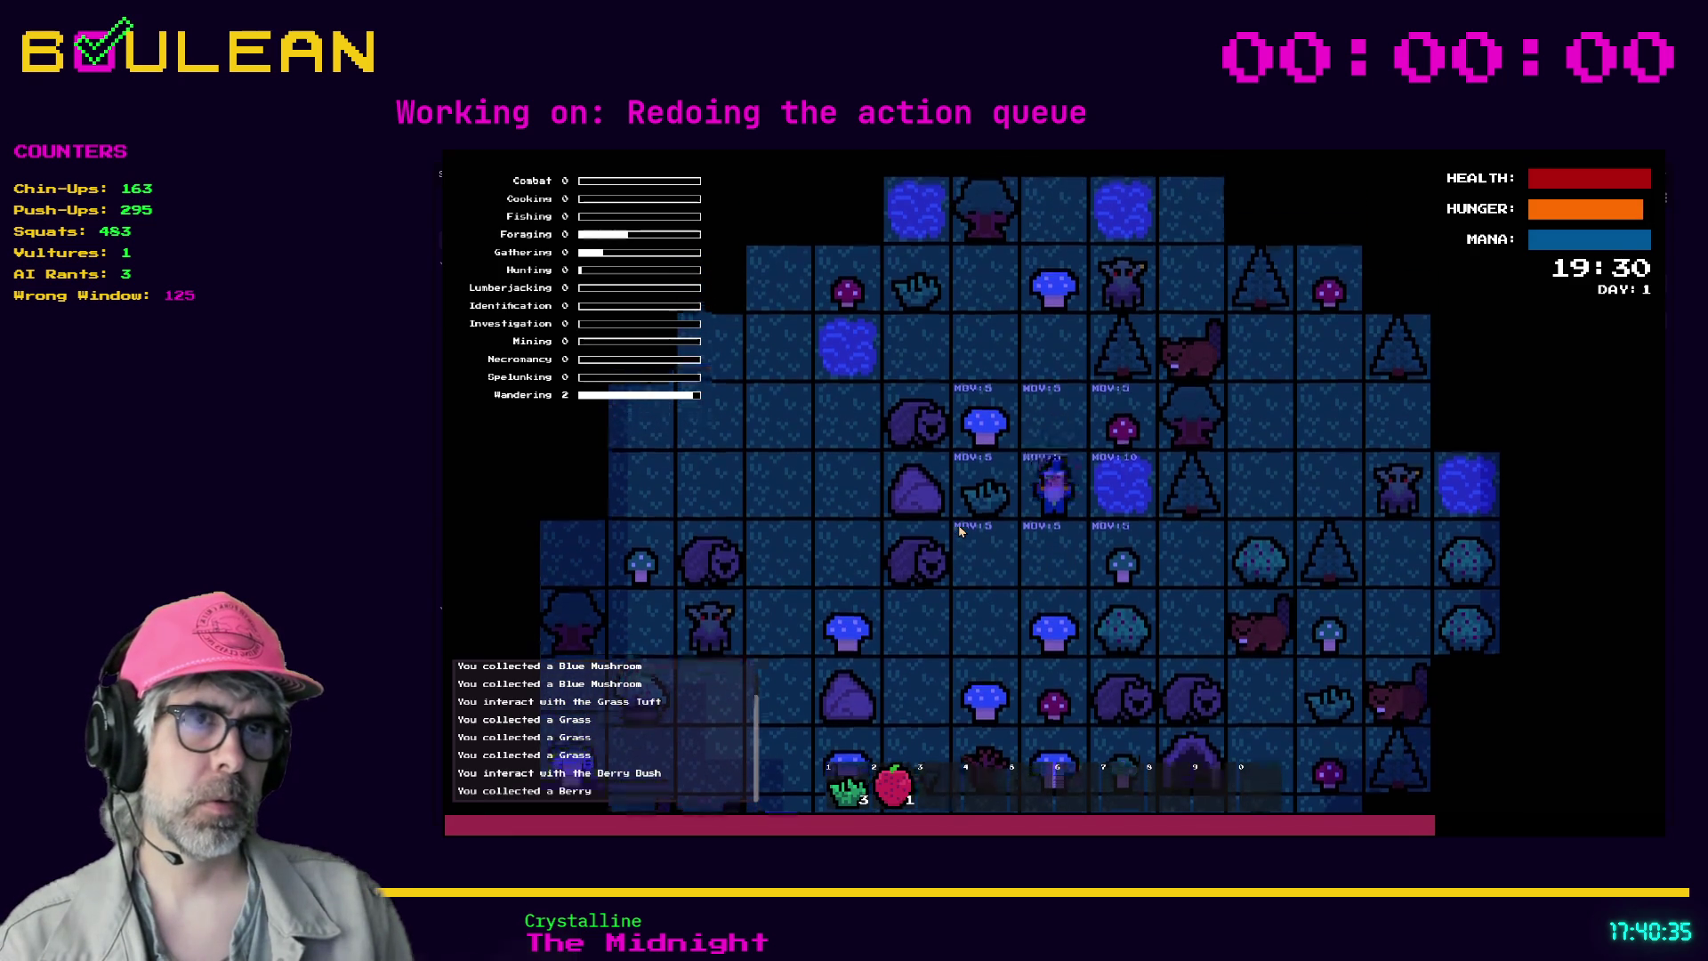
key(Down)
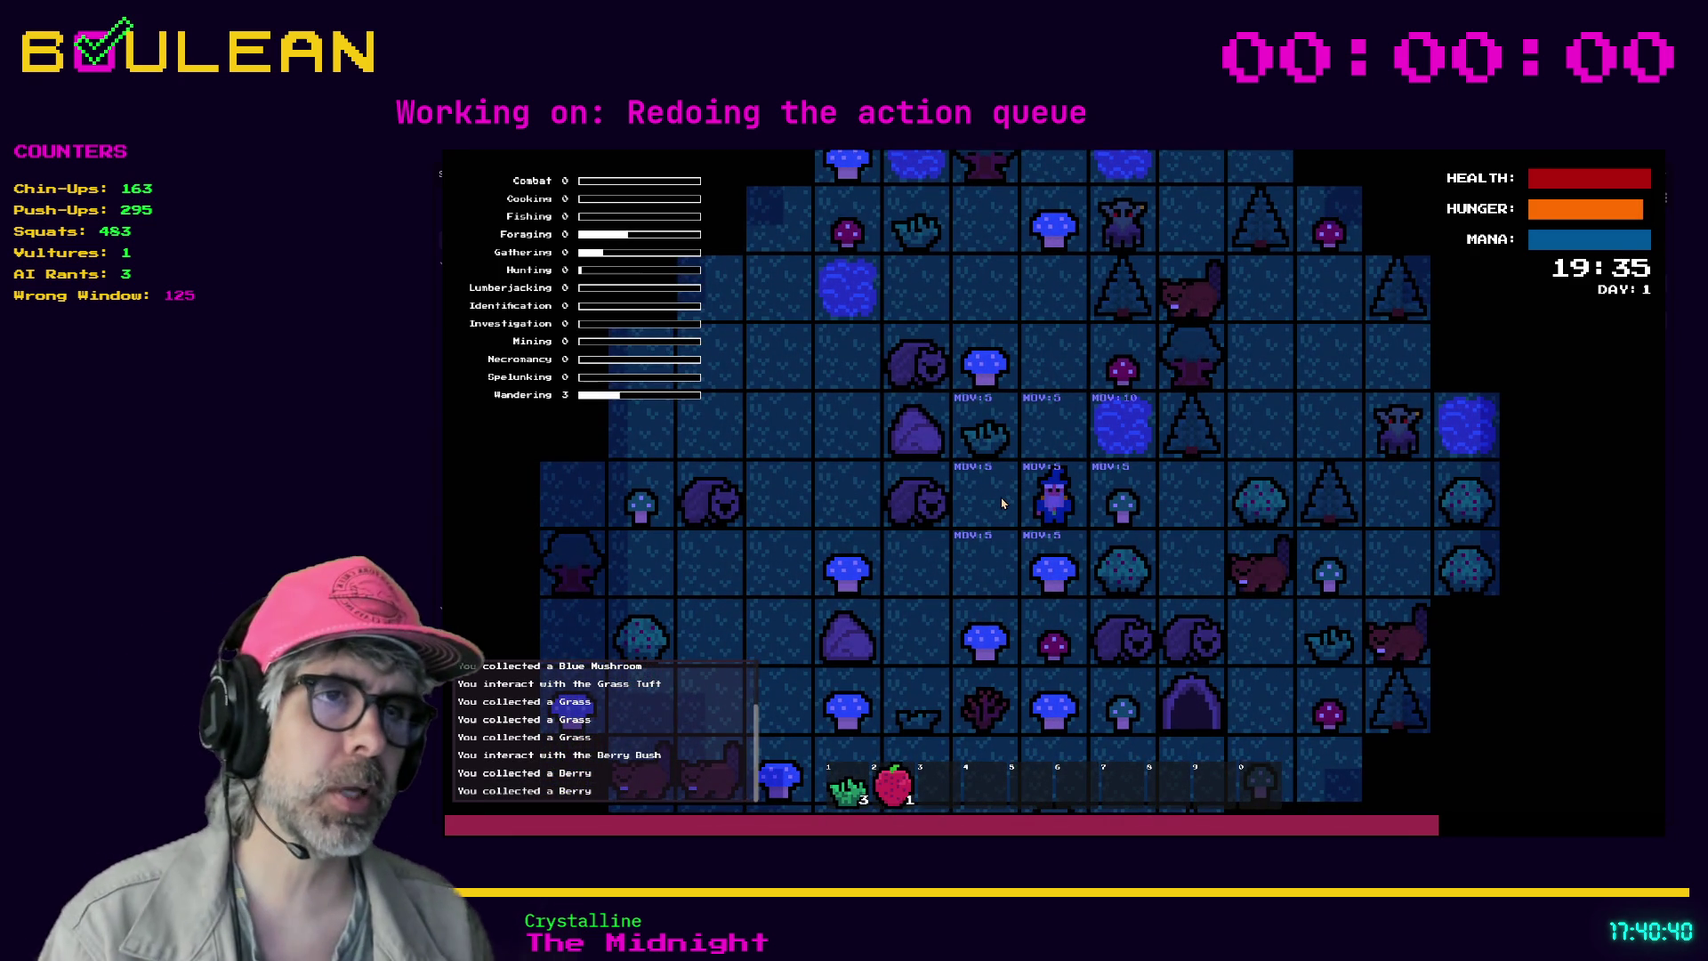
key(F8)
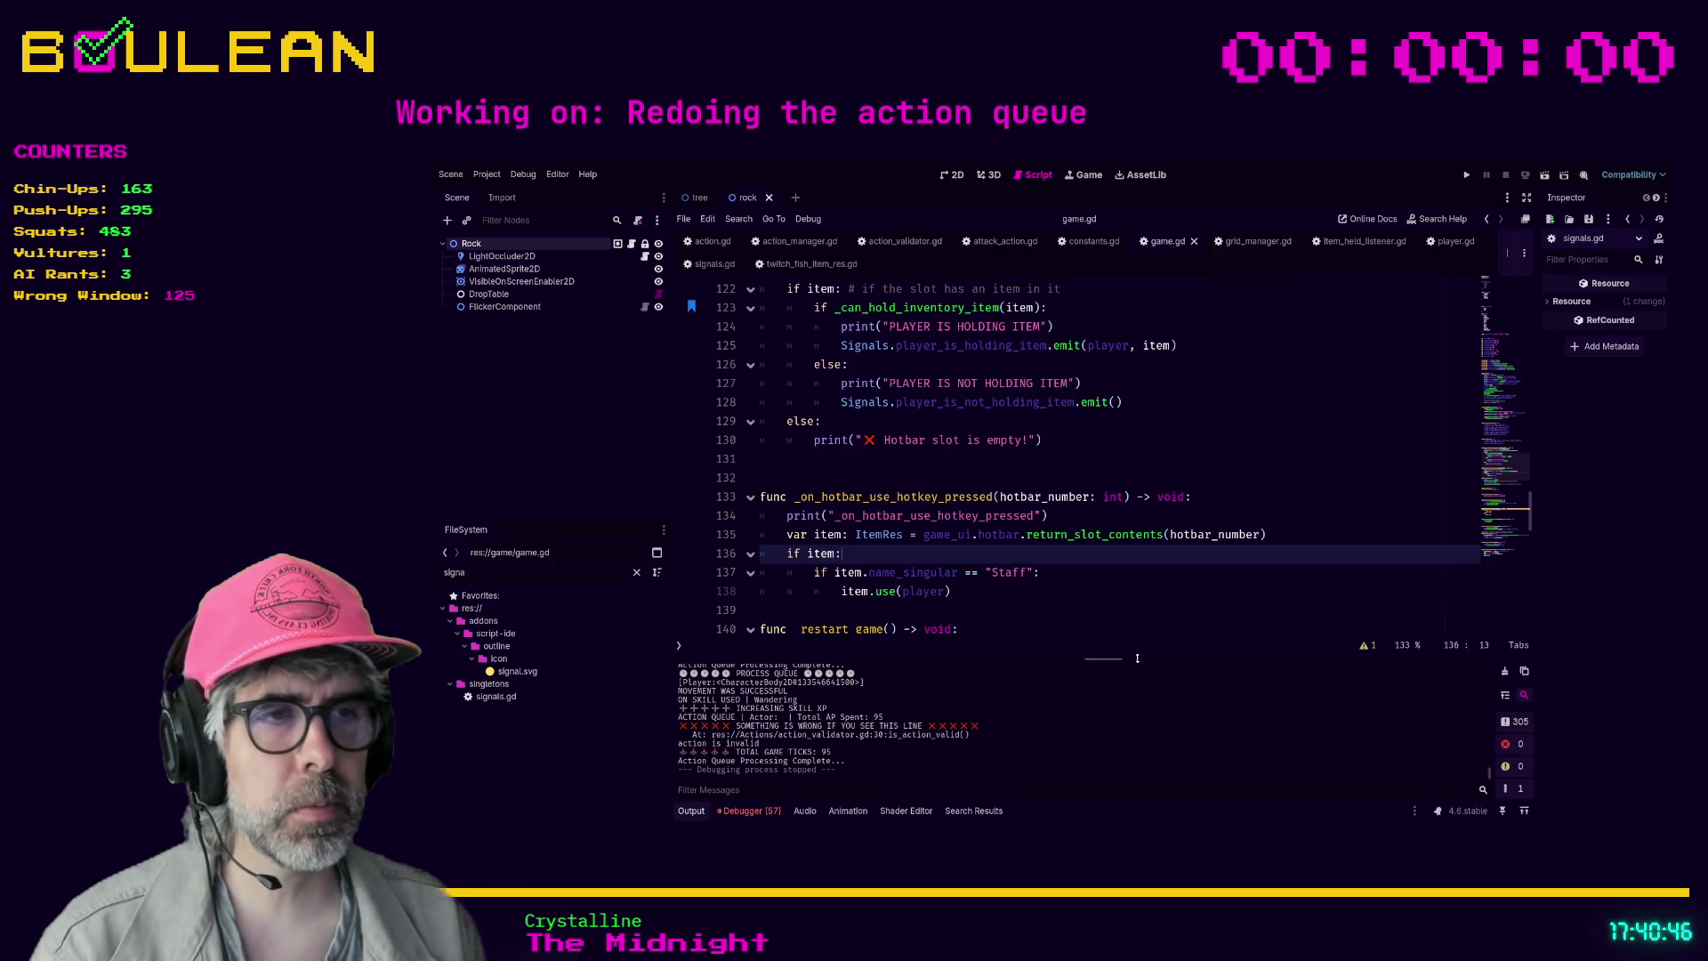
- Look over game.gd's hotbar hotkey handlers around line 120, then switch to player.gd
scroll(996, 518, down, 2)
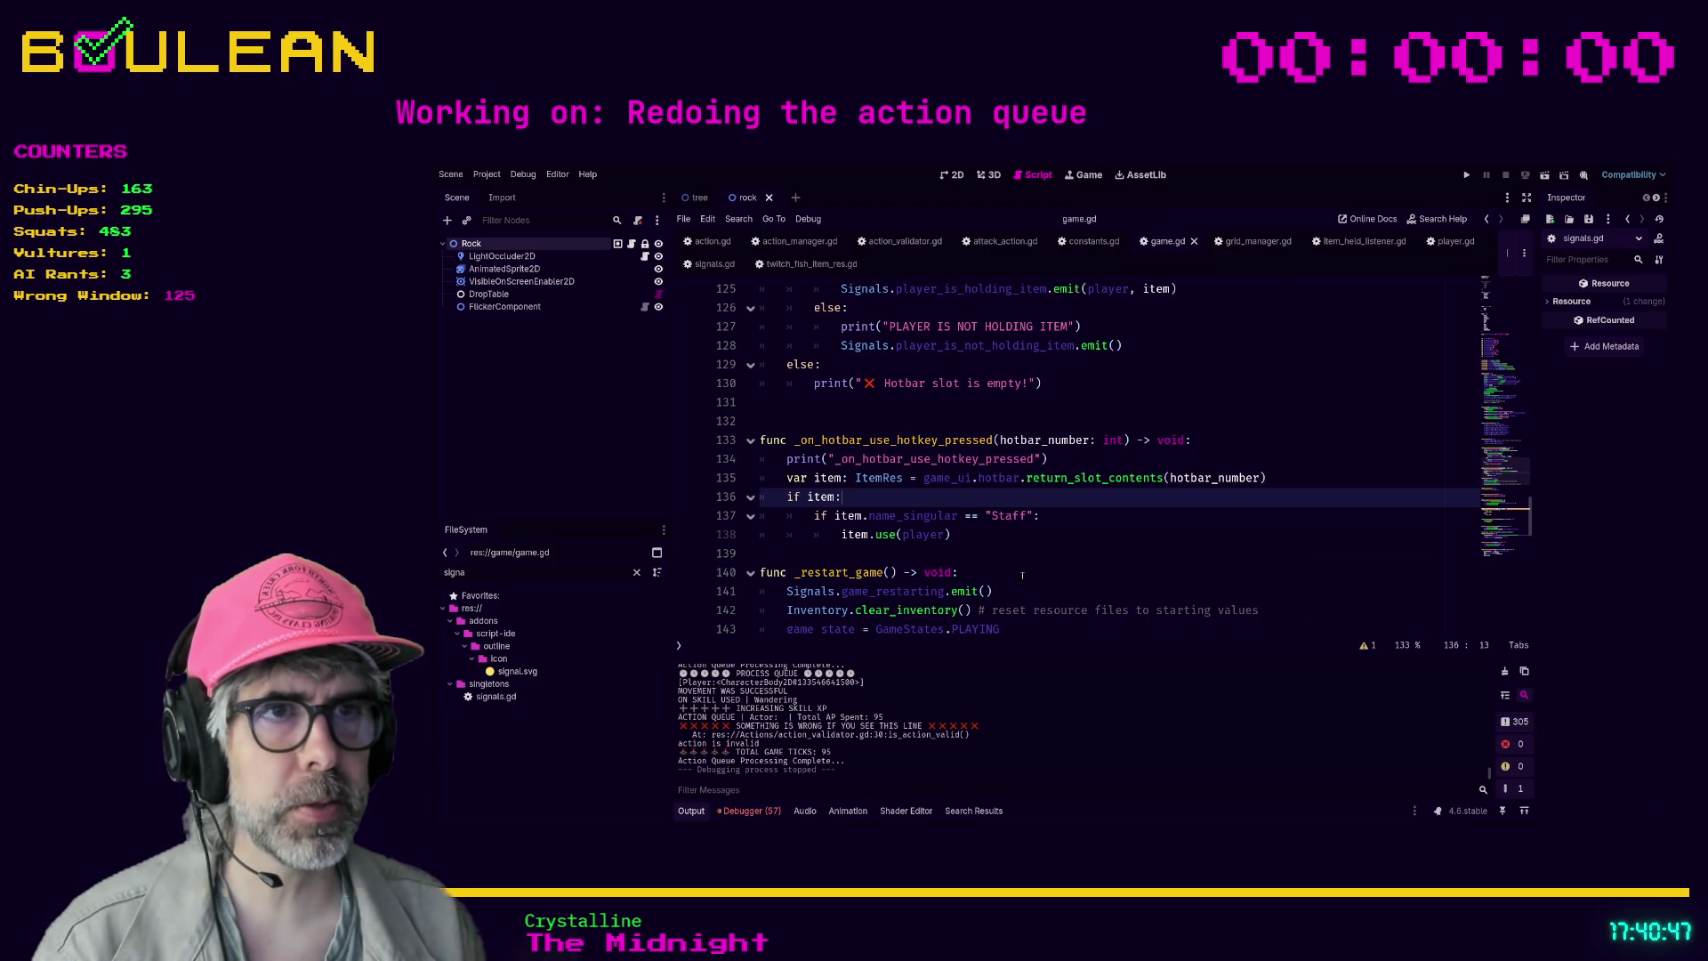
scroll(996, 519, up, 3)
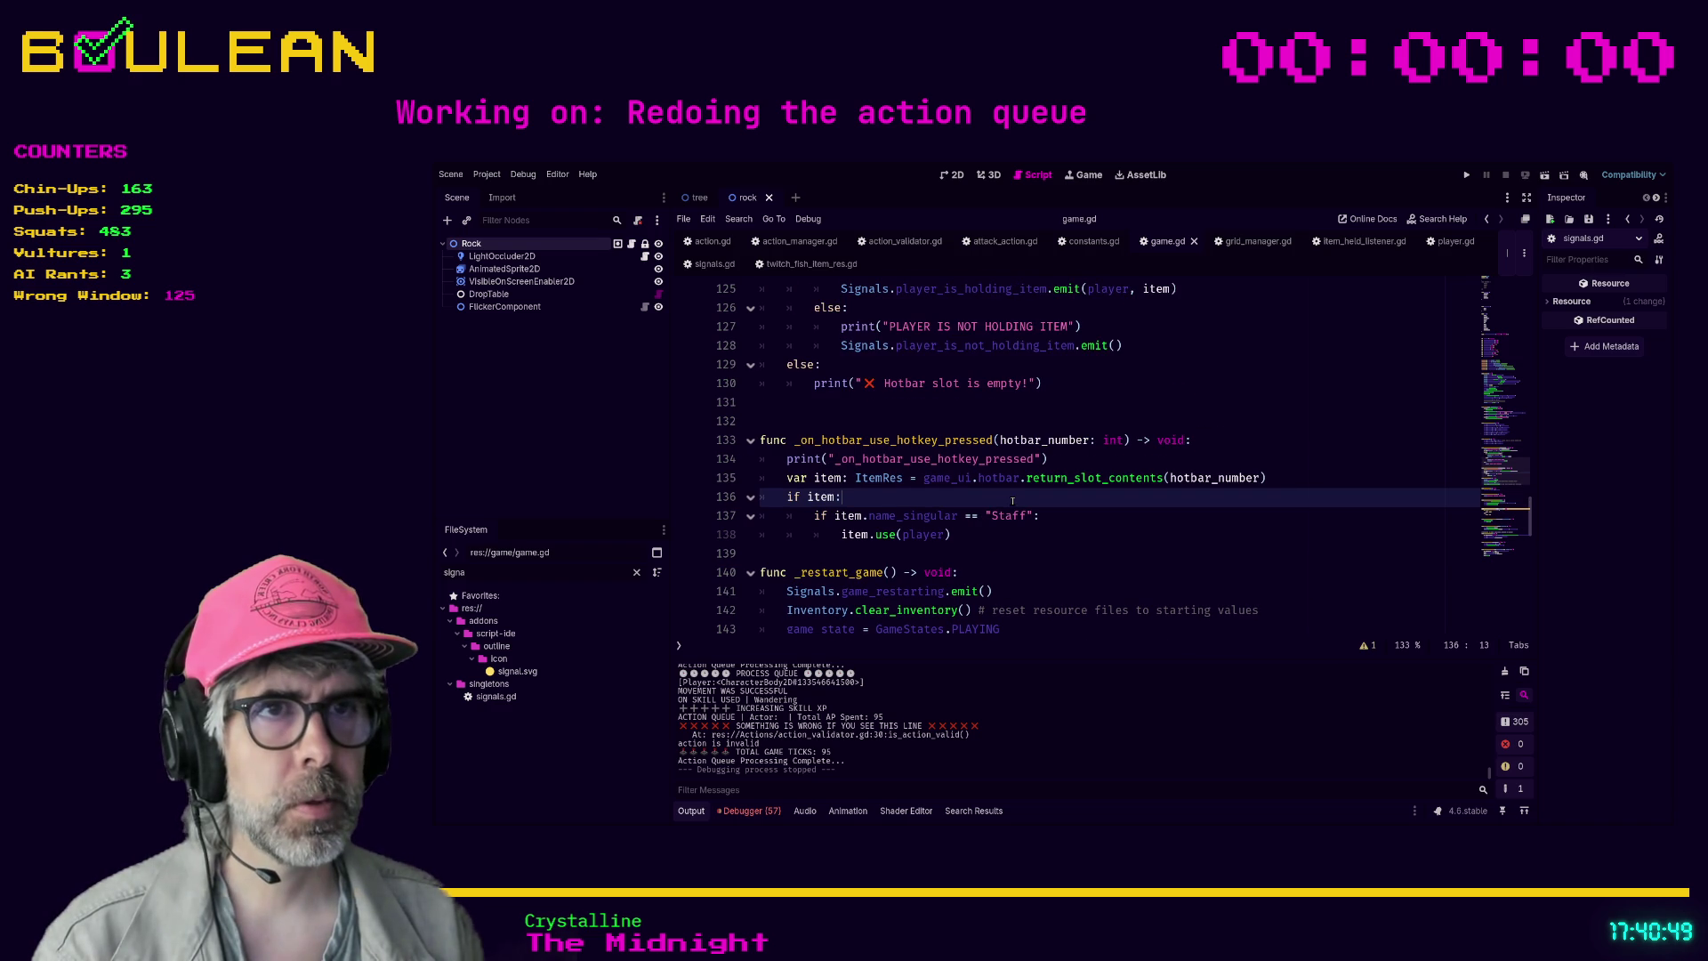
scroll(1013, 500, up, 1)
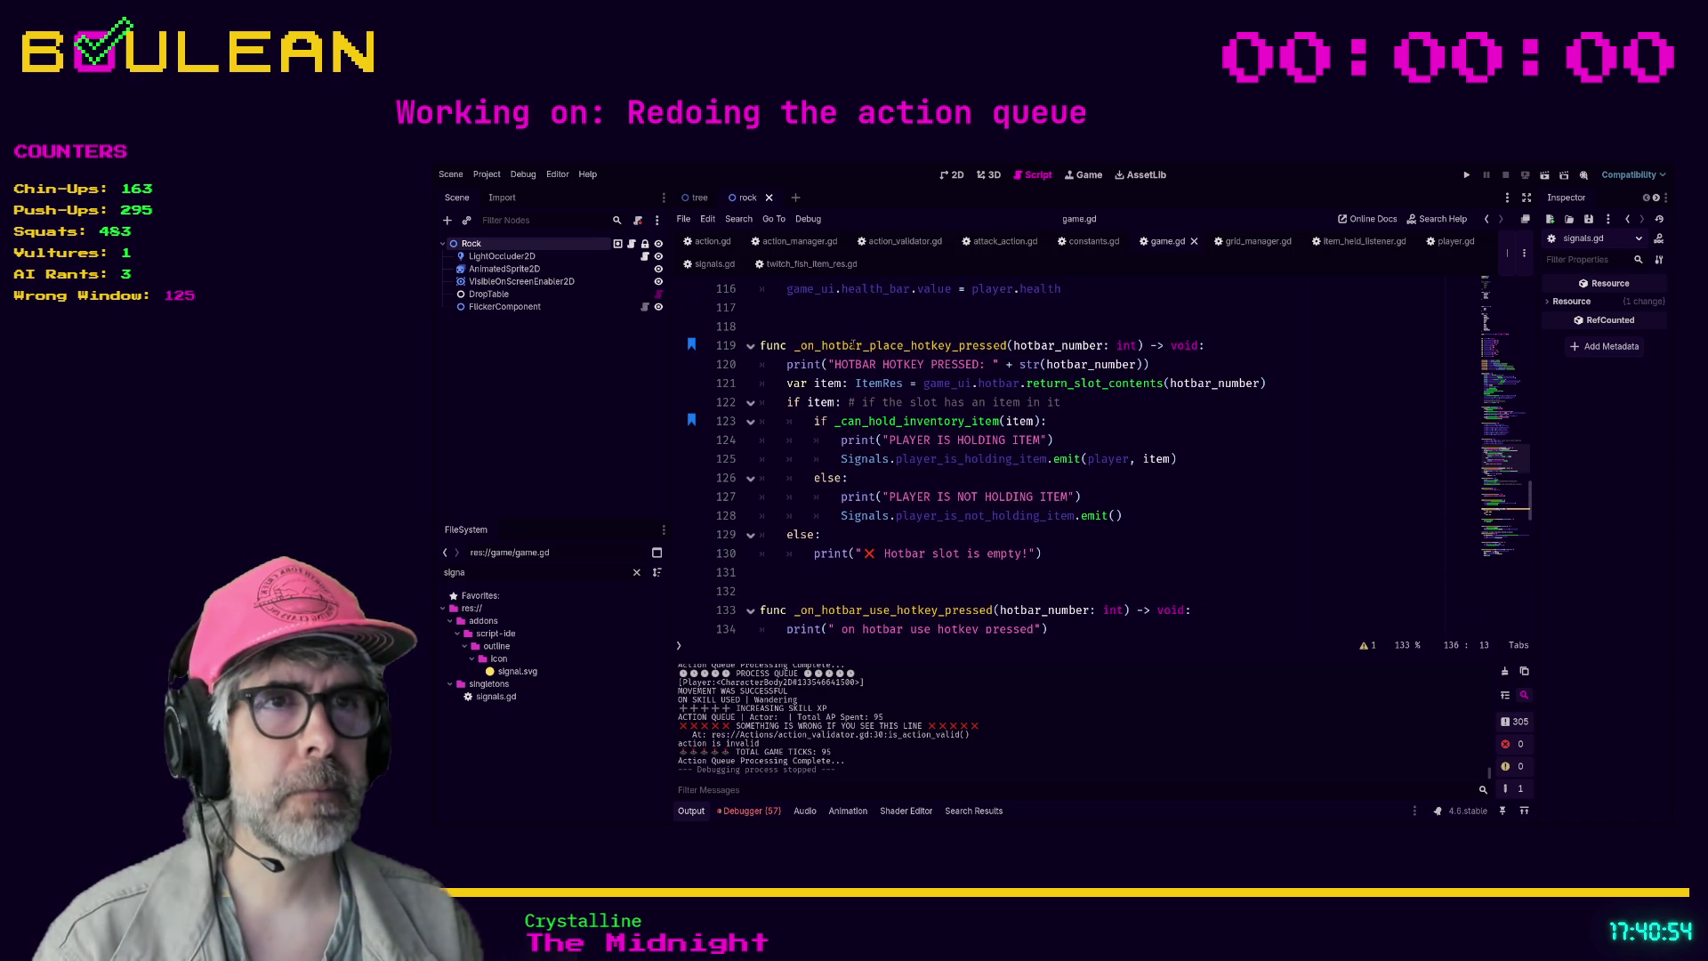
click(1165, 363)
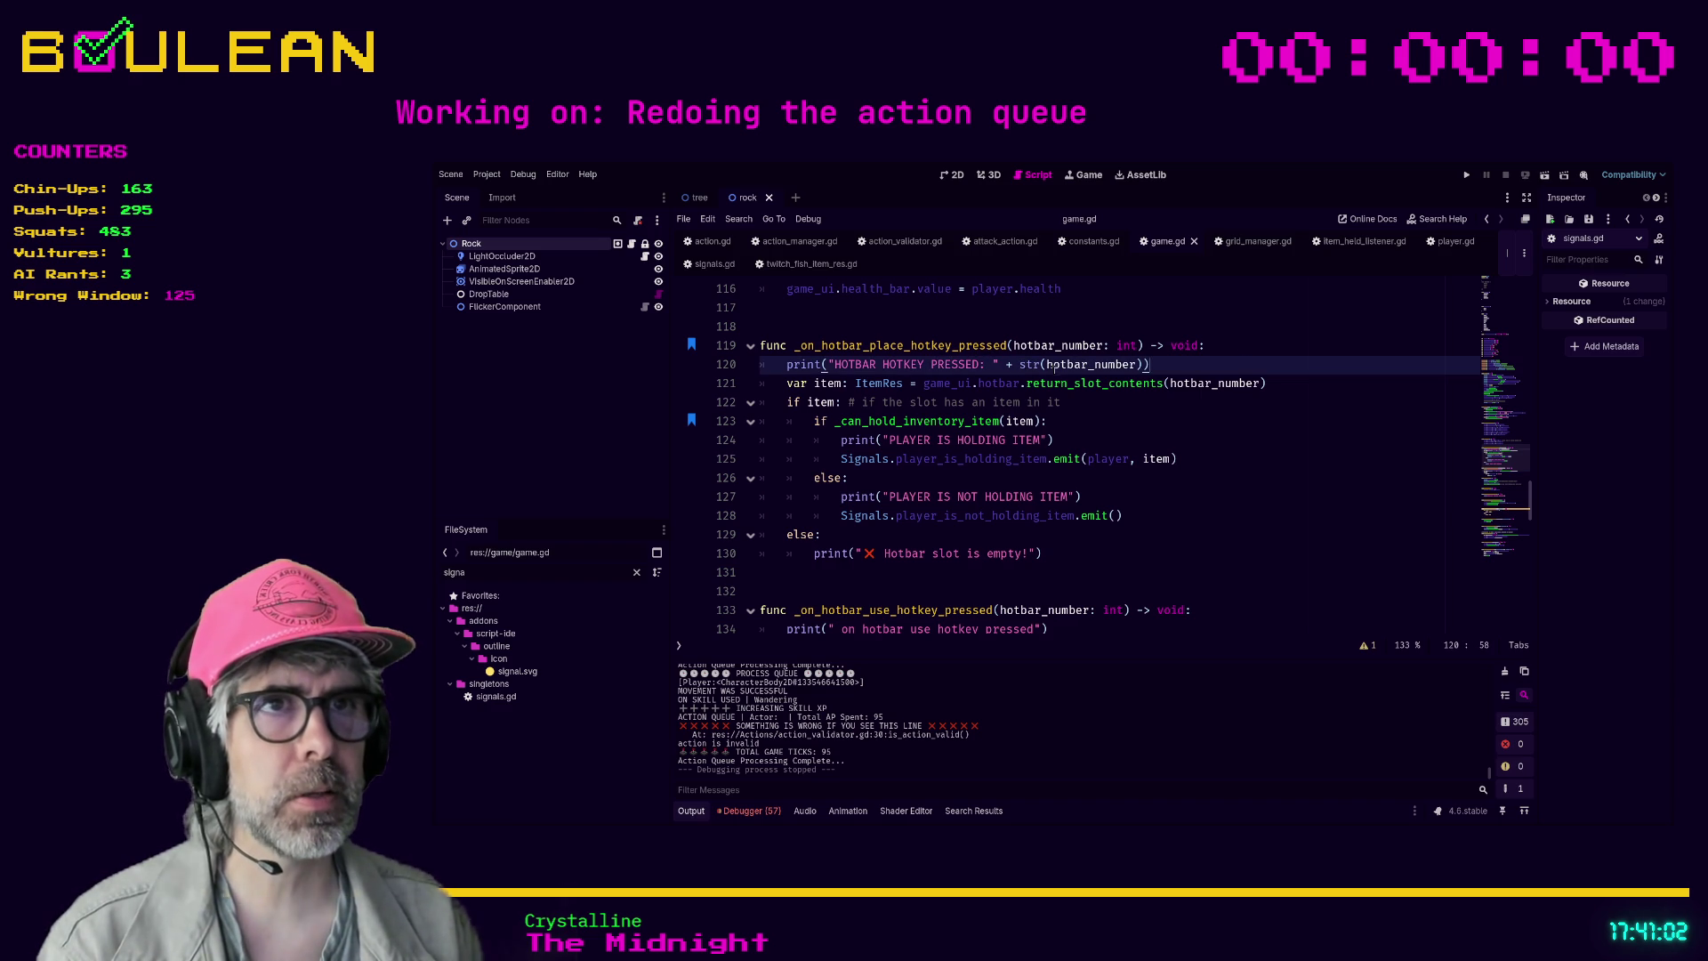
scroll(1097, 398, down, 2)
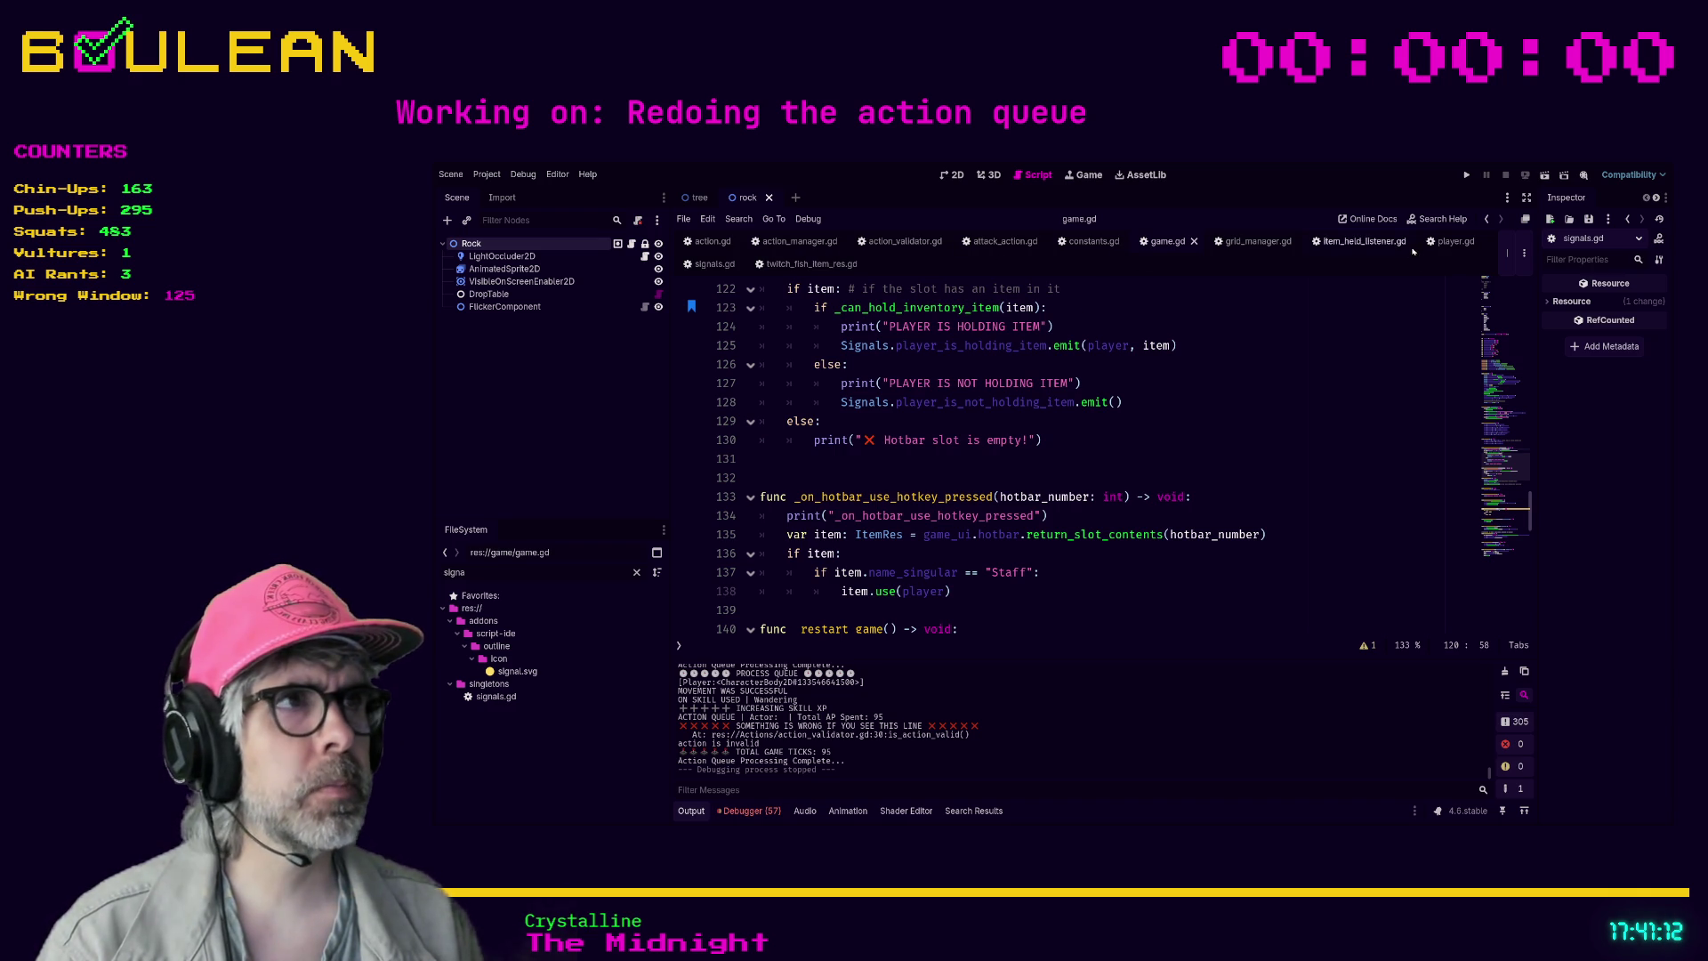
click(1438, 243)
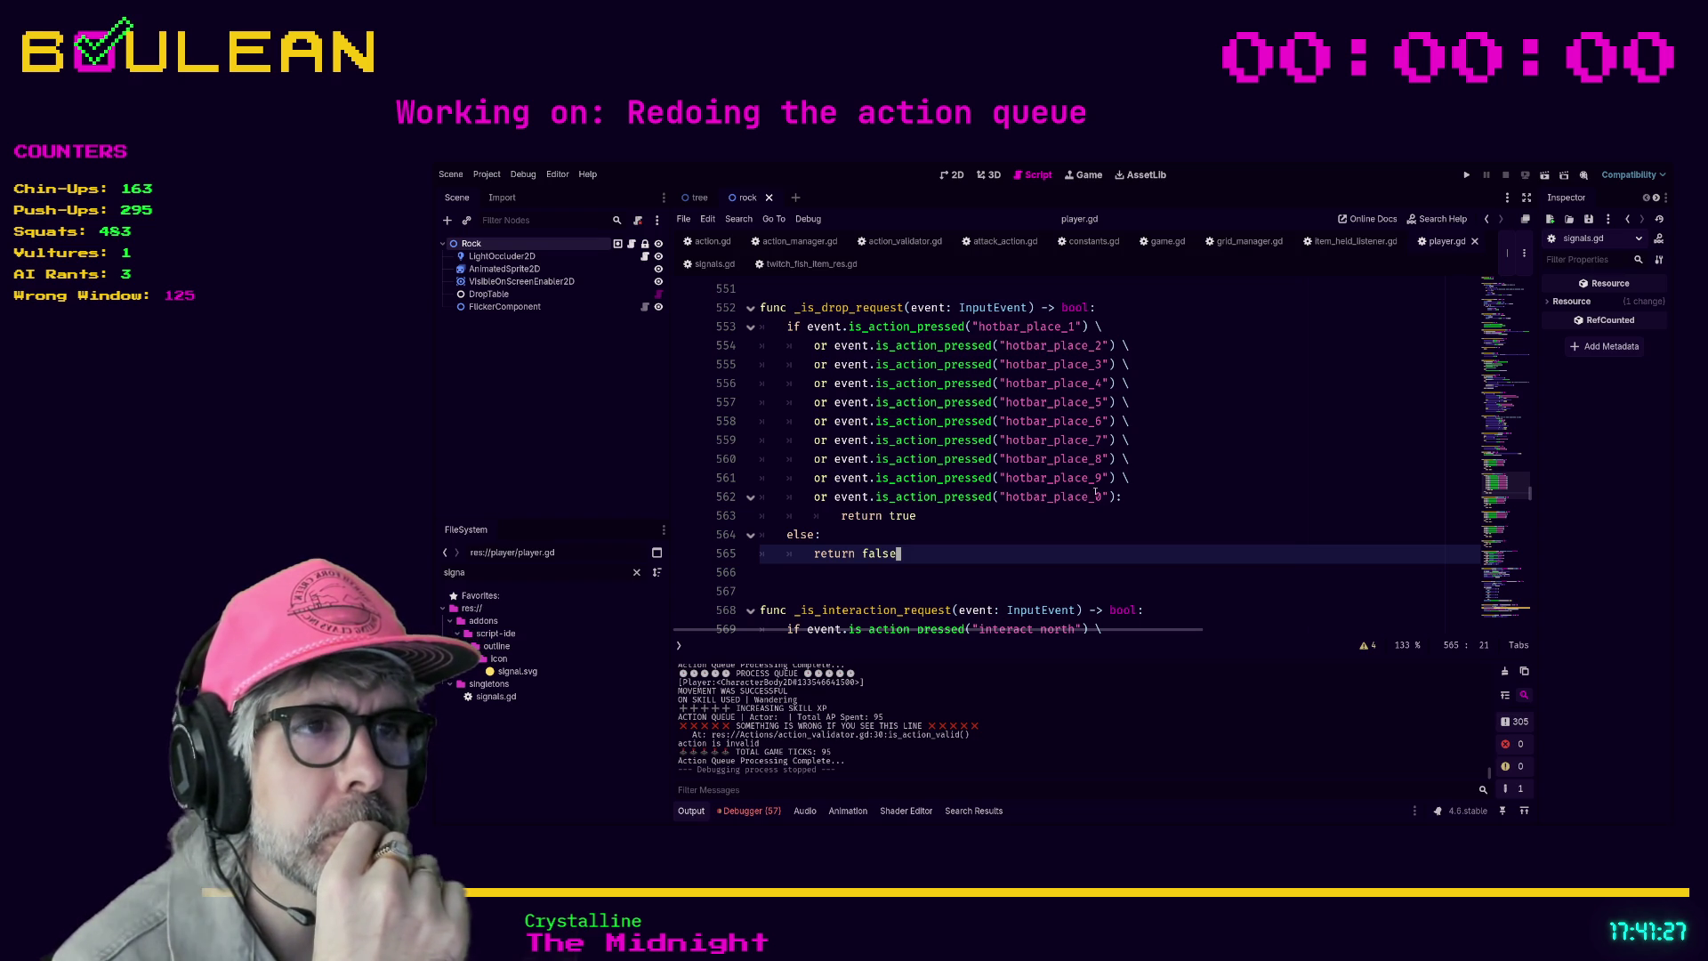
- Add a print("IS DROP REQUEST") and return true to _is_drop_request, then save player.gd
click(1127, 497)
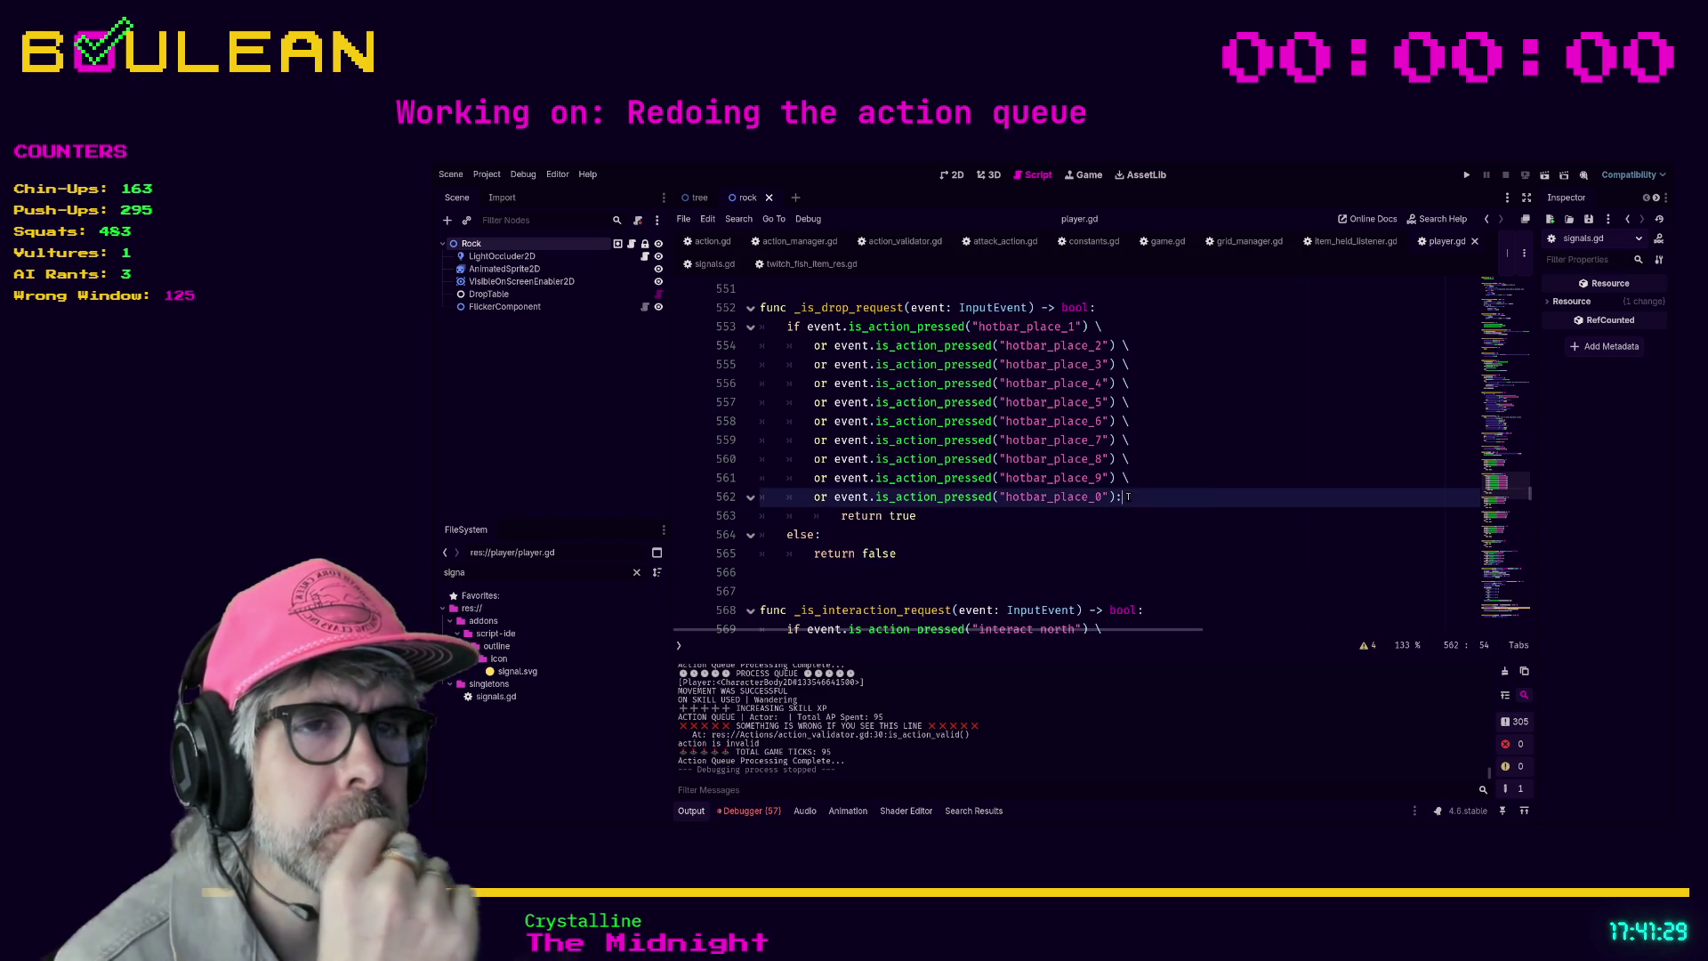
key(Return)
text(print(")
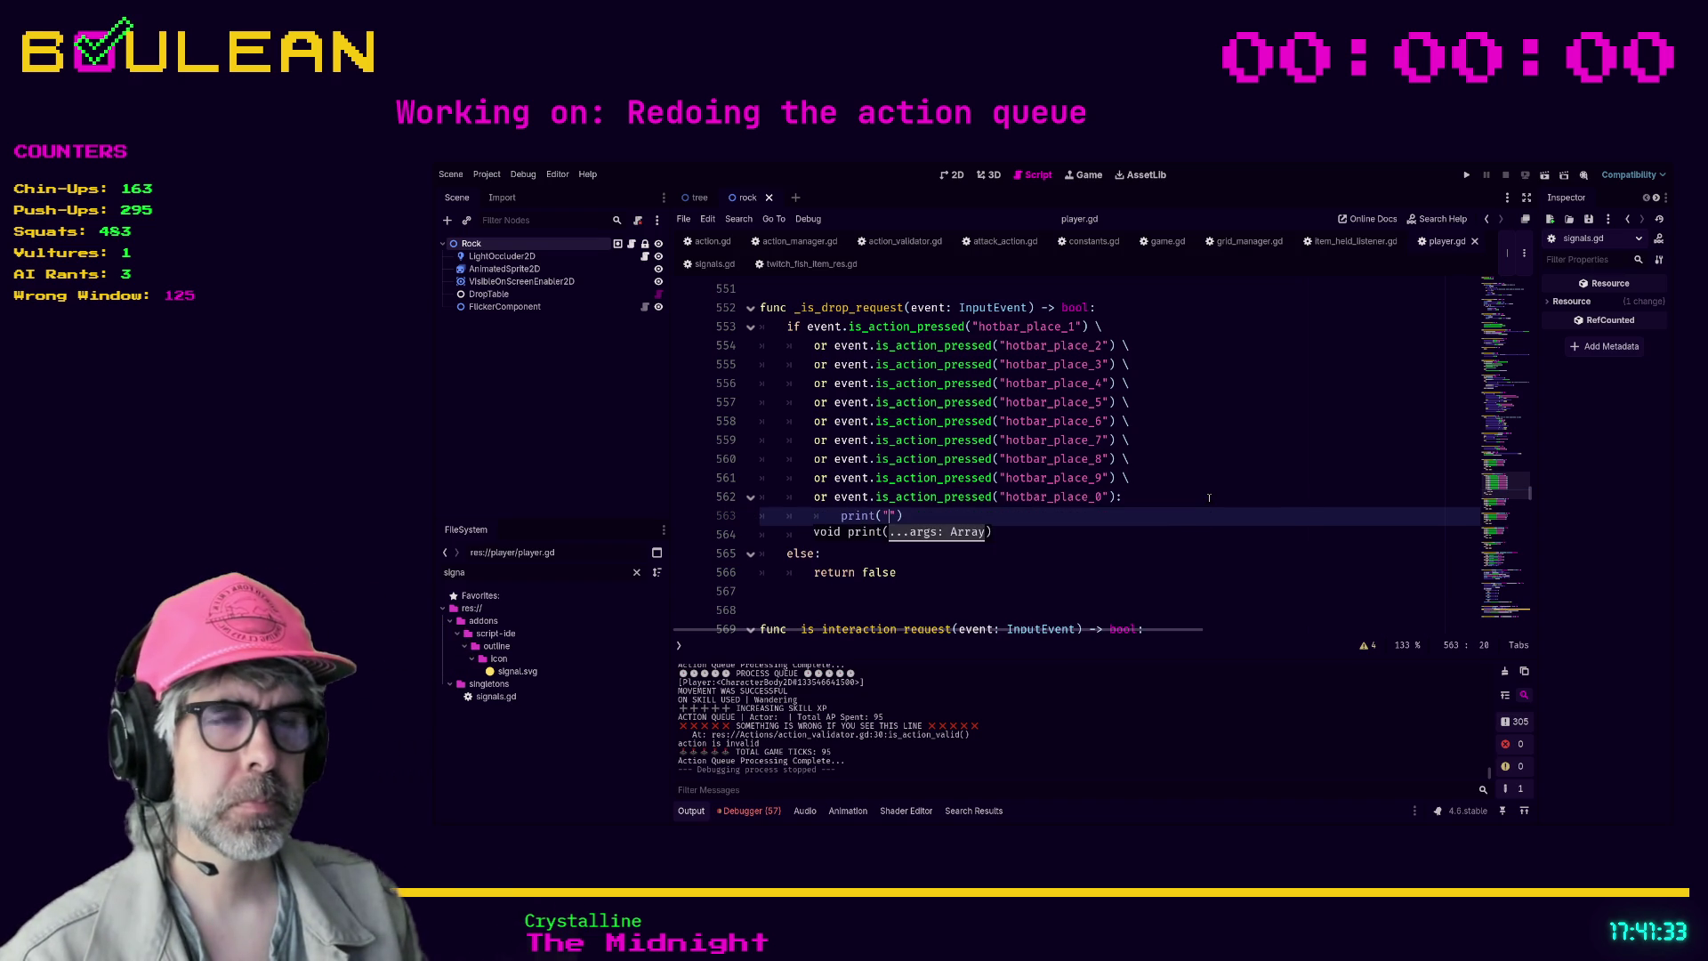
text(IS DROP)
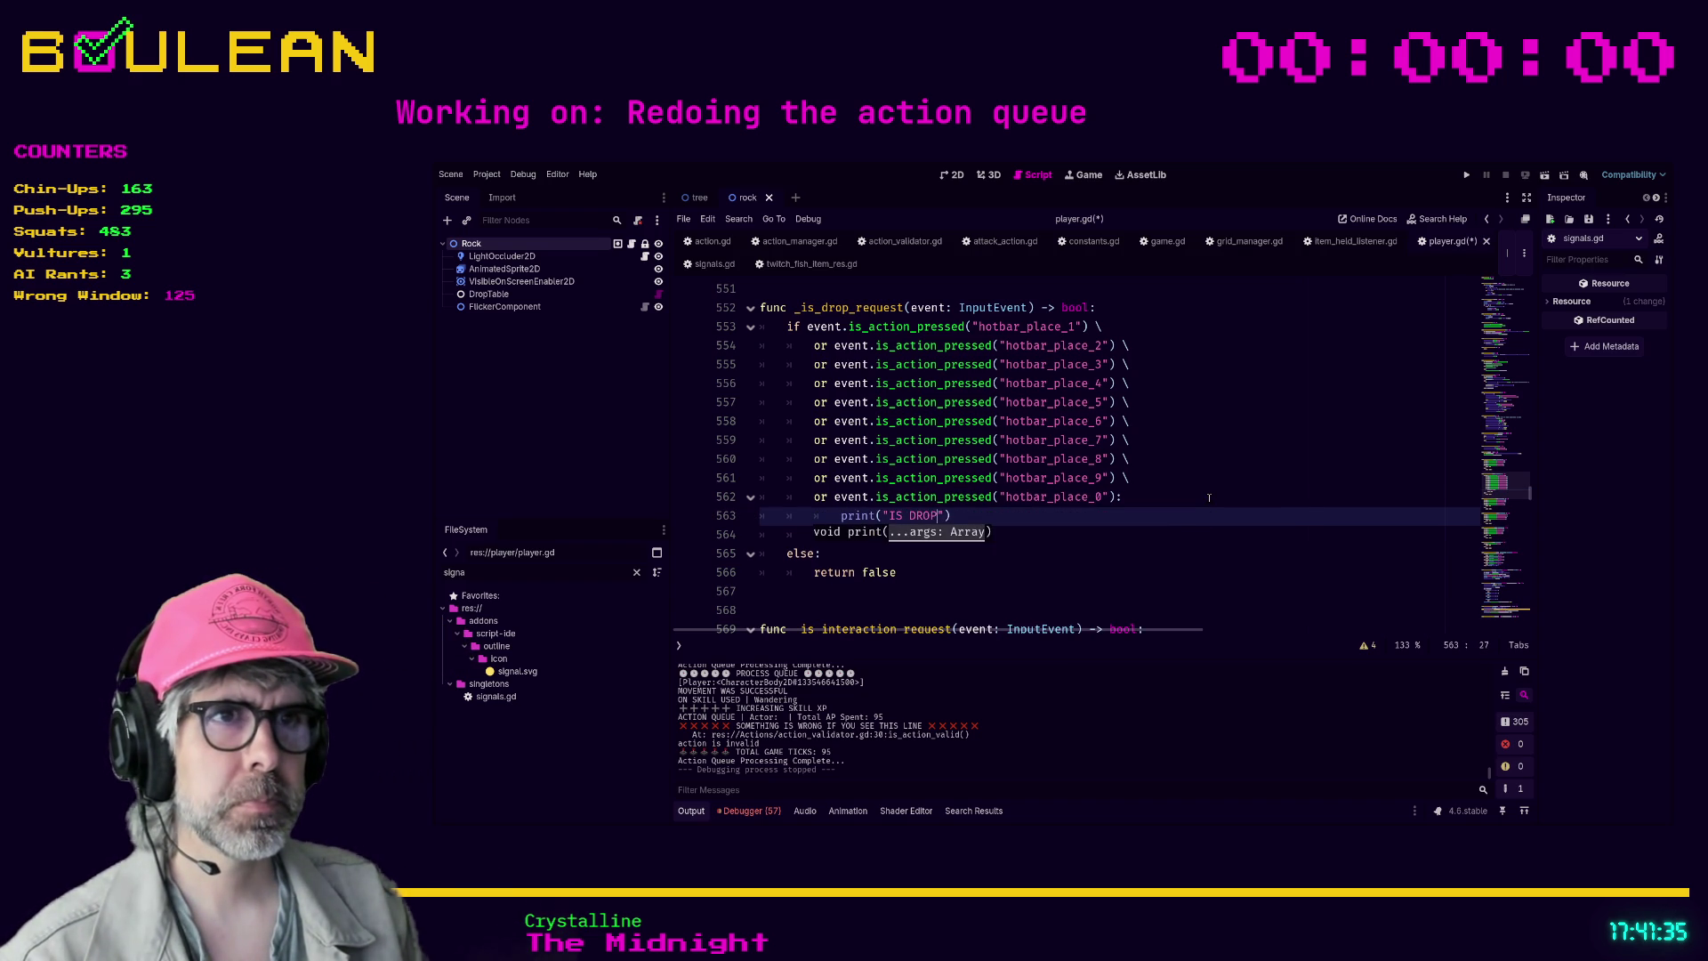
text( REQUEST)
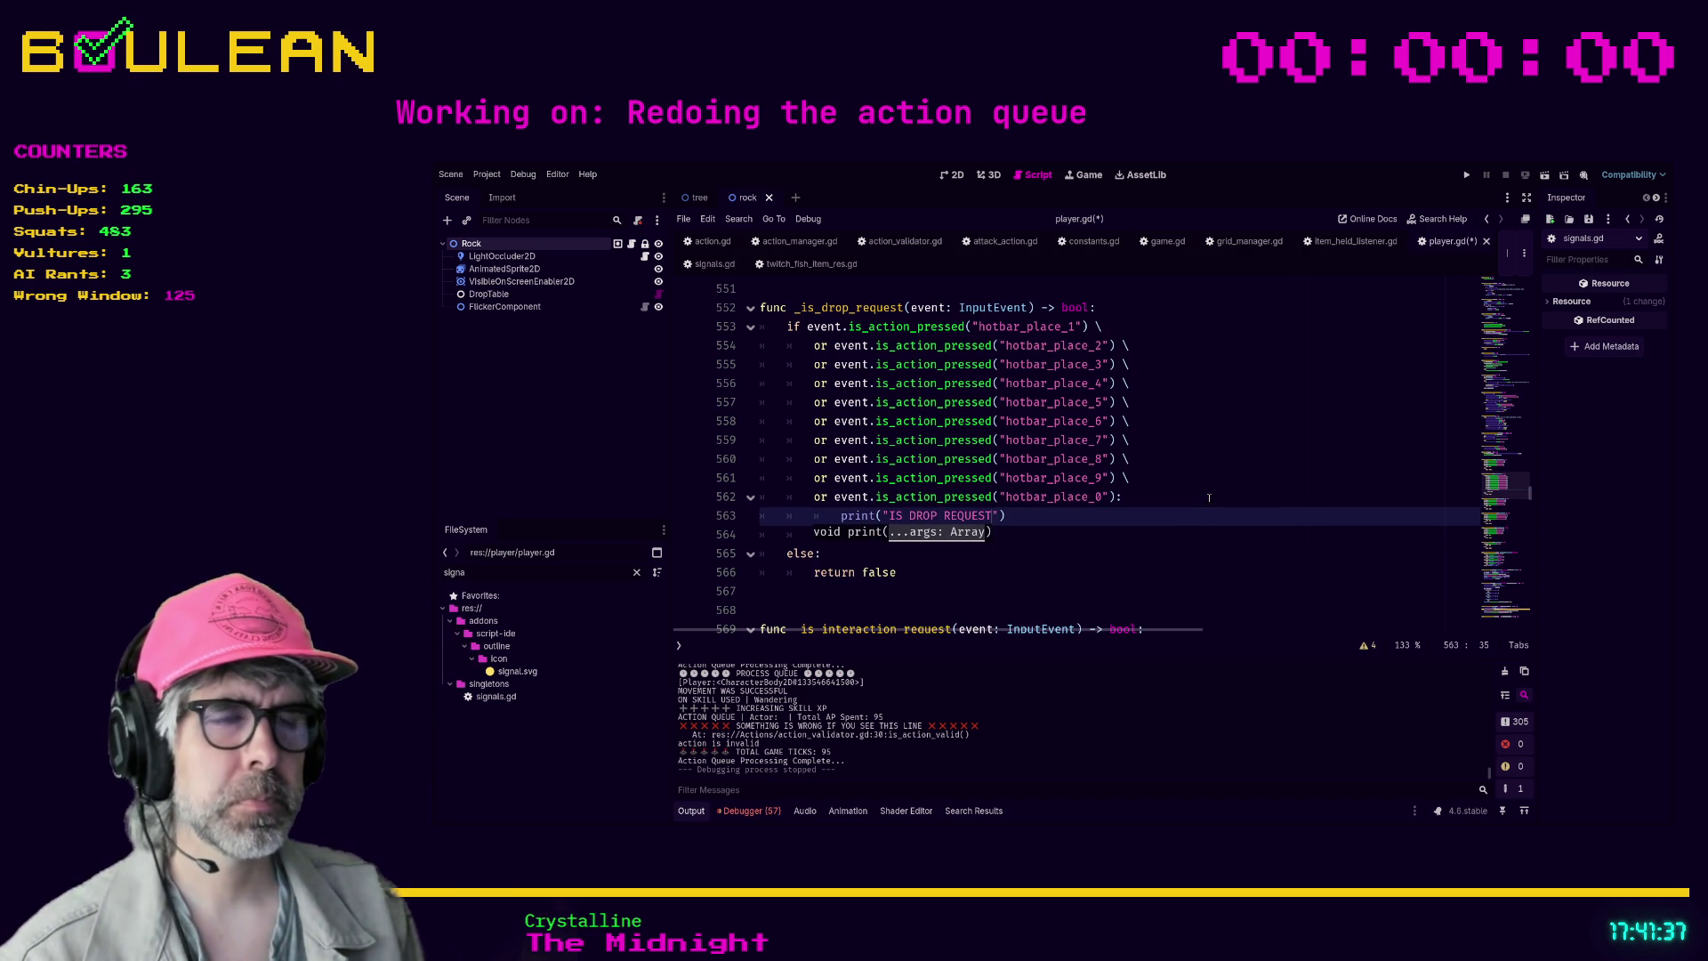
key(End)
key(Return)
text(return true)
key(ctrl+s)
scroll(1105, 532, up, 1)
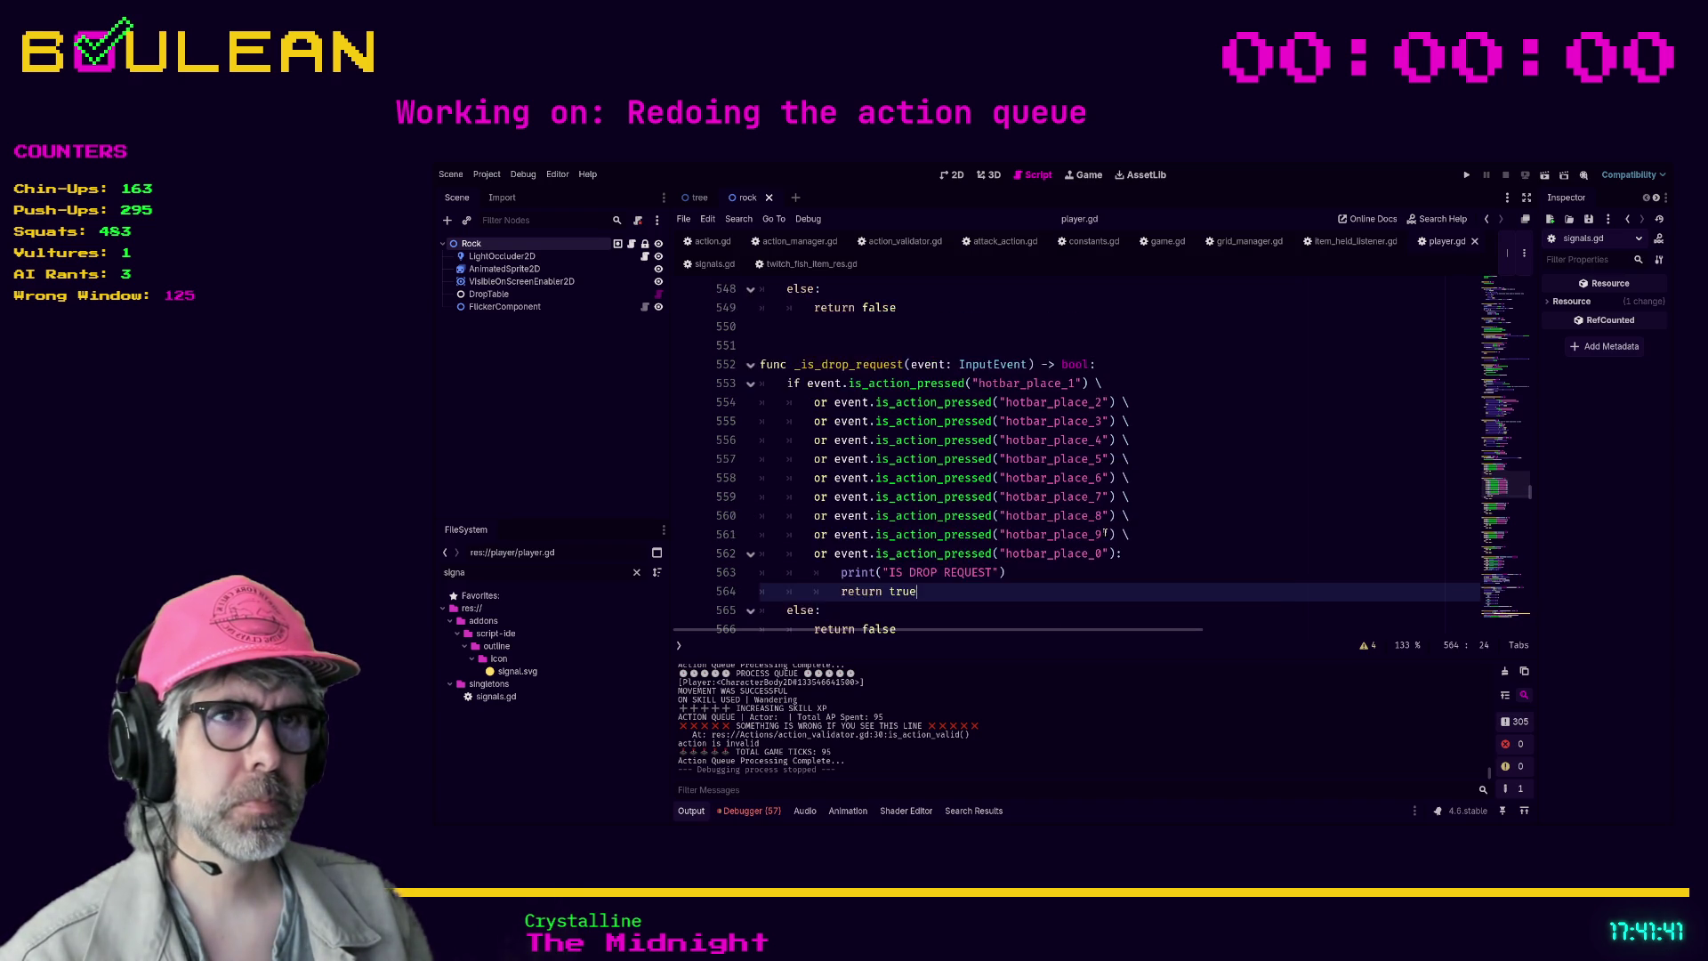
scroll(1105, 532, up, 3)
click(1072, 480)
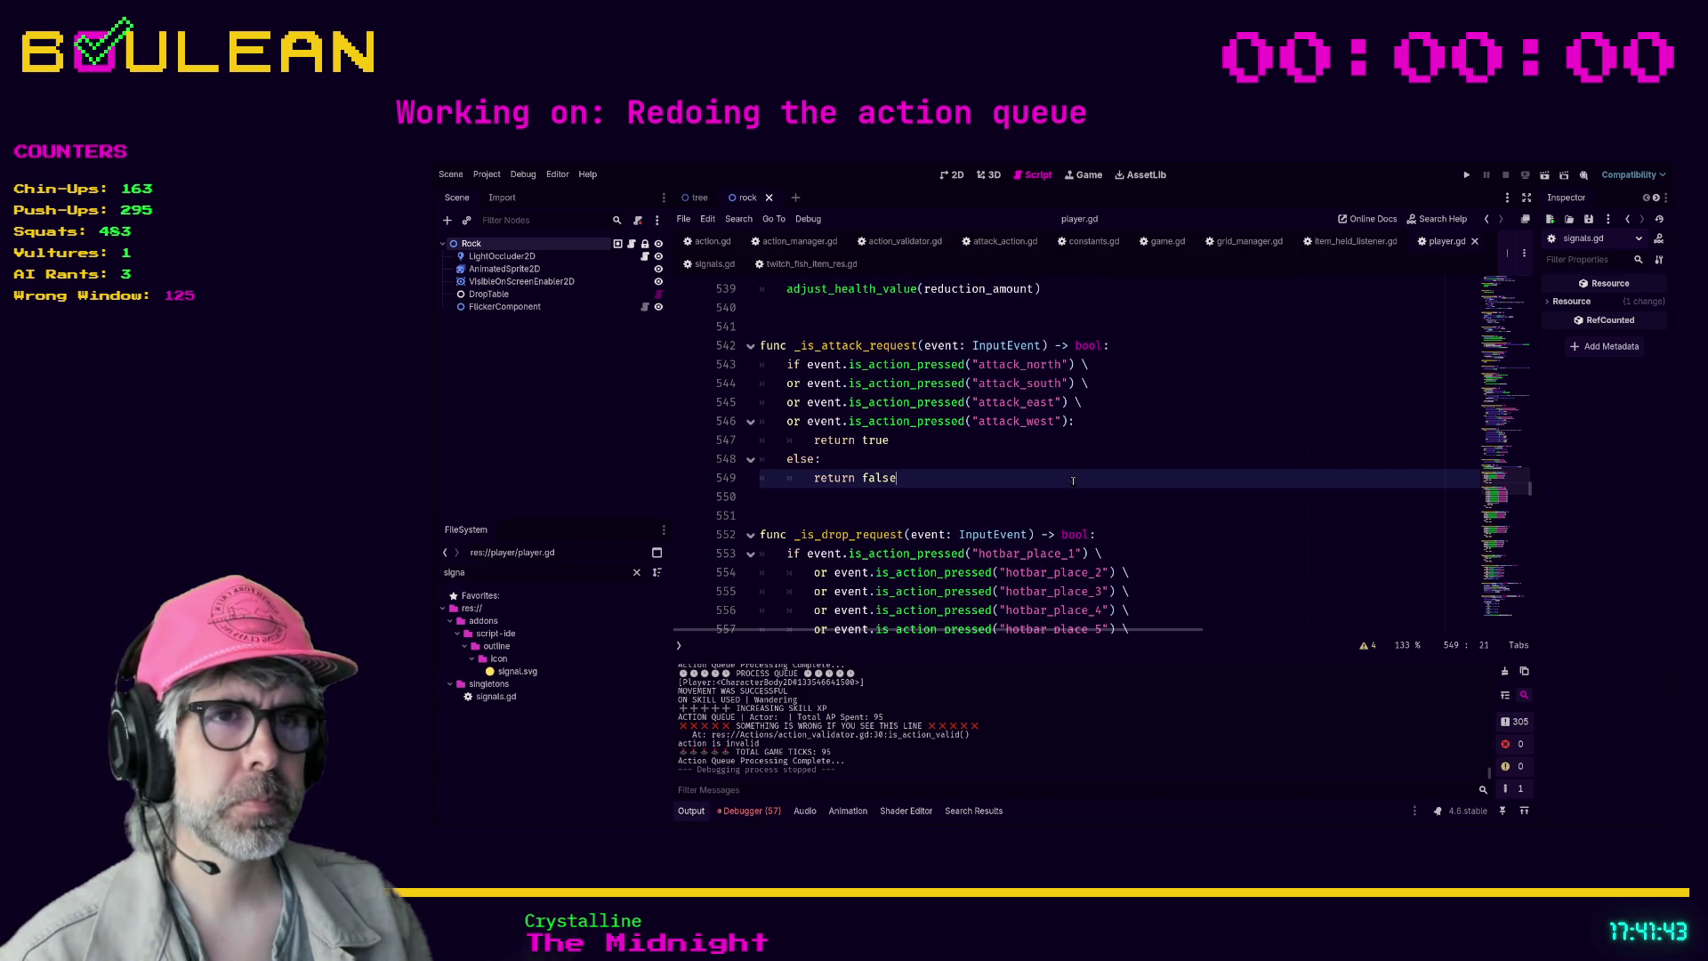
- Insert 'var hold_request: bool = _is_drop_request' above the interaction_request declaration
key(ctrl+f)
text(_is_)
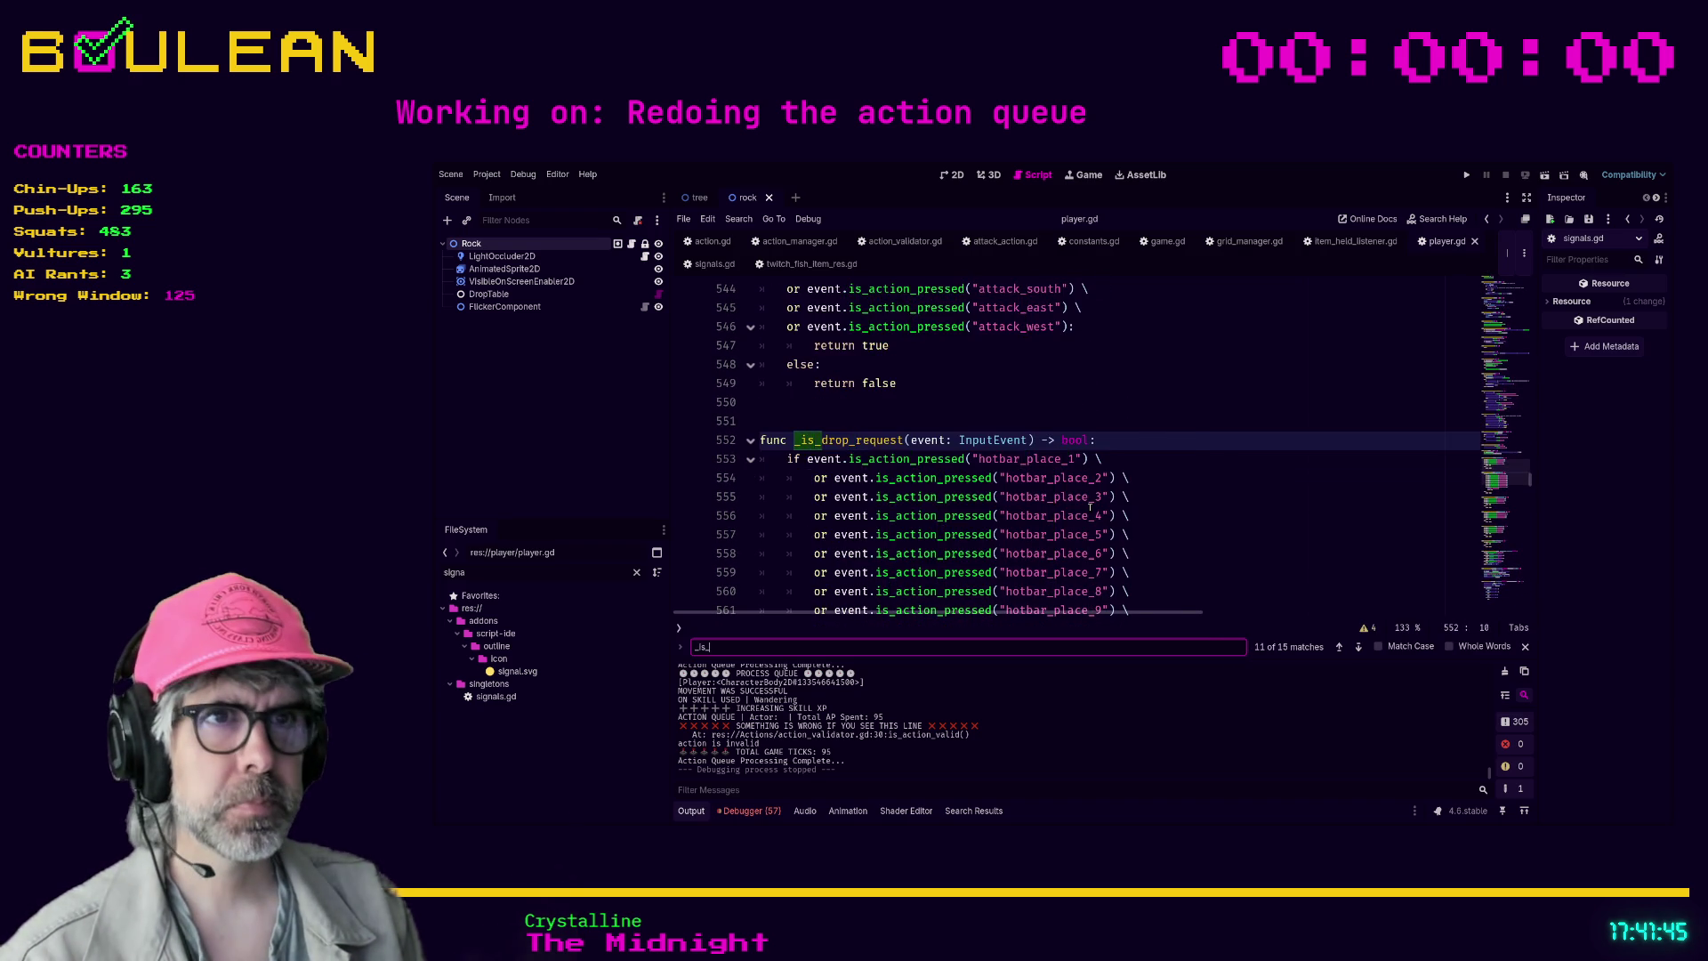
text(attac)
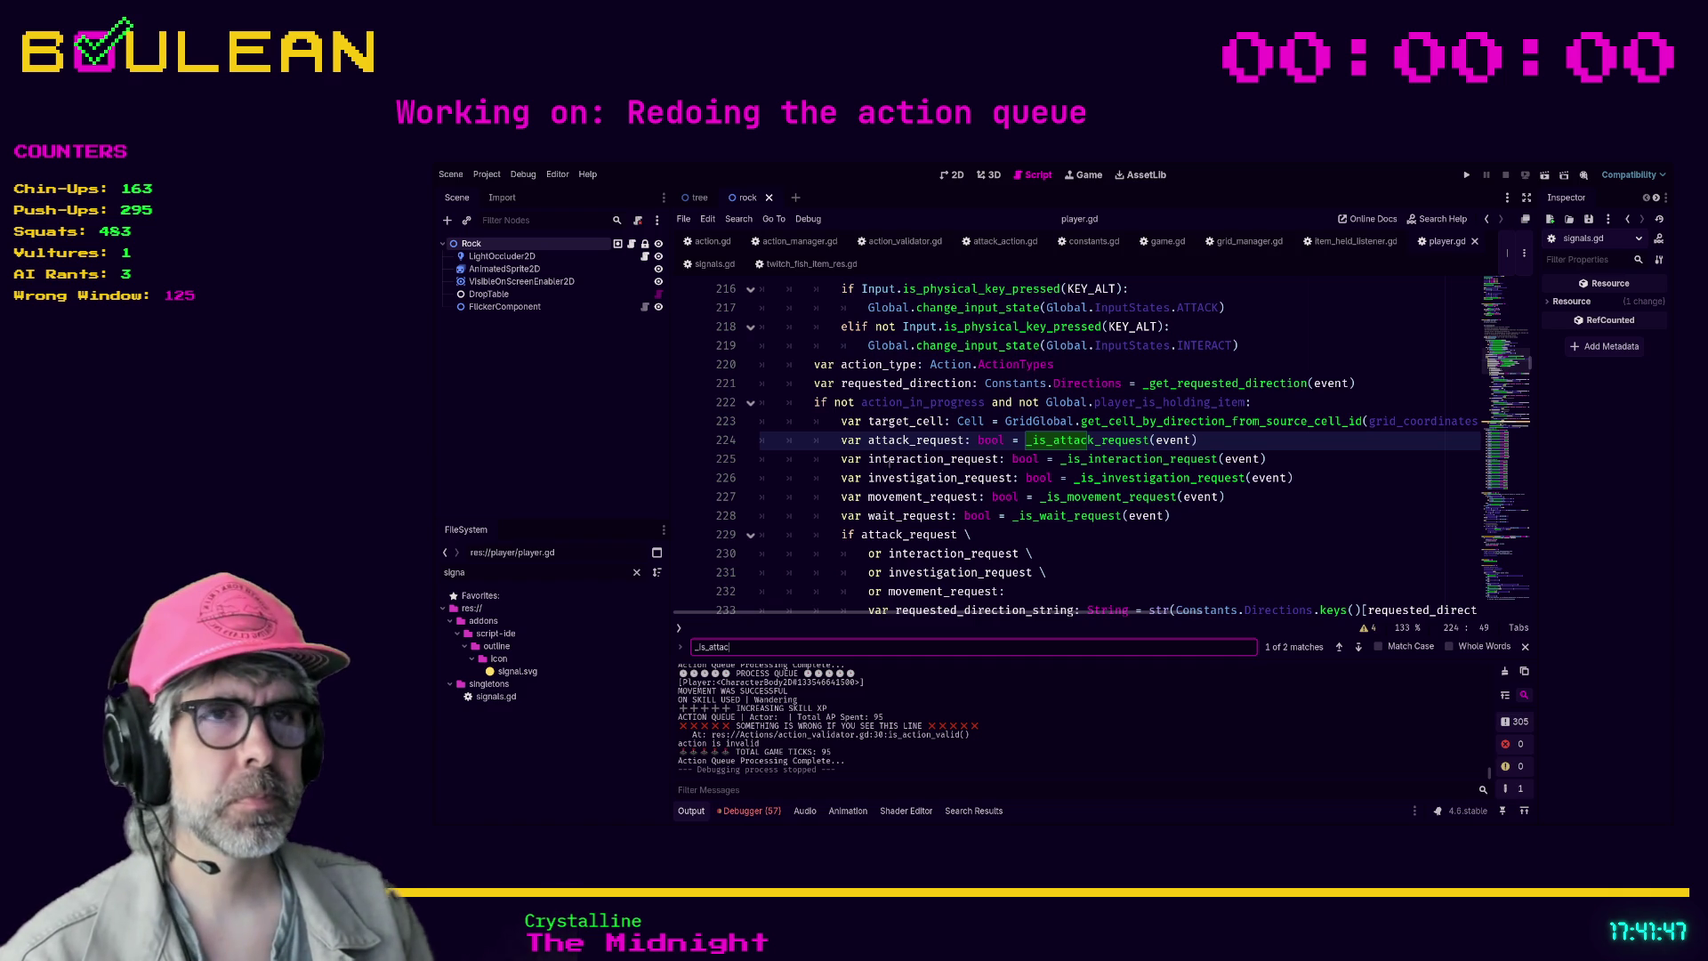
click(841, 458)
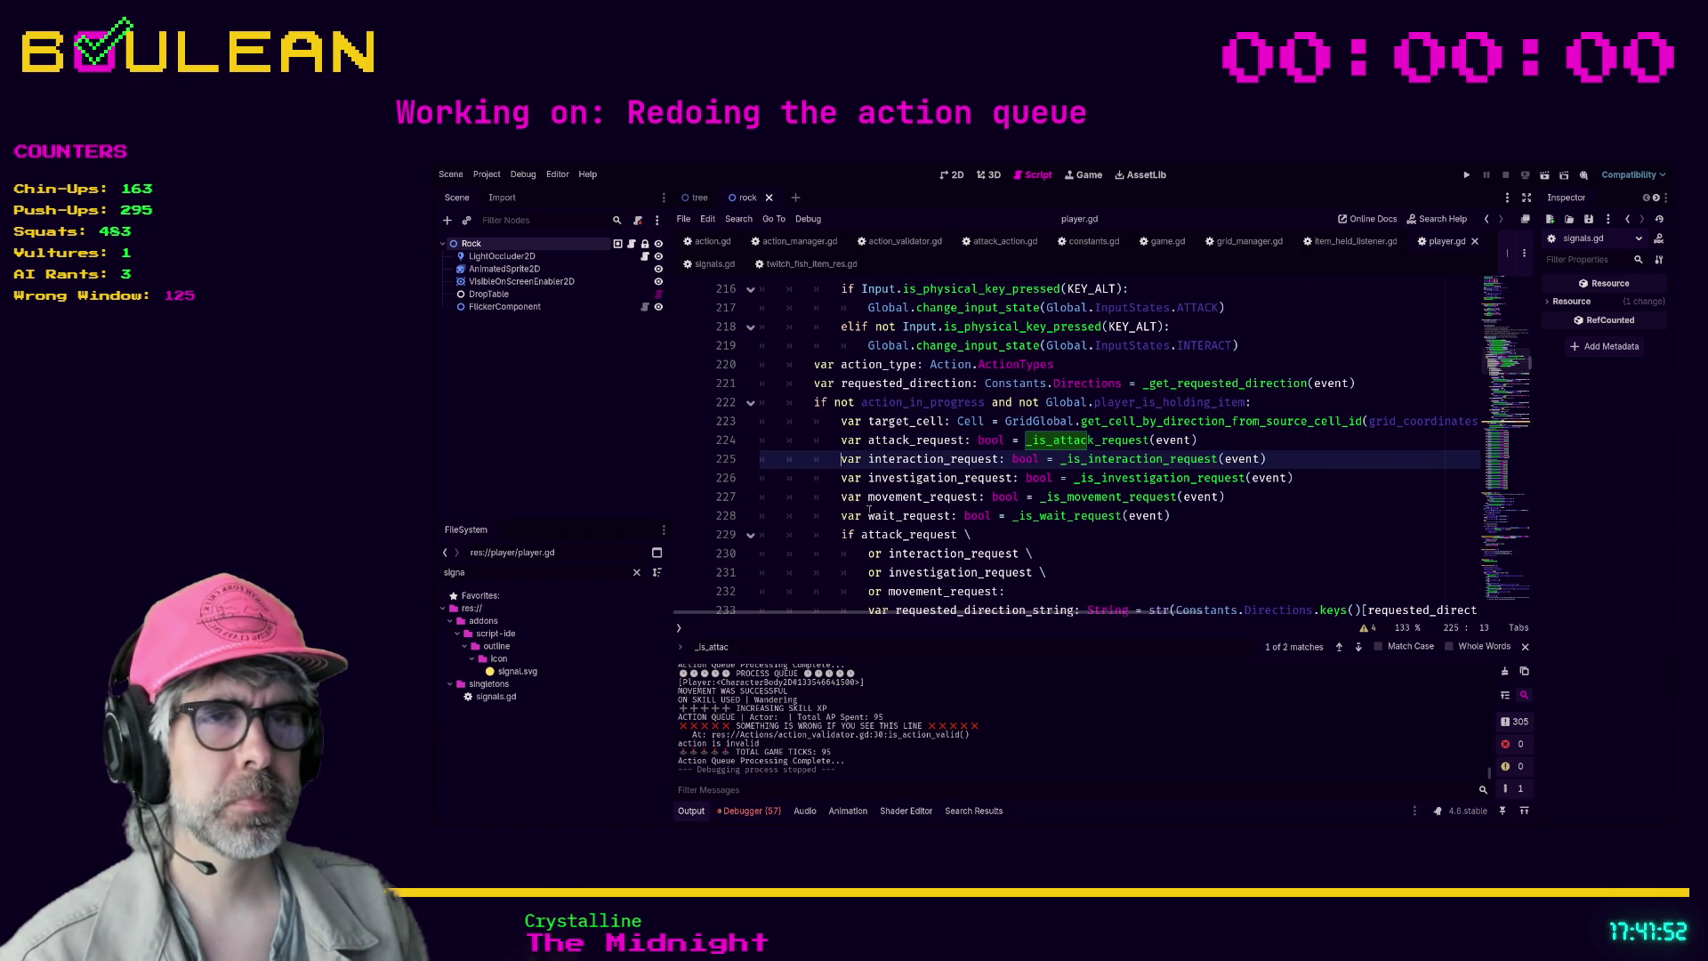
key(Down)
key(Down)
key(Up)
key(Up)
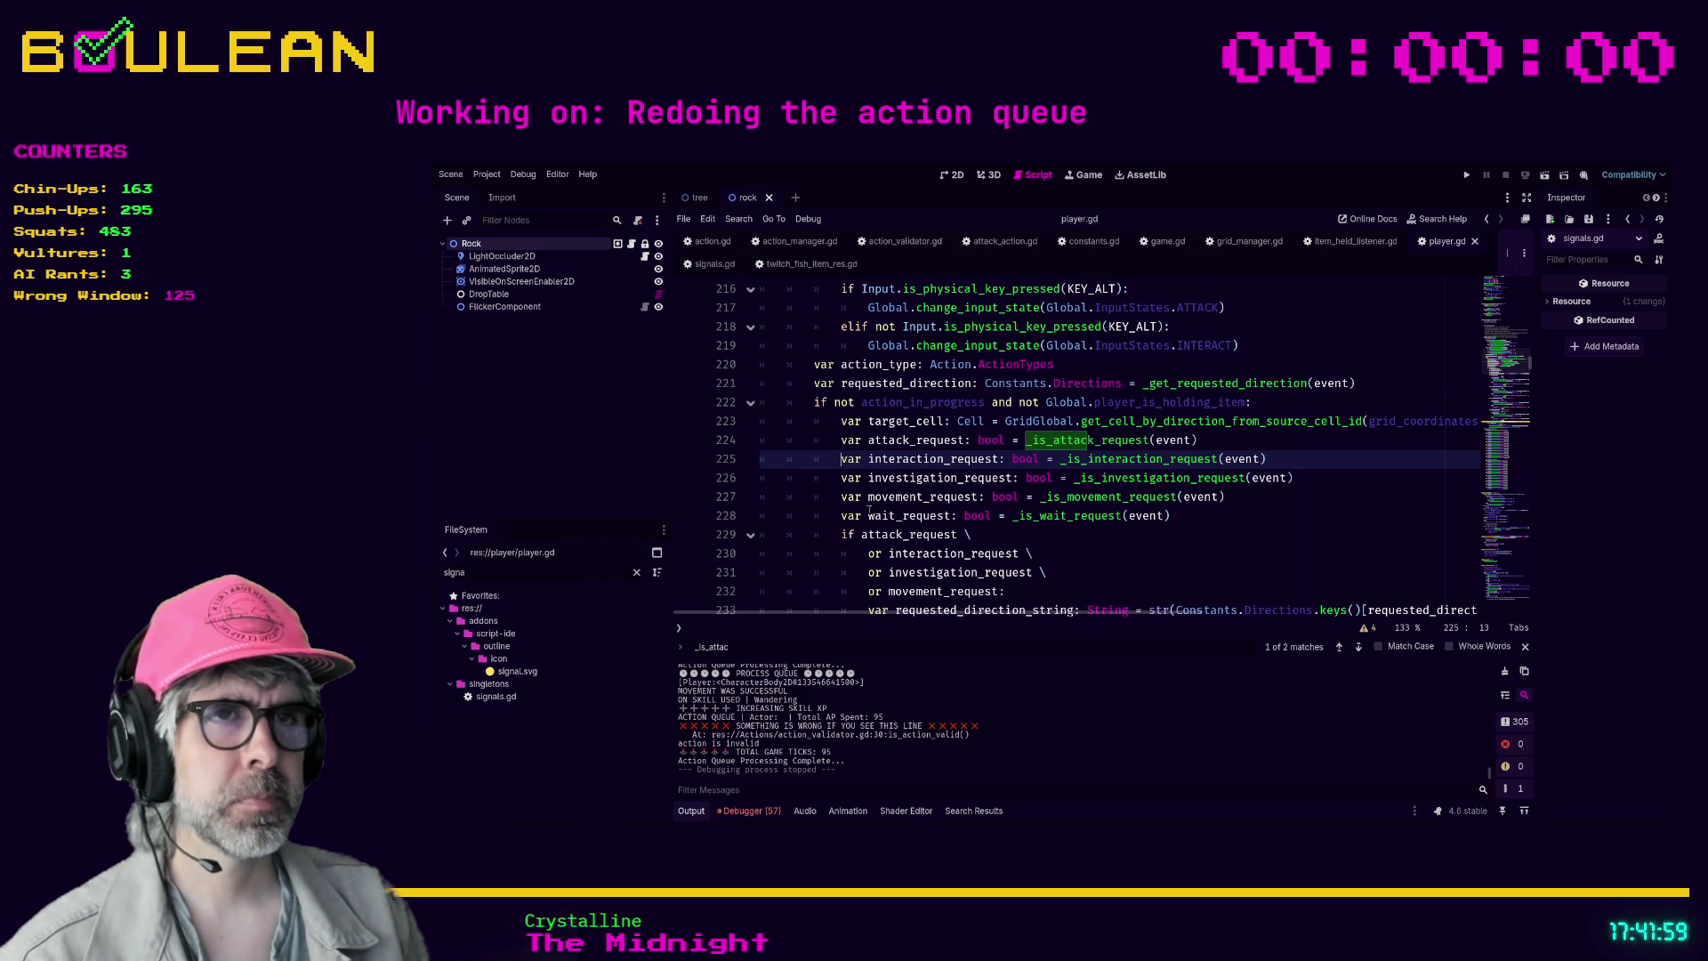
key(Return)
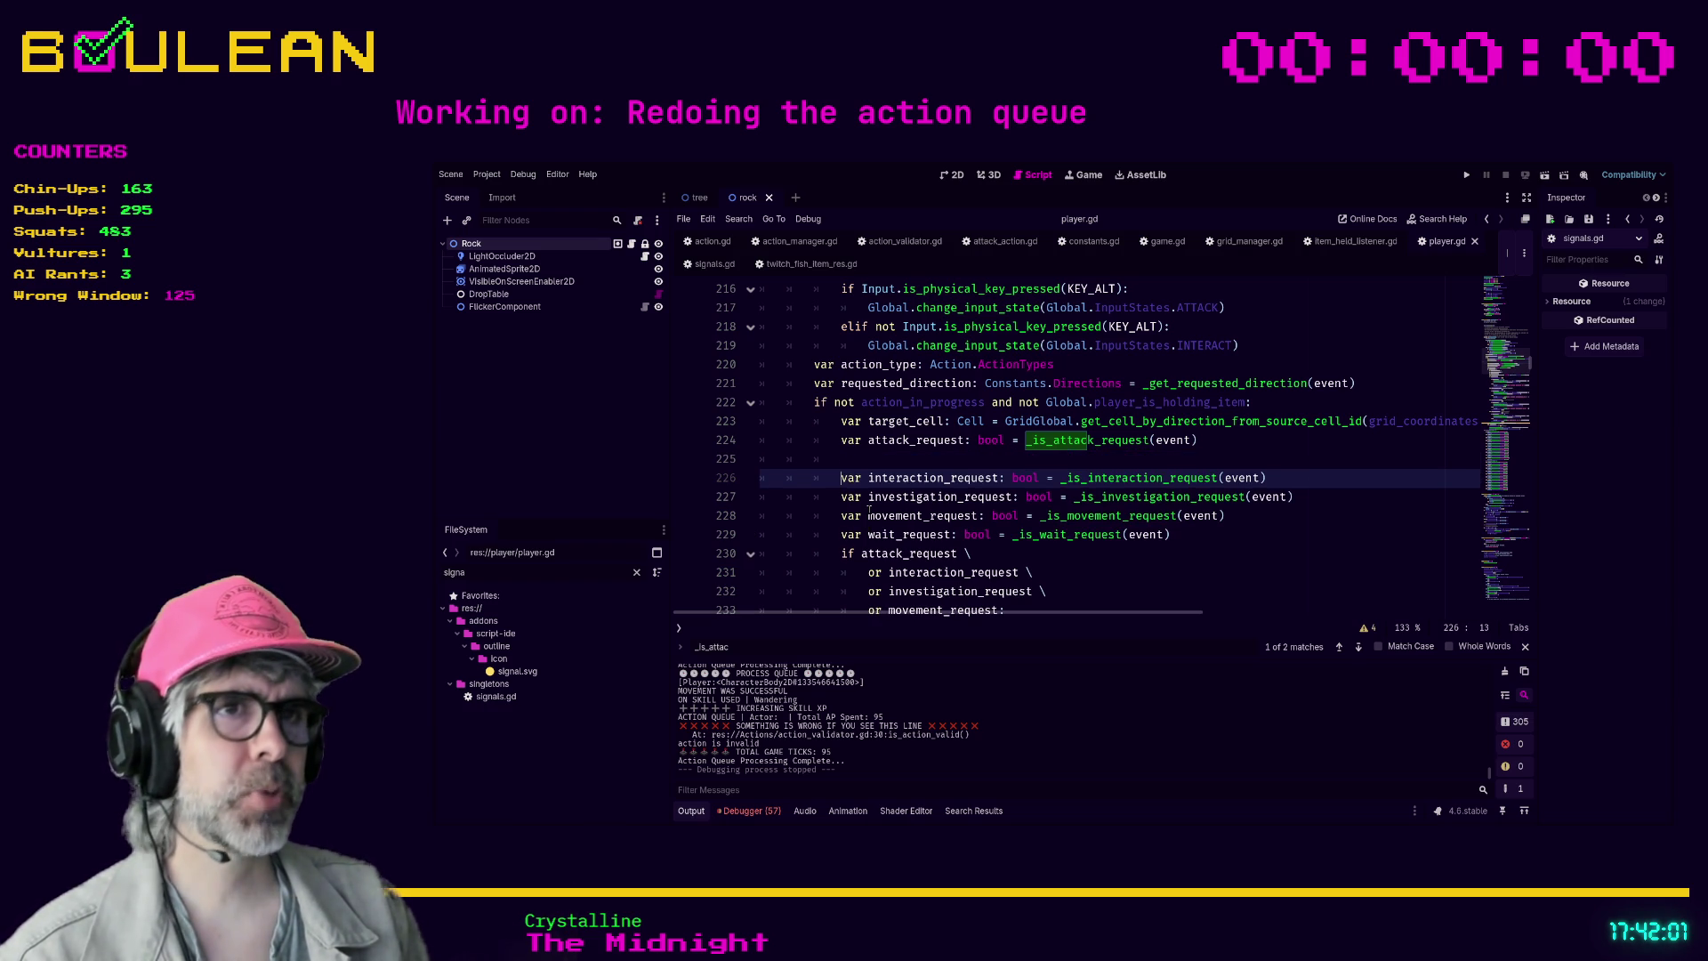
key(Up)
text(var hold)
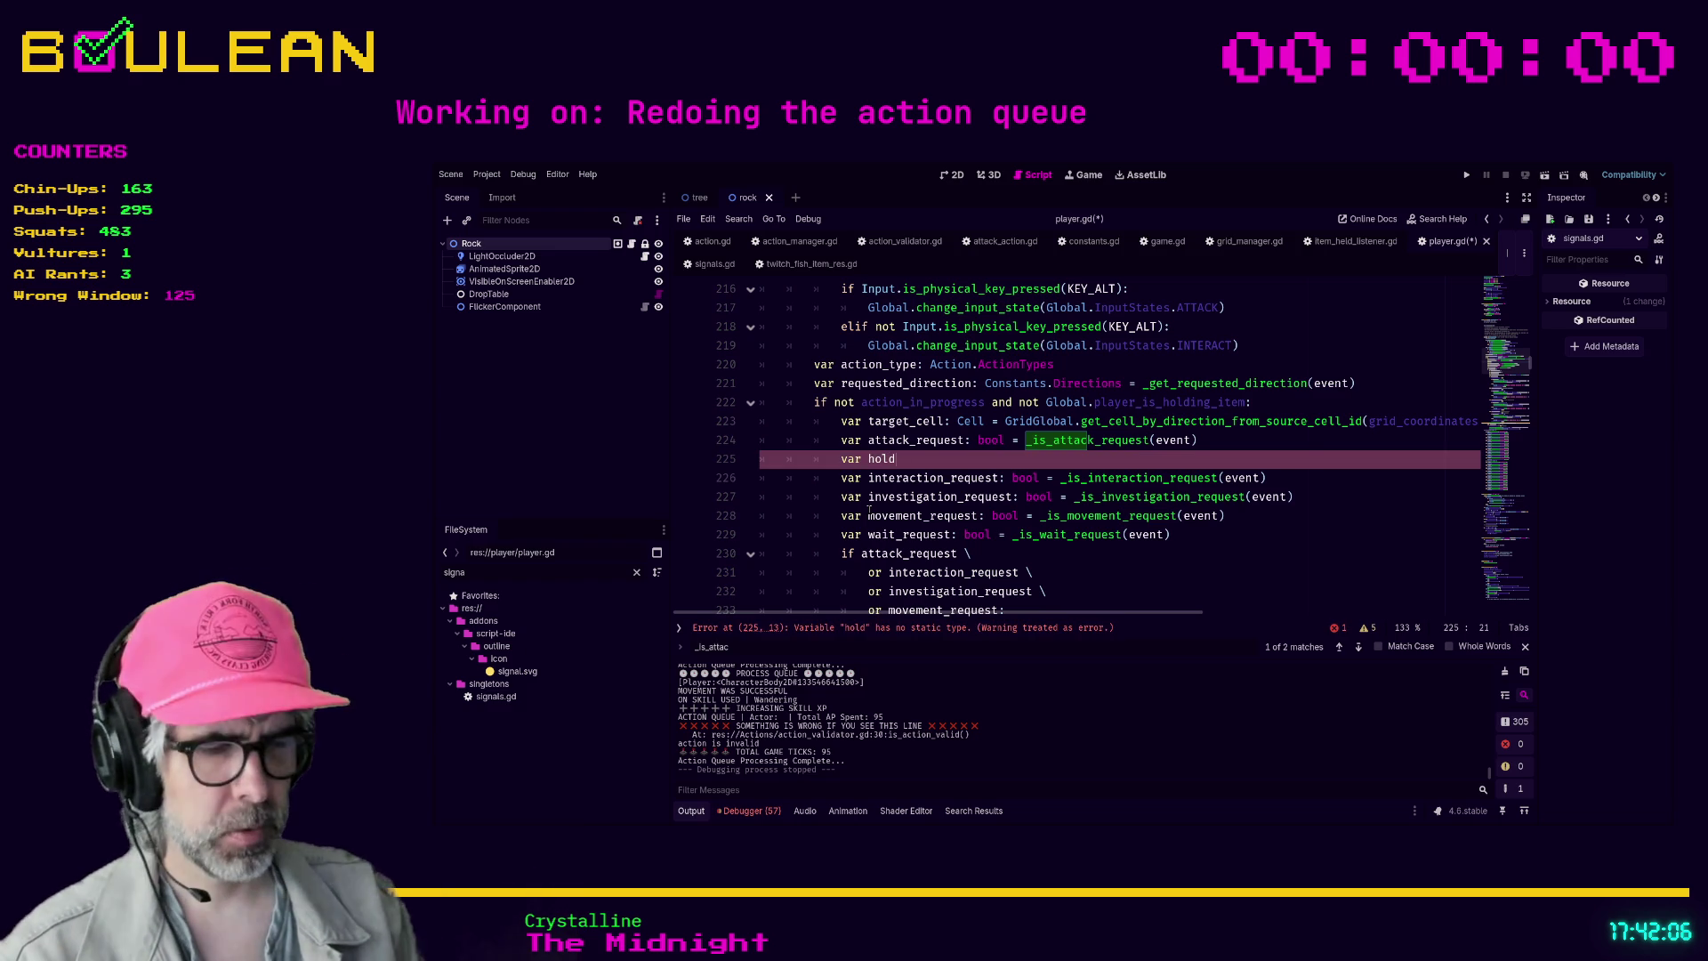
text(_reques)
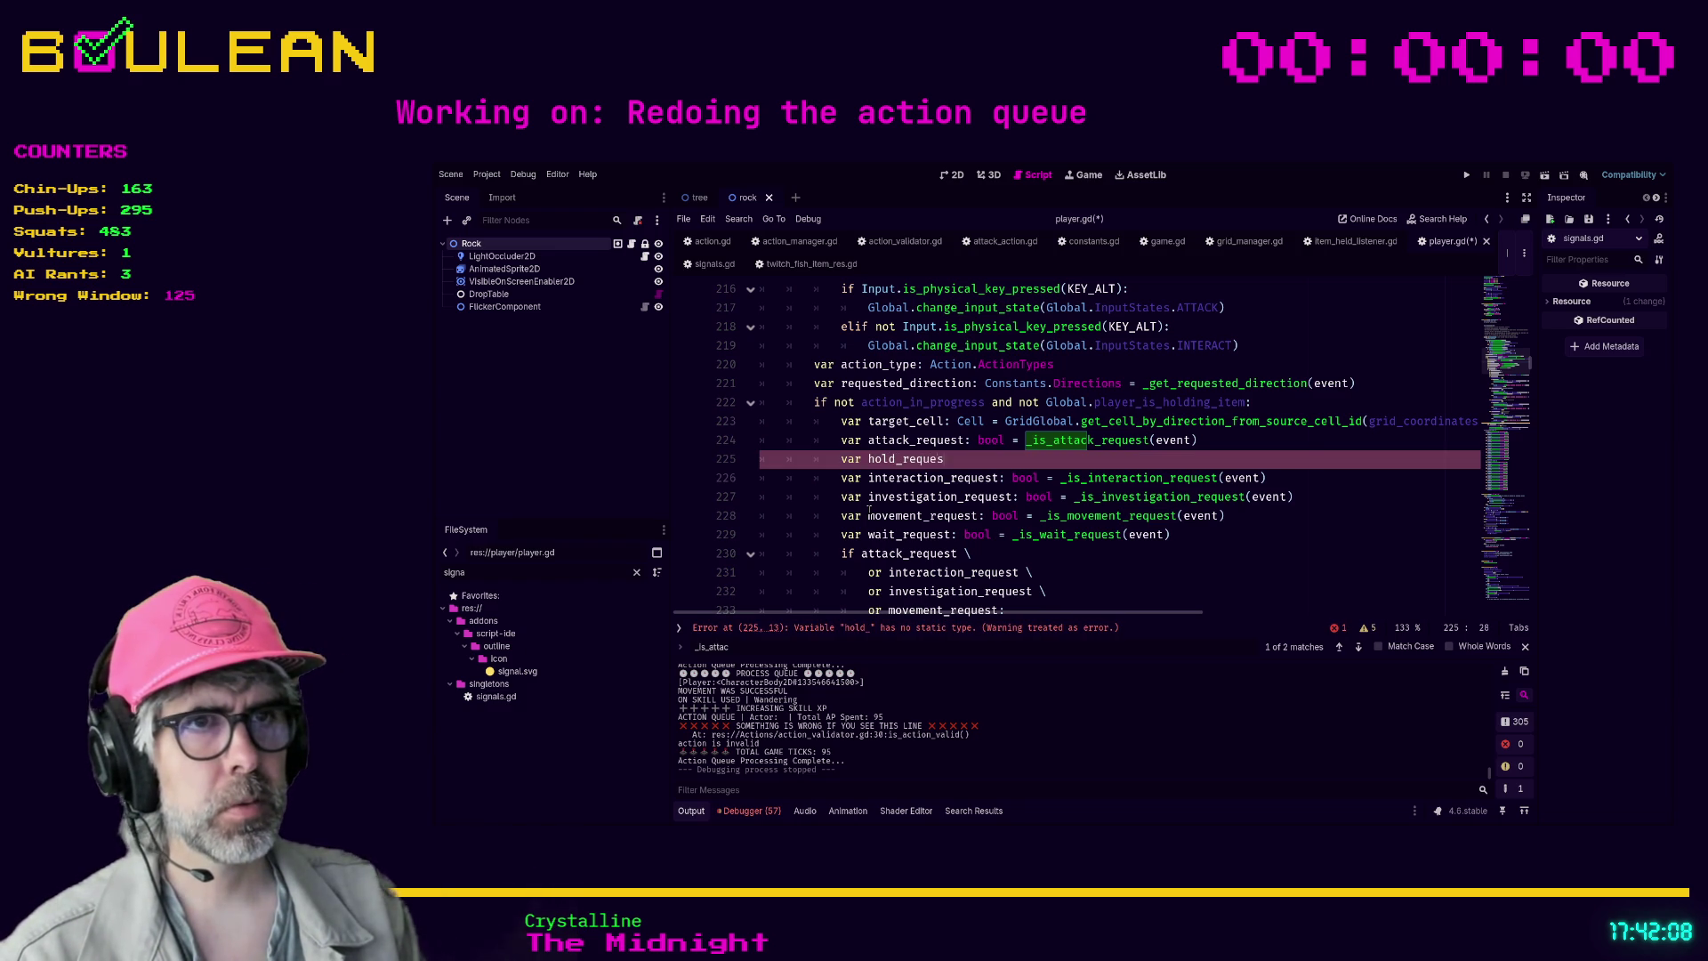
text(t: bool = )
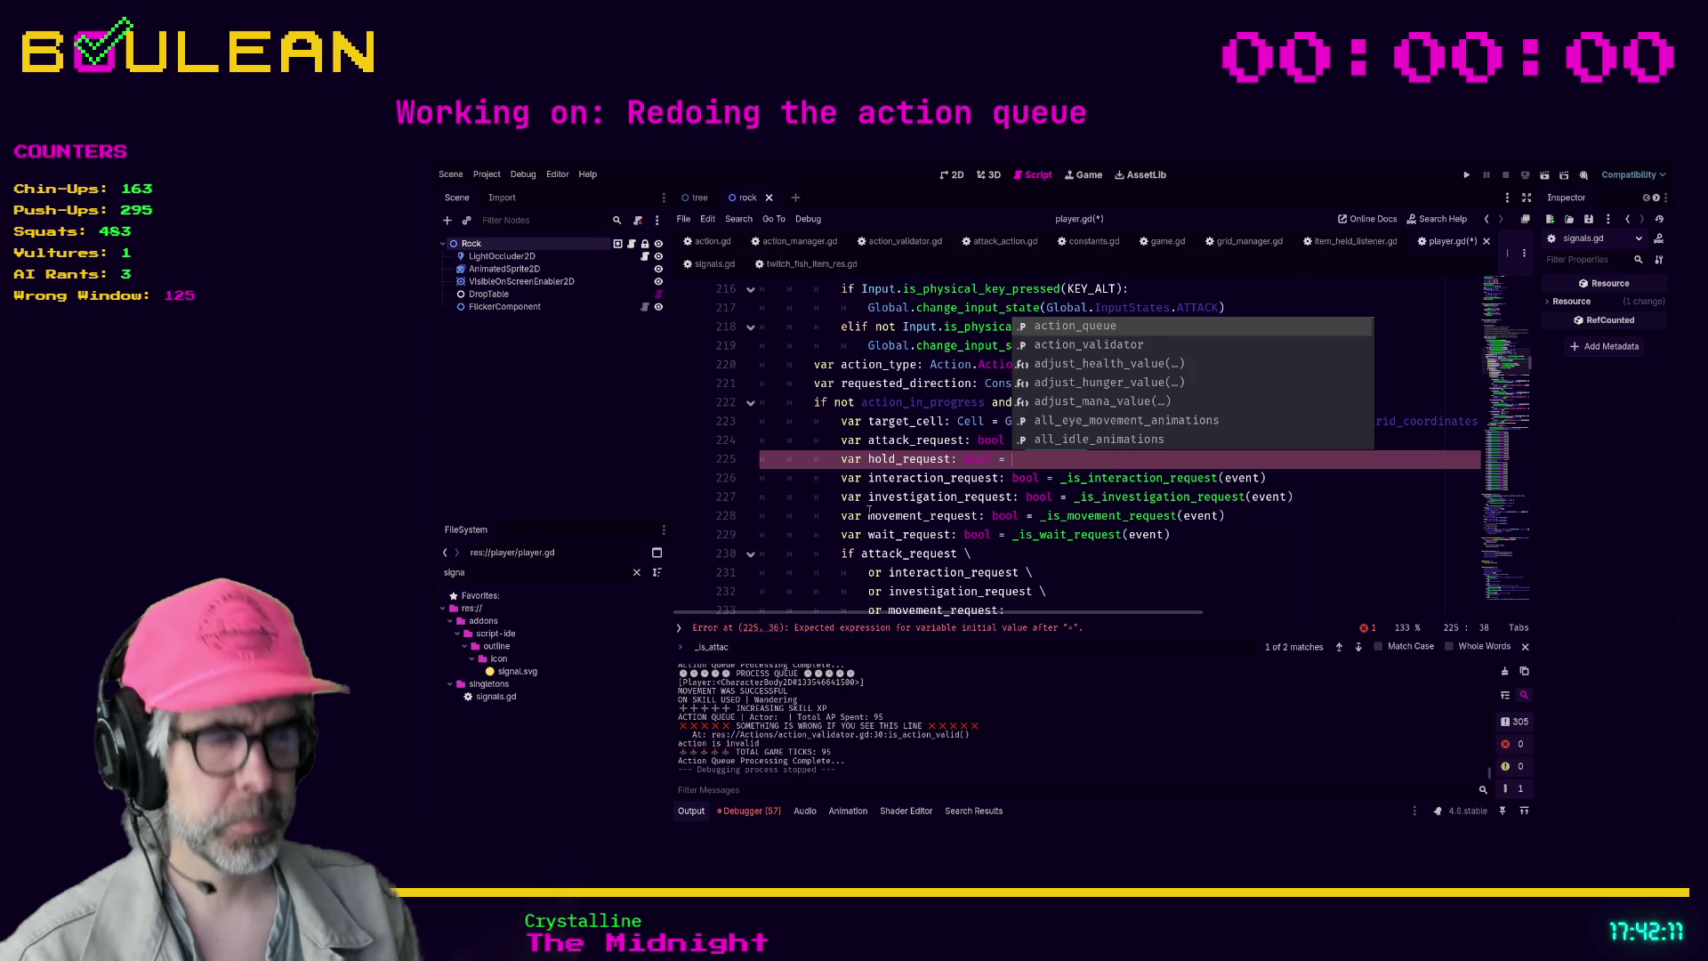
text(_is)
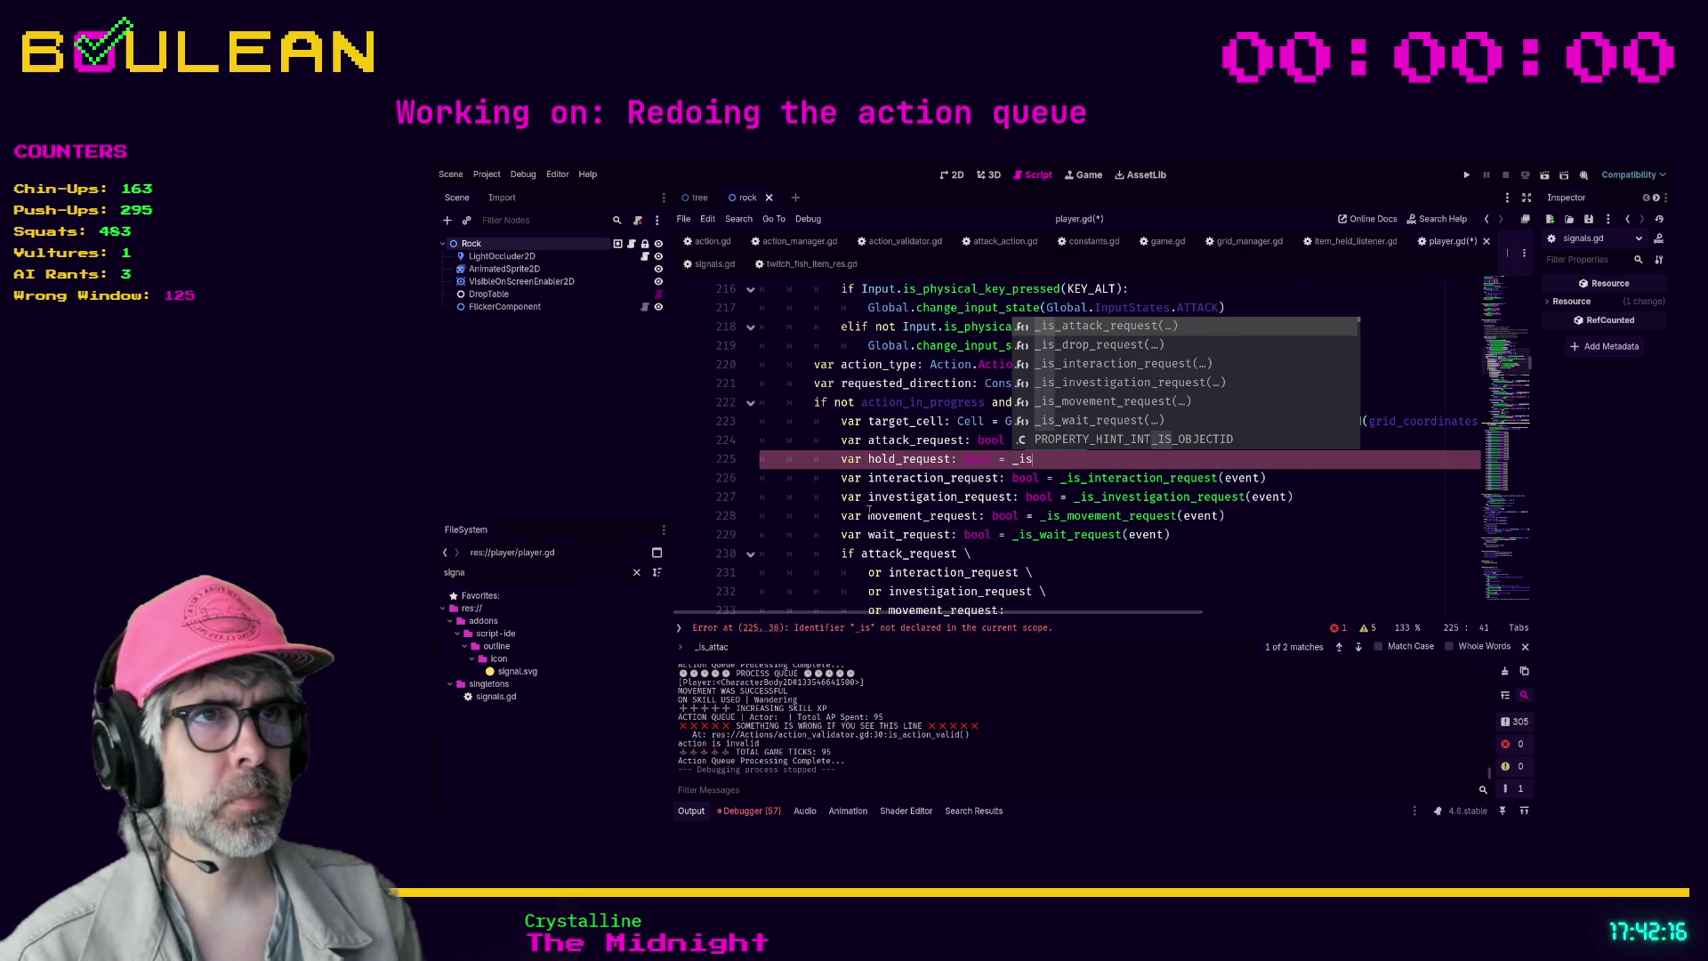
key(Down)
key(Return)
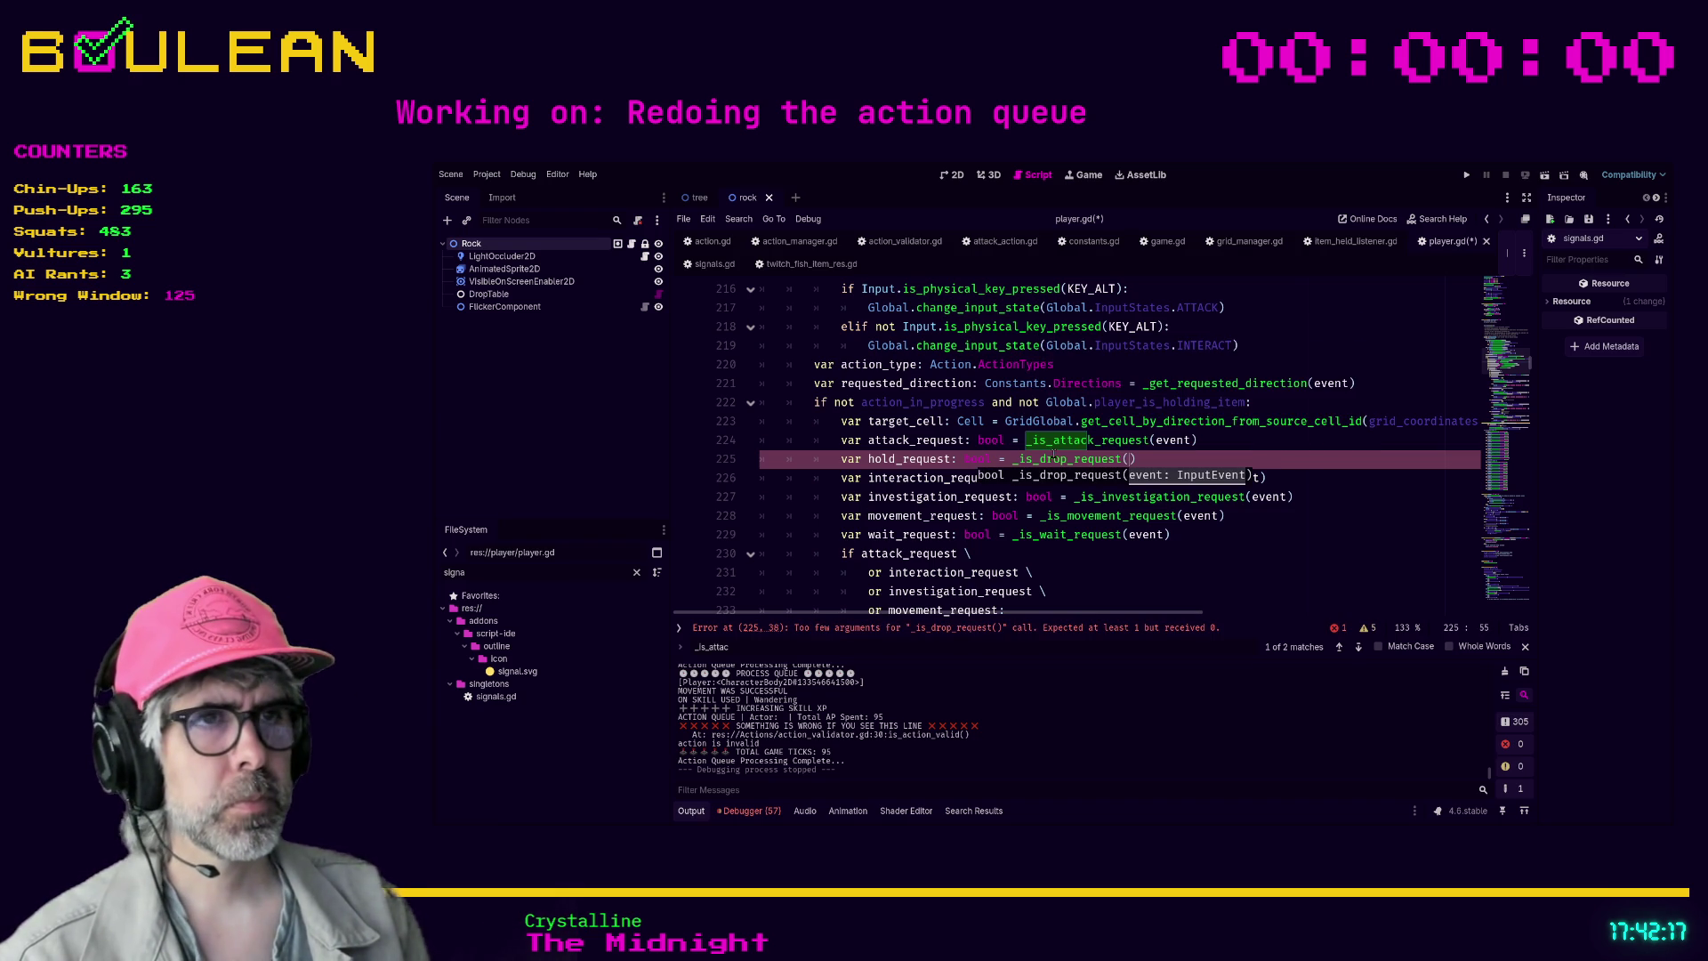
- Rename _is_drop_request to _is_hold_request, make line 225 call _is_hold_request(event), and run the game
ctrl+click(1067, 460)
click(850, 439)
key(ctrl+shift+Left)
text(hold_request(event: InputEvent) -> bool:)
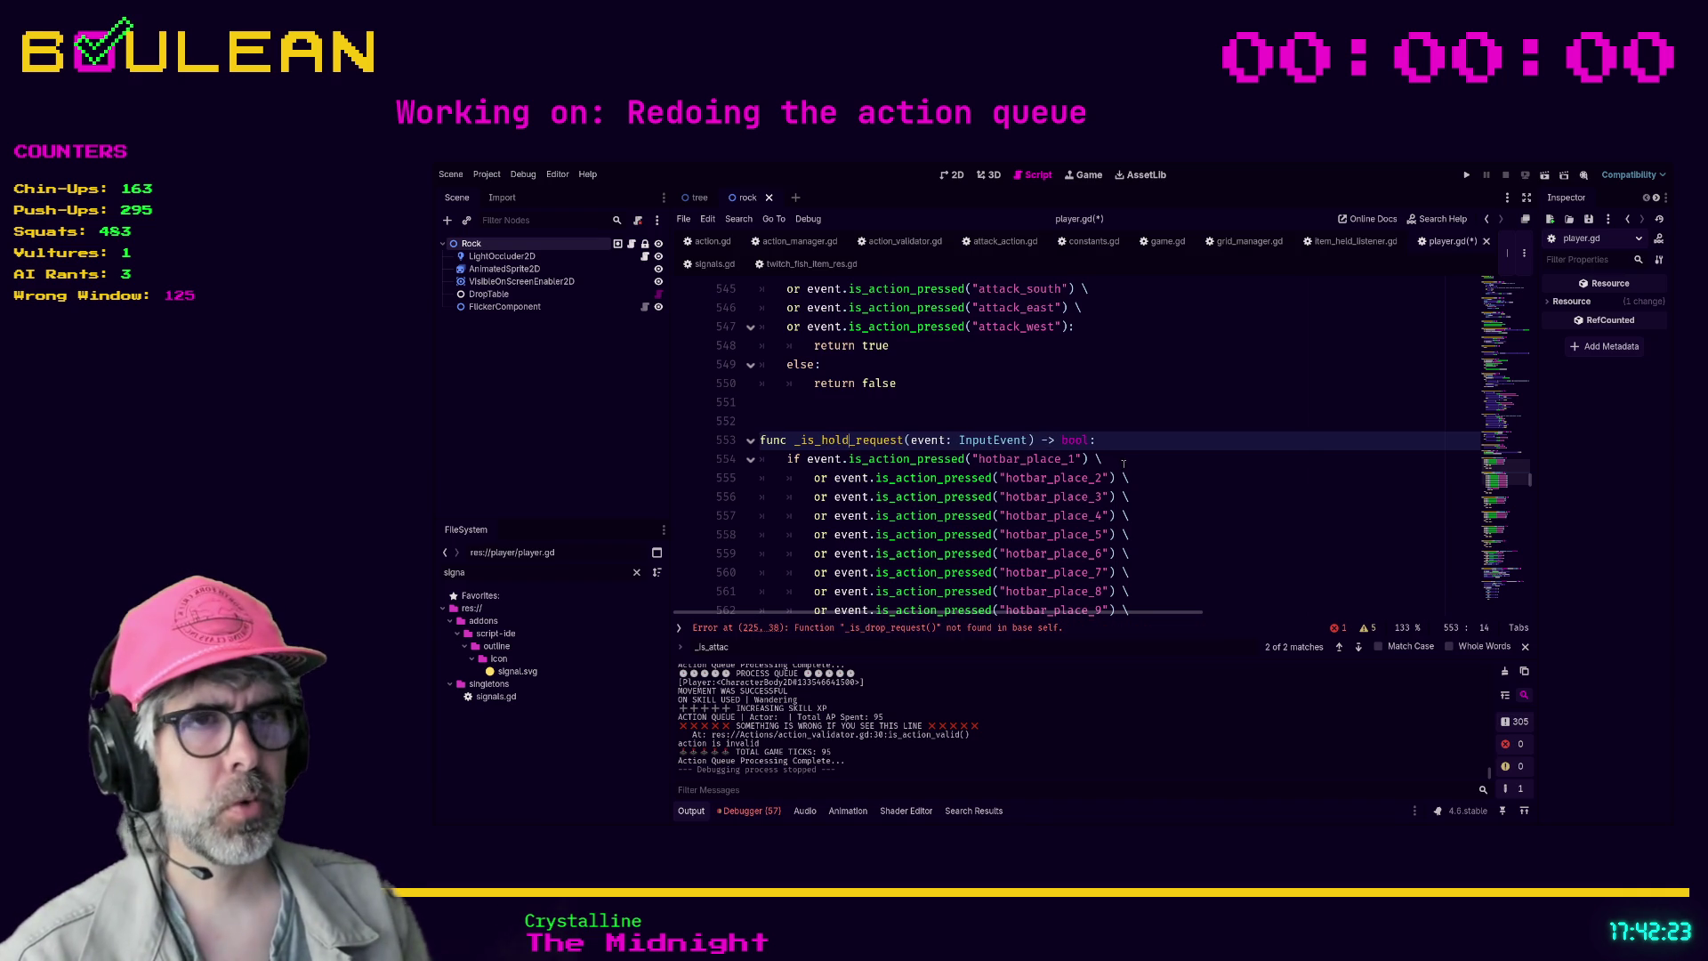
click(1122, 464)
click(955, 628)
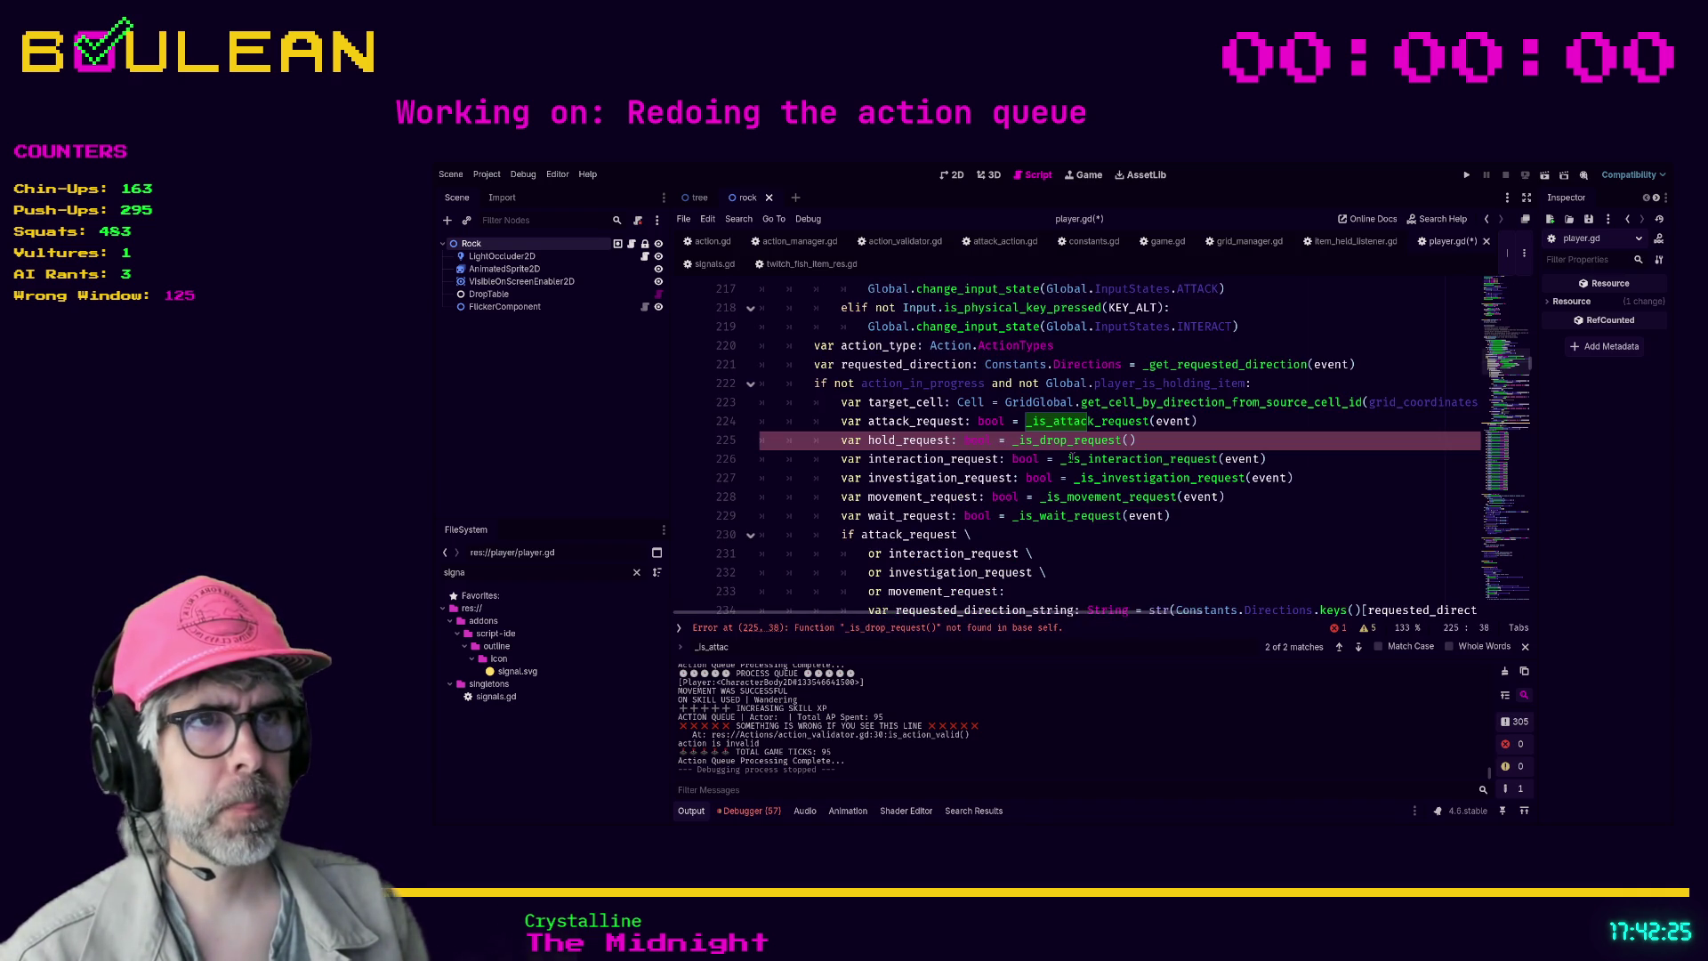
key(ctrl+shift+Left)
text(hold)
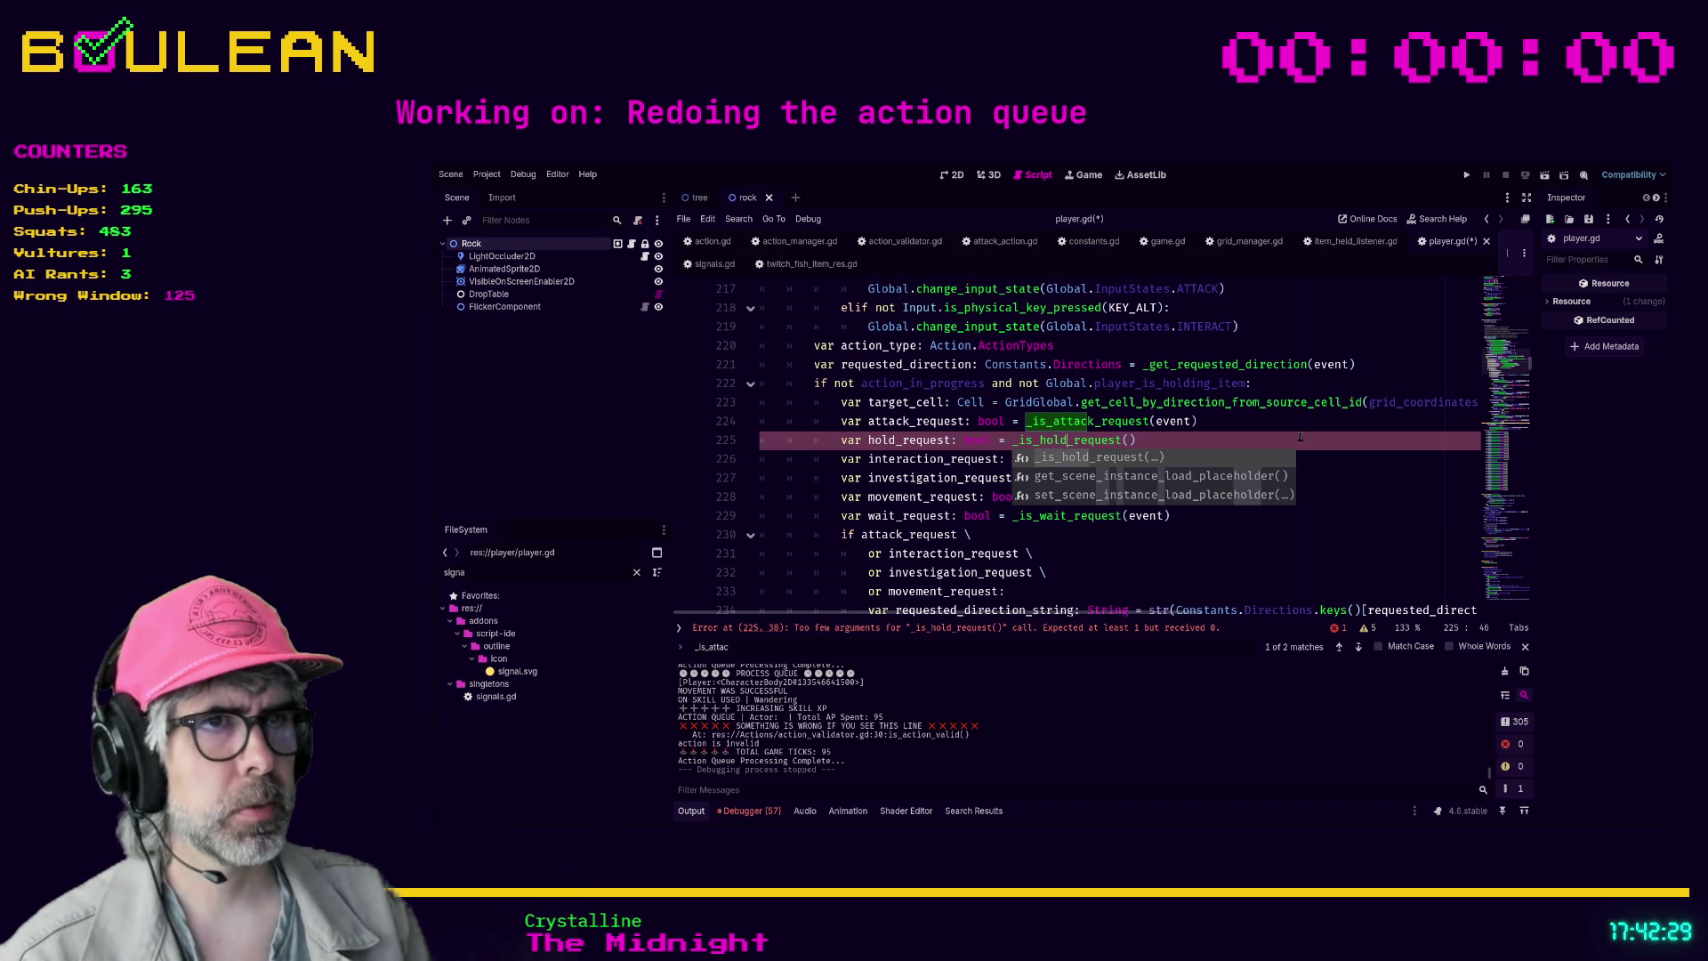
click(1299, 435)
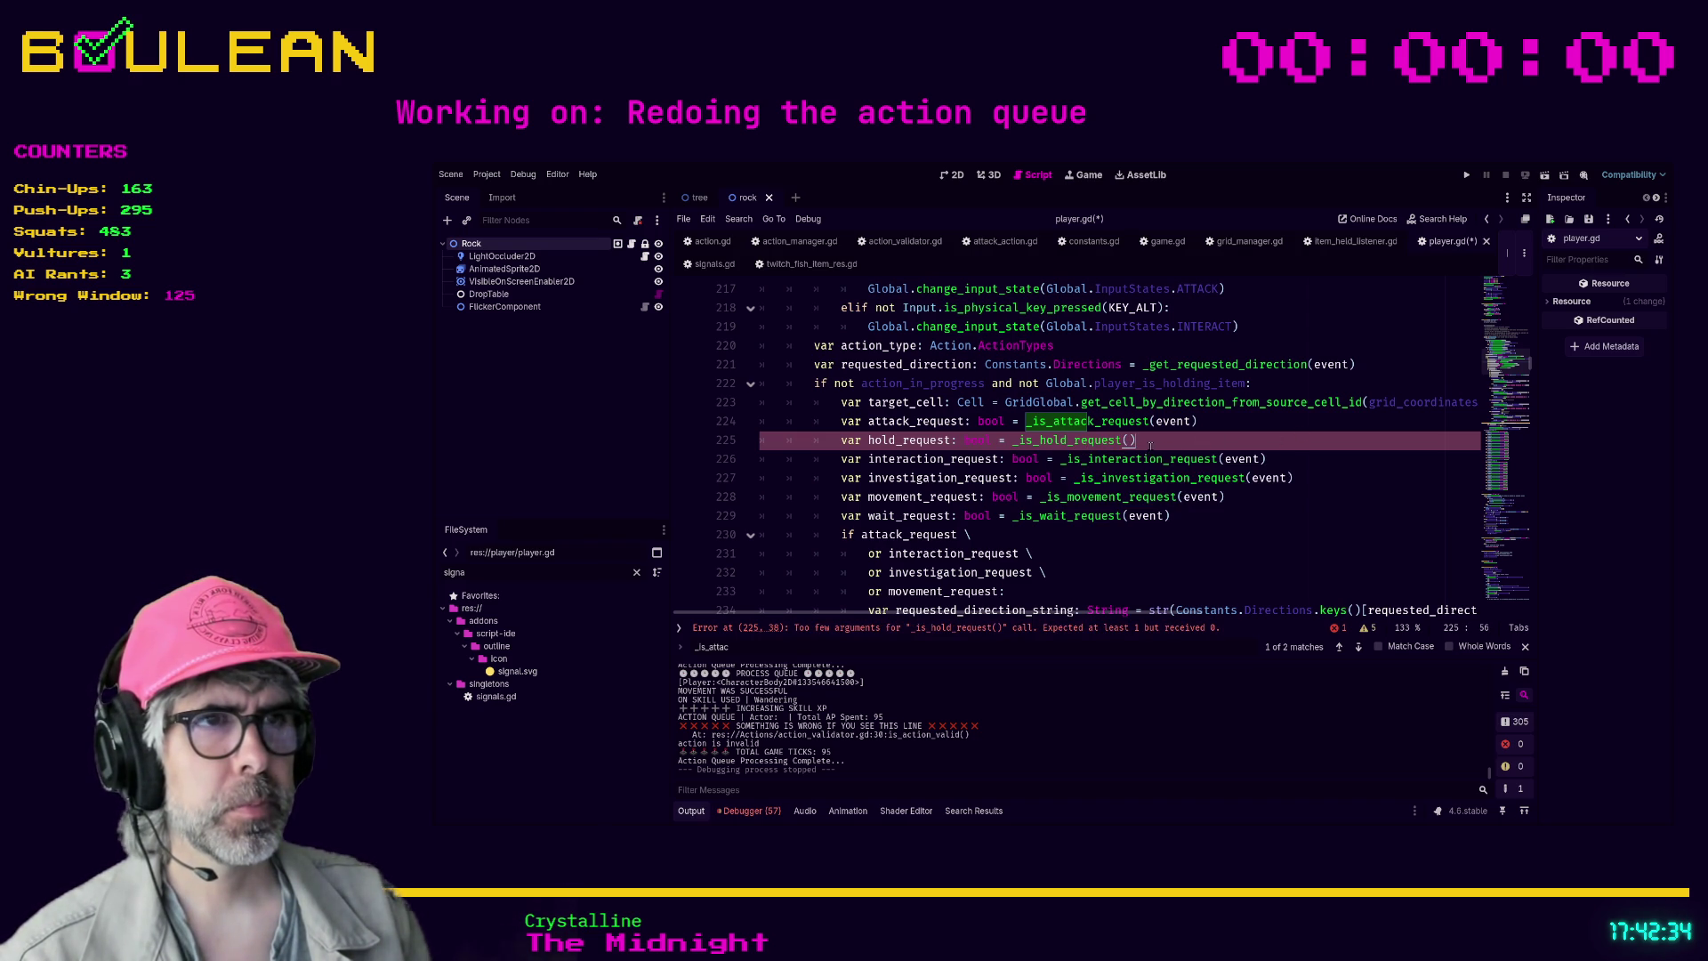
key(Left)
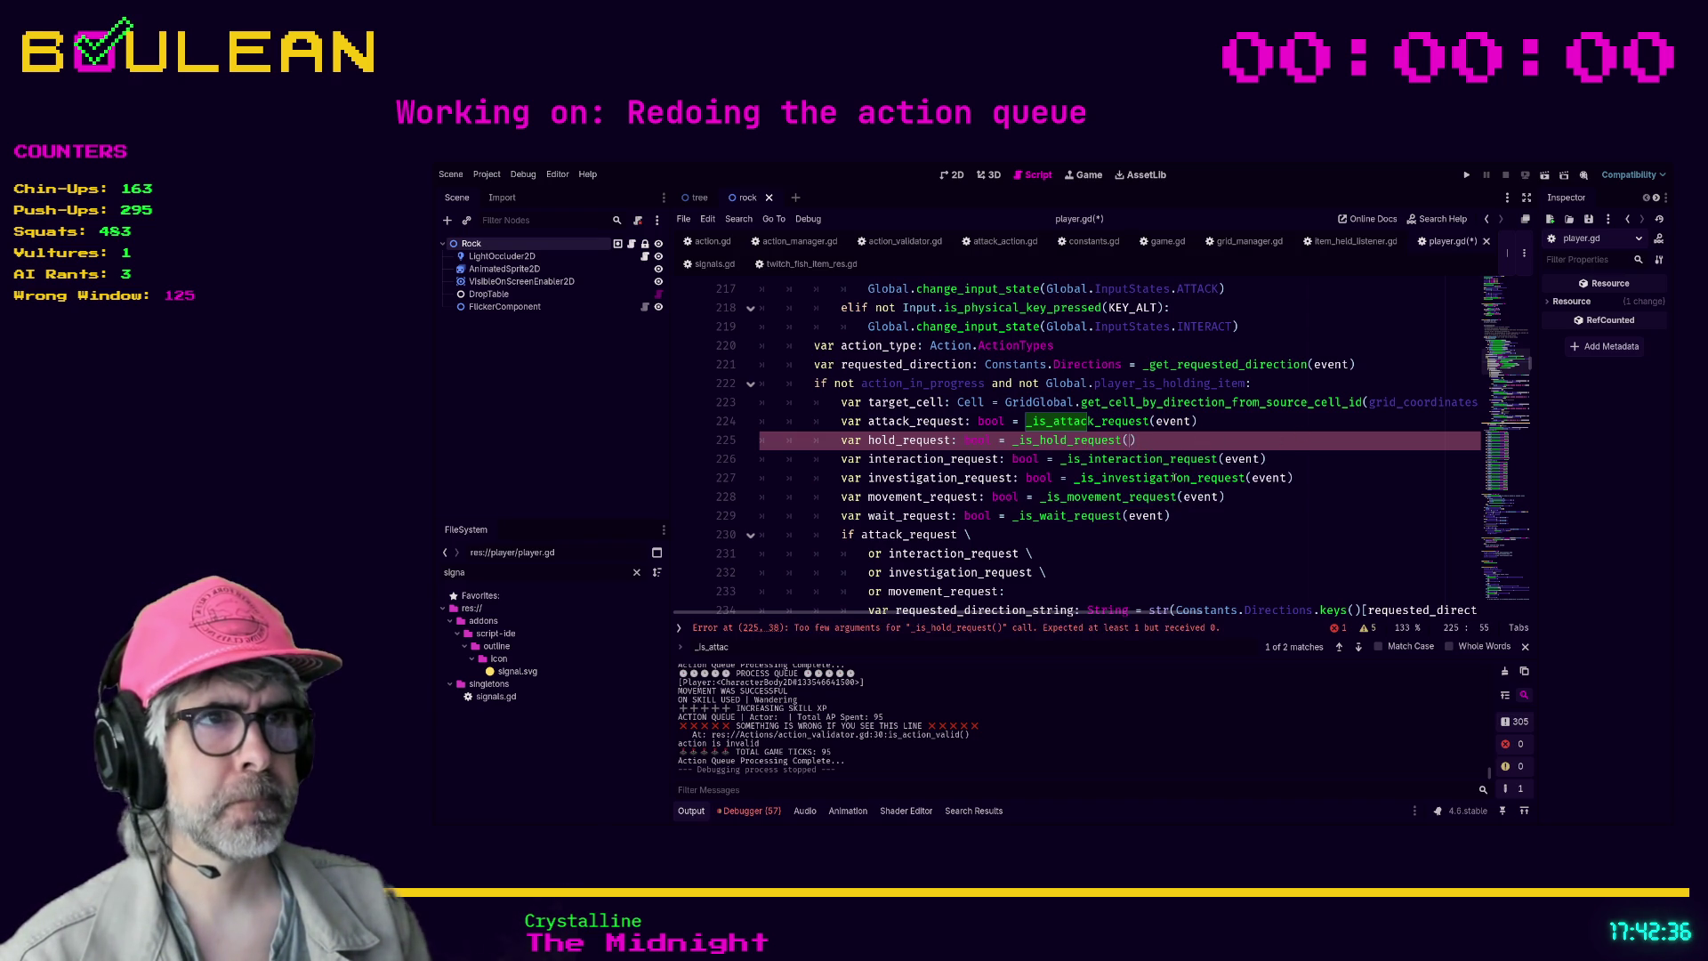
text(event))
key(F5)
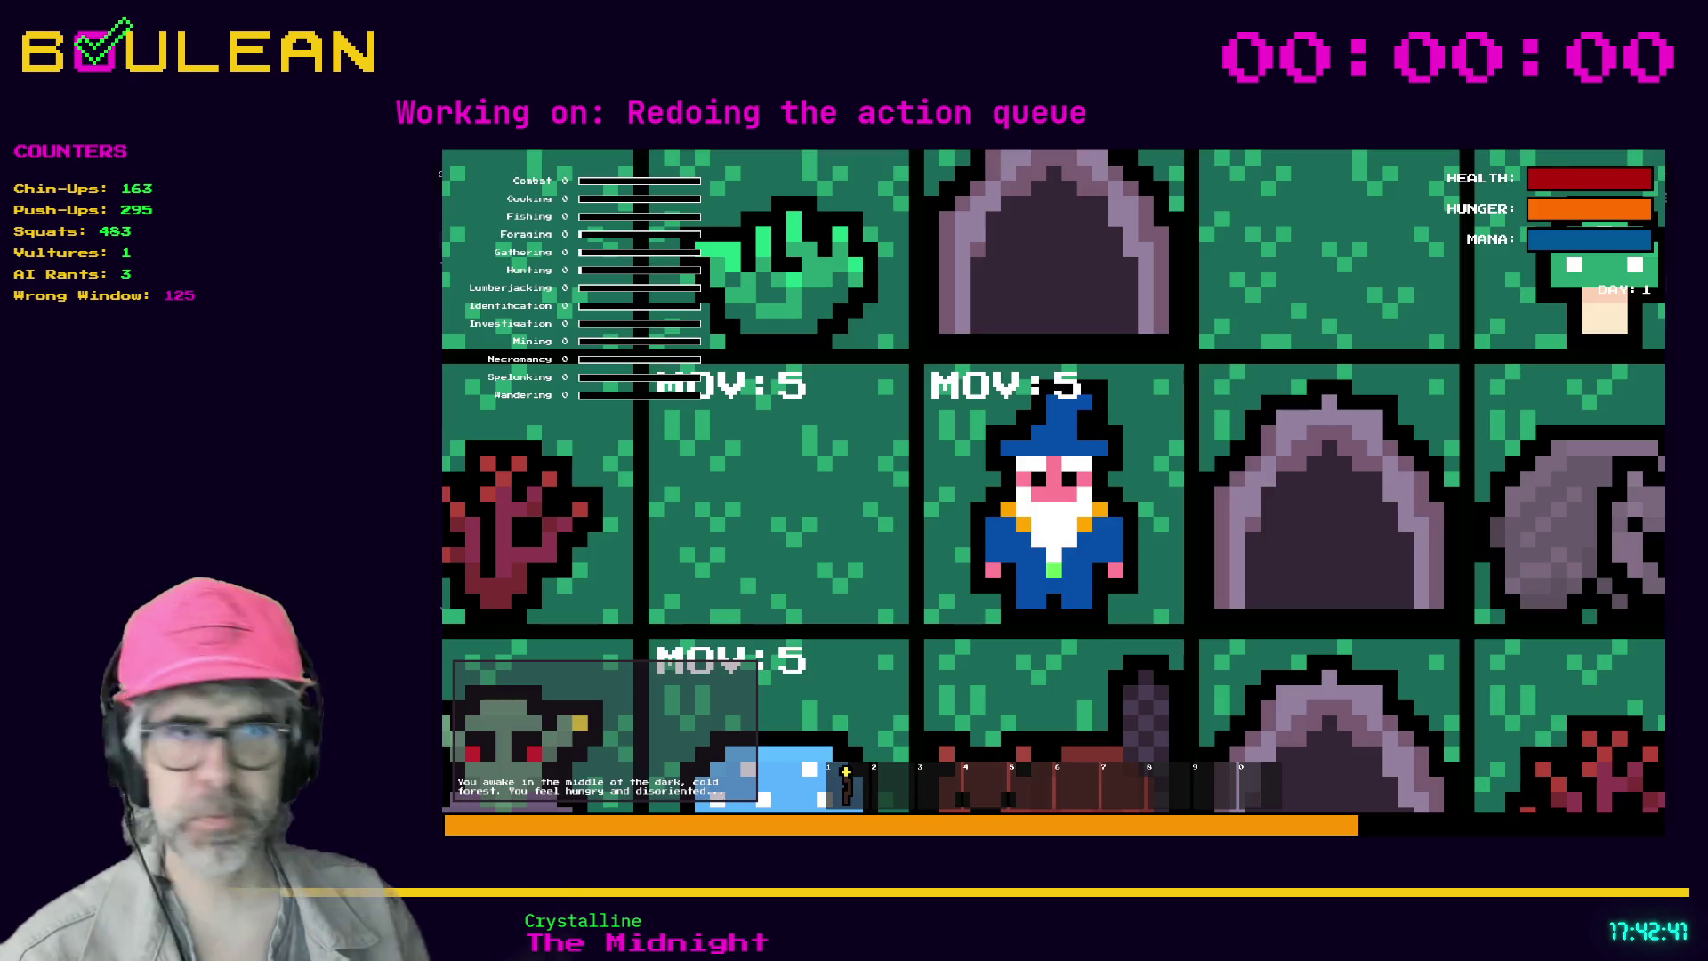
- Scroll down while play-testing the game's hotbar input-state switching
scroll(544, 752, down, 3)
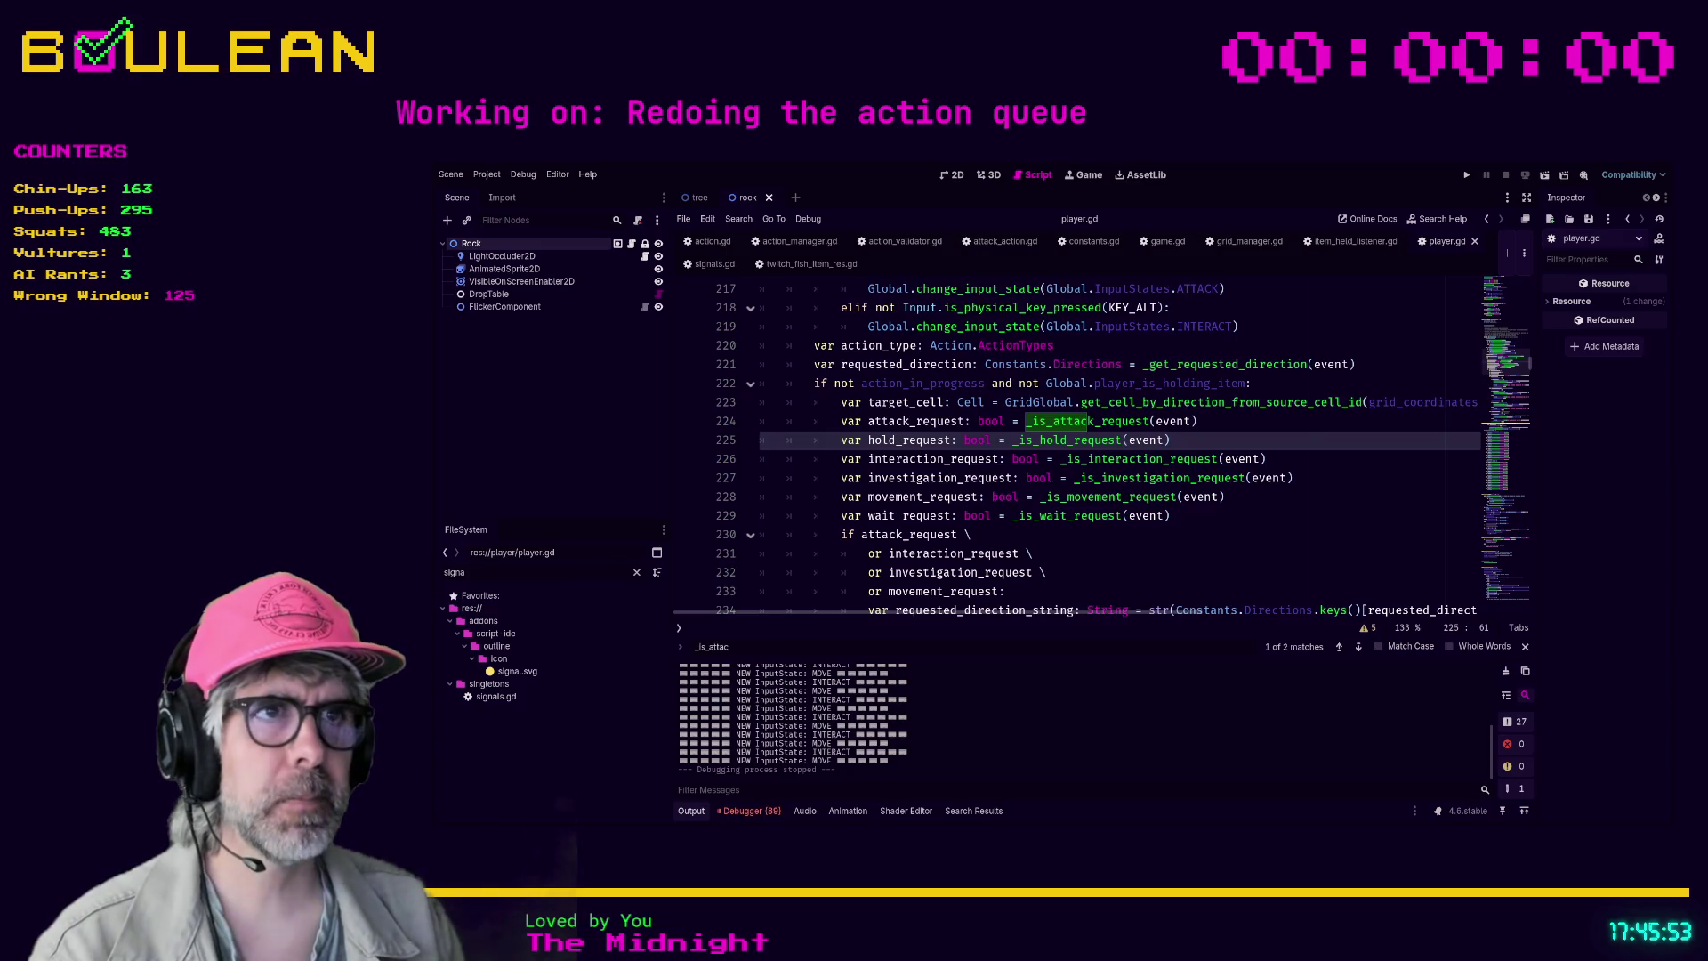
- Find hotbar_place_0 on line 563 via project search, change it to hotbar_place_10, and rerun the game
click(1101, 551)
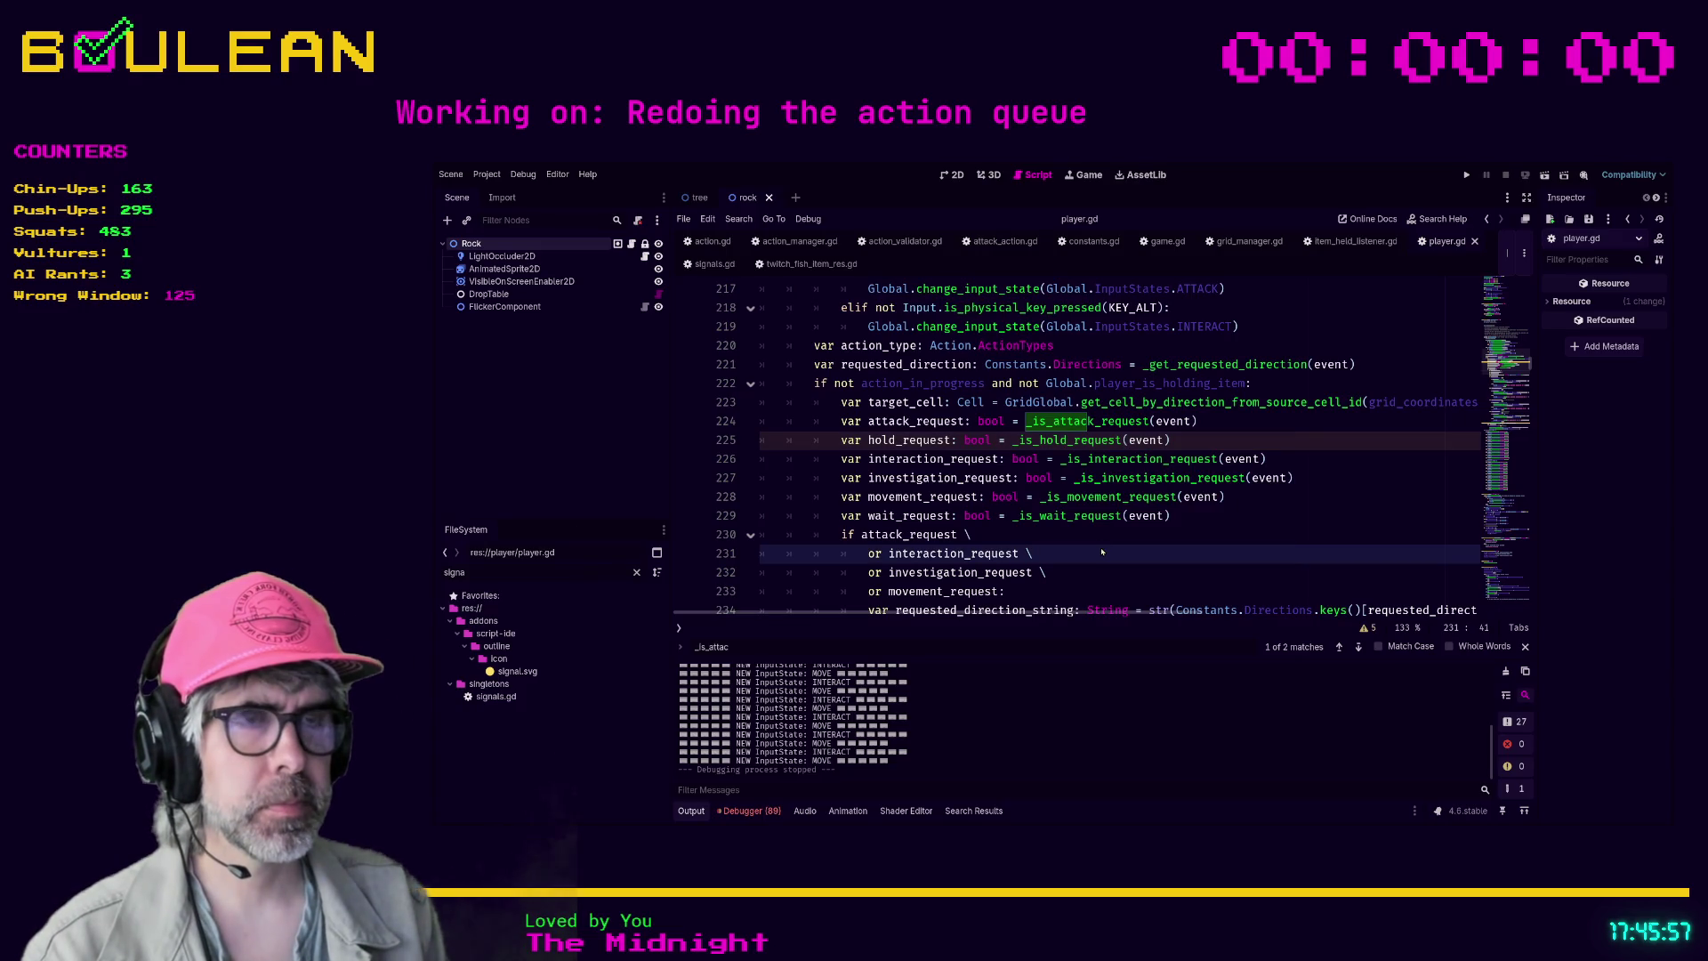
key(ctrl+shift+f)
key(Return)
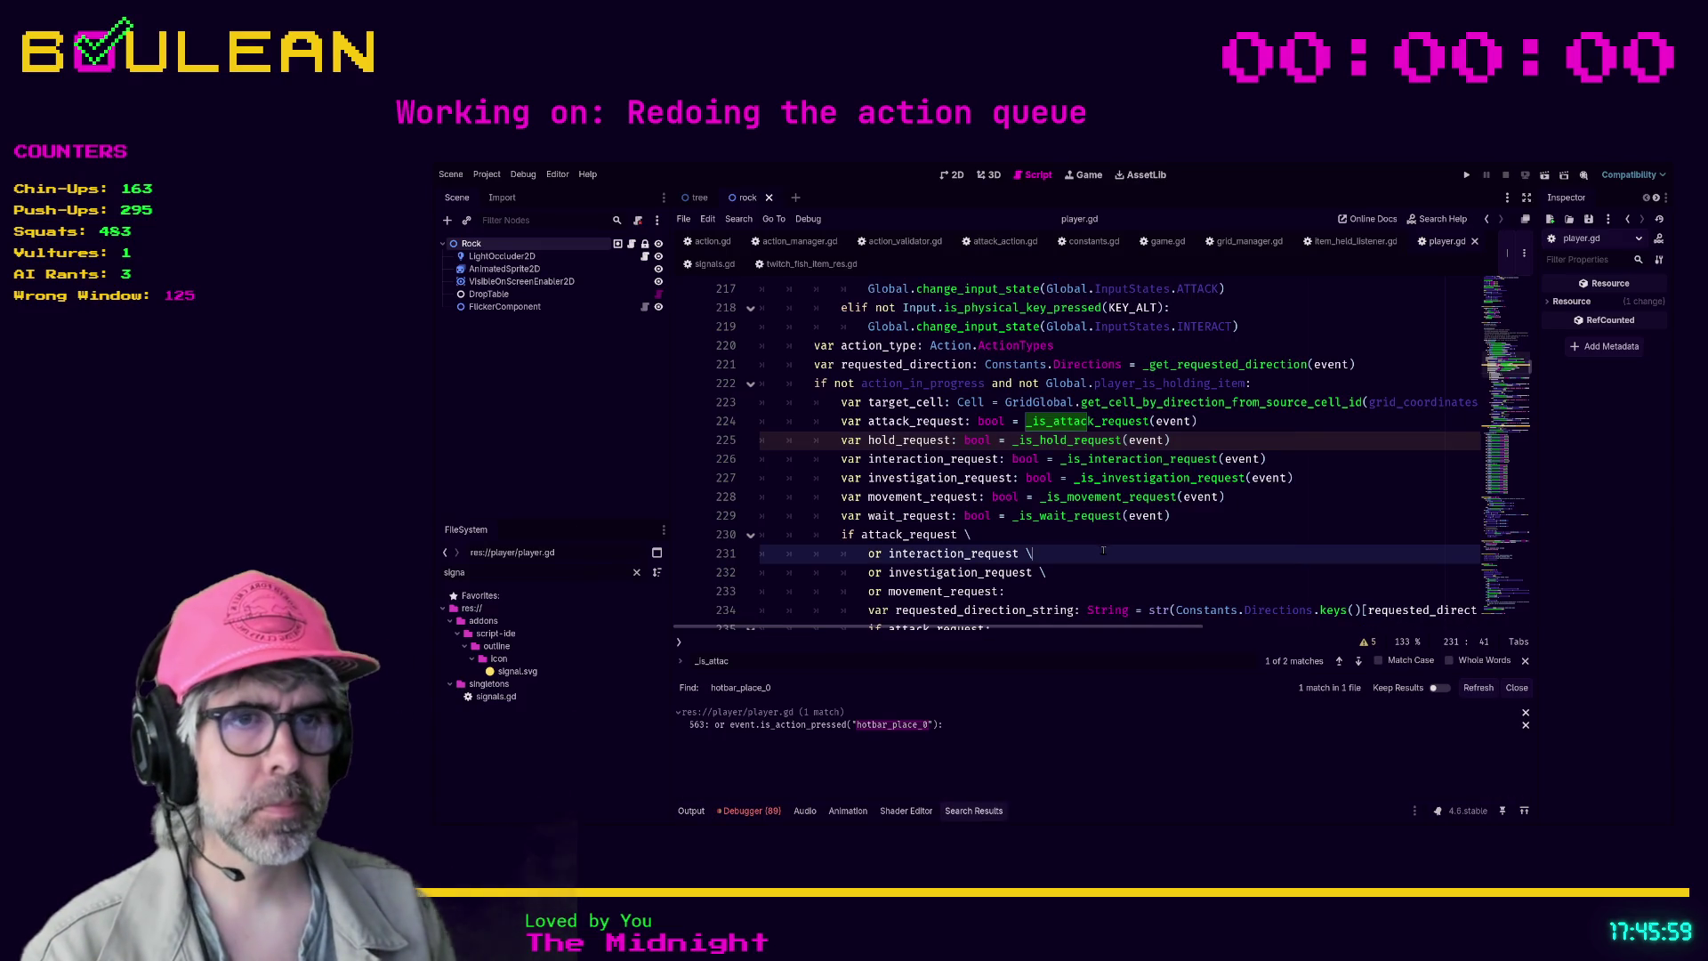
click(801, 724)
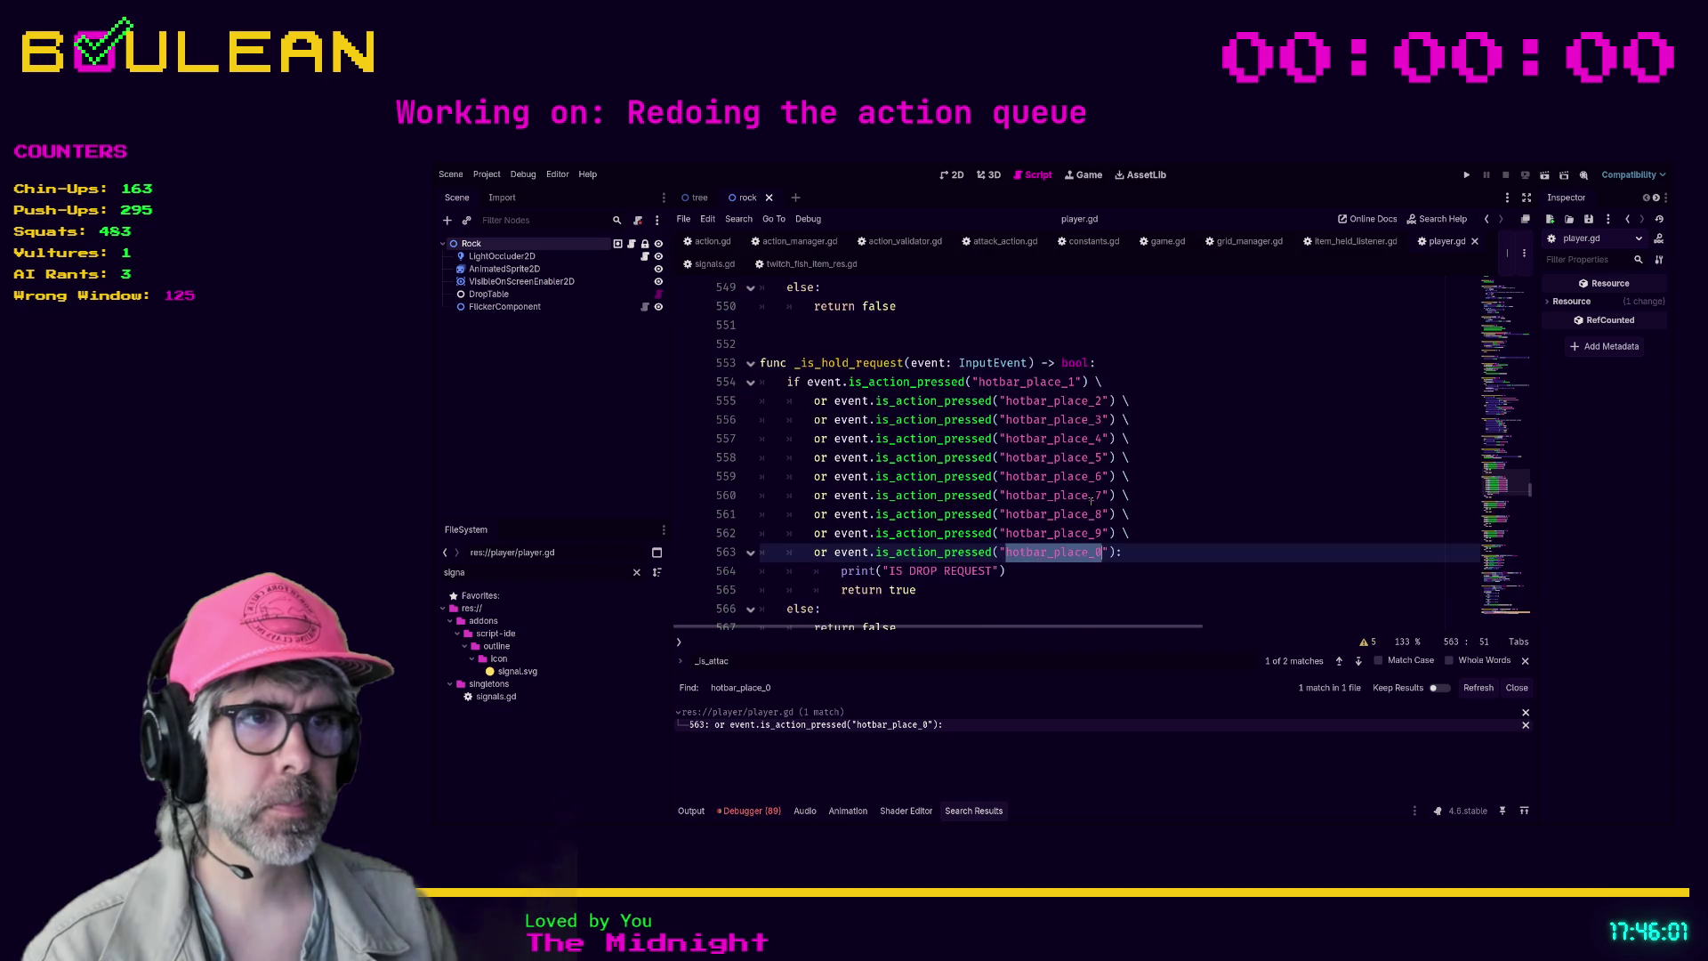
scroll(1087, 515, up, 1)
click(1093, 601)
text(1)
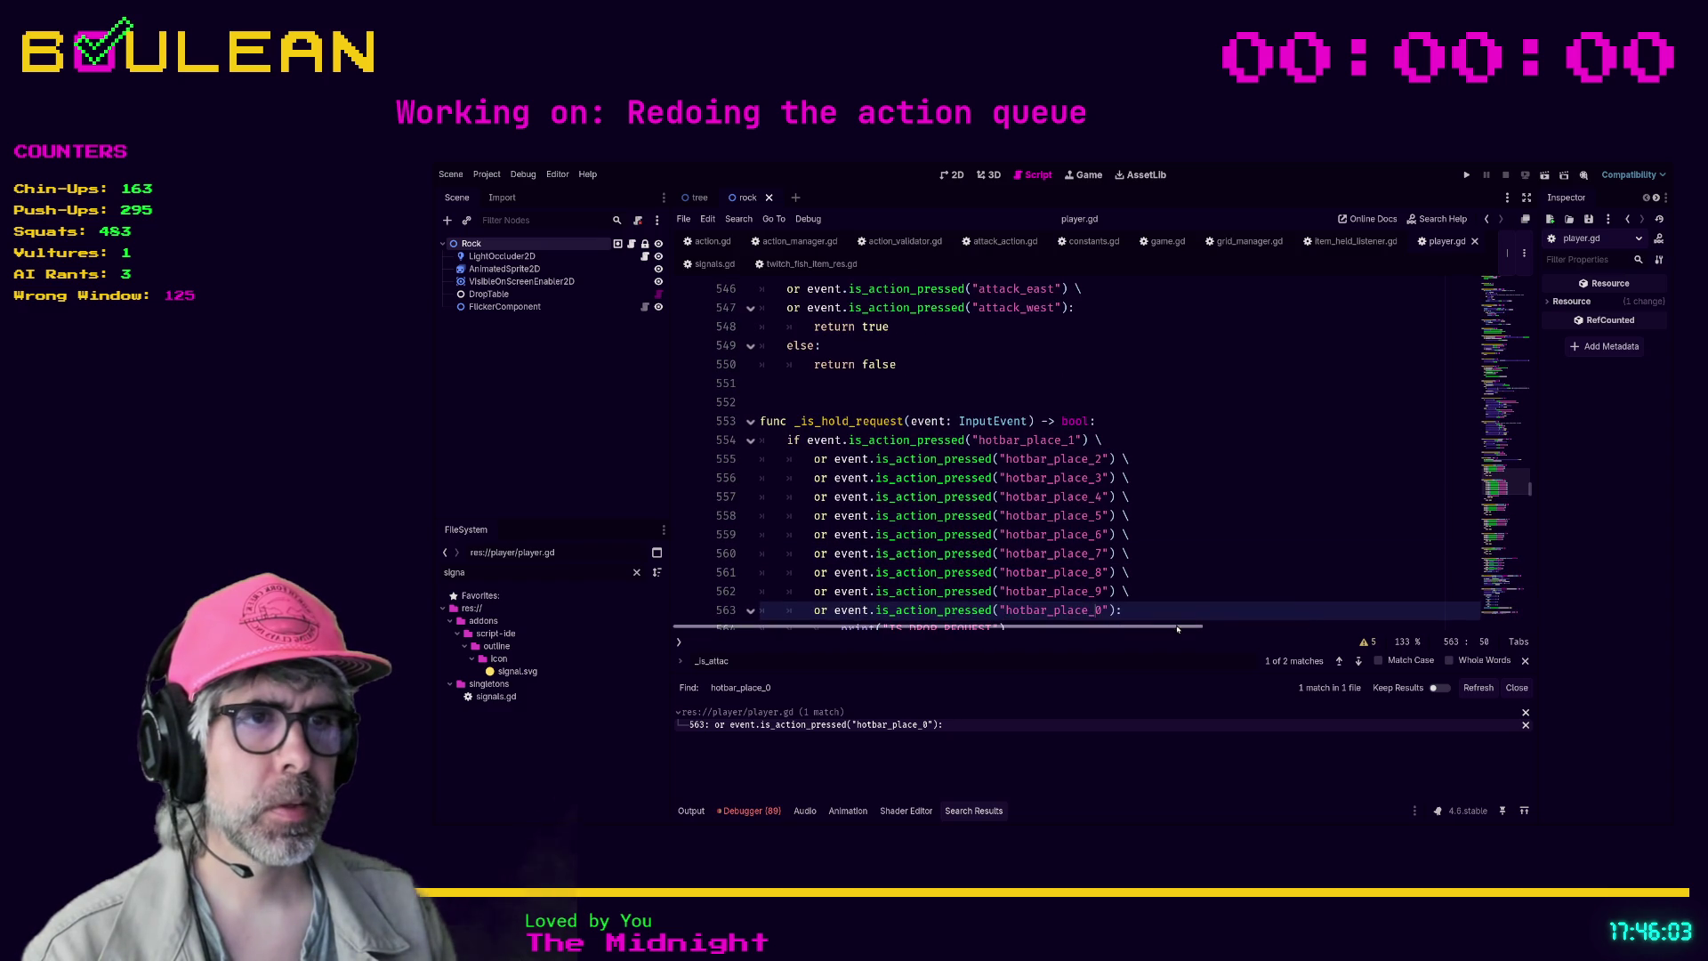
click(1200, 580)
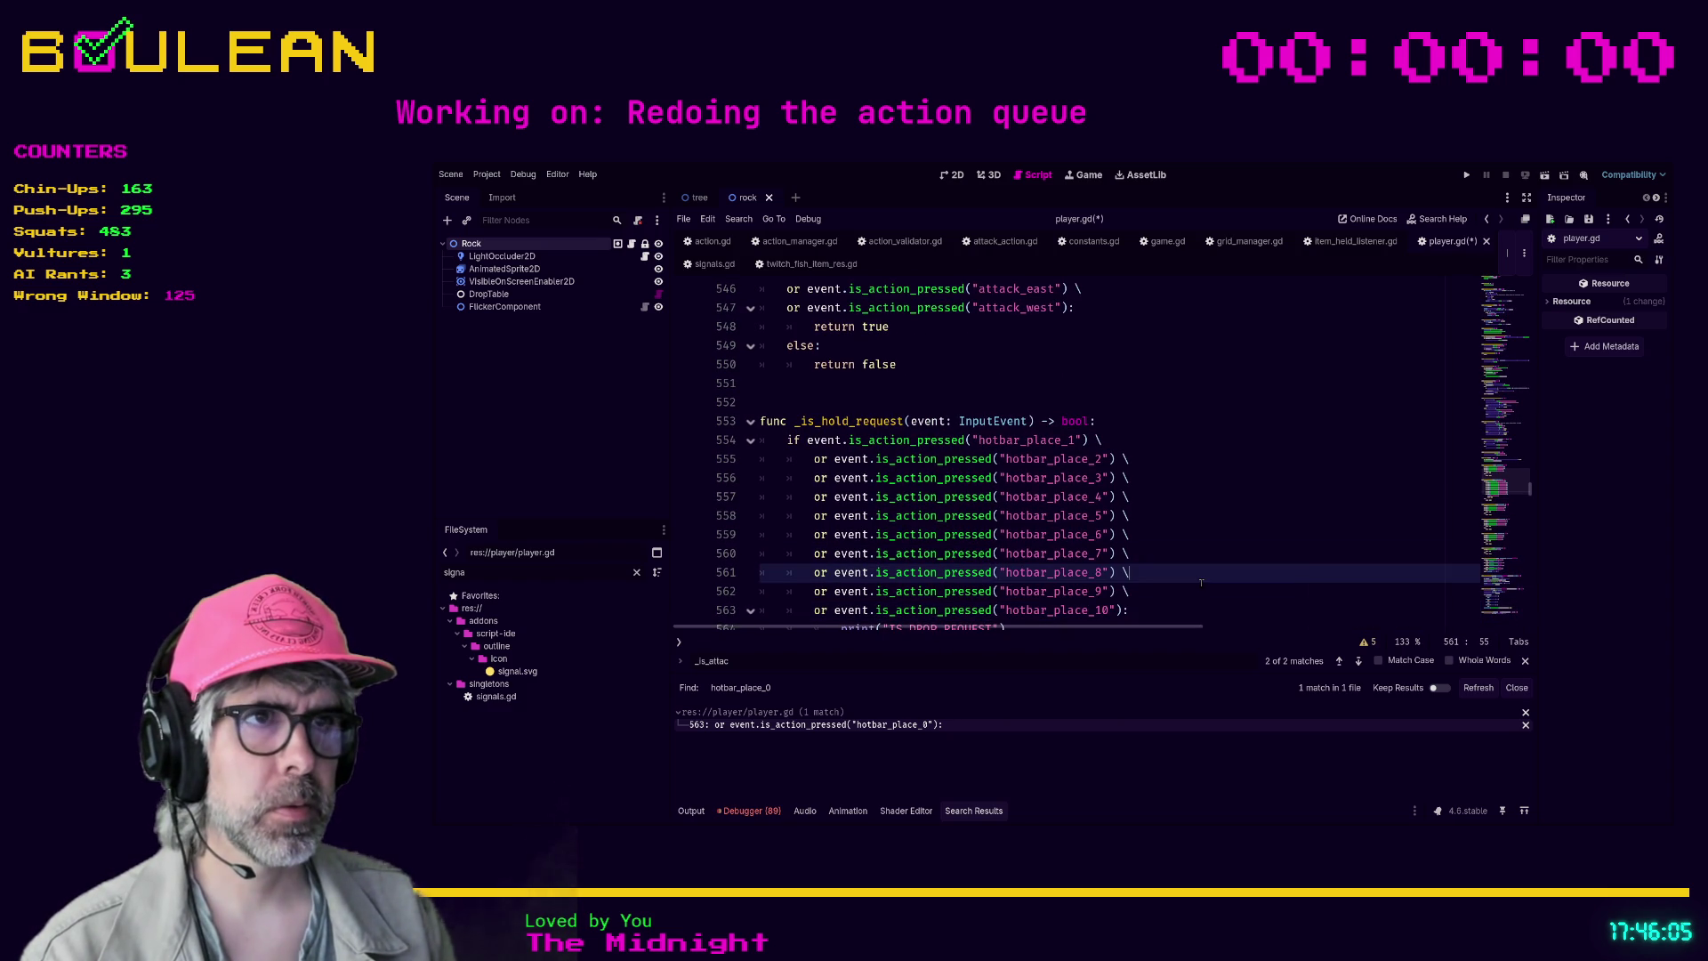
key(F5)
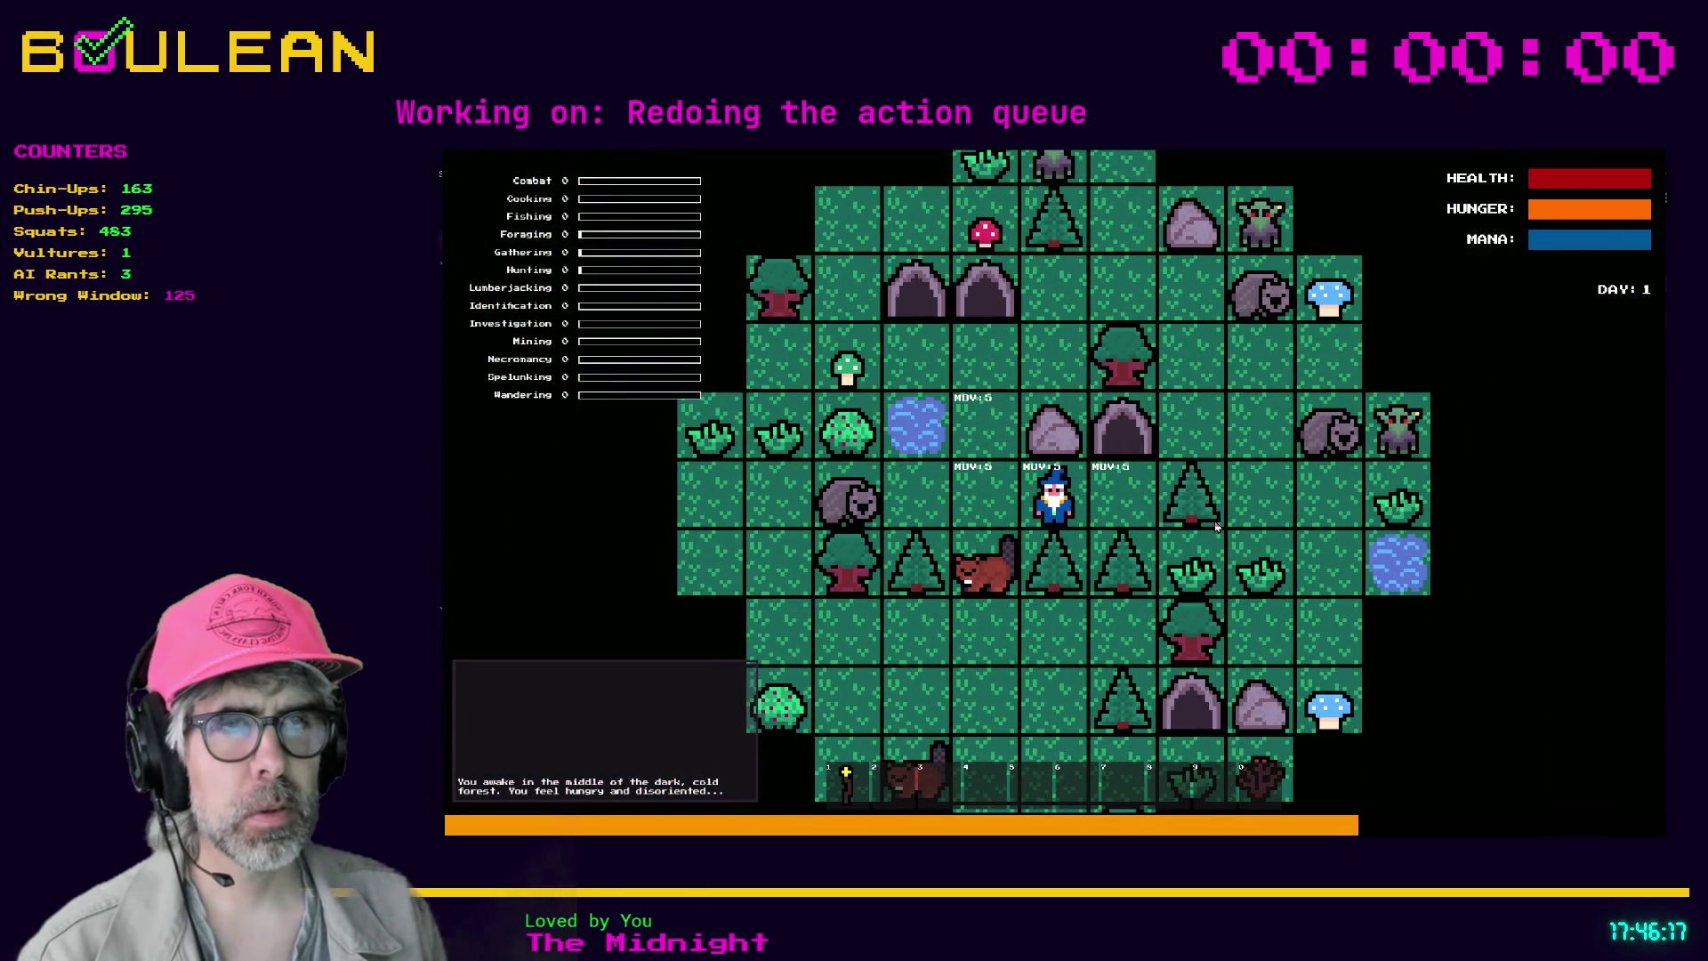
- Move the wizard left and attack the beaver twice
key(Left)
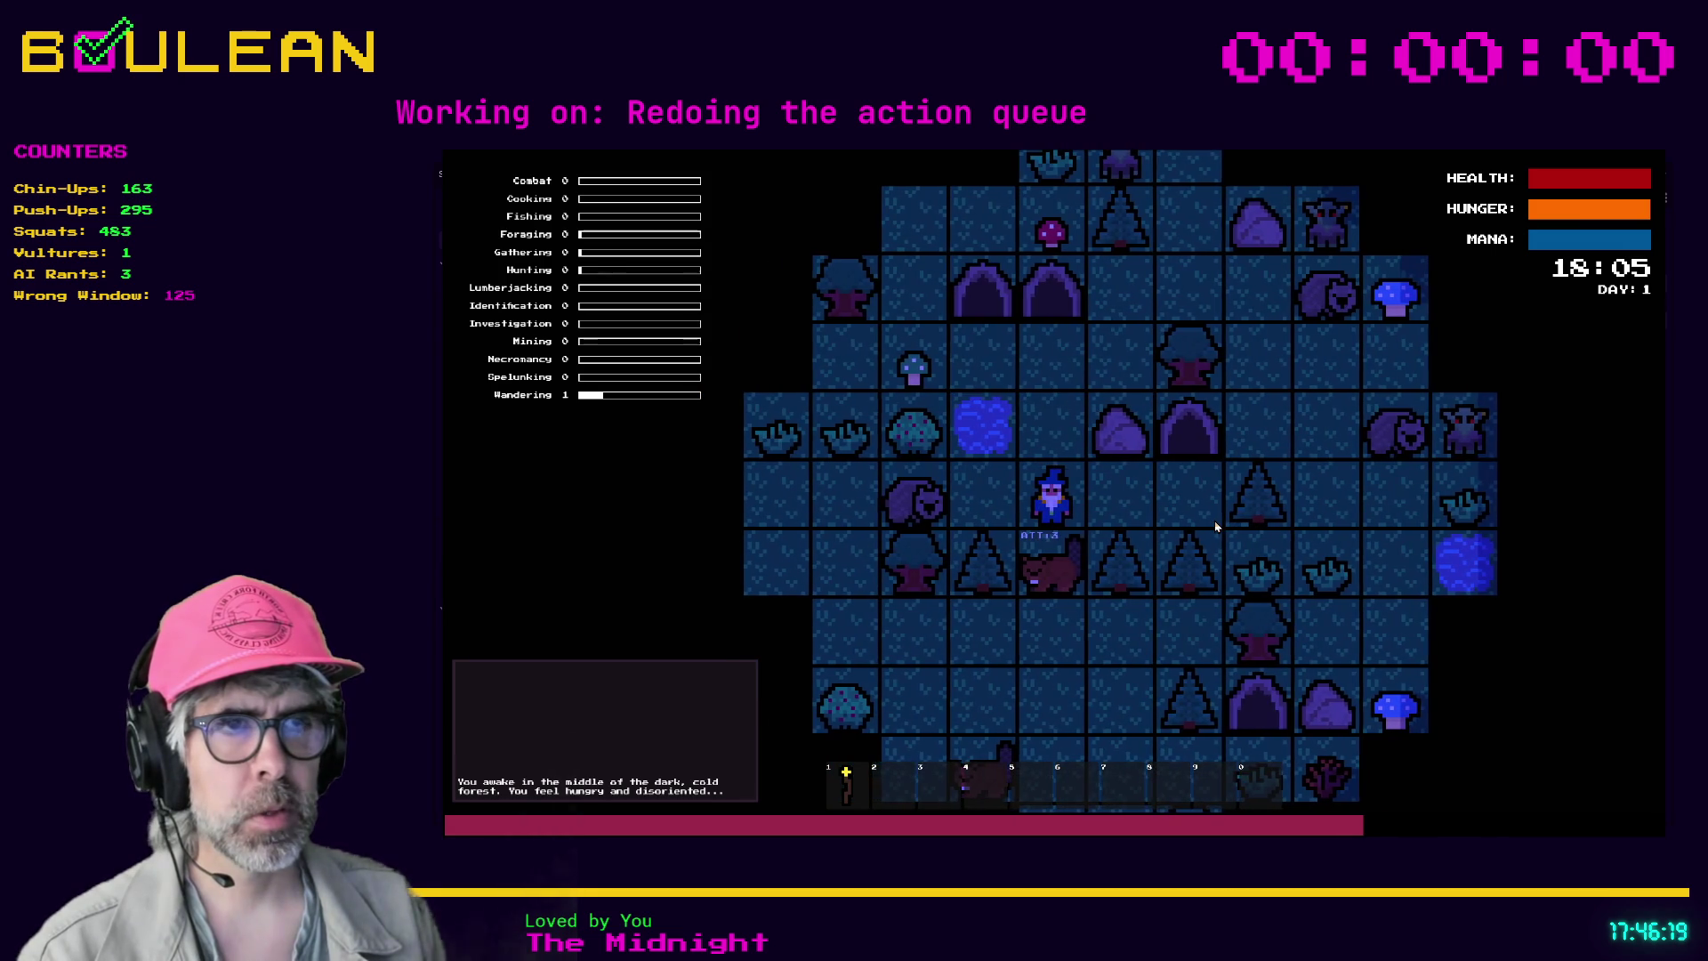
key(Down)
key(Down)
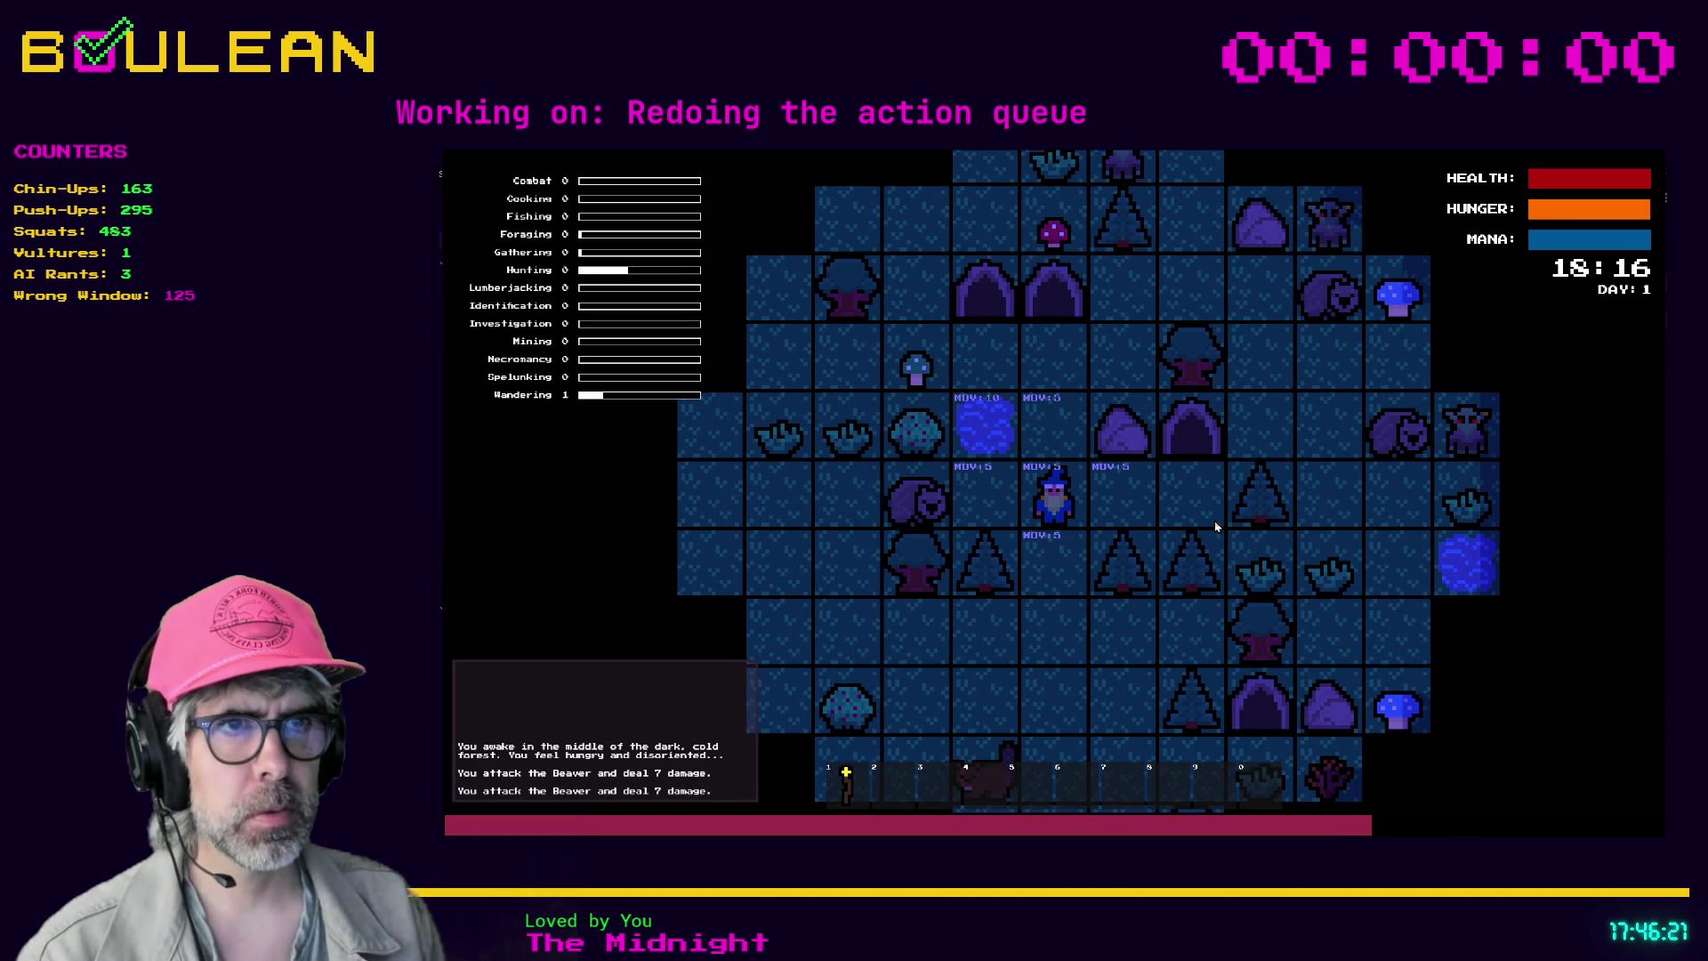
key(Left)
key(Left)
key(Left)
key(Left)
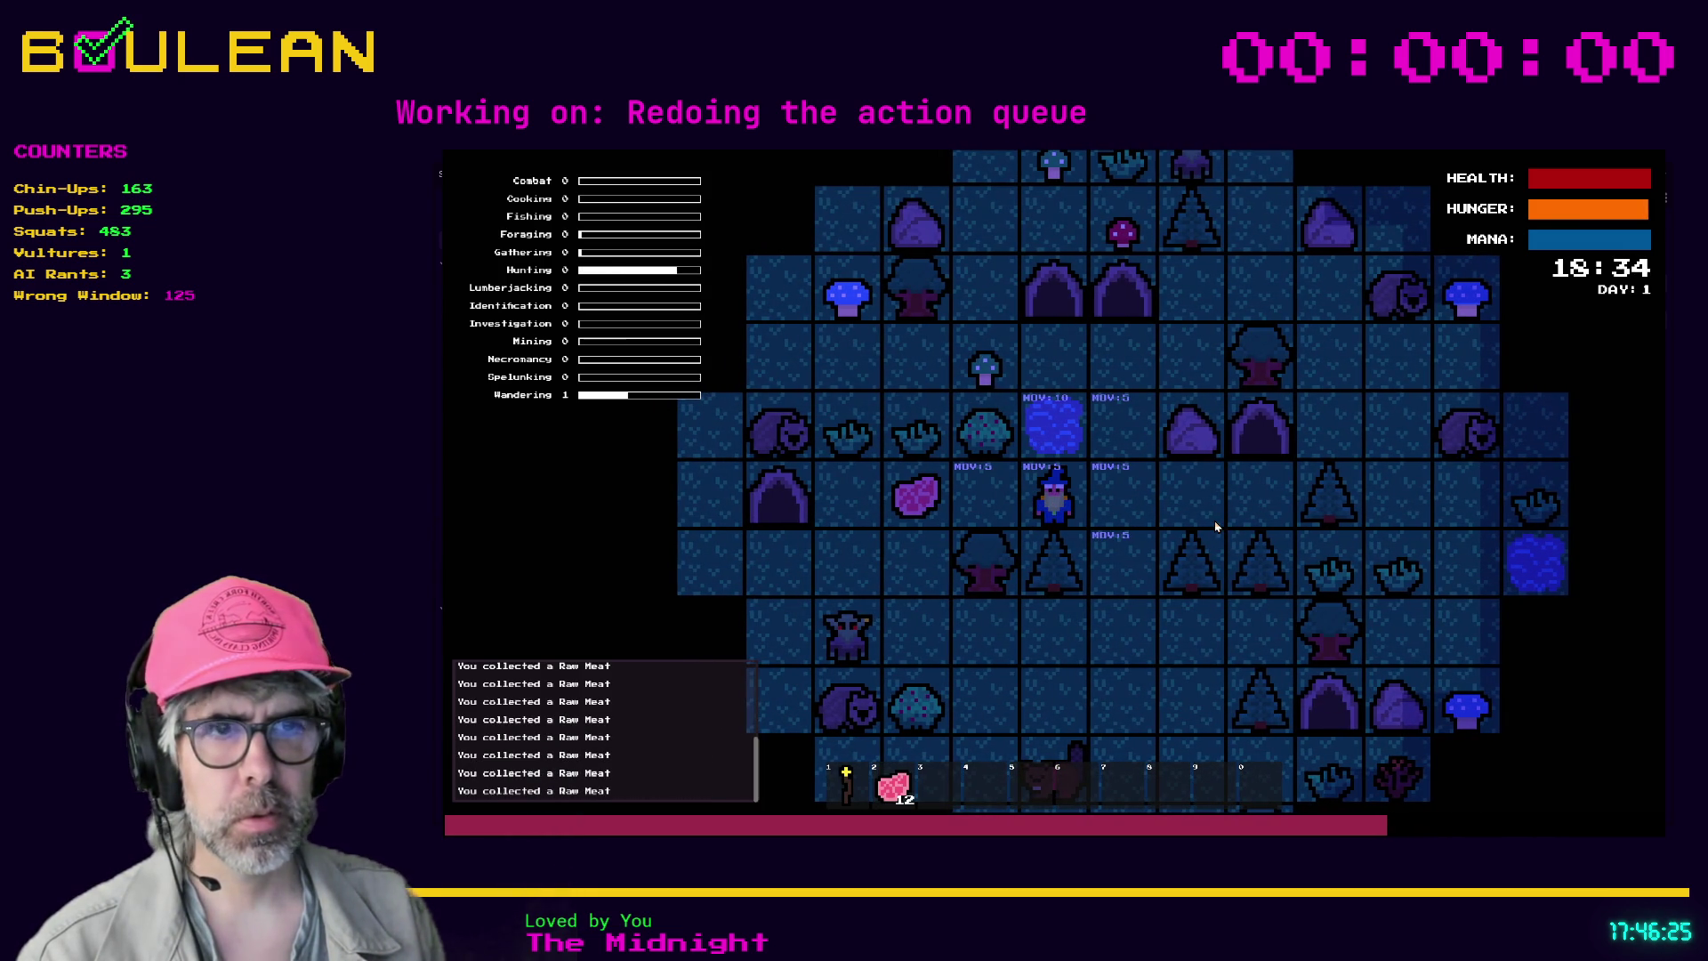
- Cycle through interaction, drop and movement cost views, enter drop mode, then stop the game
key(i)
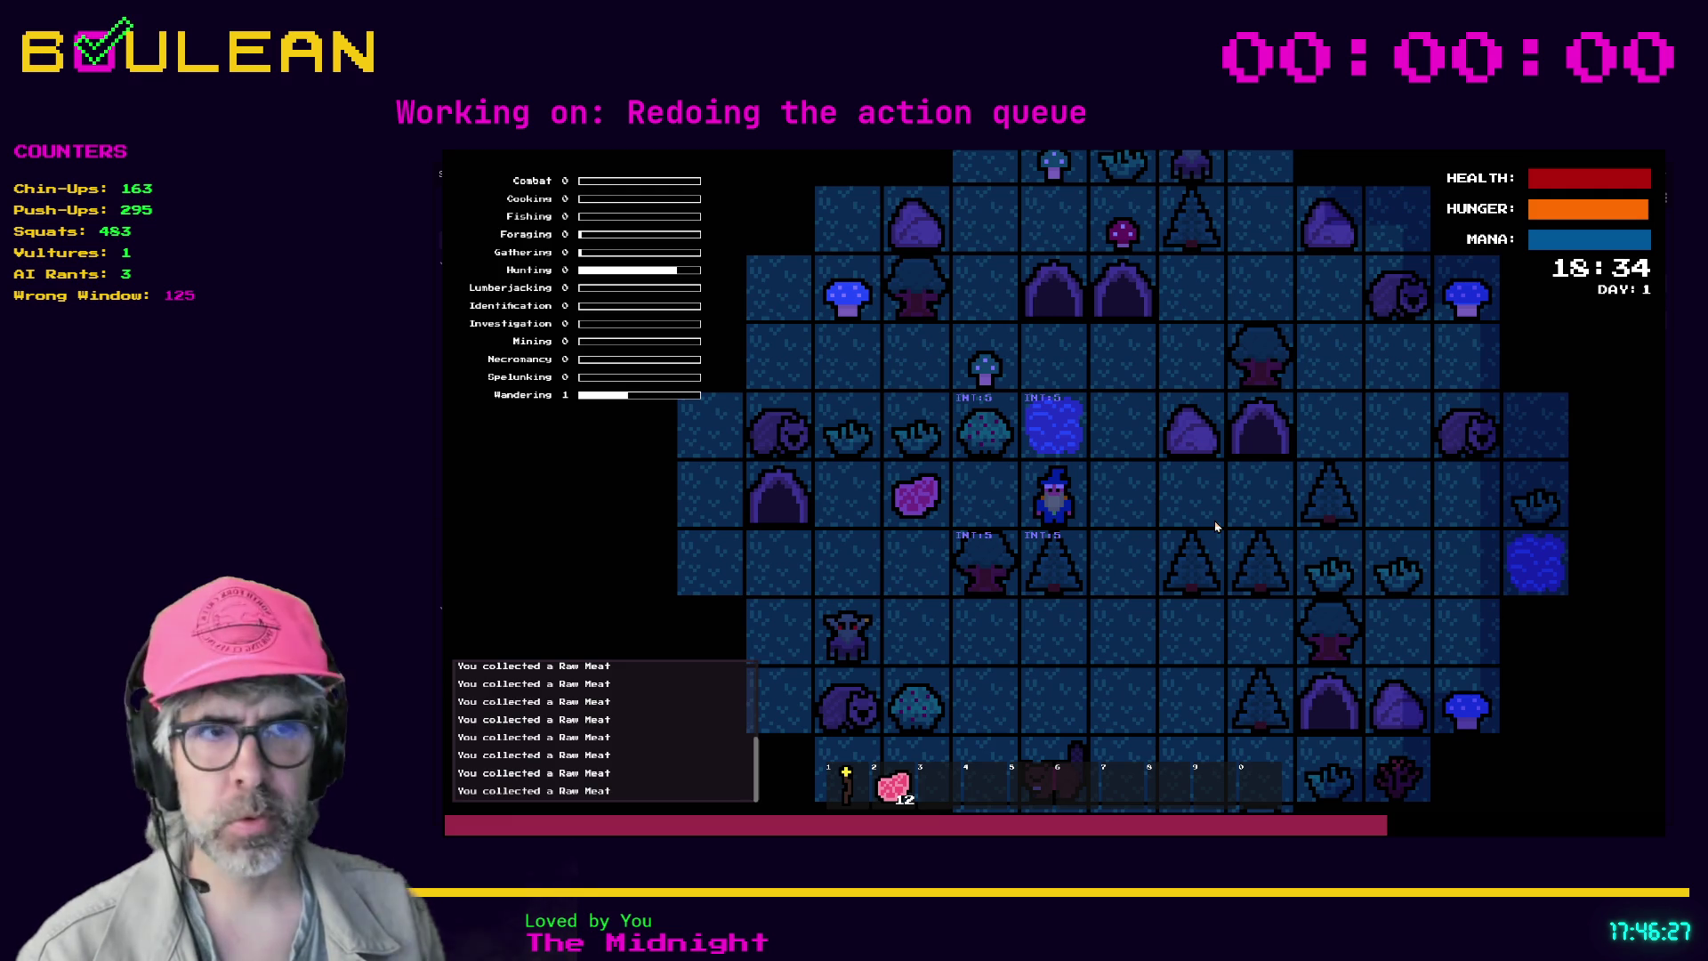
key(d)
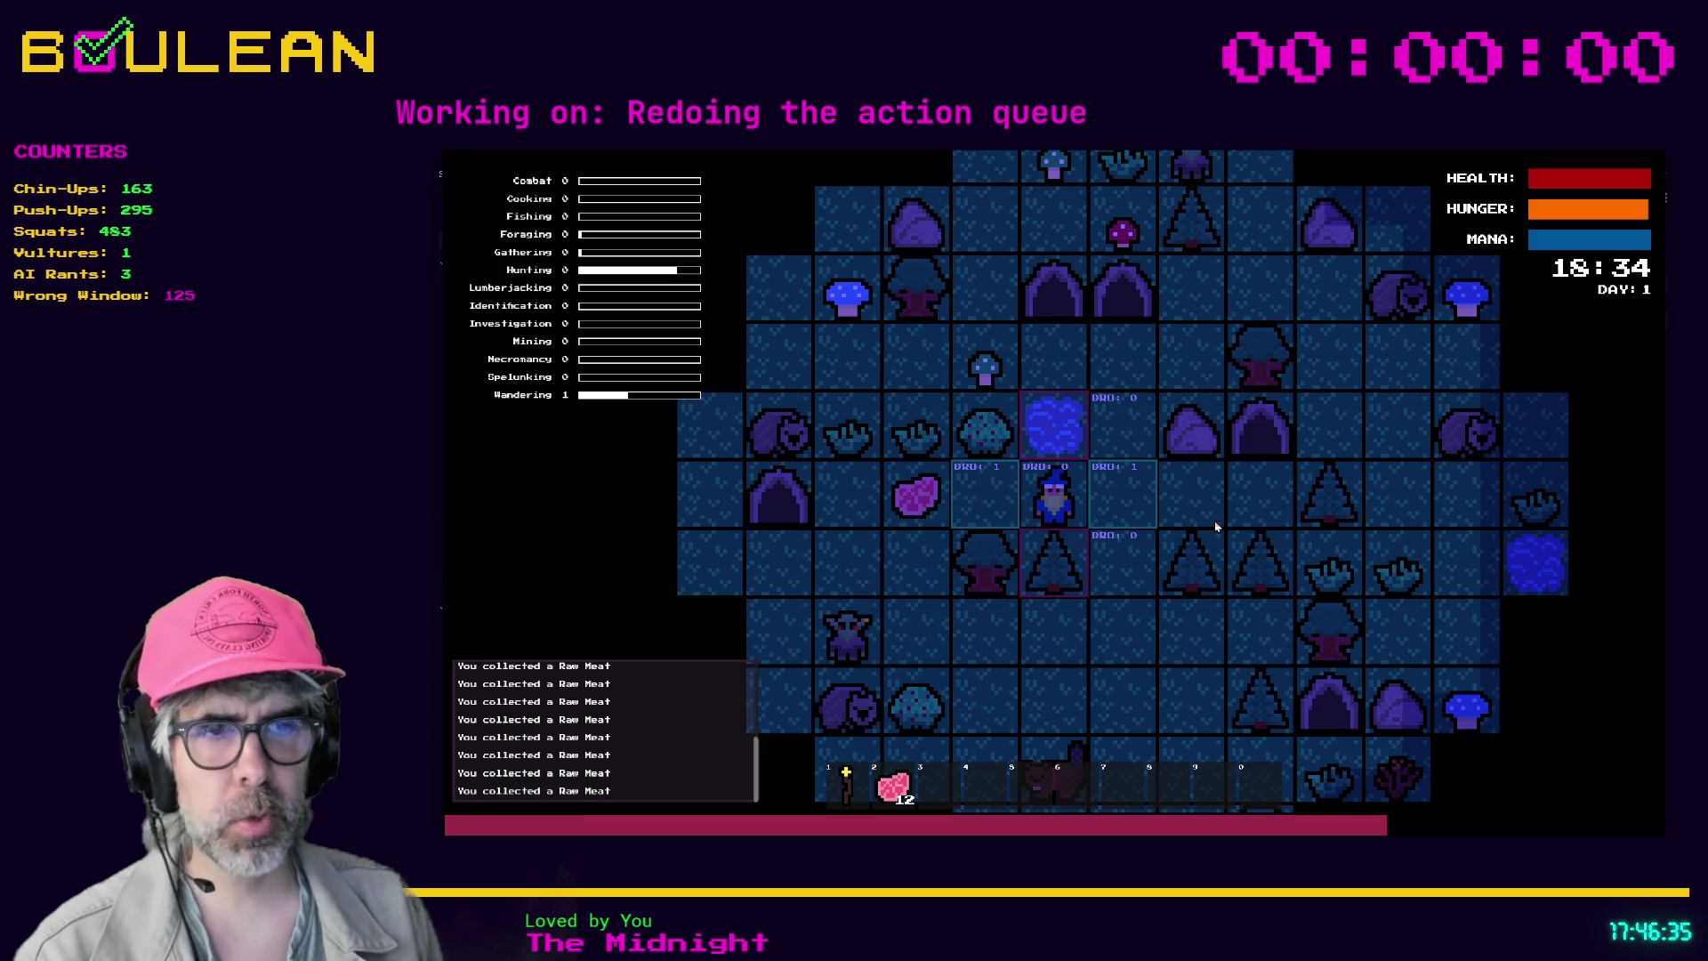
key(Tab)
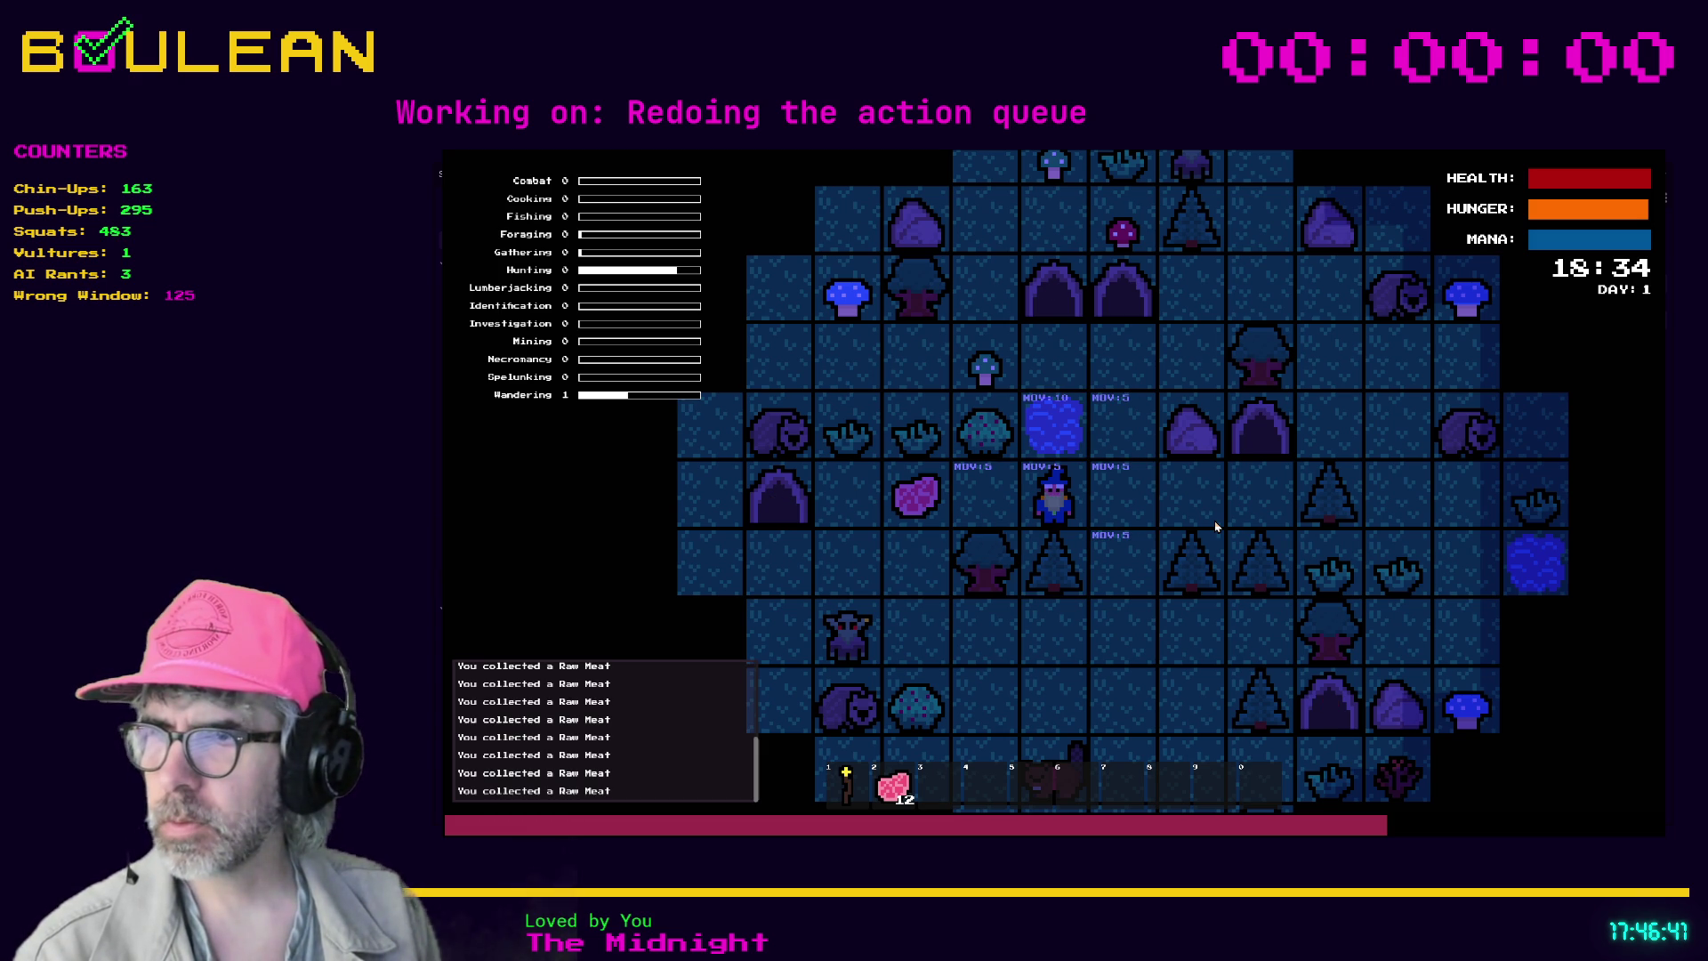
key(Tab)
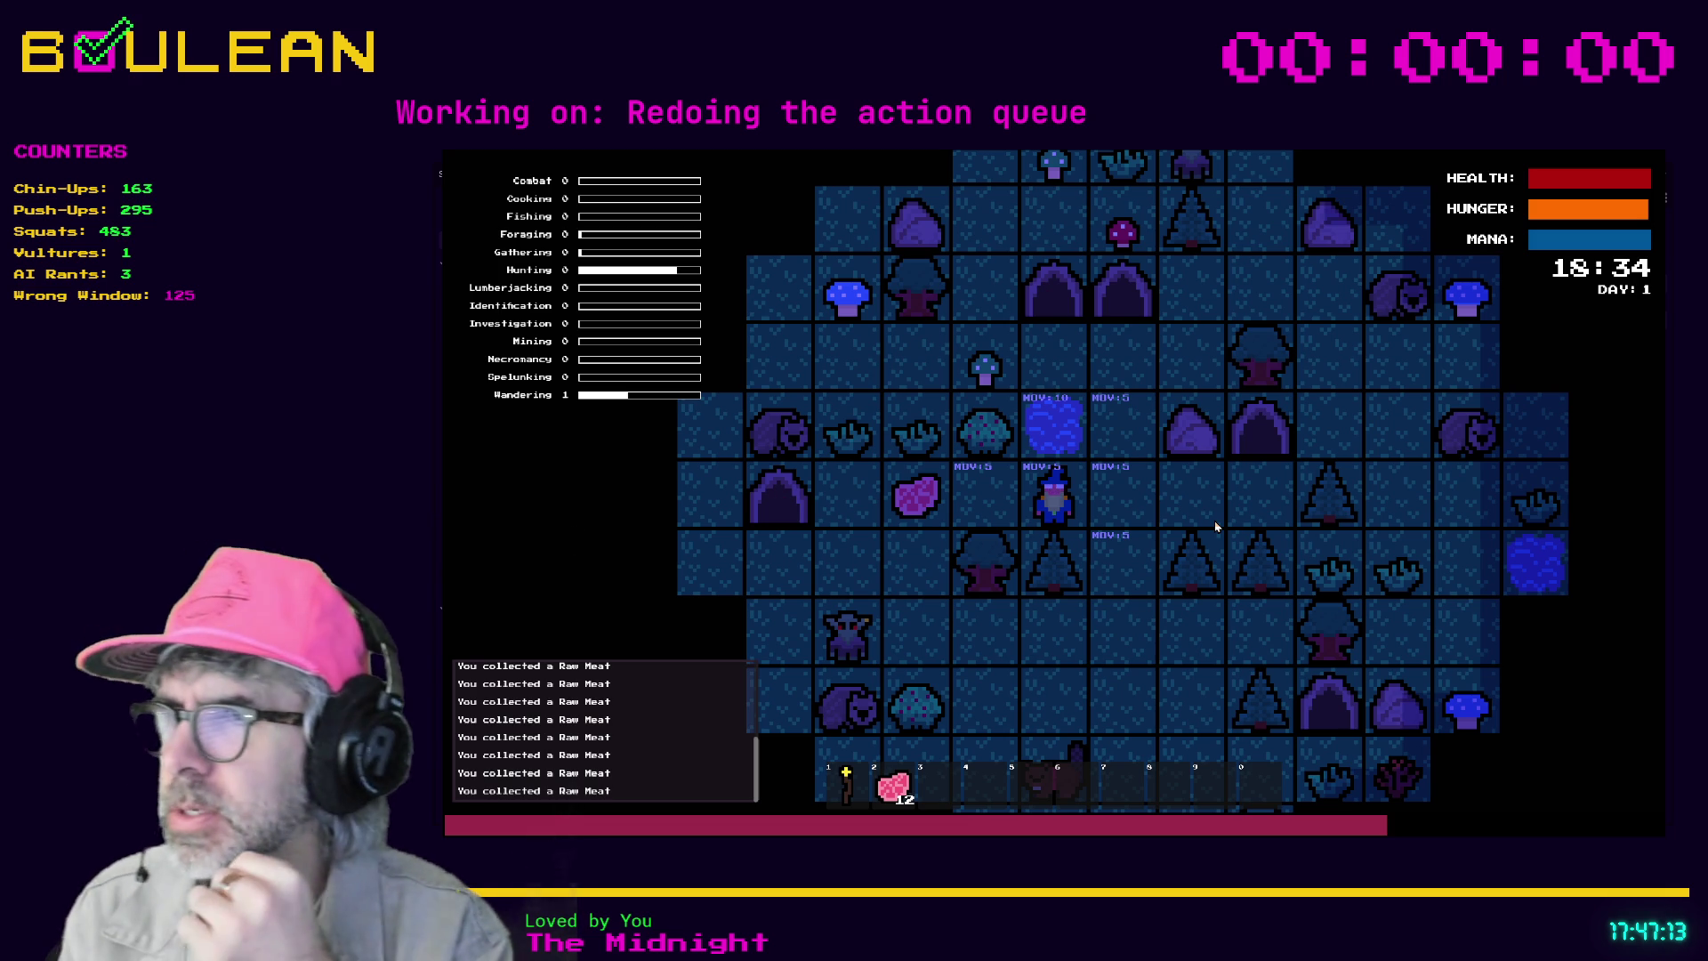
key(d)
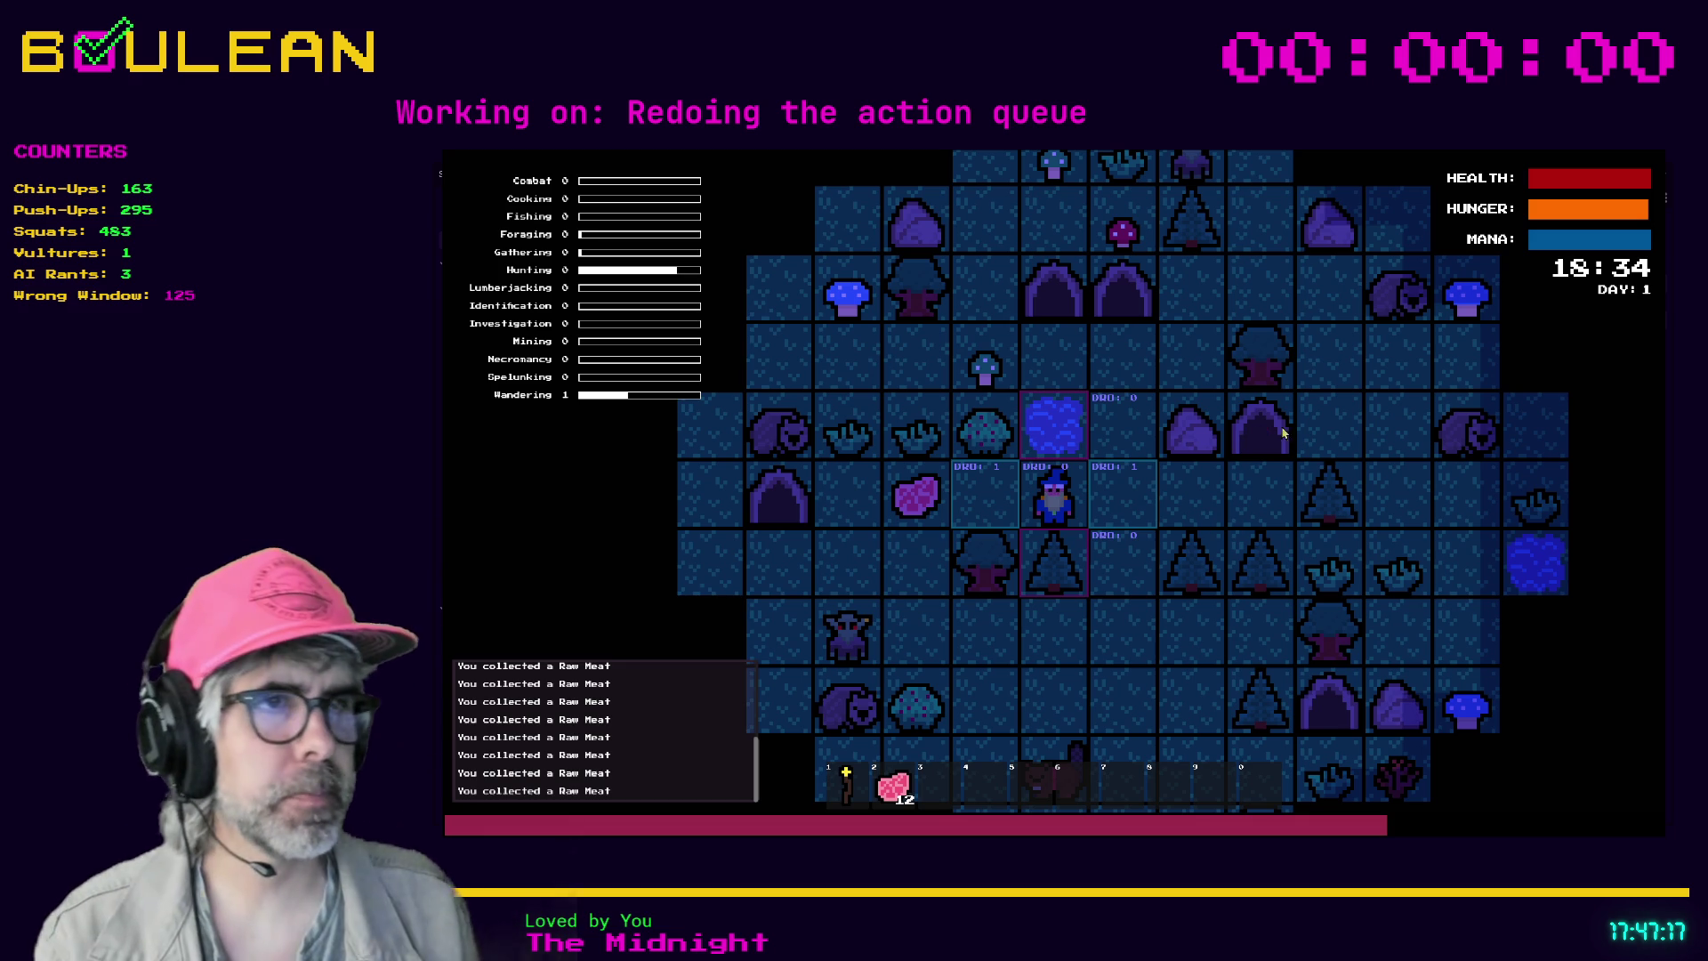
key(F8)
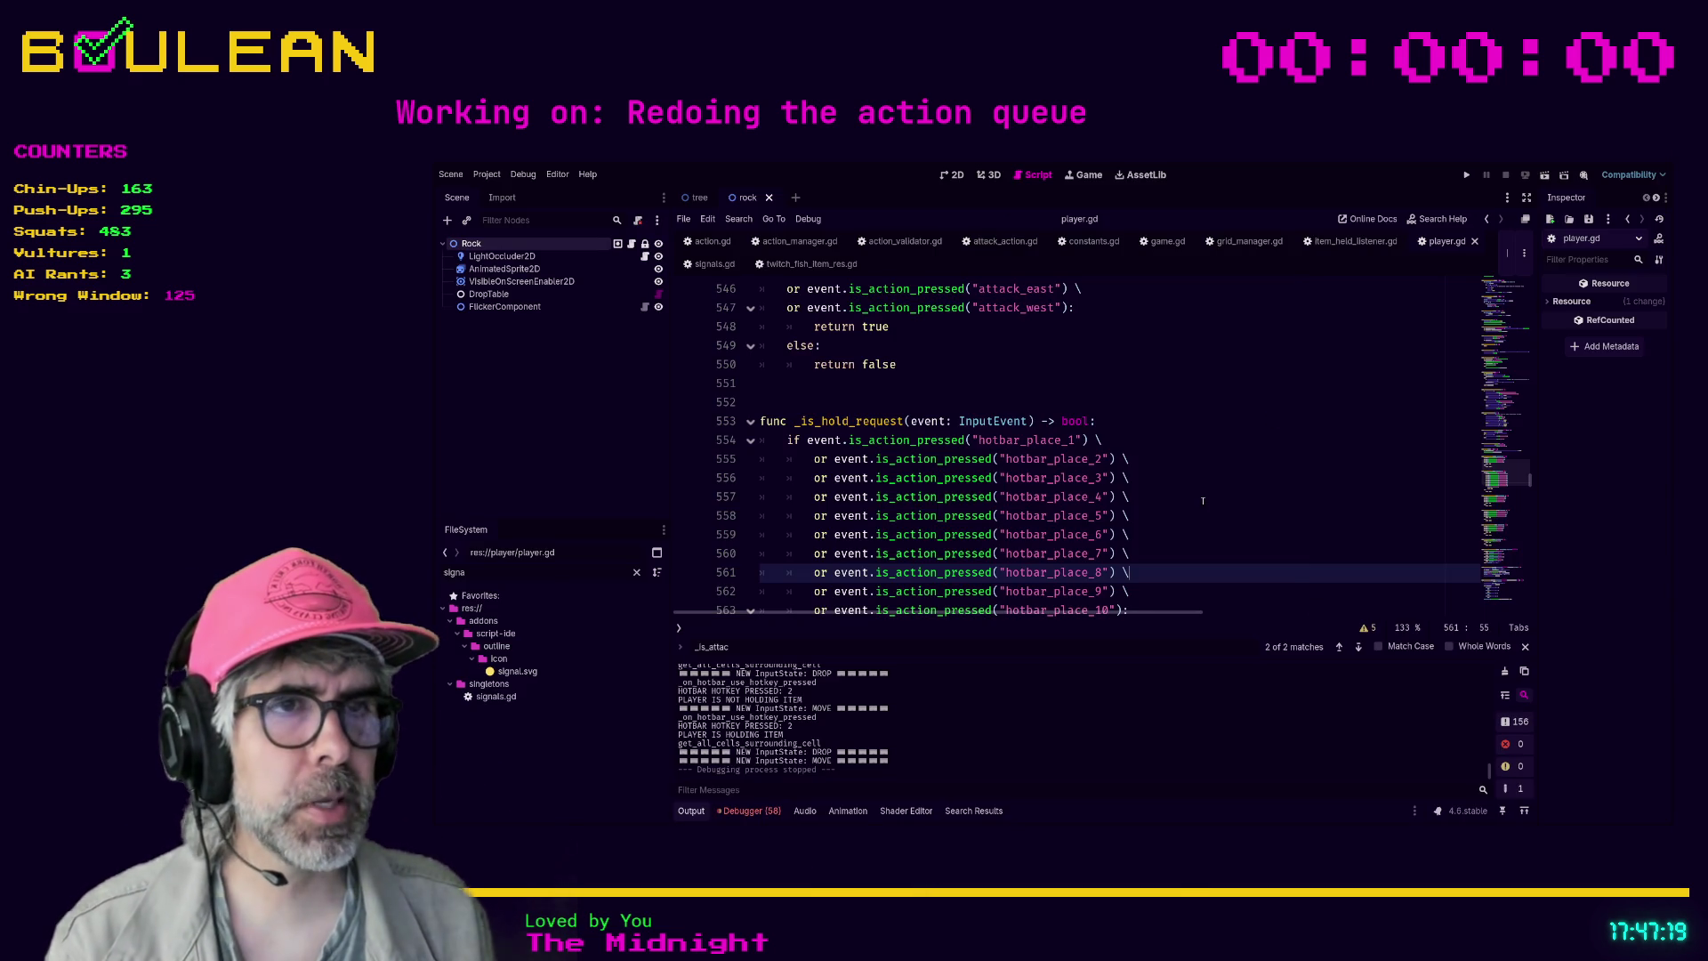
- Put the caret among _is_hold_request's hotbar_place action checks in player.gd
click(1202, 501)
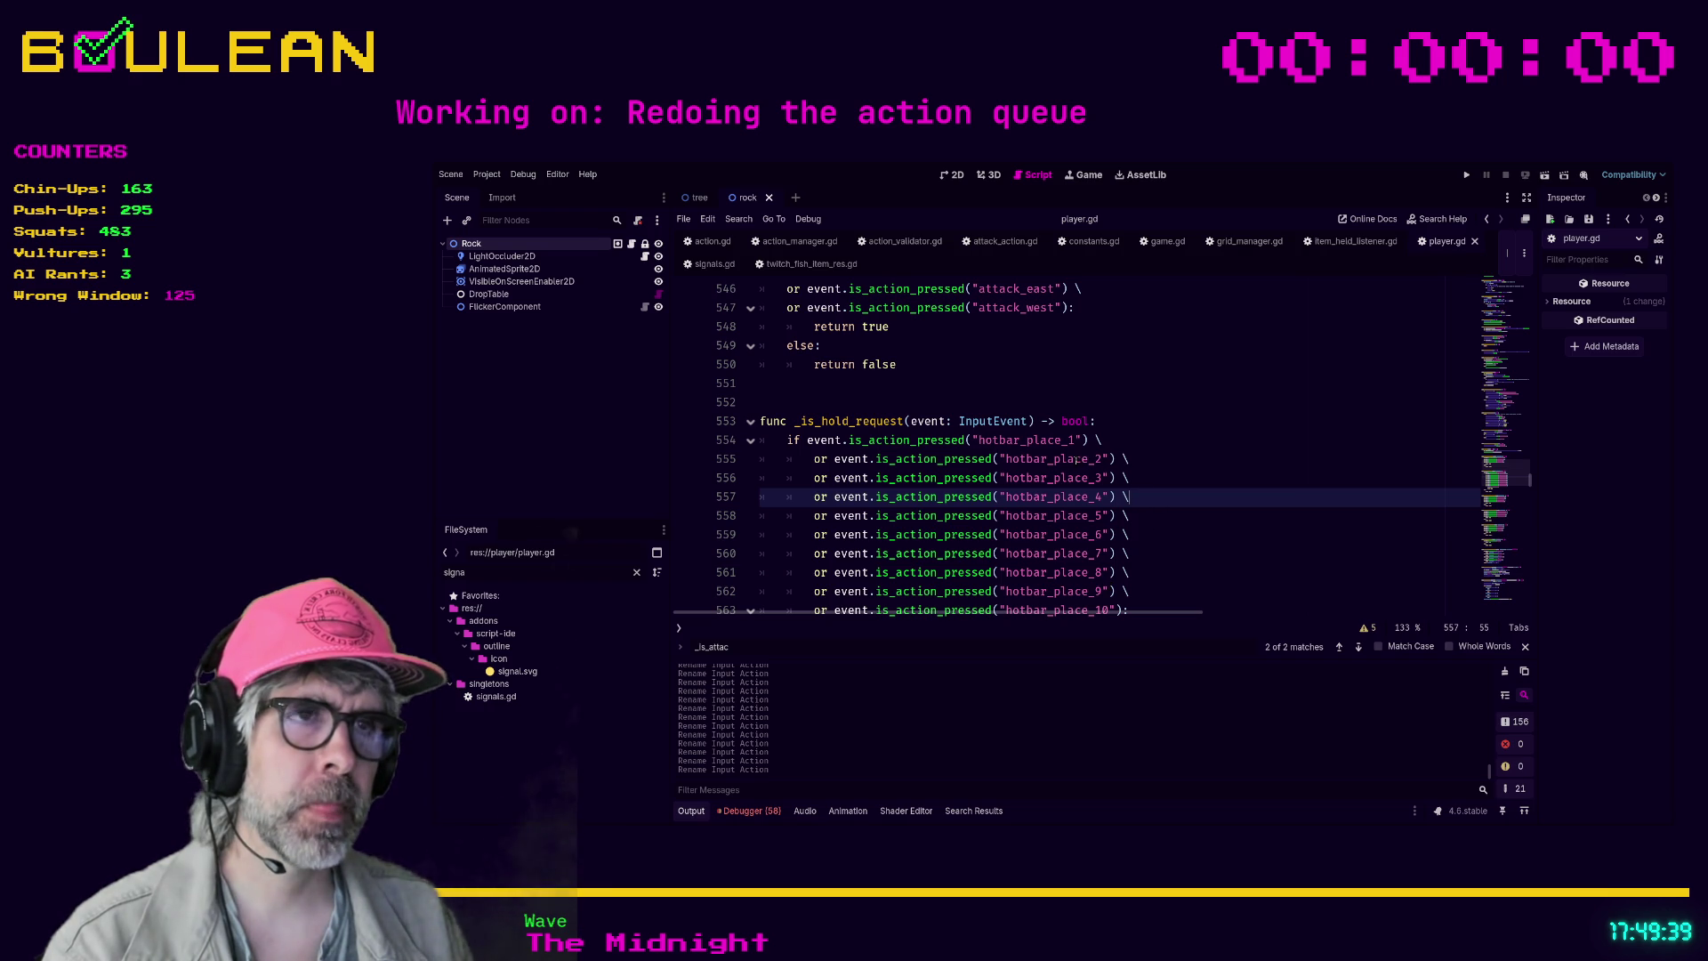
- Change the hotbar_place_1 to hotbar_place_10 checks to hotbar_hold_item_1 to hotbar_hold_item_10 and save
drag(1054, 459, 1089, 459)
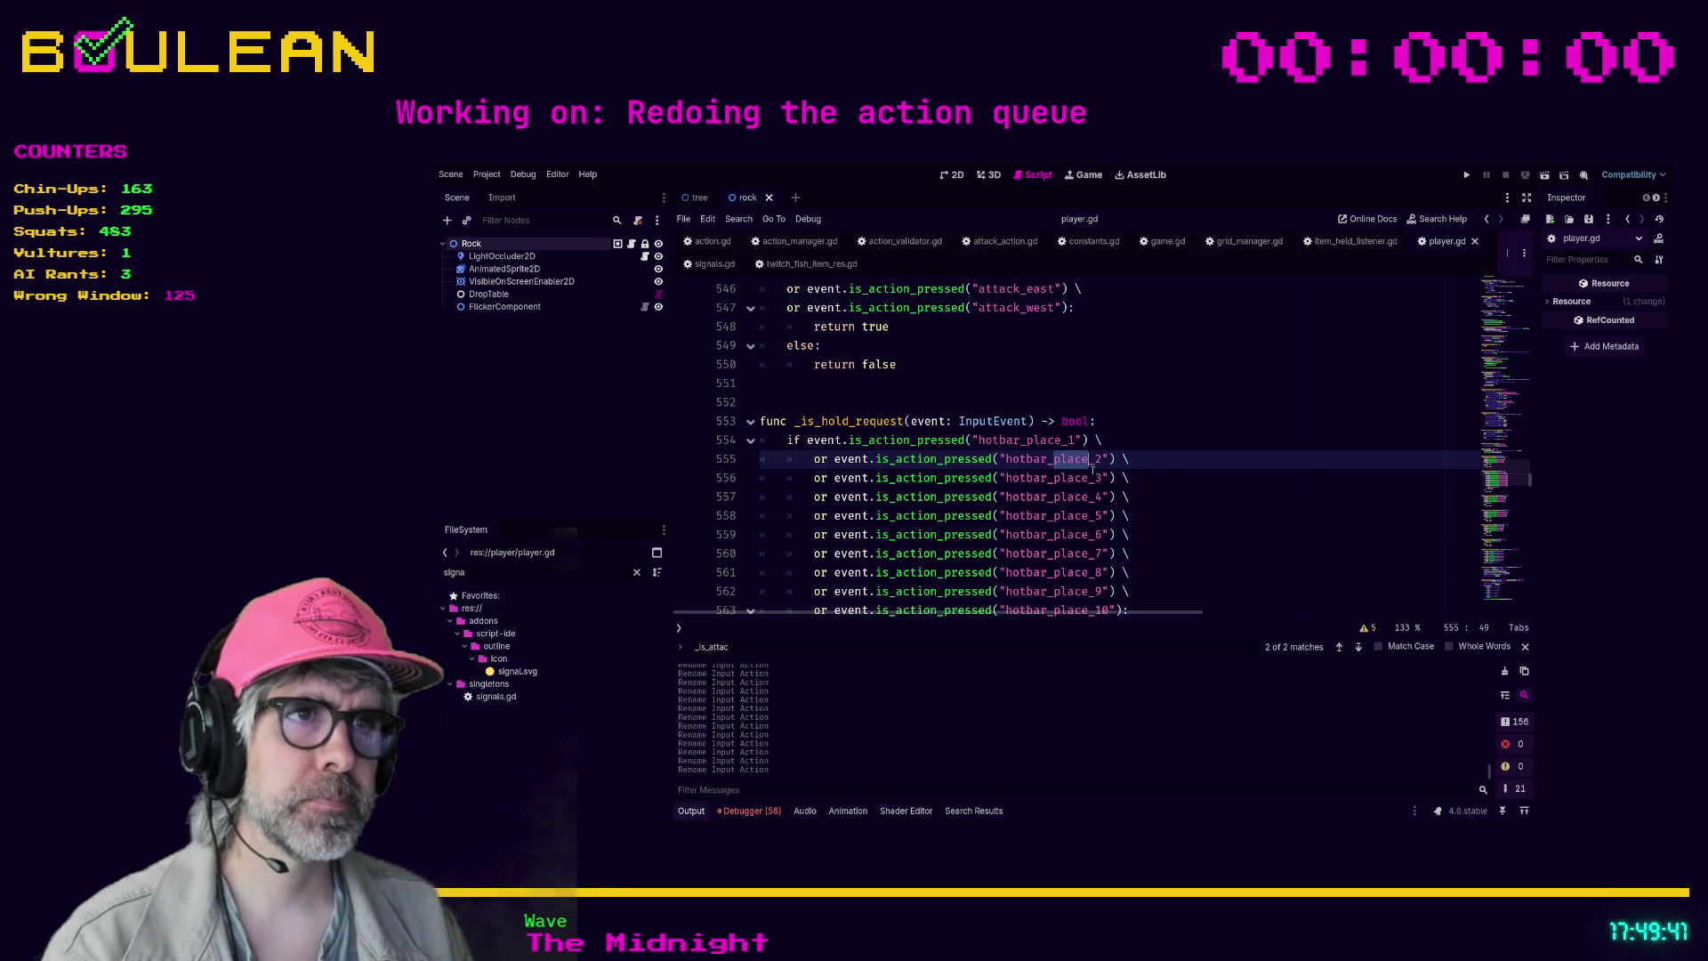
key(ctrl+d)
key(ctrl+d)
key(ctrl+d)
key(ctrl+d)
key(ctrl+d)
key(ctrl+d)
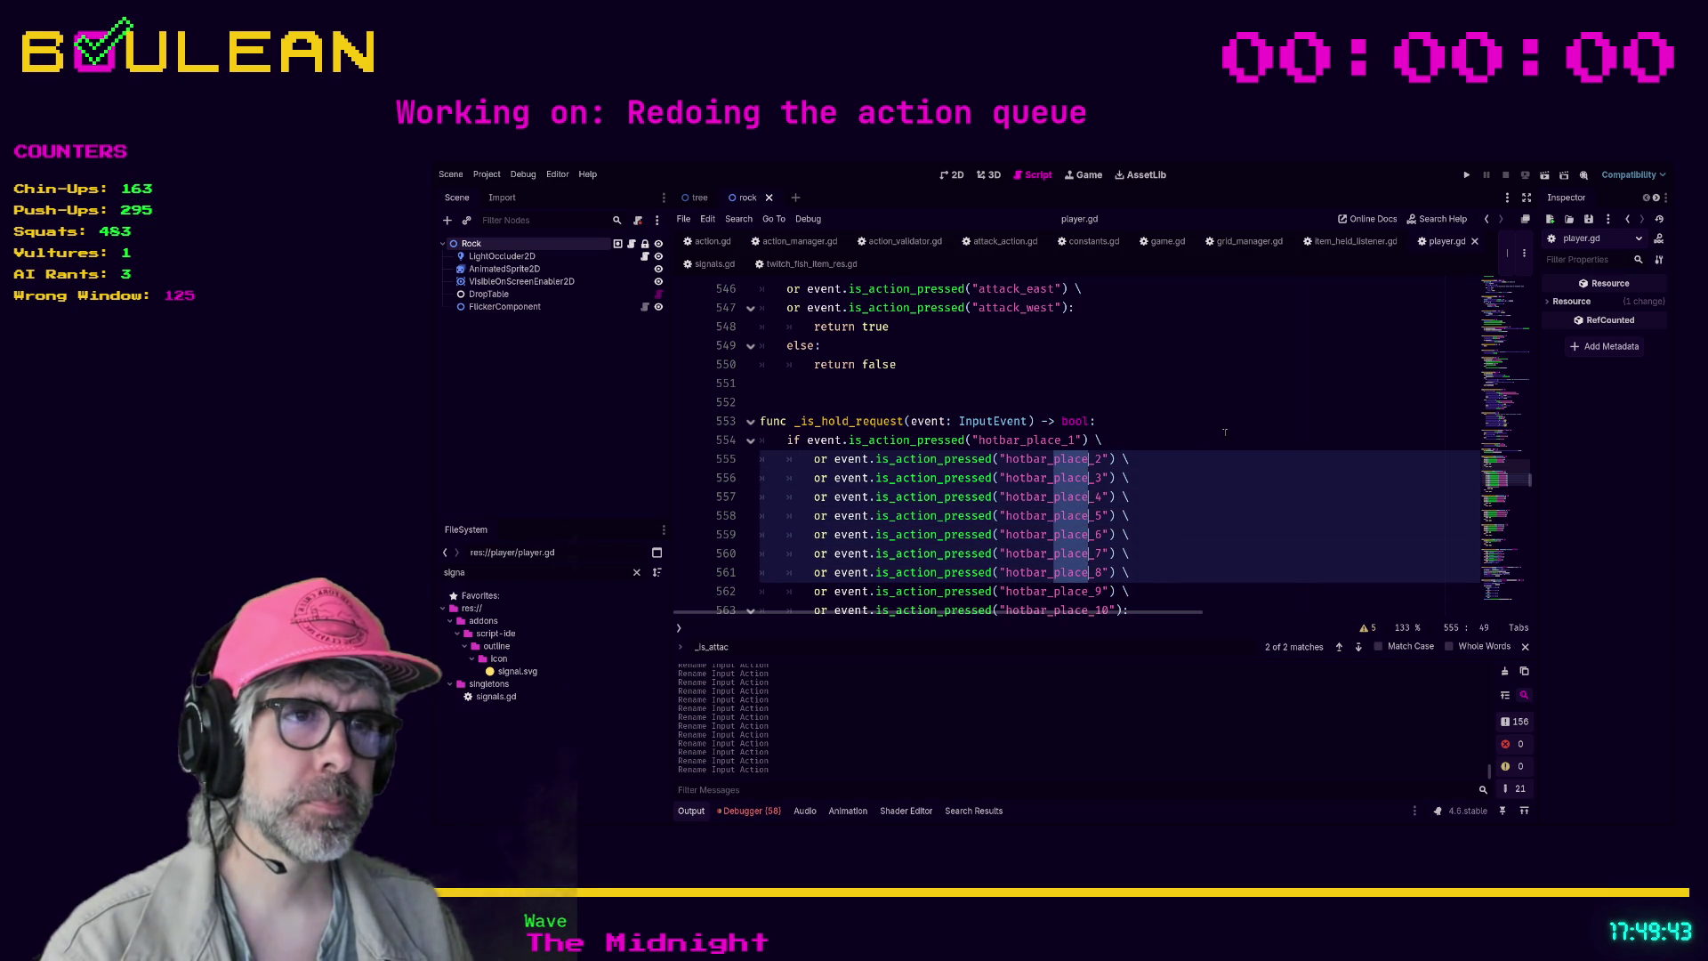
text(hold)
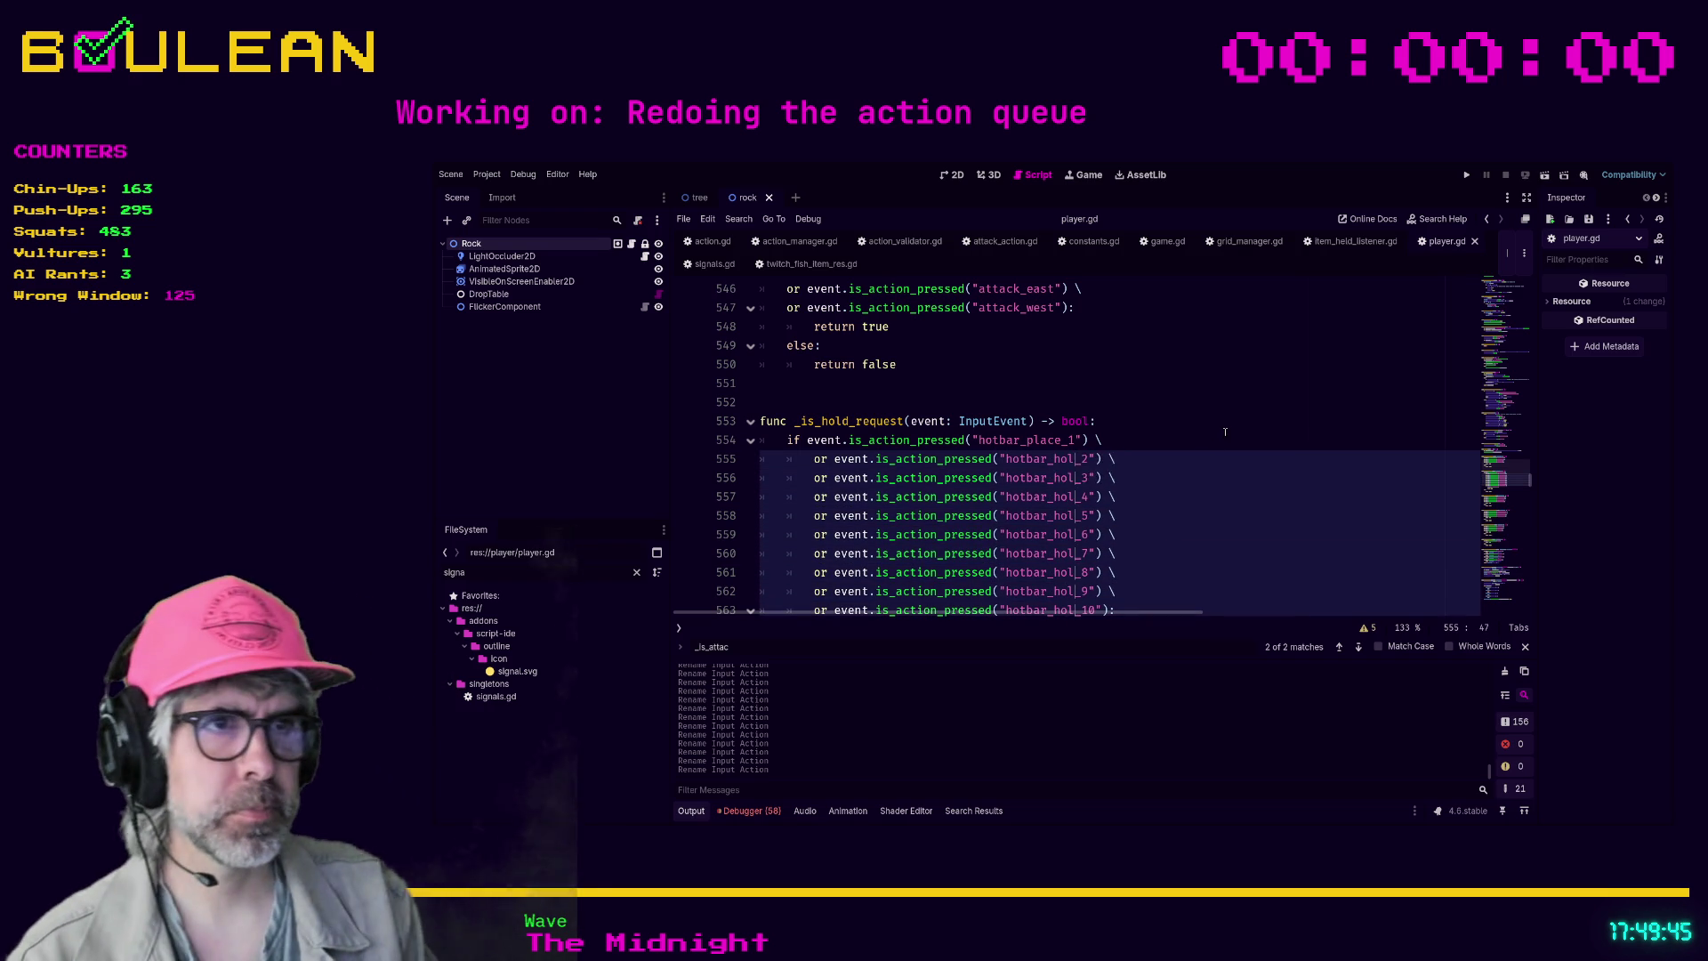
text(_item)
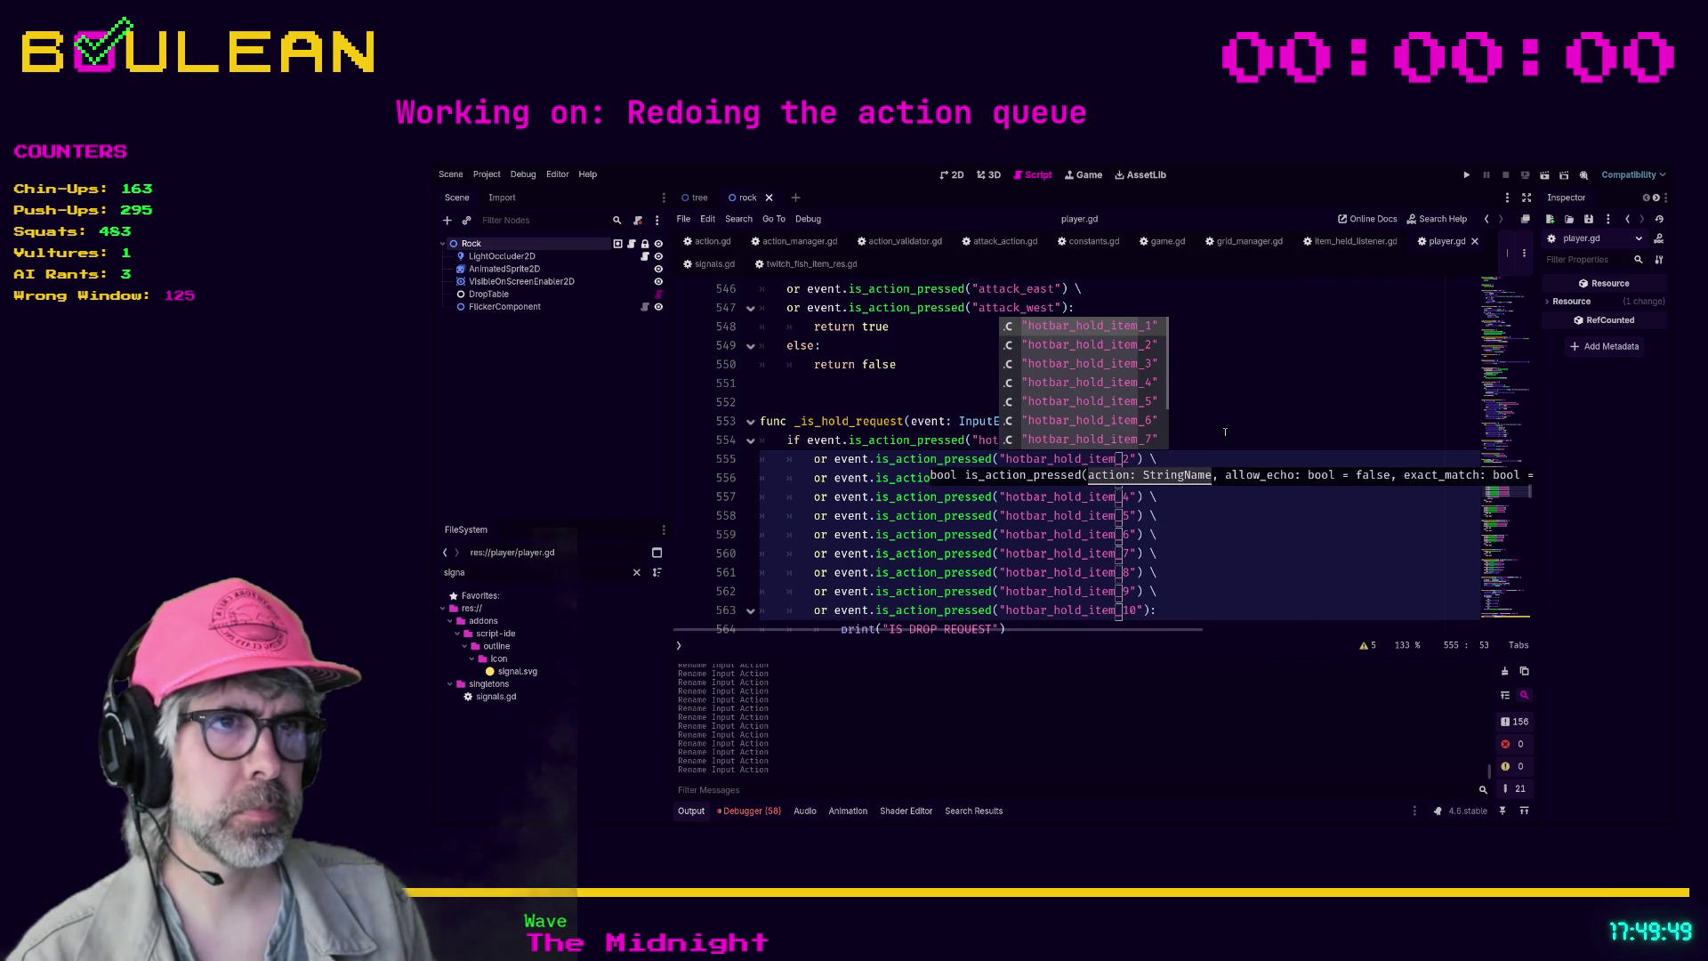
key(Escape)
key(Escape)
key(Escape)
key(Up)
key(Left)
key(Left)
key(Left)
key(Left)
key(Left)
key(Left)
key(Delete)
key(Delete)
key(Delete)
key(BackSpace)
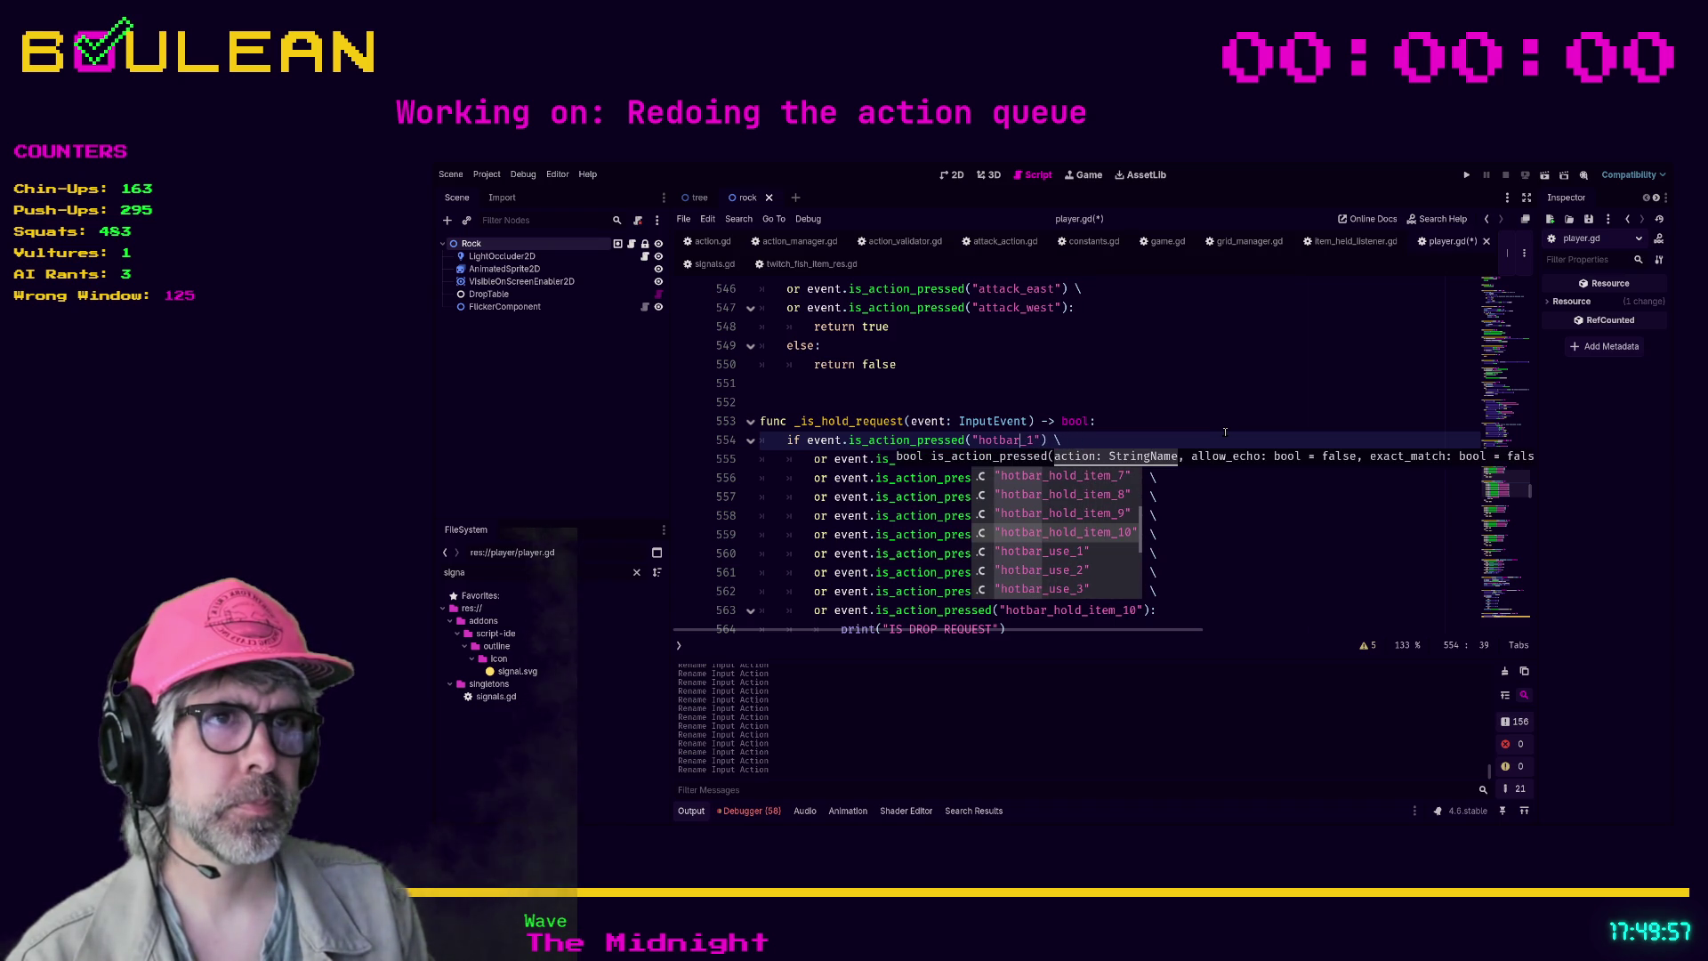
text(_hold_)
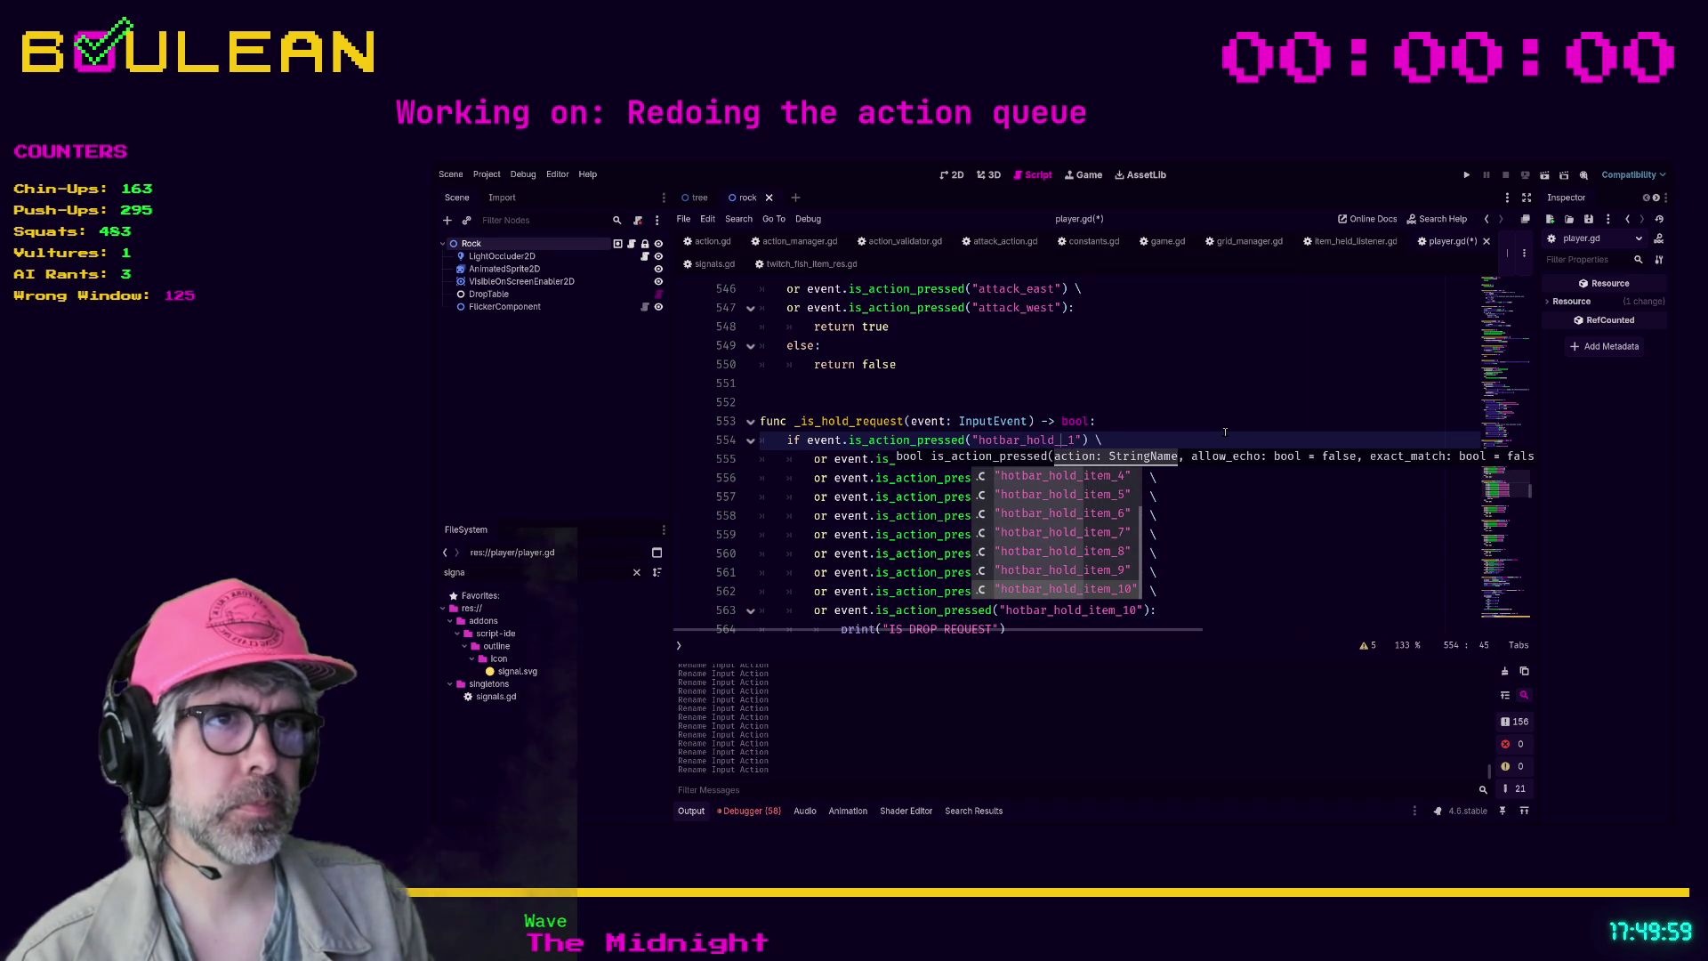
text(item_)
key(End)
key(ctrl+s)
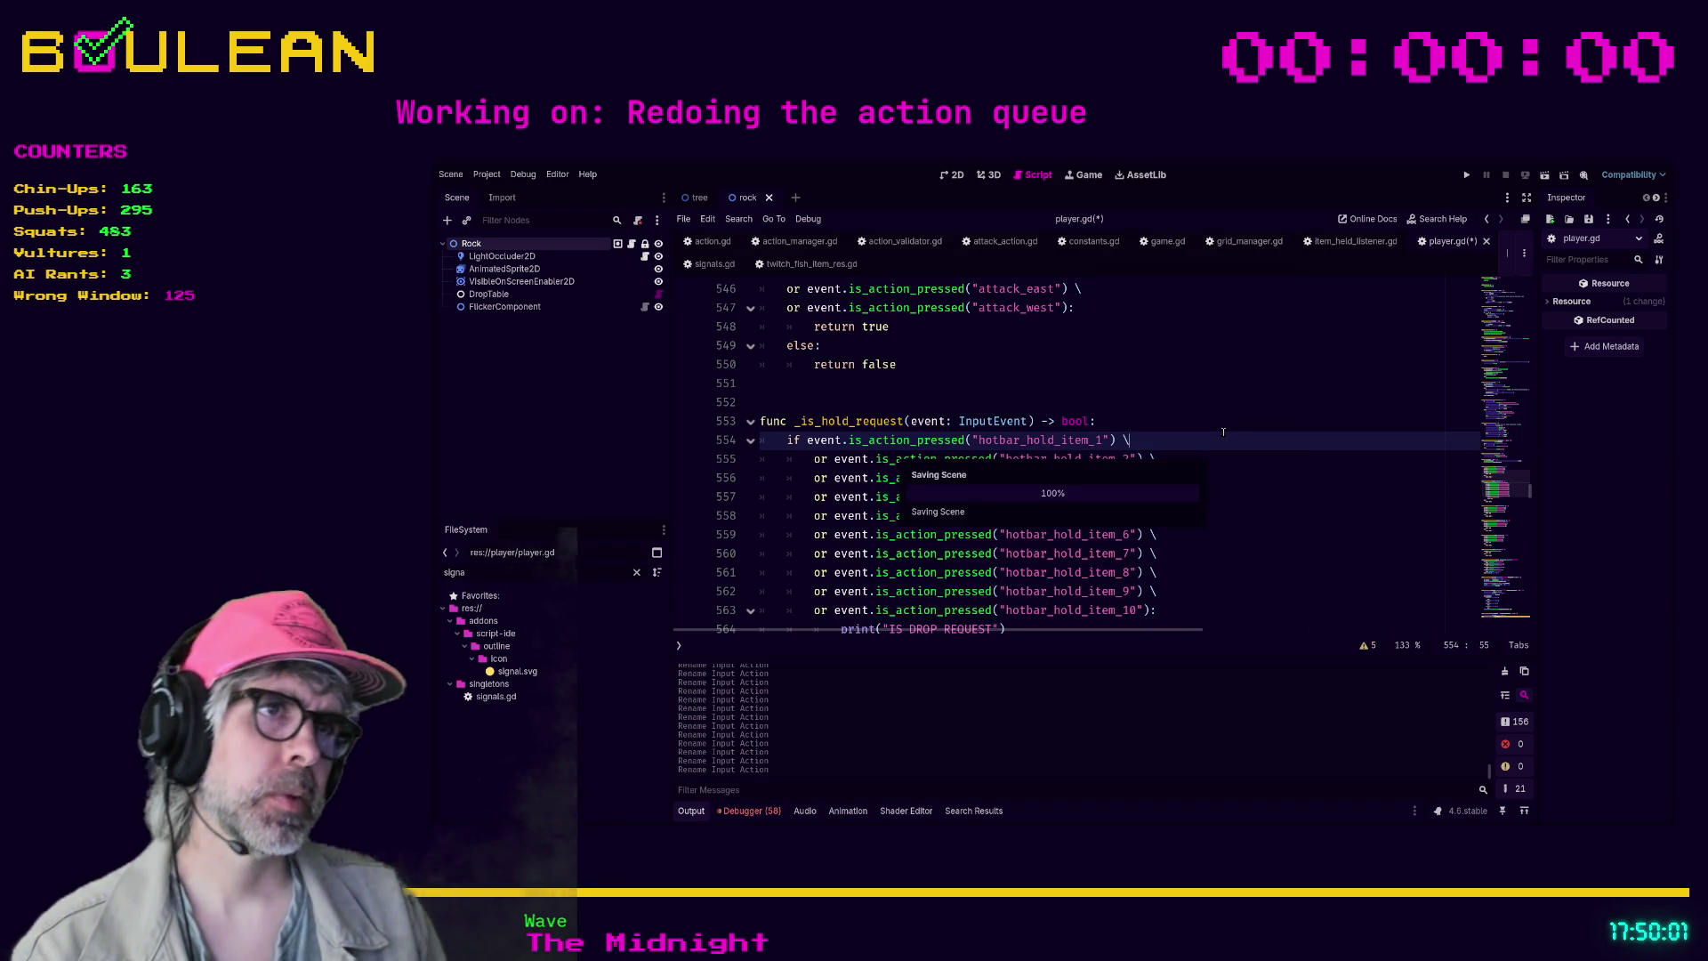
- Change the print text to "IS HOLD ITEM REQUEST", rename the function _is_hold_item_request, and save
scroll(1116, 454, down, 2)
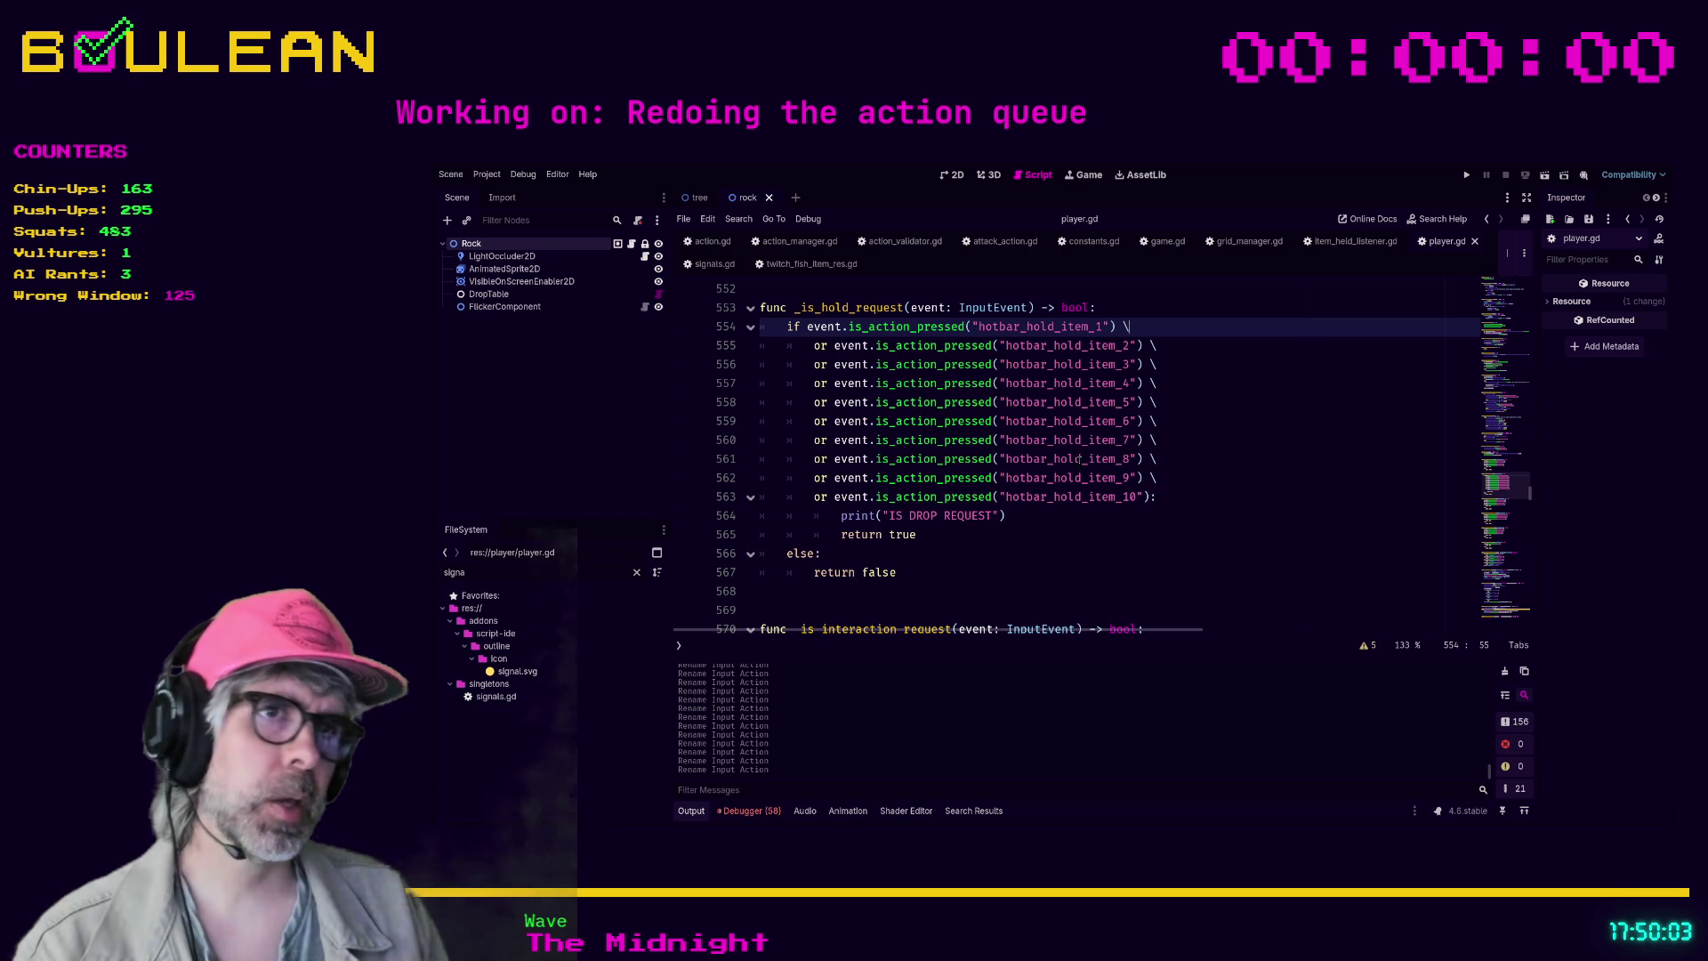
double_click(916, 516)
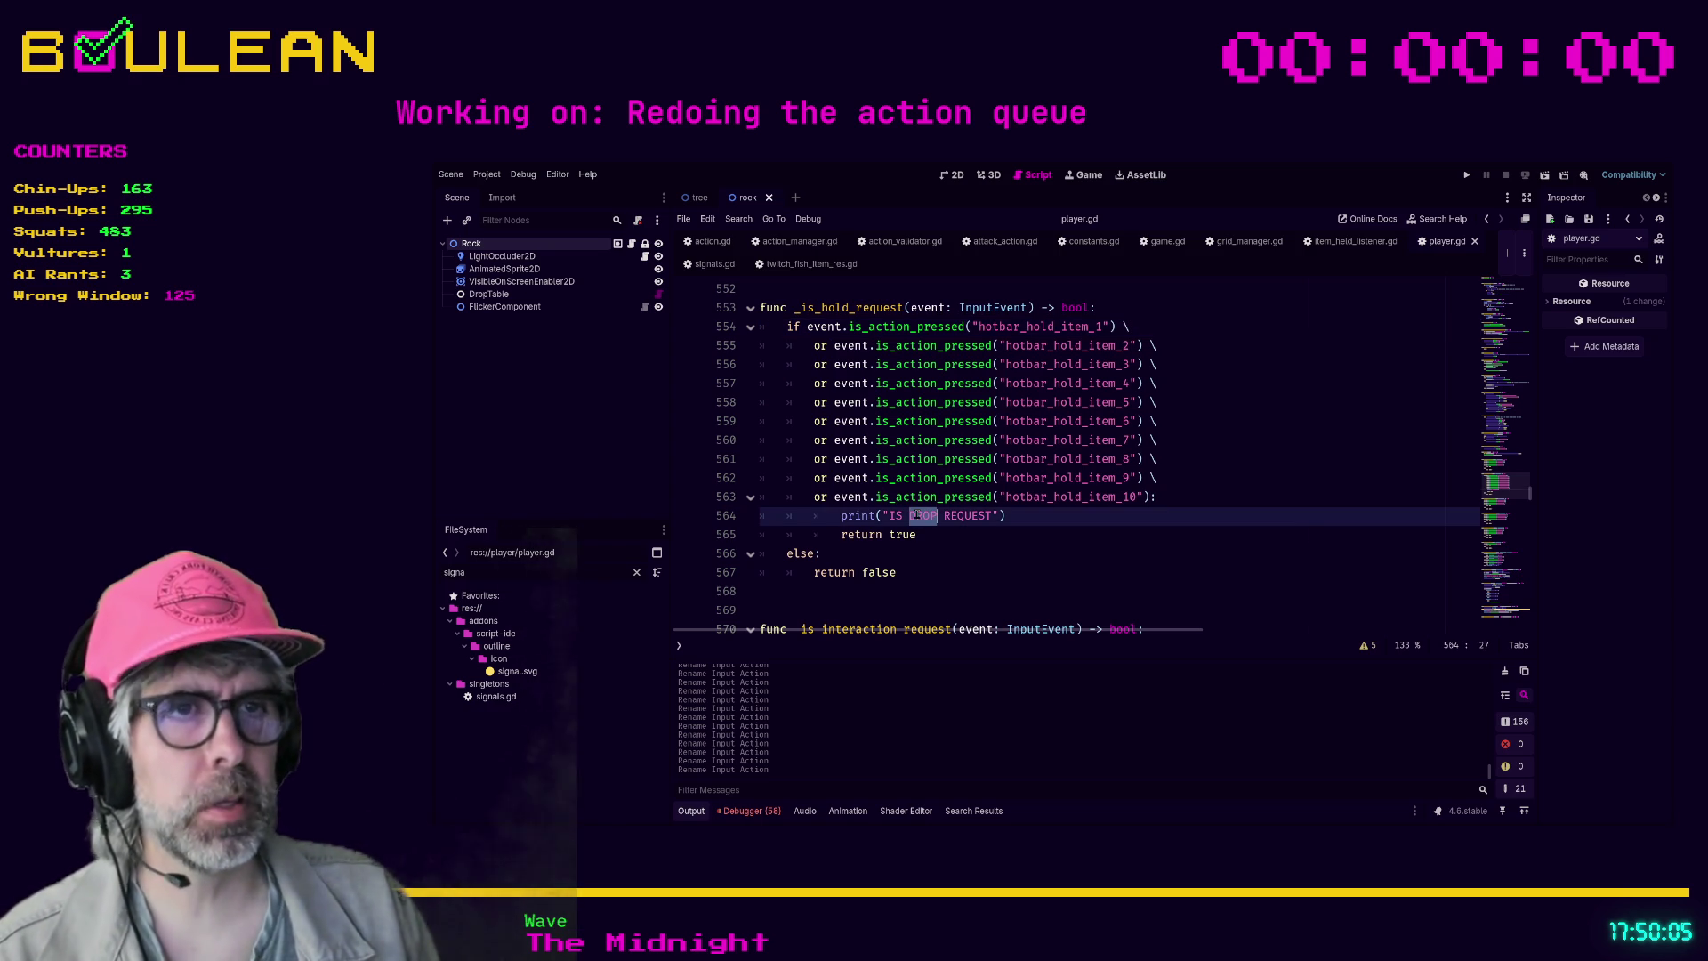
text(HOLD ITEM)
click(854, 308)
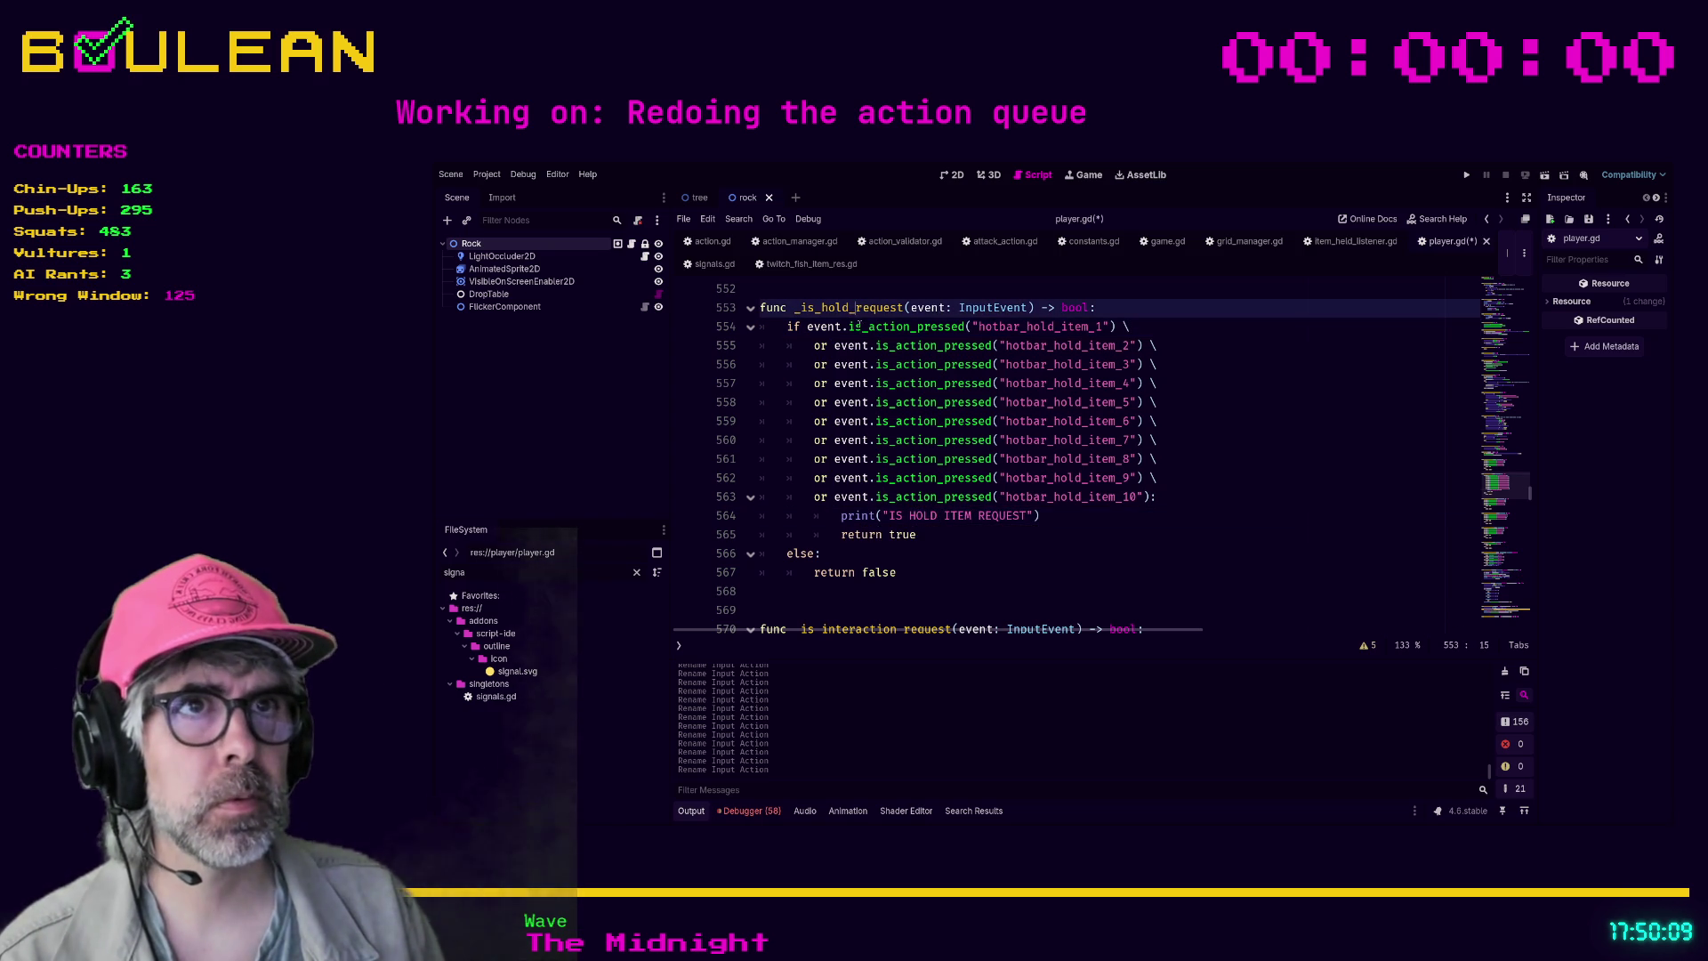
text(item_)
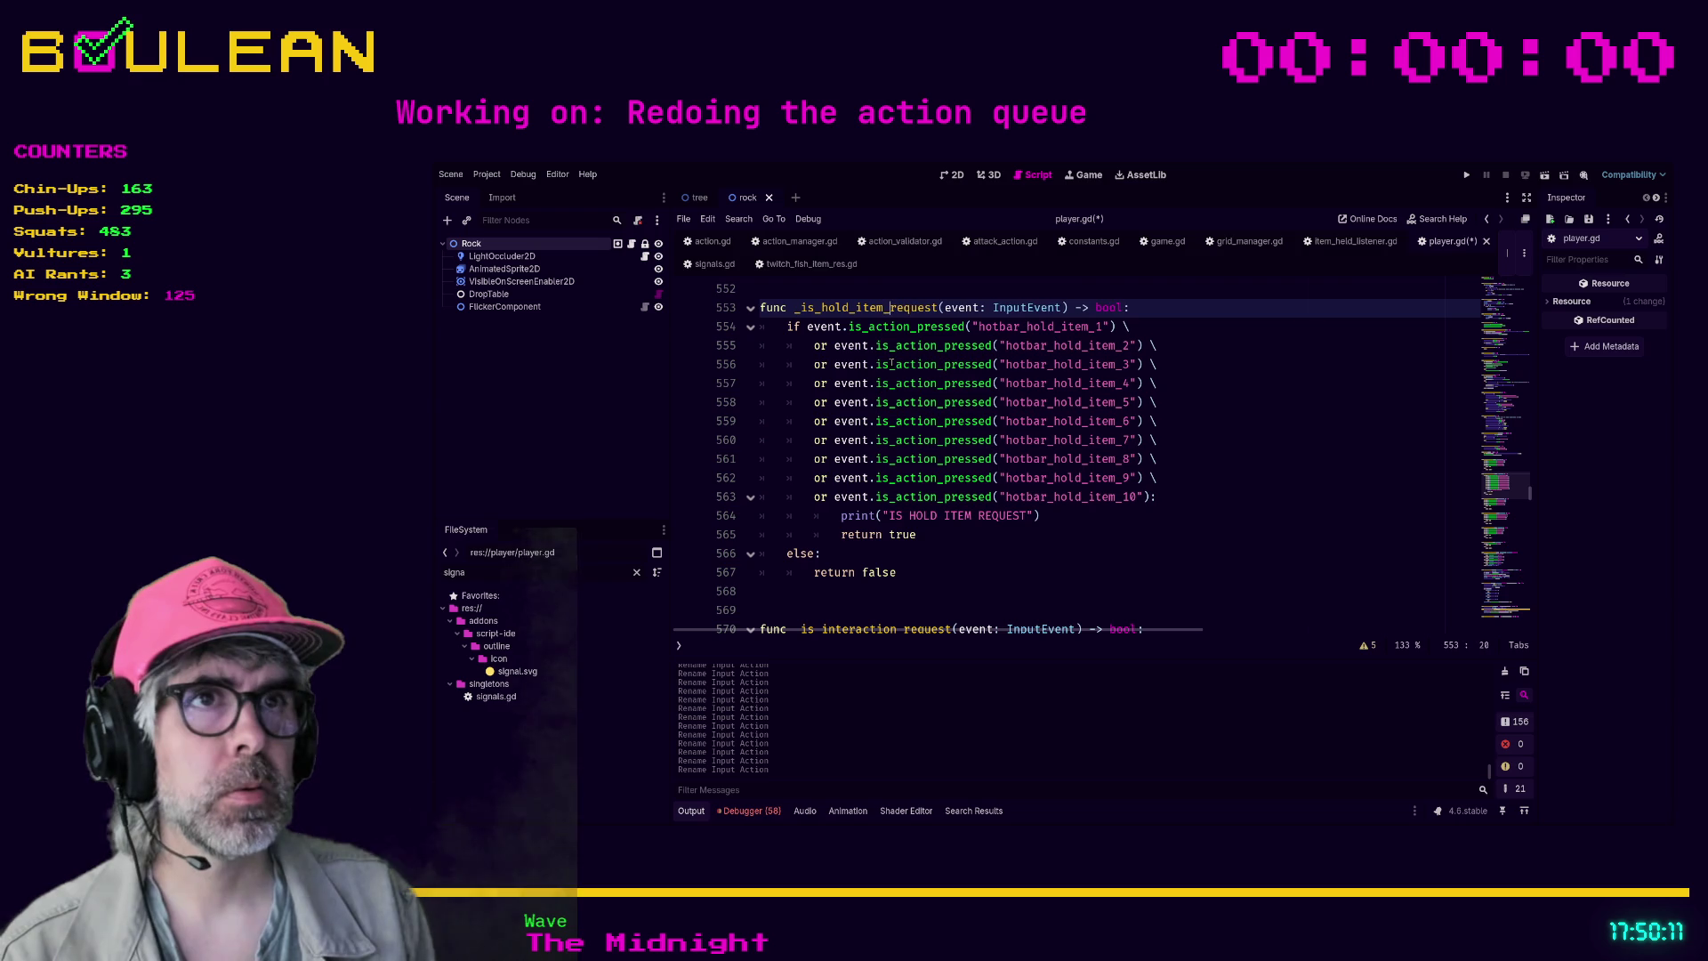
click(1156, 402)
key(ctrl+s)
- Update line 225's call to _is_hold_item_request(event), save, and open twitch_fish_item_res.gd
click(956, 645)
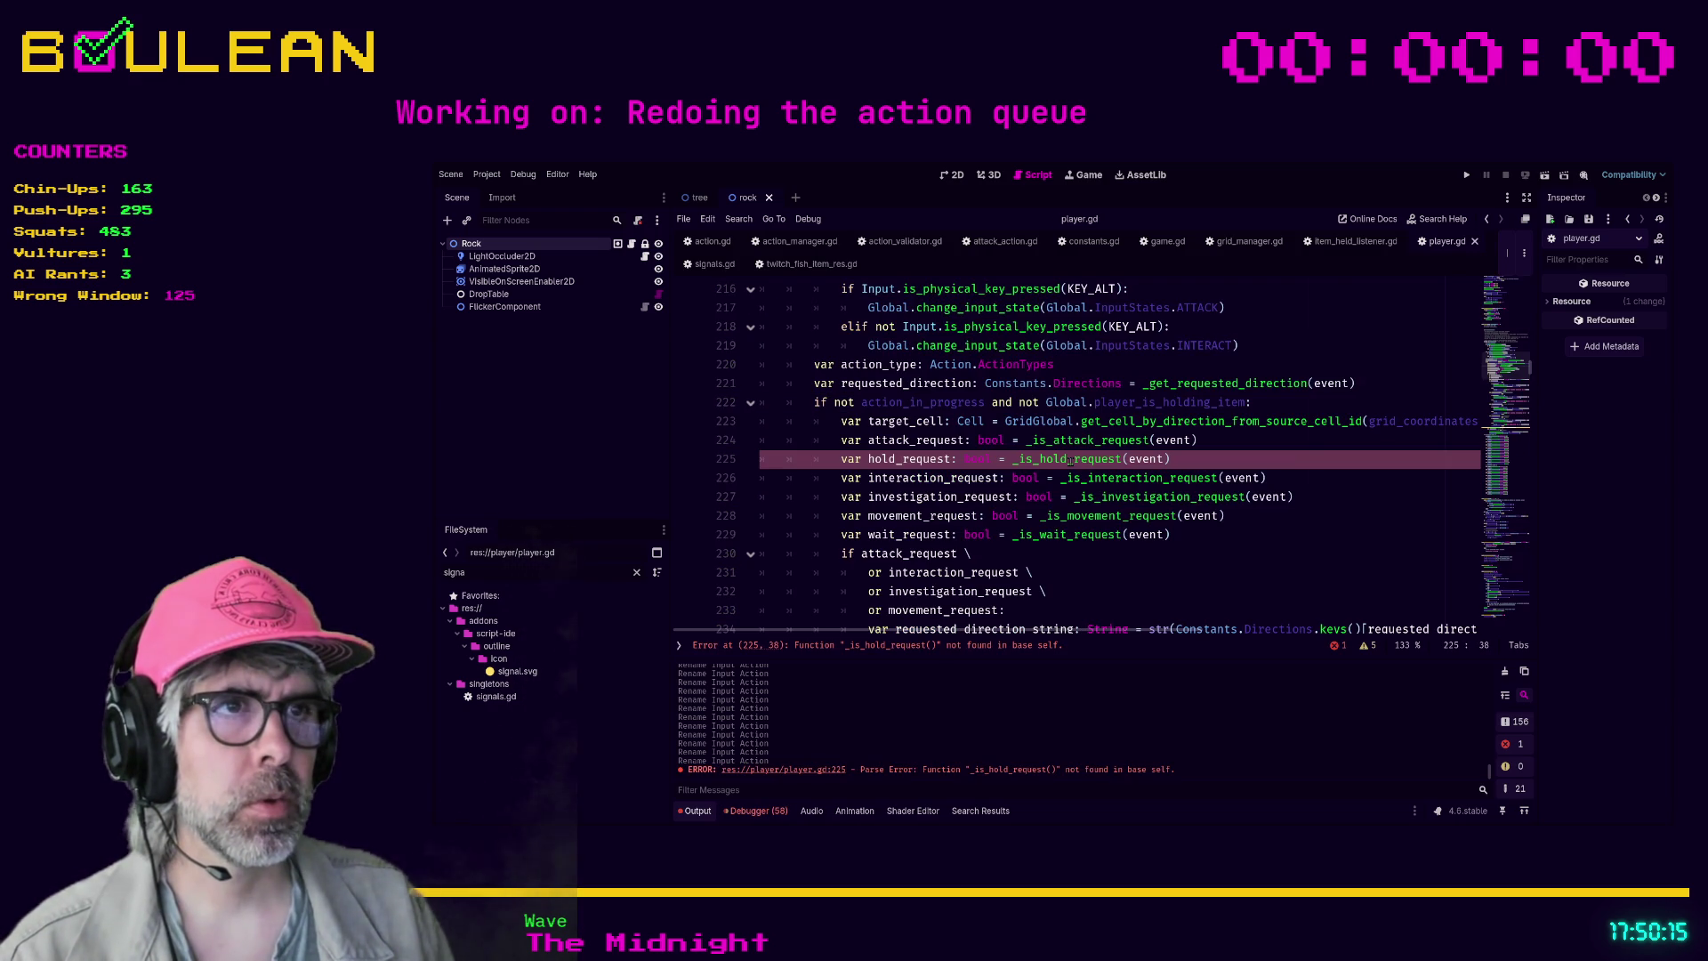
text(item_)
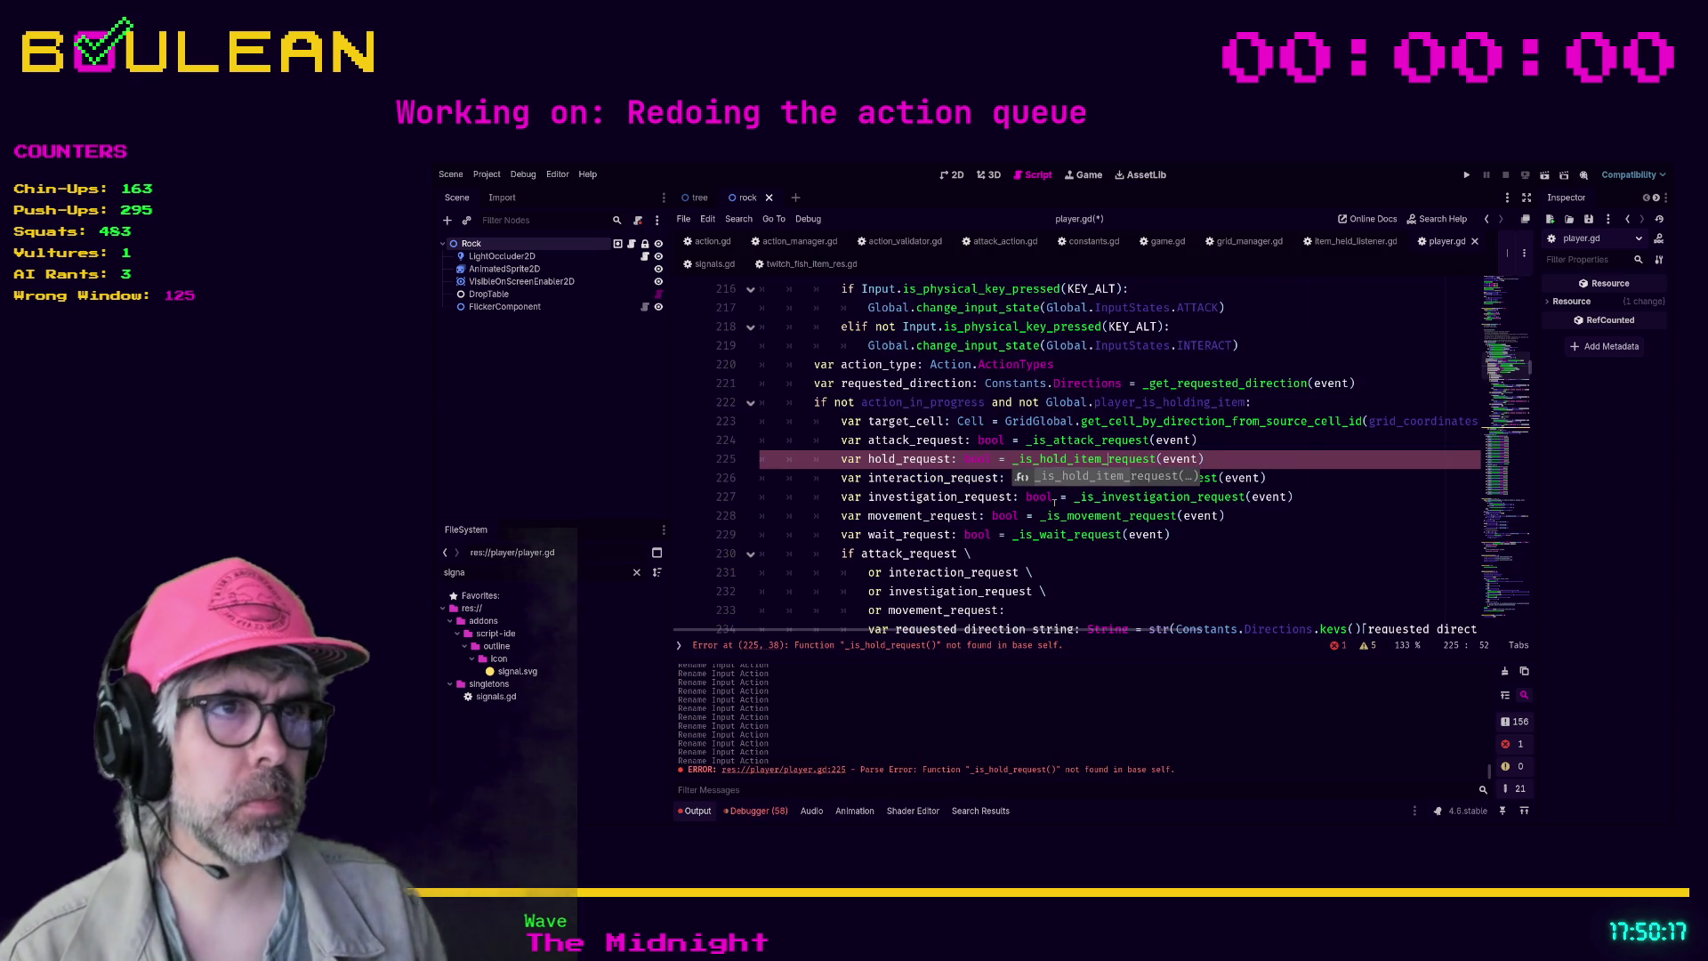
click(1252, 457)
key(ctrl+s)
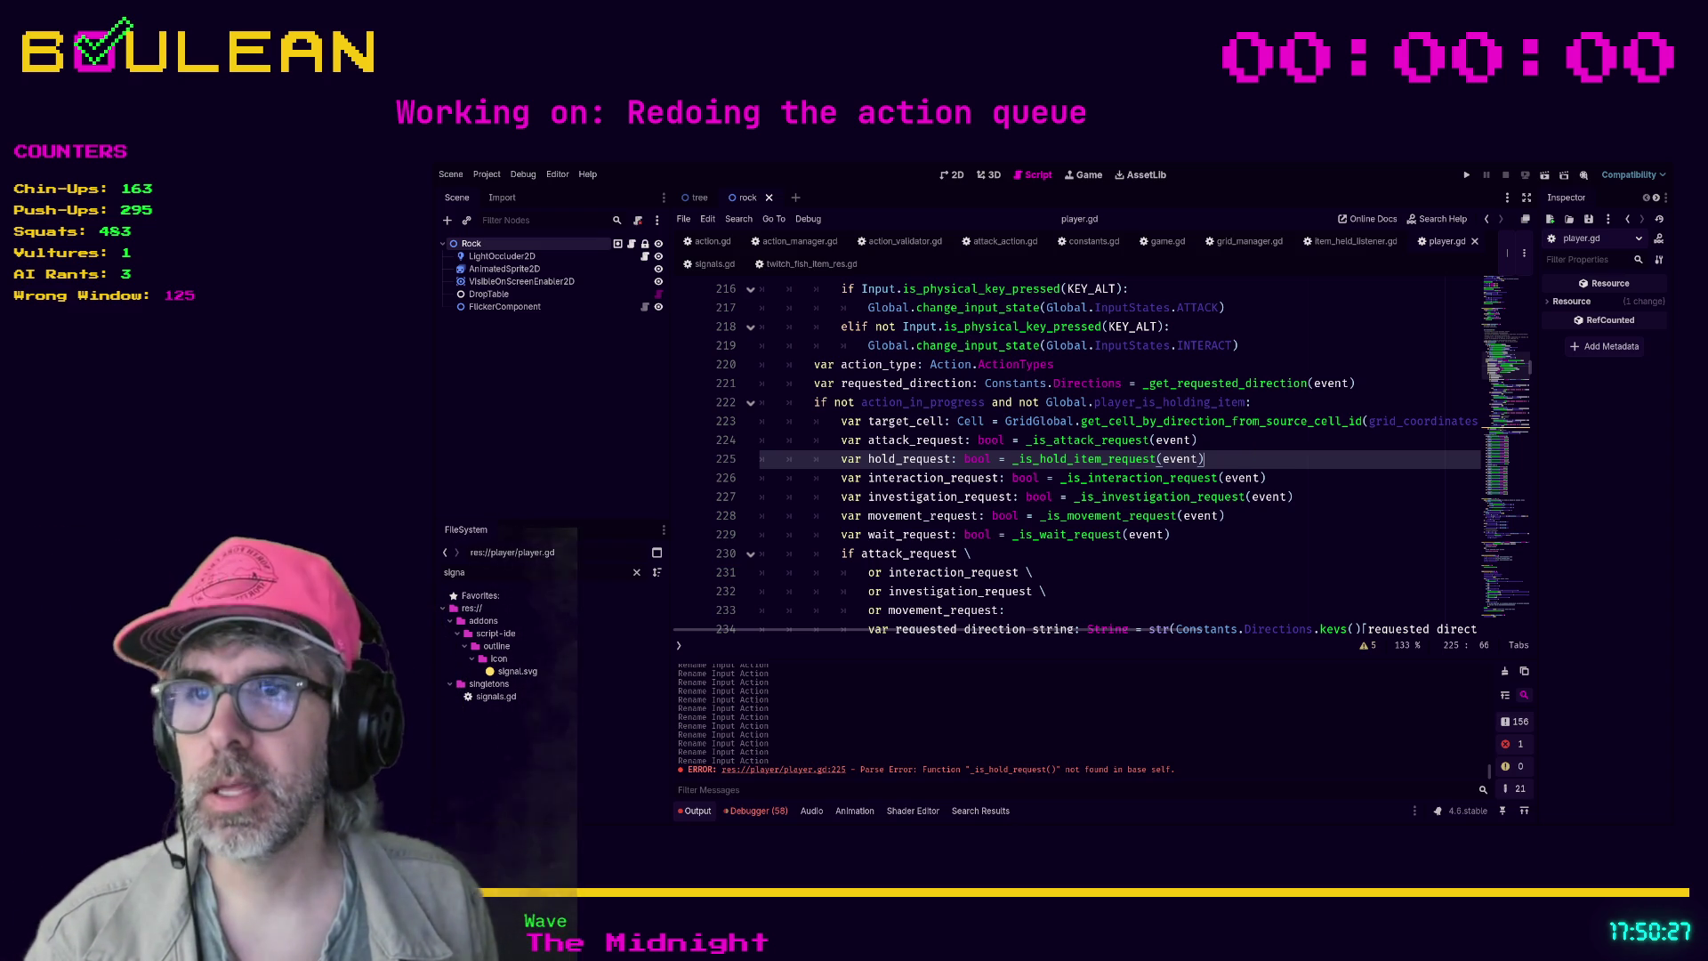
click(1182, 572)
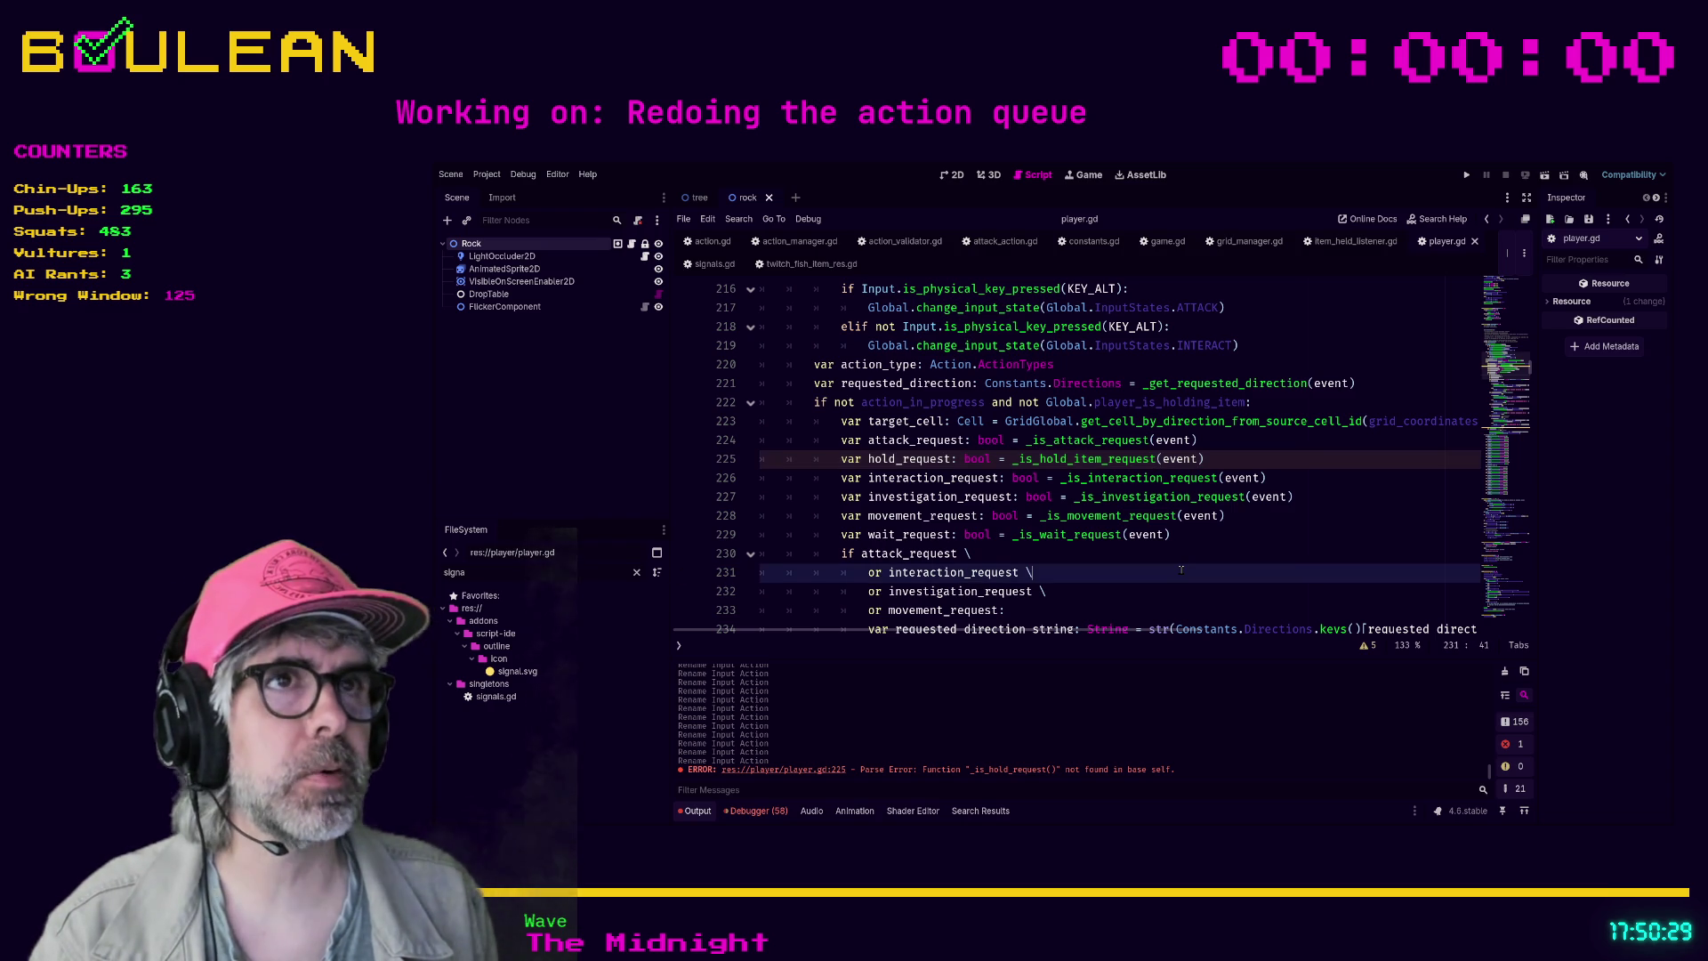
click(811, 263)
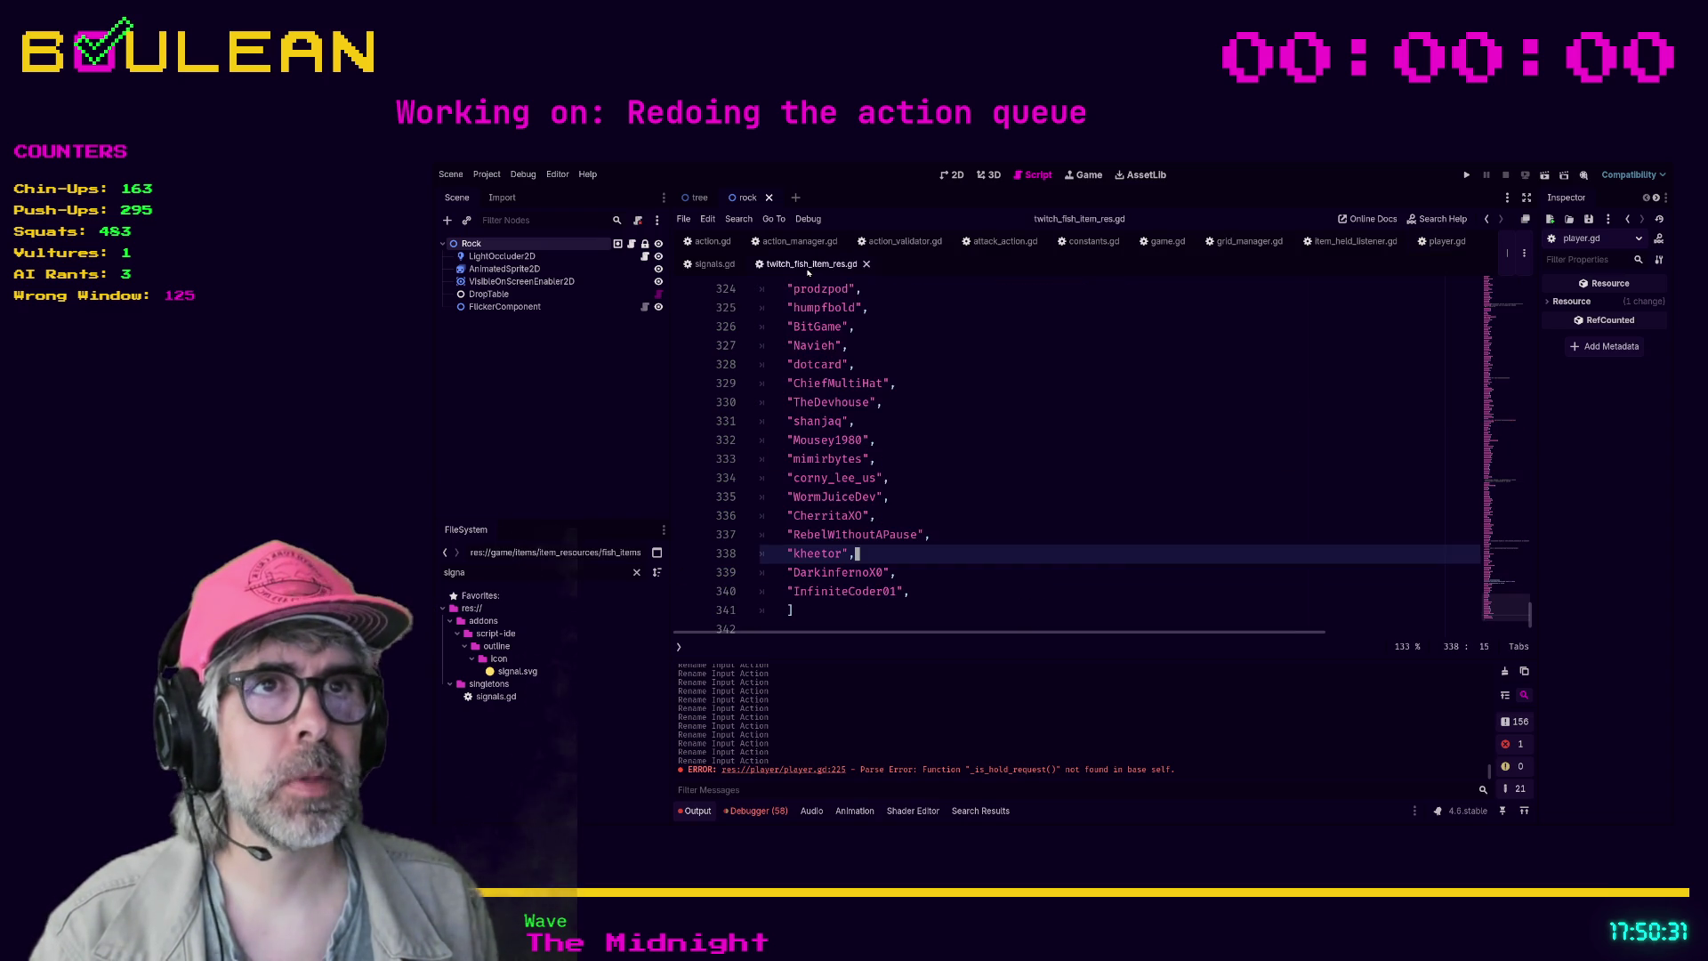
- Add a new viewer name entry to the fish names list in twitch_fish_item_res.gd, fix its spelling, and save
click(1002, 540)
click(929, 573)
key(Return)
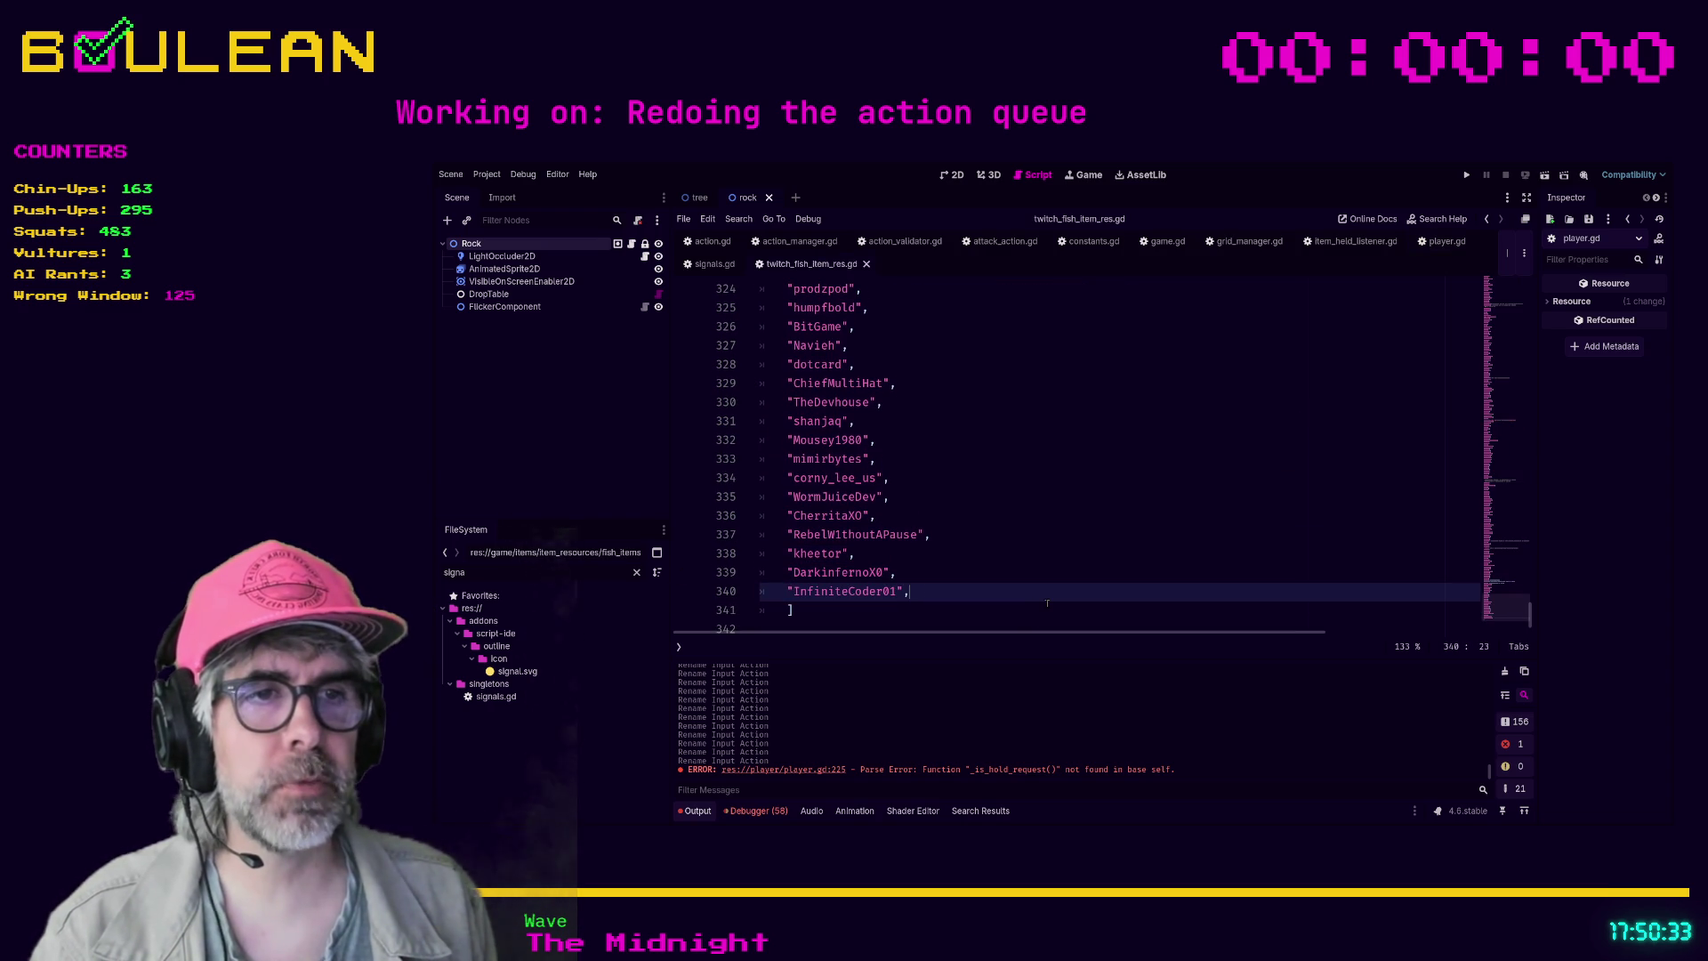
scroll(1047, 603, down, 1)
text(")
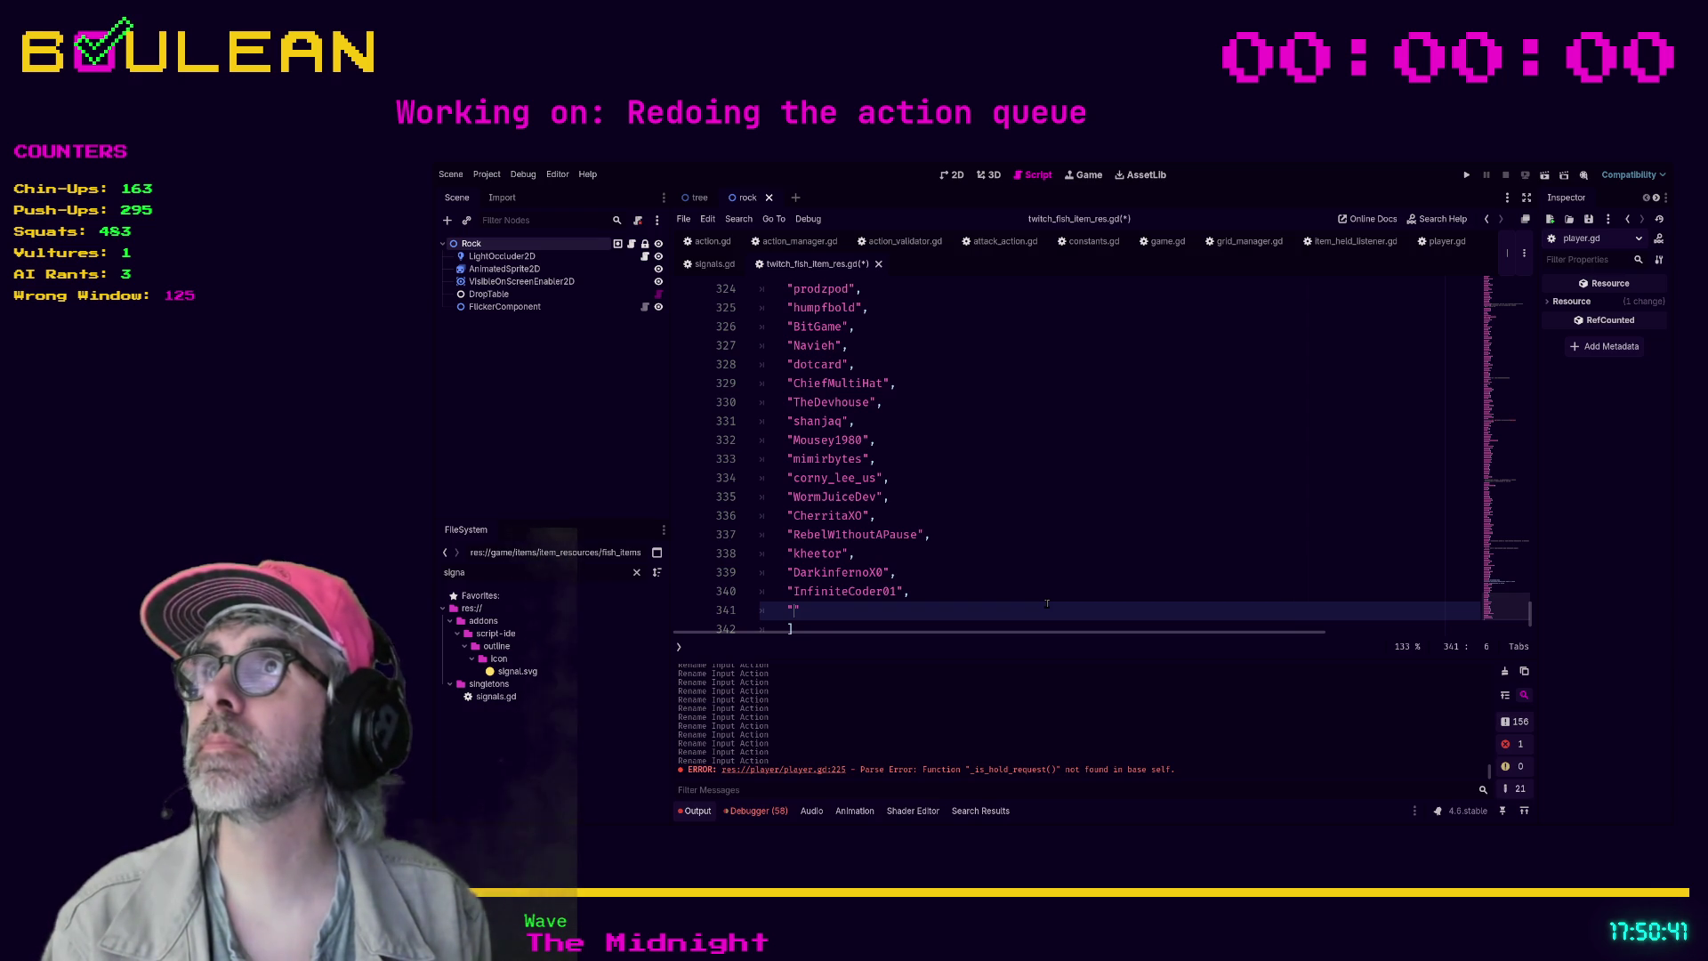
text(eliaj)
text(acksonm)
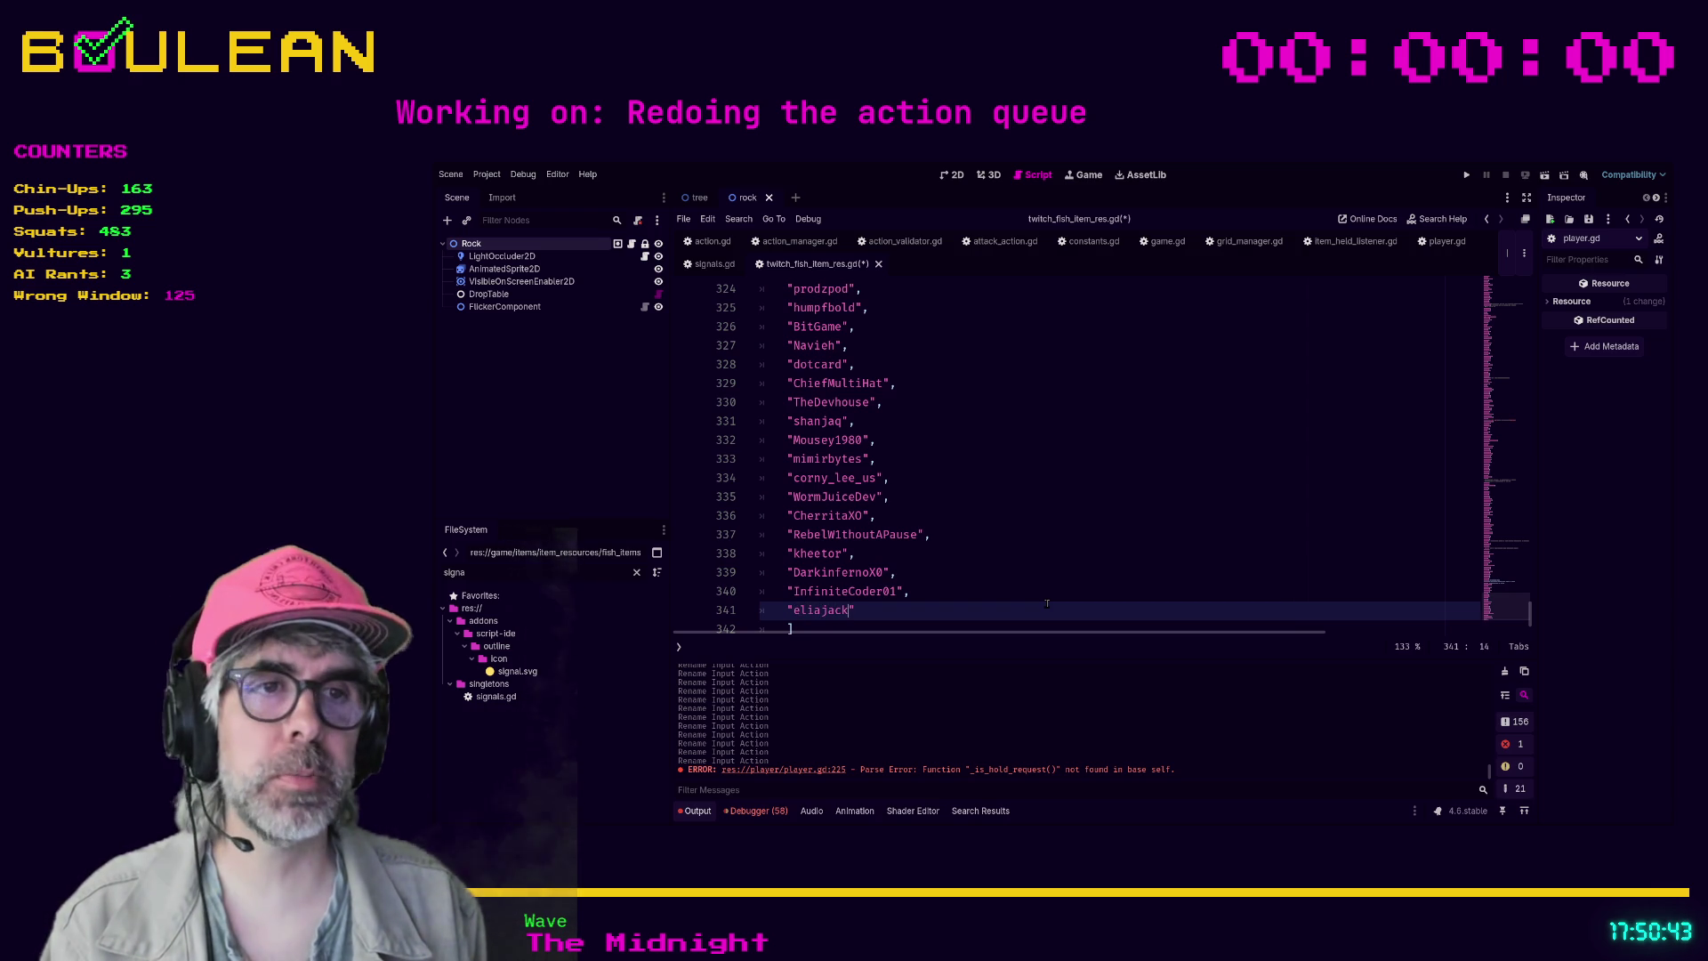
text(usic")
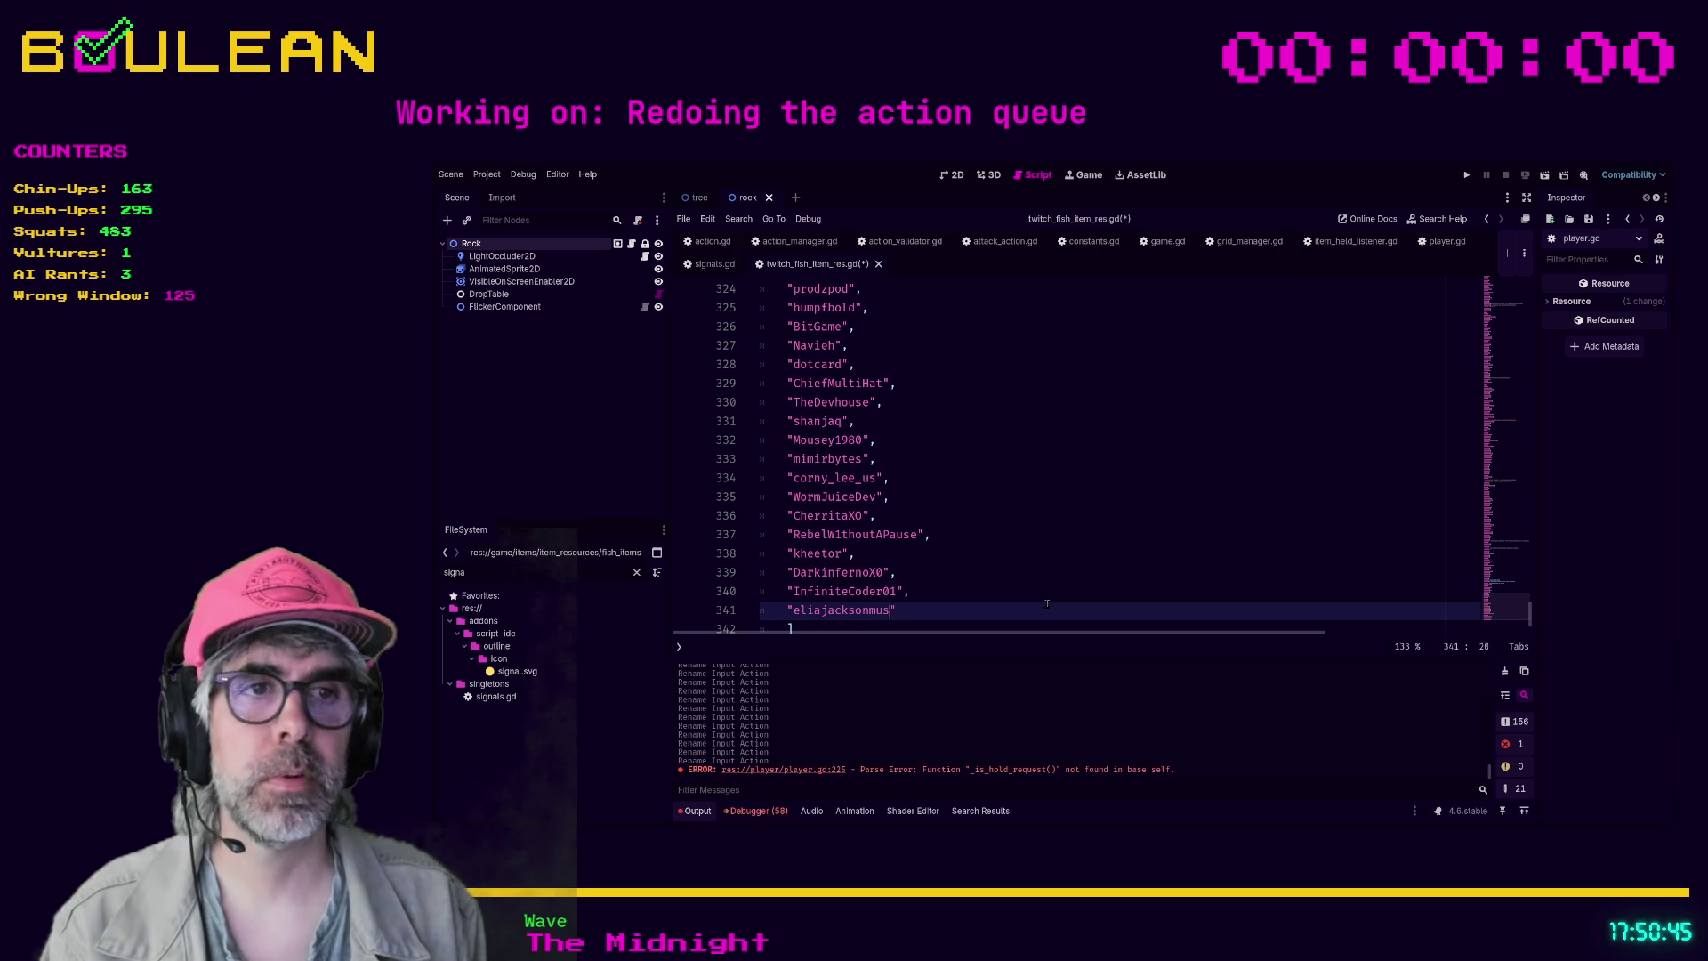
text(,)
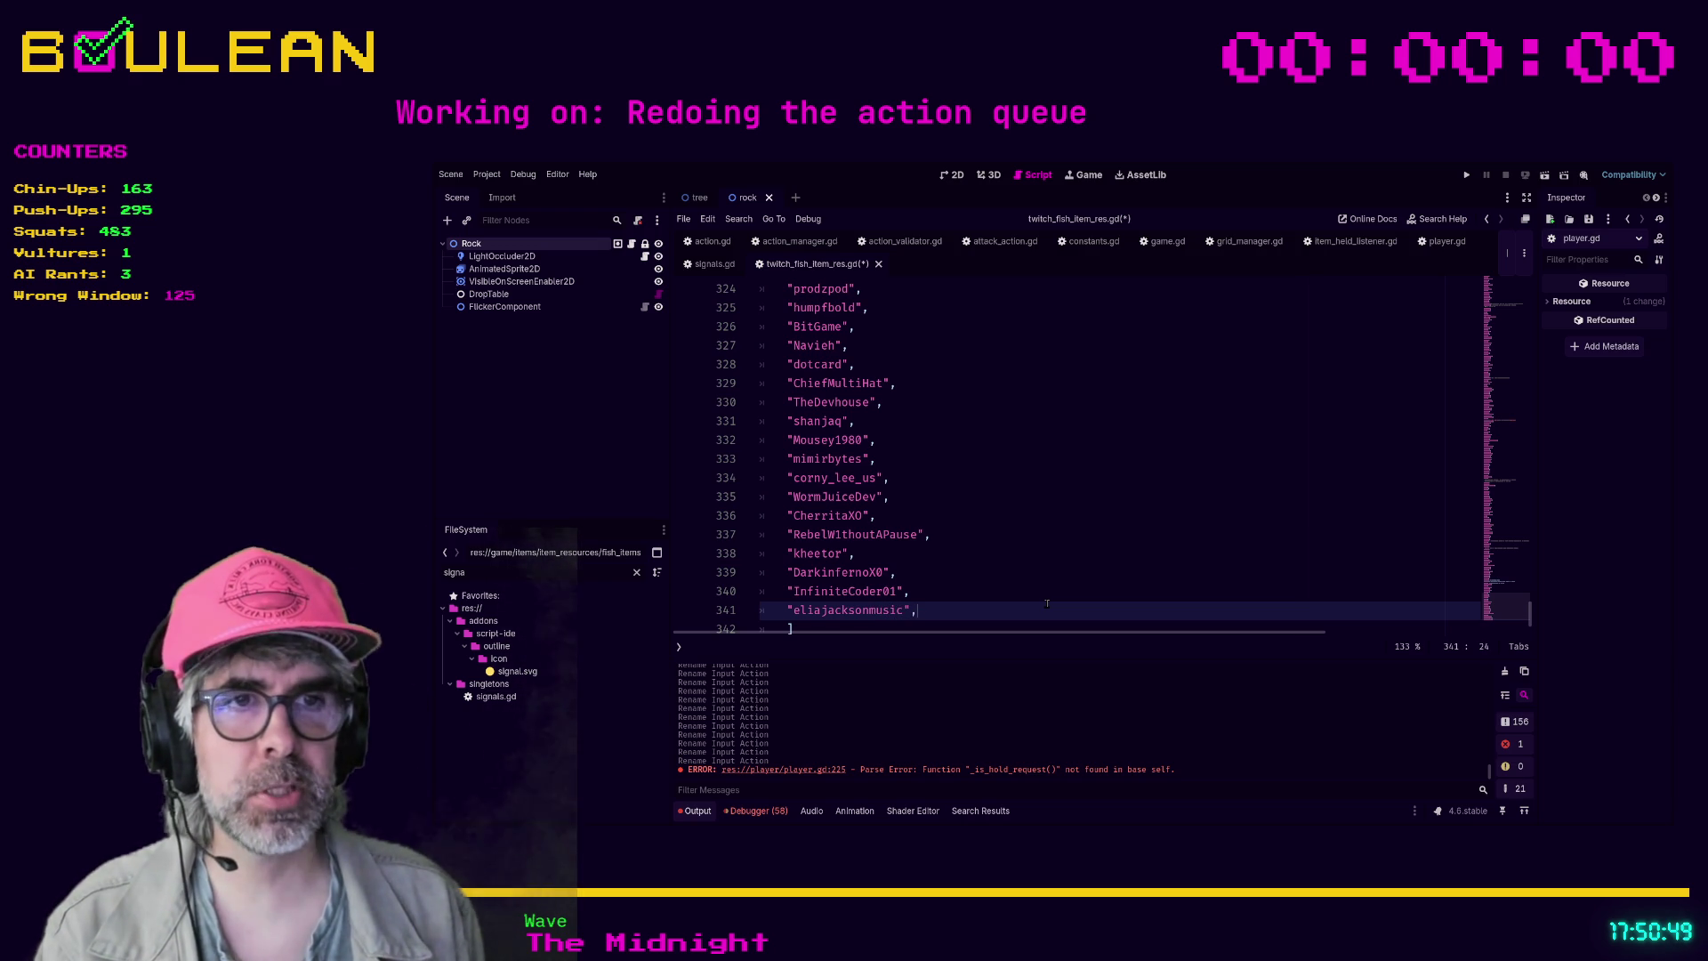
click(820, 610)
text(s)
key(End)
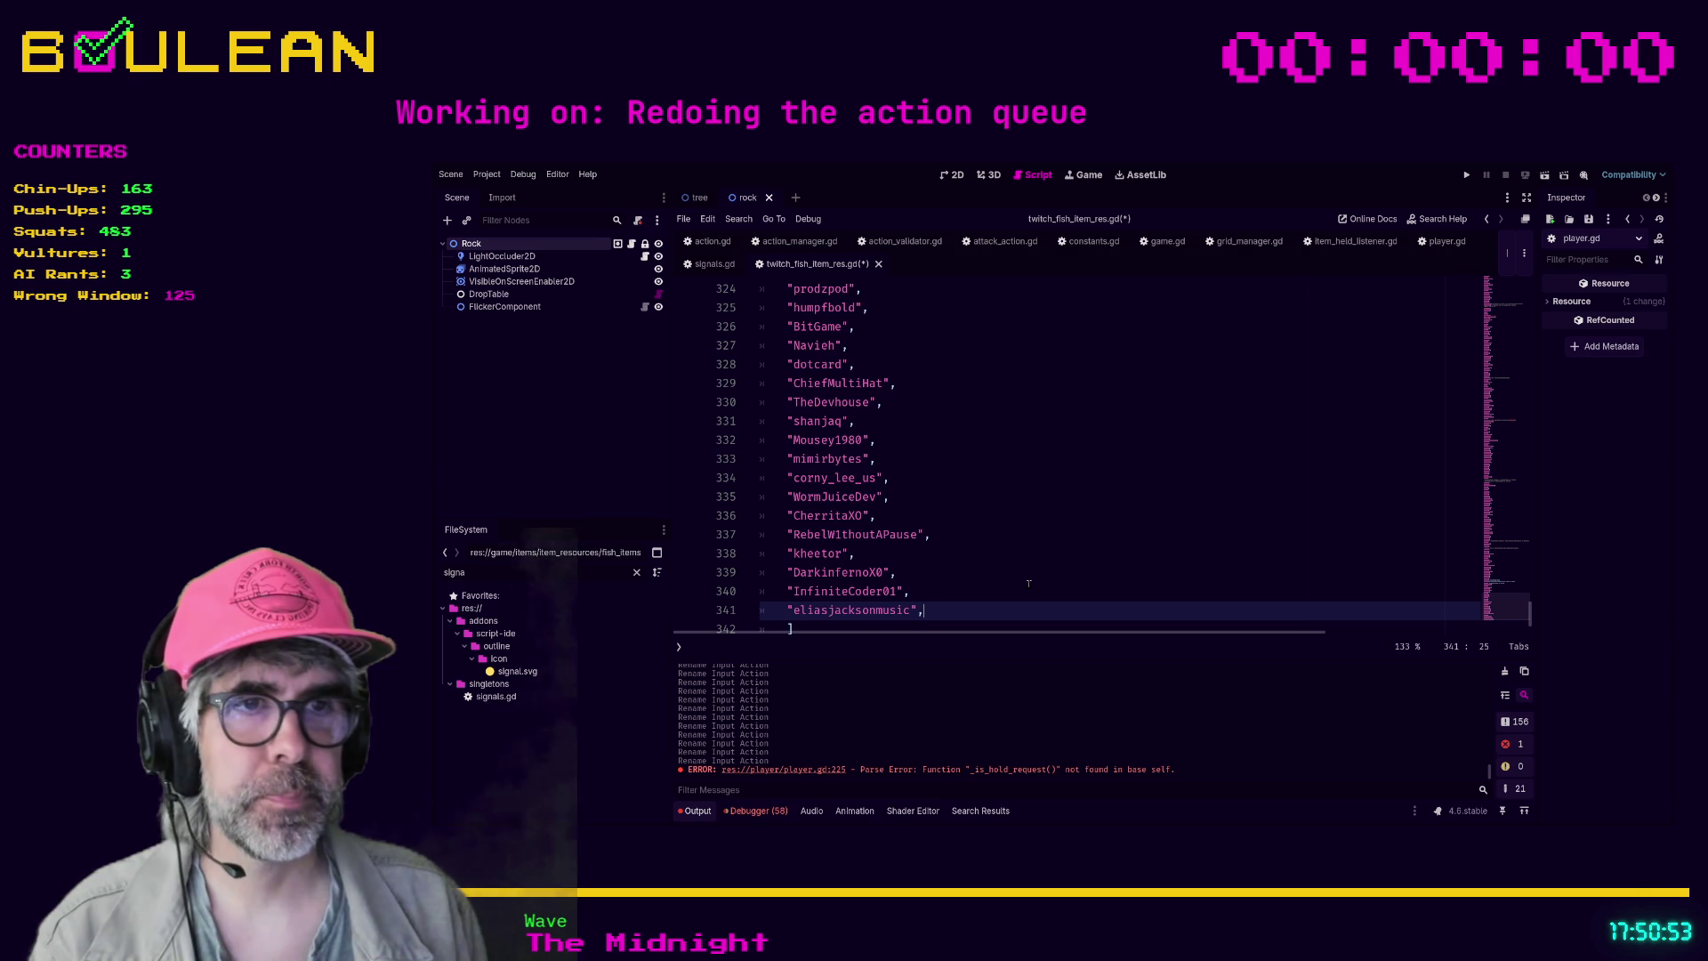
key(ctrl+s)
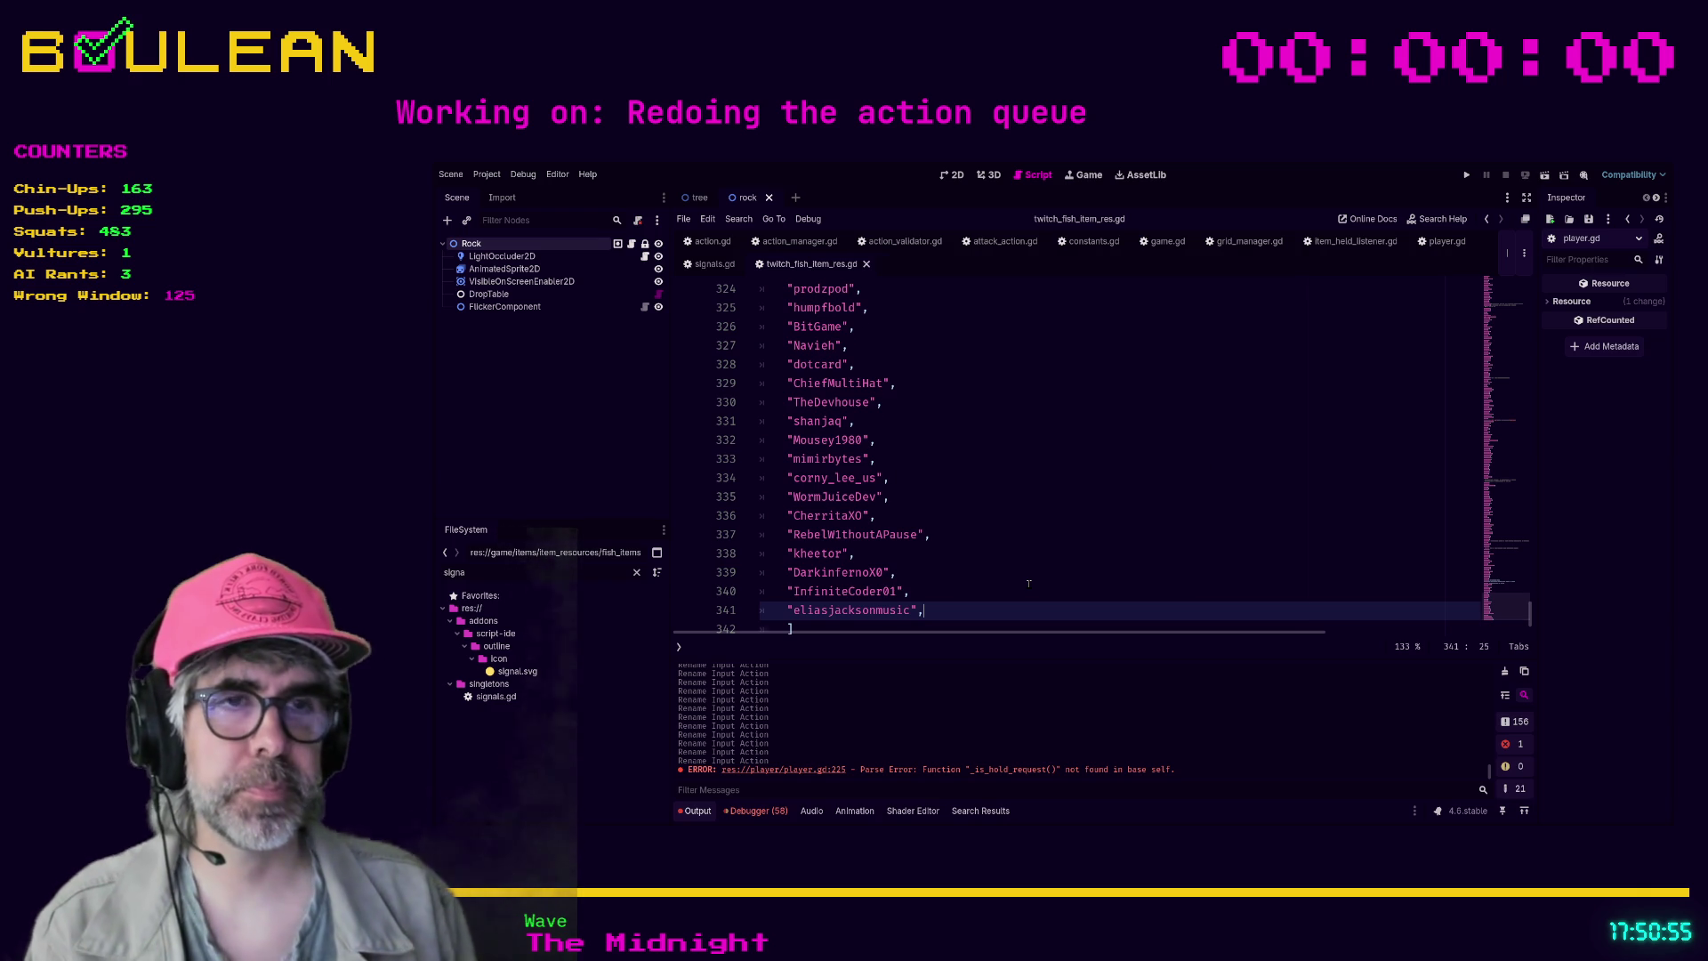
- Review the new entry around lines 337–340, then run the game with F5
scroll(1028, 583, down, 1)
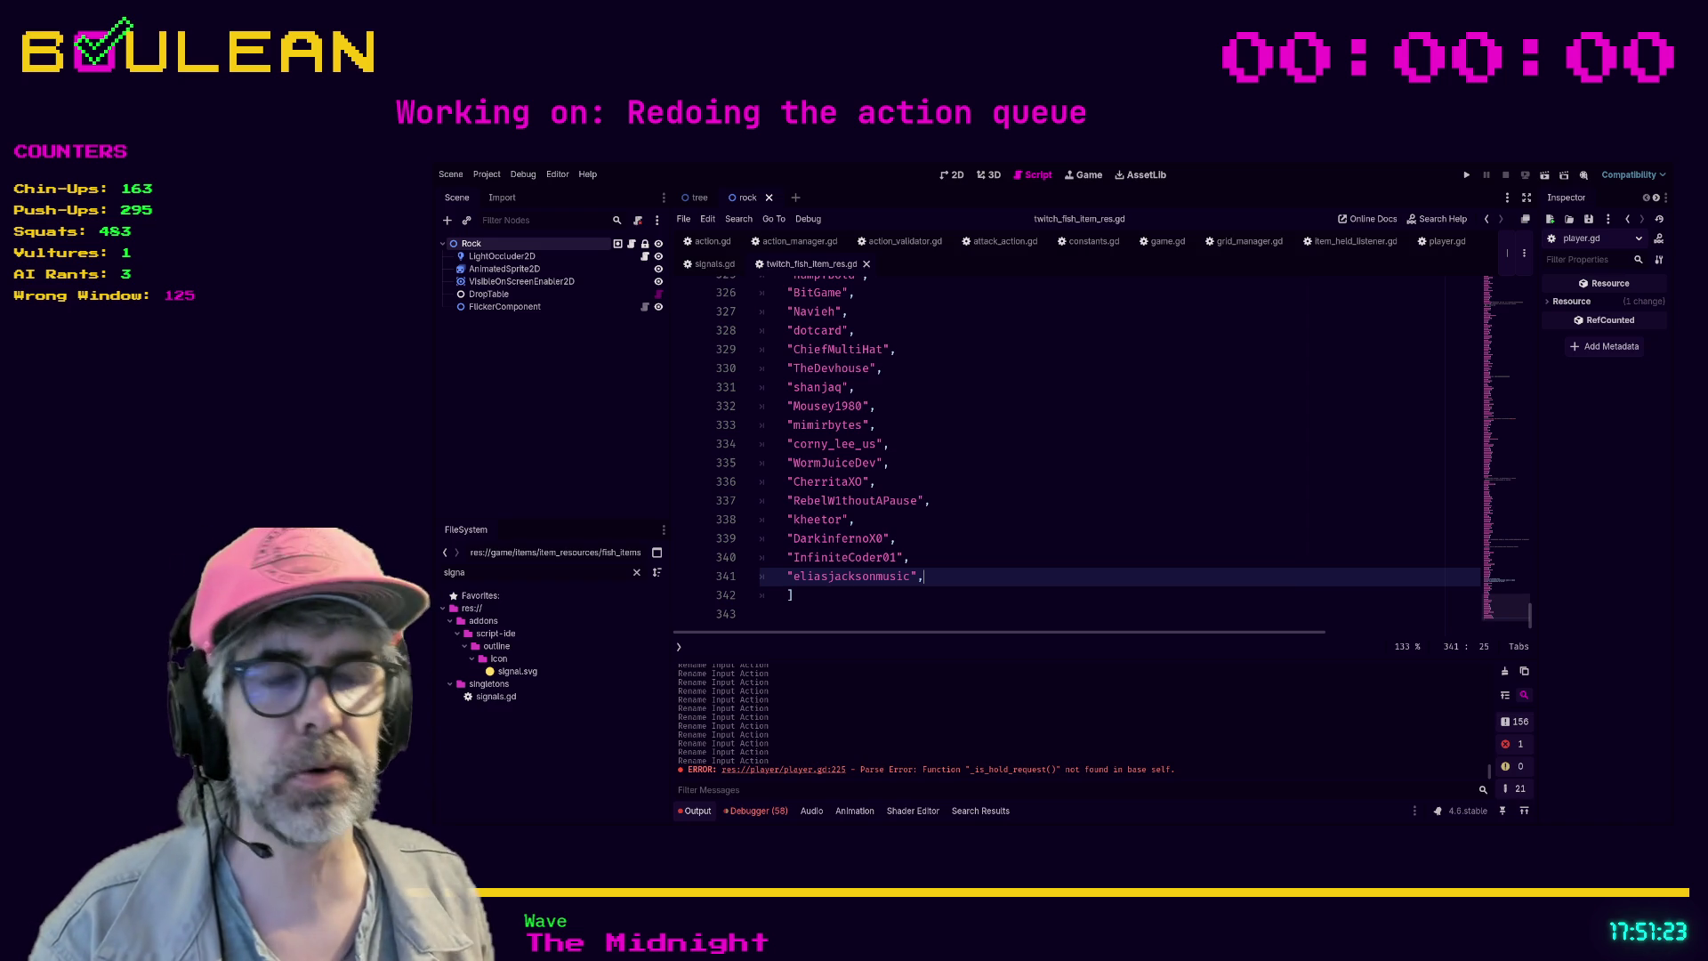
scroll(932, 566, up, 1)
click(933, 569)
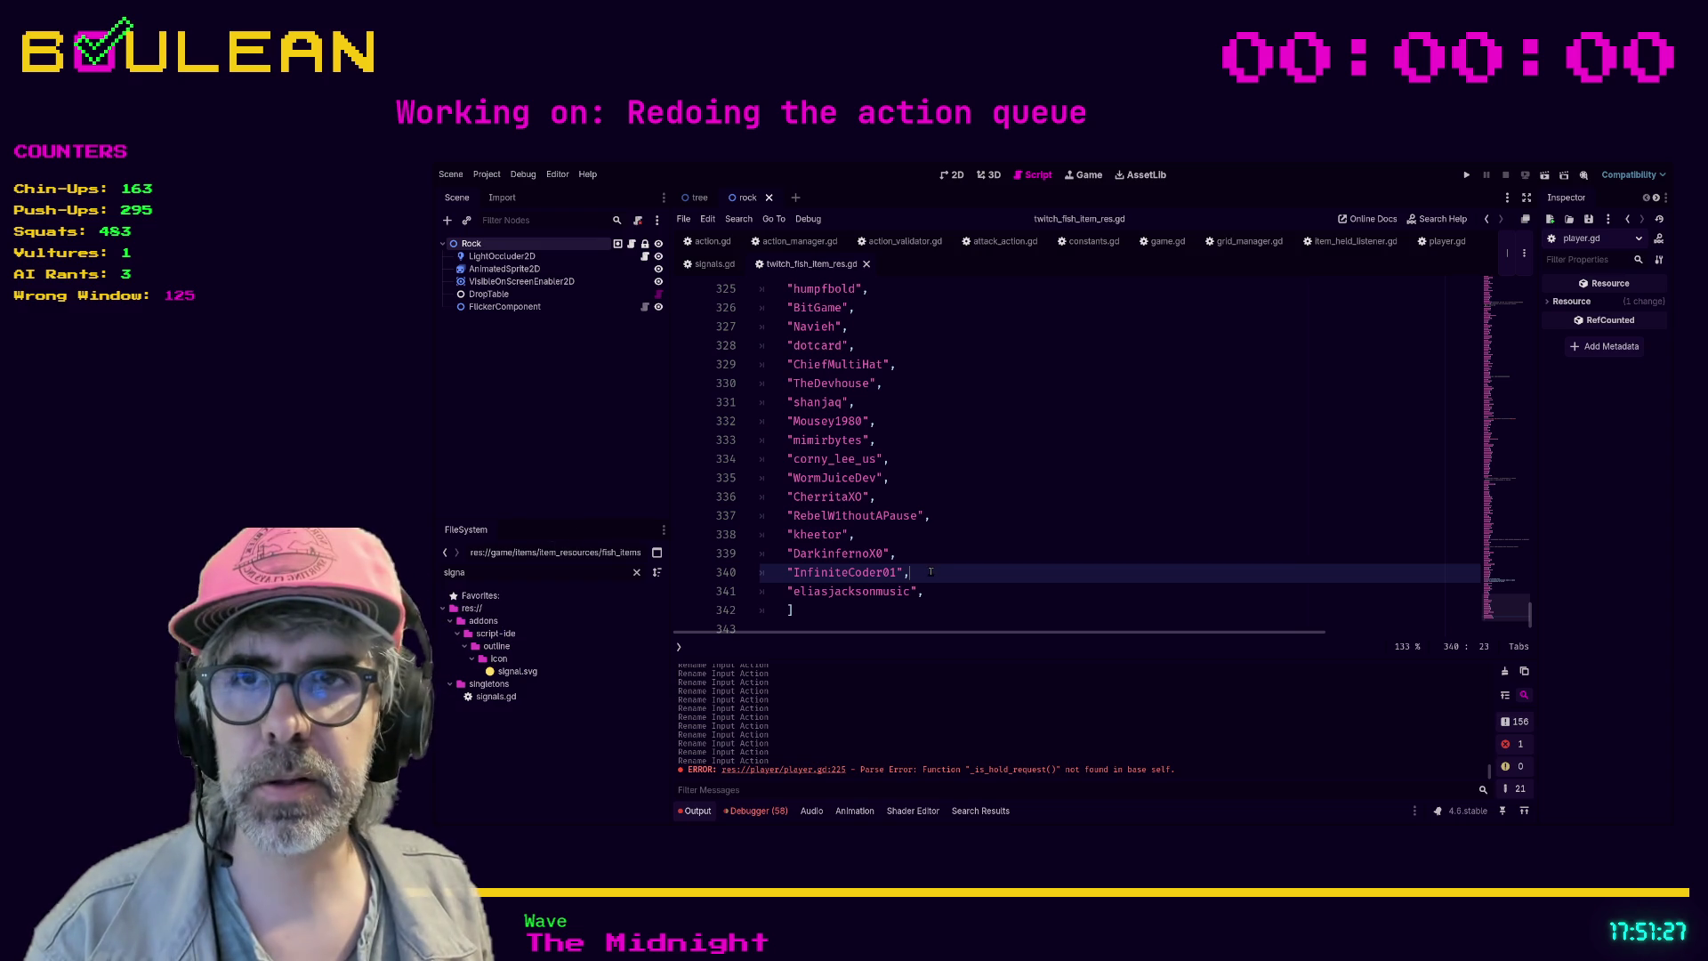
click(944, 590)
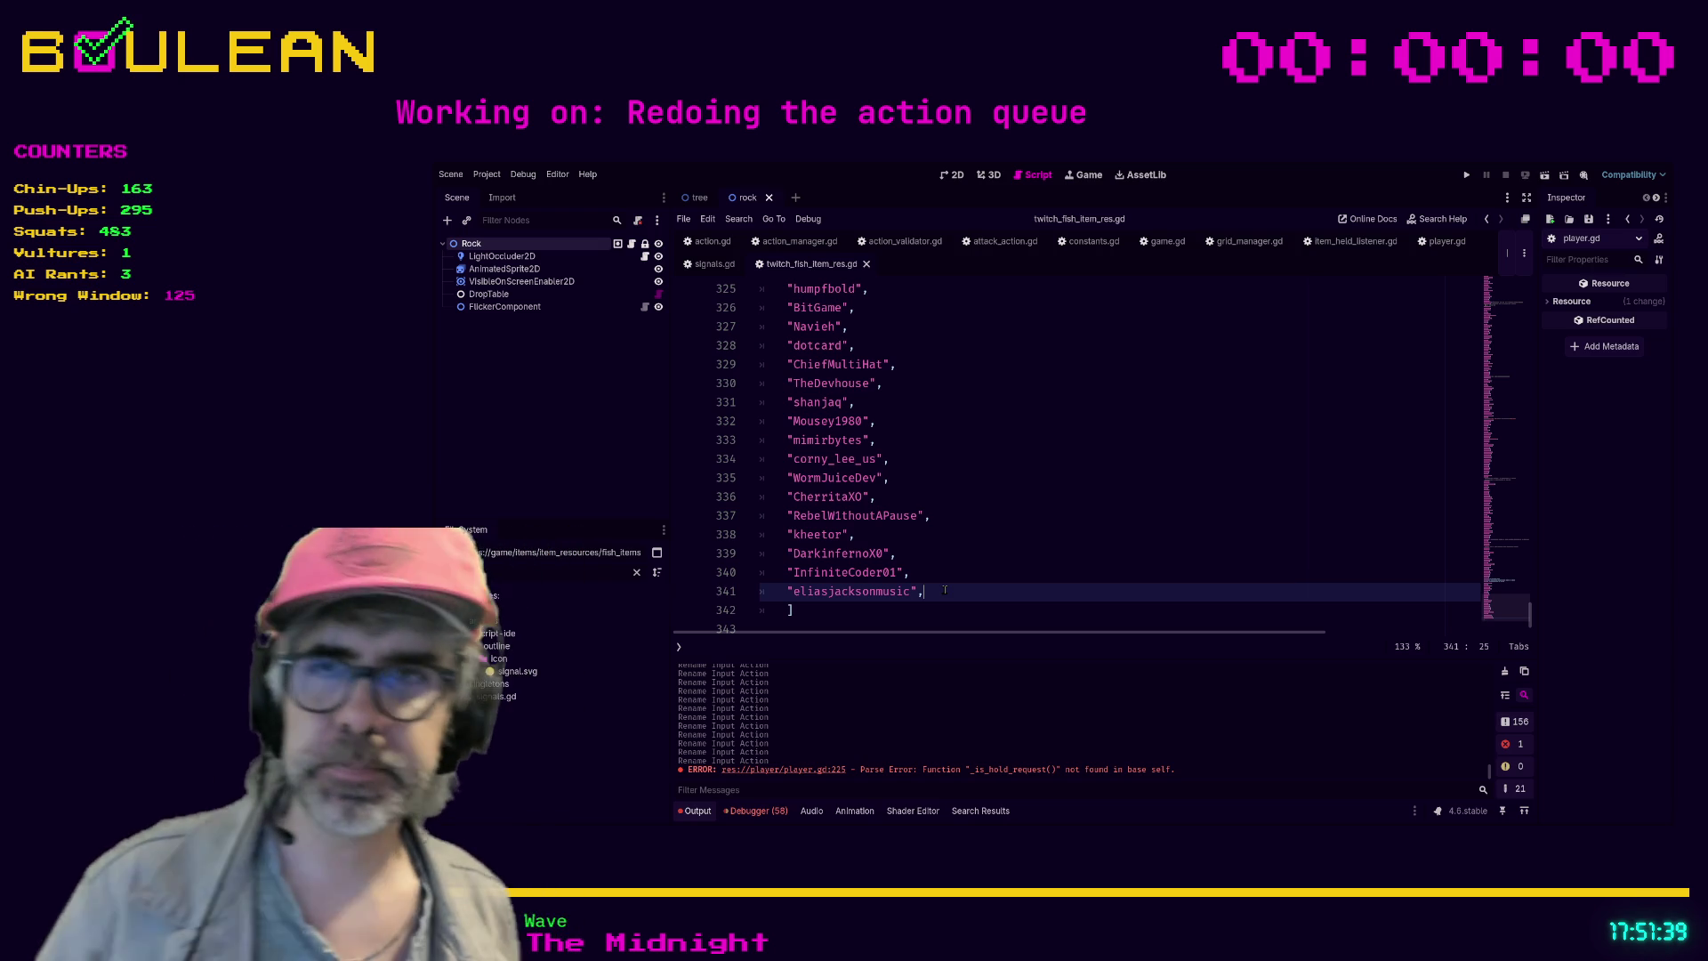
click(976, 524)
click(973, 570)
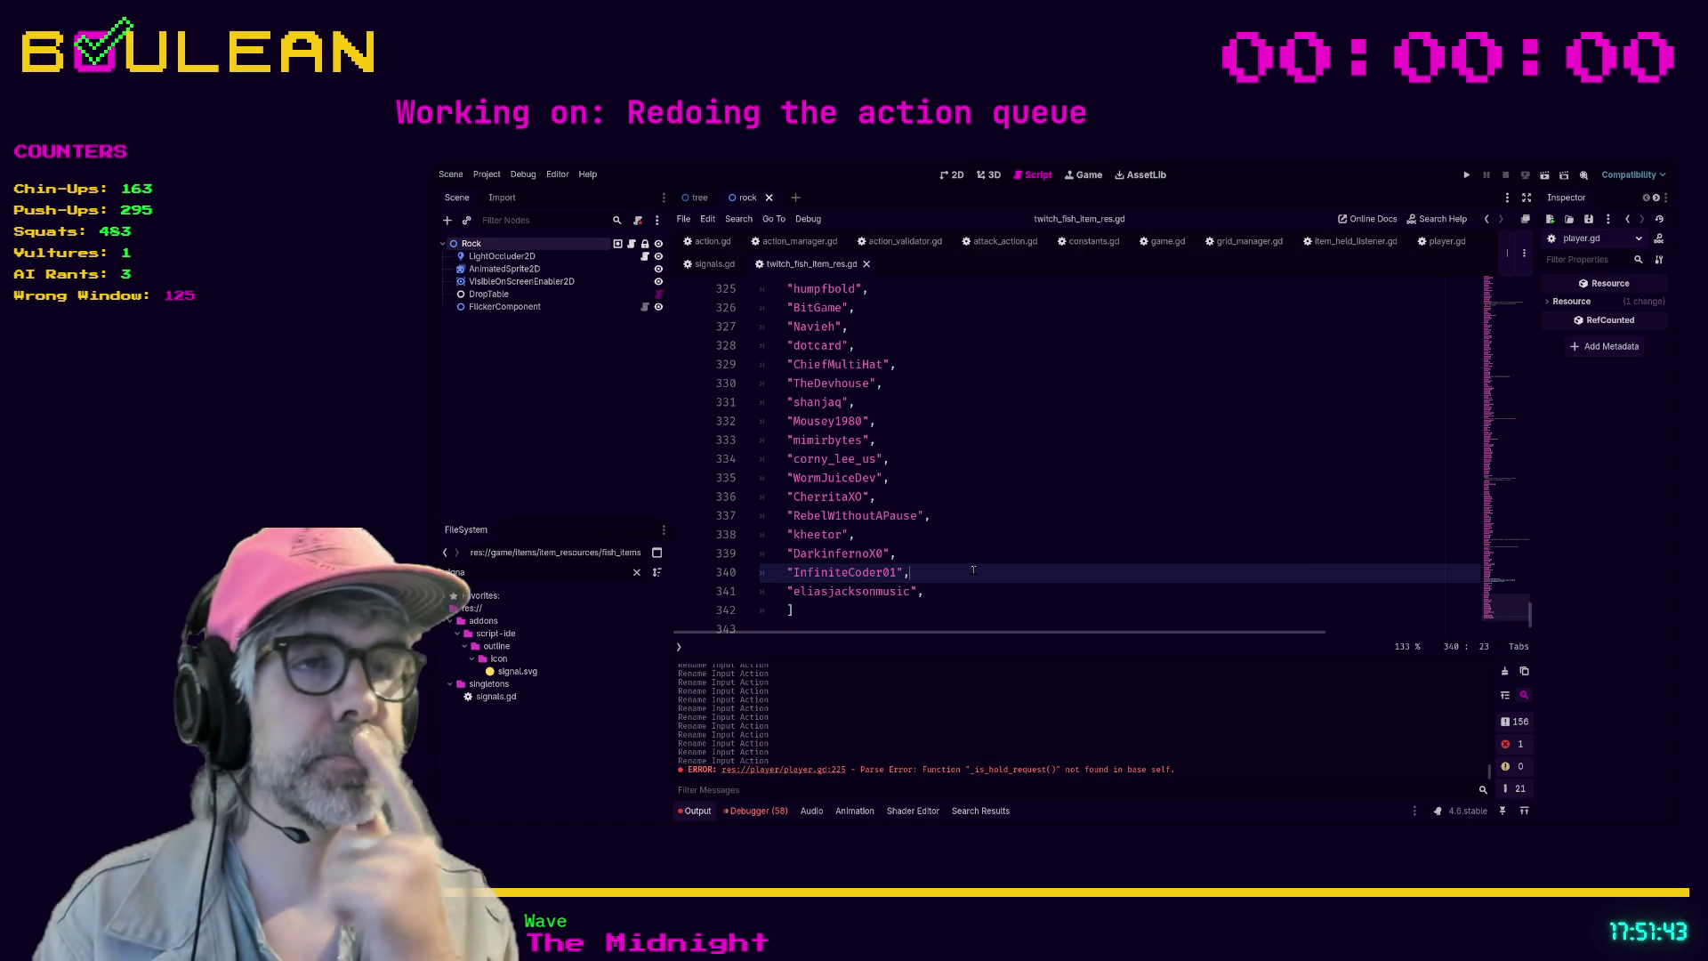
key(F5)
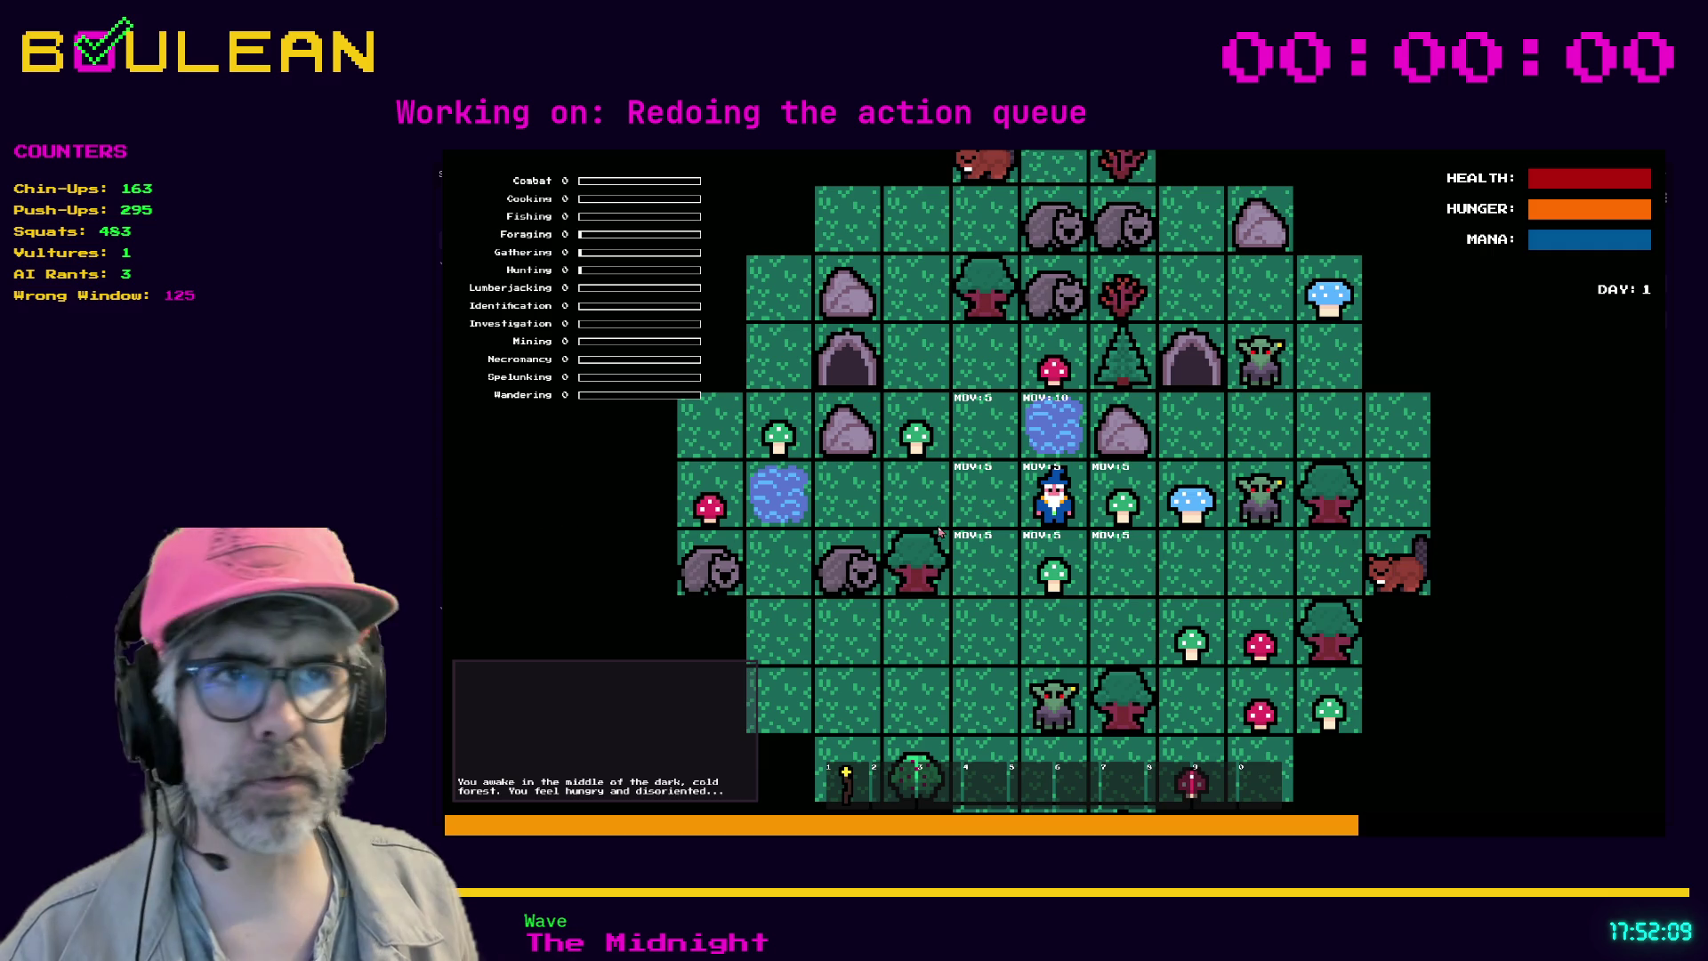
- Stop the running game with F8 and return to the fish names script
key(F8)
click(1012, 518)
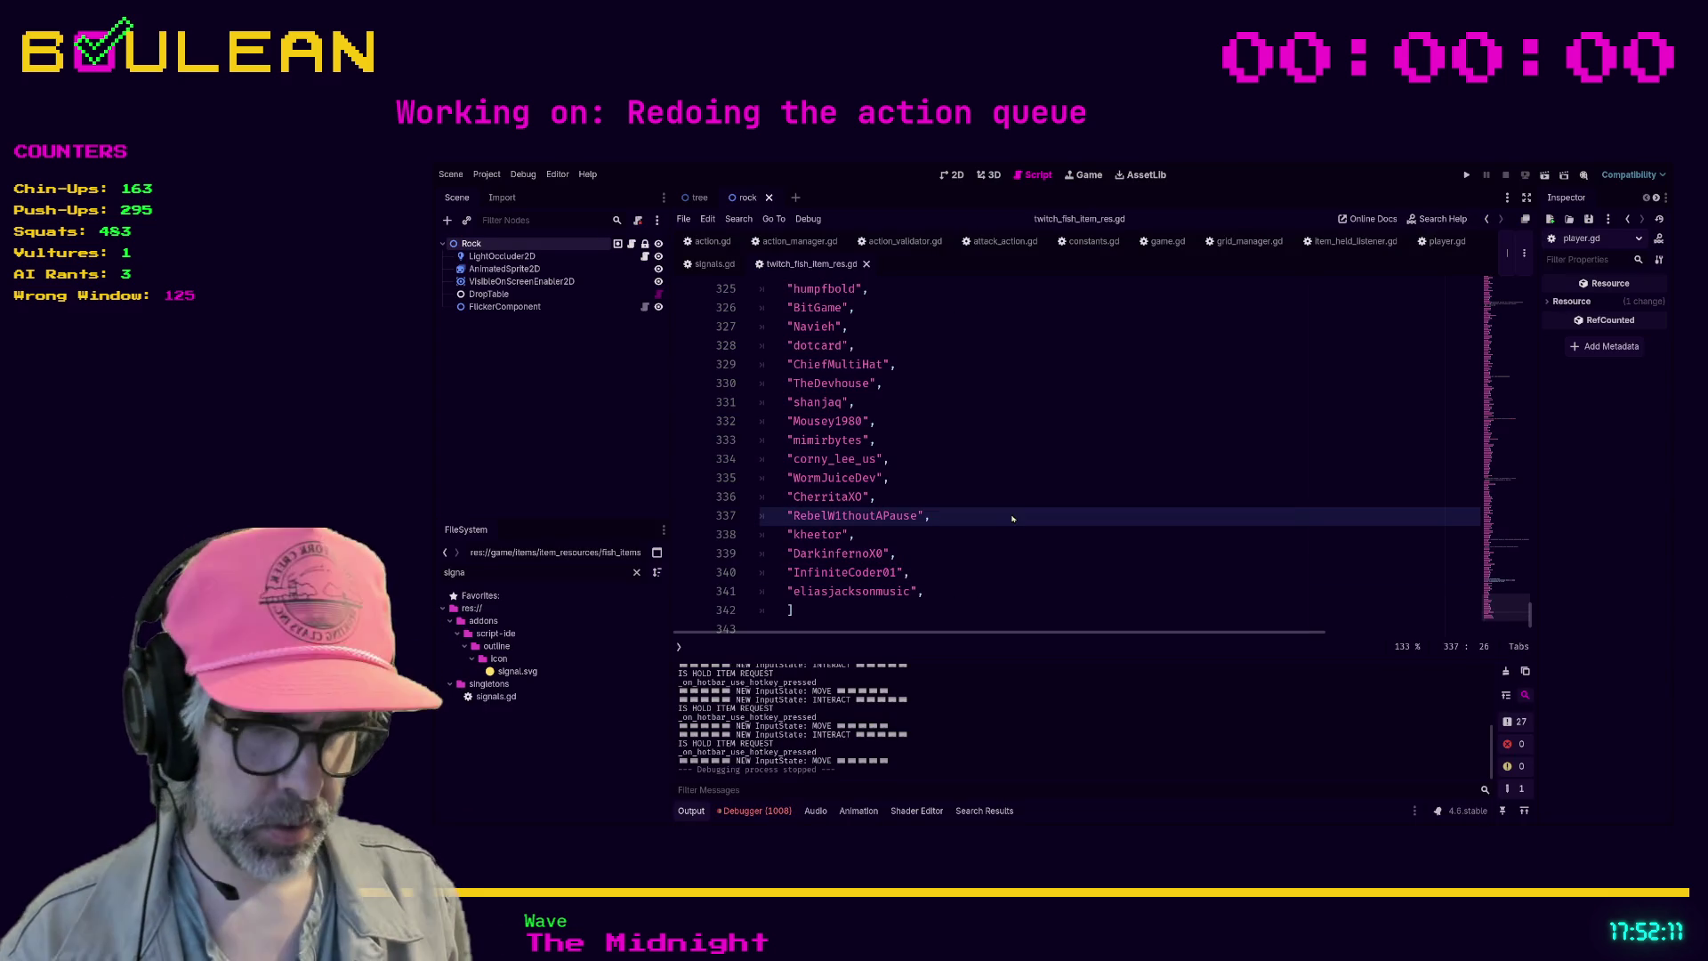
- Go to player.gd line 273 from the hotbar_place search results and rename the PLACE section comment to HOLD-ITEM
click(984, 810)
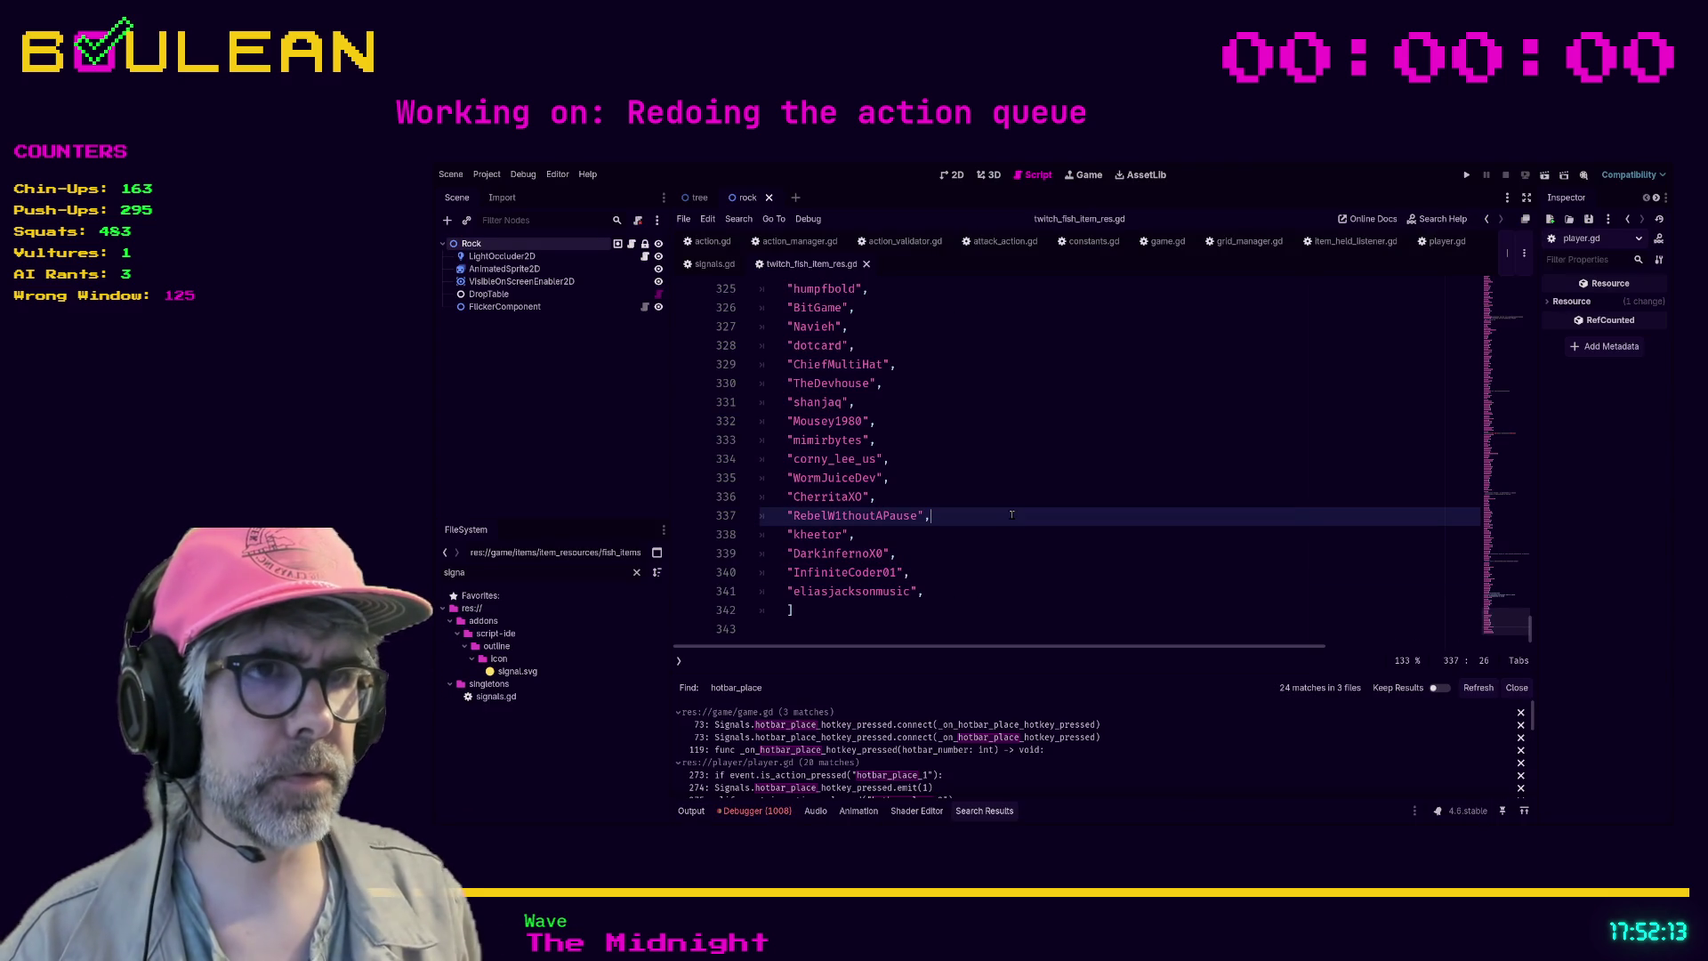
click(849, 725)
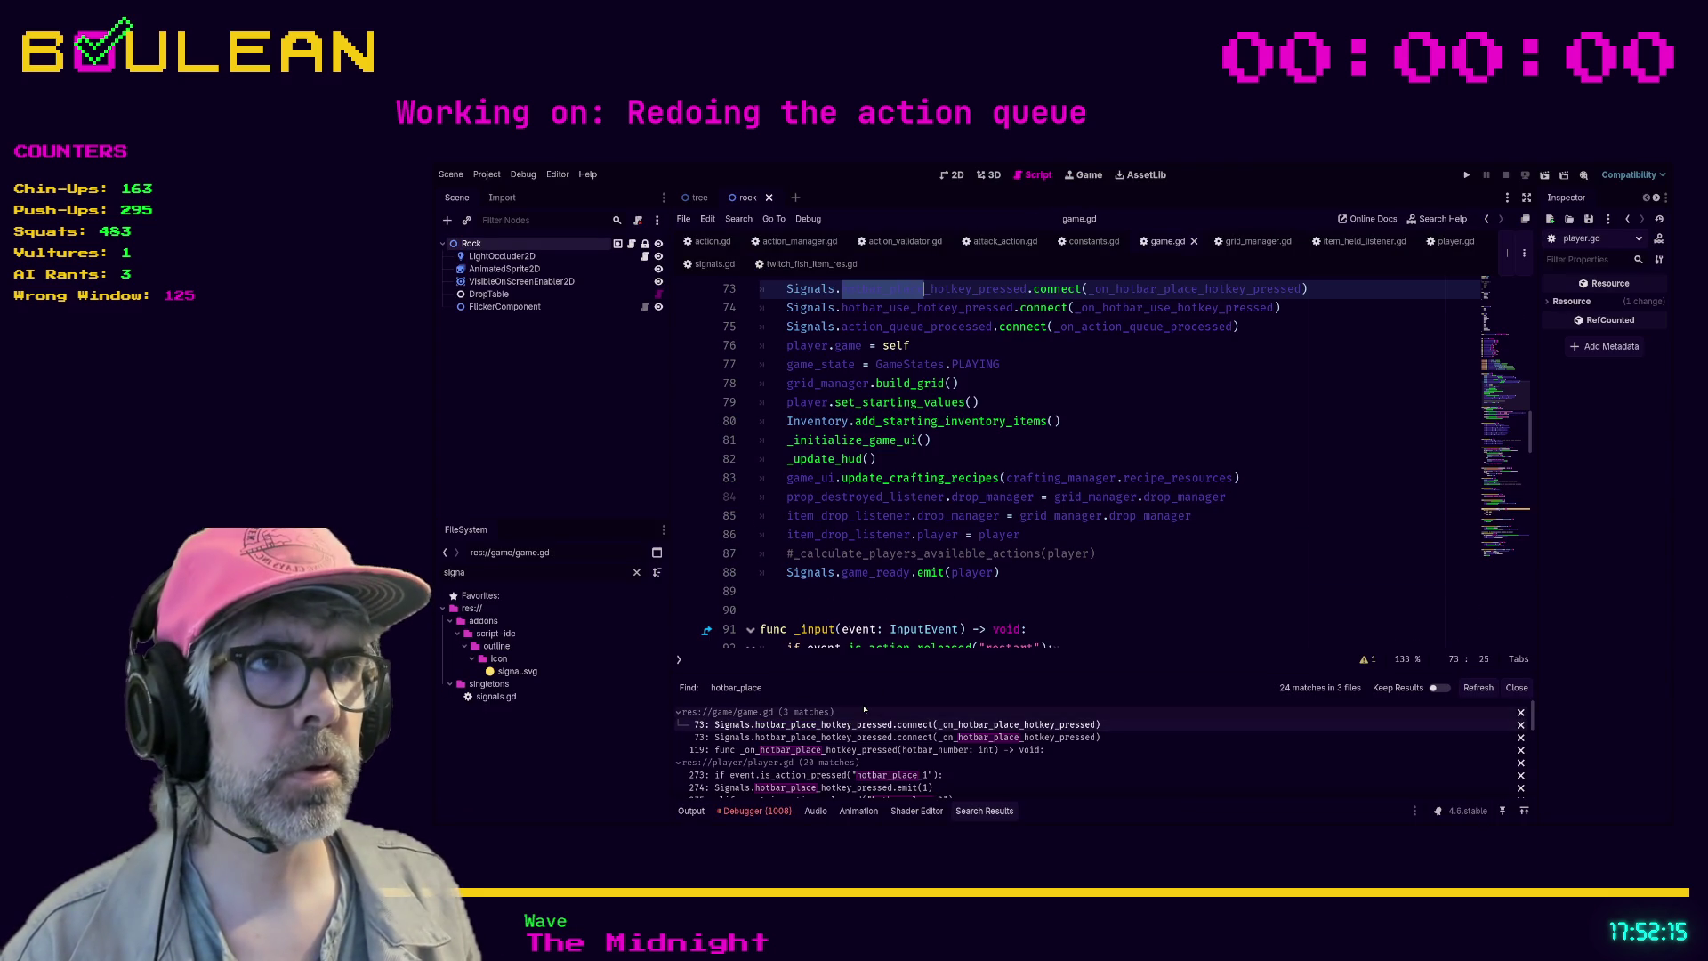
click(854, 775)
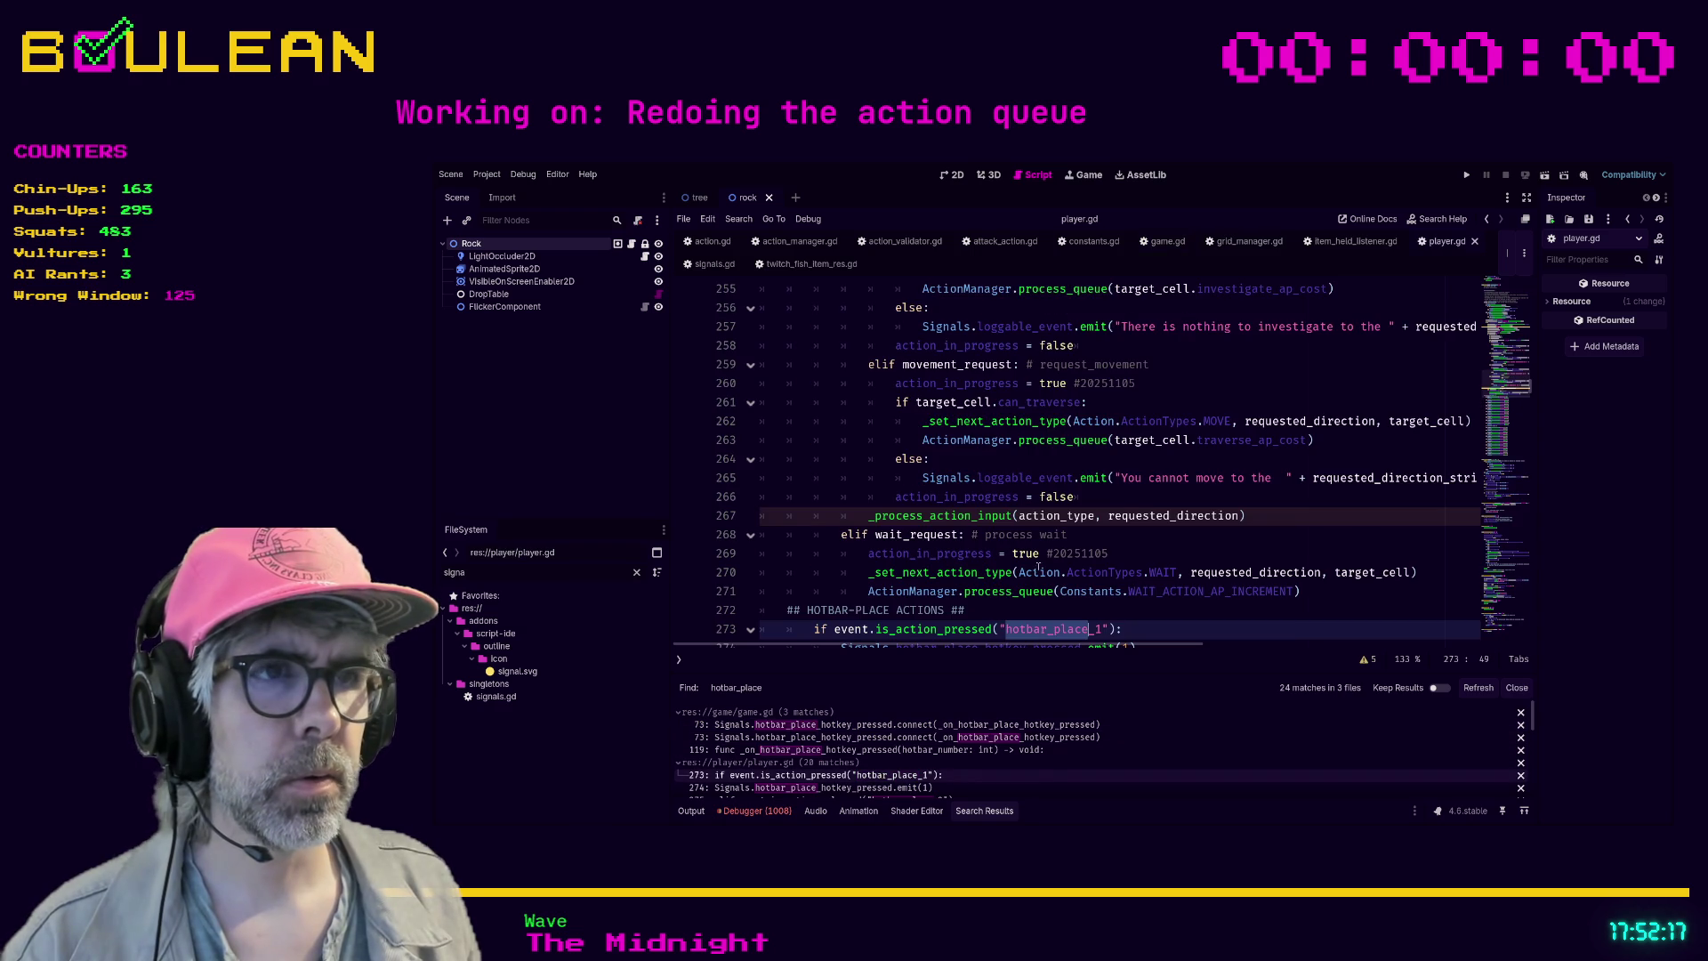
scroll(1096, 505, down, 2)
scroll(1096, 504, down, 2)
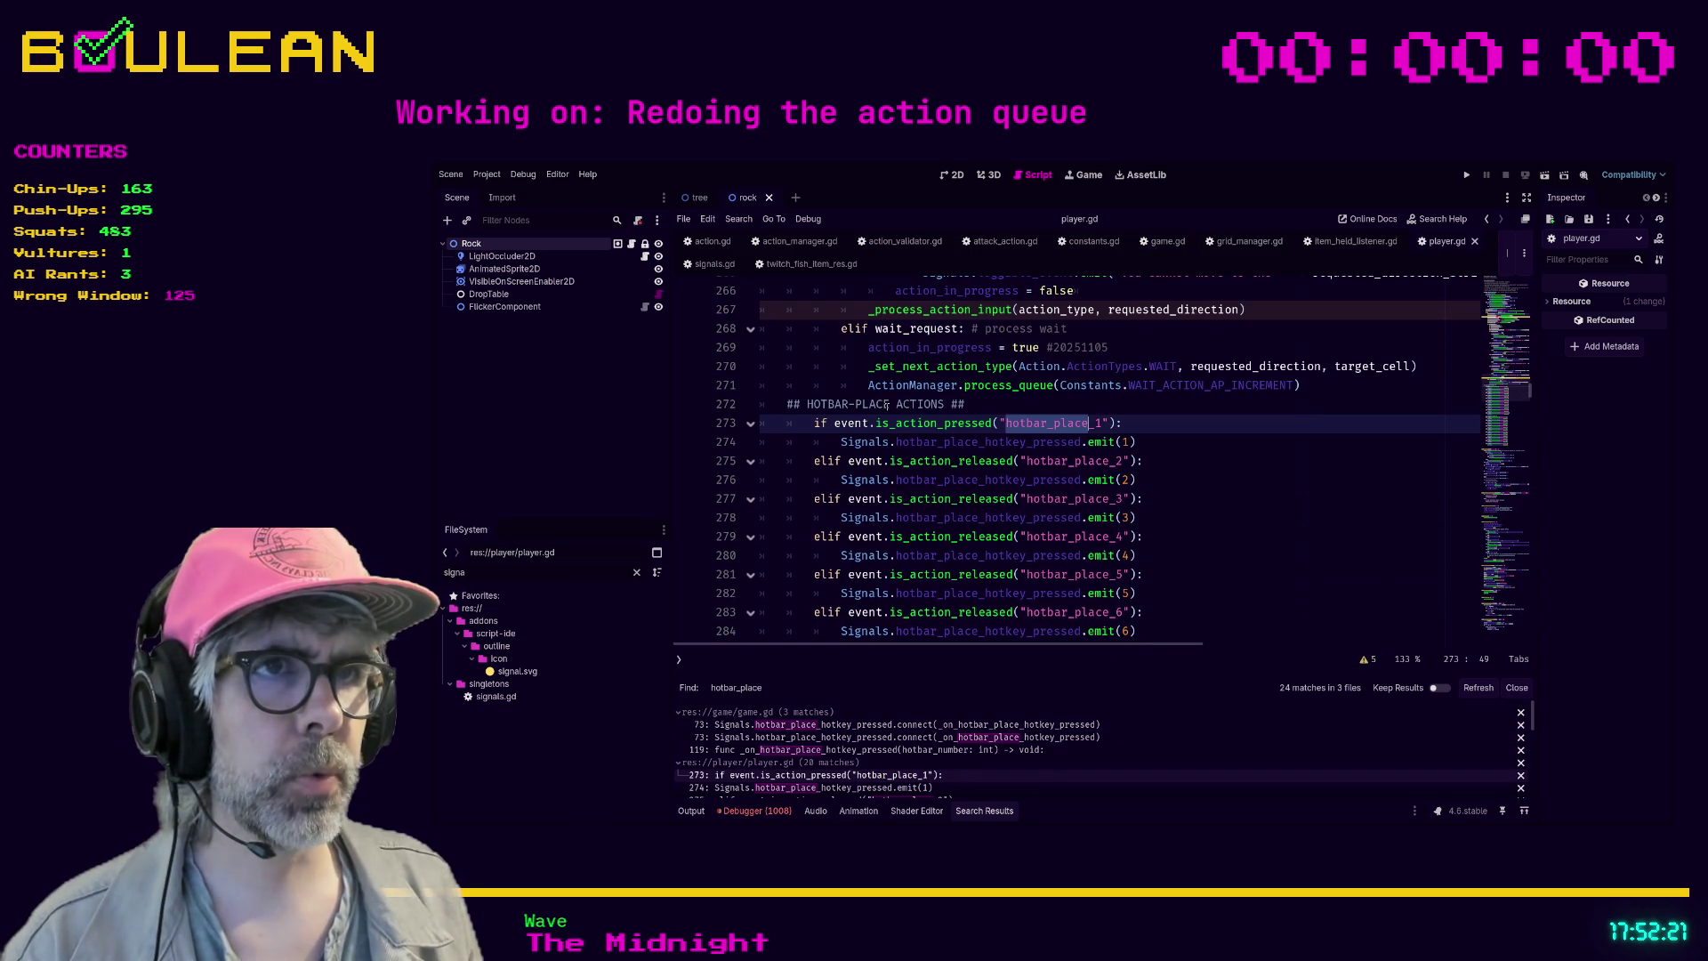
drag(887, 405, 884, 406)
double_click(871, 421)
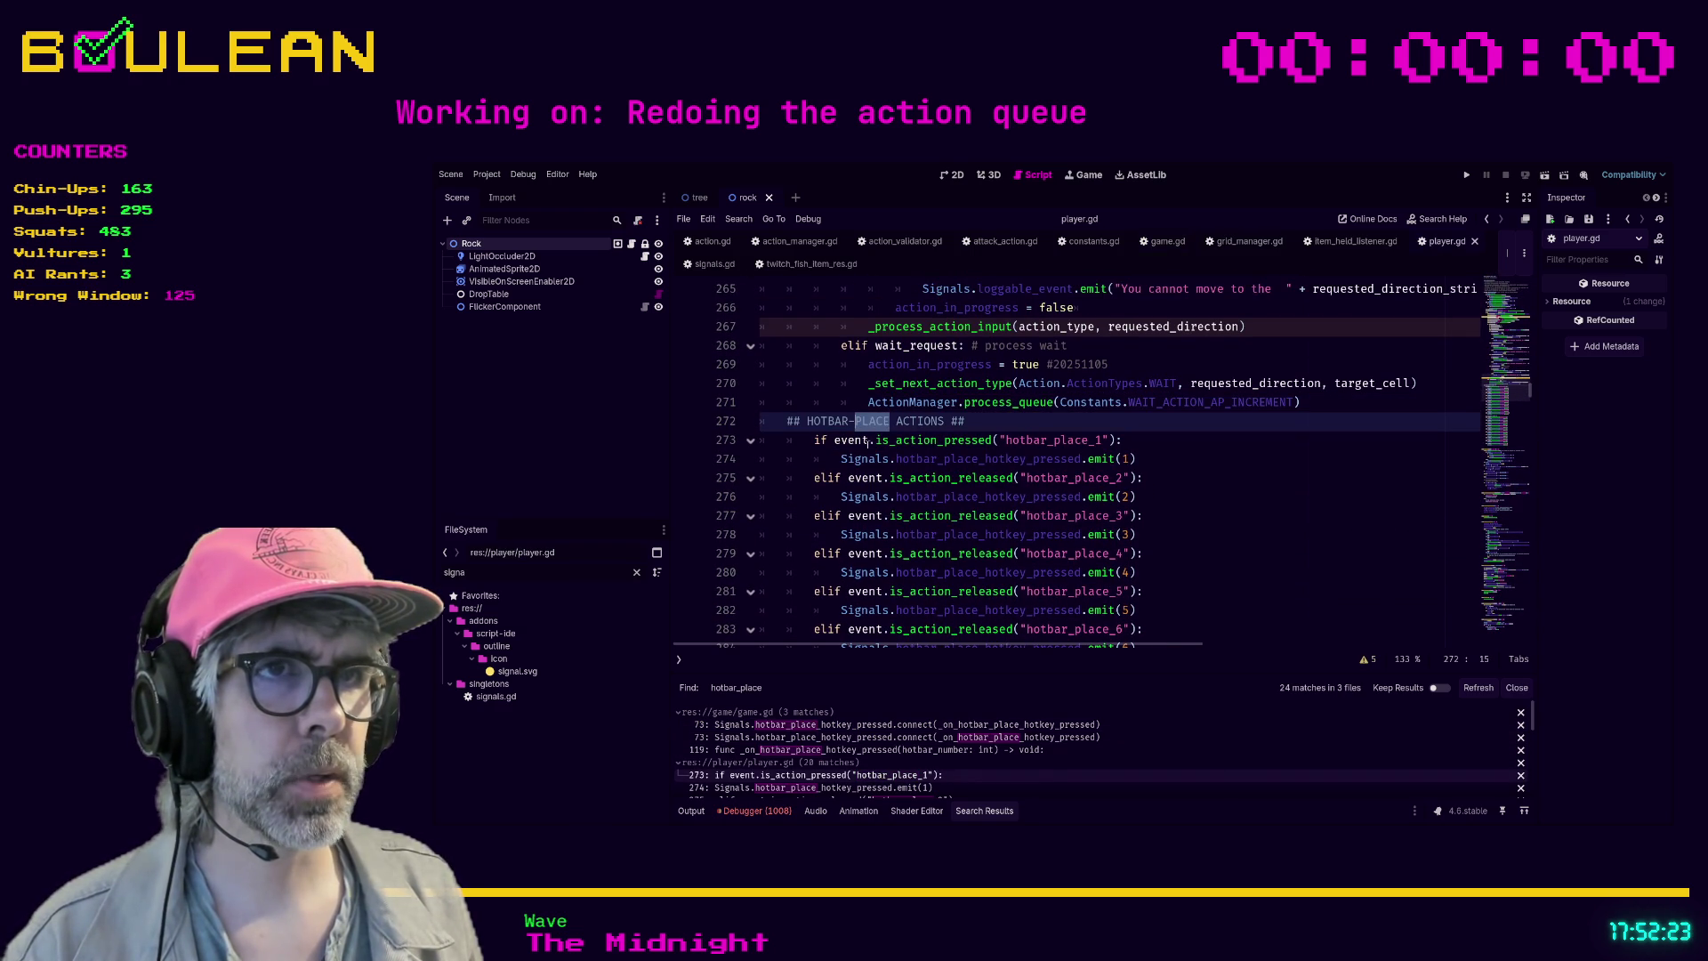
text(HOLD_ITEM)
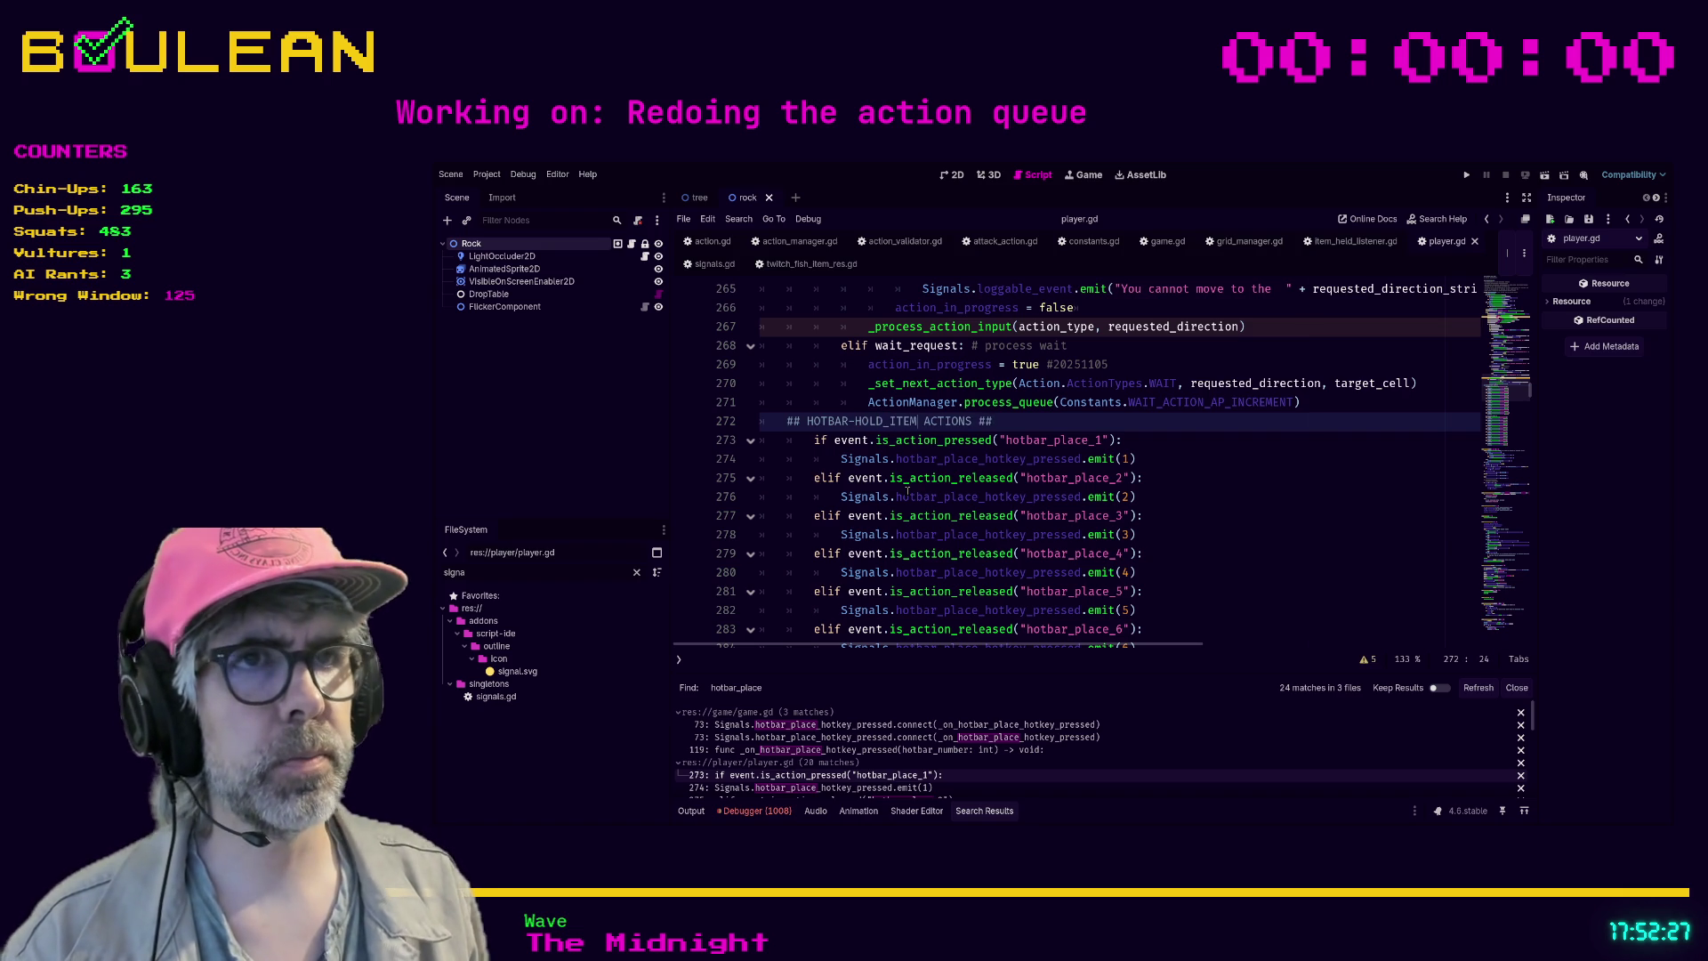
key(Left)
key(BackSpace)
text(-)
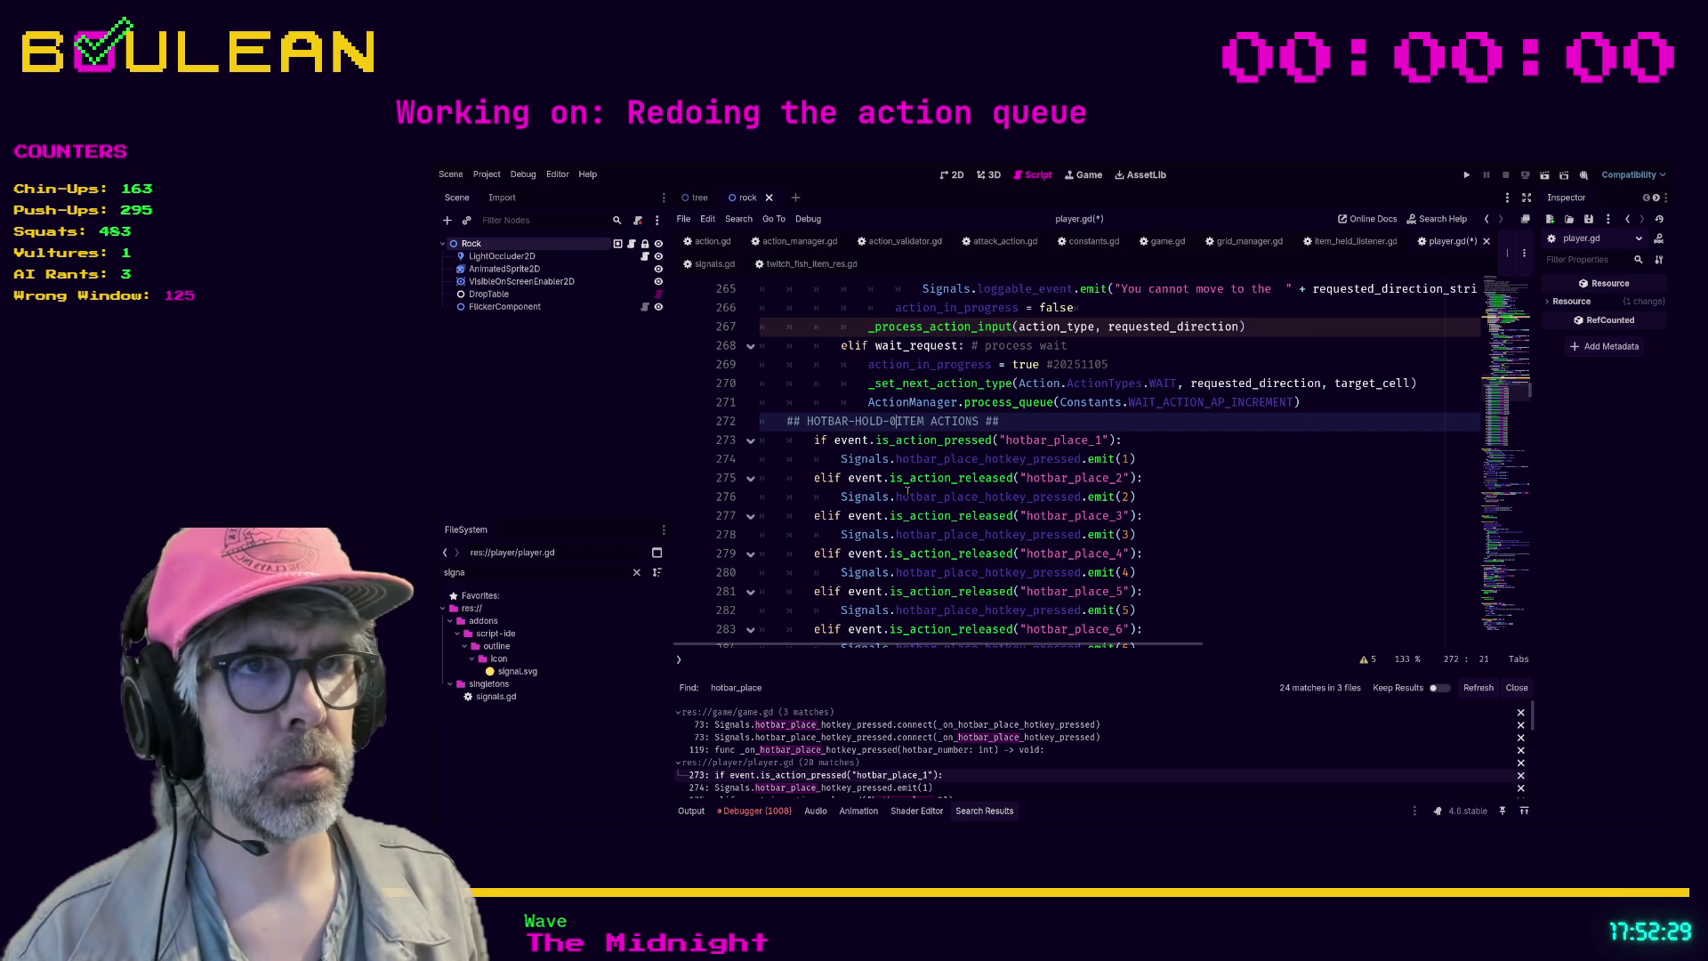
- Multi-select the word 'place' in the hotbar_place branches starting at line 273
double_click(1074, 442)
click(1056, 439)
shift+click(1087, 439)
scroll(1225, 431, down, 2)
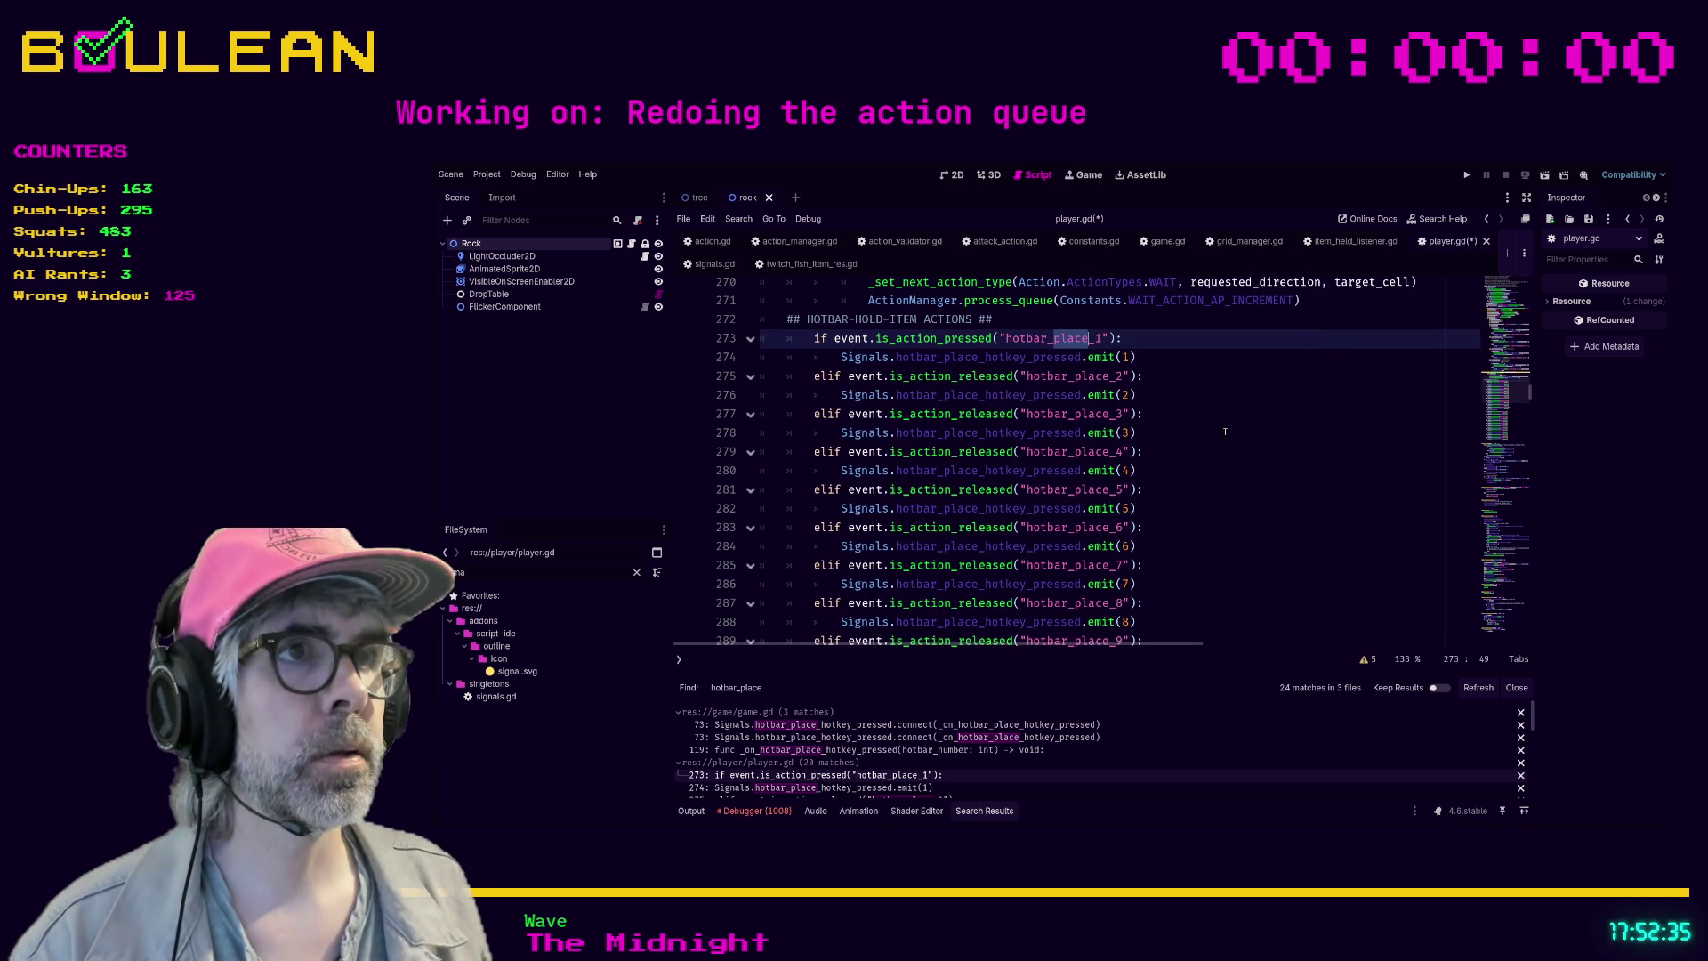
key(ctrl+d)
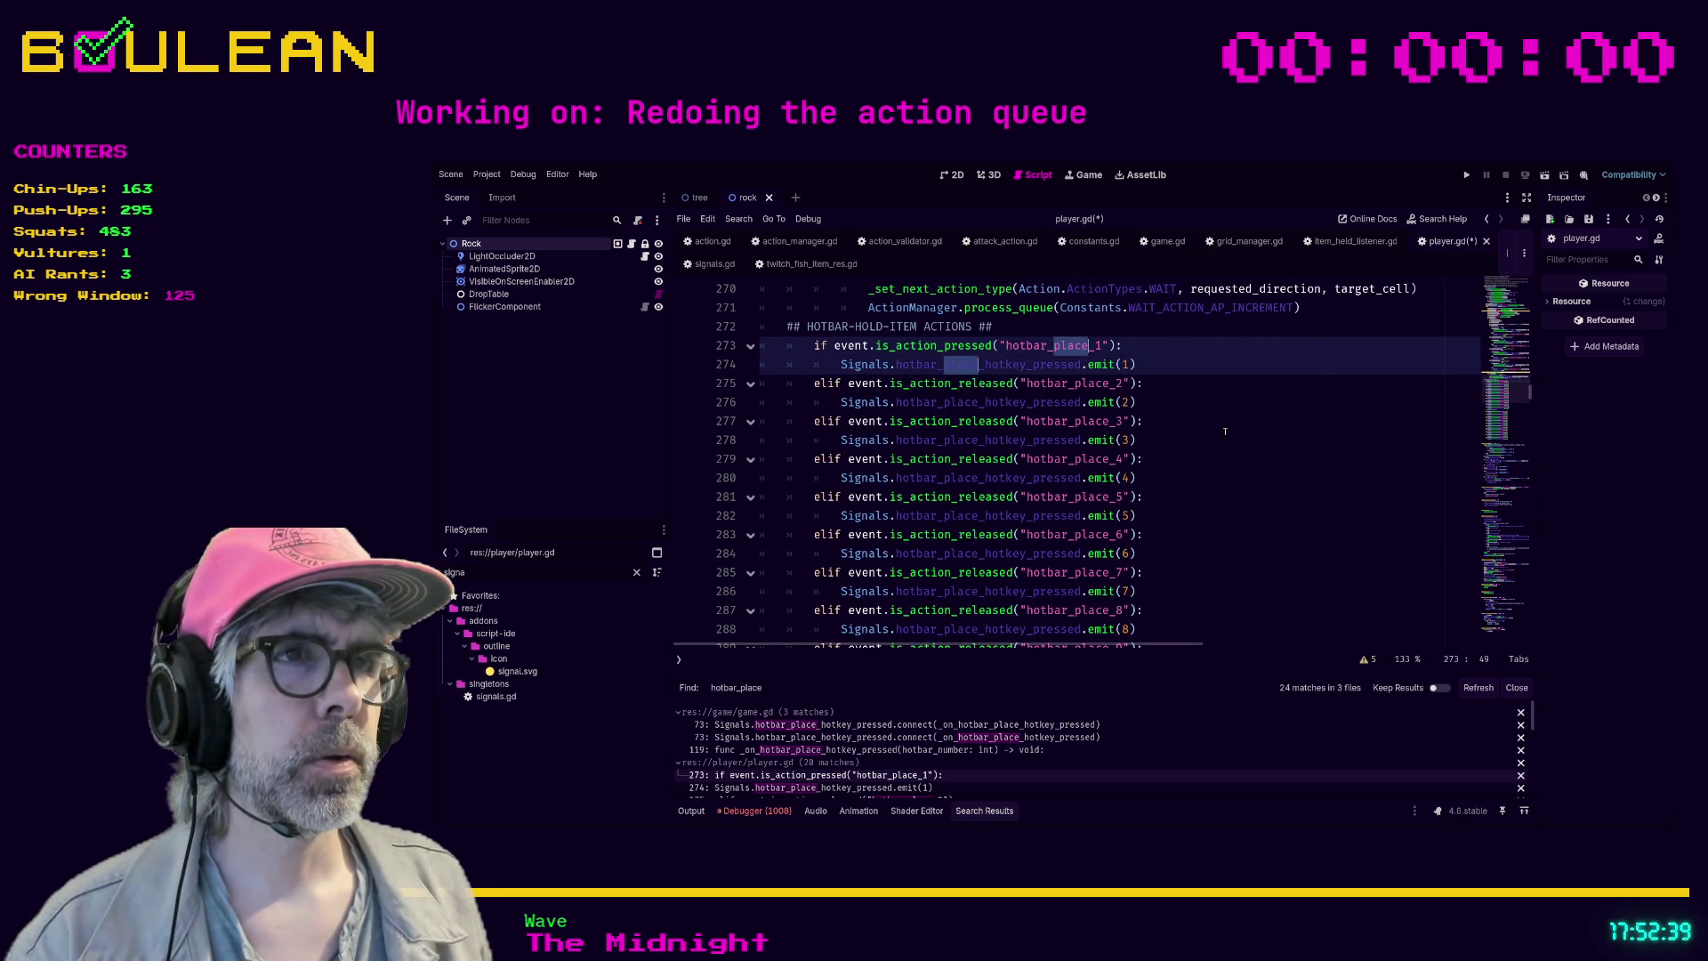
click(1078, 383)
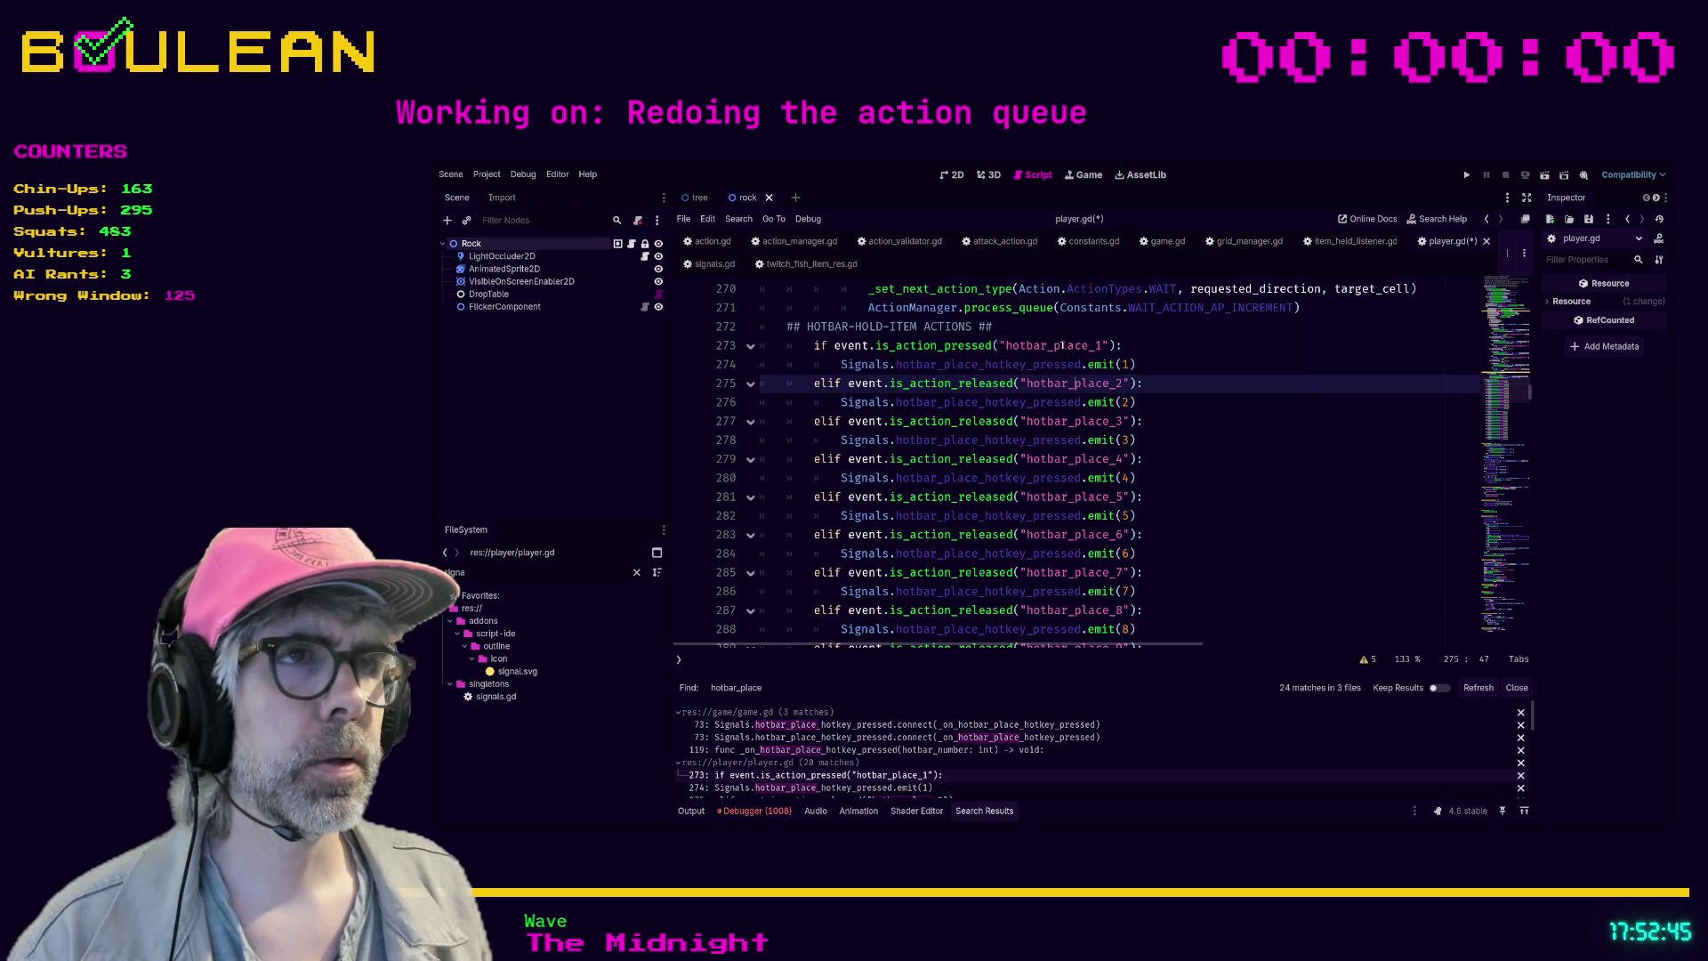
click(1070, 345)
double_click(1070, 345)
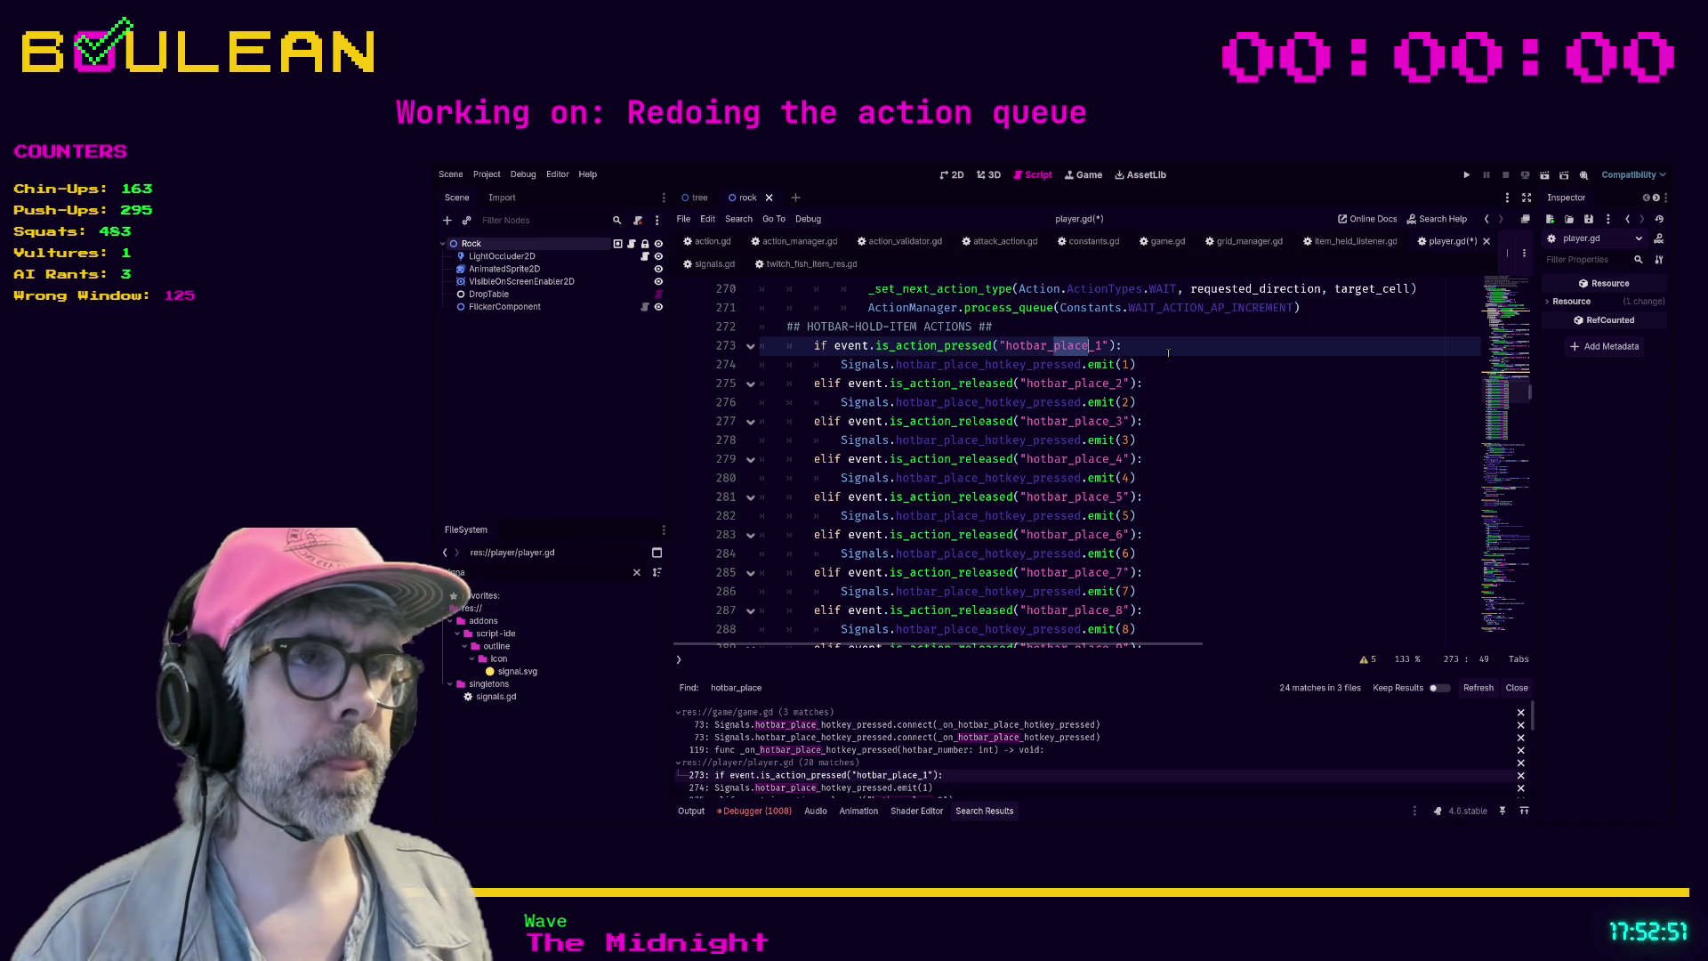
key(ctrl+d)
key(ctrl+d)
key(ctrl+d)
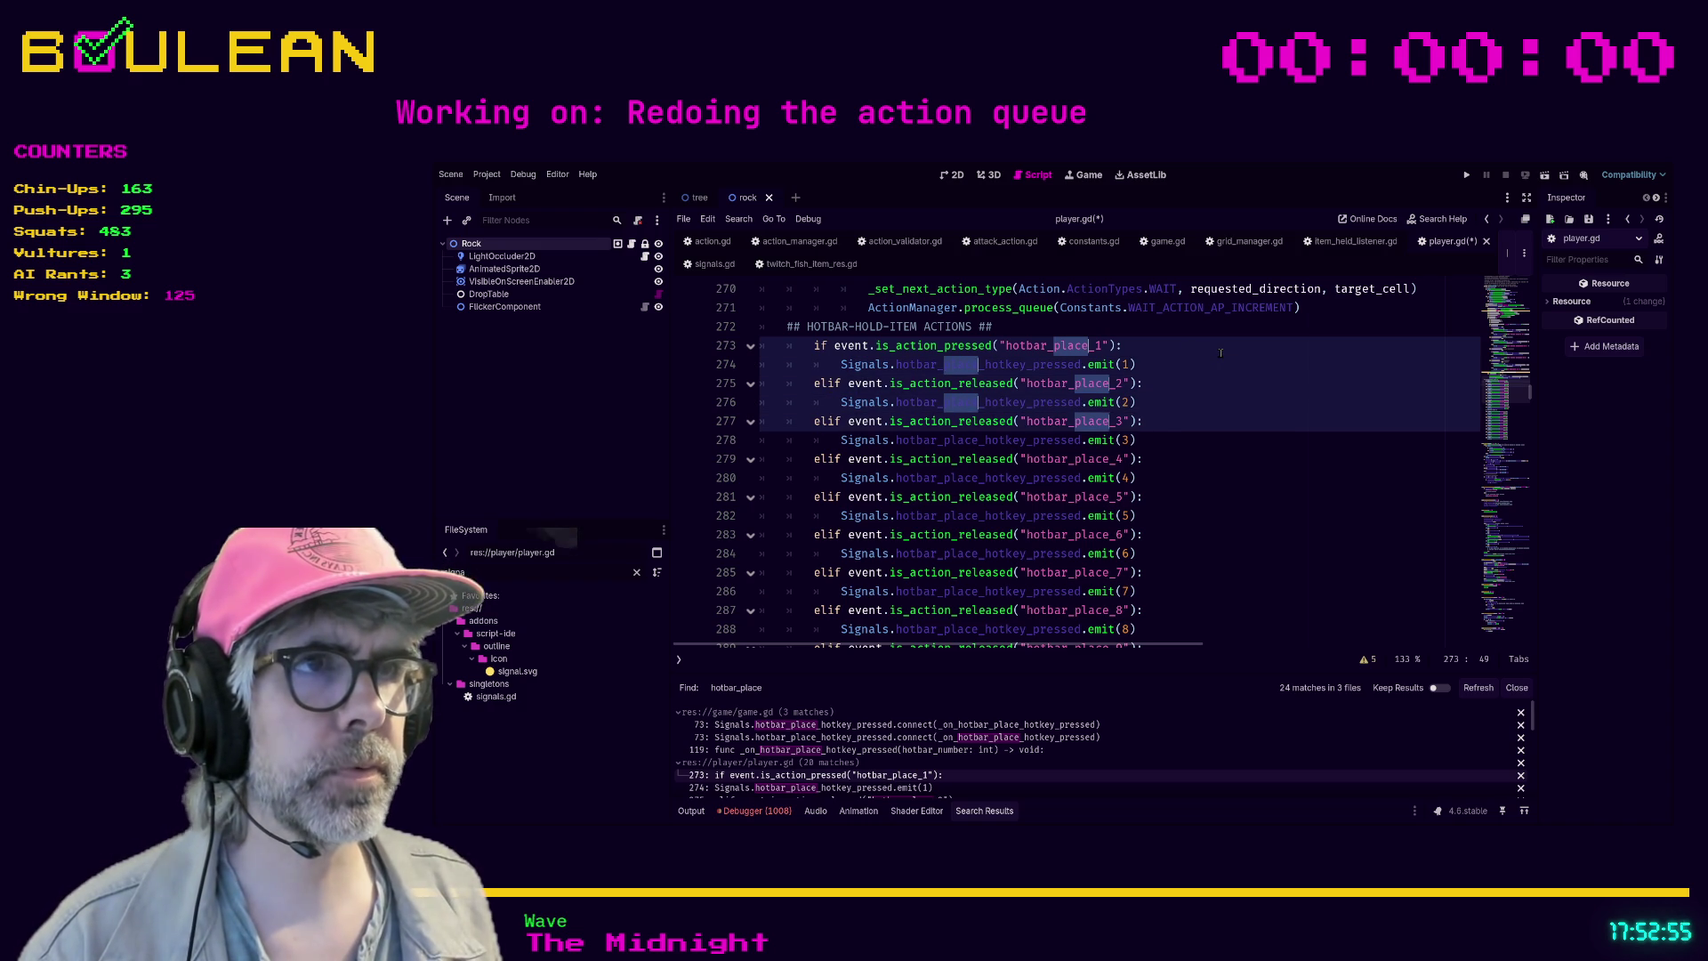
key(ctrl+d)
key(ctrl+d)
key(ctrl+d)
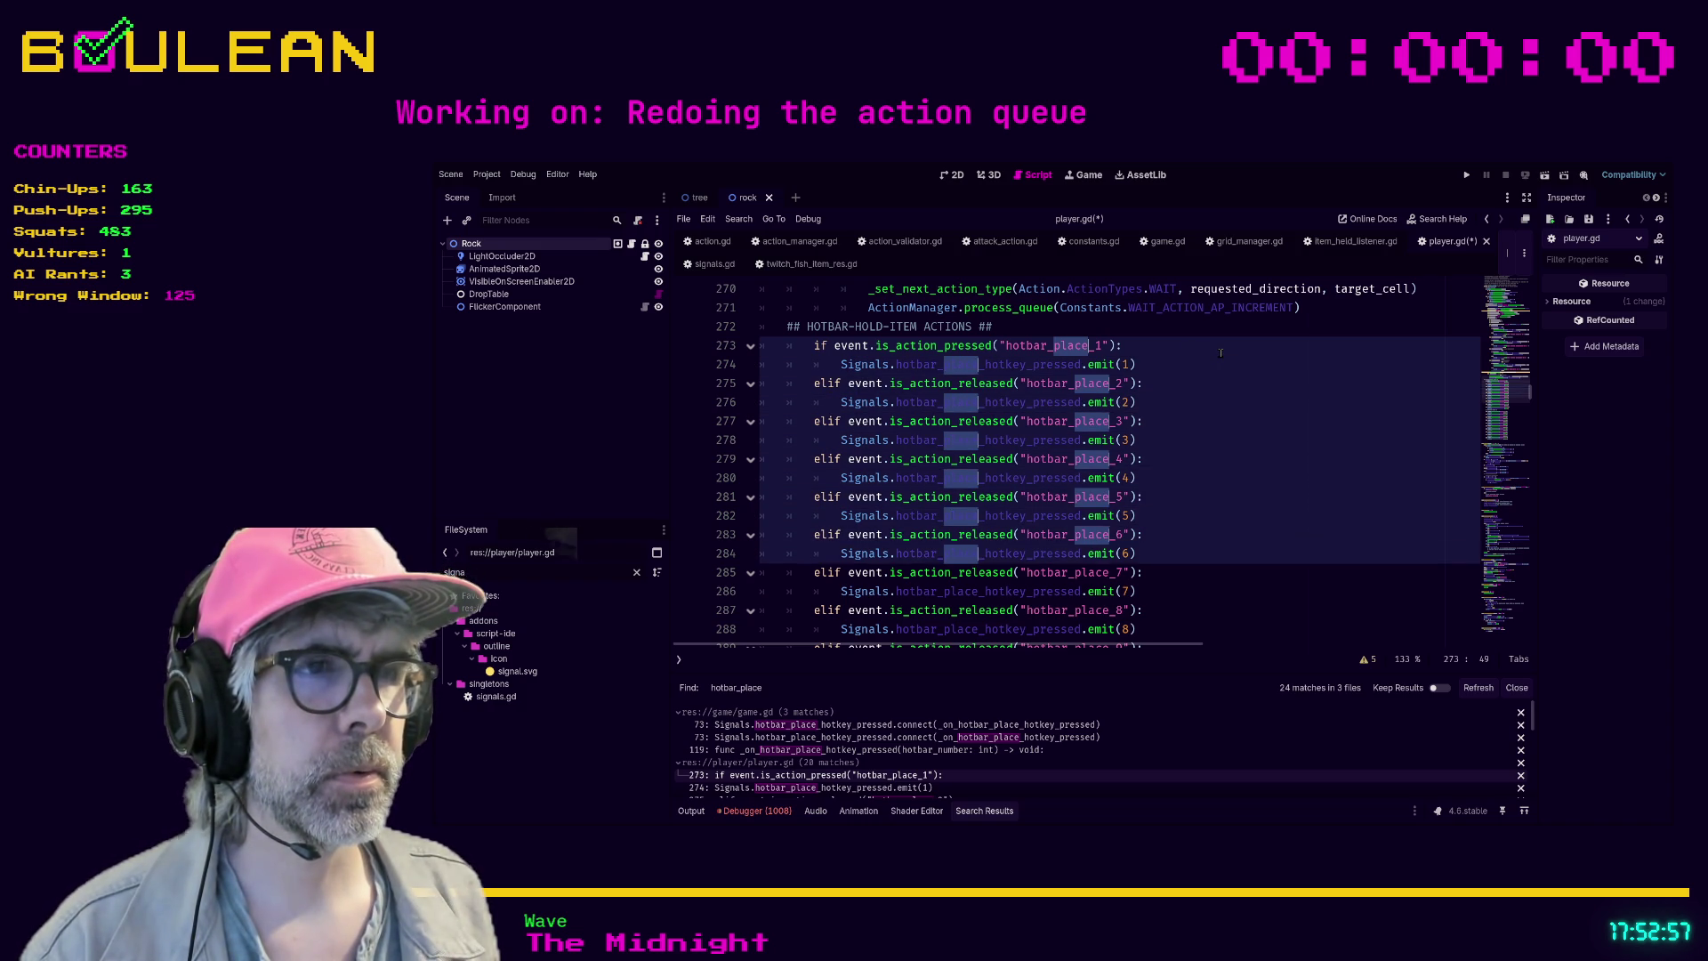
key(ctrl+d)
key(ctrl+d)
key(ctrl+d)
- Extend the selection to line 291, retype every occurrence as hold_item, then switch to signals.gd
scroll(1220, 353, down, 1)
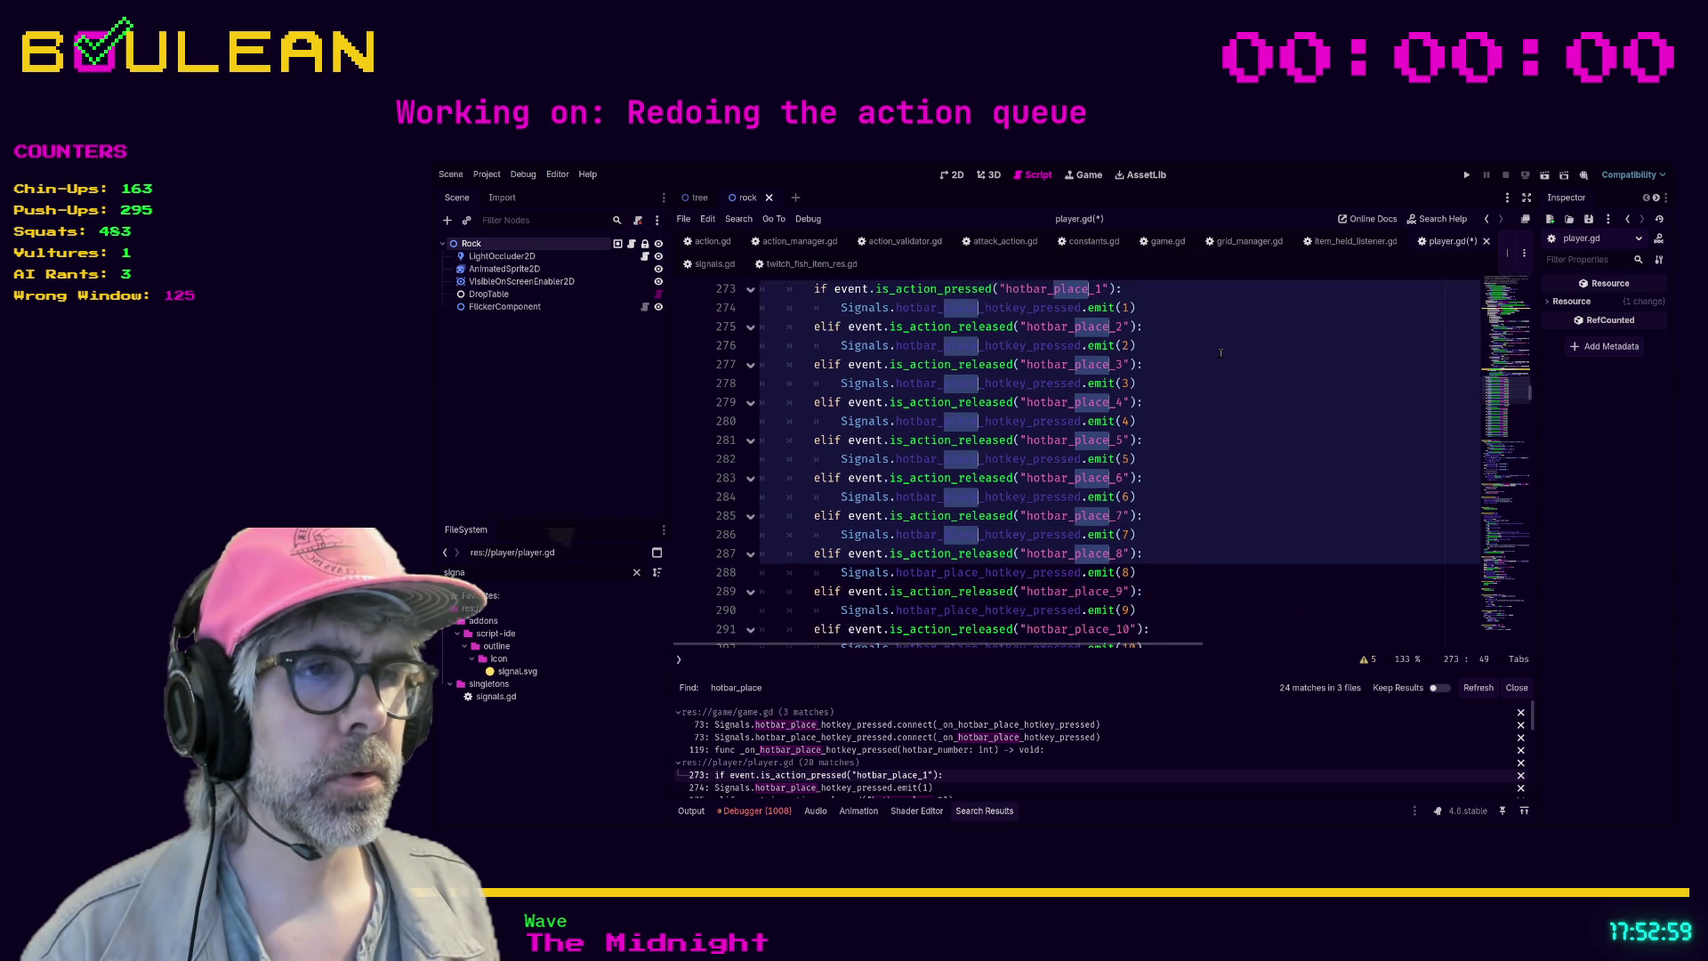
scroll(1220, 353, down, 1)
key(ctrl+d)
key(ctrl+d)
key(ctrl+d)
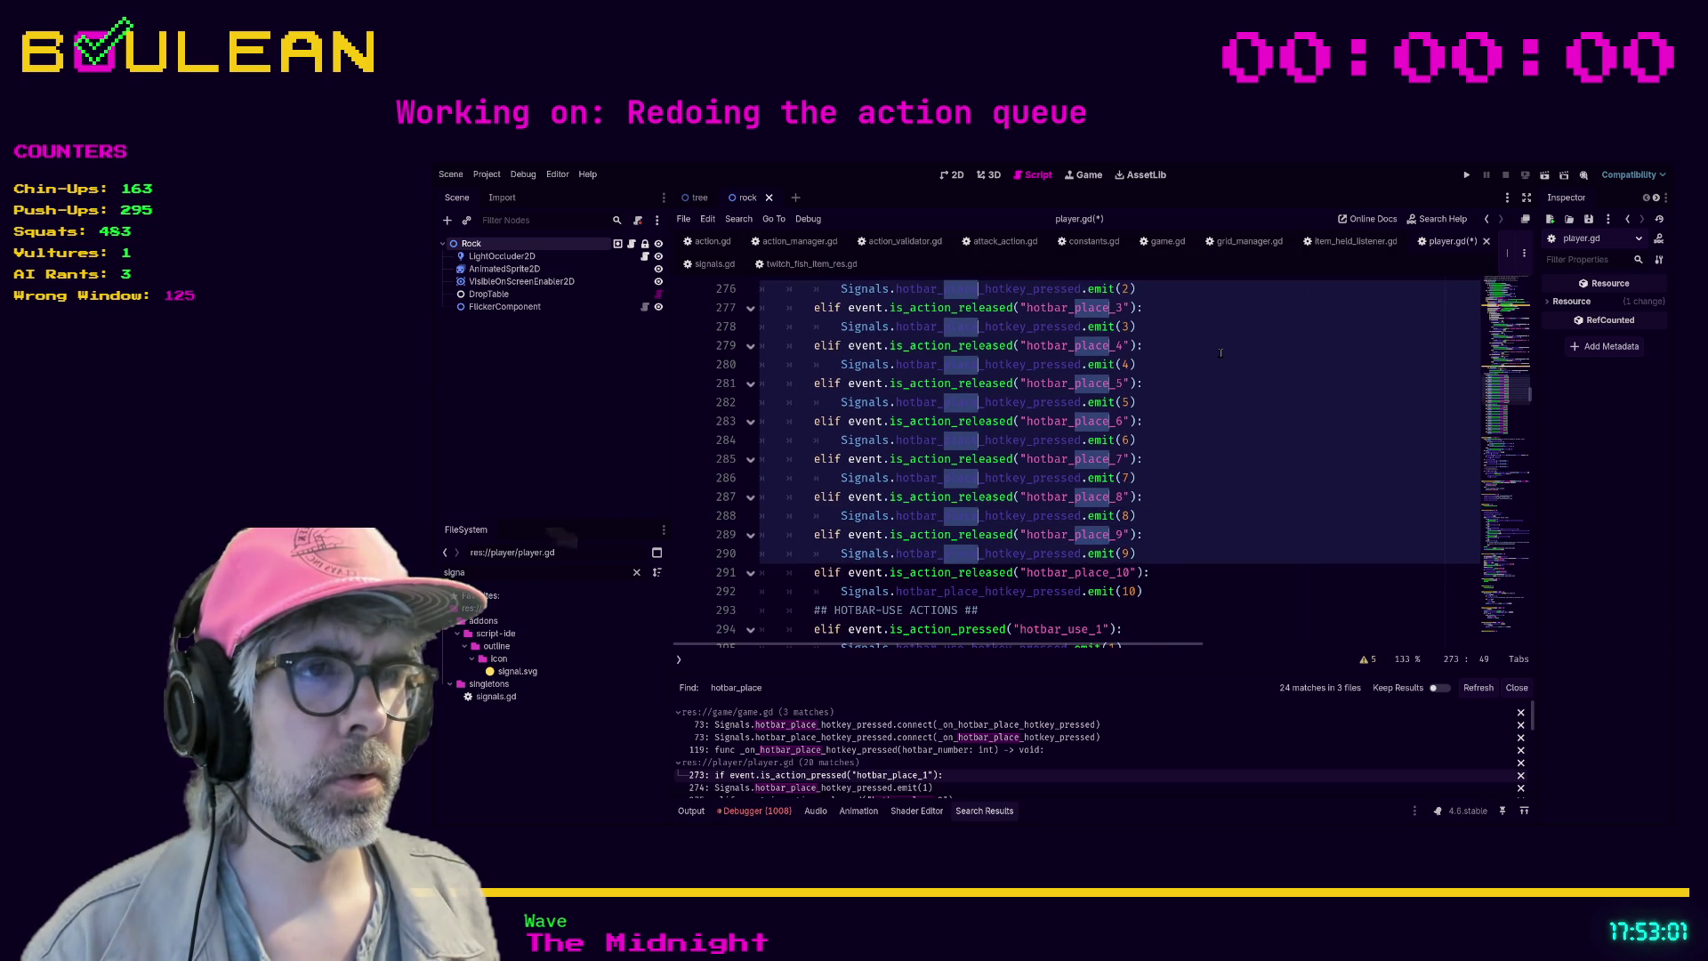
key(ctrl+d)
text(hold_item_1"):)
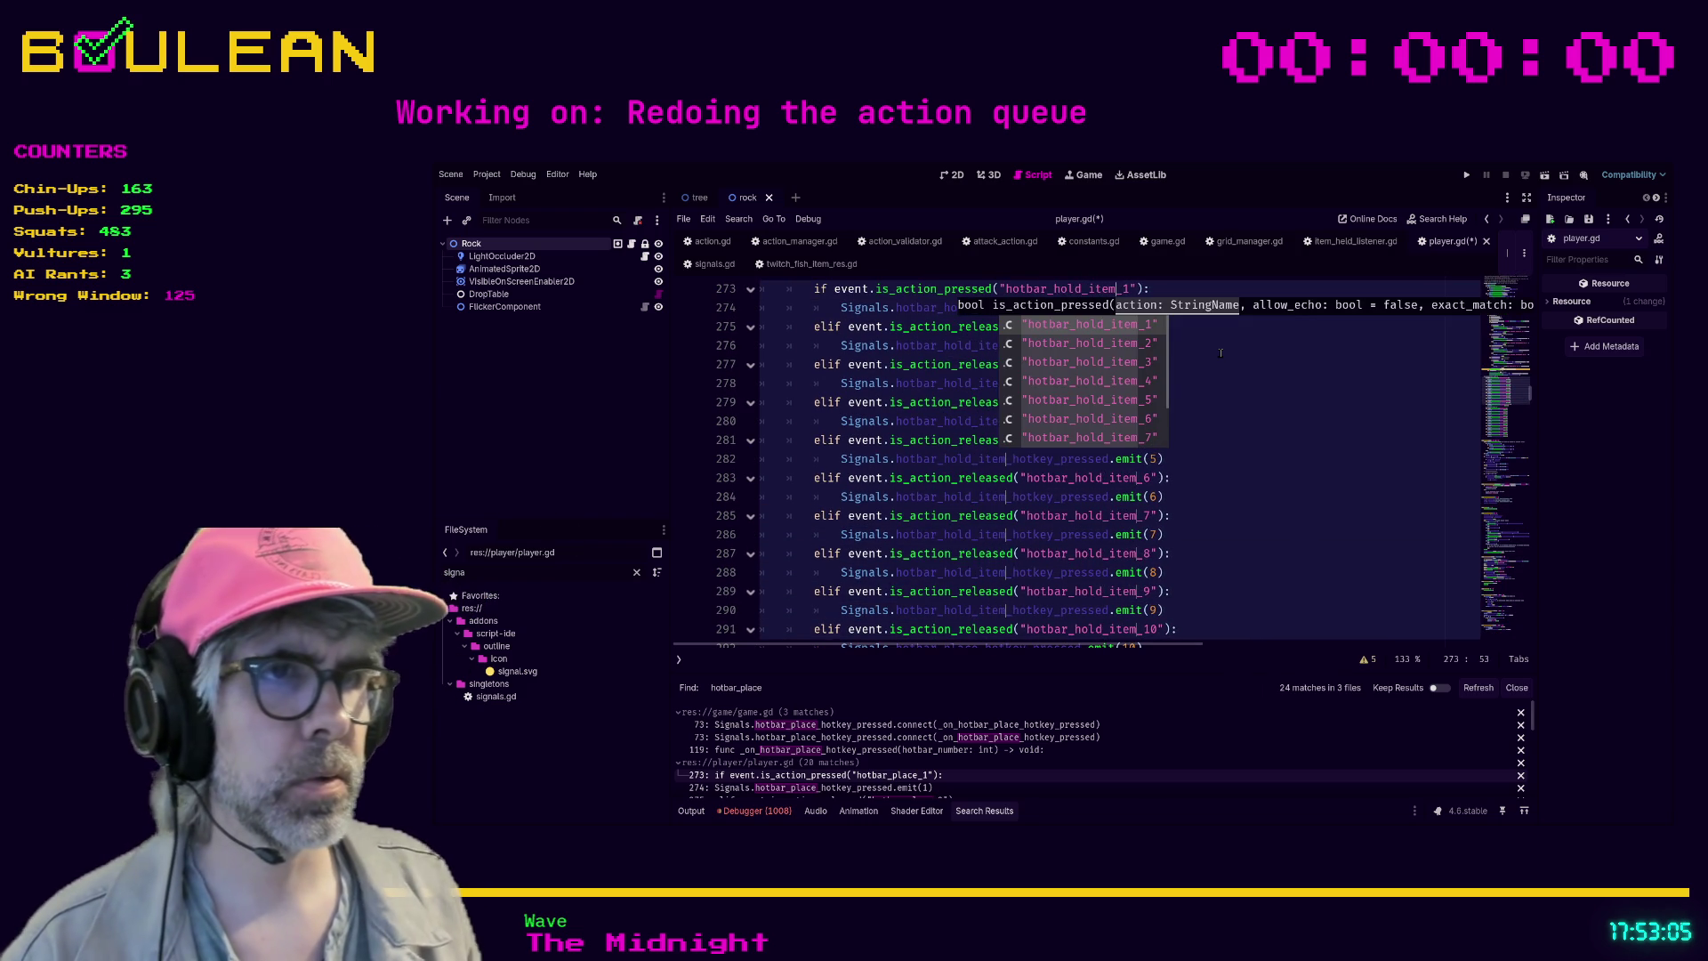
scroll(1227, 374, down, 1)
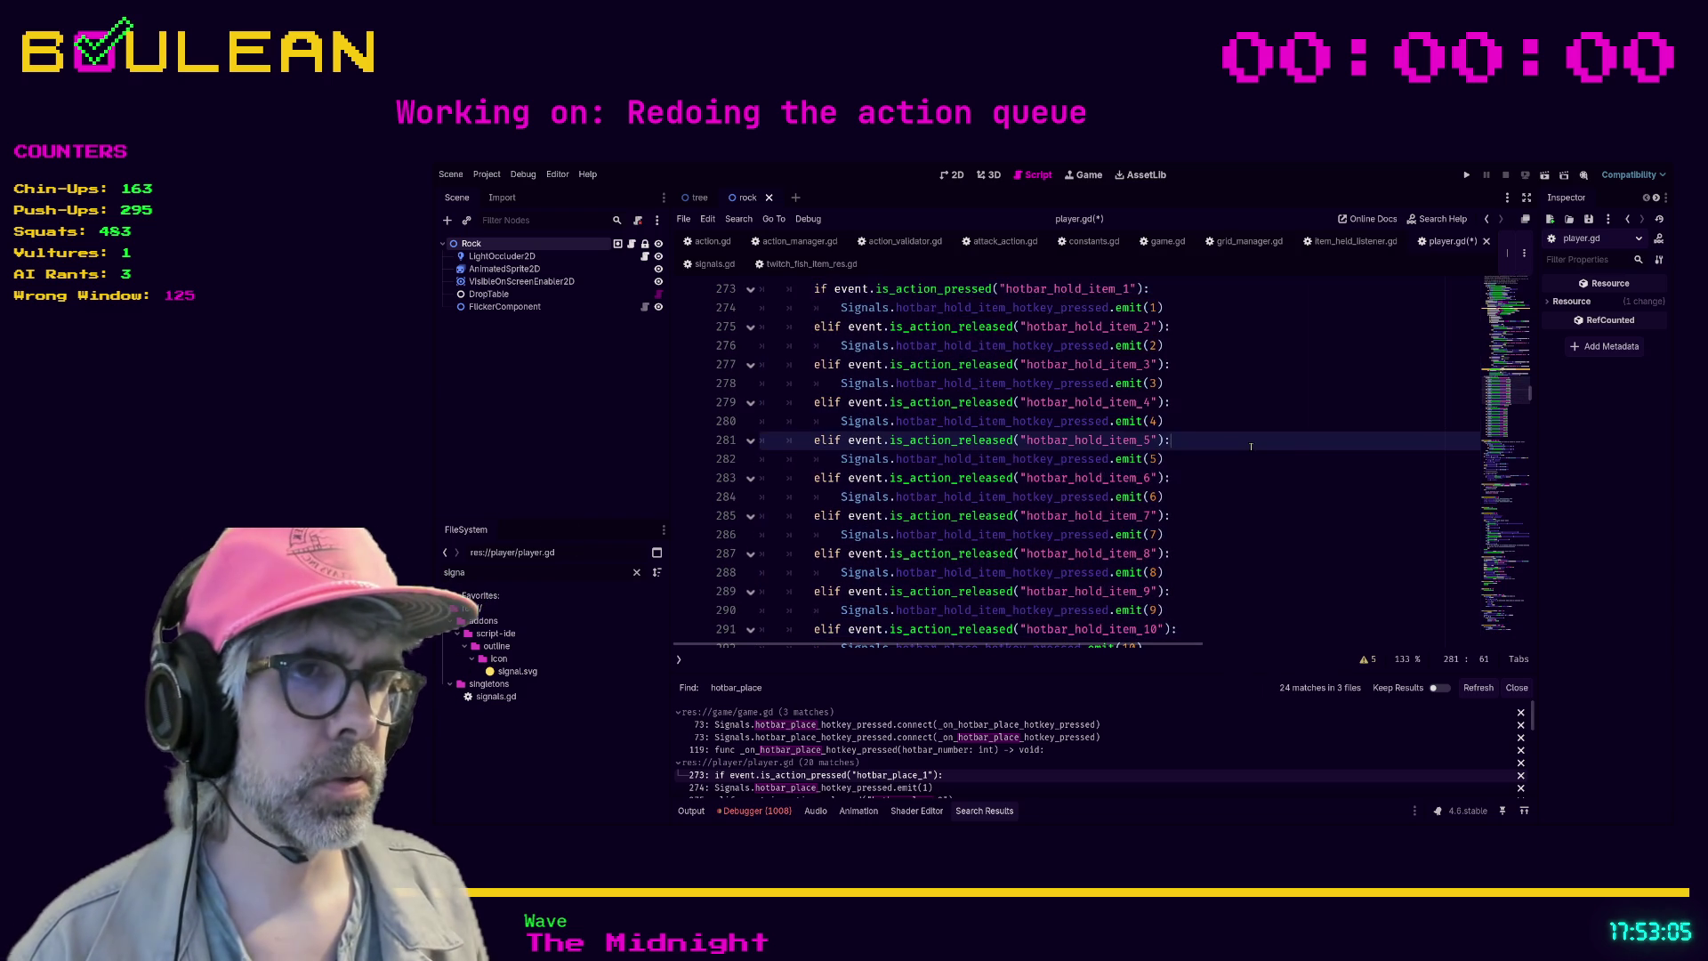
click(1241, 382)
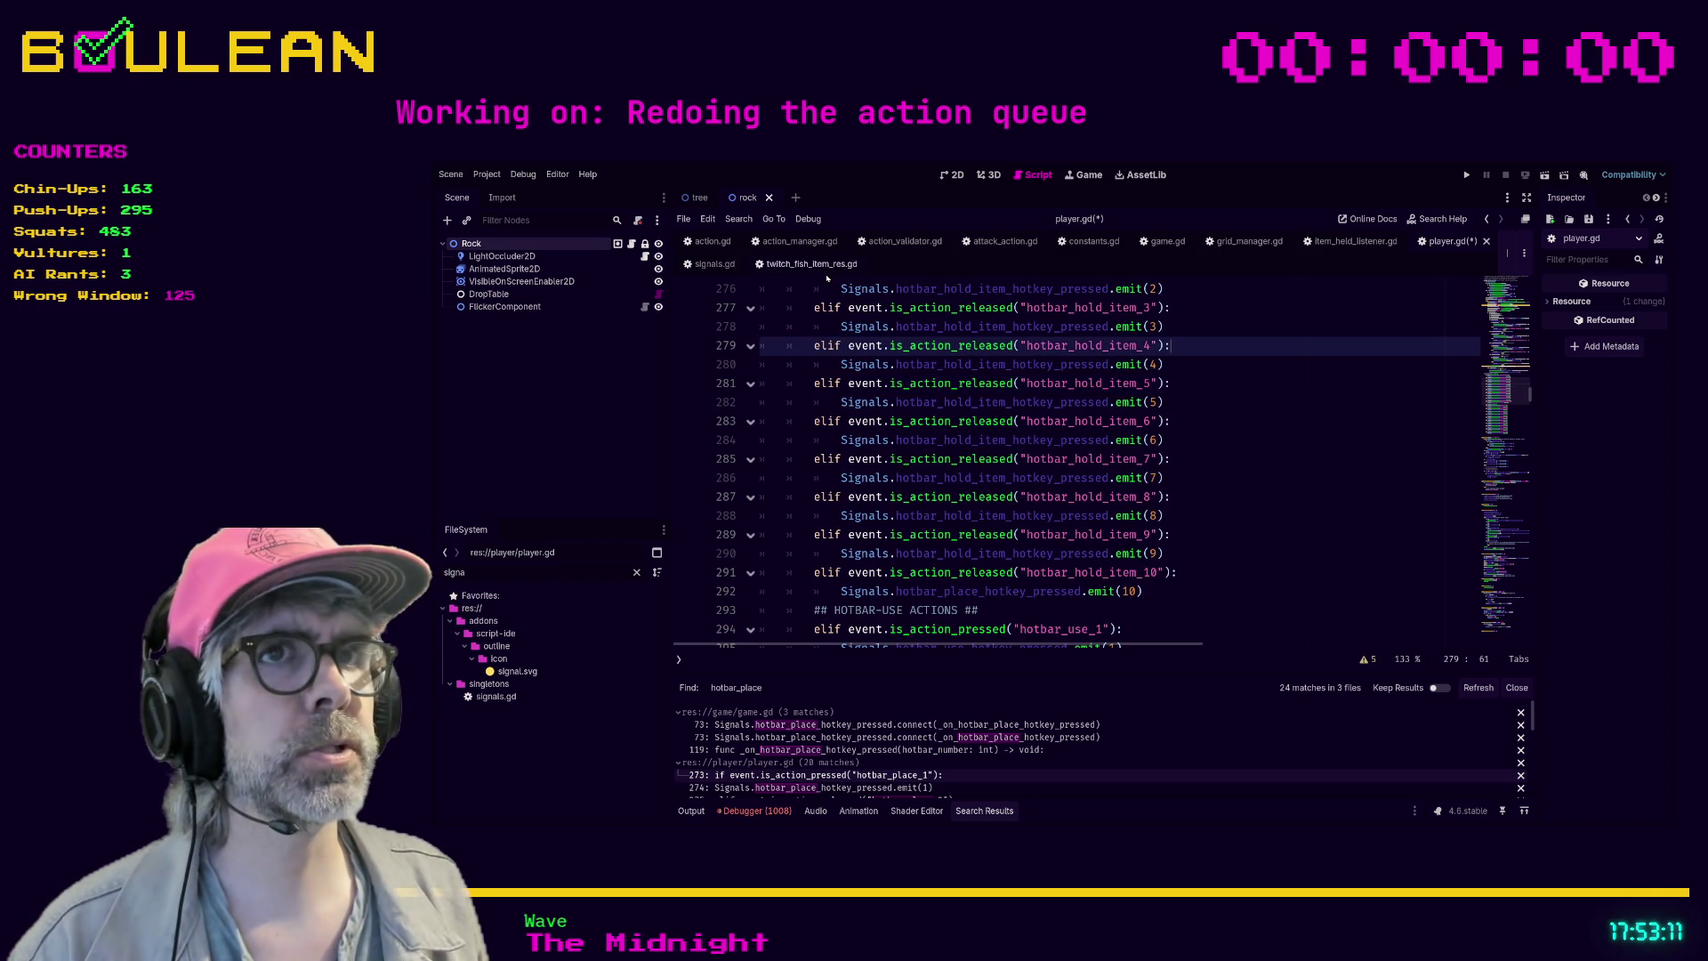
click(717, 264)
click(1045, 455)
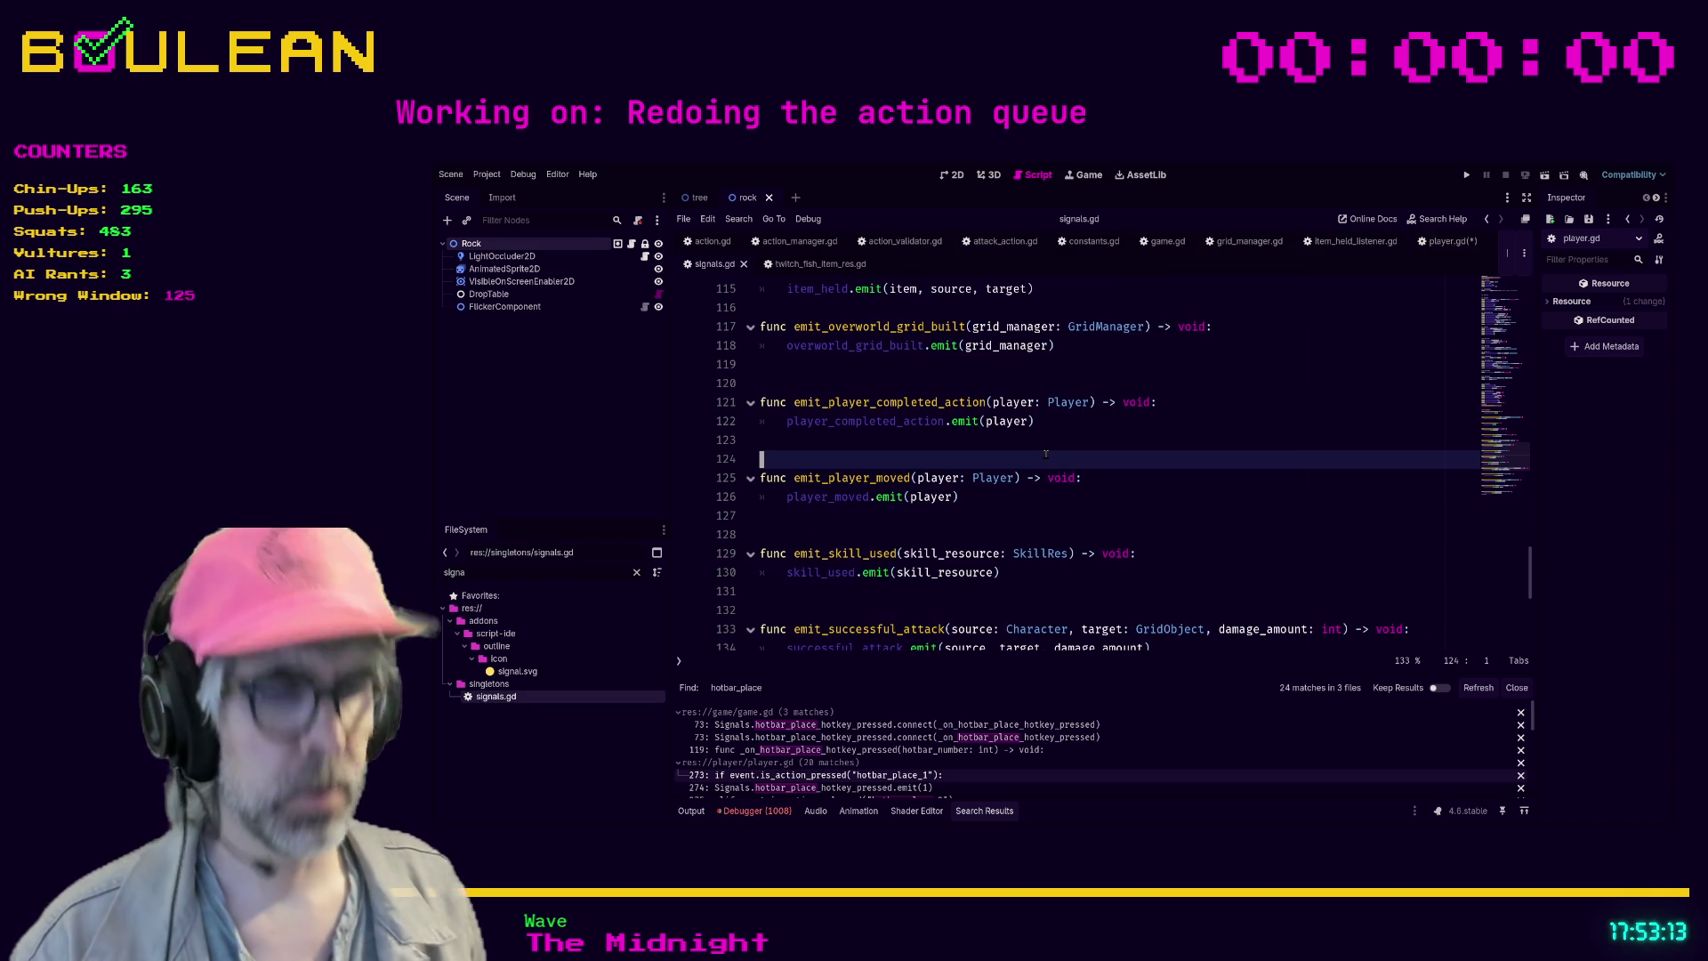
- Rename the line 27 signal from hotbar_place_hotkey_pressed to hotbar_hold_item_hotkey_pressed
key(ctrl+f)
text(hotbar)
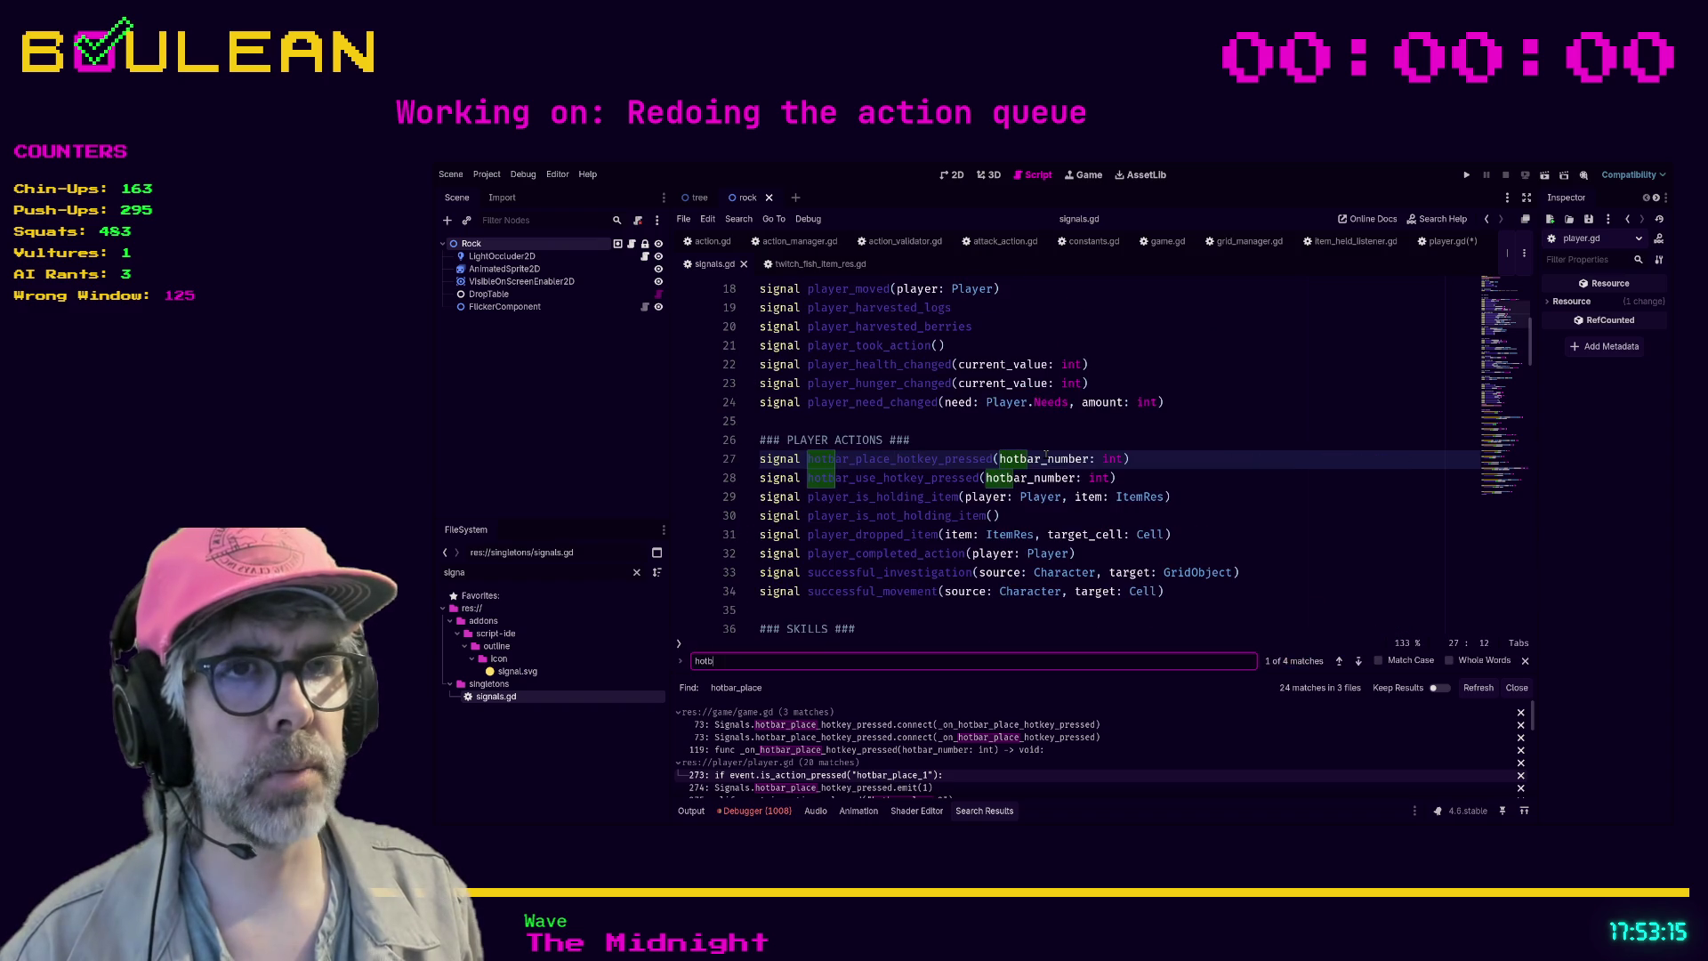
click(887, 459)
click(856, 458)
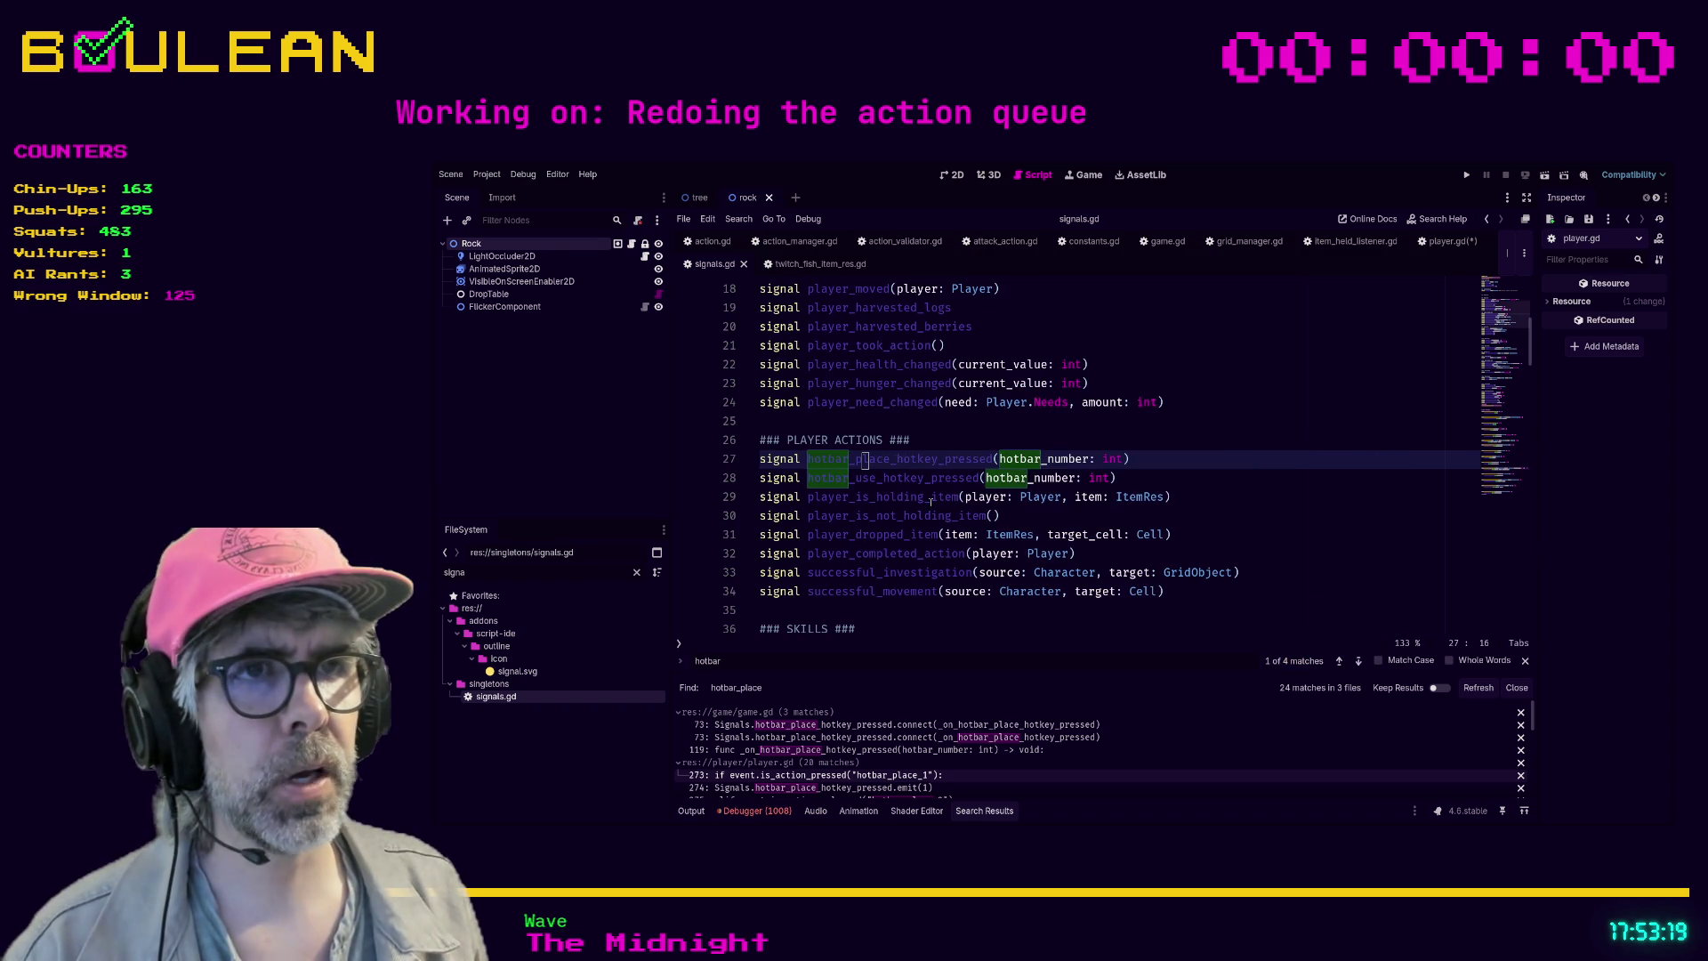
key(Delete)
key(Delete)
key(Delete)
text(hold_item)
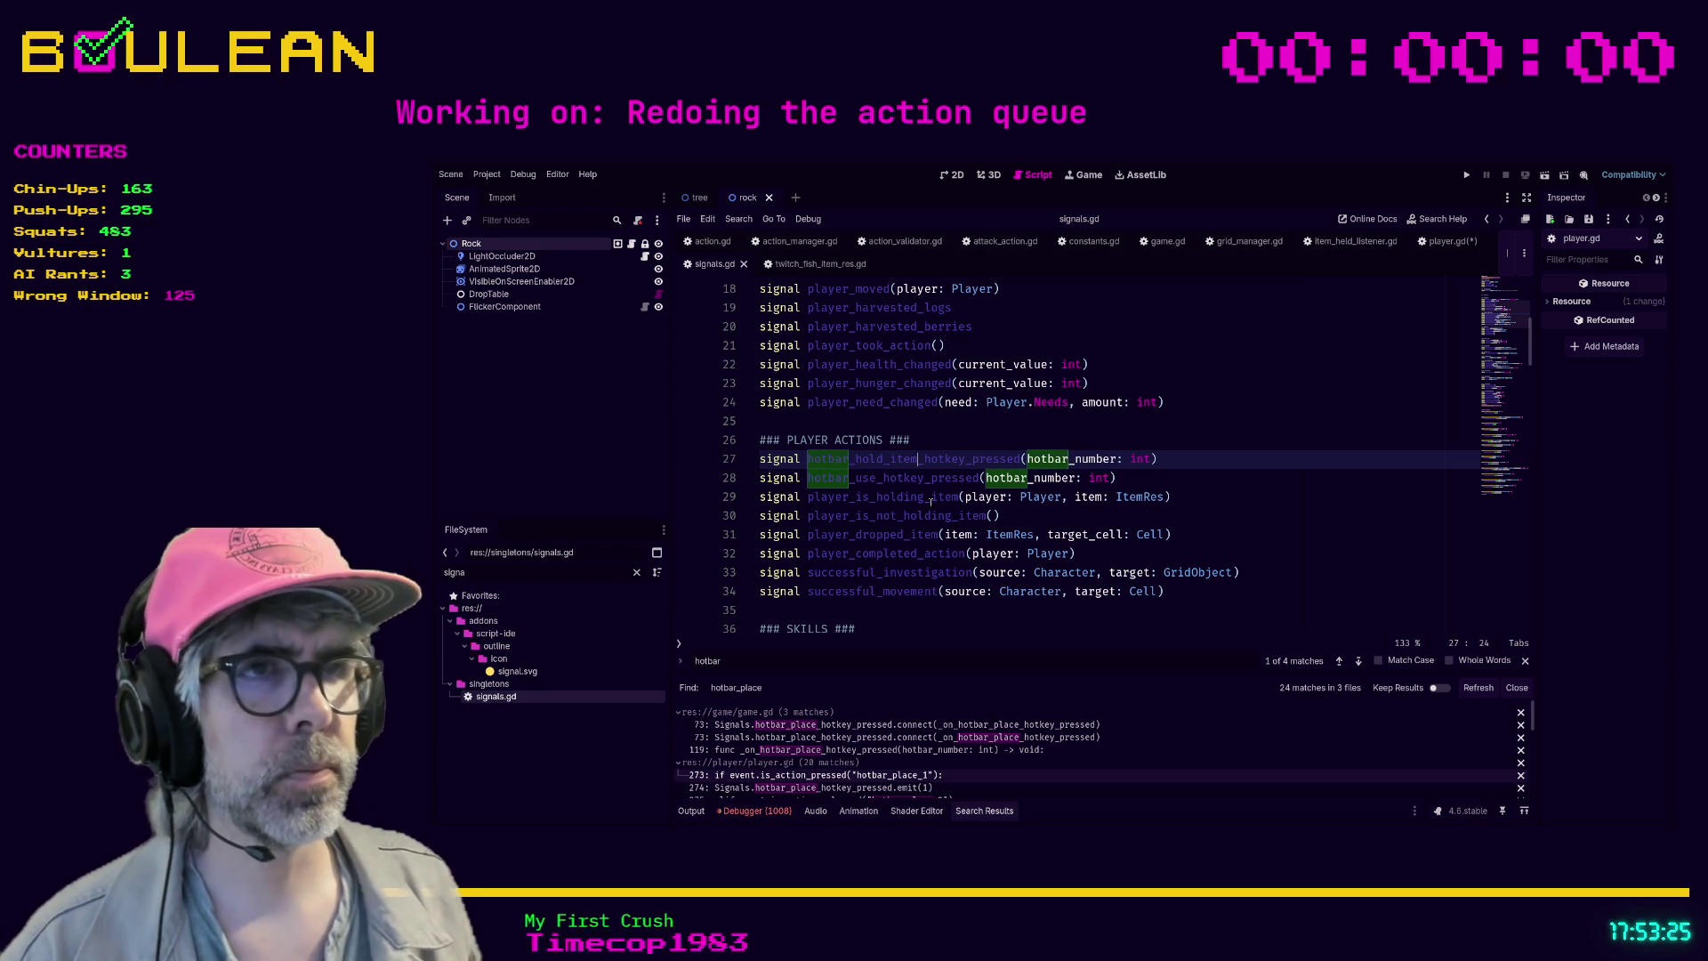
double_click(940, 459)
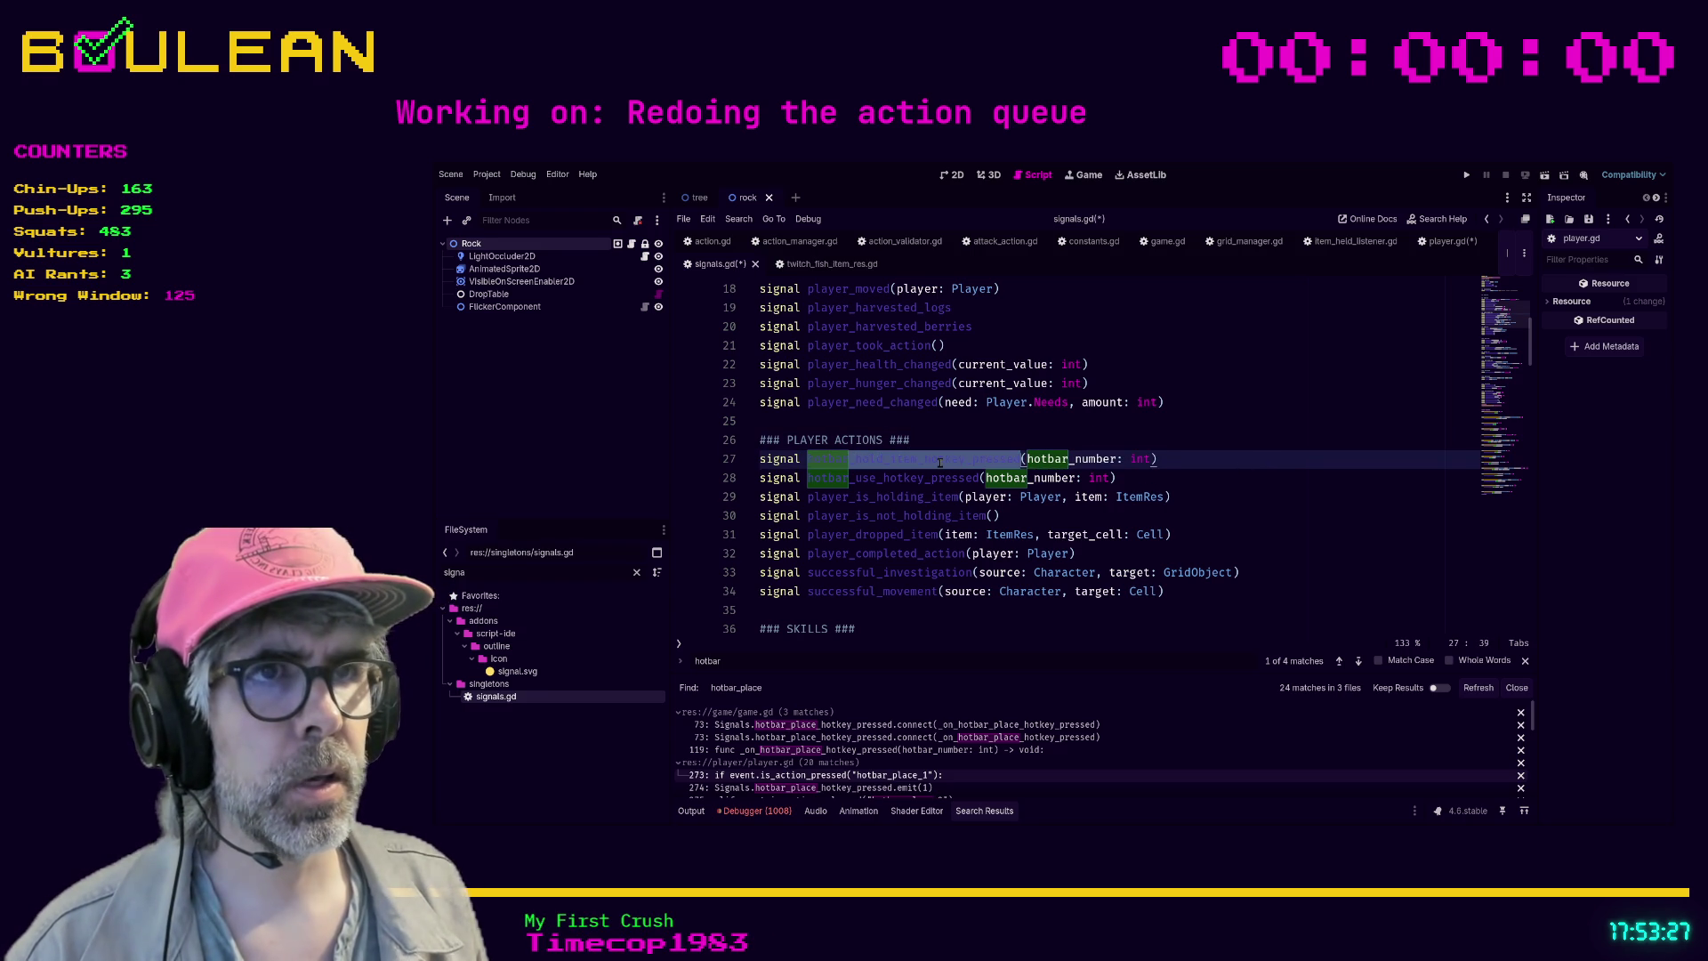
- Select the line 27 signal declaration and open blank lines after emit_drop_collected
scroll(1497, 389, down, 6)
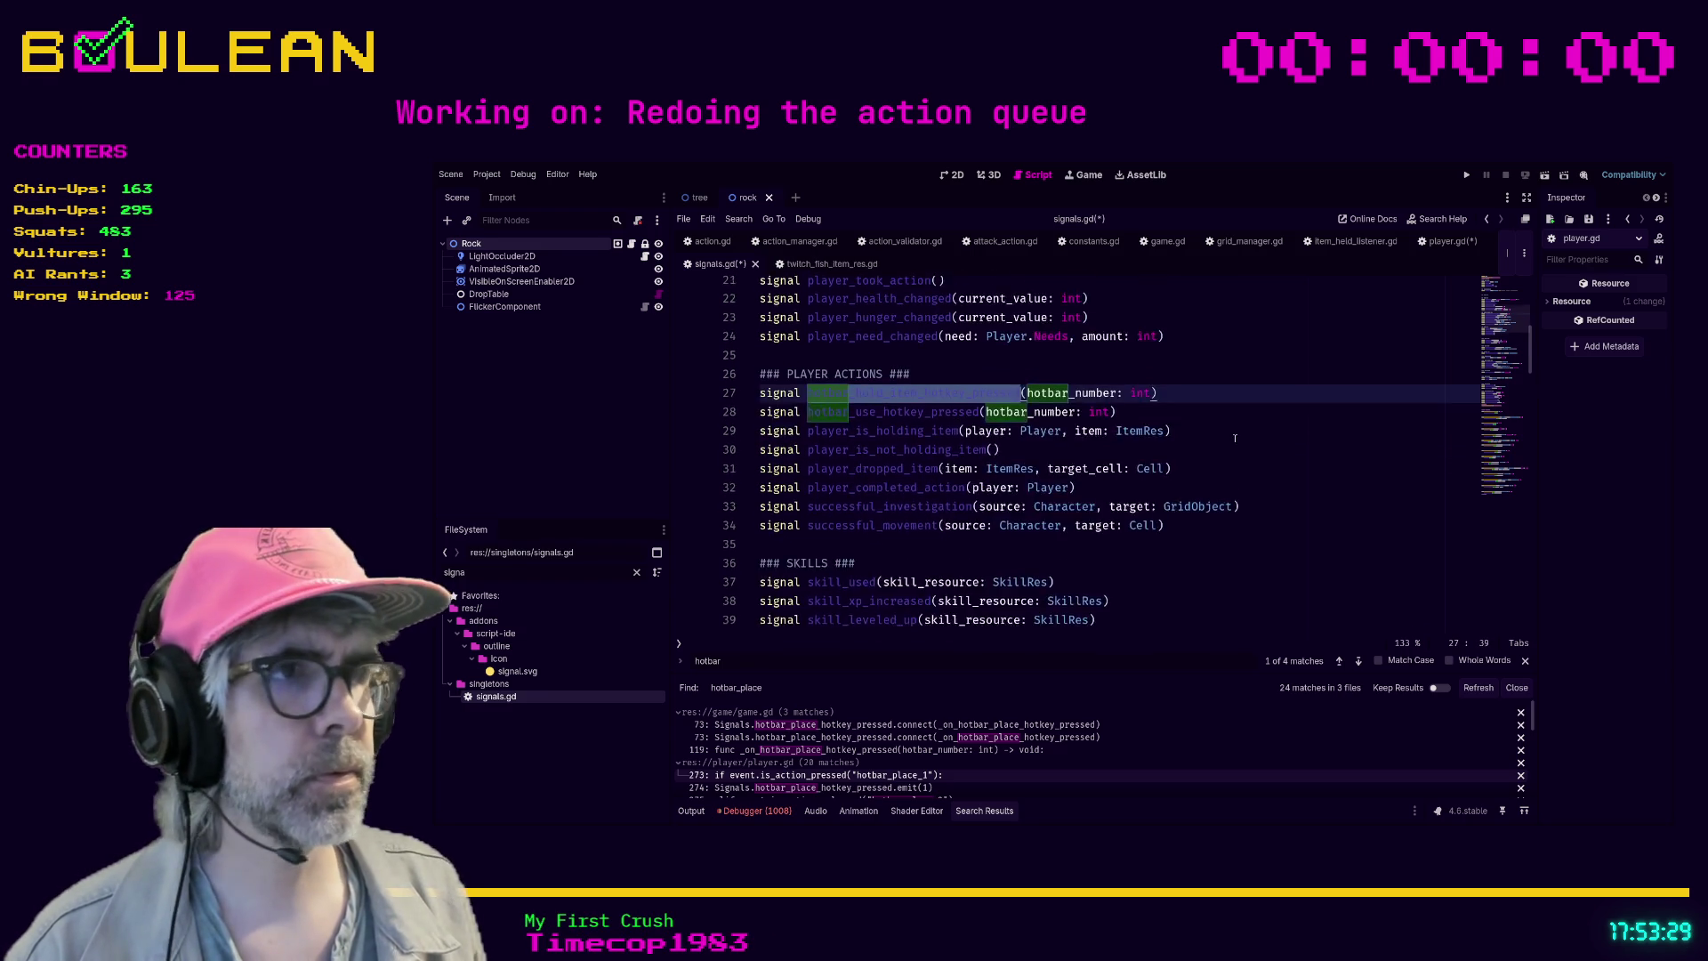
scroll(1286, 404, up, 4)
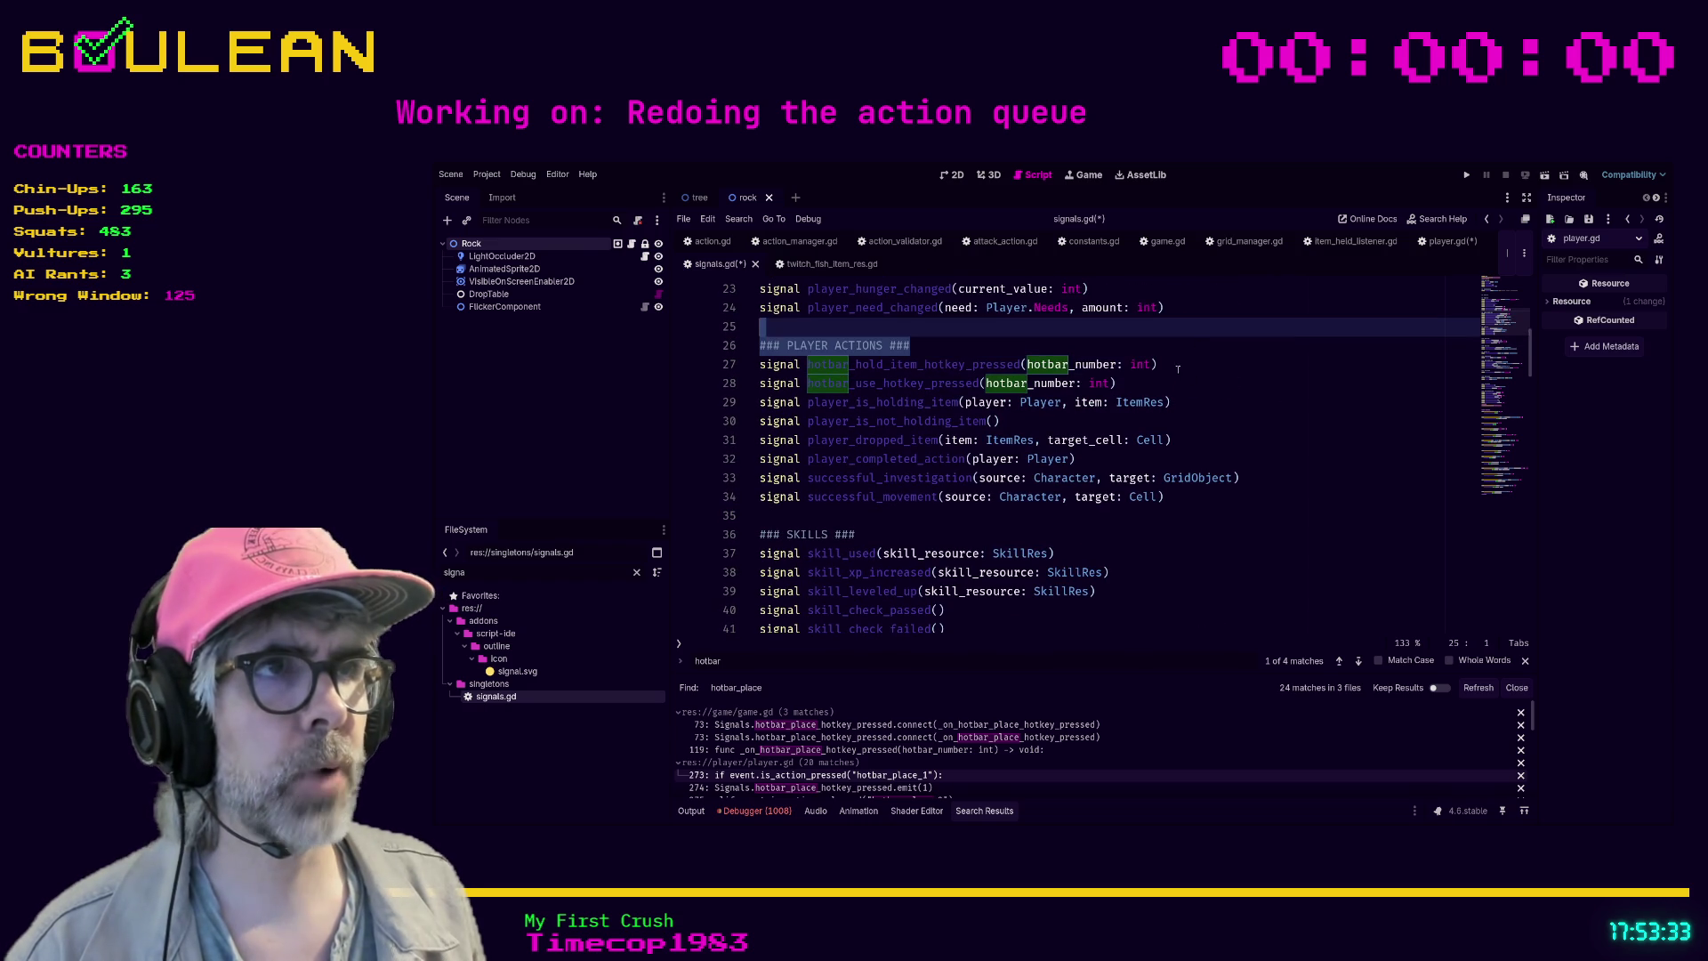
click(1189, 367)
key(shift+Home)
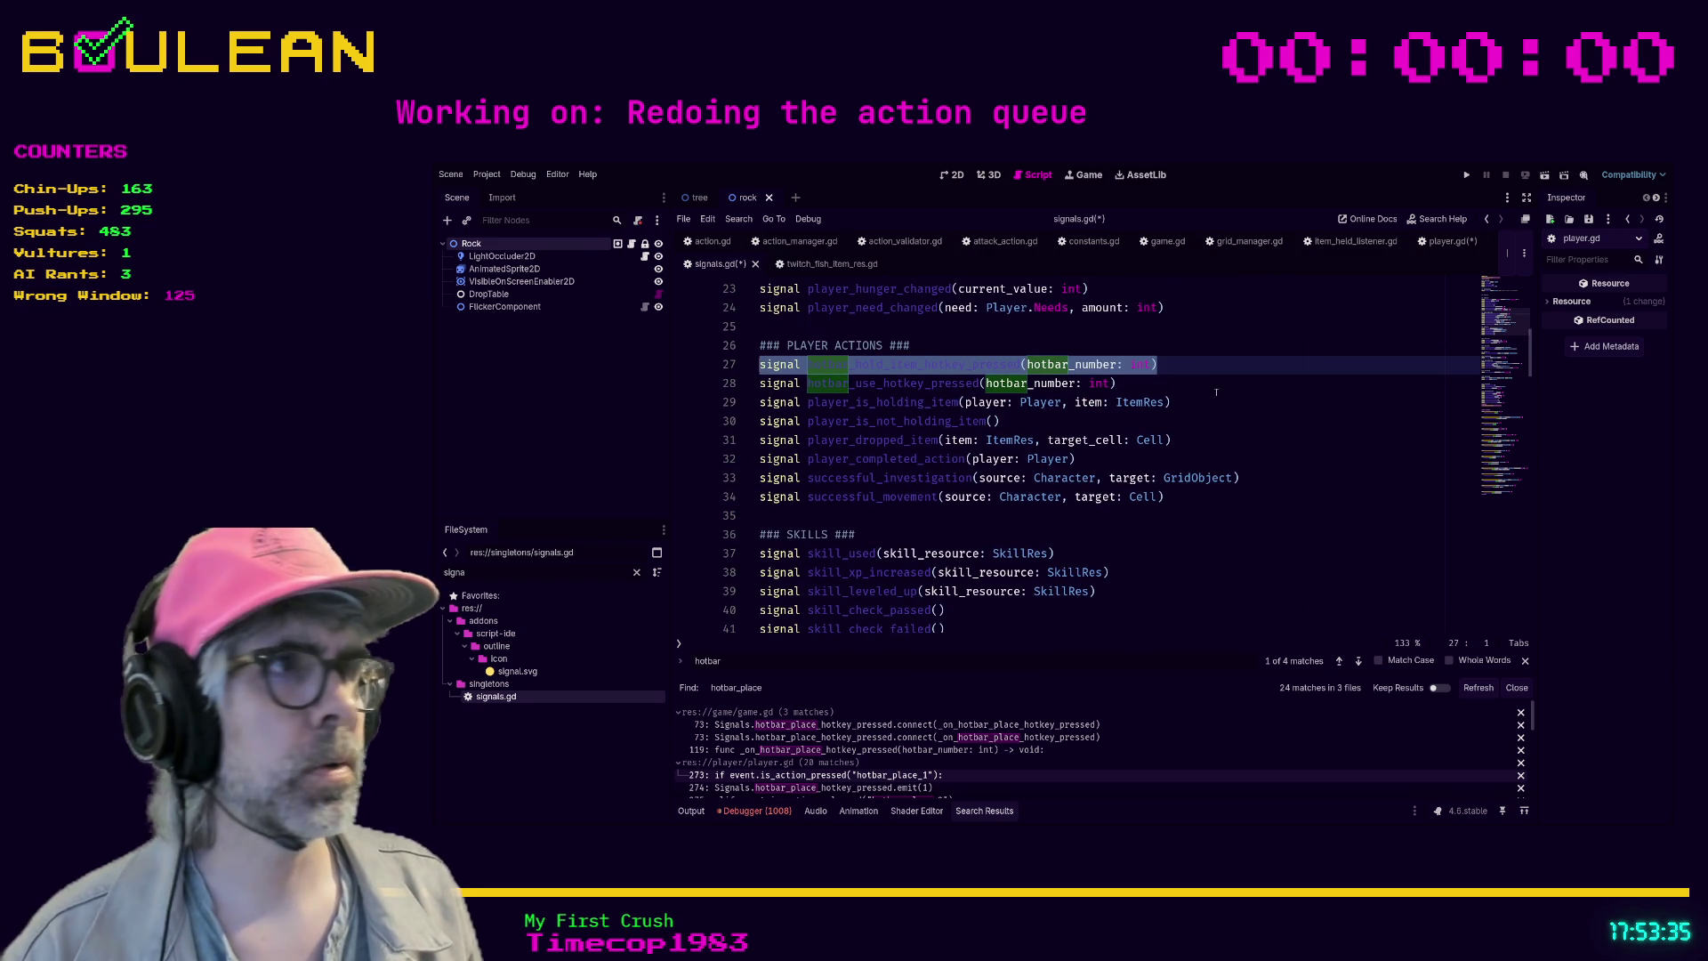
click(1494, 459)
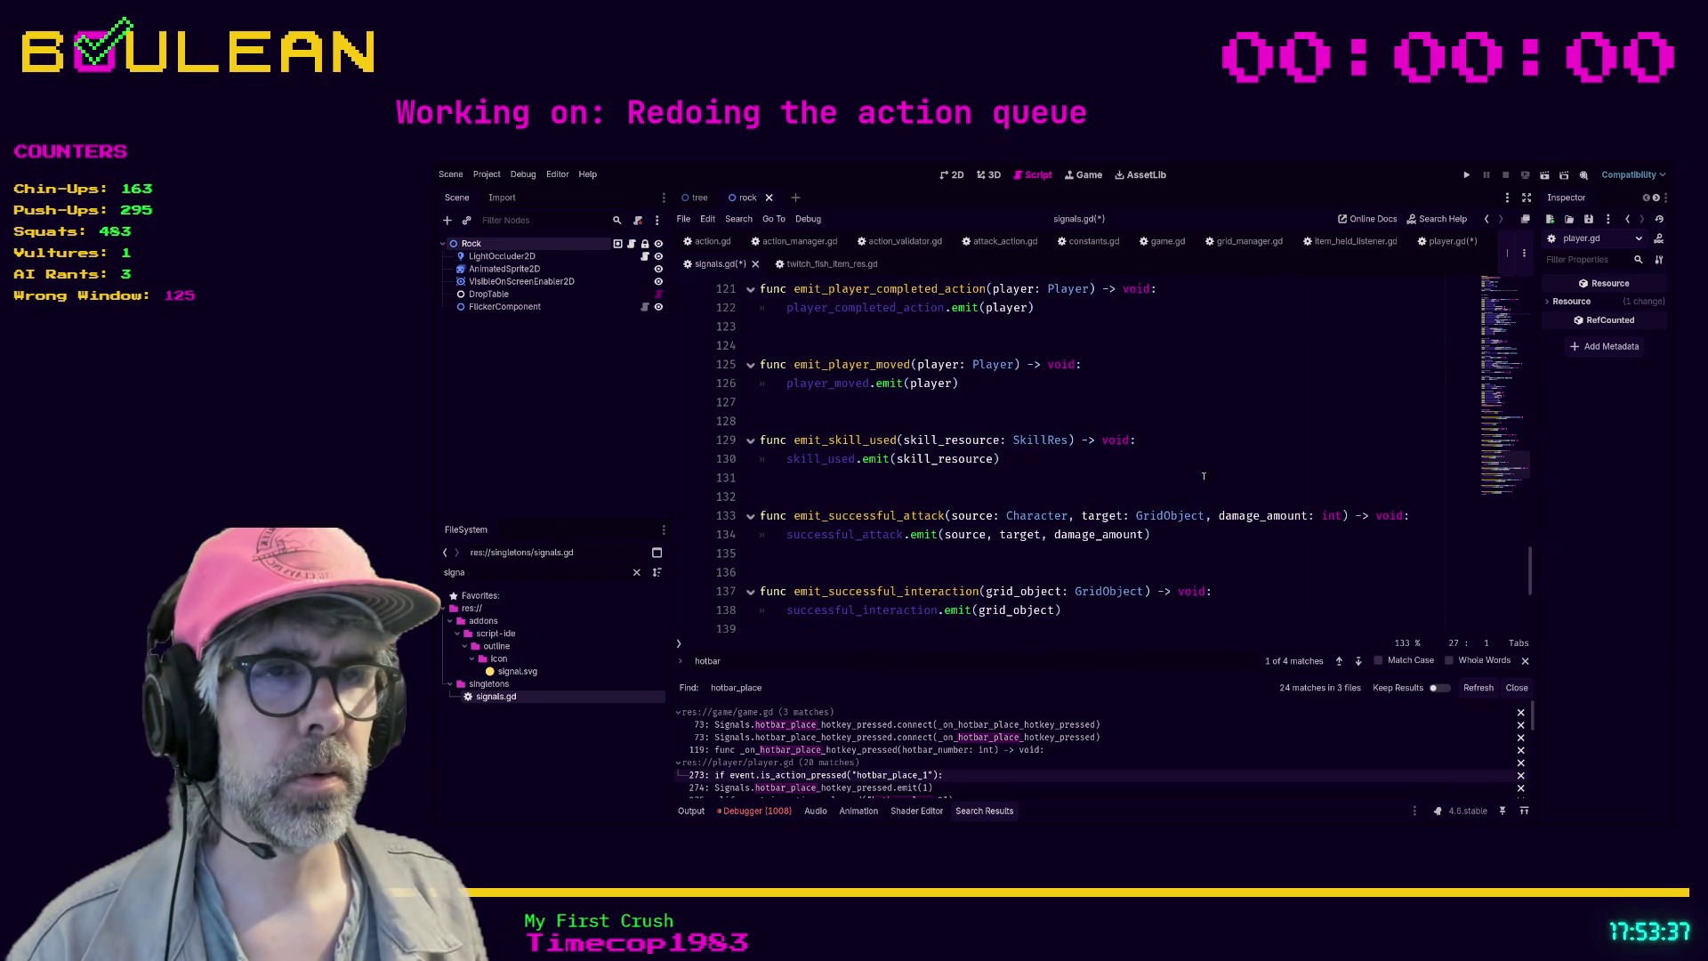
scroll(794, 497, up, 5)
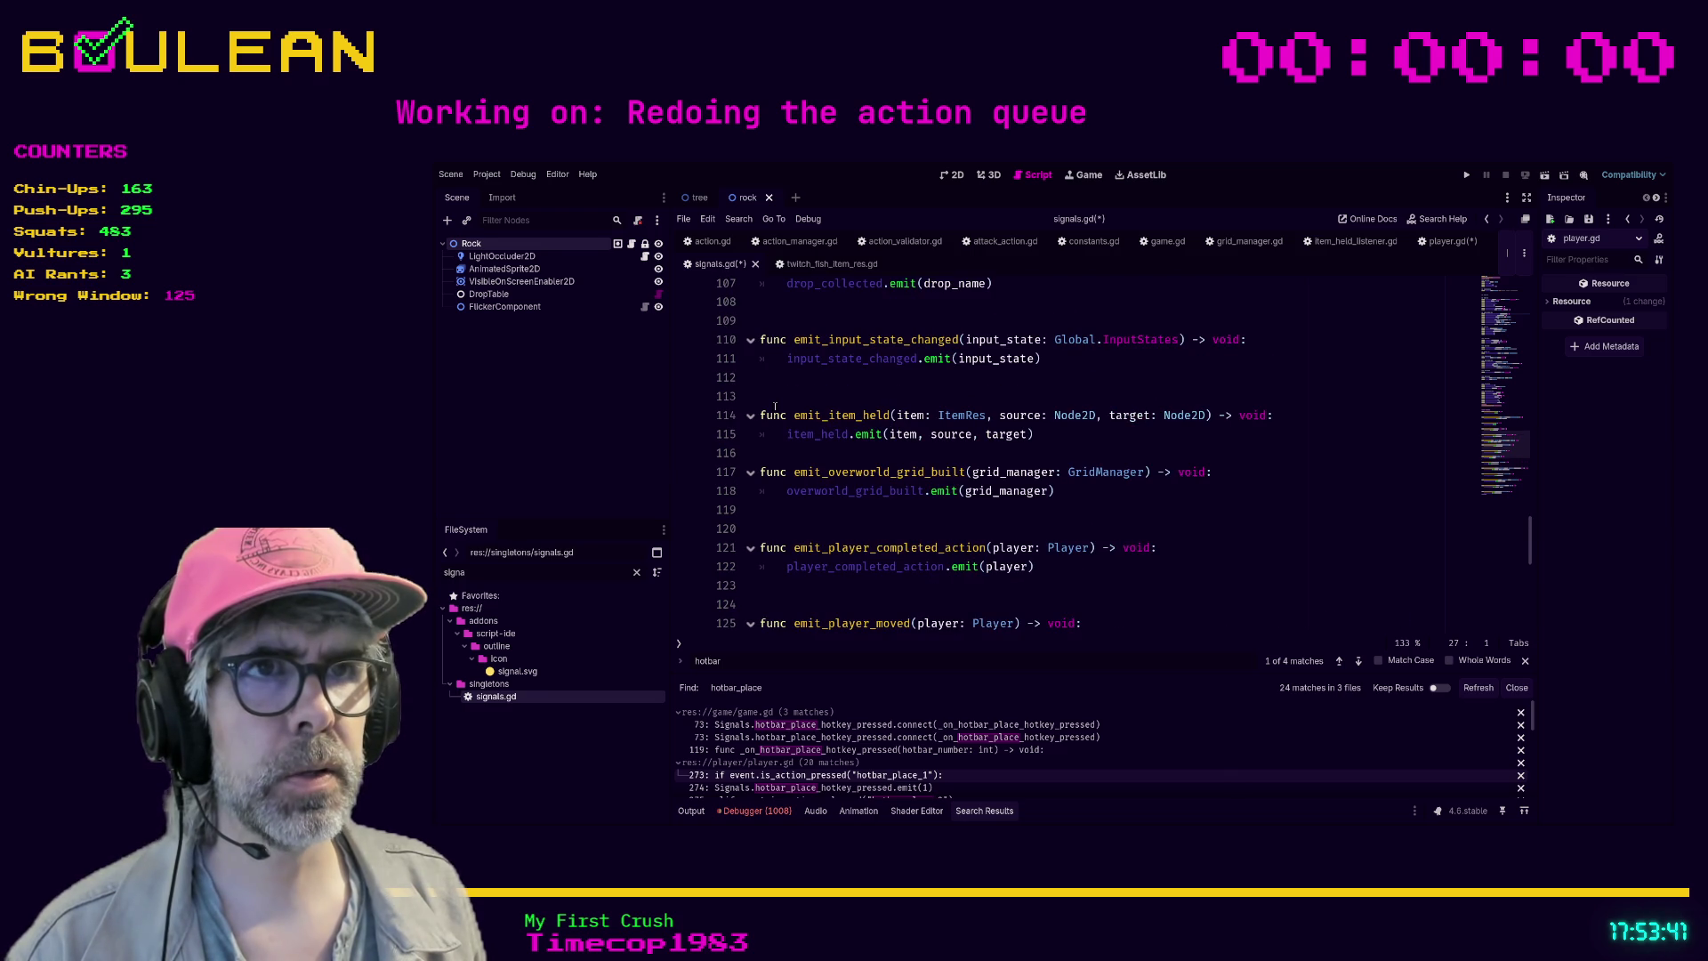
scroll(789, 415, up, 2)
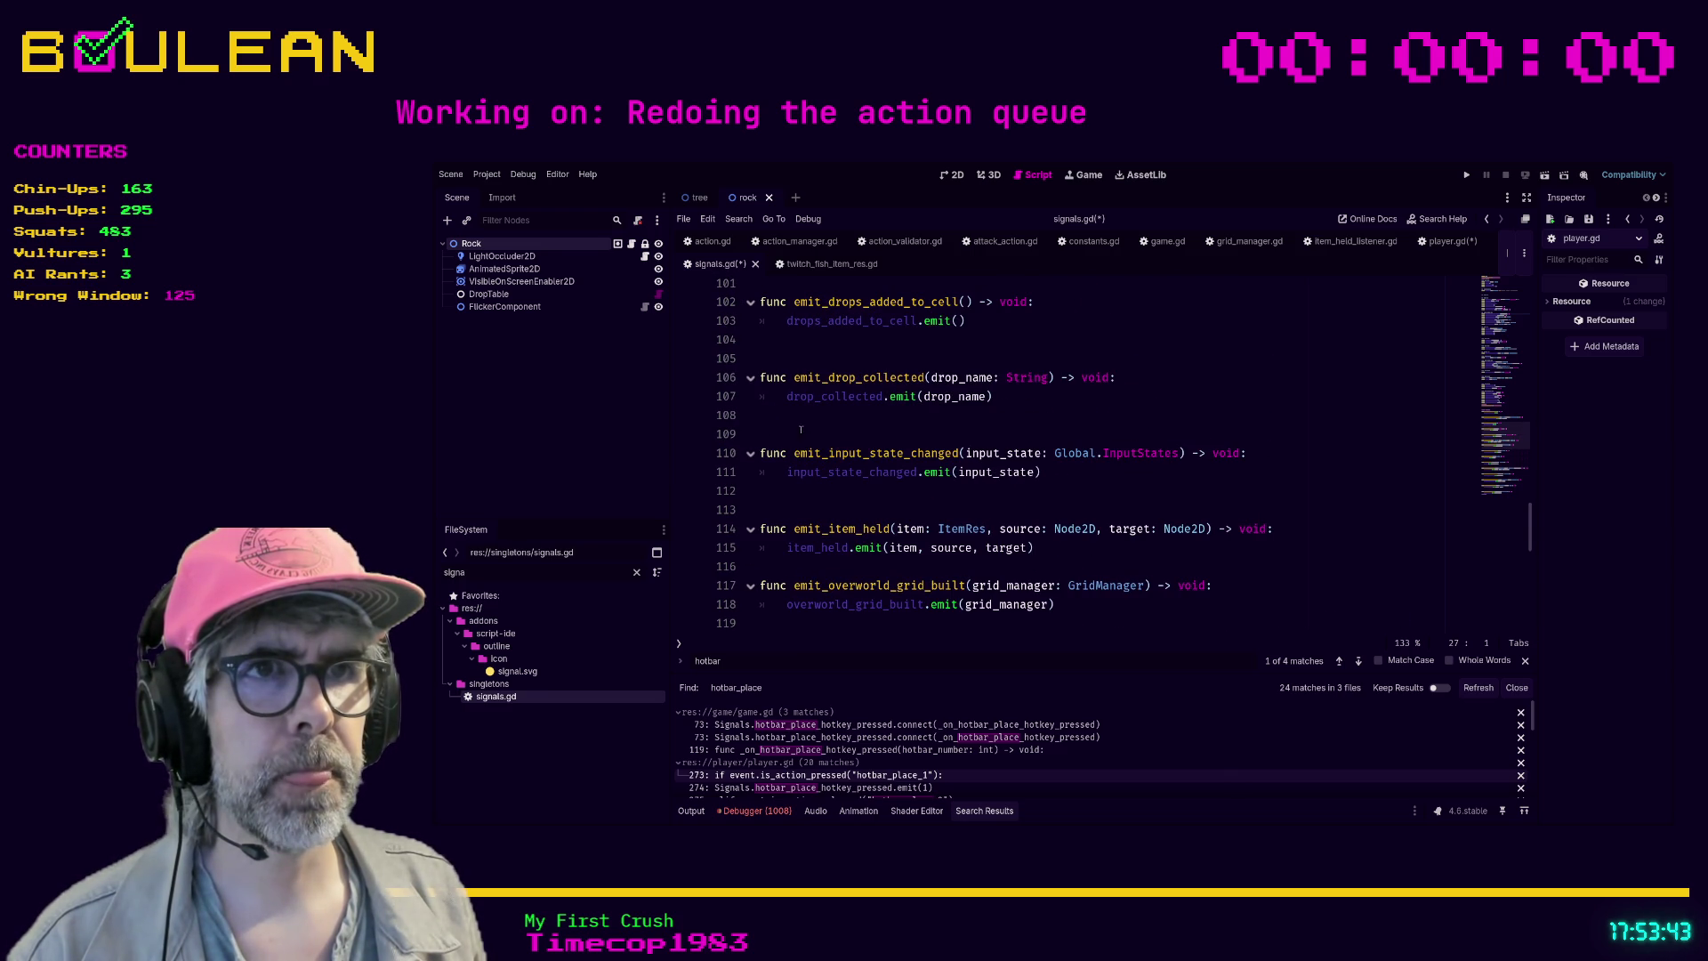
click(799, 428)
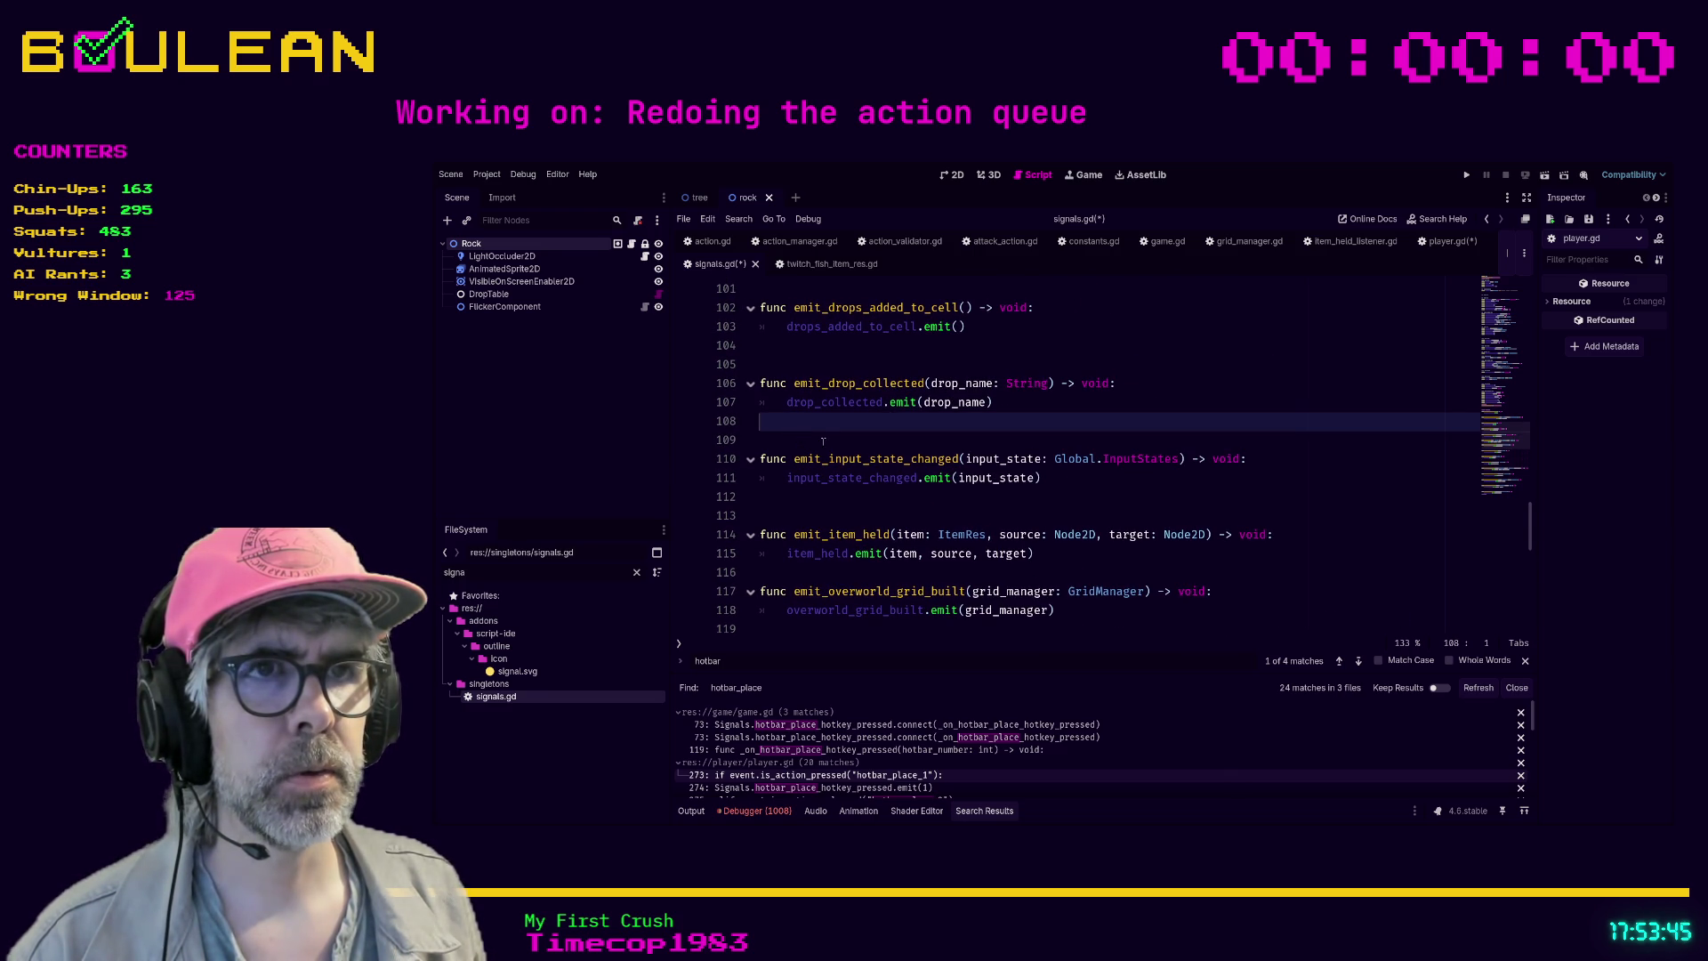
key(Return)
key(Return)
key(Return)
- Write the header func emit_hotbar_hold_item_hotkey_pressed(hotbar_number: int) -> void: from the pasted signal line
key(Up)
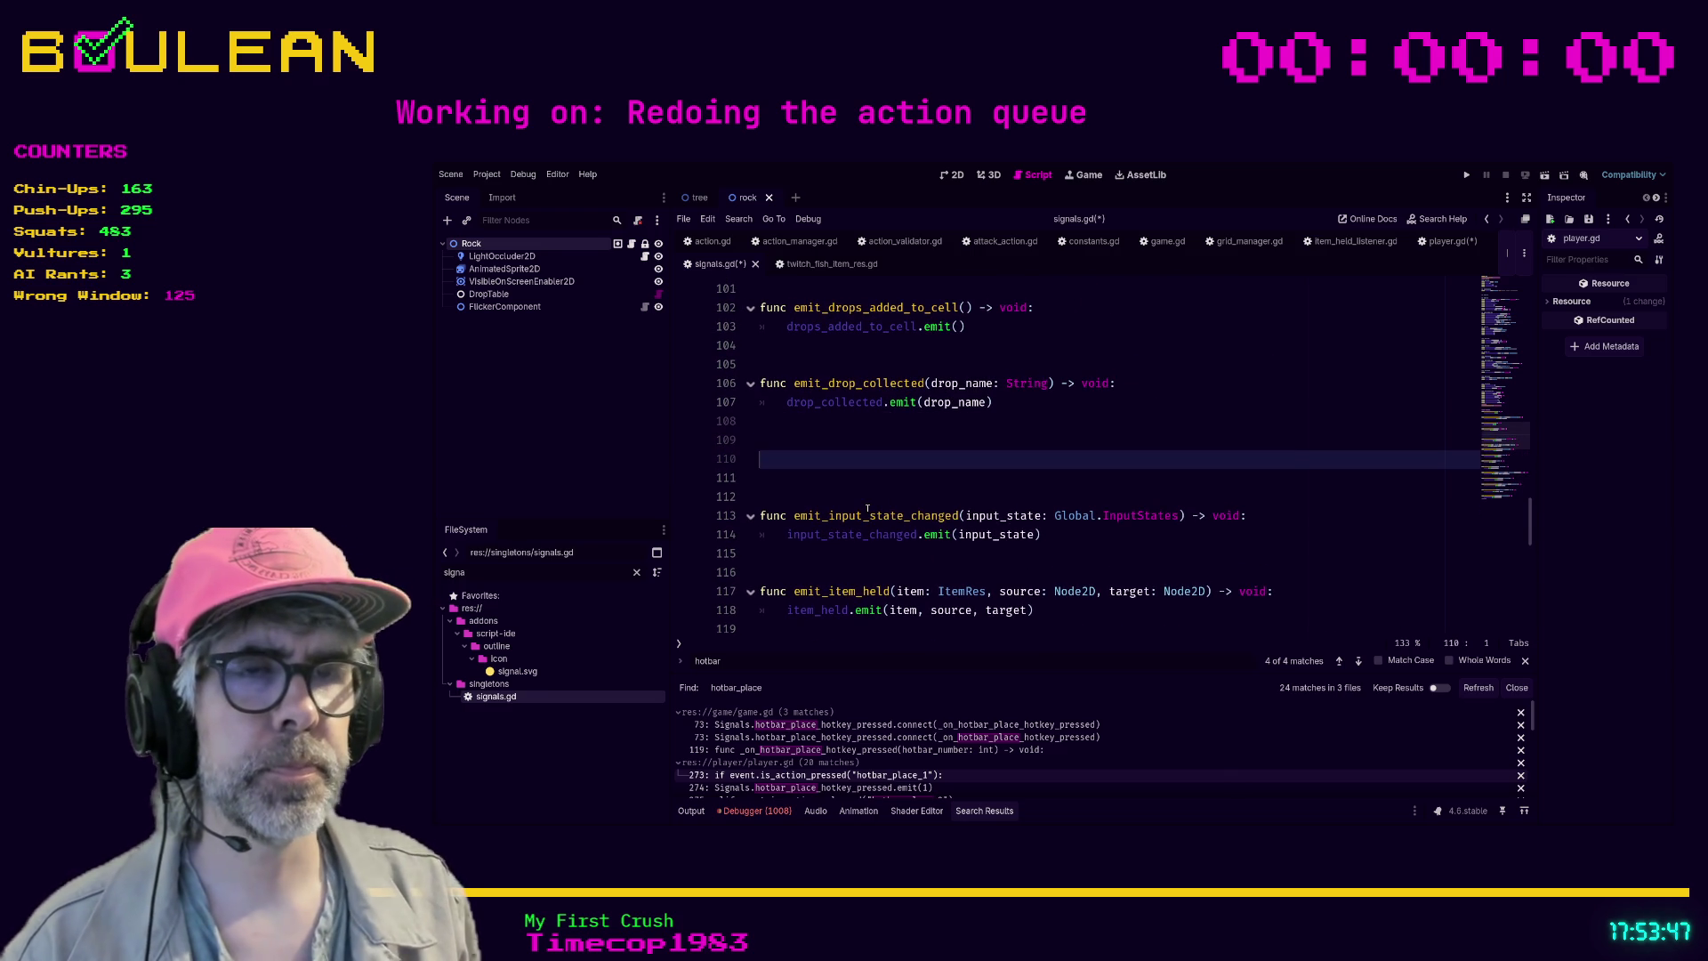
text(func emit_Hotbar)
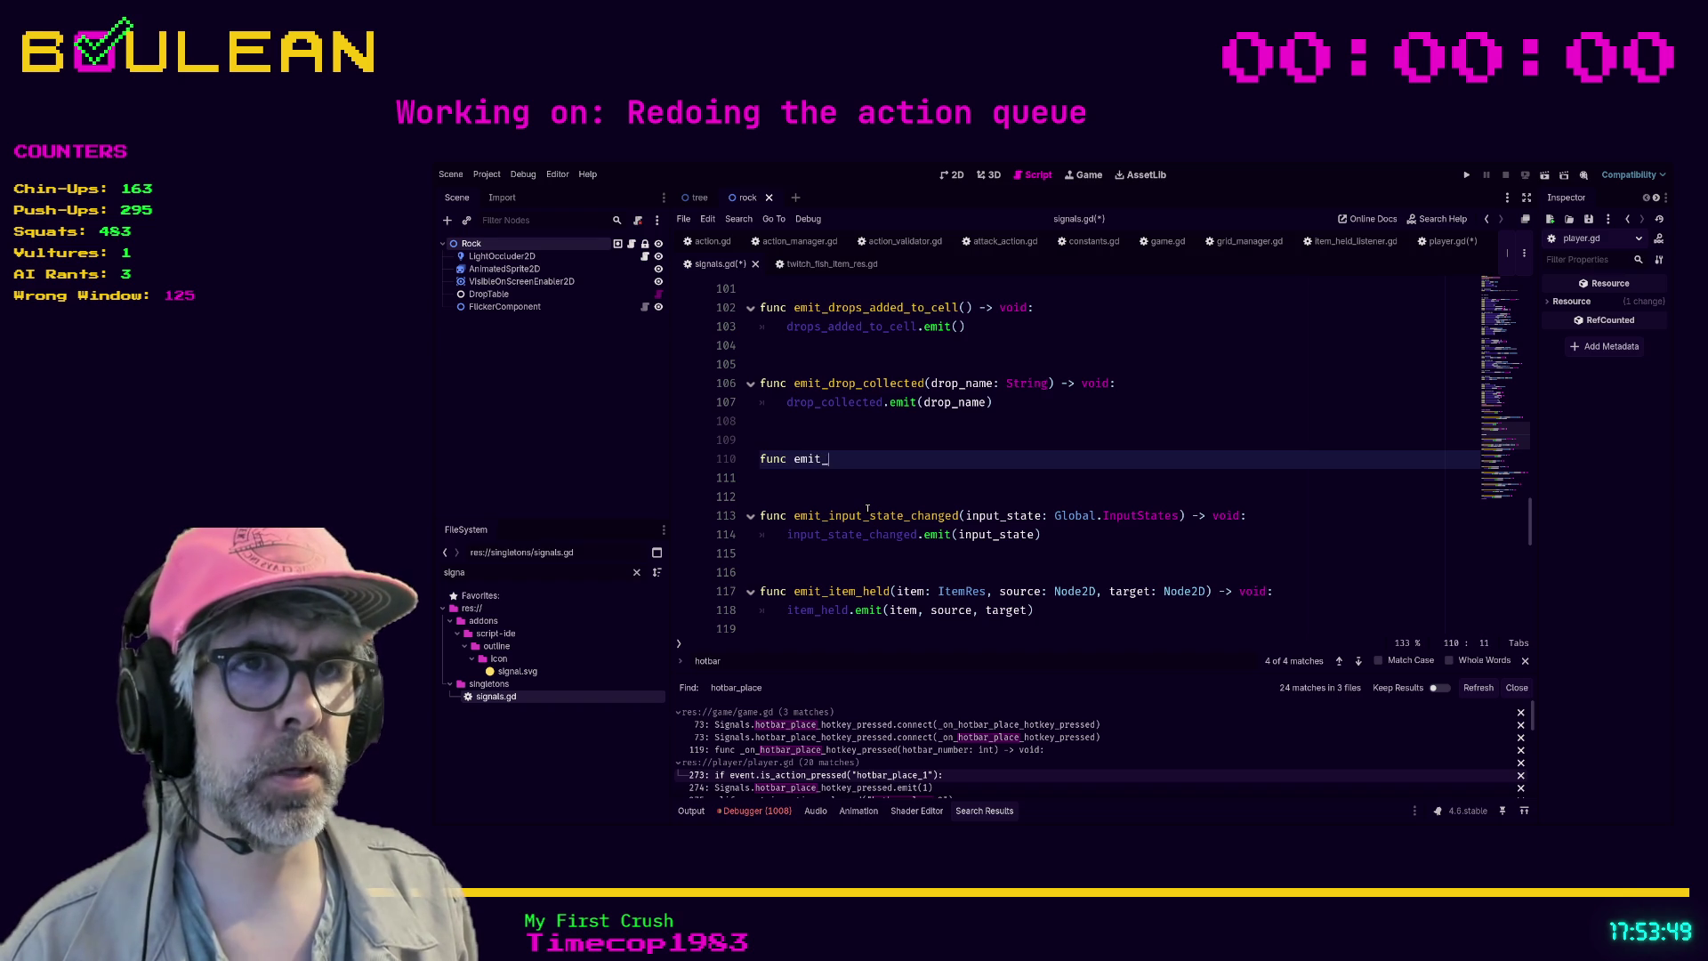
key(BackSpace)
key(BackSpace)
key(BackSpace)
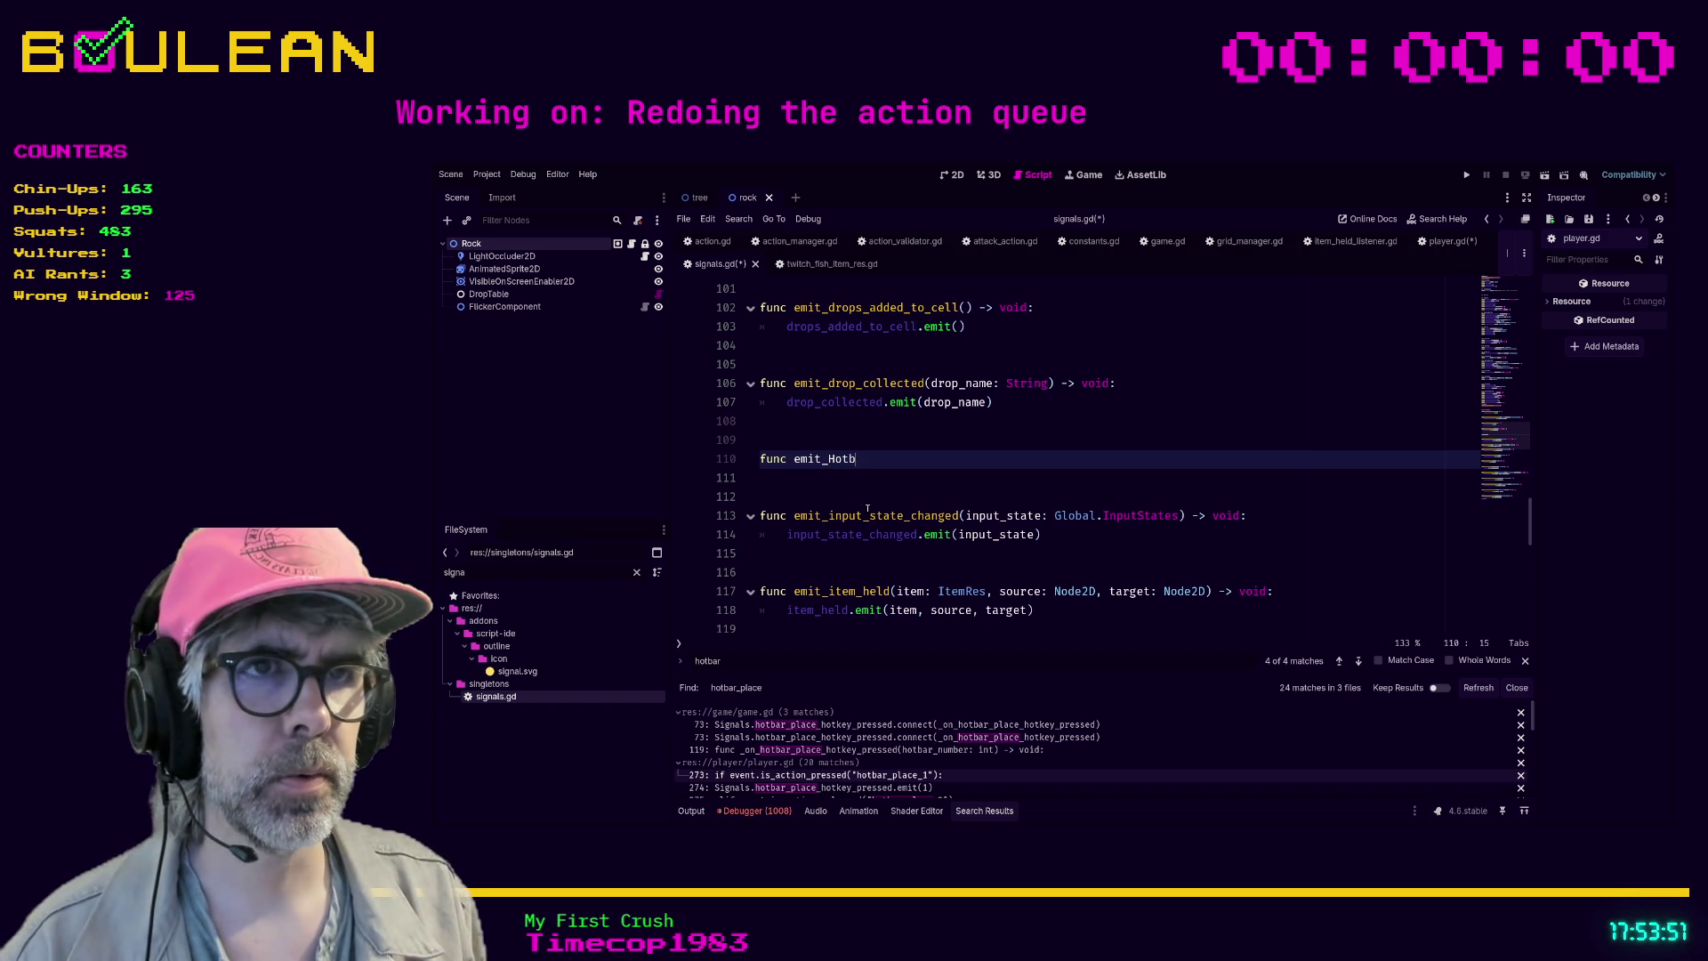
key(BackSpace)
key(BackSpace)
key(BackSpace)
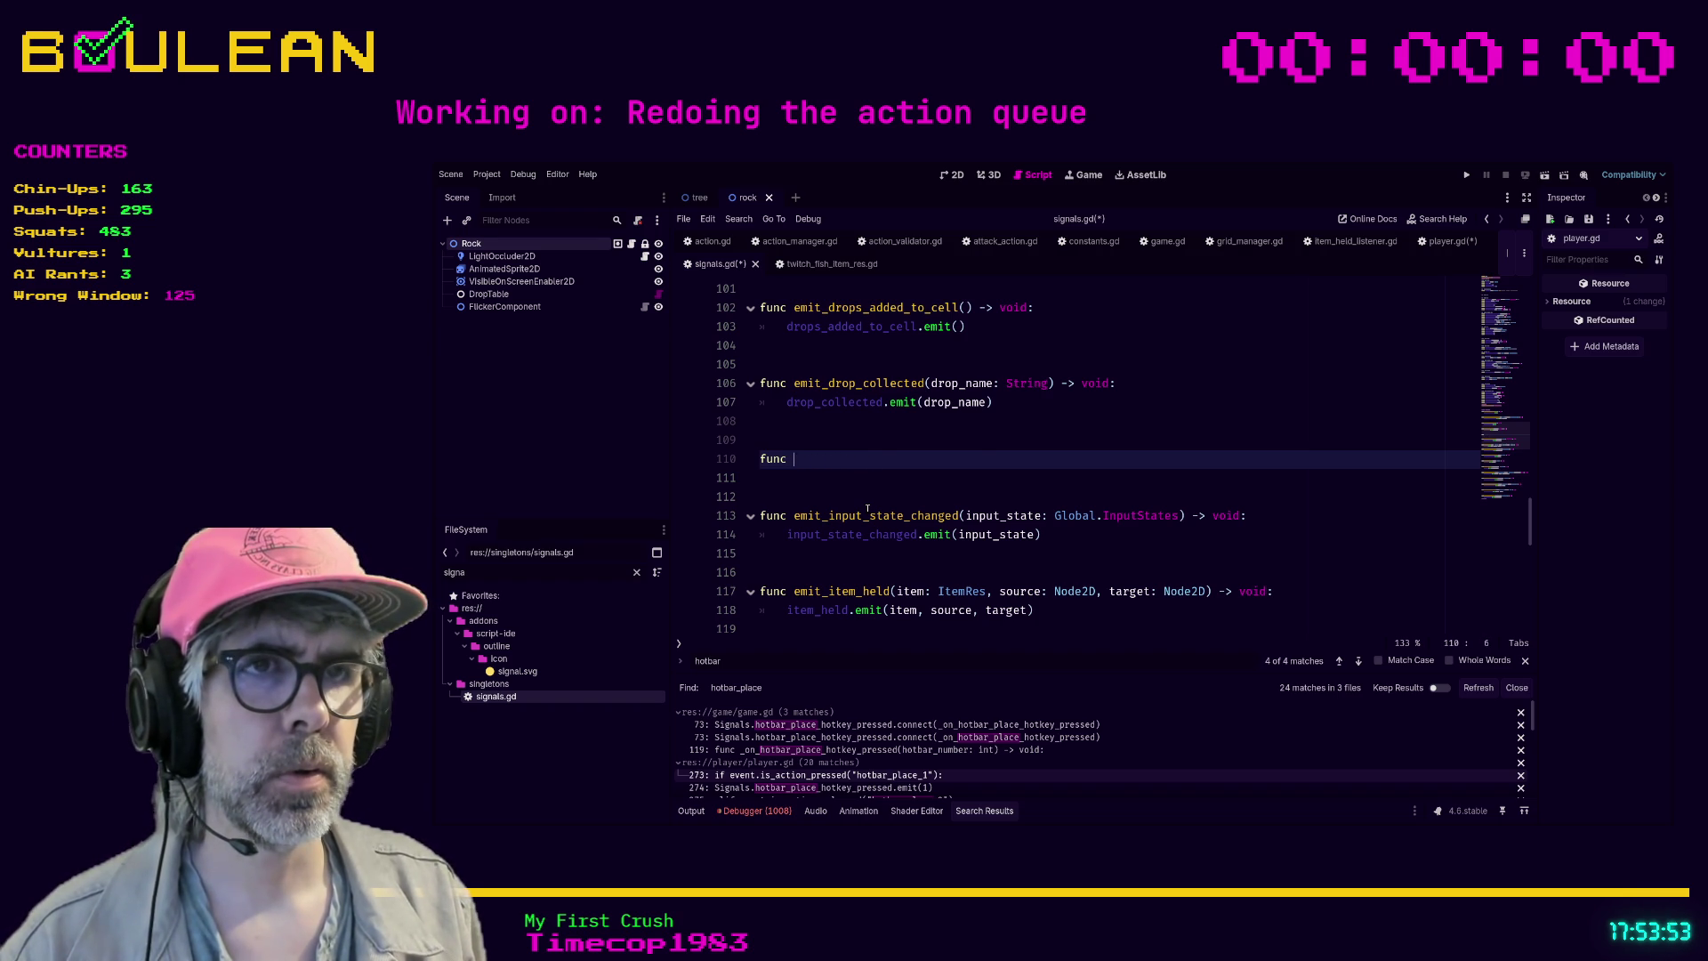
text(signal hotbar_hold_item_hotkey_pressed(hotbar_number: int))
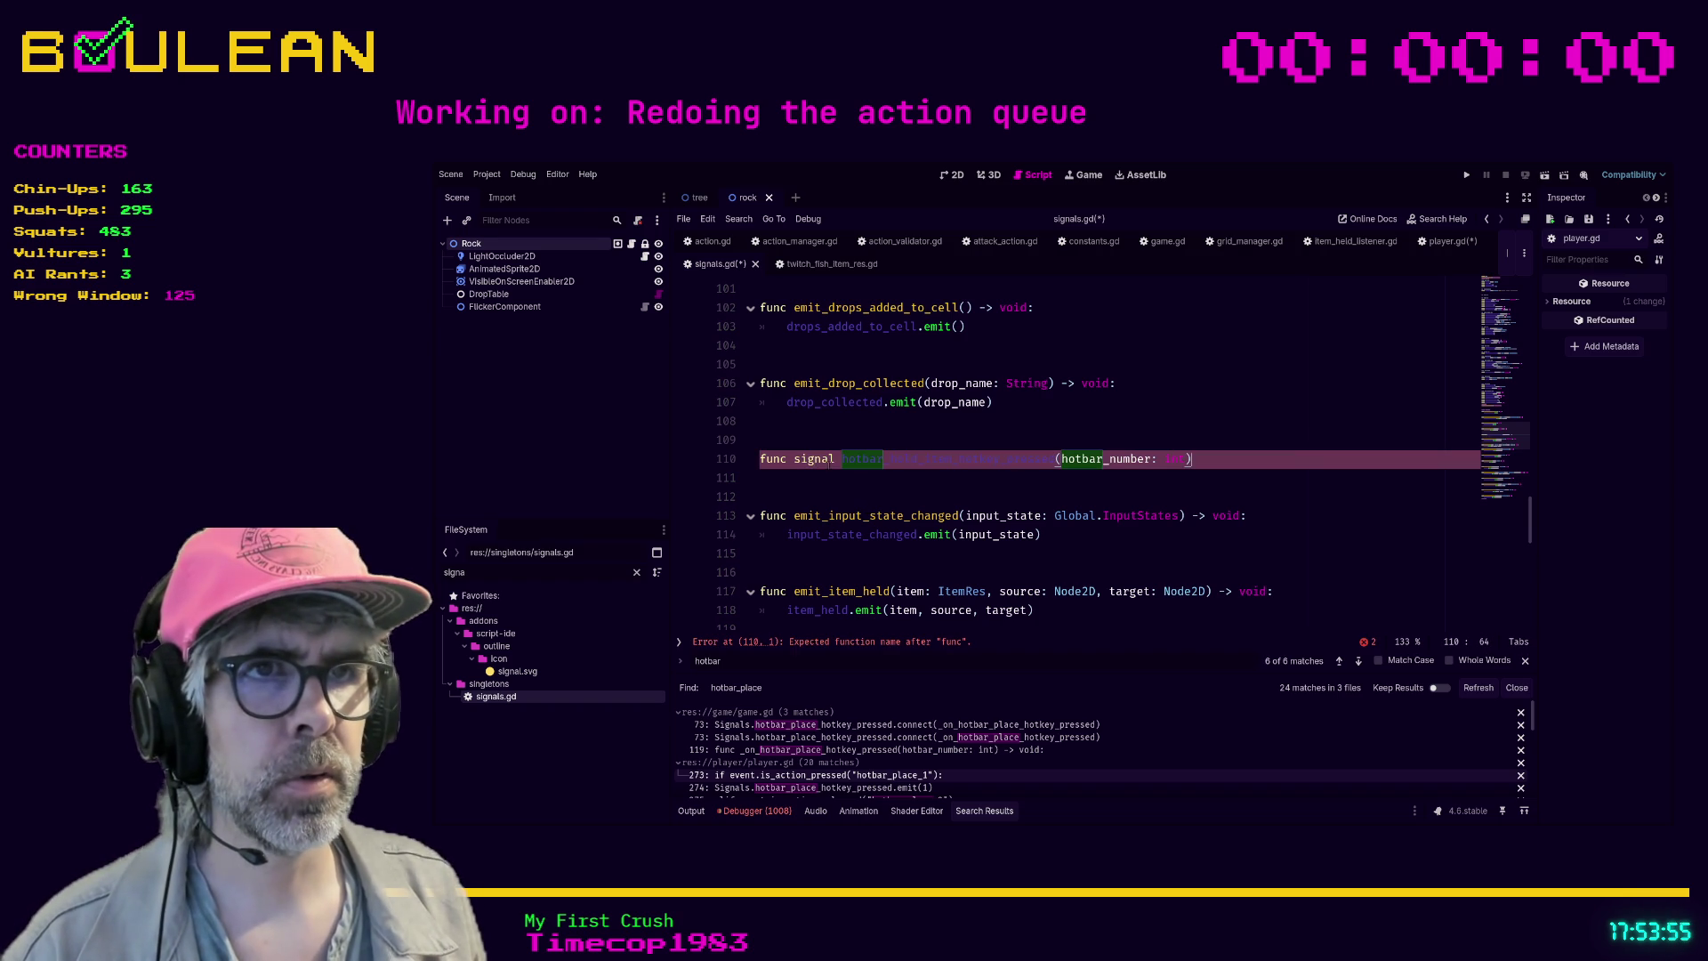
double_click(791, 459)
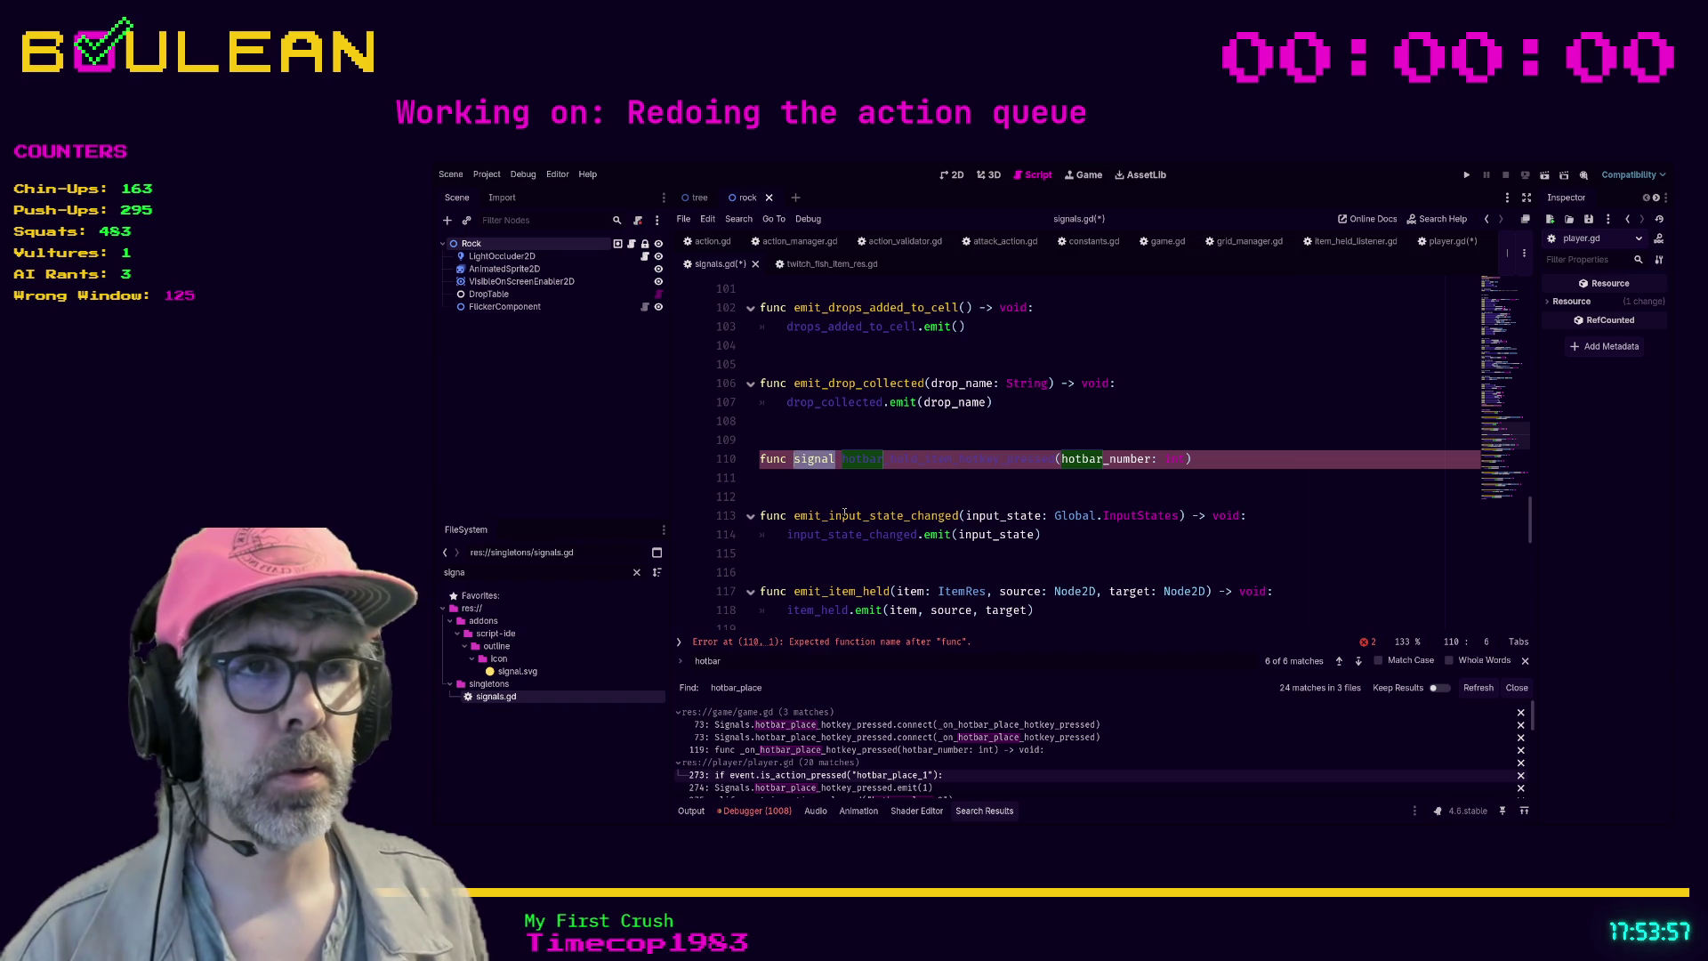
key(BackSpace)
key(Right)
text(emit_)
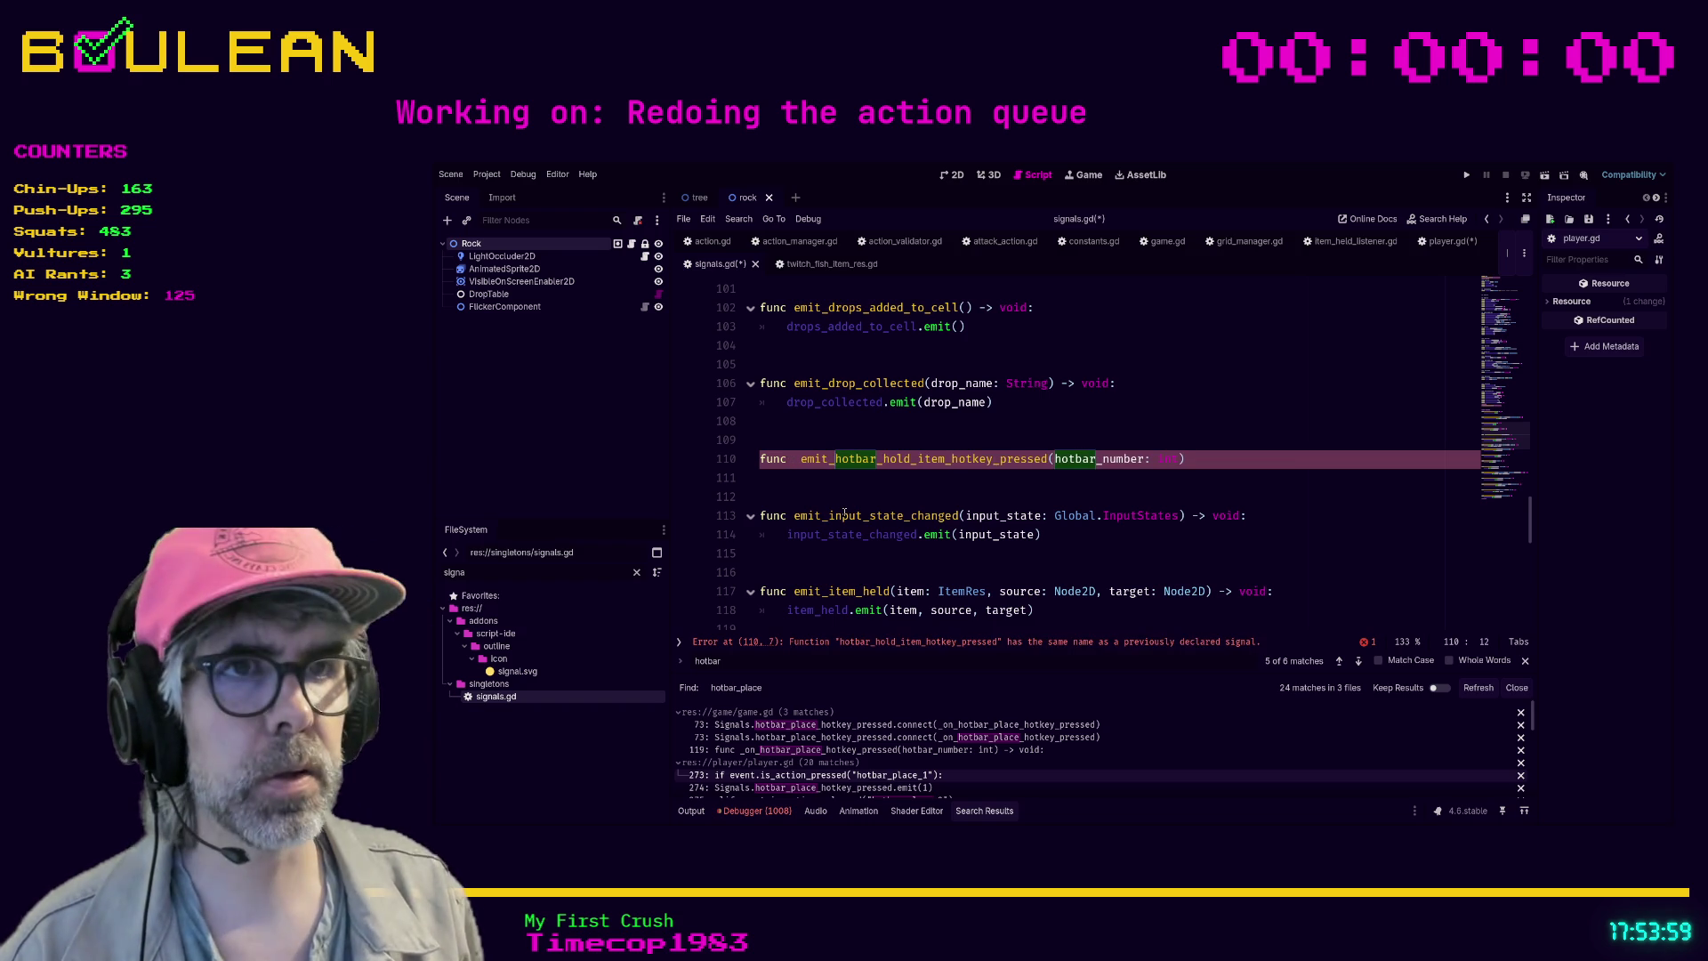
key(Left)
key(Left)
key(Left)
key(BackSpace)
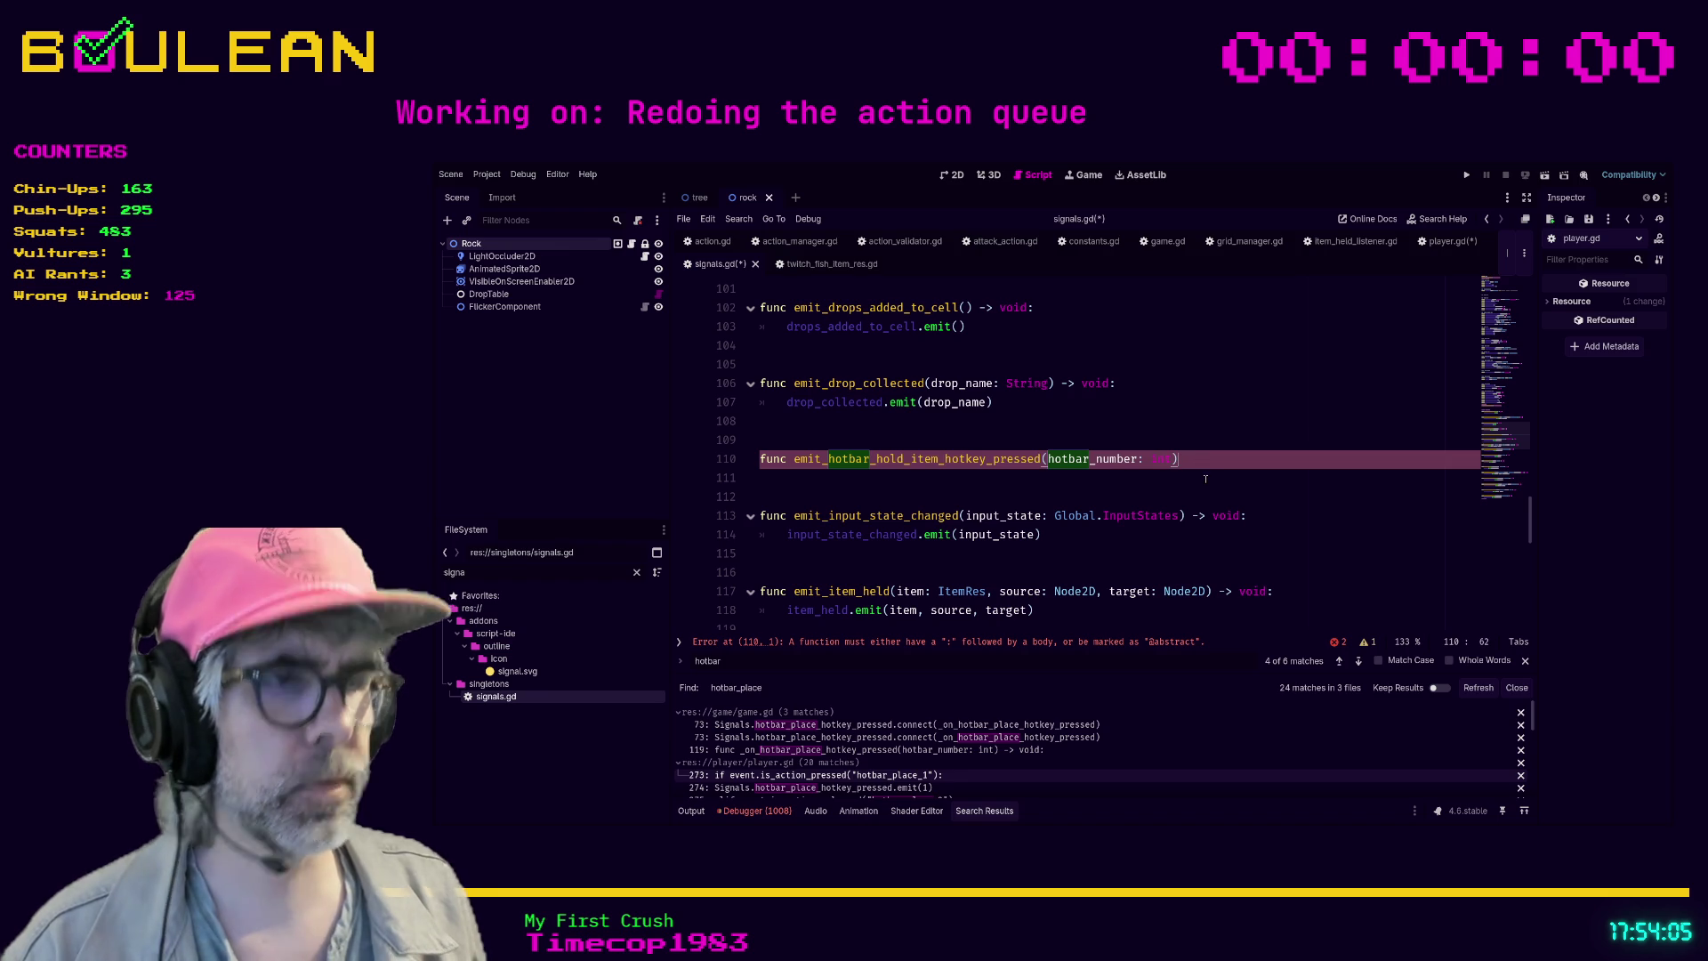
text( -> void)
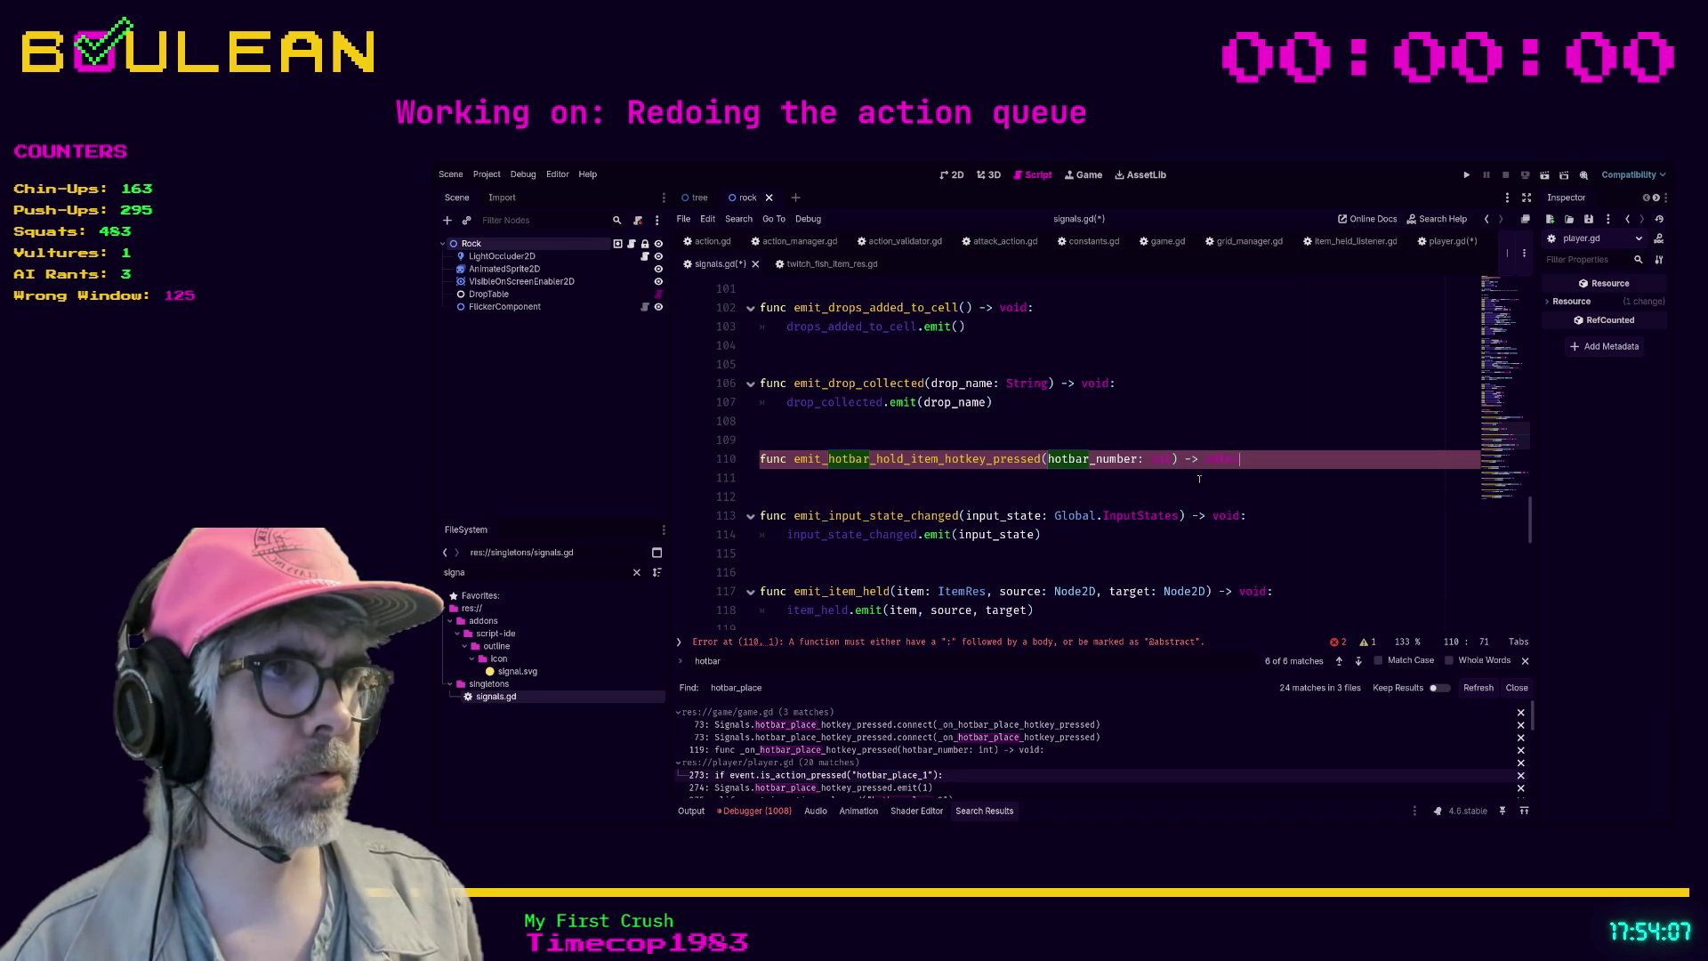
text(:)
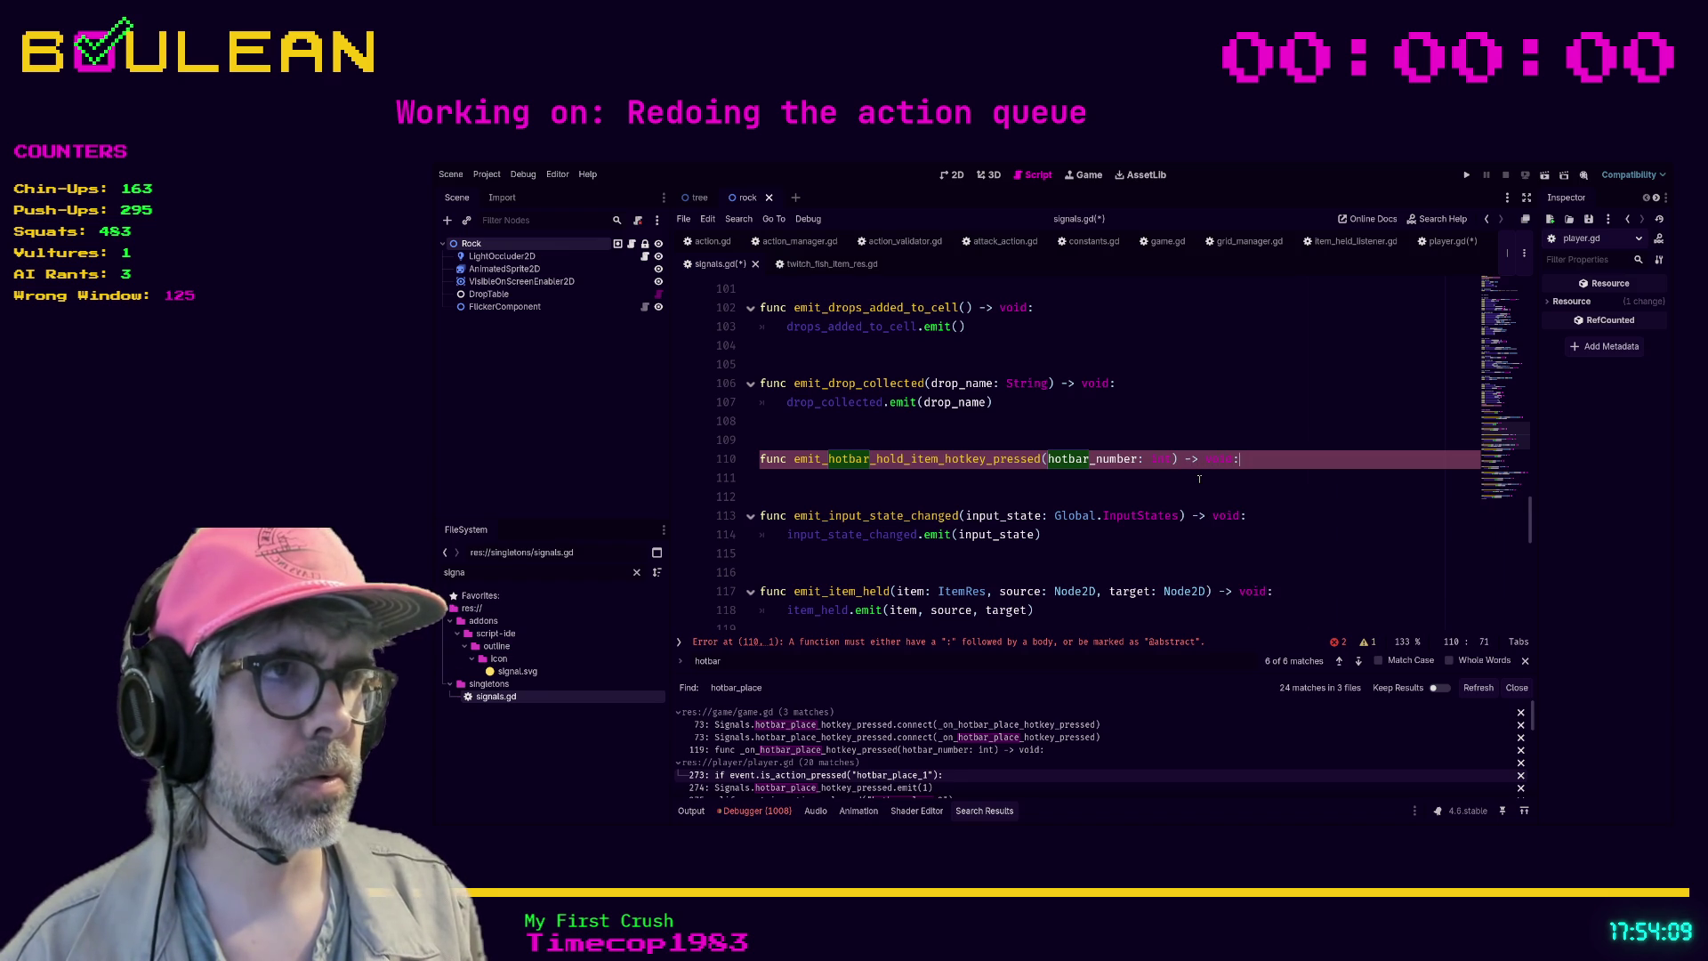
- Add a body emitting hotbar_hold_item_hotkey_pressed with hotbar_number, then save the scripts
key(Return)
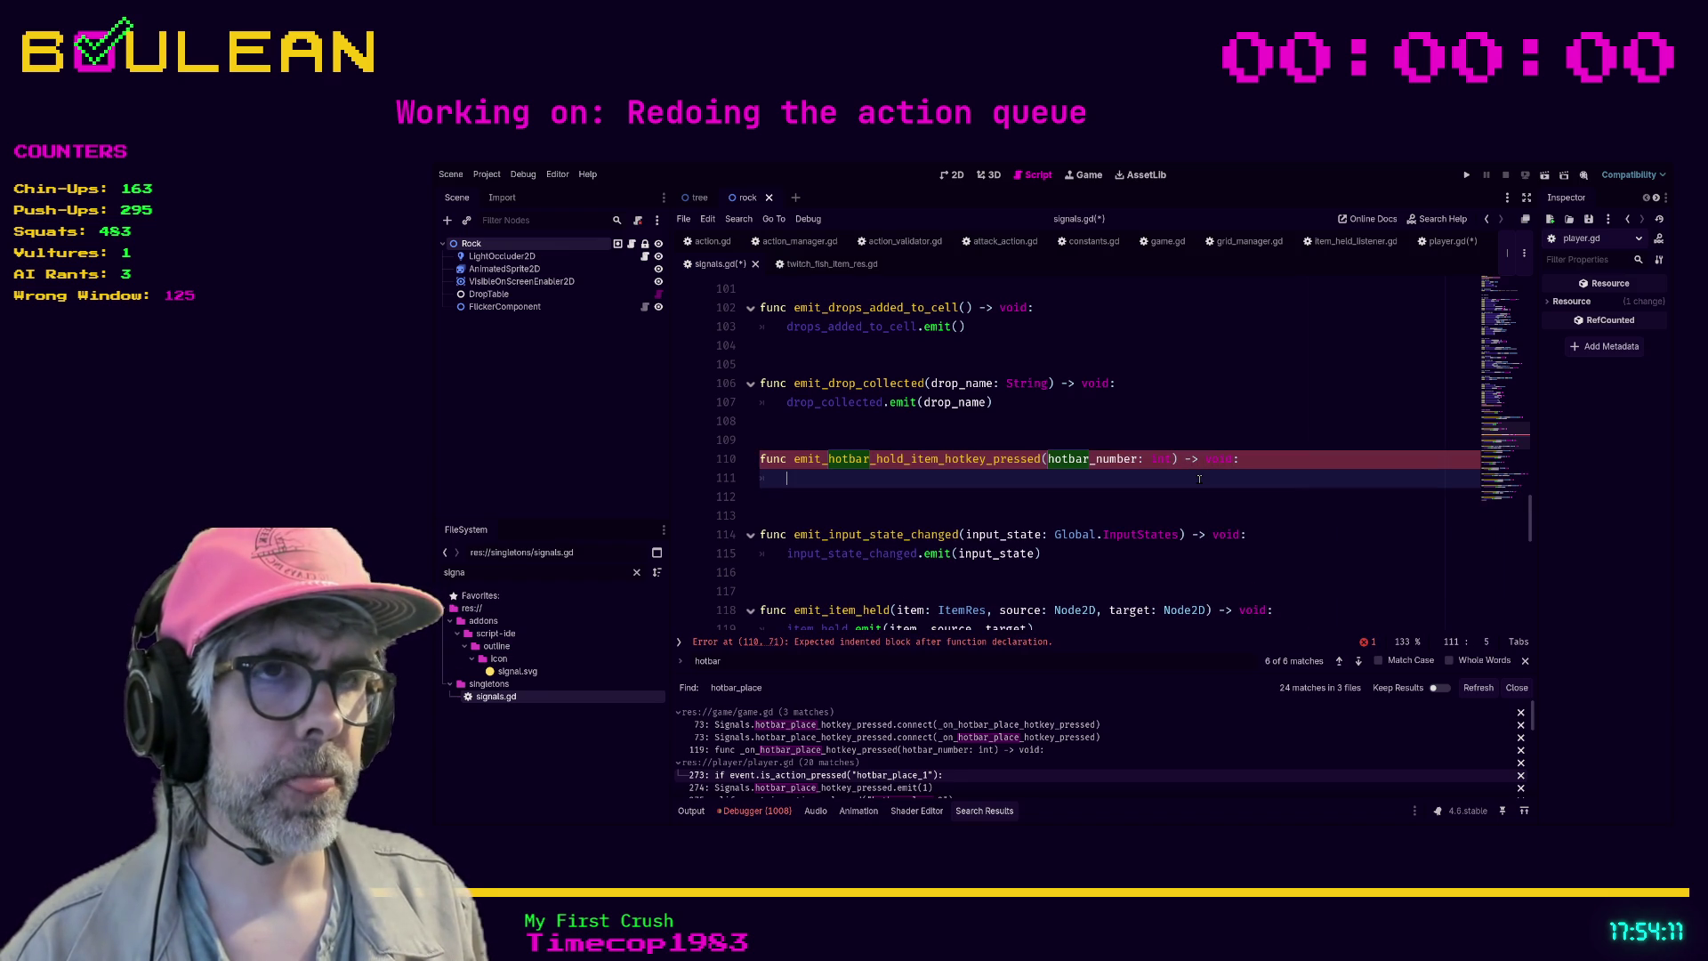
text(hotbar)
key(Return)
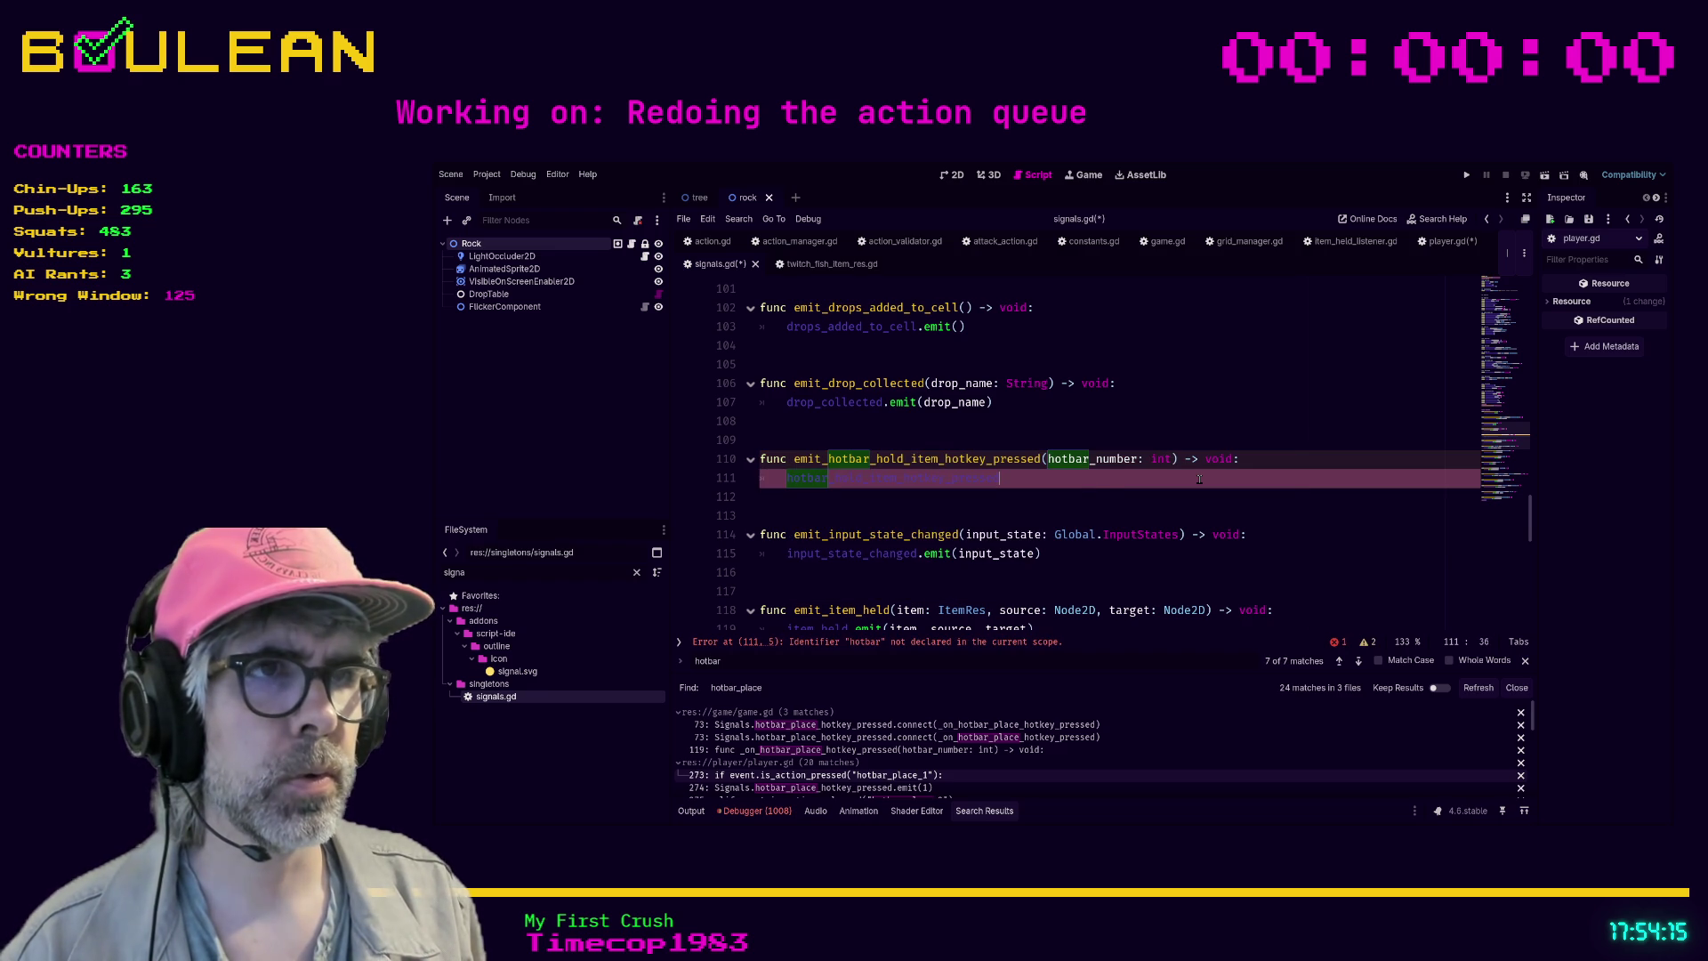
text(.emit(hotb)
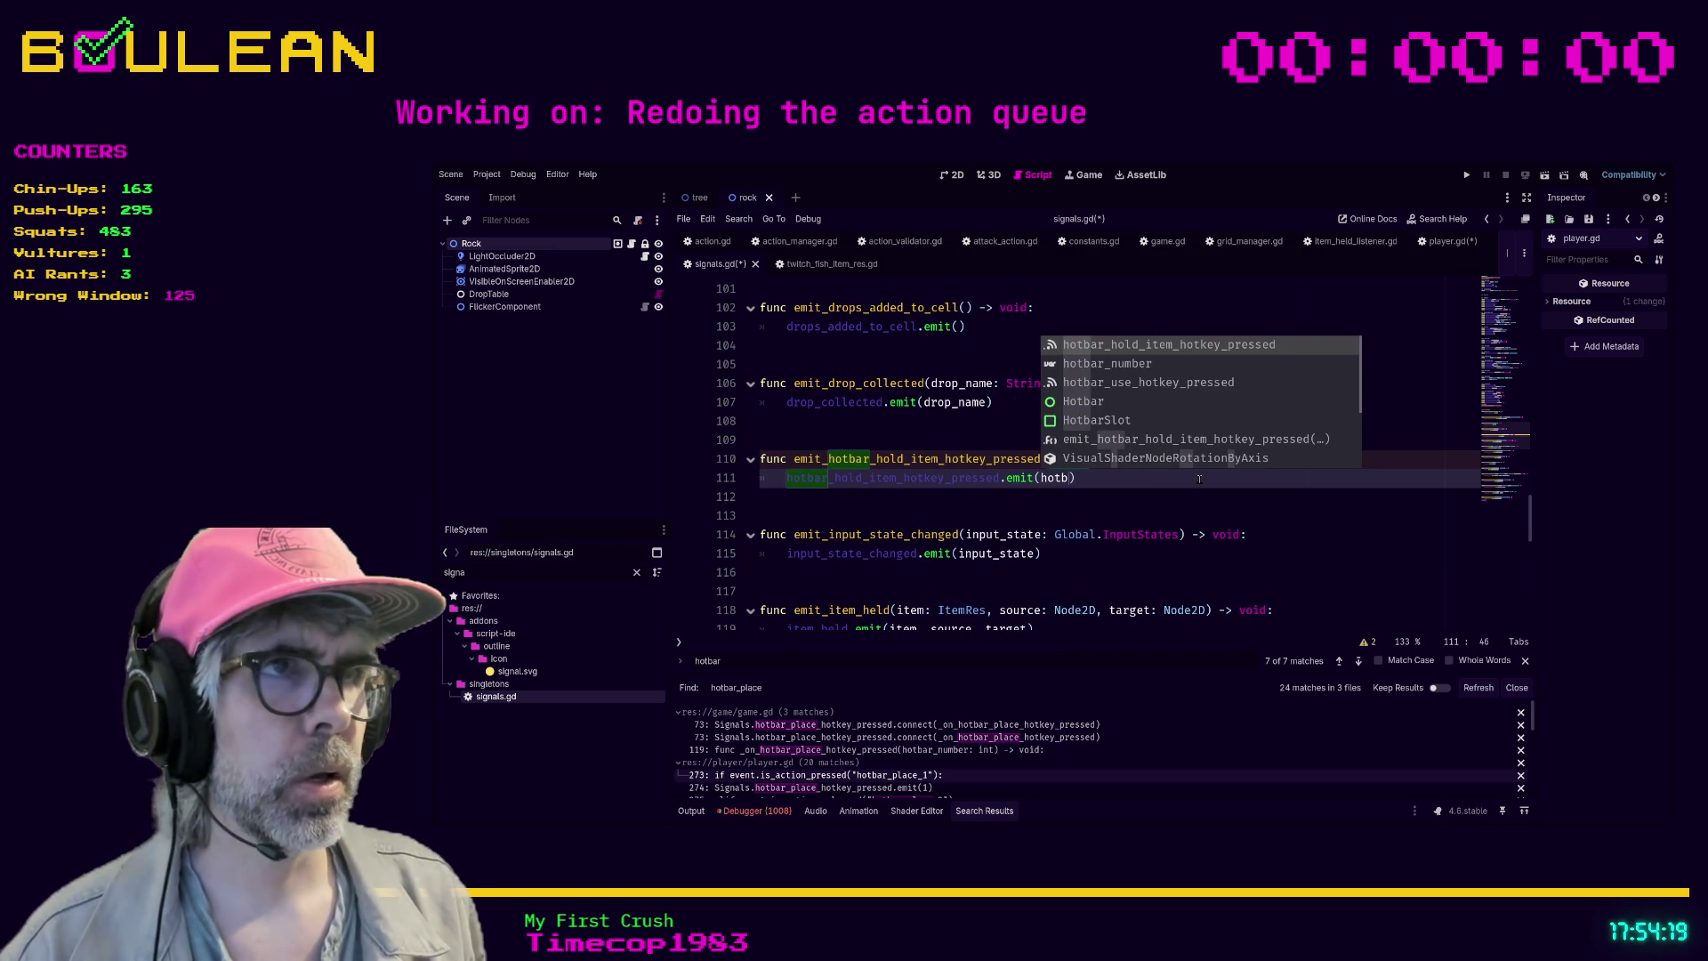
text(ar_number)
key(Return)
text())
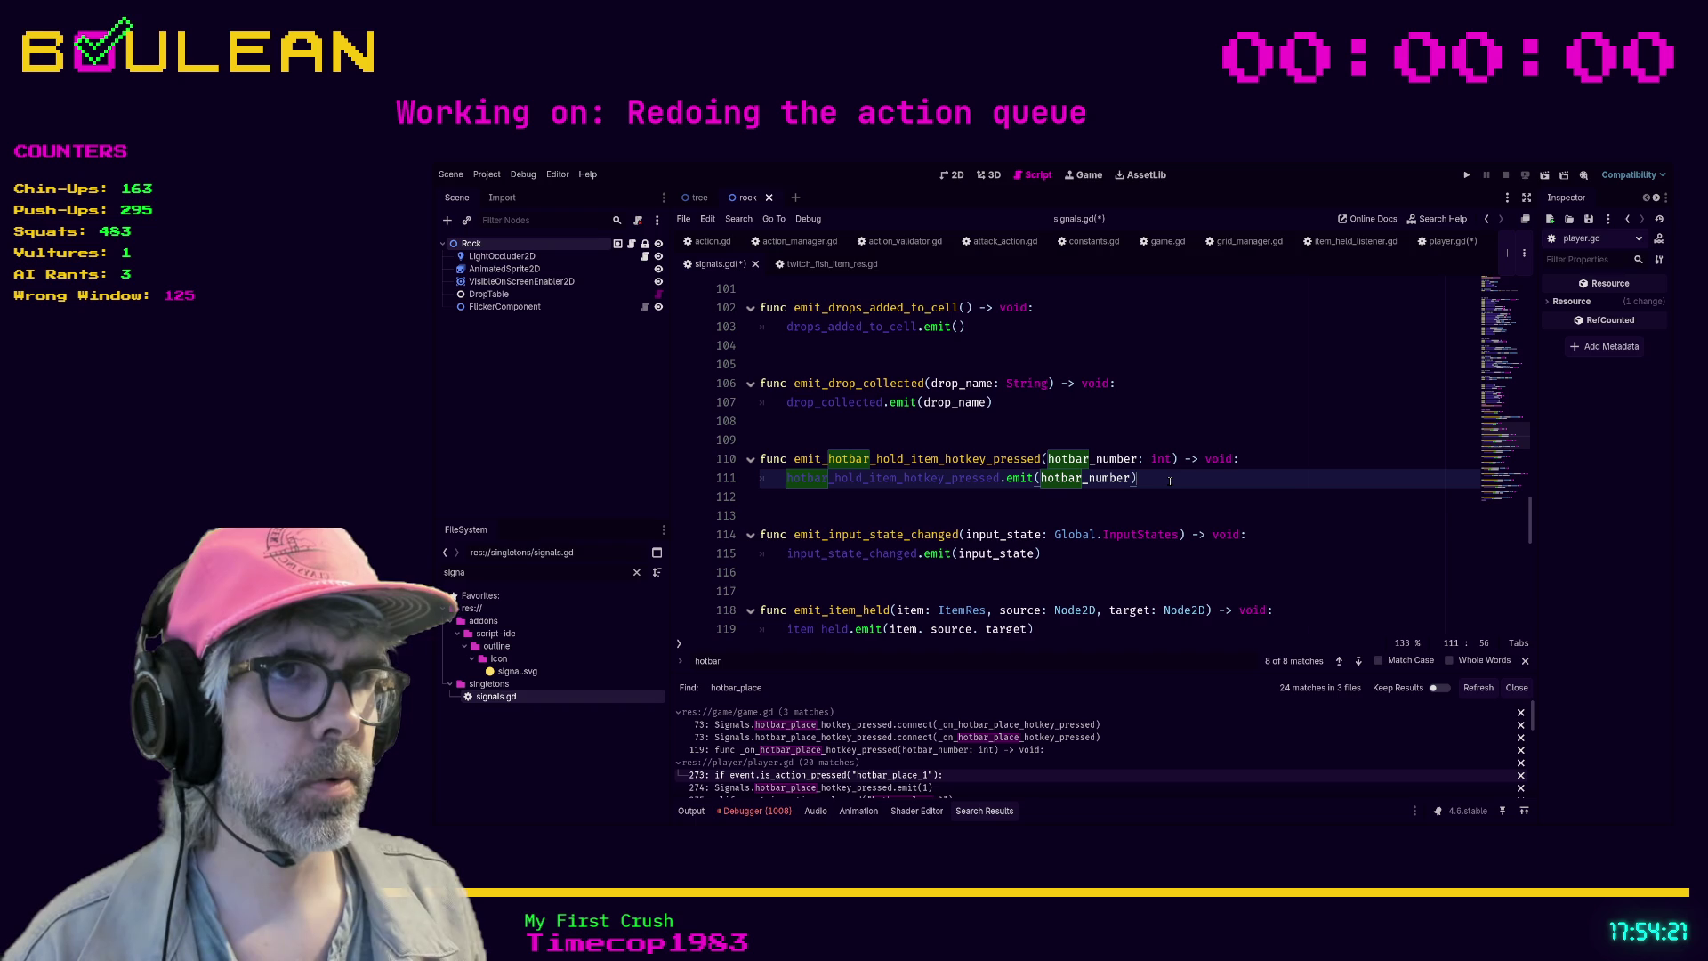
key(ctrl+s)
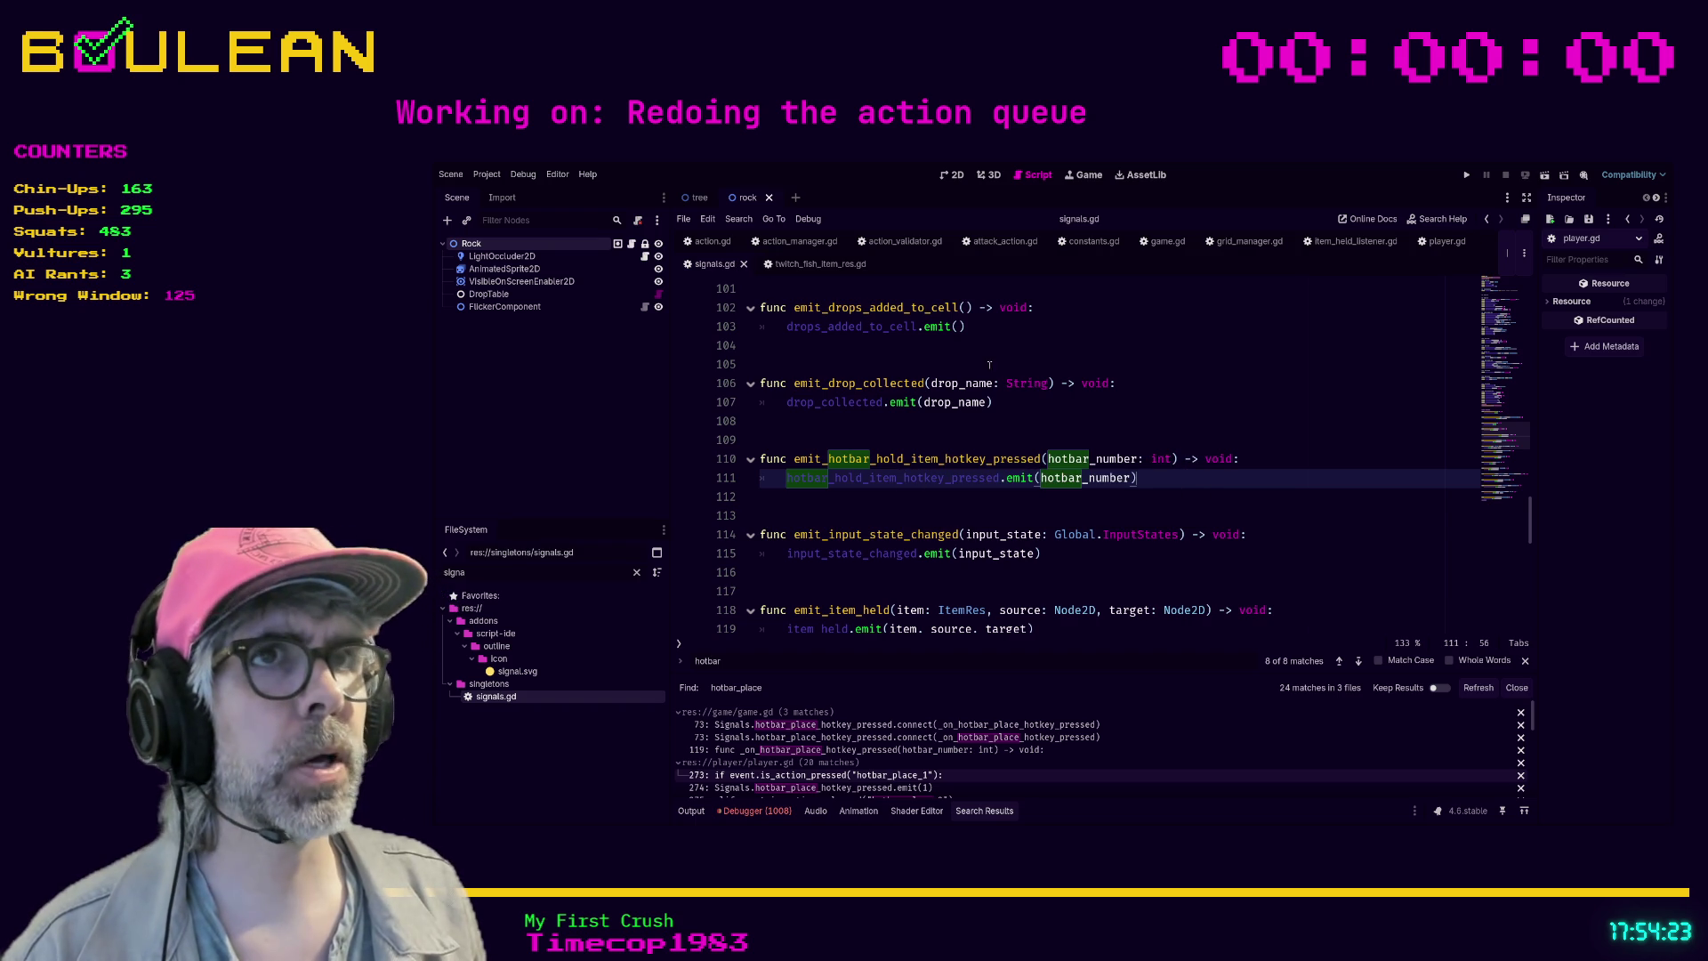
- Return to player.gd's hotbar_hold_item_1 check at line 273, placing the caret after the first emit line
click(1154, 242)
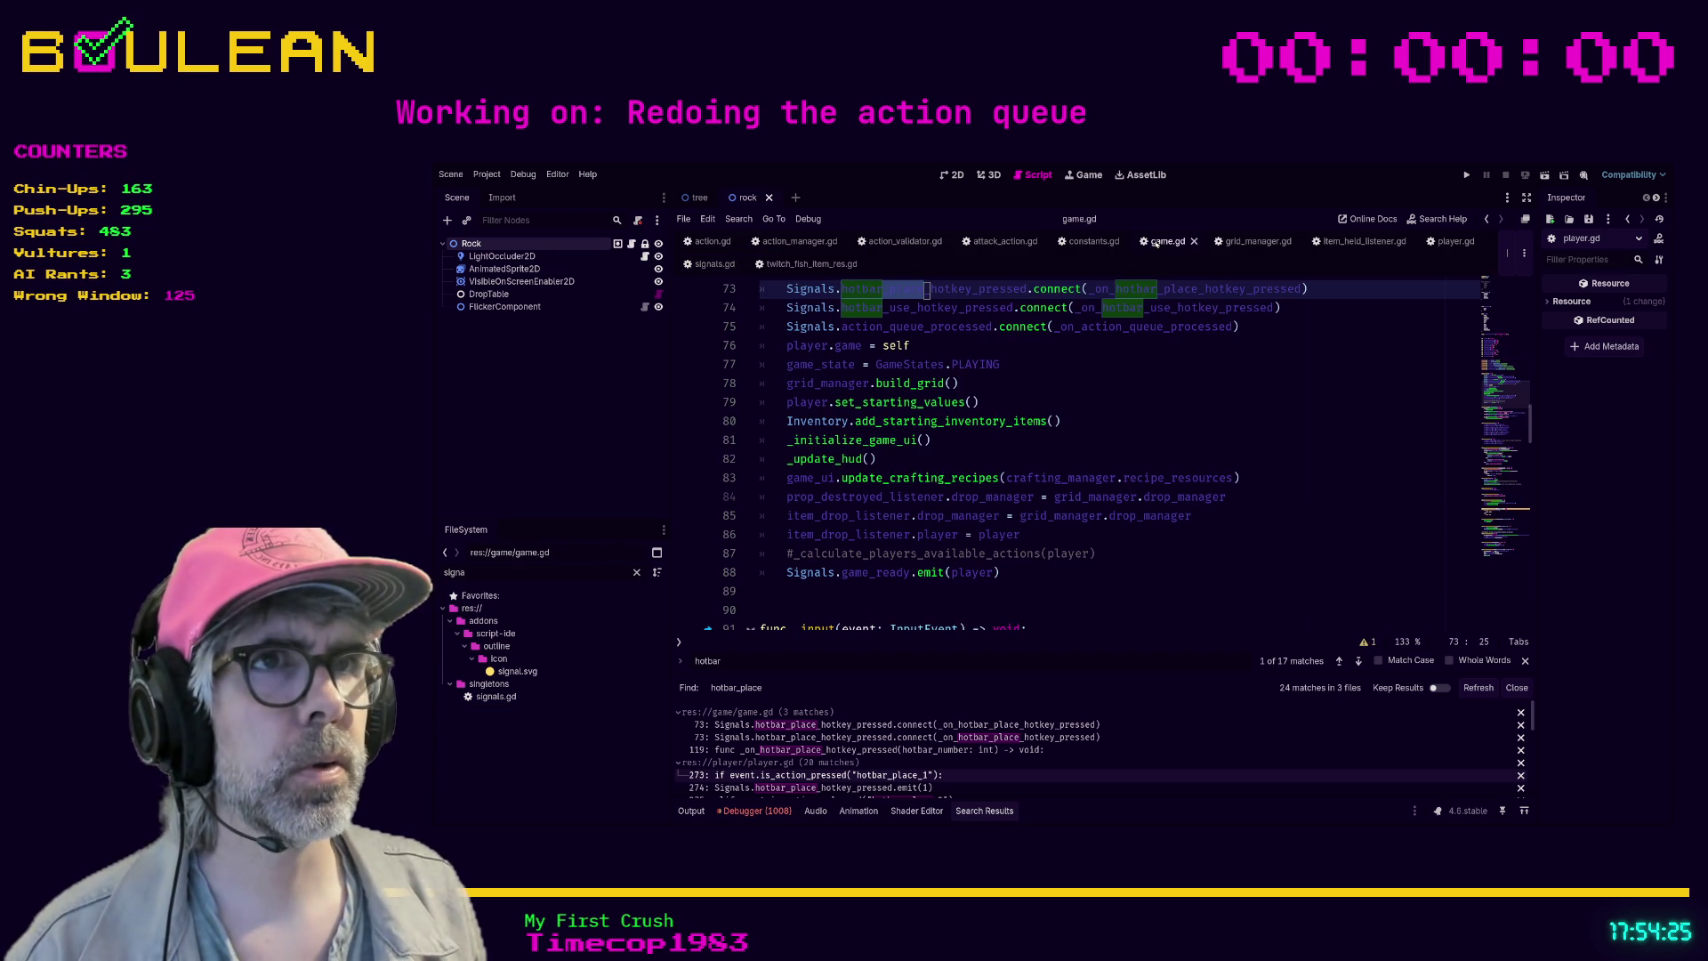
scroll(1158, 460, up, 2)
scroll(1158, 460, up, 1)
click(1144, 546)
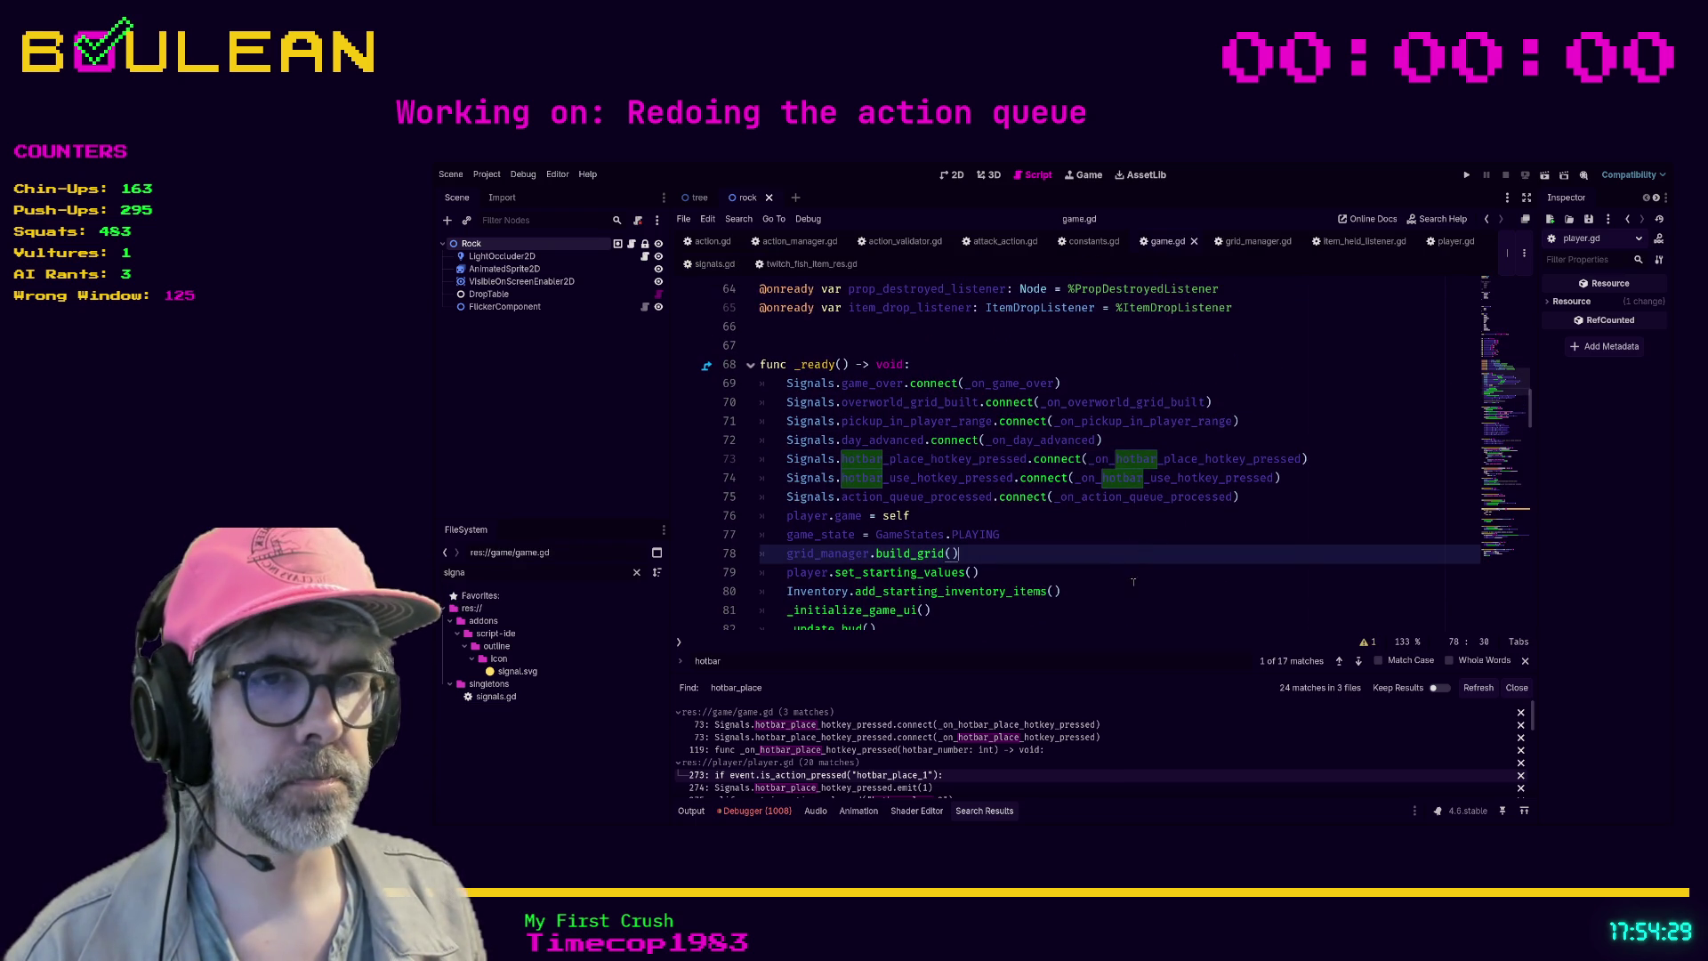
click(827, 775)
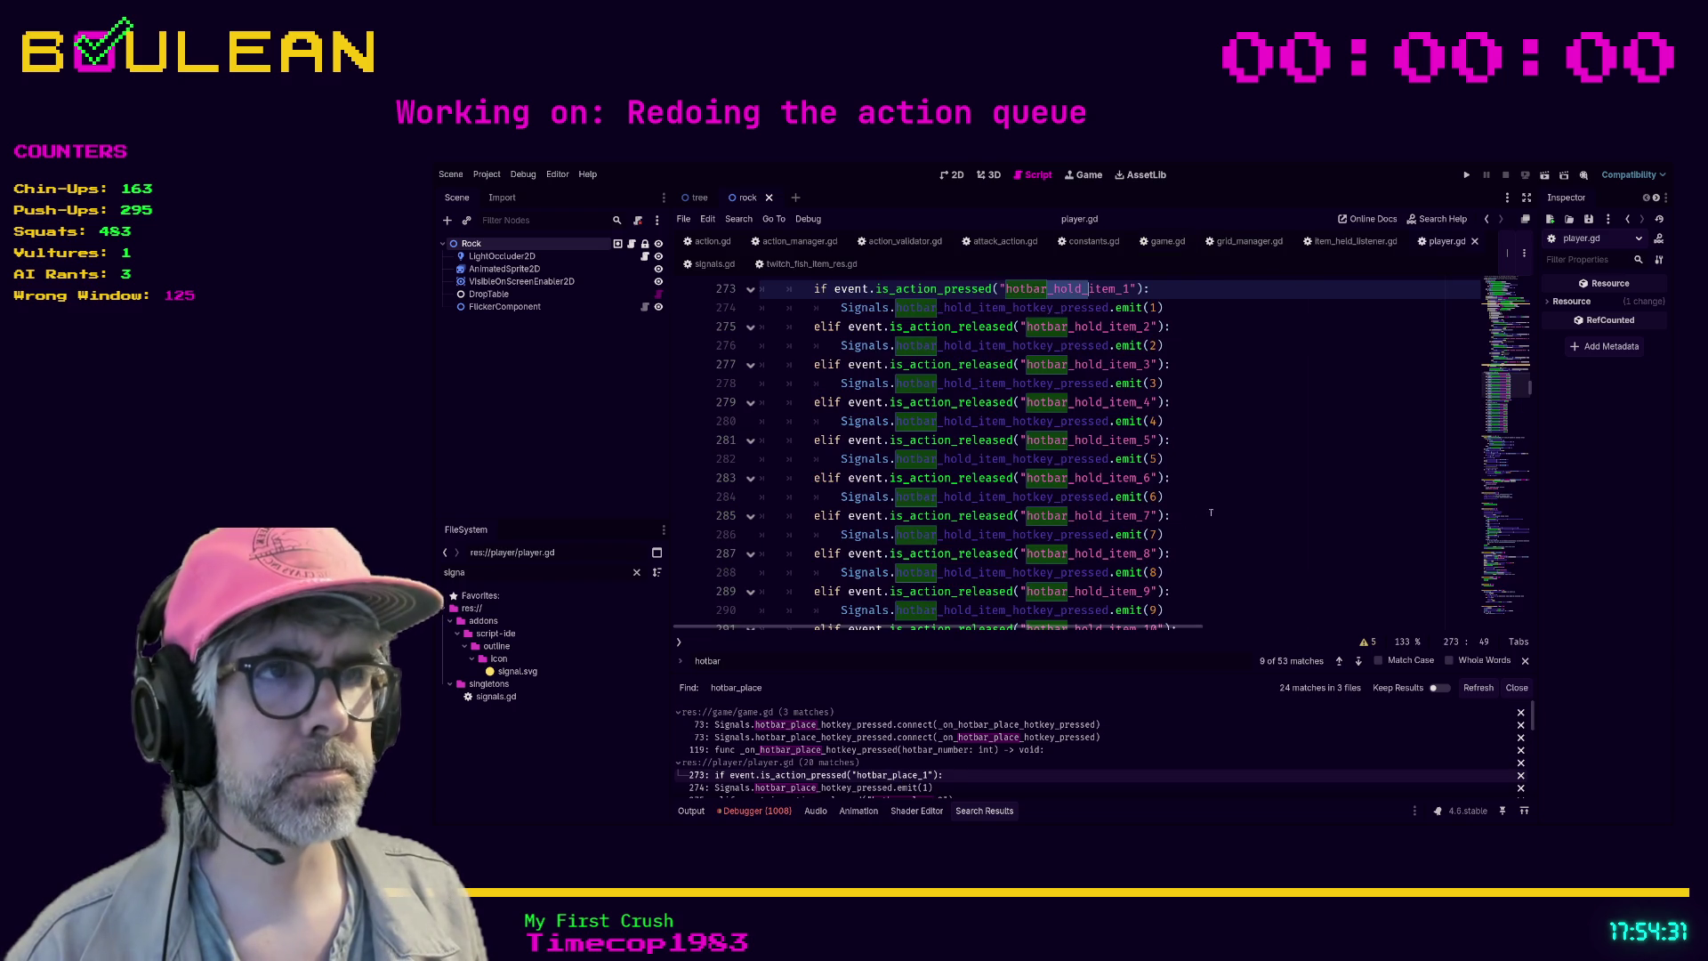
click(1242, 479)
scroll(1243, 481, up, 1)
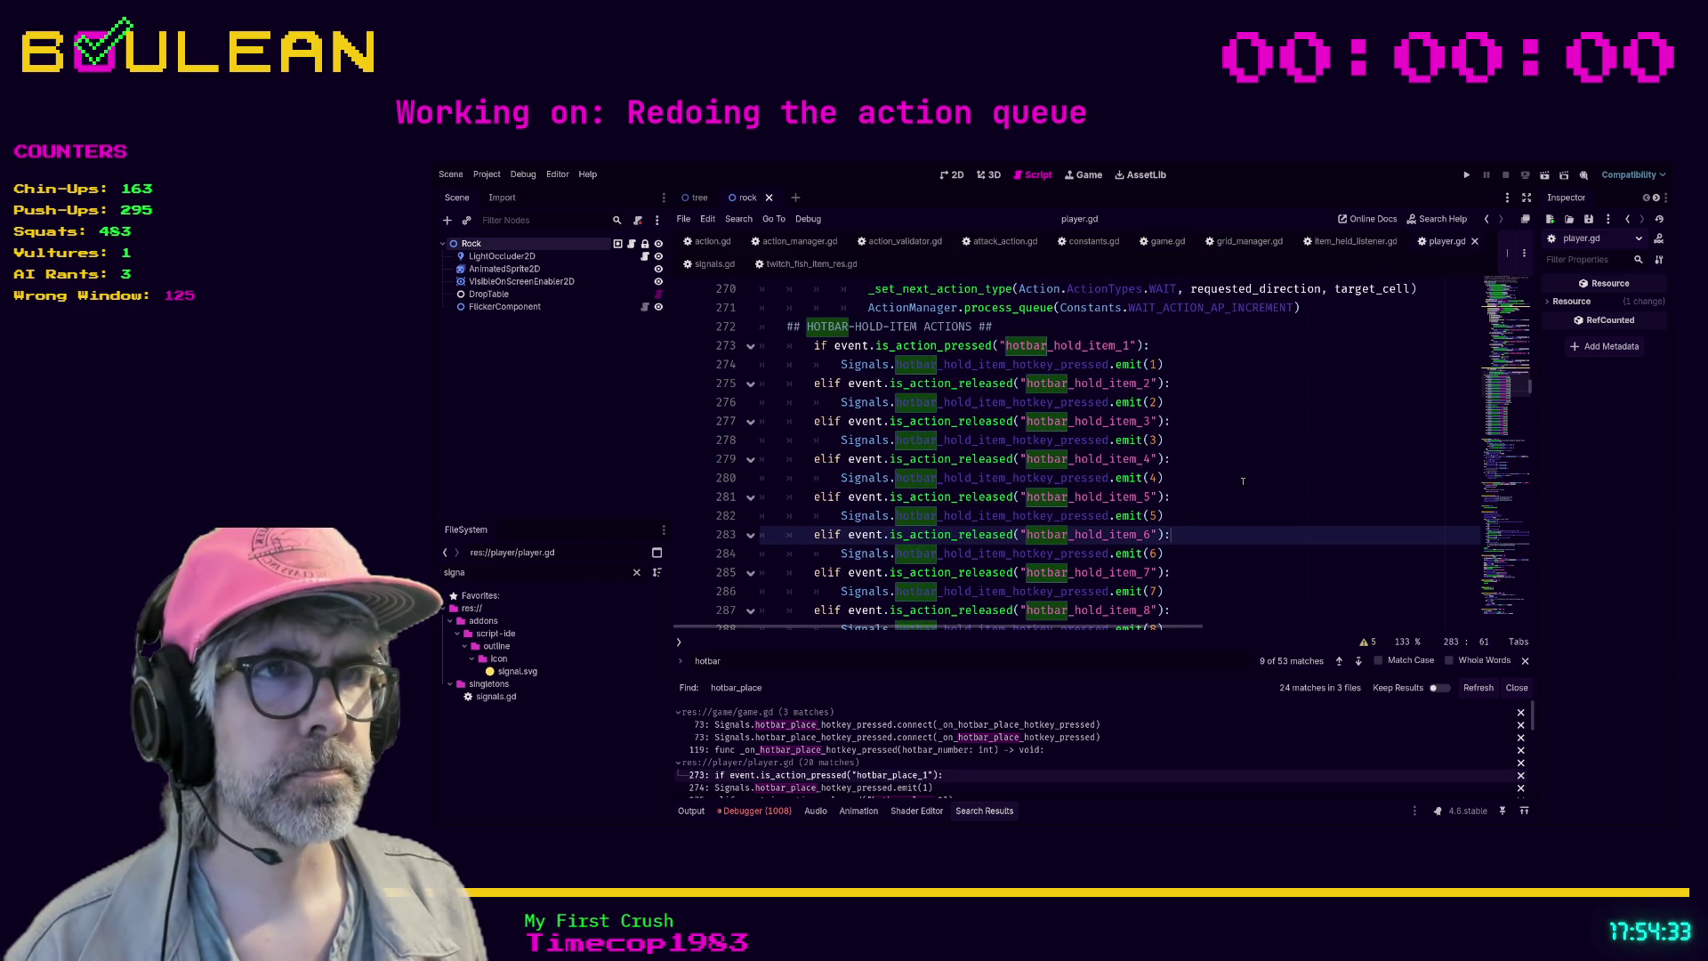
scroll(1242, 481, up, 1)
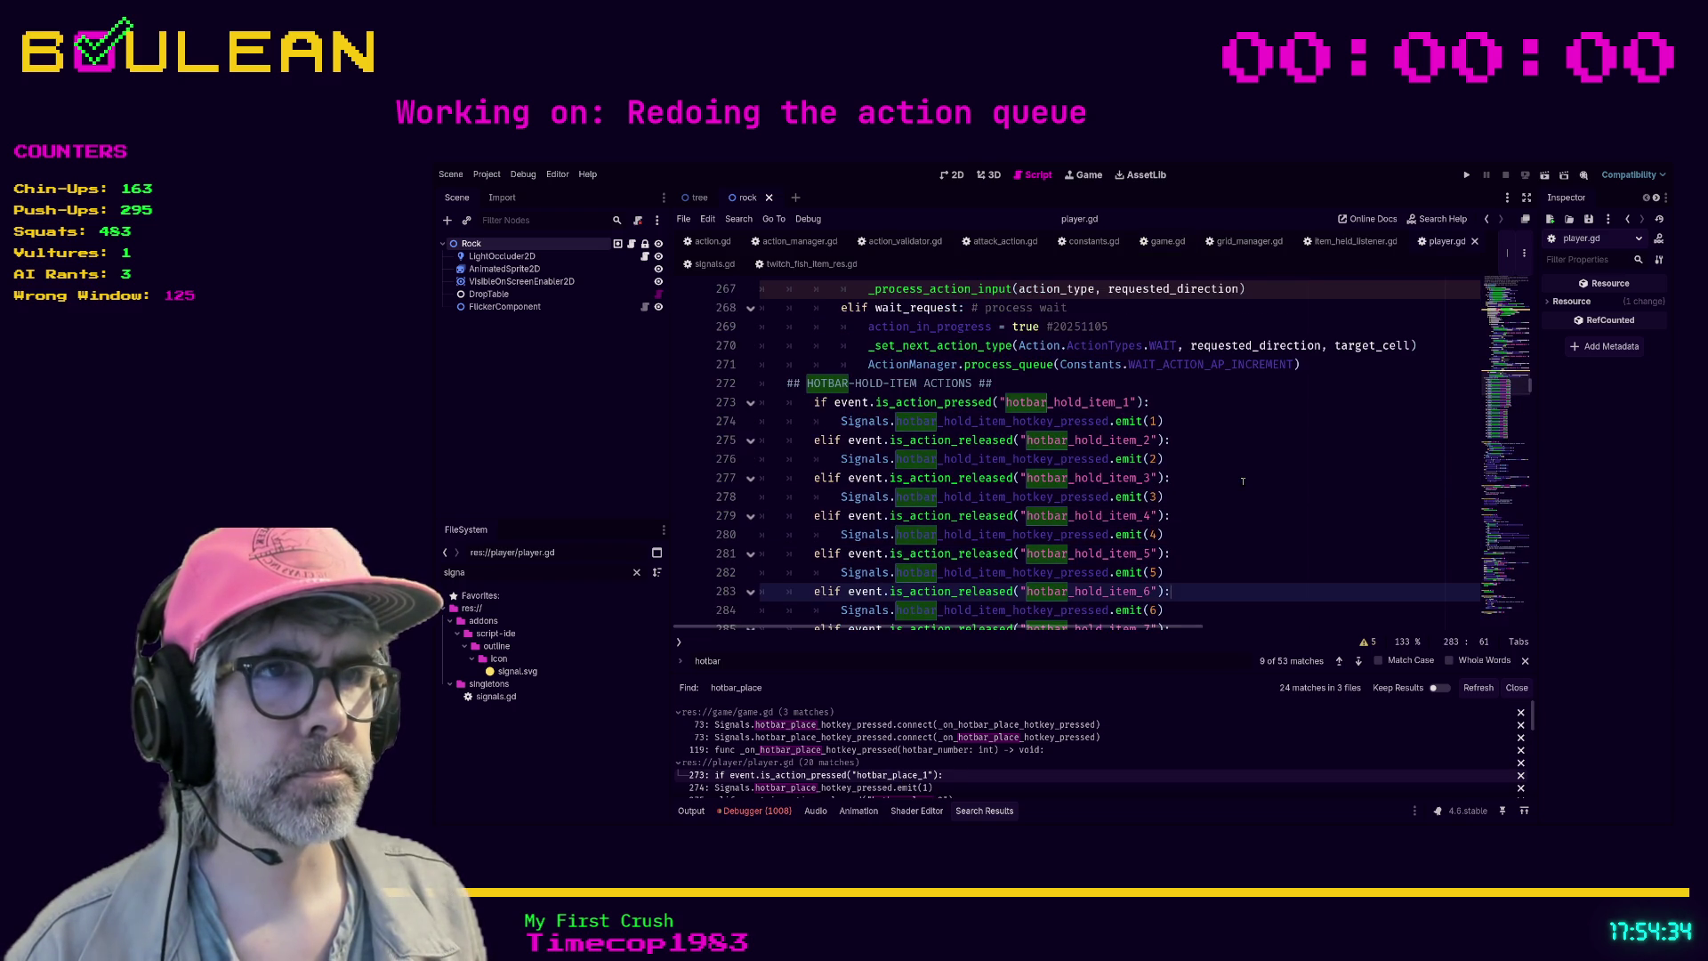
click(1192, 421)
- Try a Signals.emit_ho call on a new line below the first emit, then clear it
key(Return)
text(Signals.hotbar)
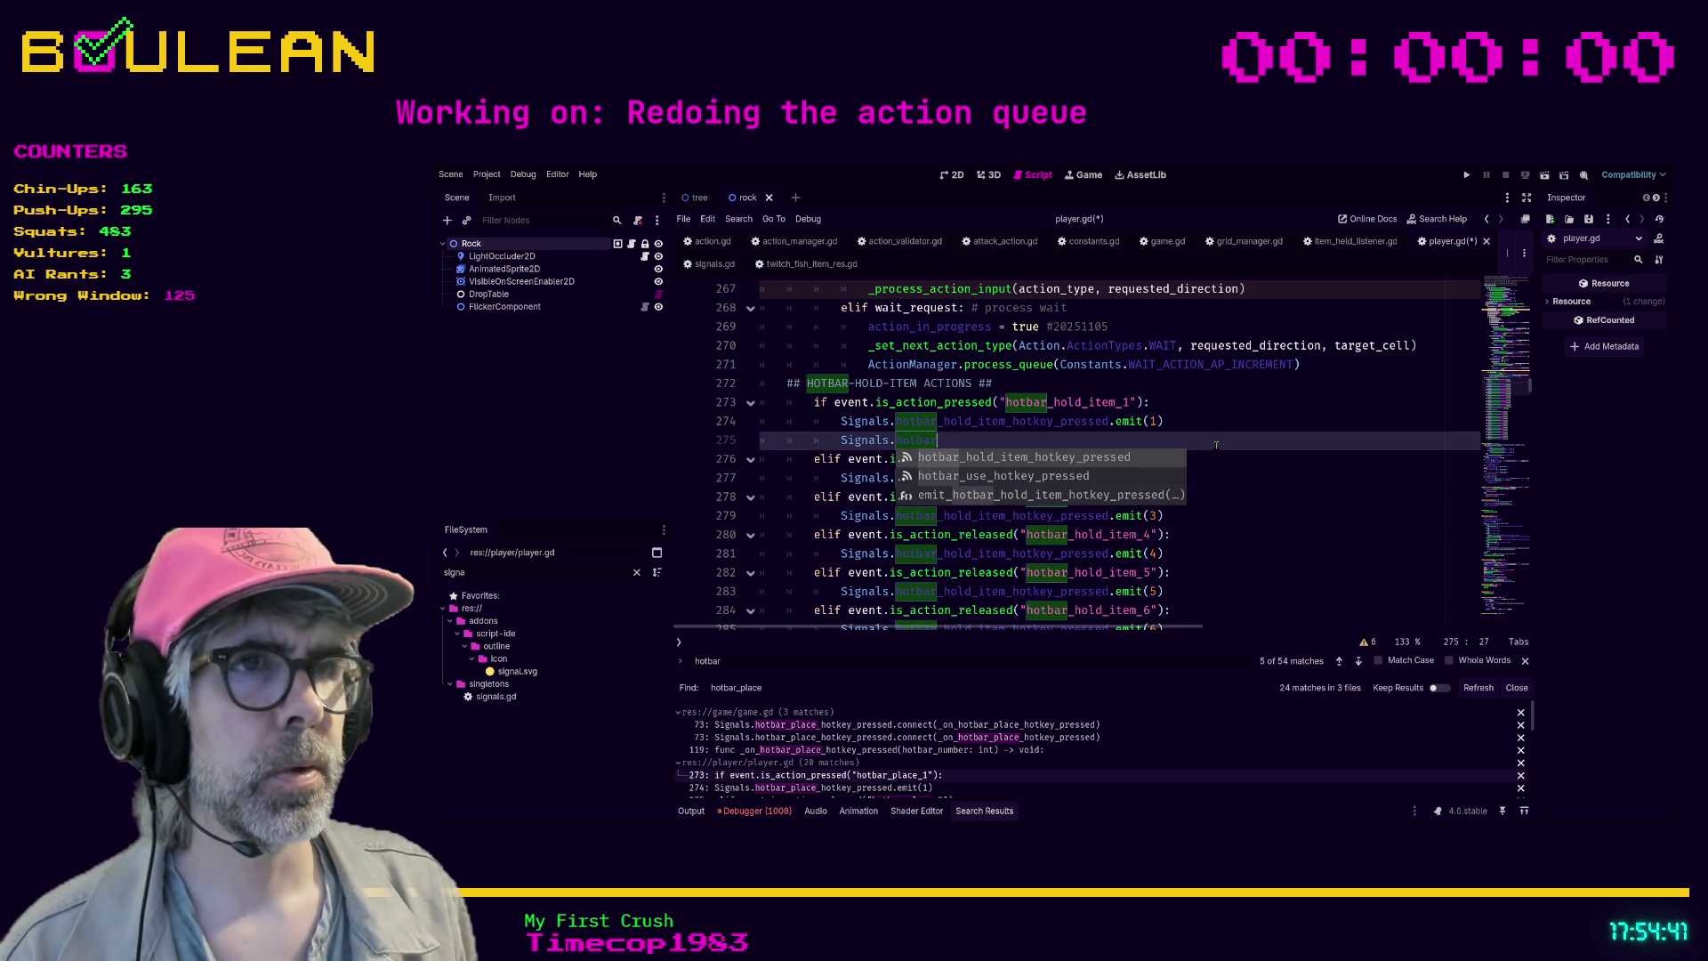
key(BackSpace)
key(BackSpace)
key(BackSpace)
key(BackSpace)
key(BackSpace)
key(BackSpace)
text(emit)
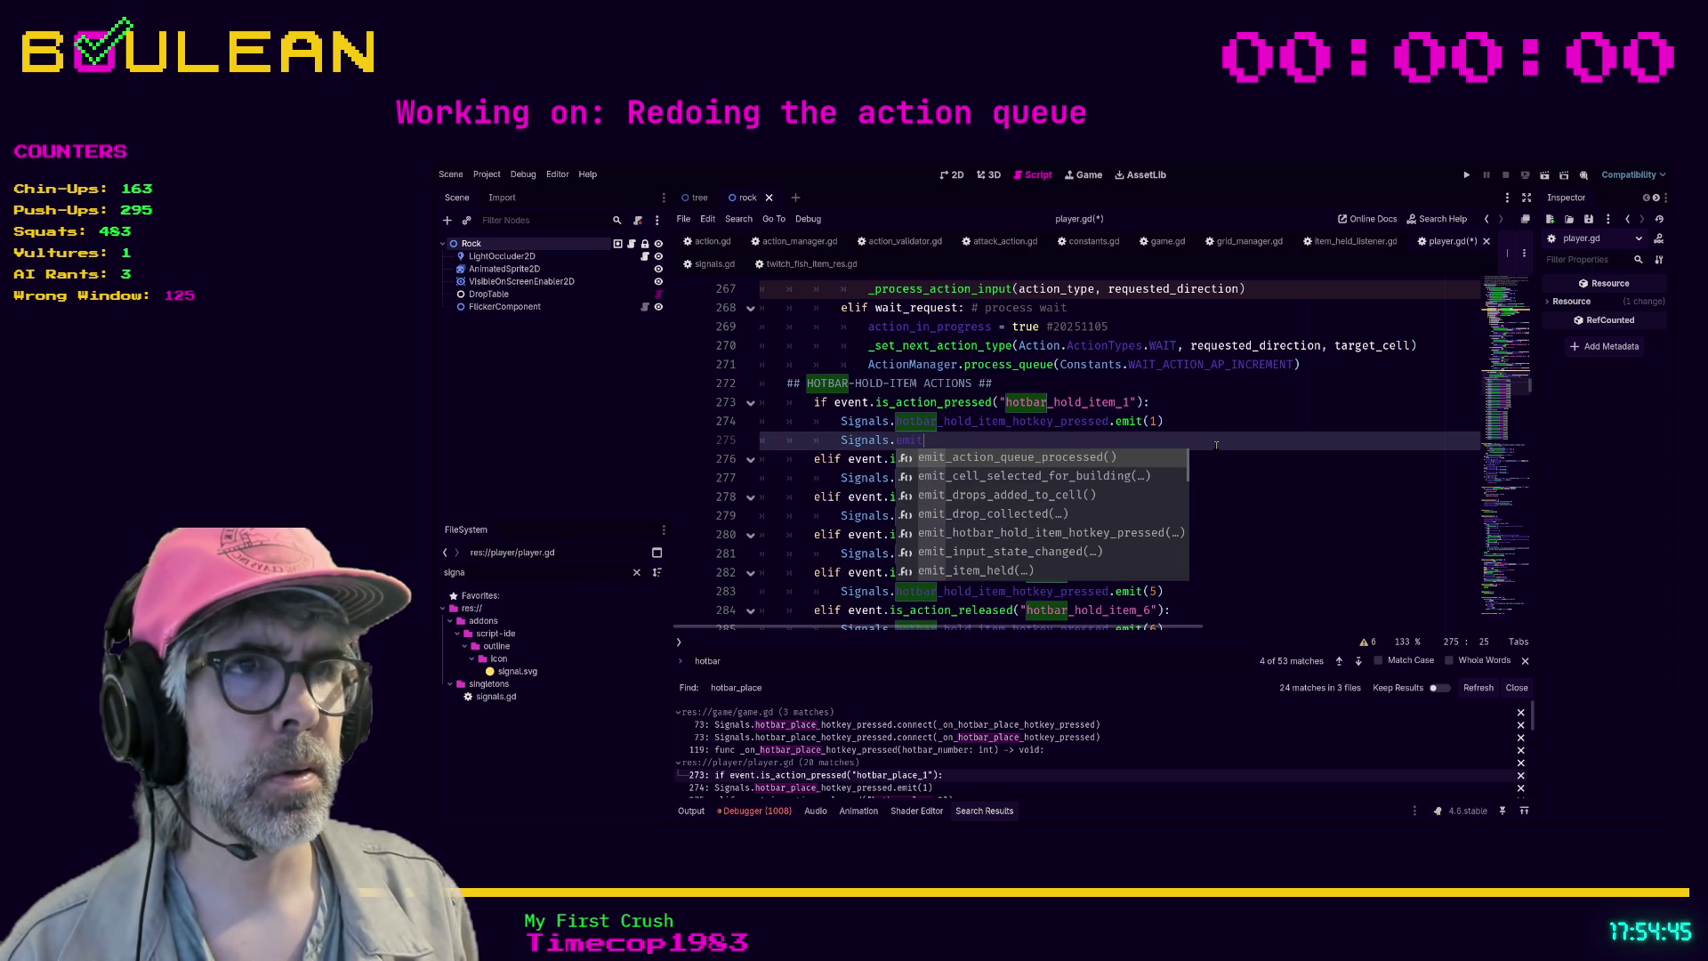
text(_ho)
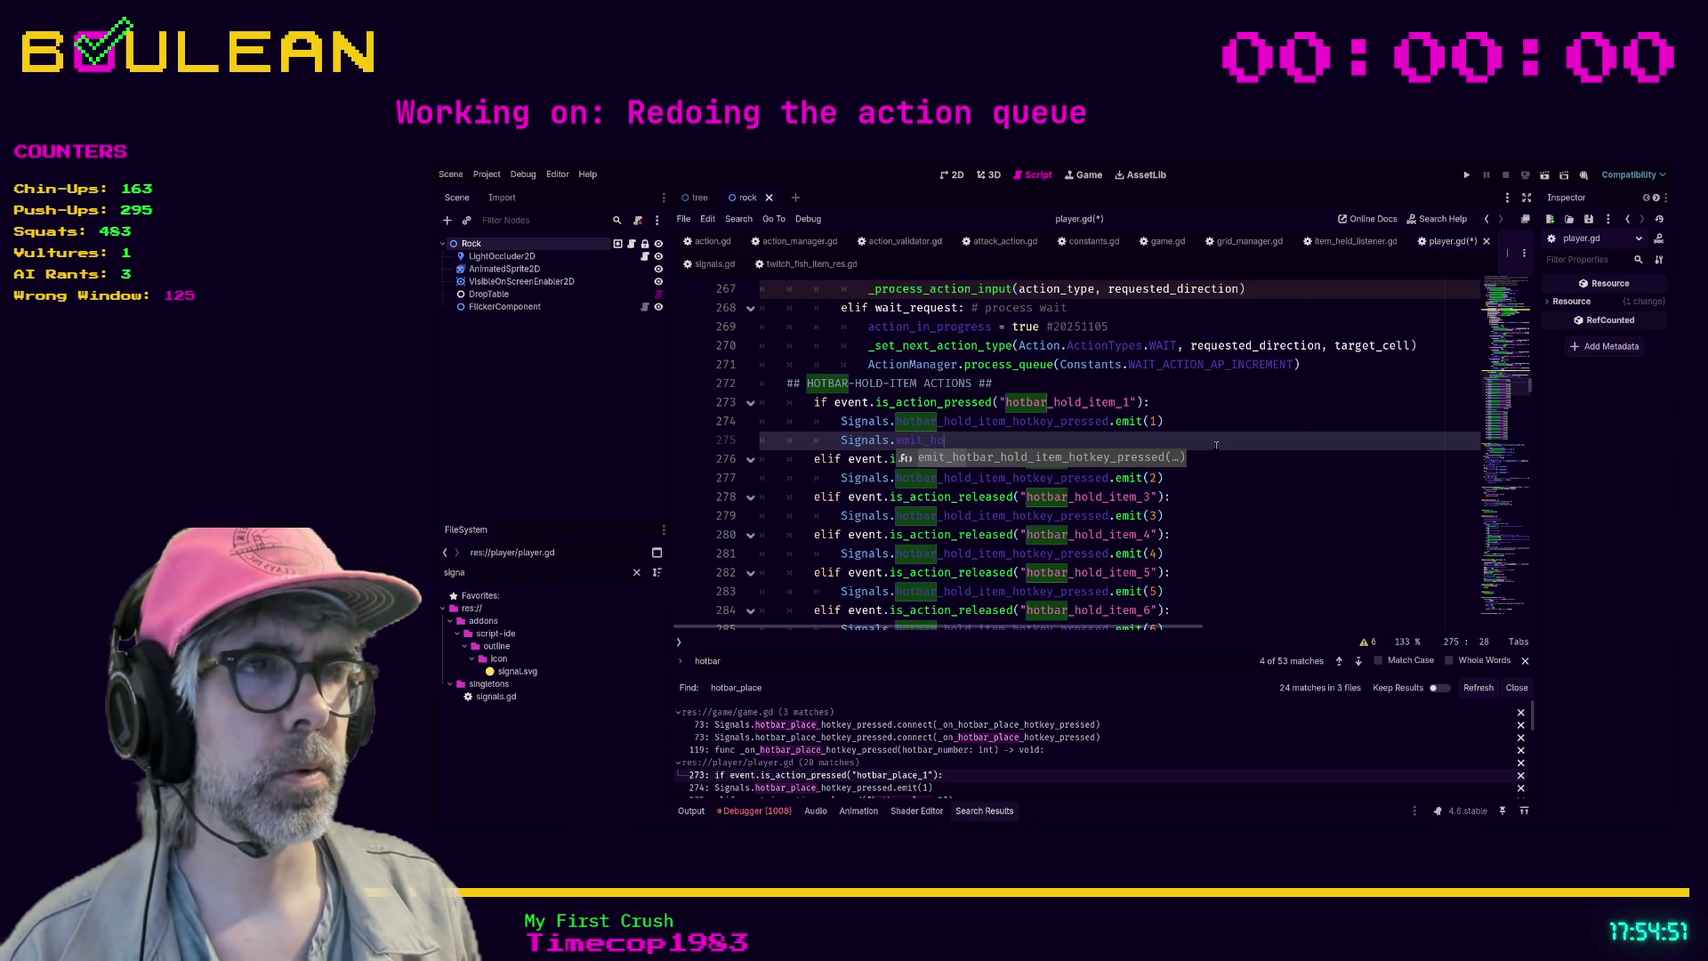
key(shift+Home)
key(shift+Home)
key(BackSpace)
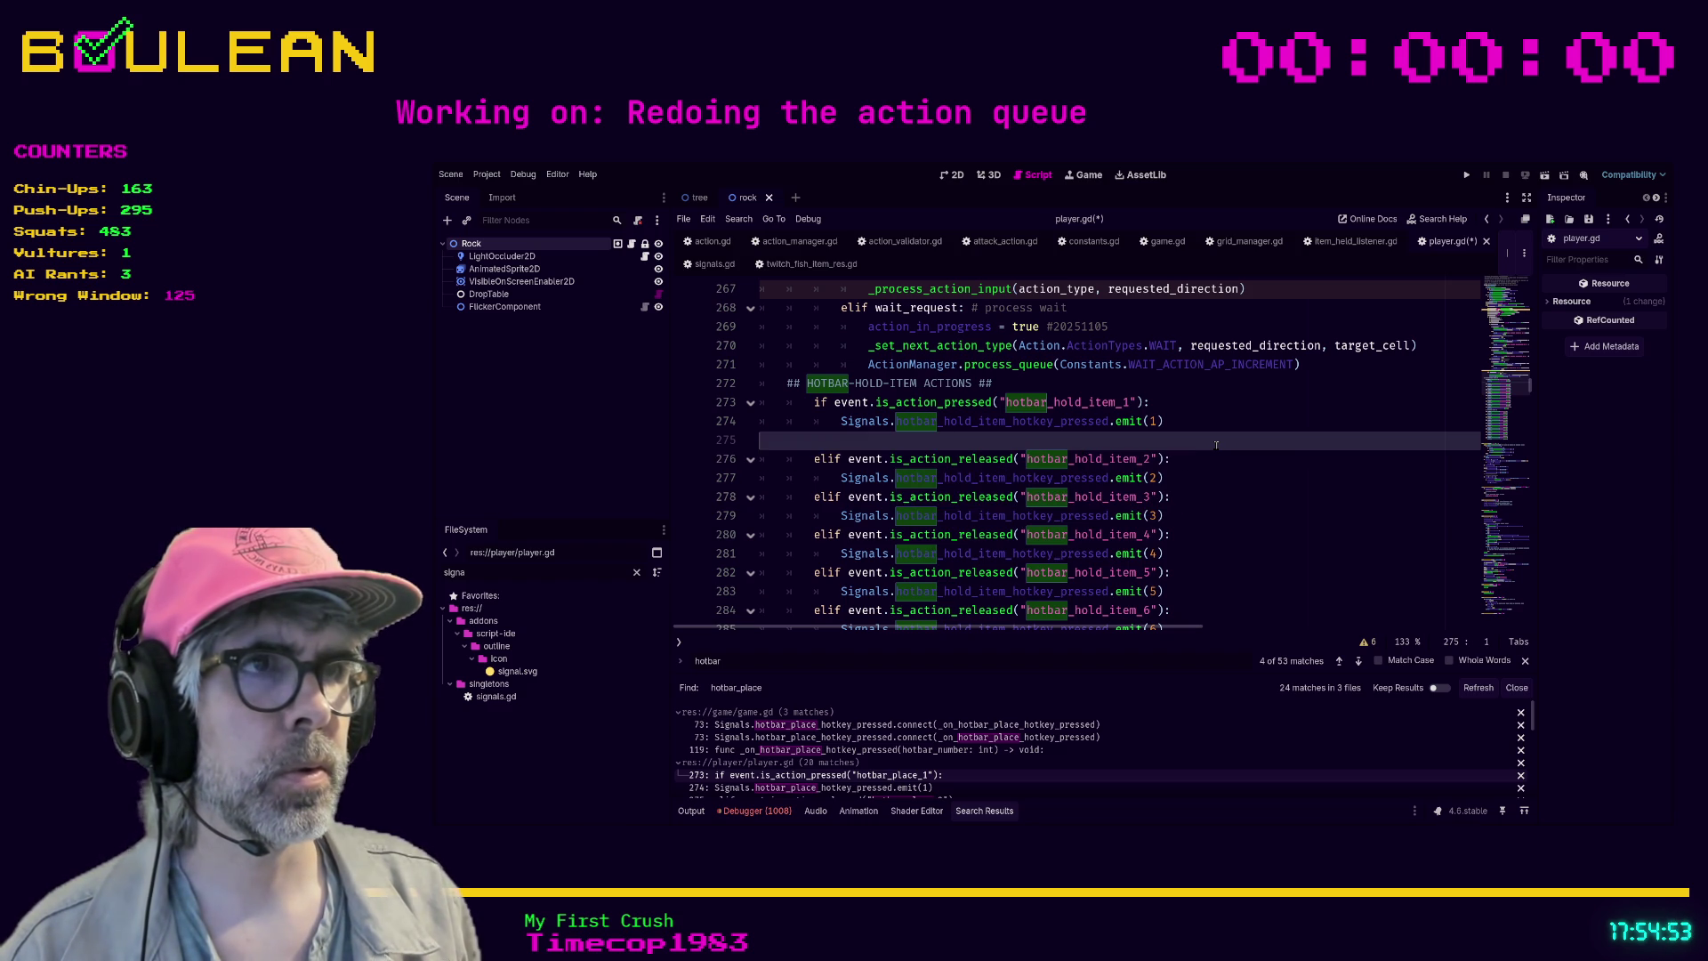
- Multi-select the Signals. calls on lines 274–291 and retype them all as Signals.emit_ho
key(Up)
key(ctrl+Right)
key(ctrl+Right)
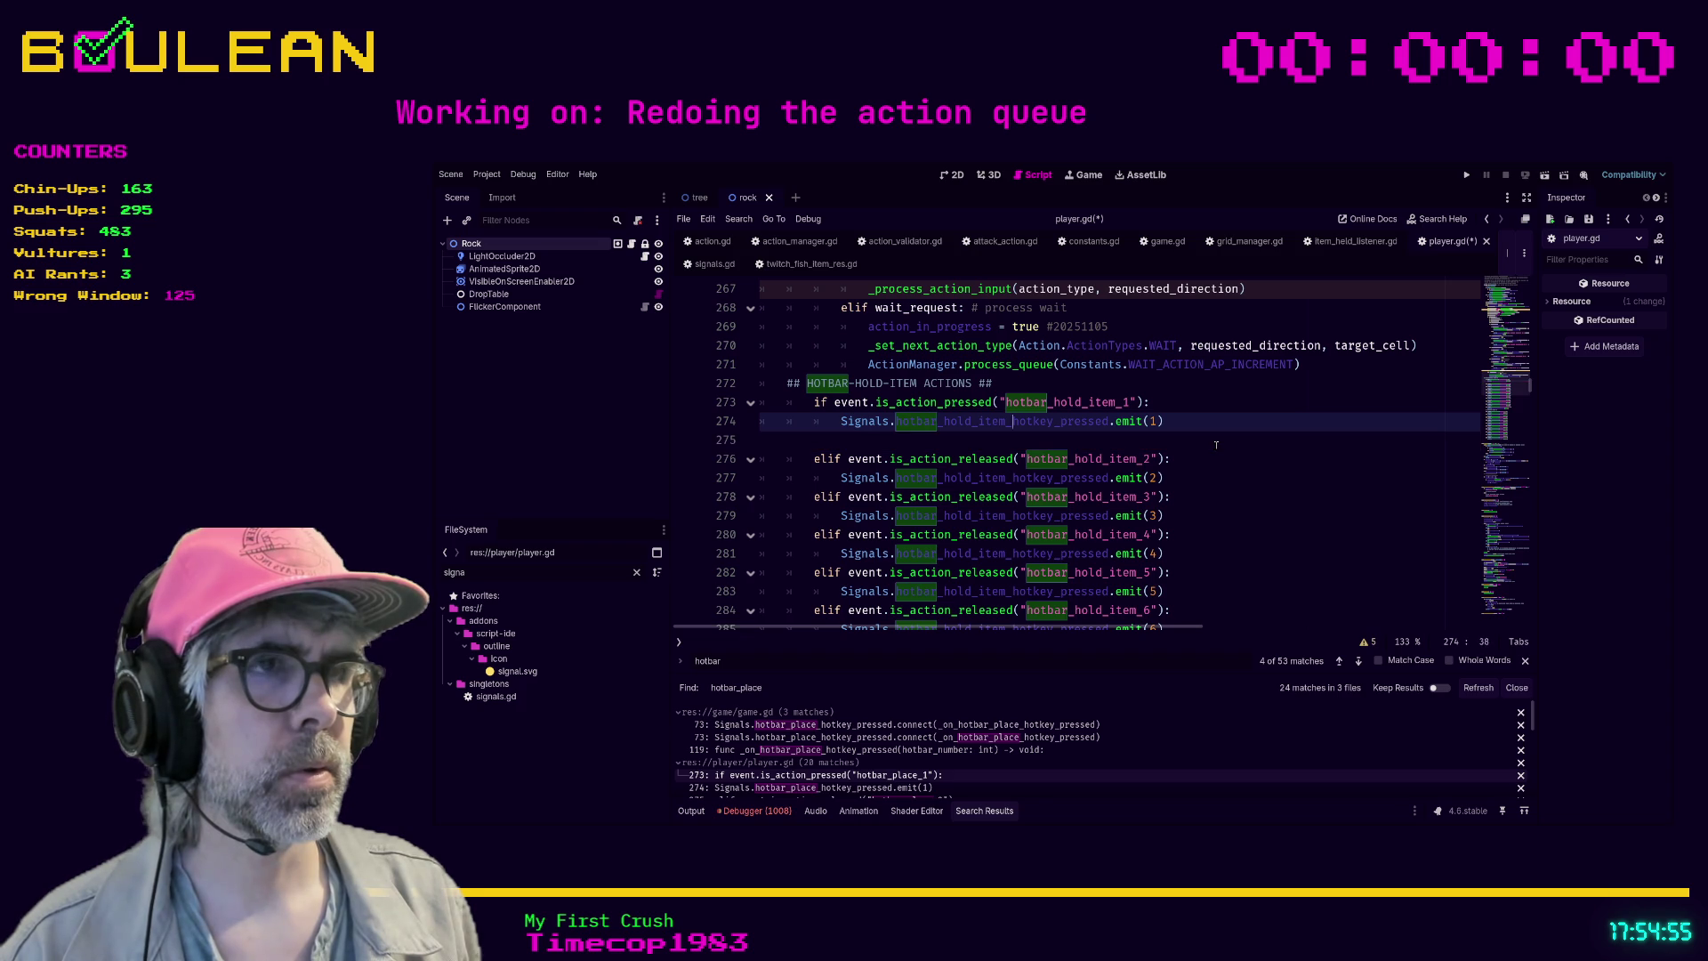
key(Left)
key(Left)
key(Left)
key(shift+Home)
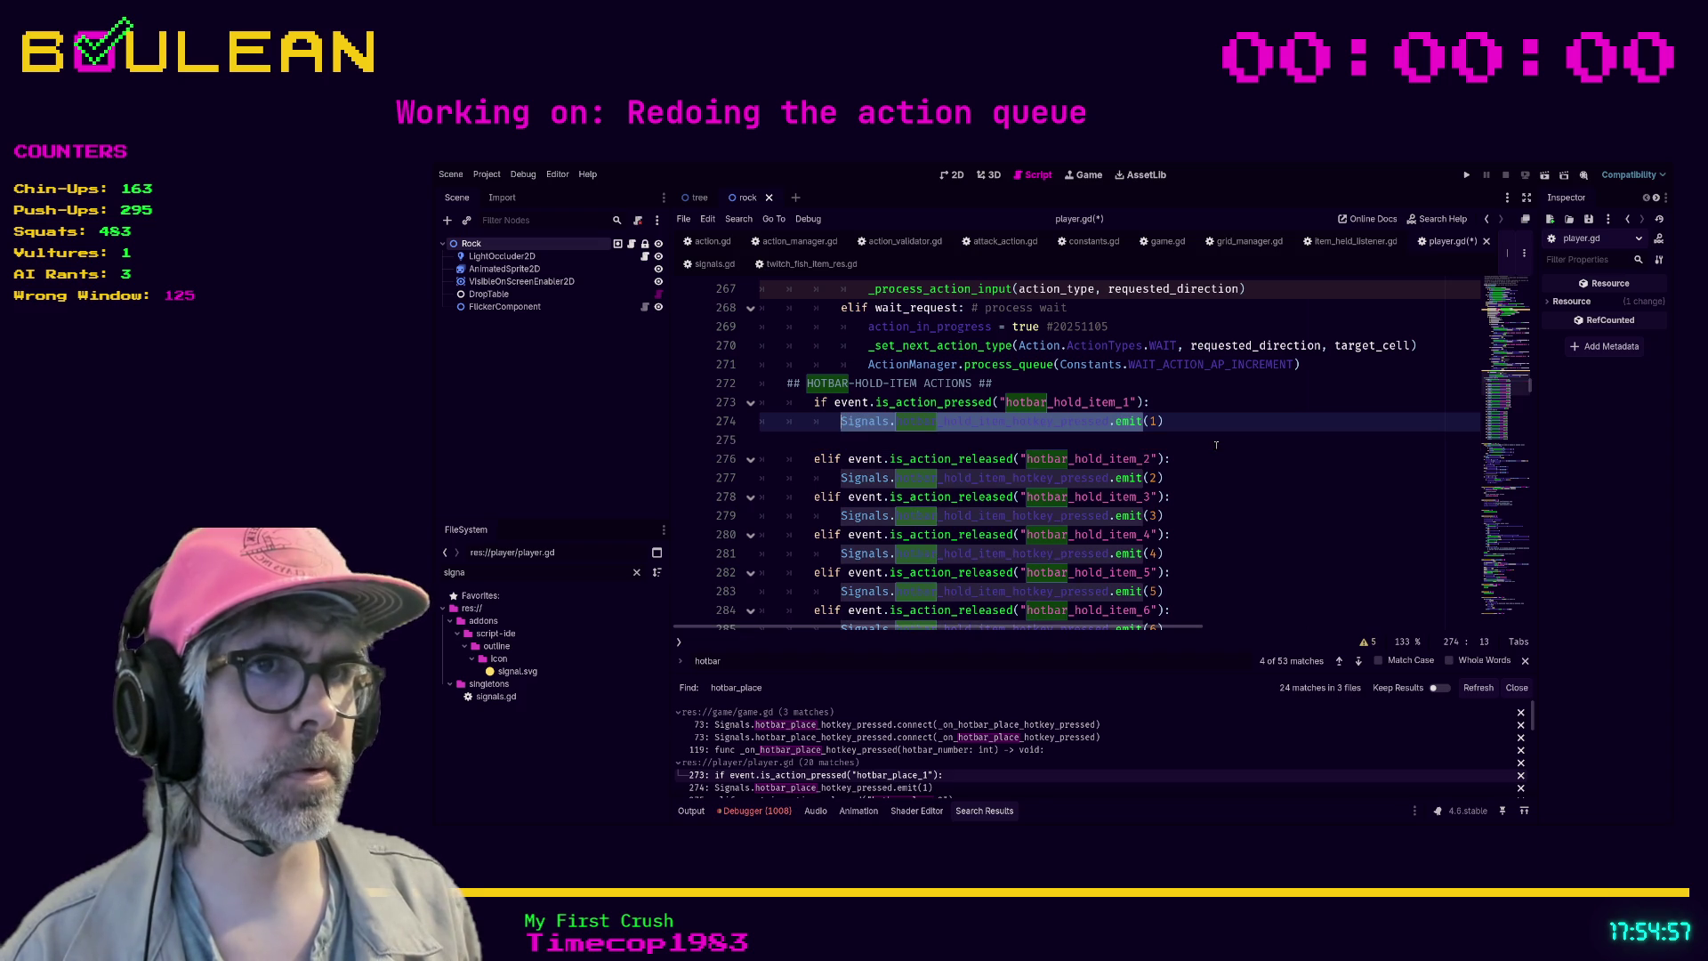
key(ctrl+d)
key(ctrl+d)
key(ctrl+d)
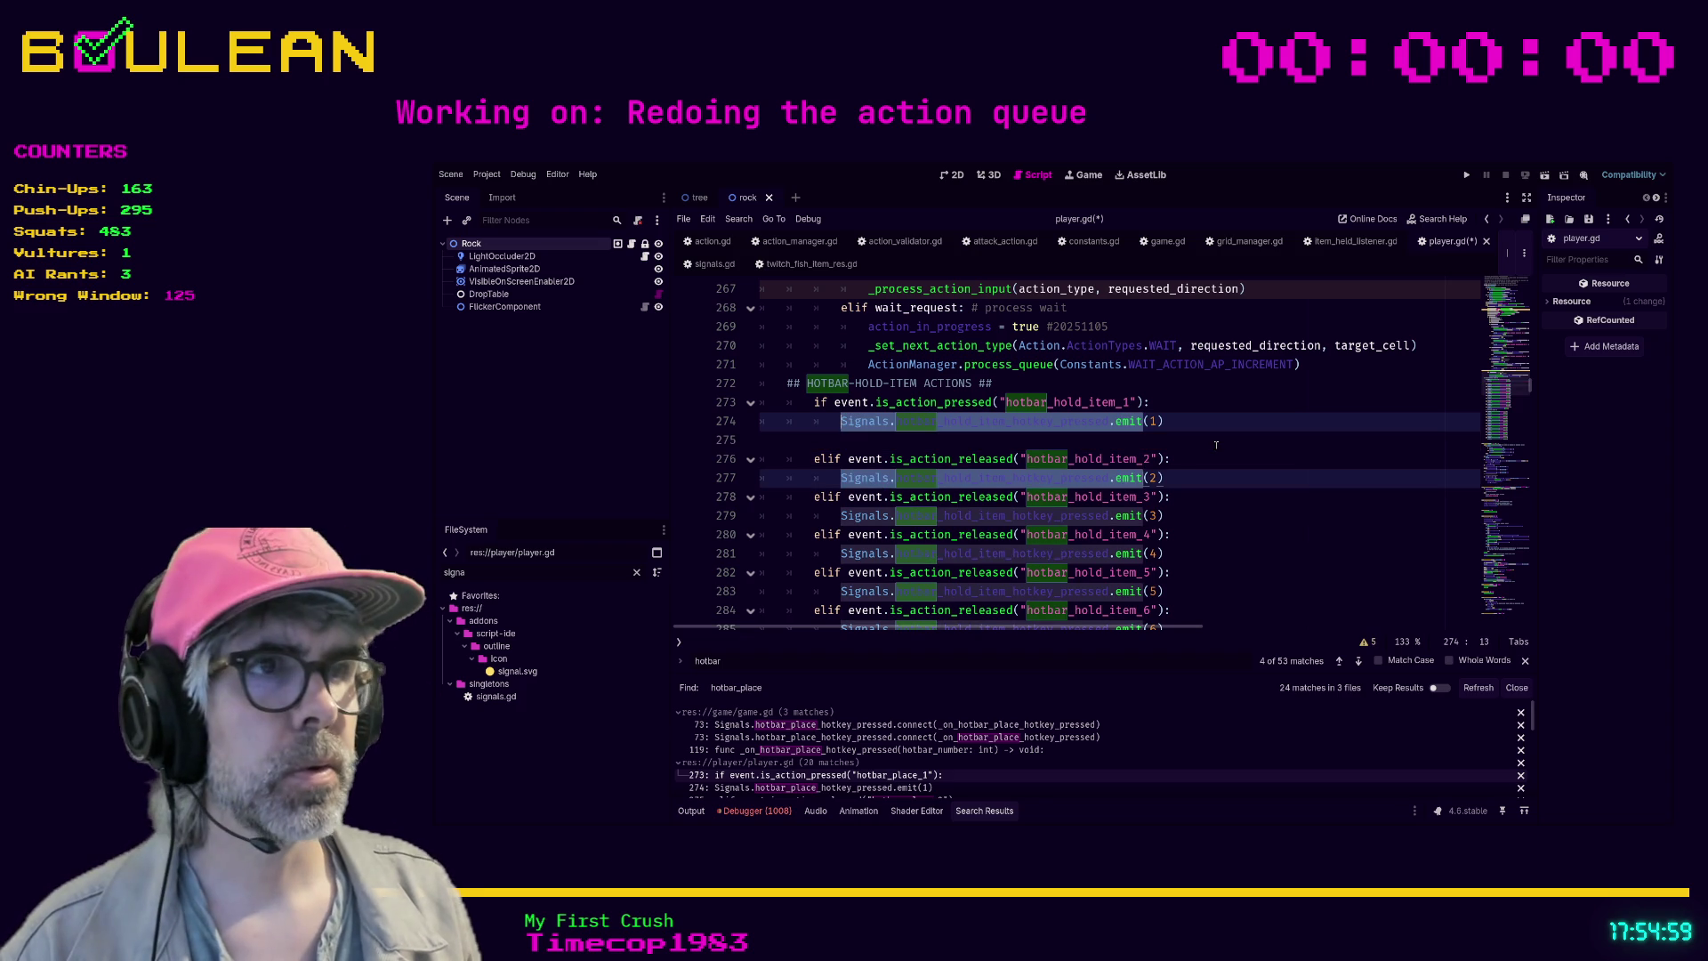
scroll(1216, 445, down, 2)
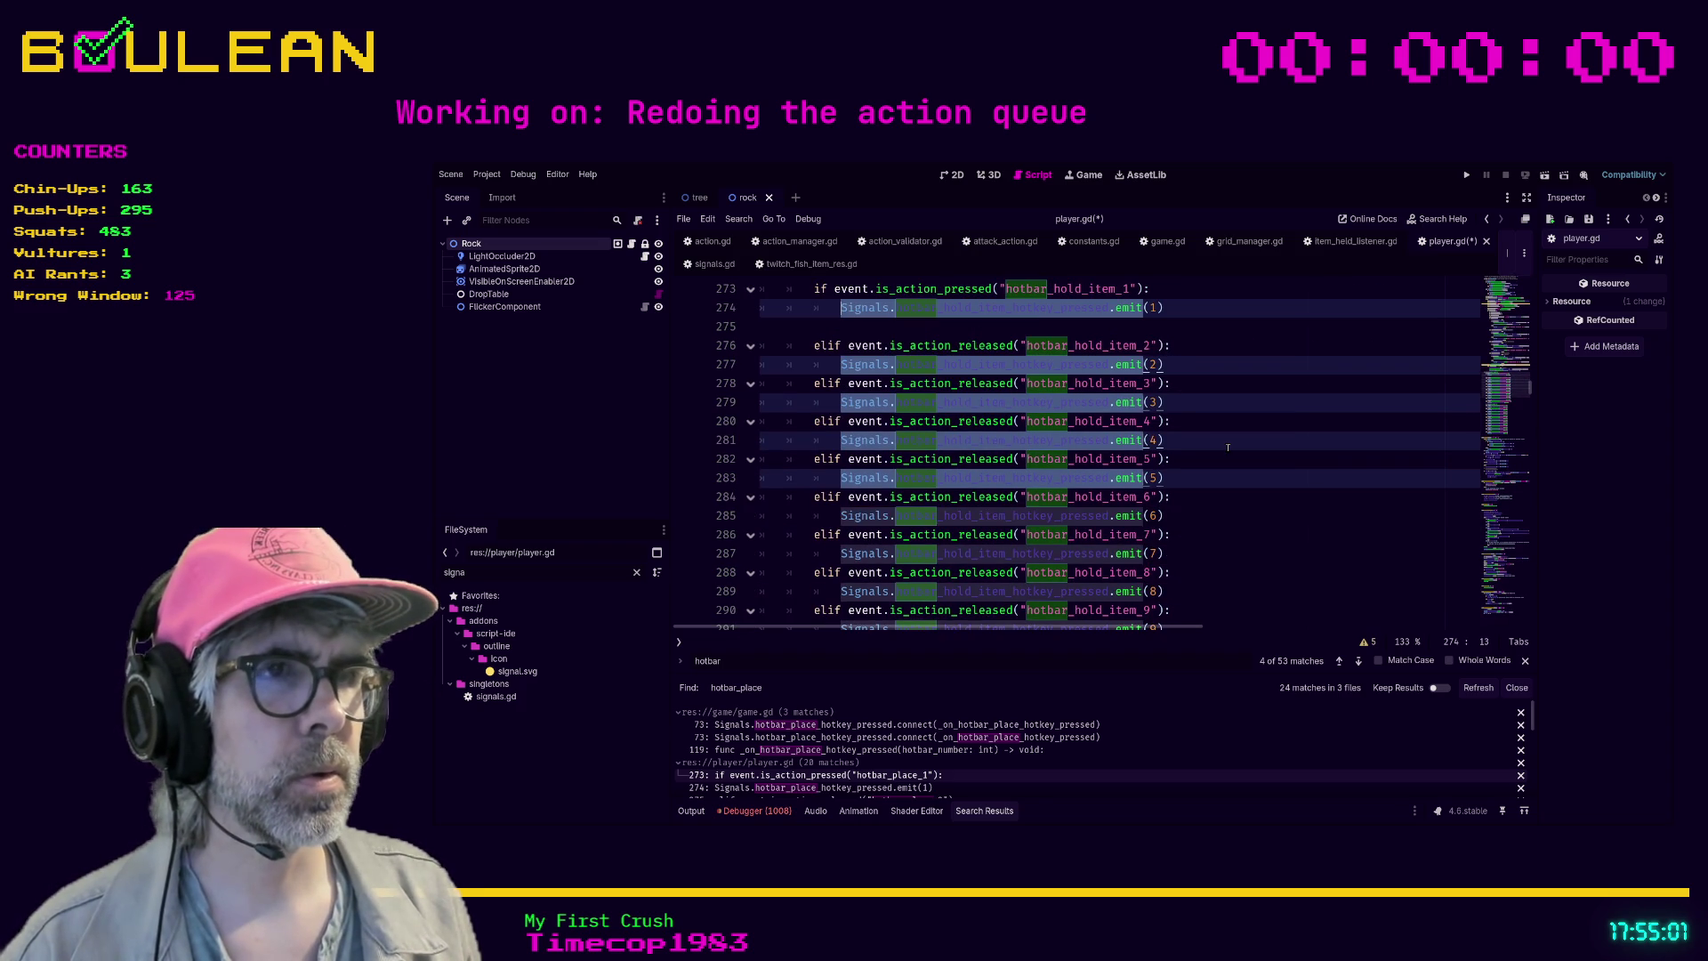
key(ctrl+d)
key(ctrl+d)
key(ctrl+d)
scroll(1227, 447, down, 2)
key(ctrl+d)
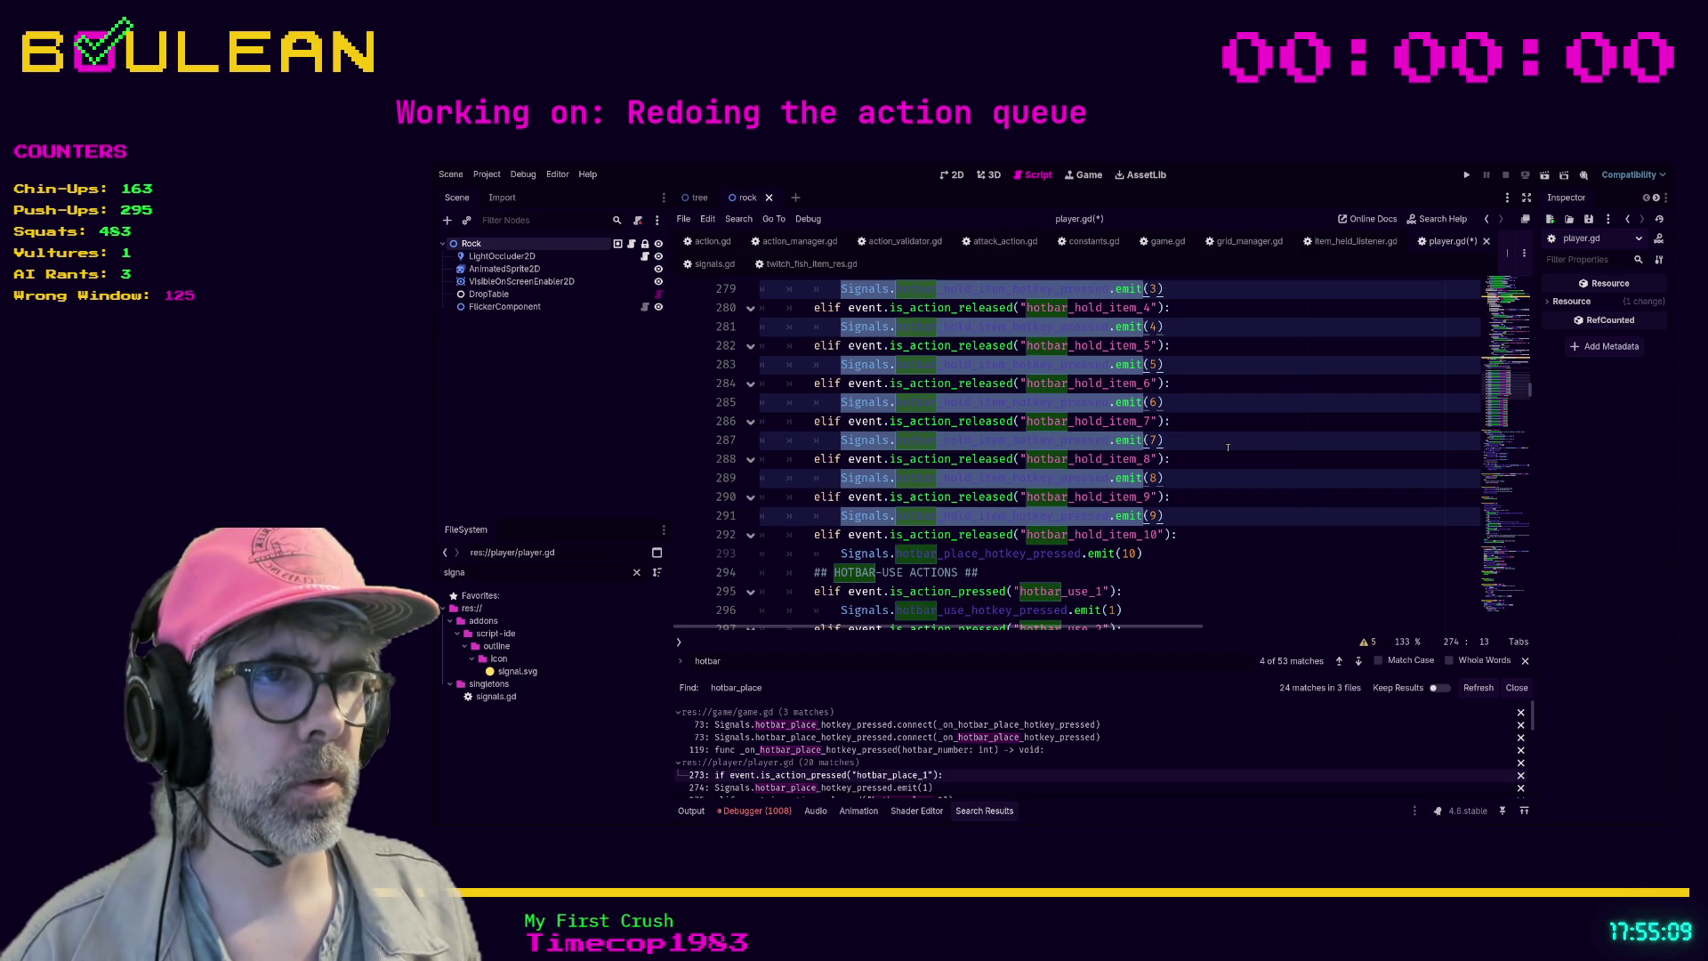
scroll(1228, 447, up, 2)
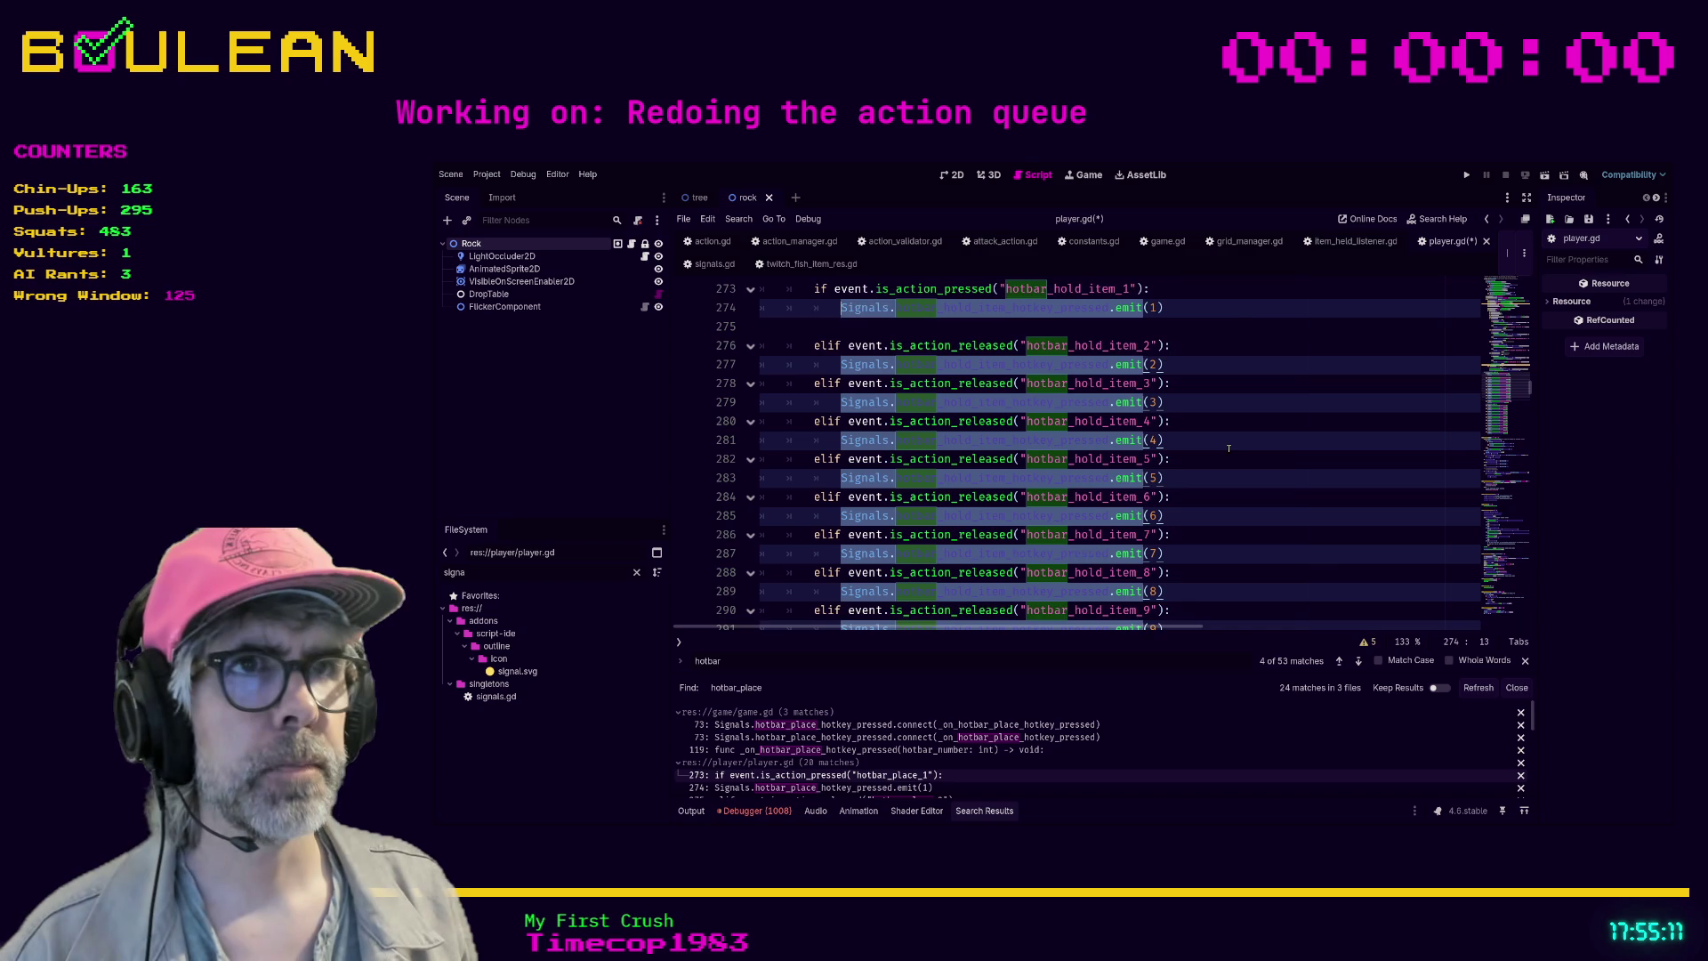
scroll(1229, 447, up, 1)
text(Signal)
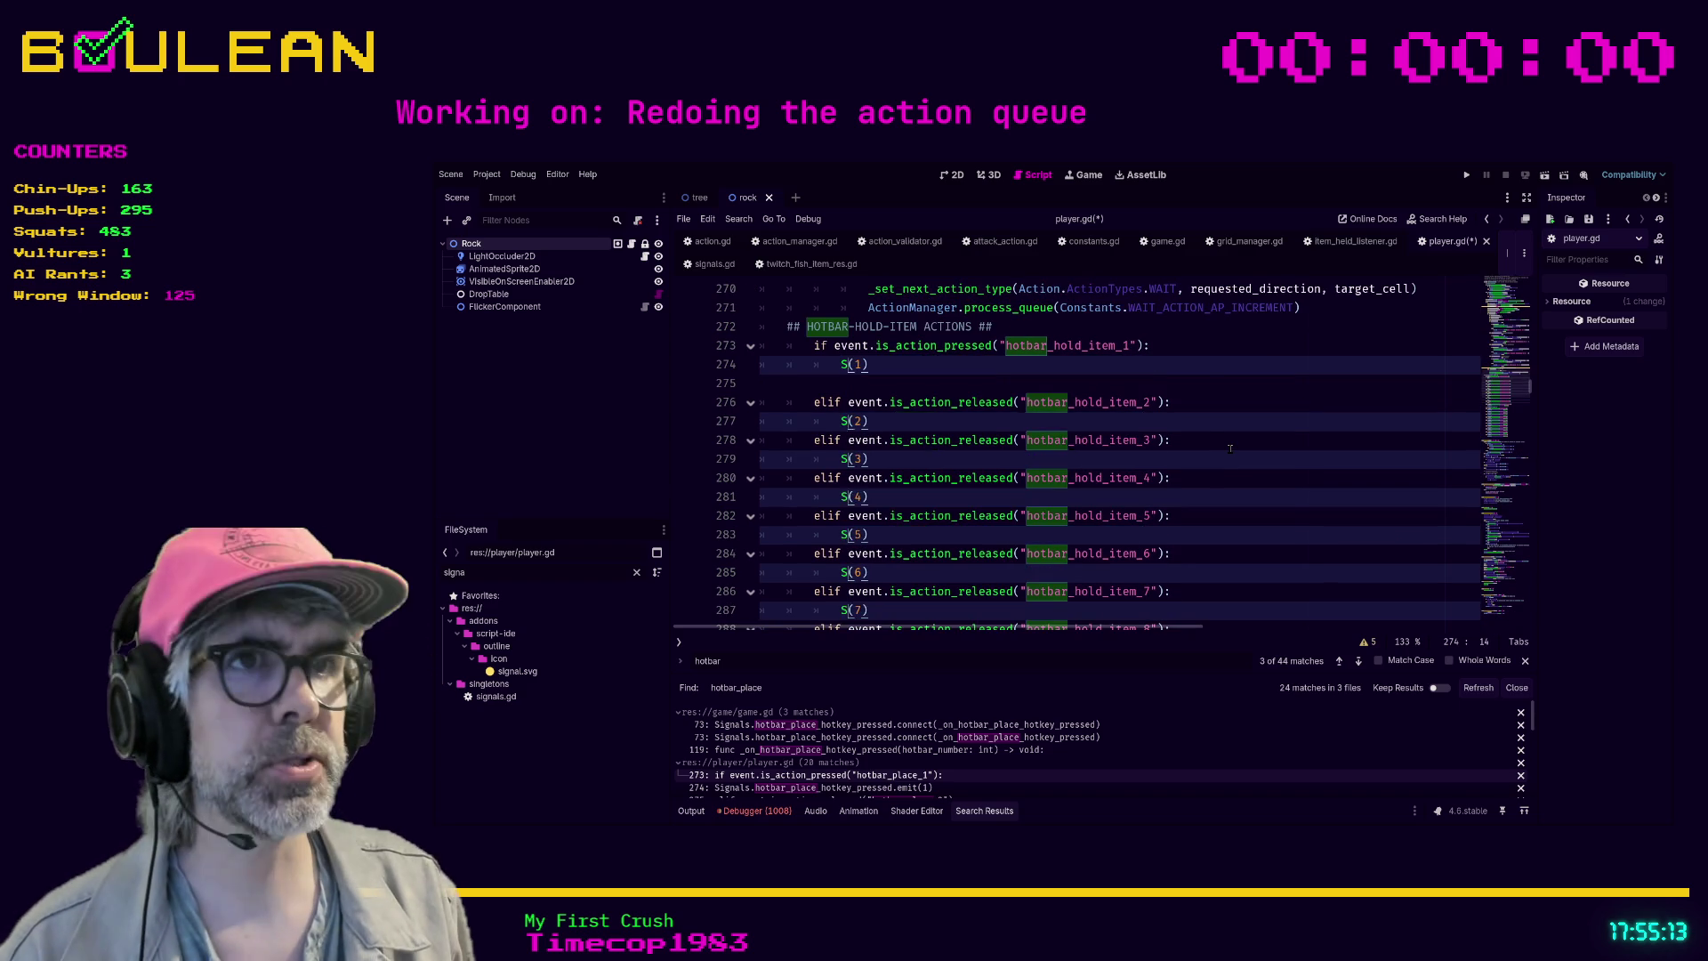
text(s.emit_)
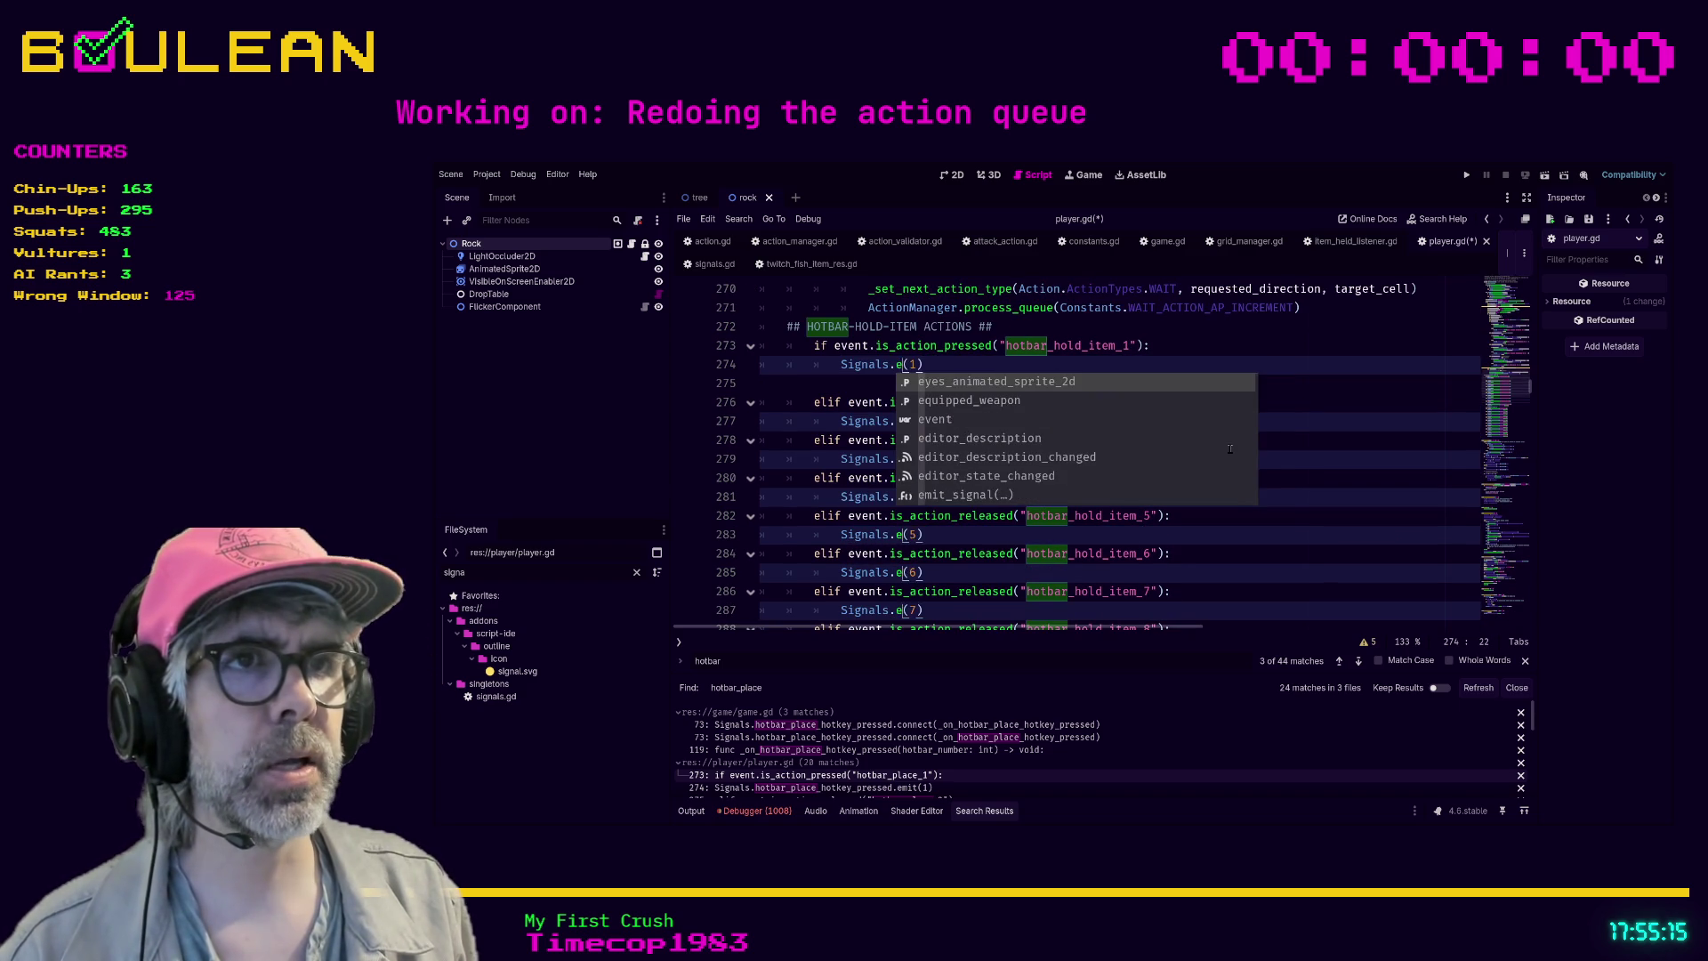
text(ho)
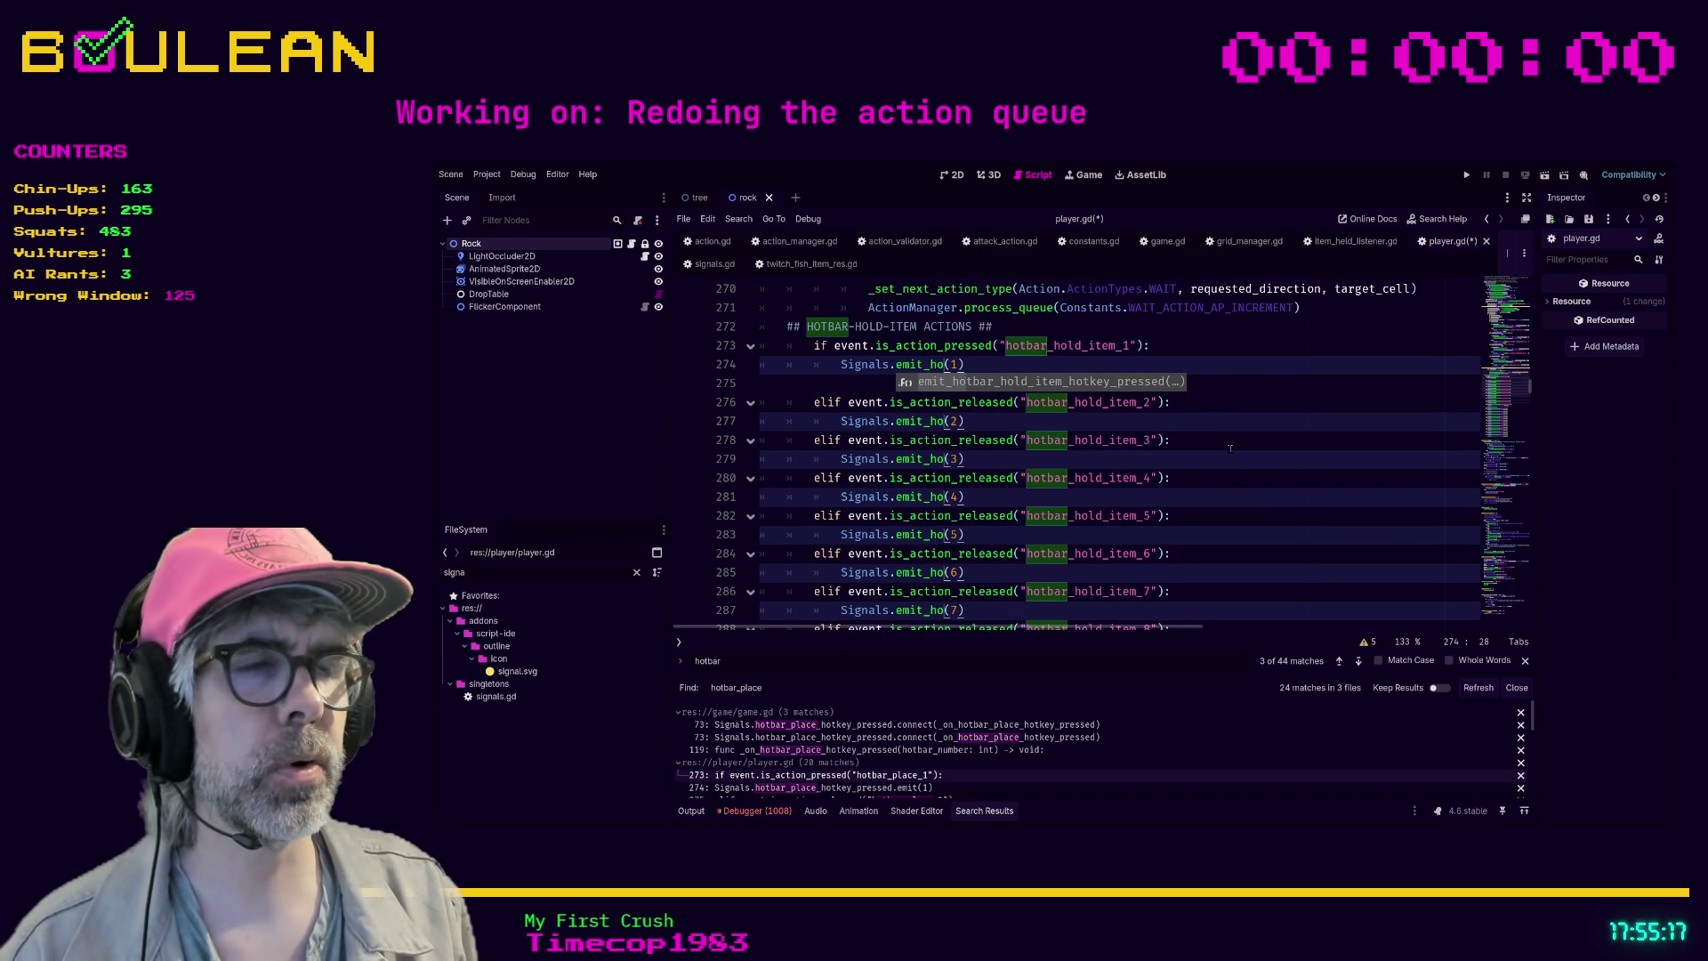
- Accept the emit_hotbar_hold_item_hotkey_pressed completion on all slot 1–9 lines
key(Return)
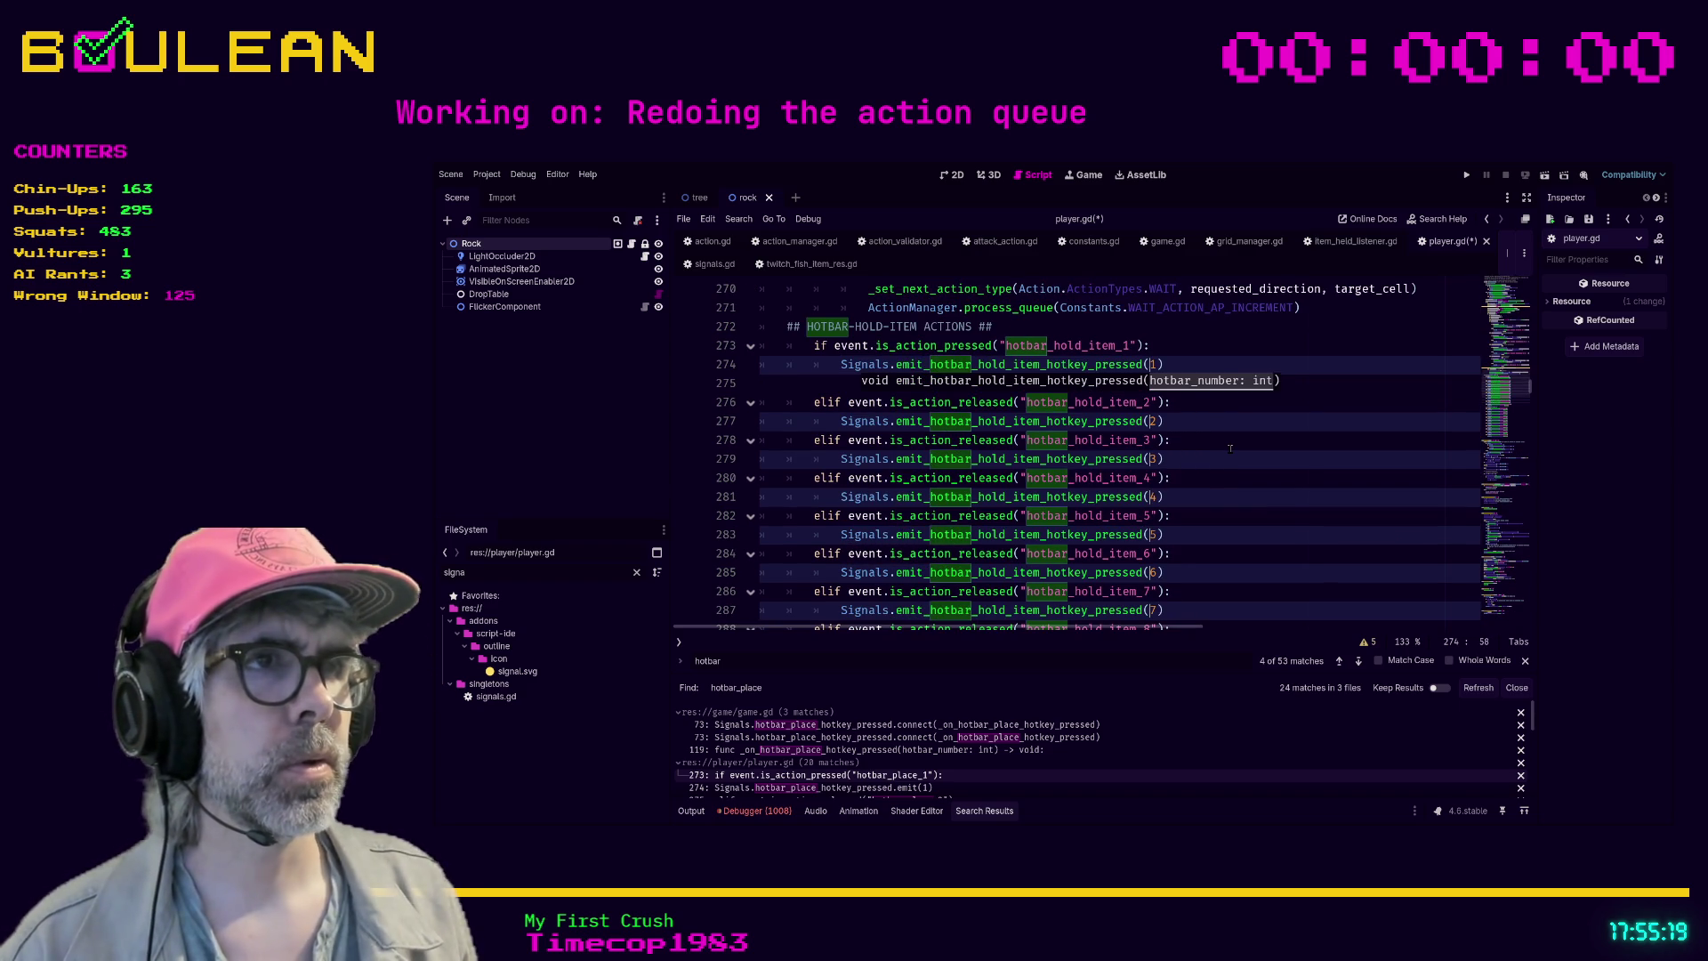
click(1231, 447)
scroll(1228, 447, down, 4)
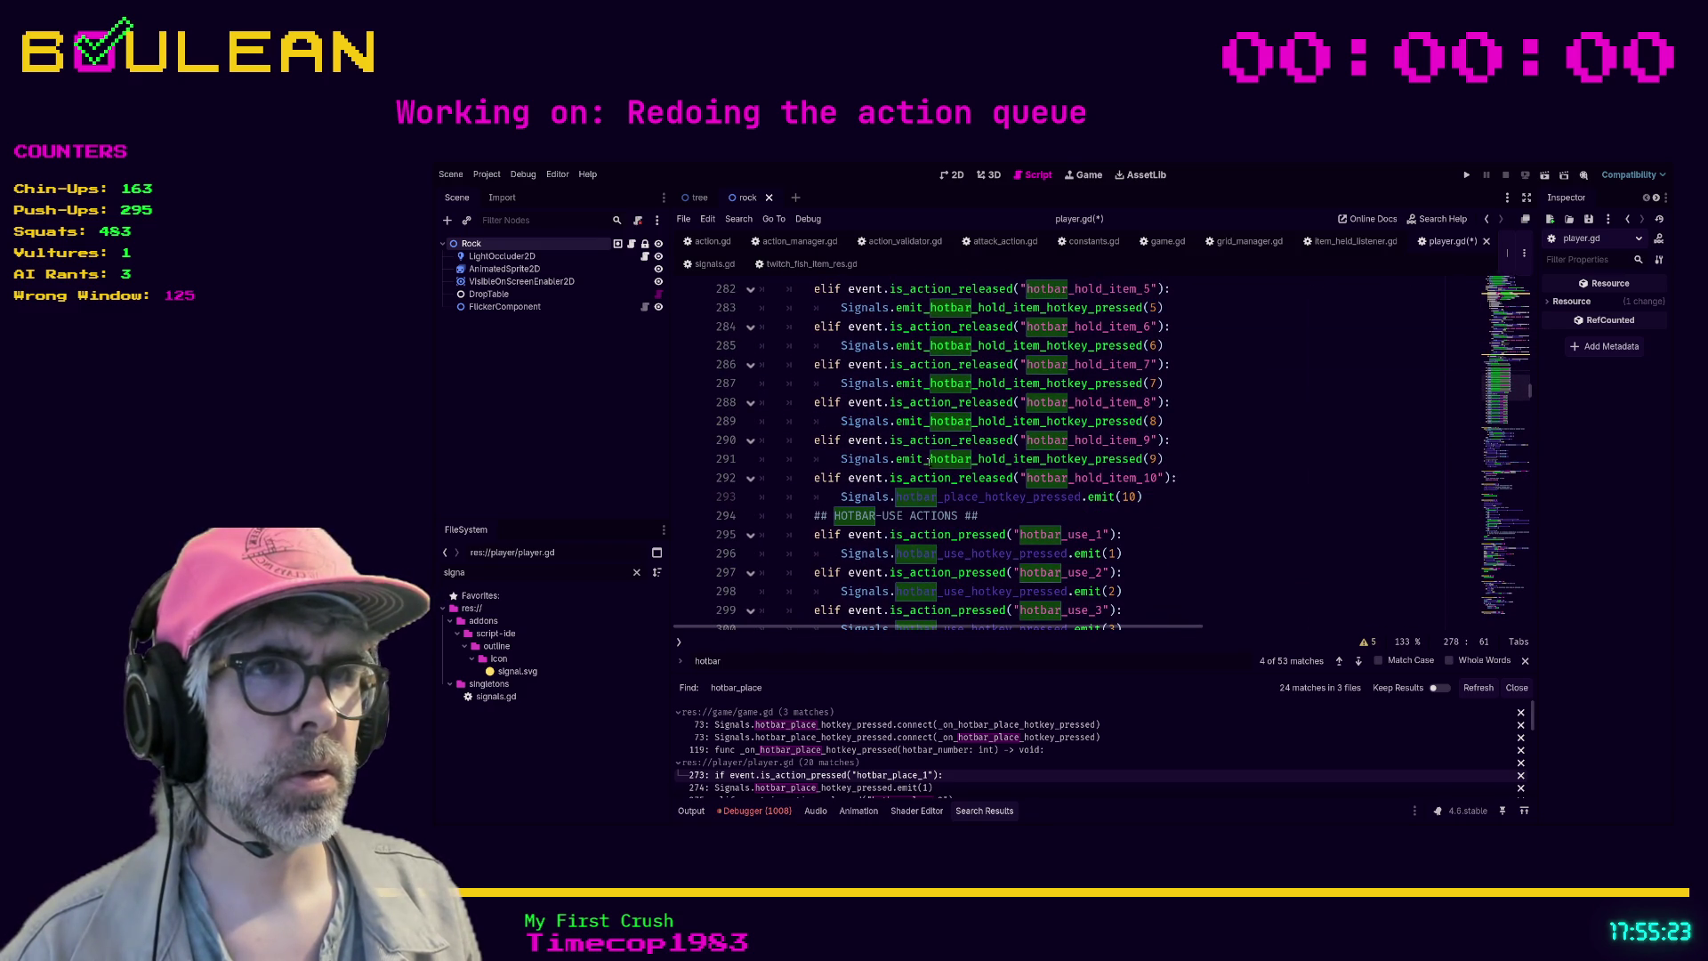
- Paste the new function name over slot 10's signal on line 293 and delete the leftover .emit
double_click(1023, 458)
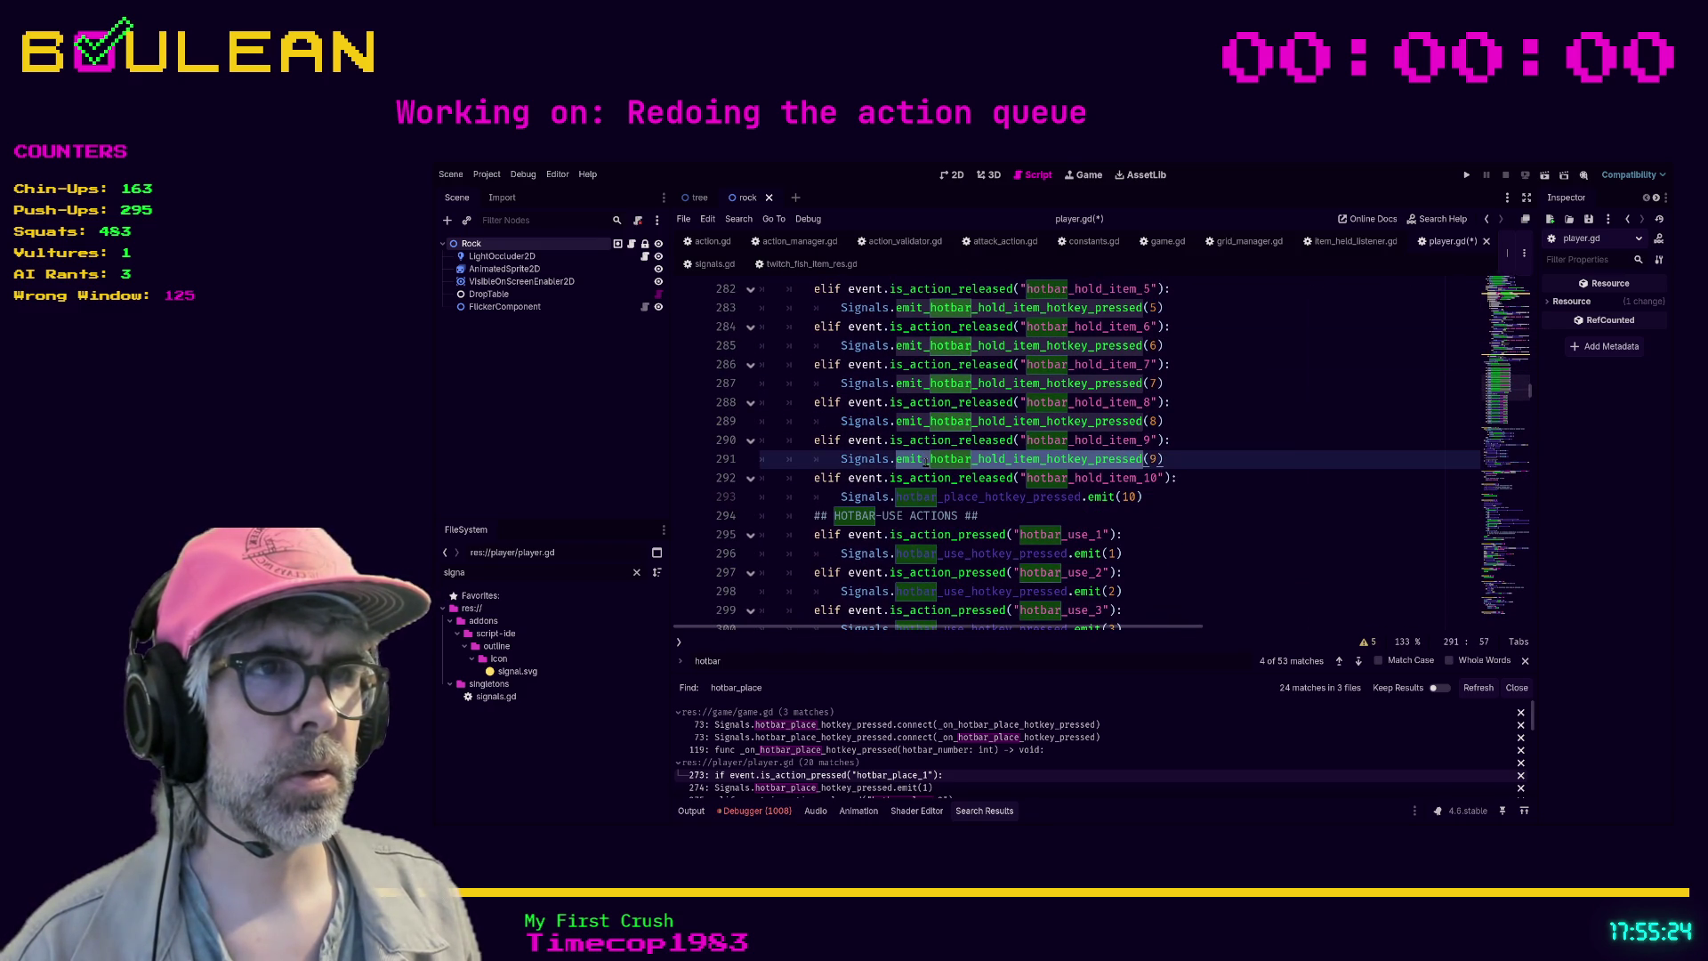
key(ctrl+c)
double_click(988, 497)
key(ctrl+v)
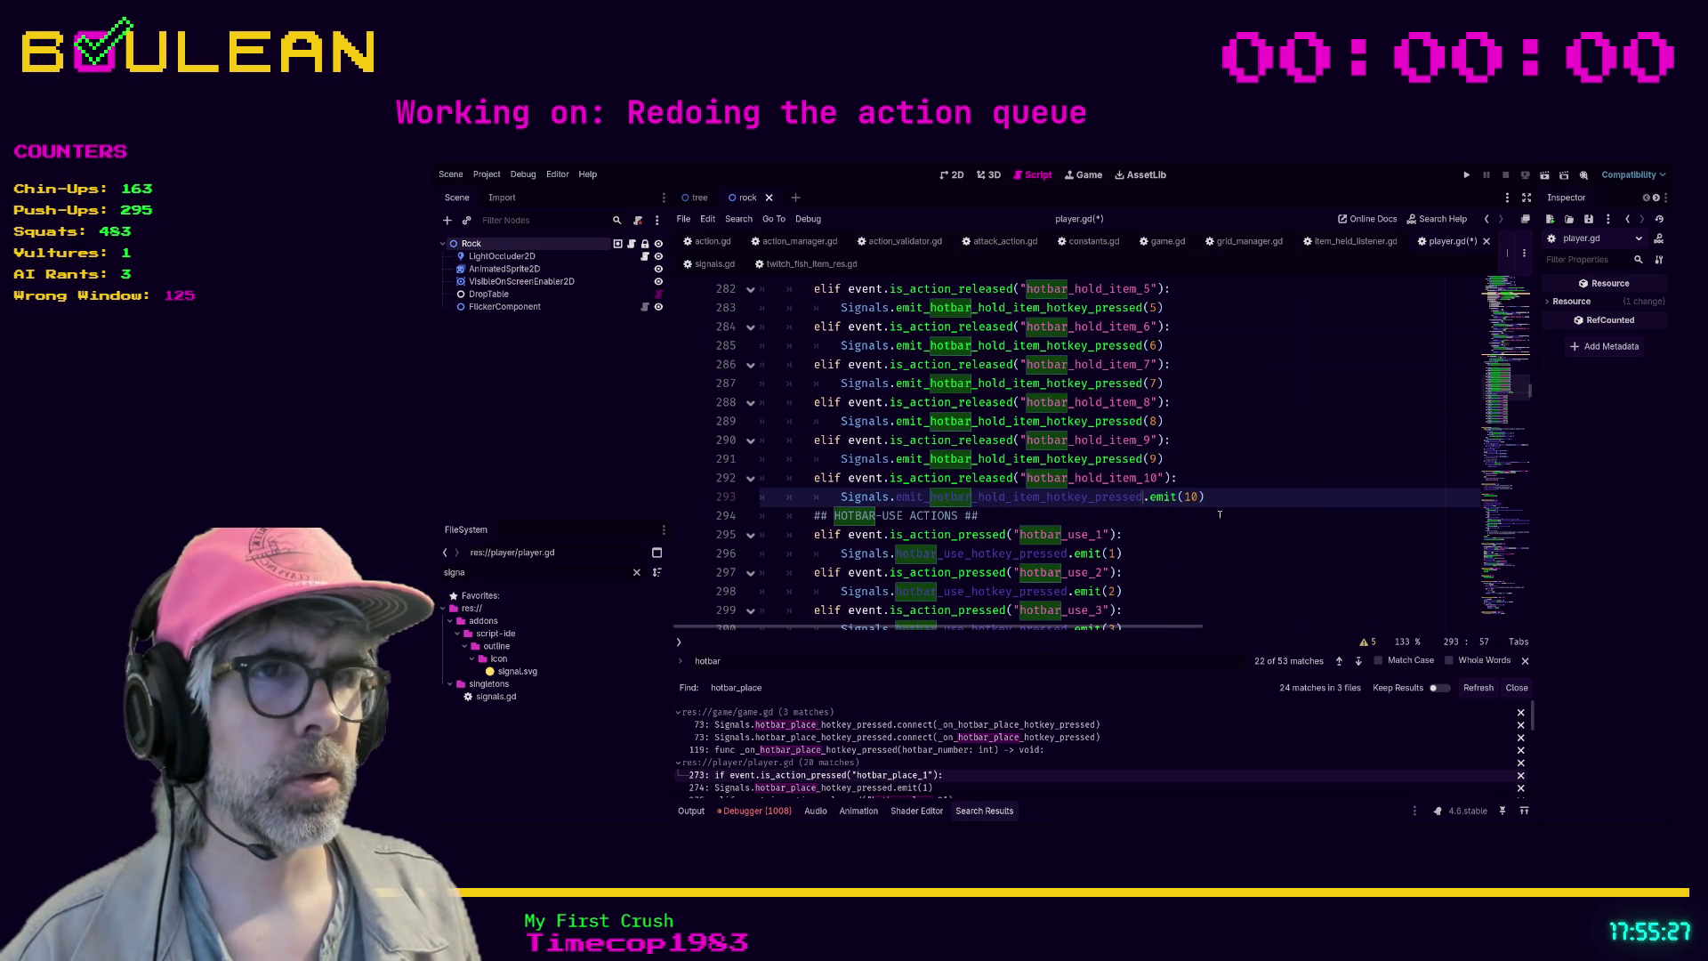
click(1172, 496)
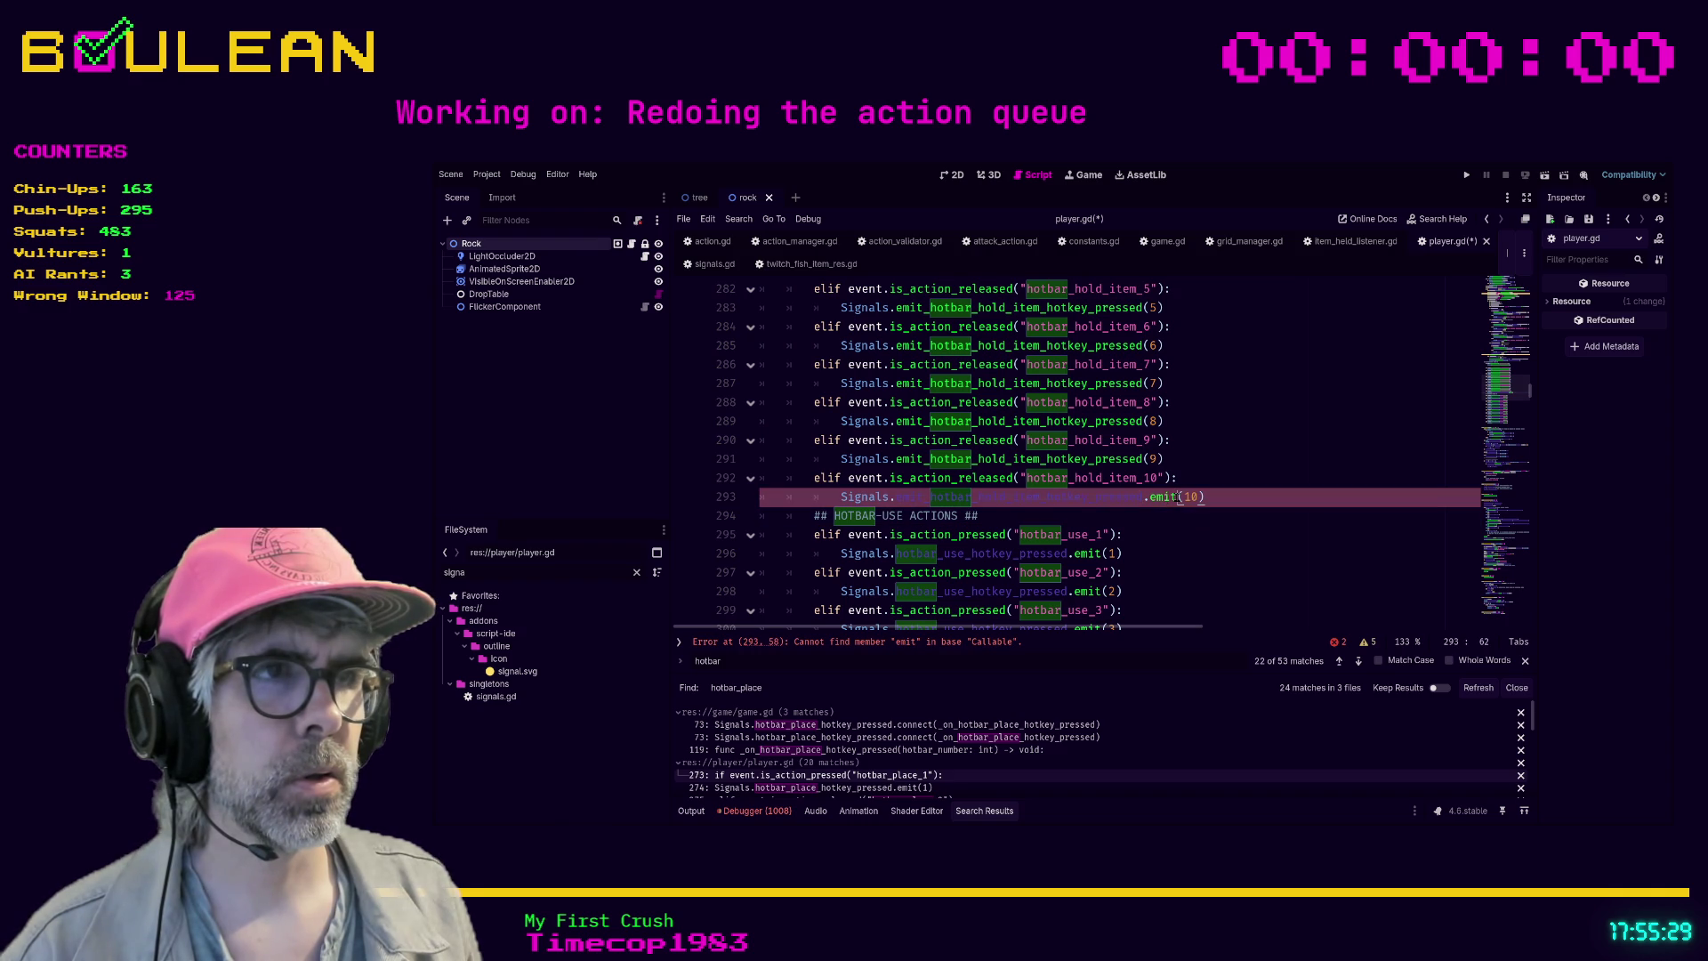
key(BackSpace)
key(BackSpace)
key(BackSpace)
key(BackSpace)
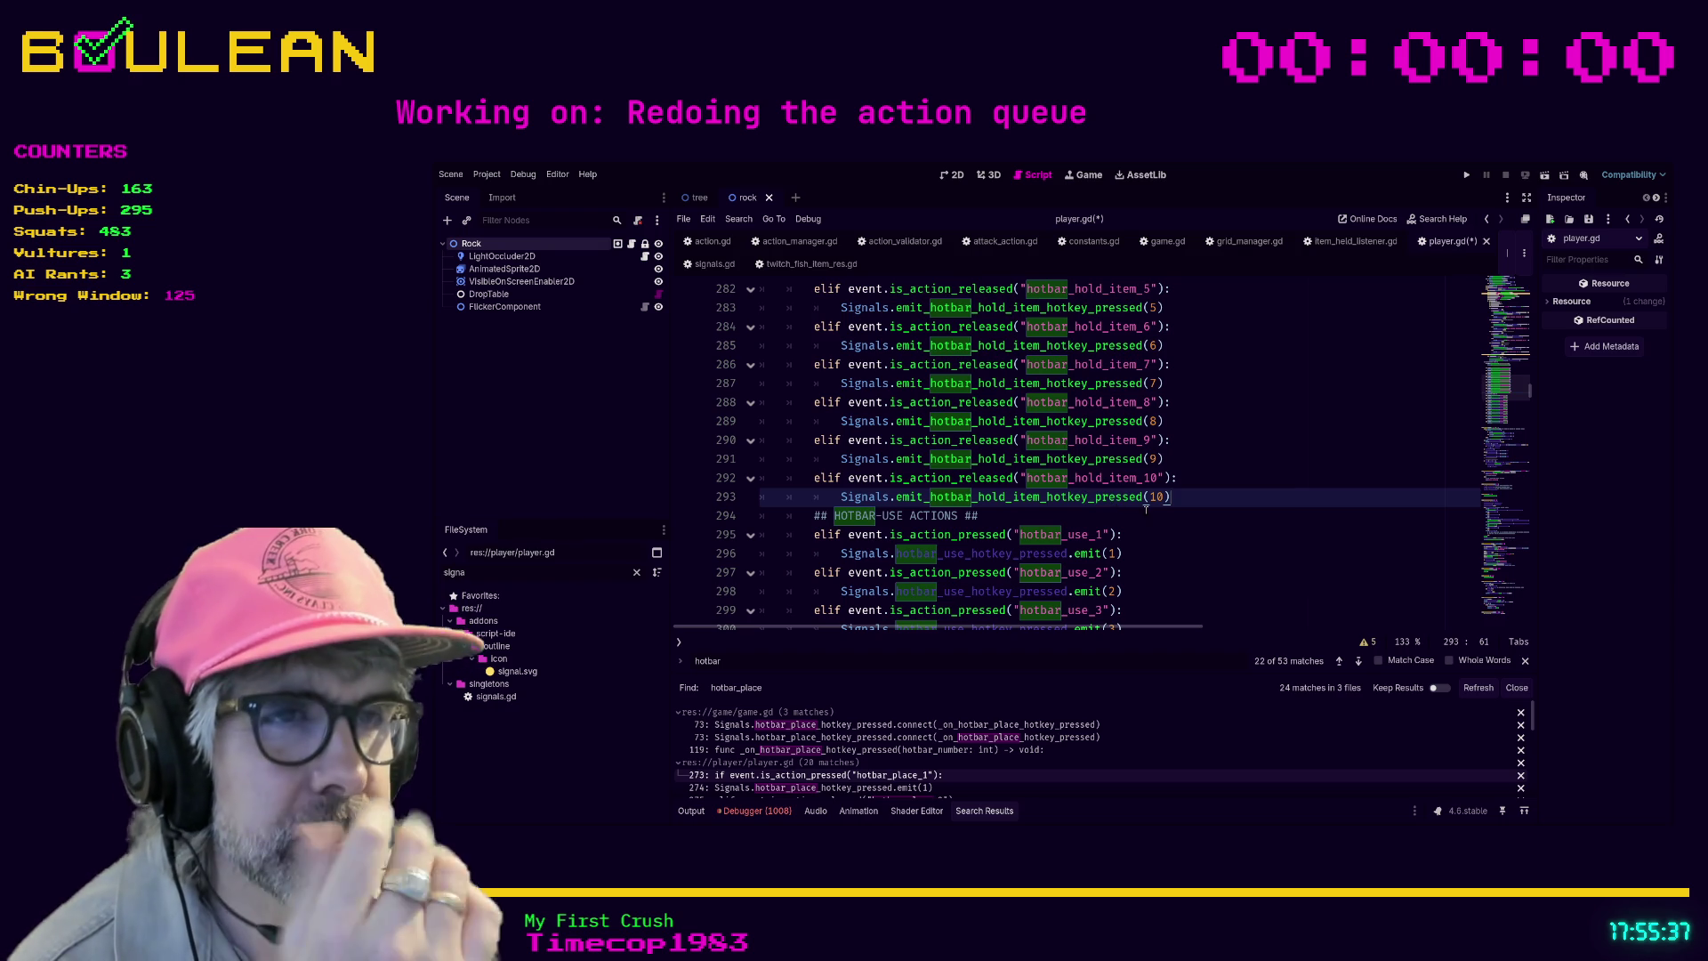
scroll(1145, 509, down, 1)
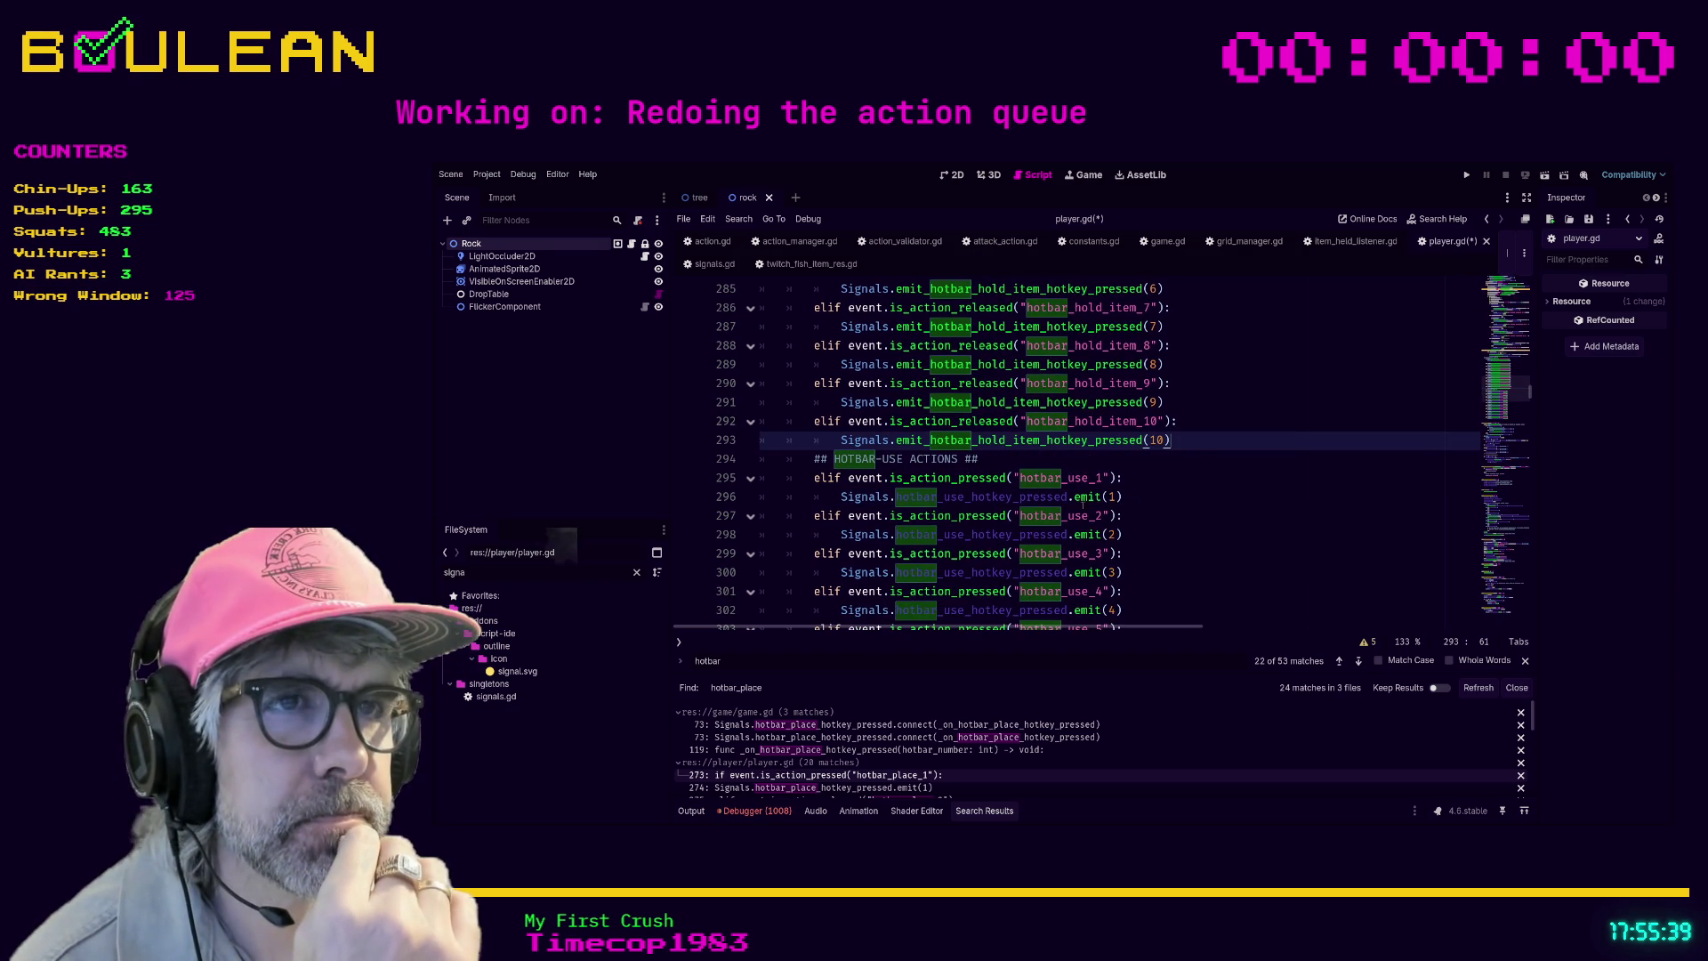
- Delete the empty line 275 after the first hold-item branch in player.gd
scroll(1087, 504, up, 5)
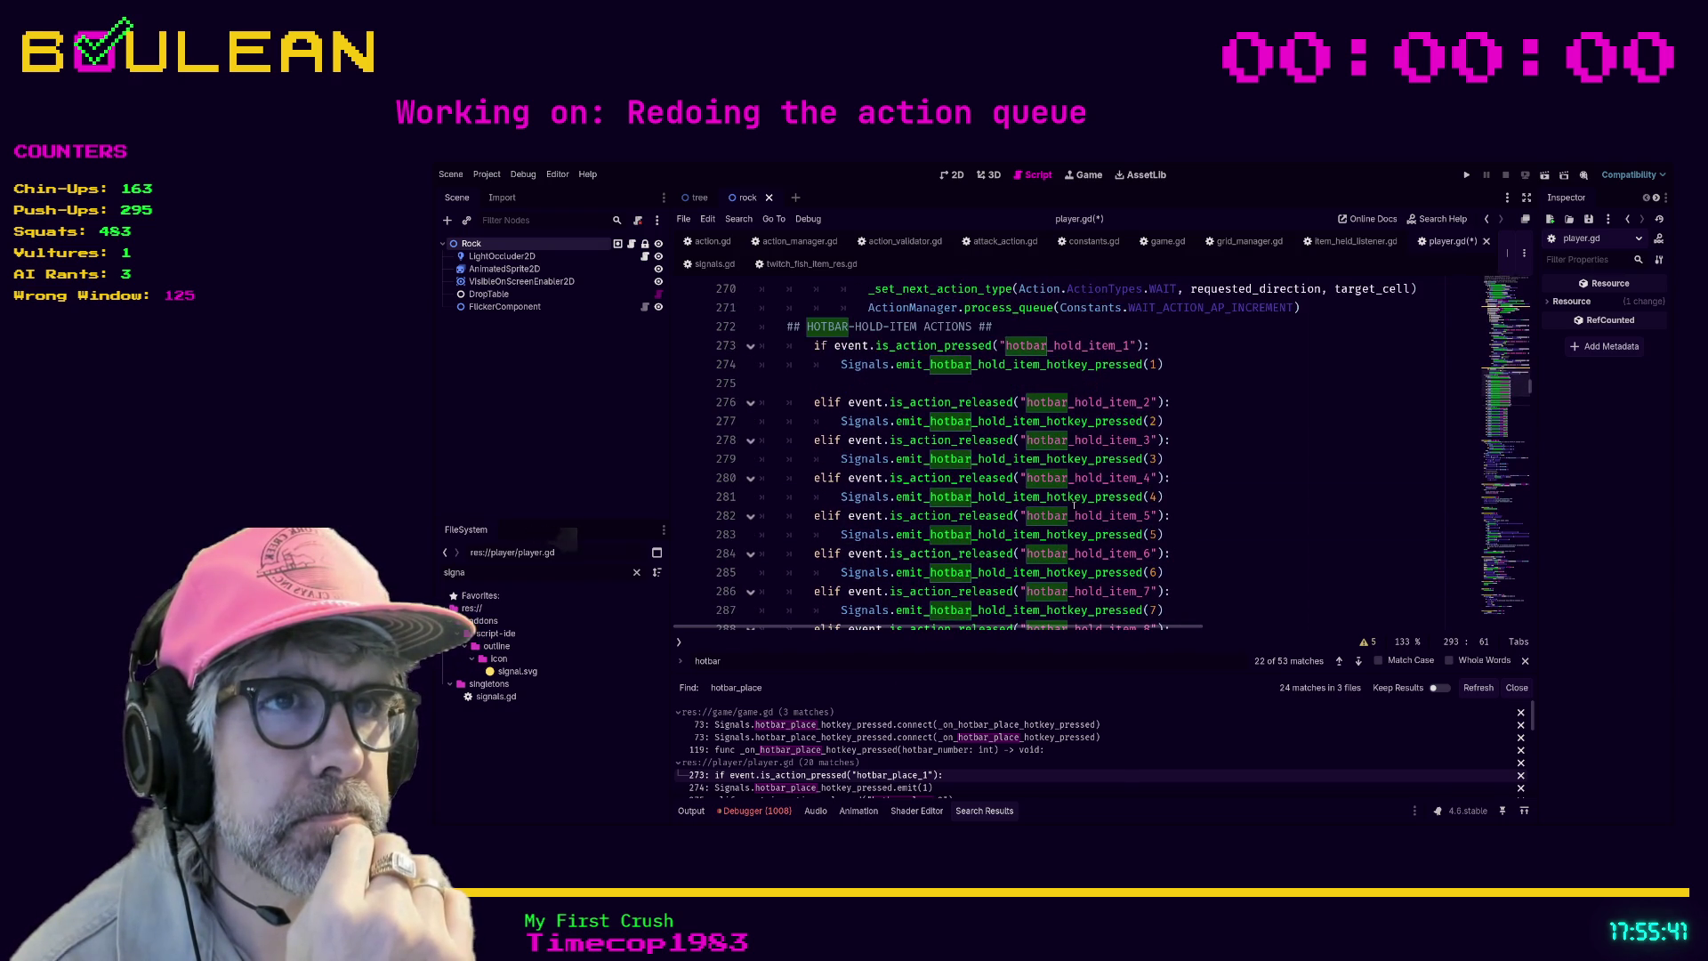
scroll(1074, 505, up, 2)
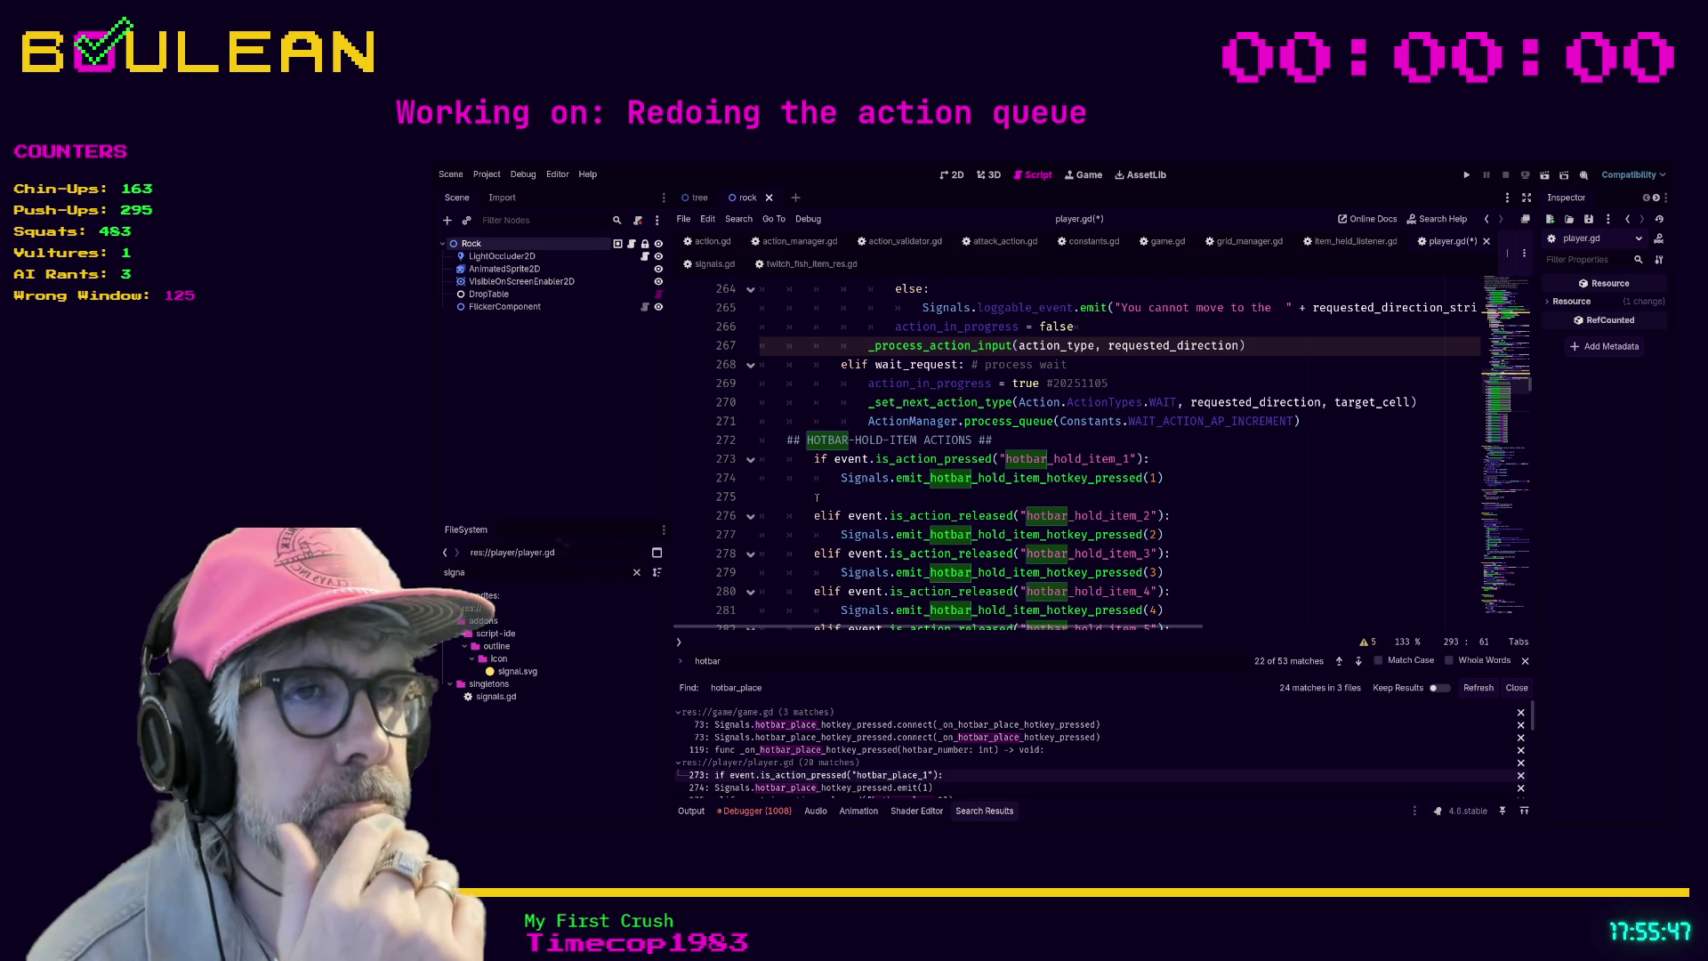
click(817, 498)
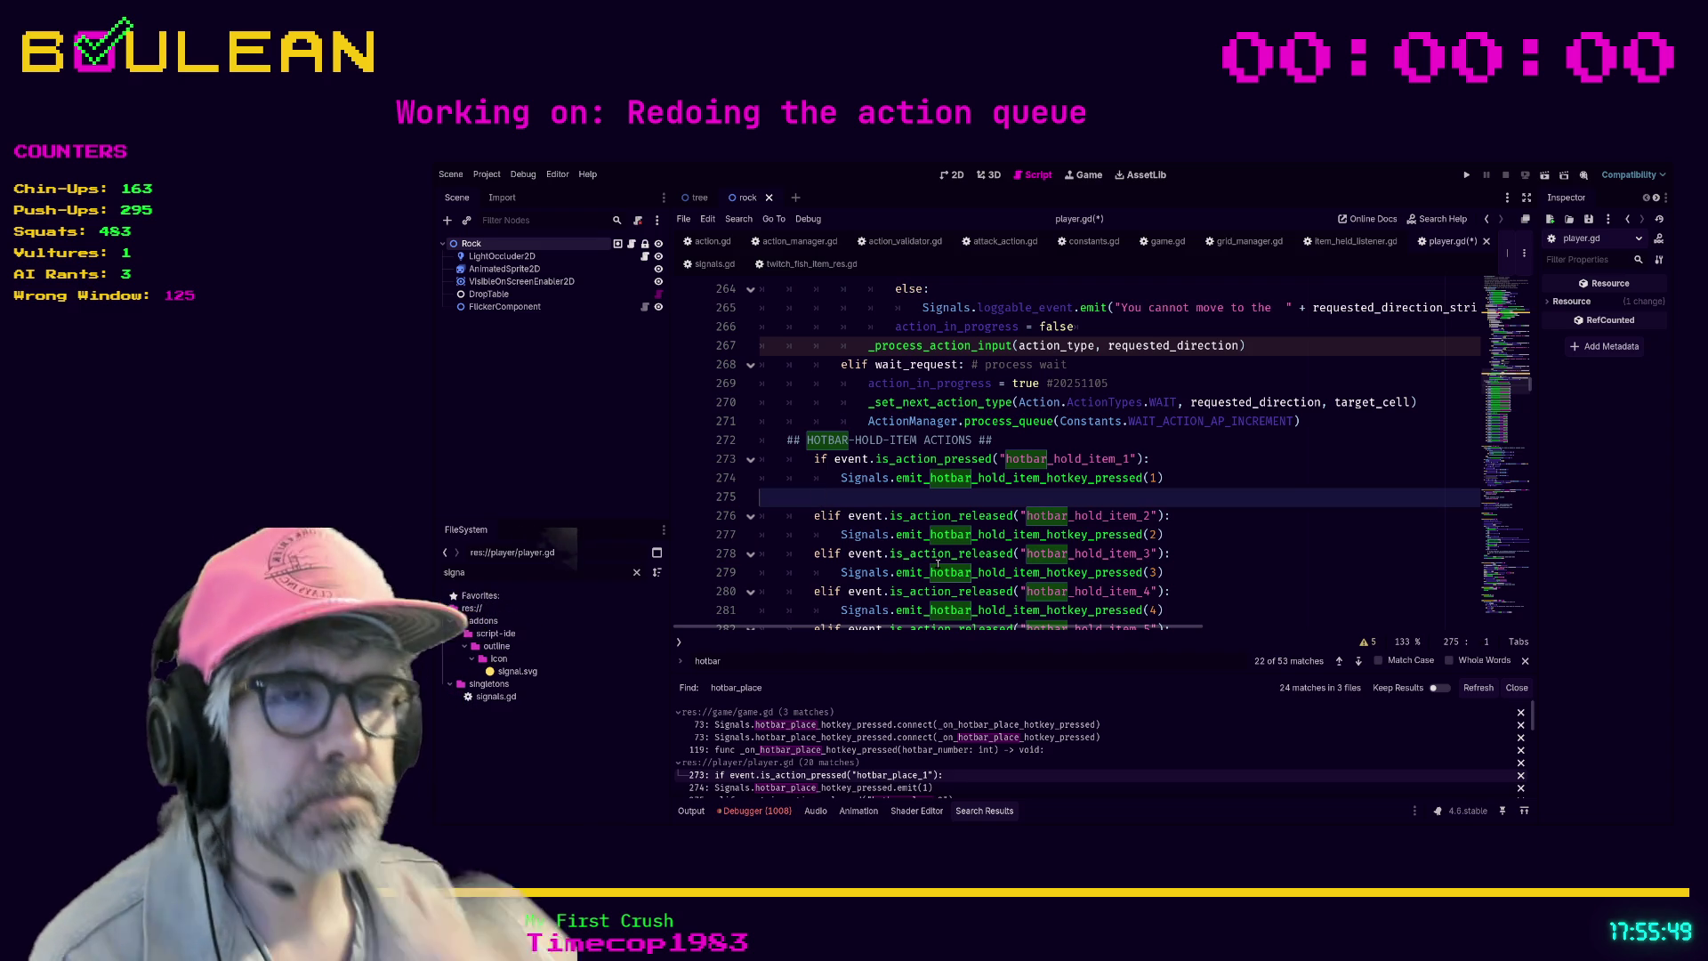
key(BackSpace)
- Look over the updated hold-item branches and save player.gd
scroll(1223, 521, down, 3)
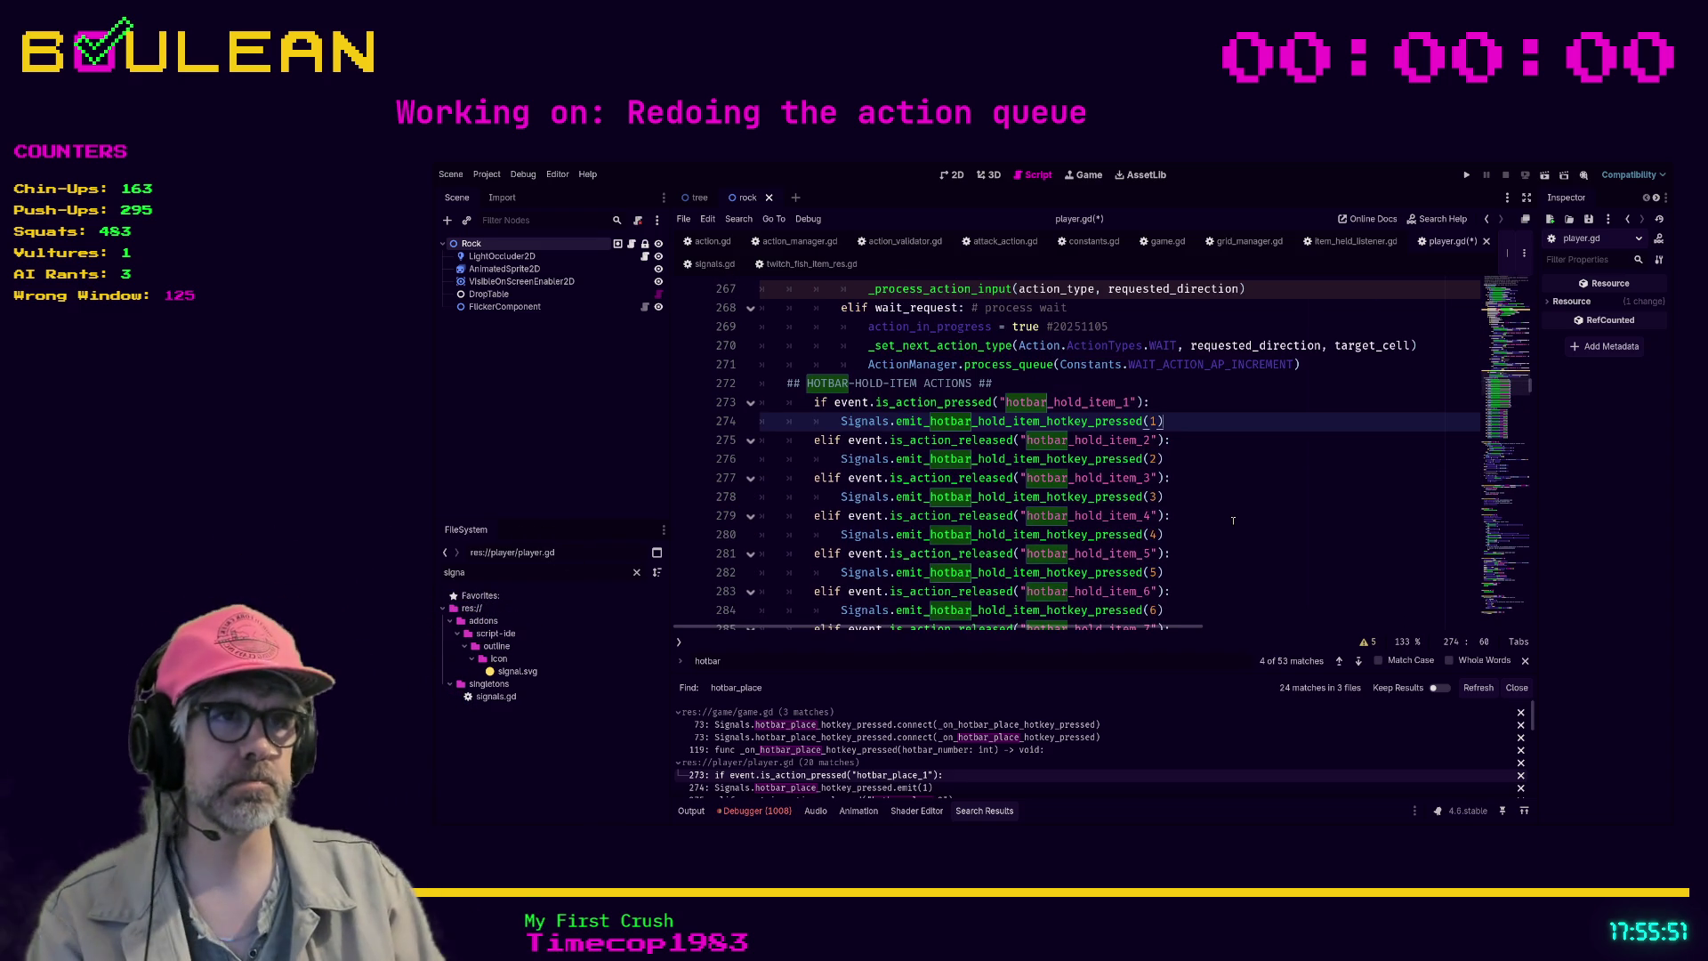
scroll(1233, 521, down, 2)
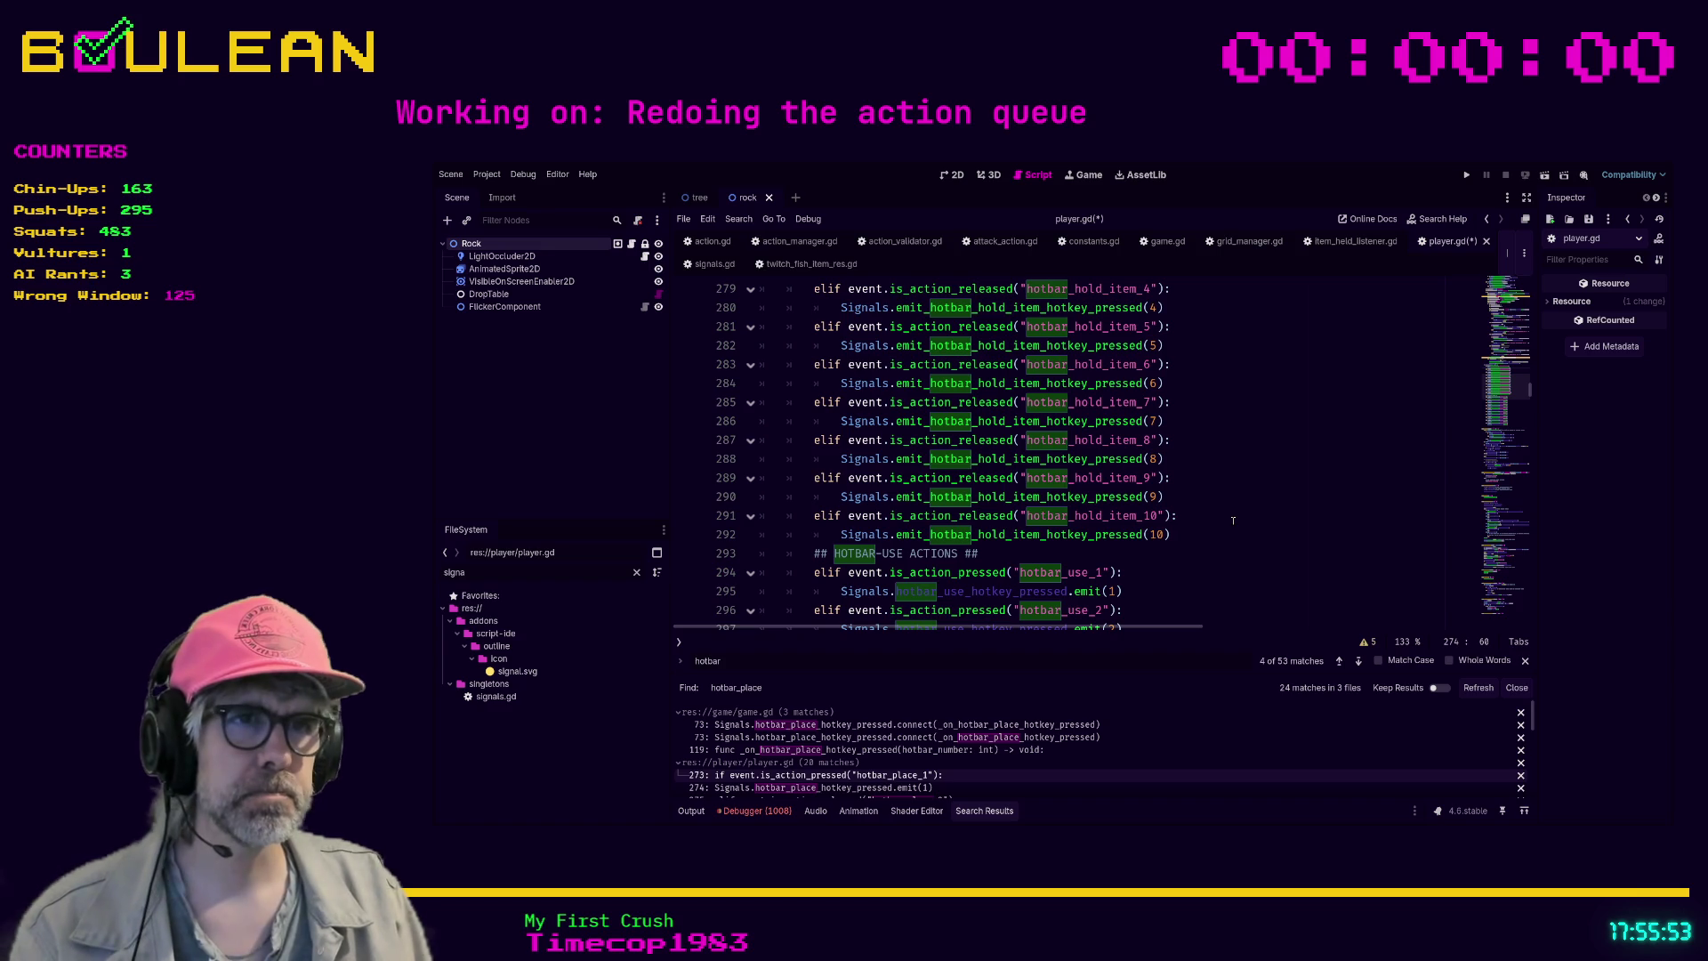
scroll(1230, 524, down, 1)
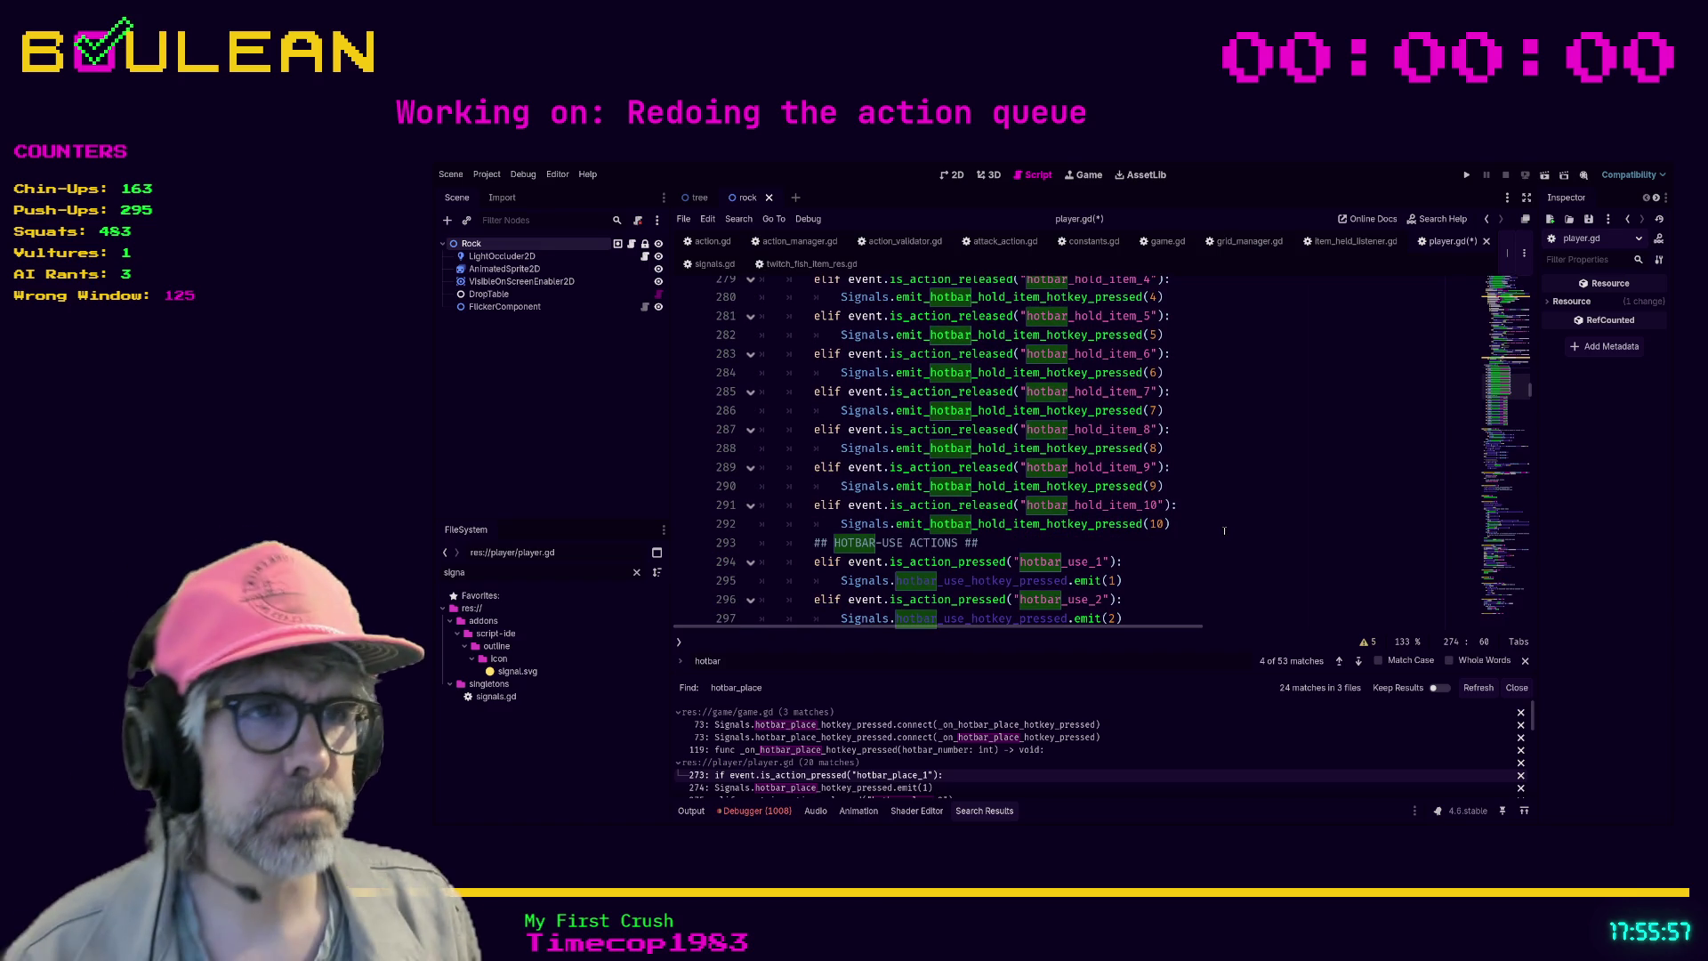
scroll(1211, 538, down, 1)
scroll(1176, 546, down, 6)
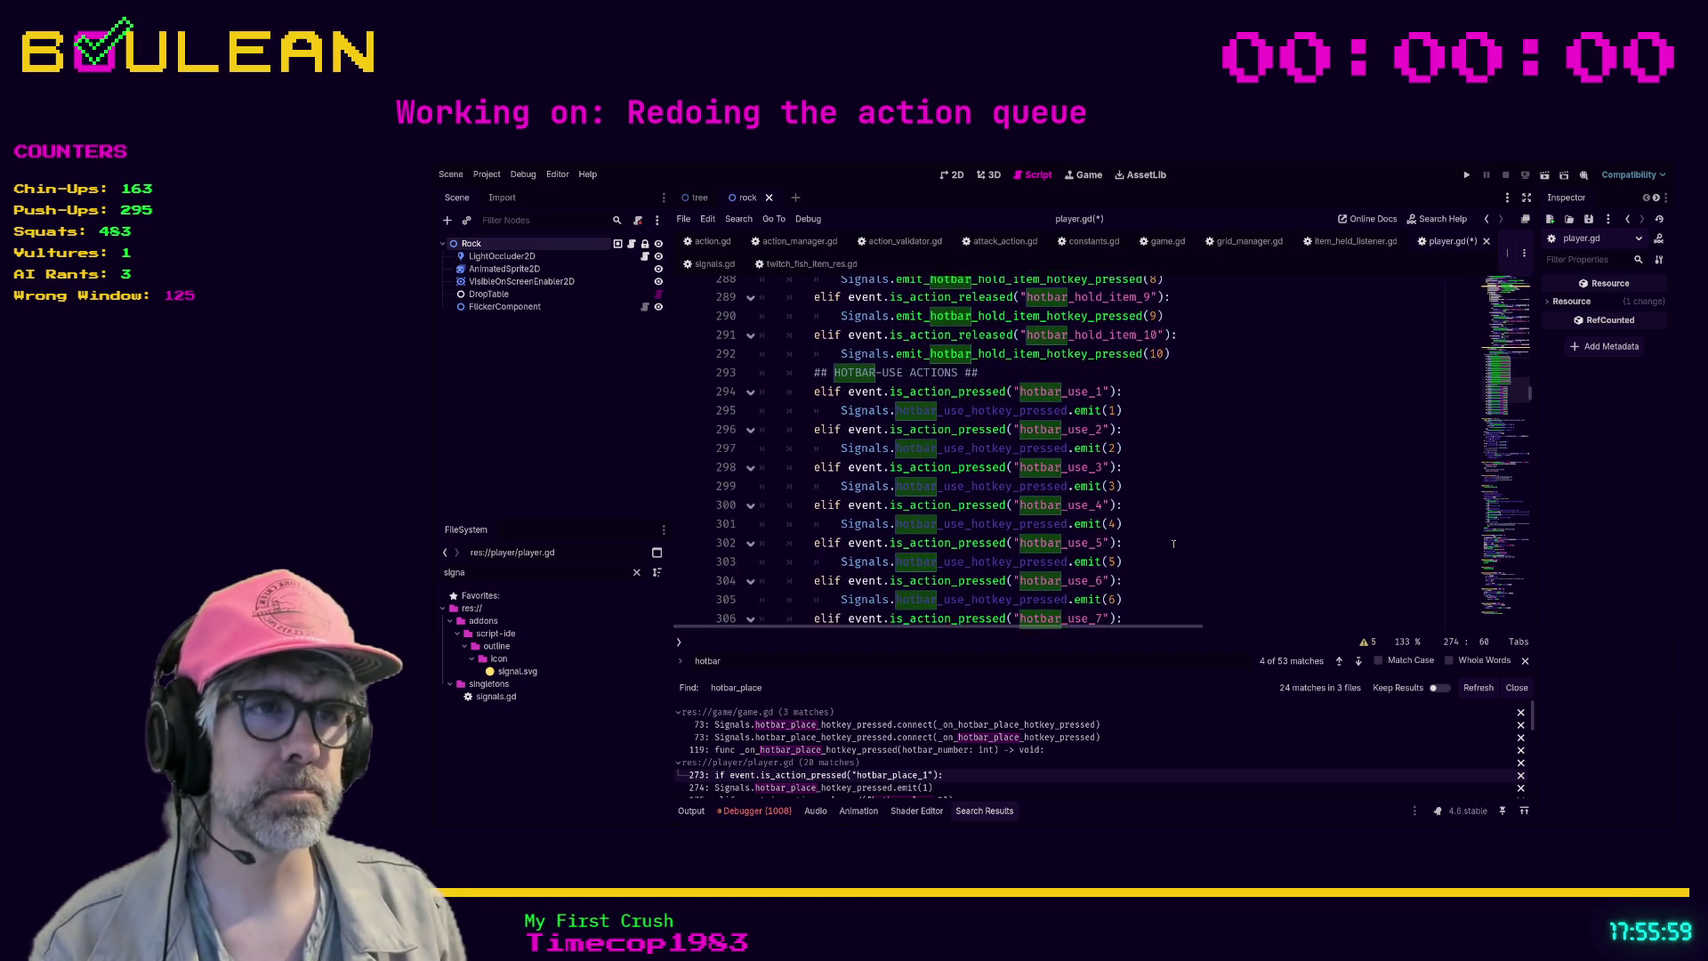
scroll(1174, 544, up, 13)
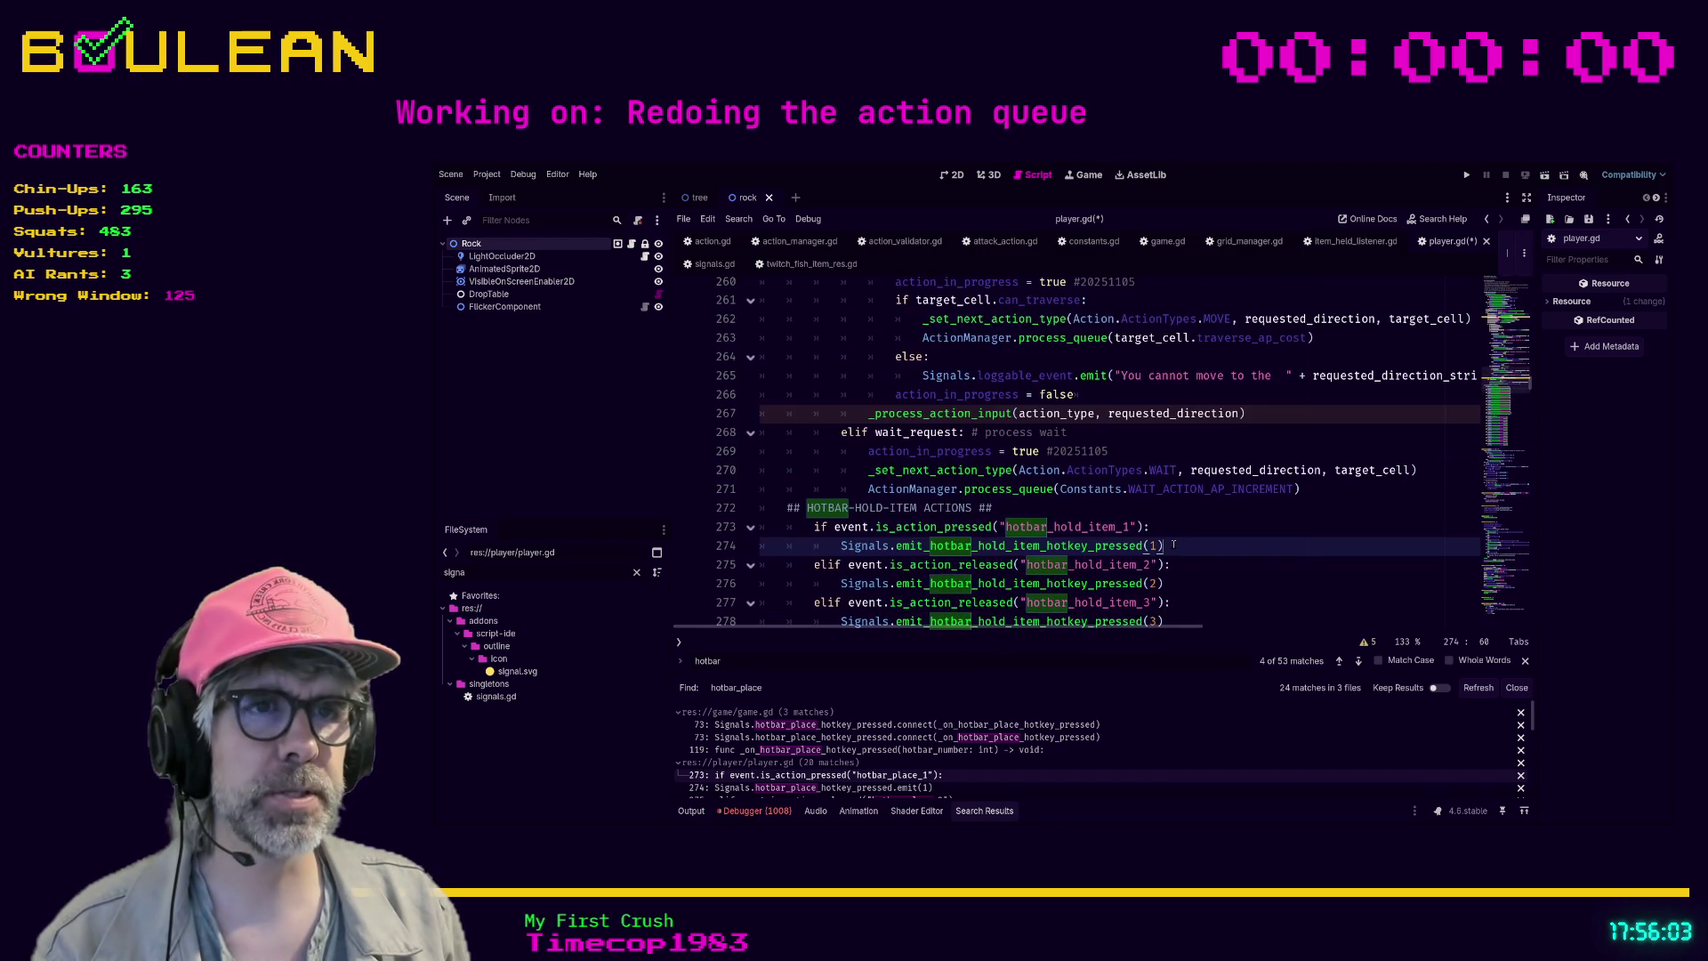
scroll(1173, 544, up, 3)
scroll(1174, 544, down, 4)
click(1226, 535)
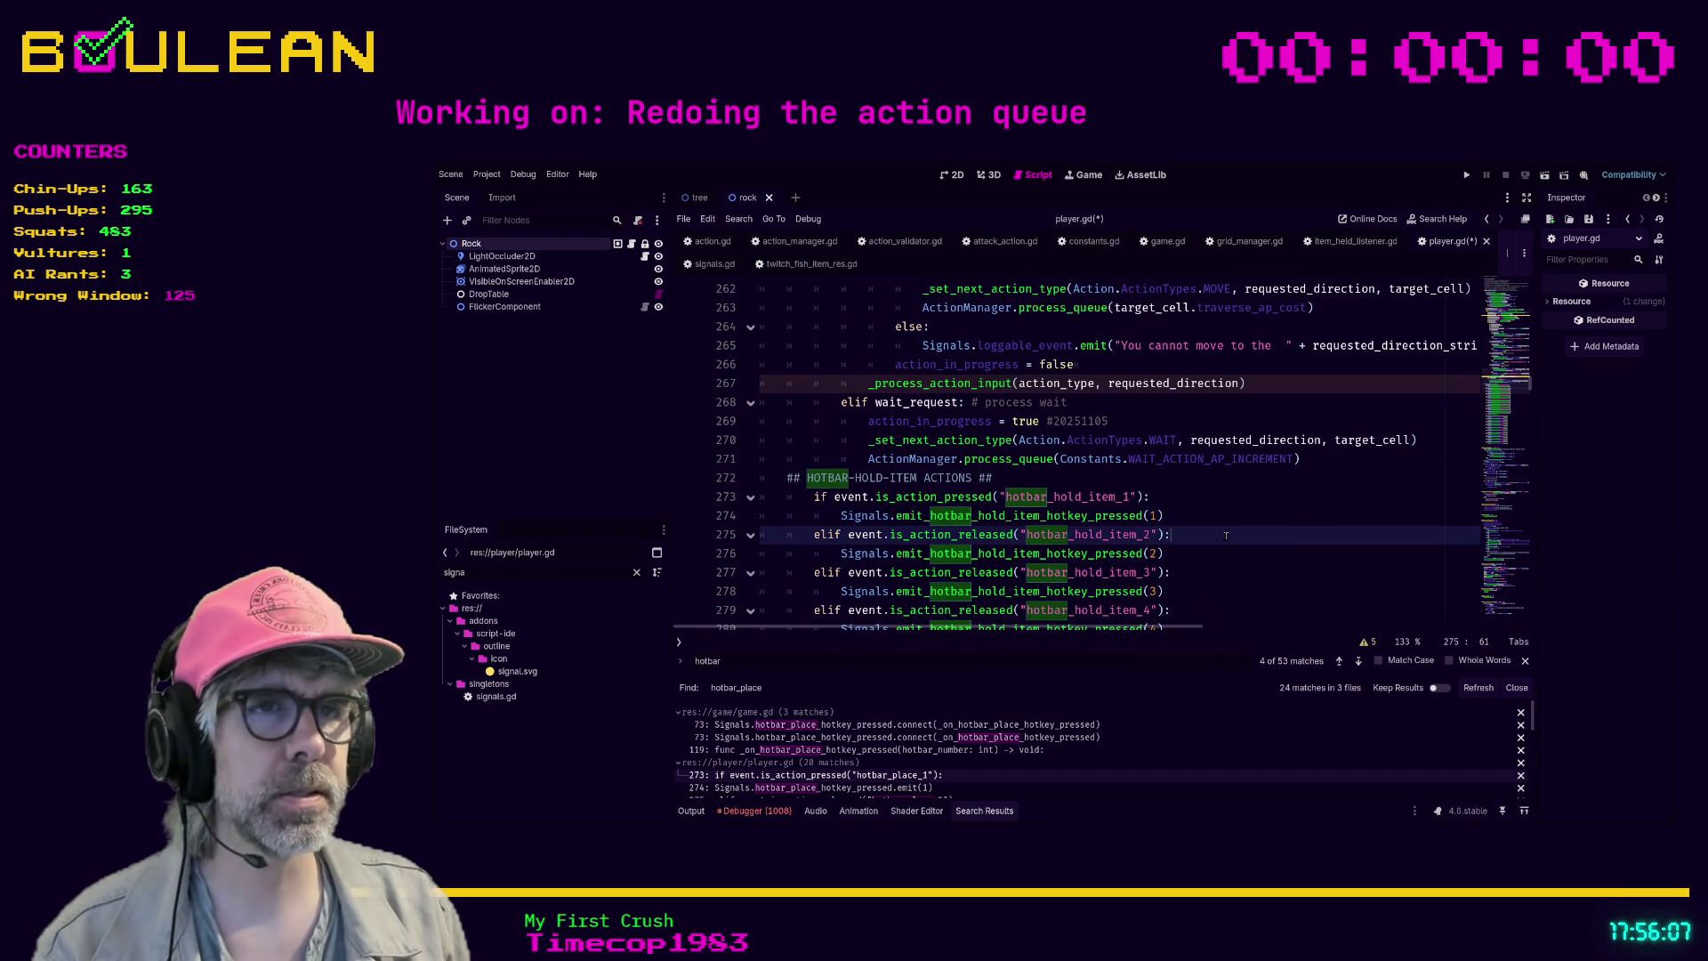
click(1224, 503)
key(ctrl+s)
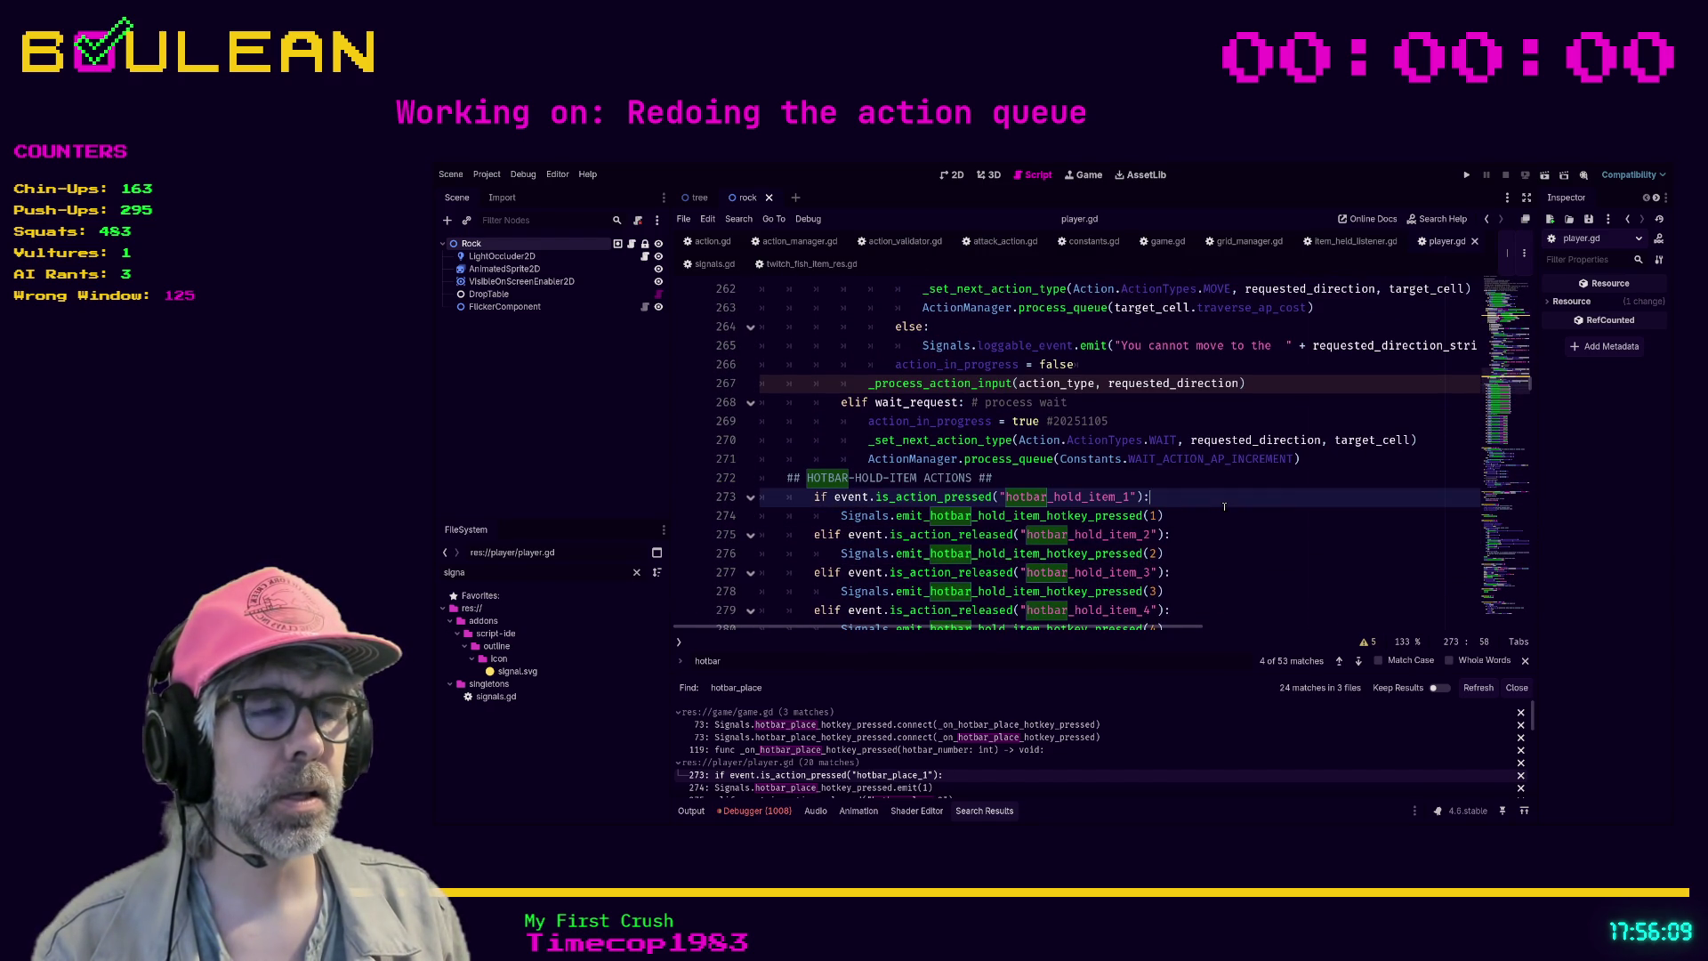
- Run the project with F5 from game.gd to test the new hold-item emit calls
scroll(1224, 507, down, 2)
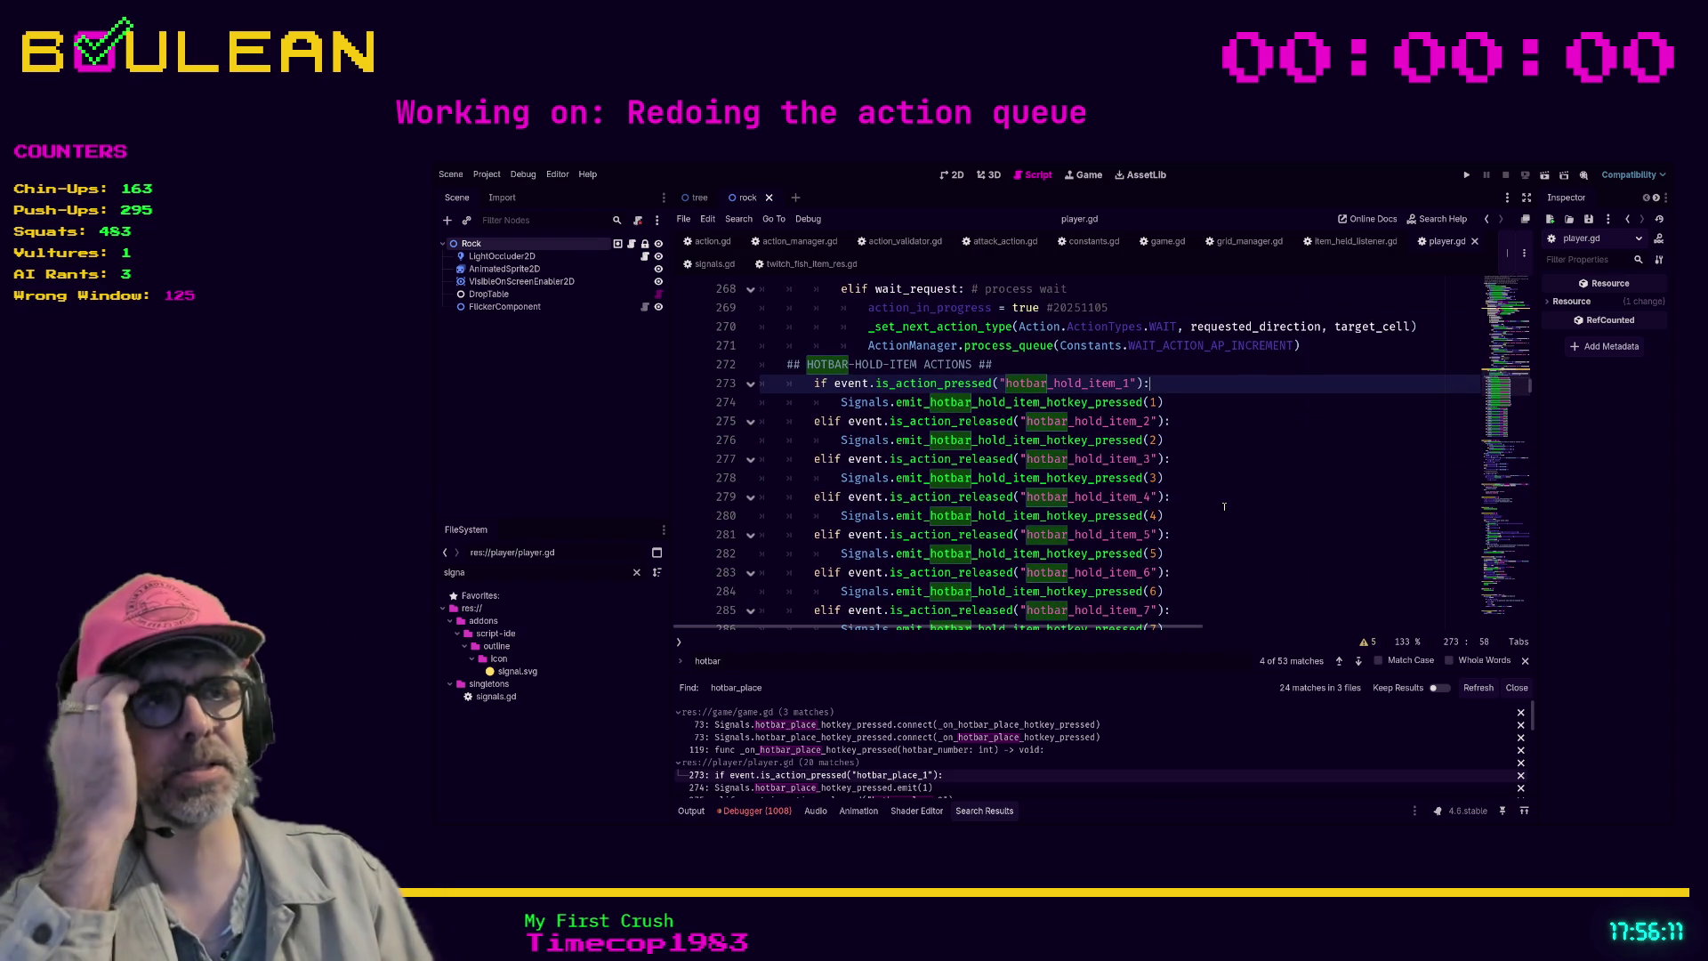
scroll(1223, 506, down, 5)
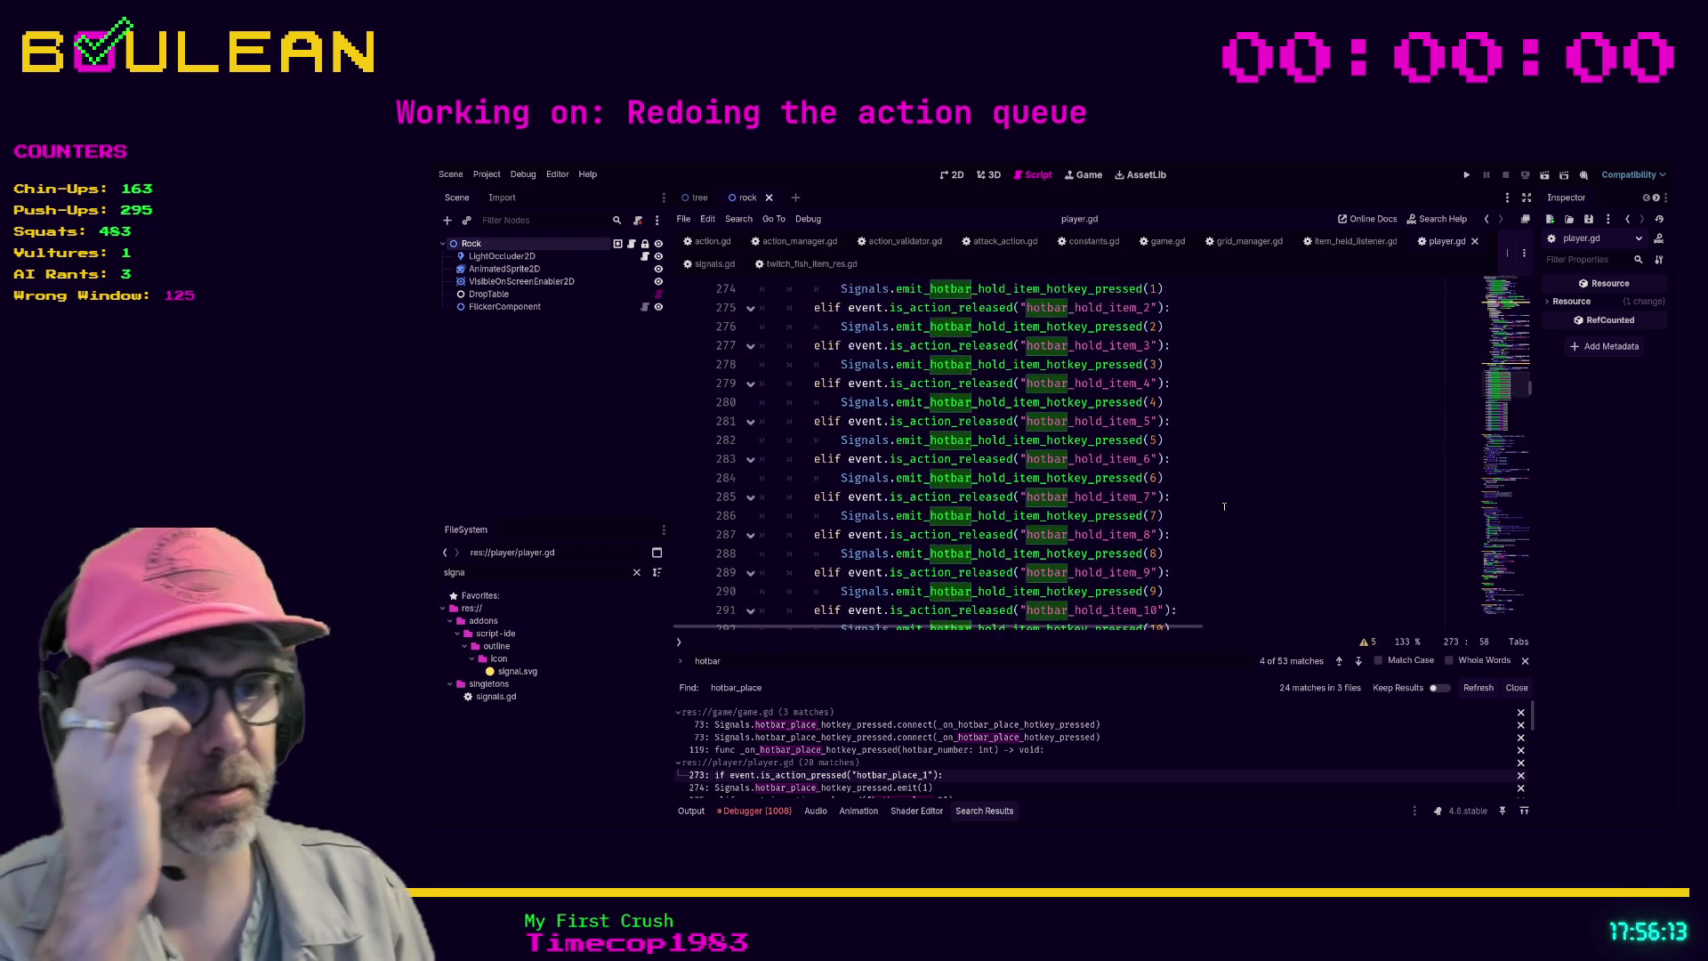
scroll(1224, 507, down, 6)
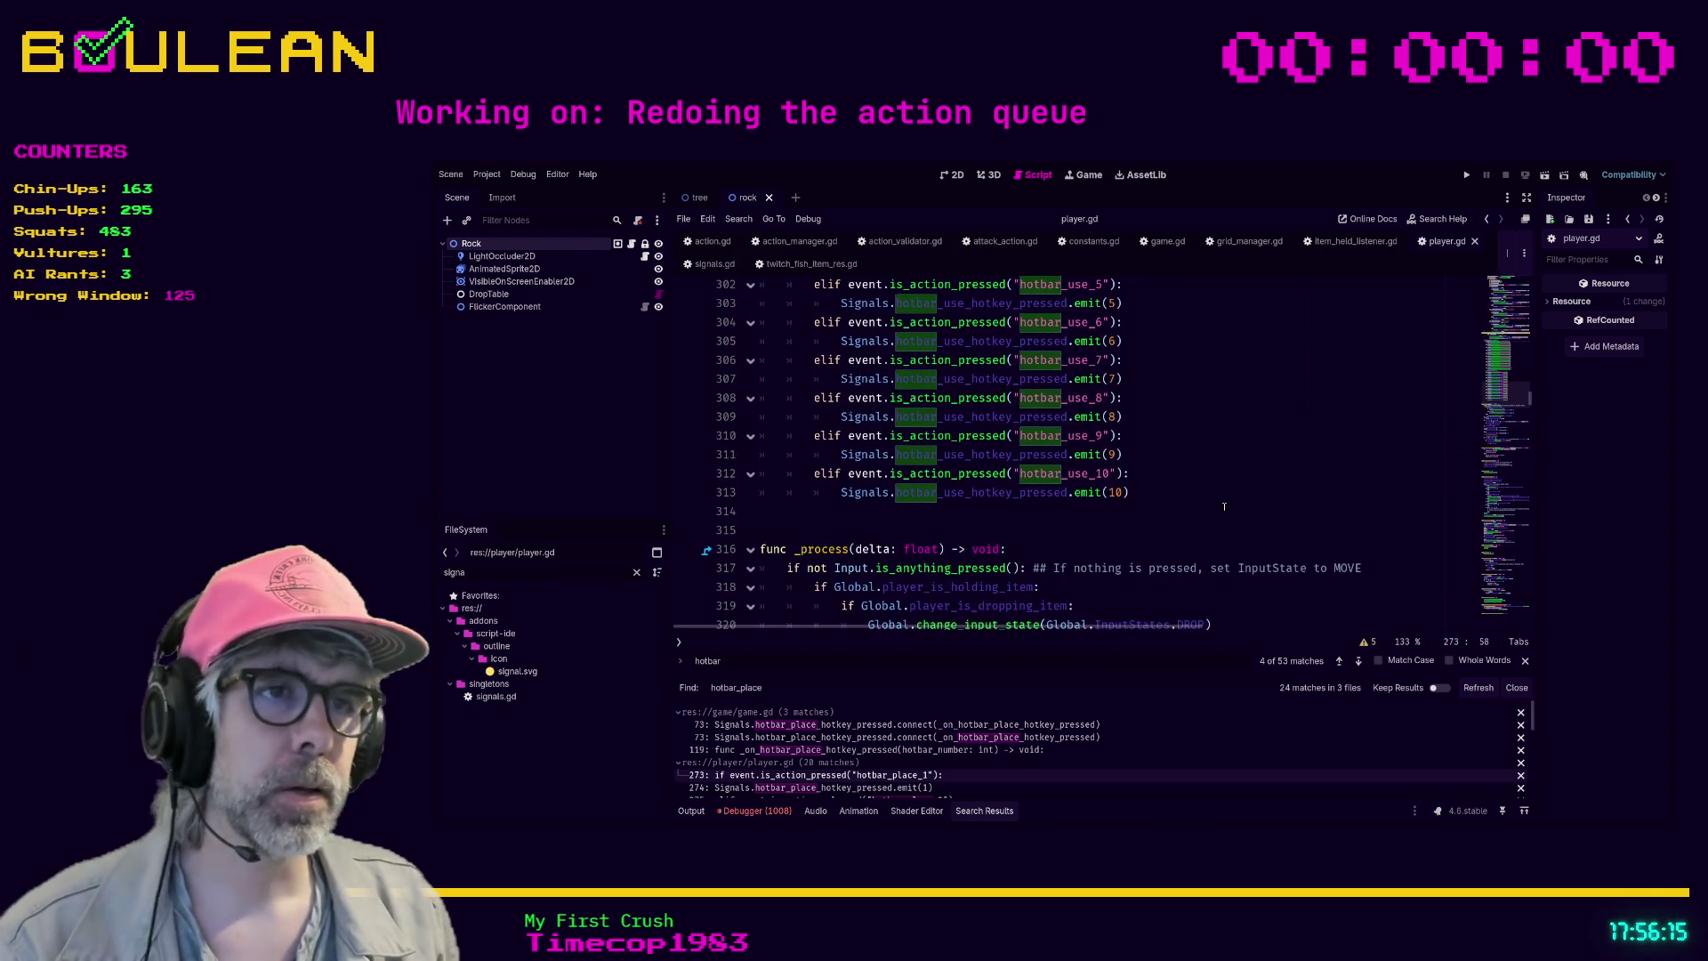
scroll(1224, 506, up, 2)
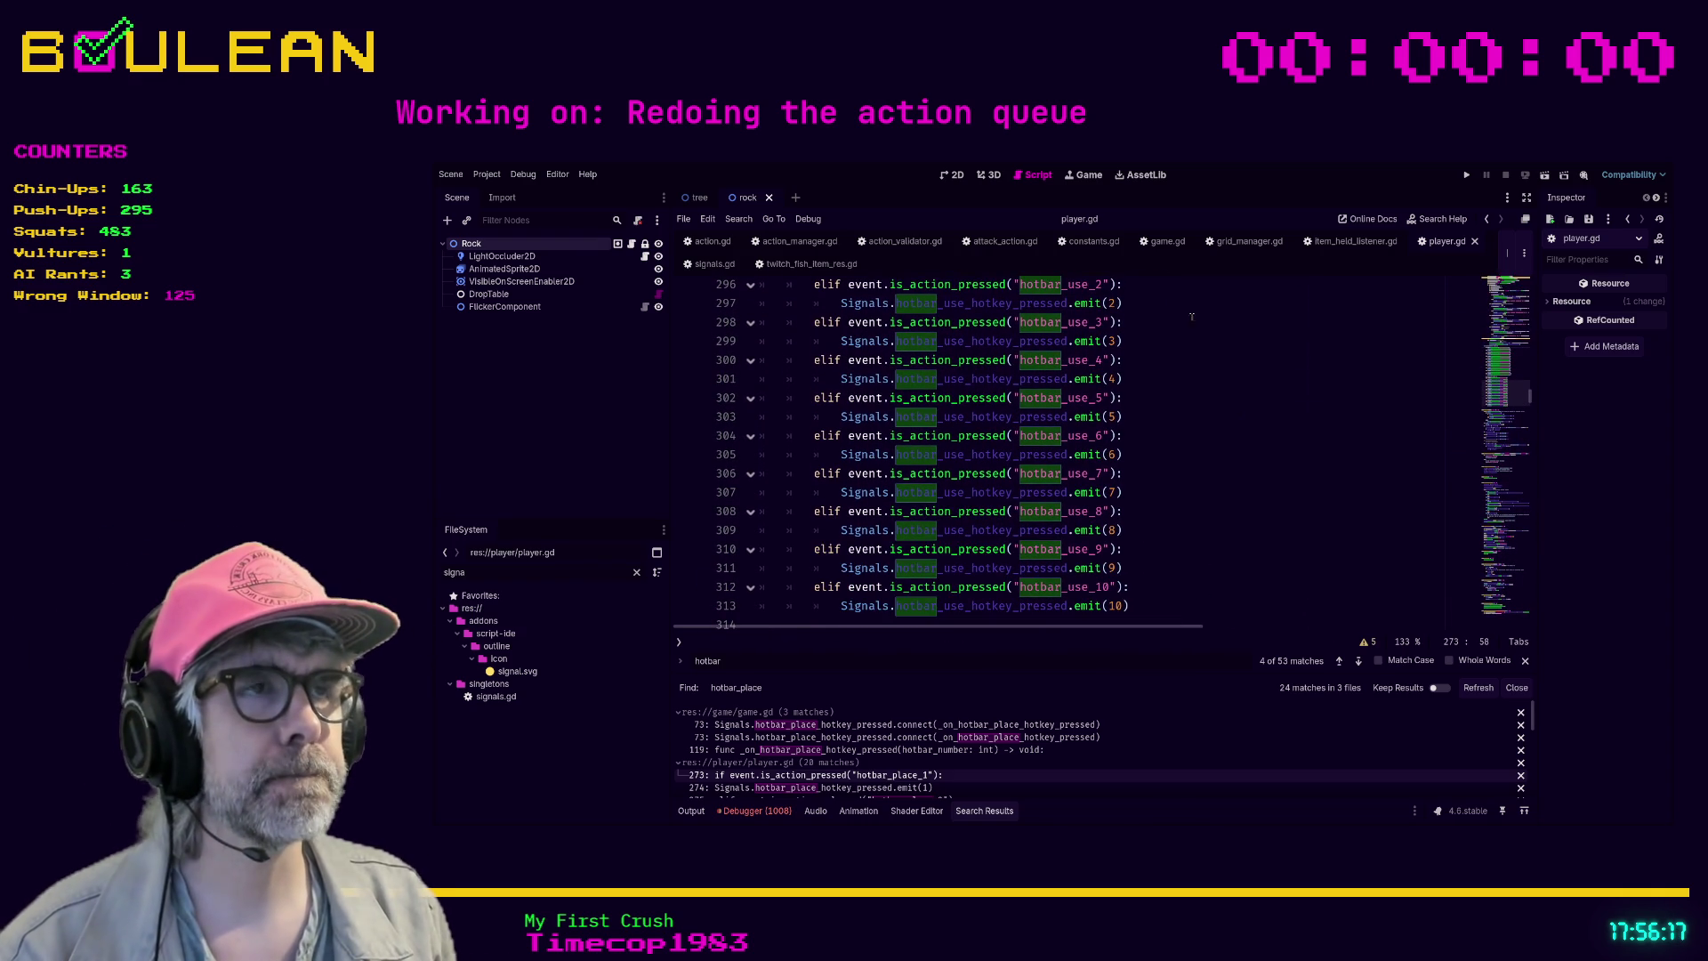
click(1167, 241)
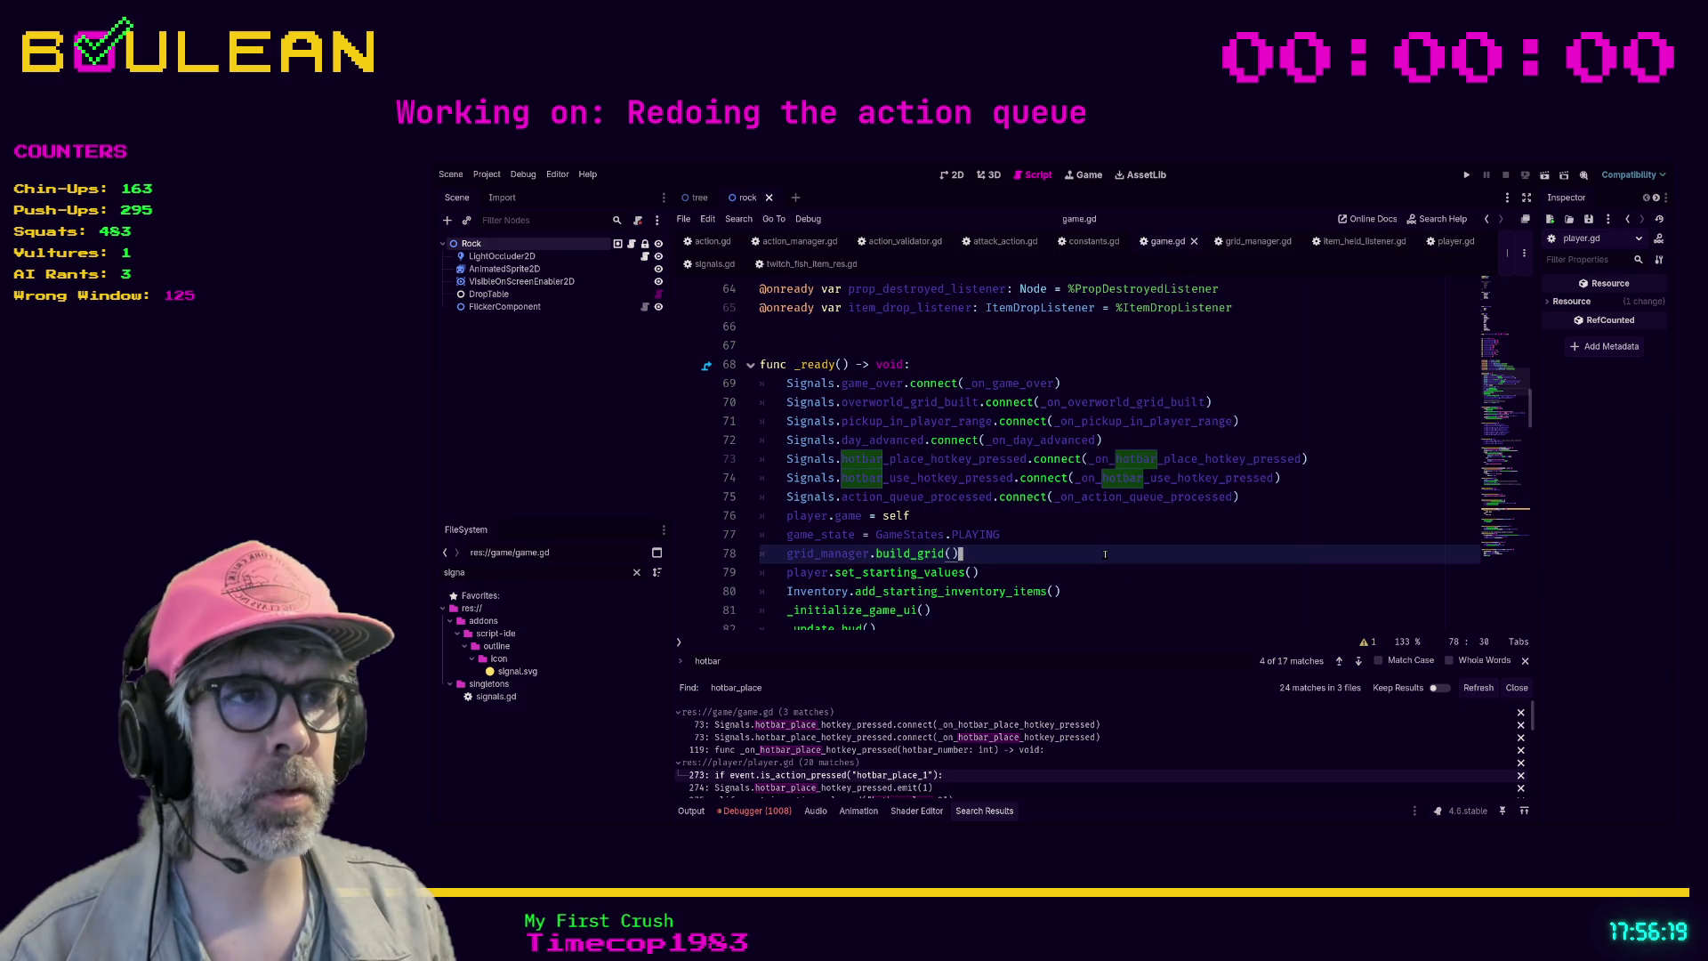
key(F5)
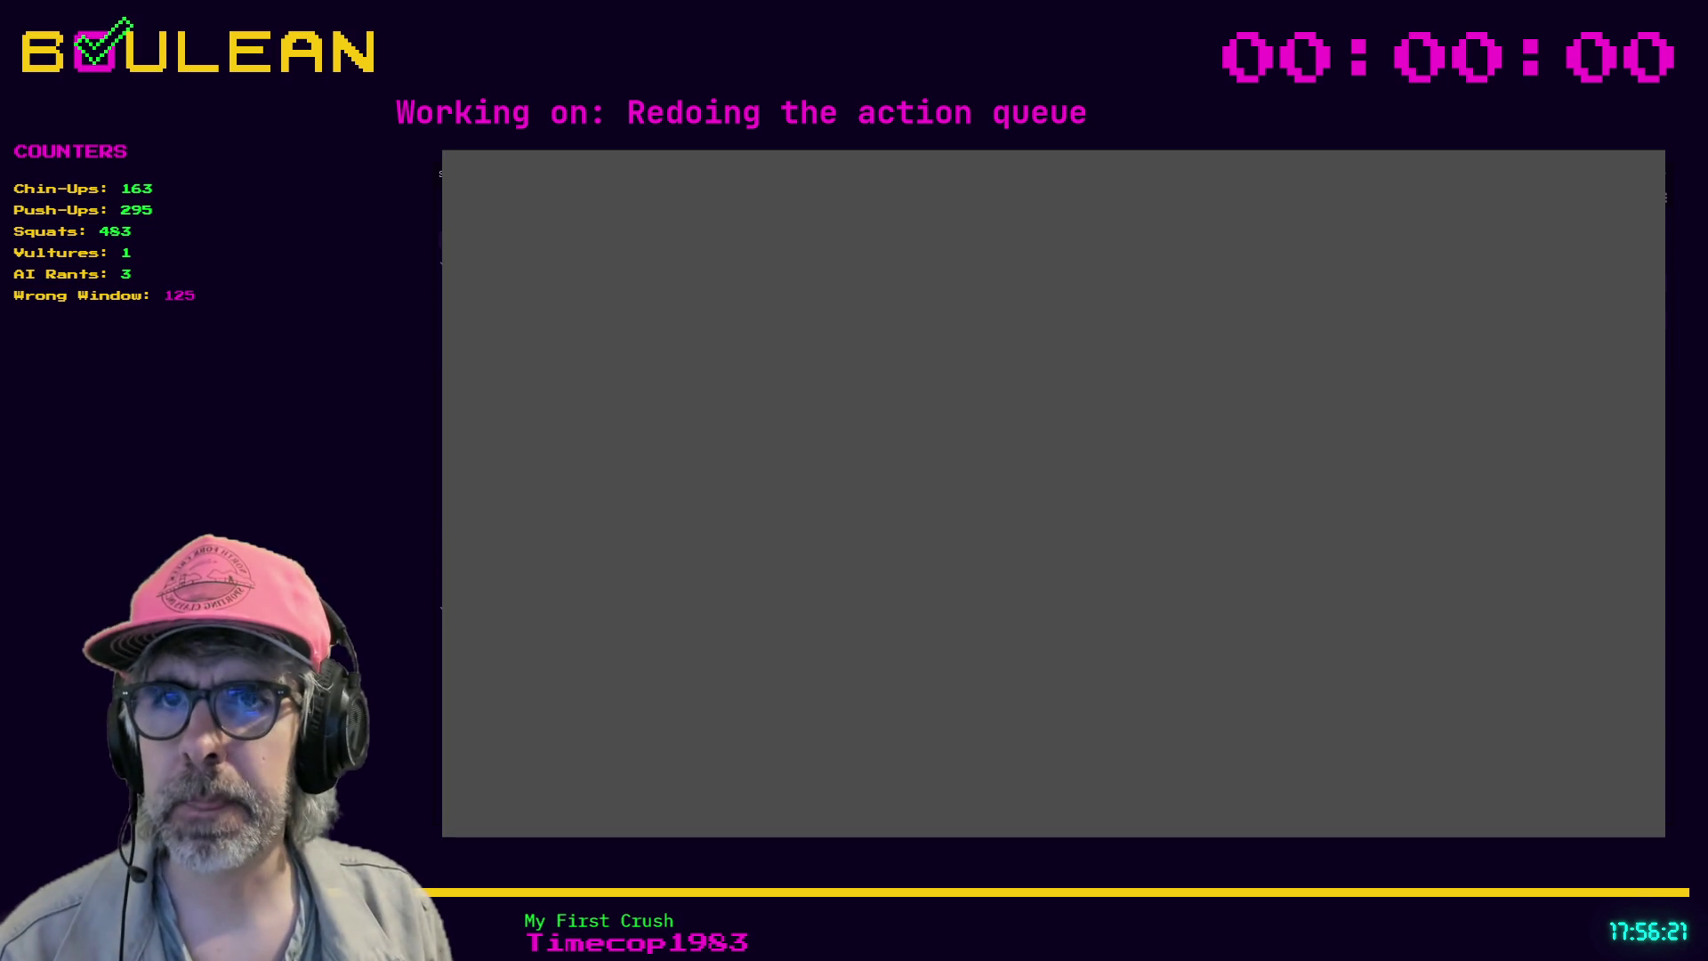
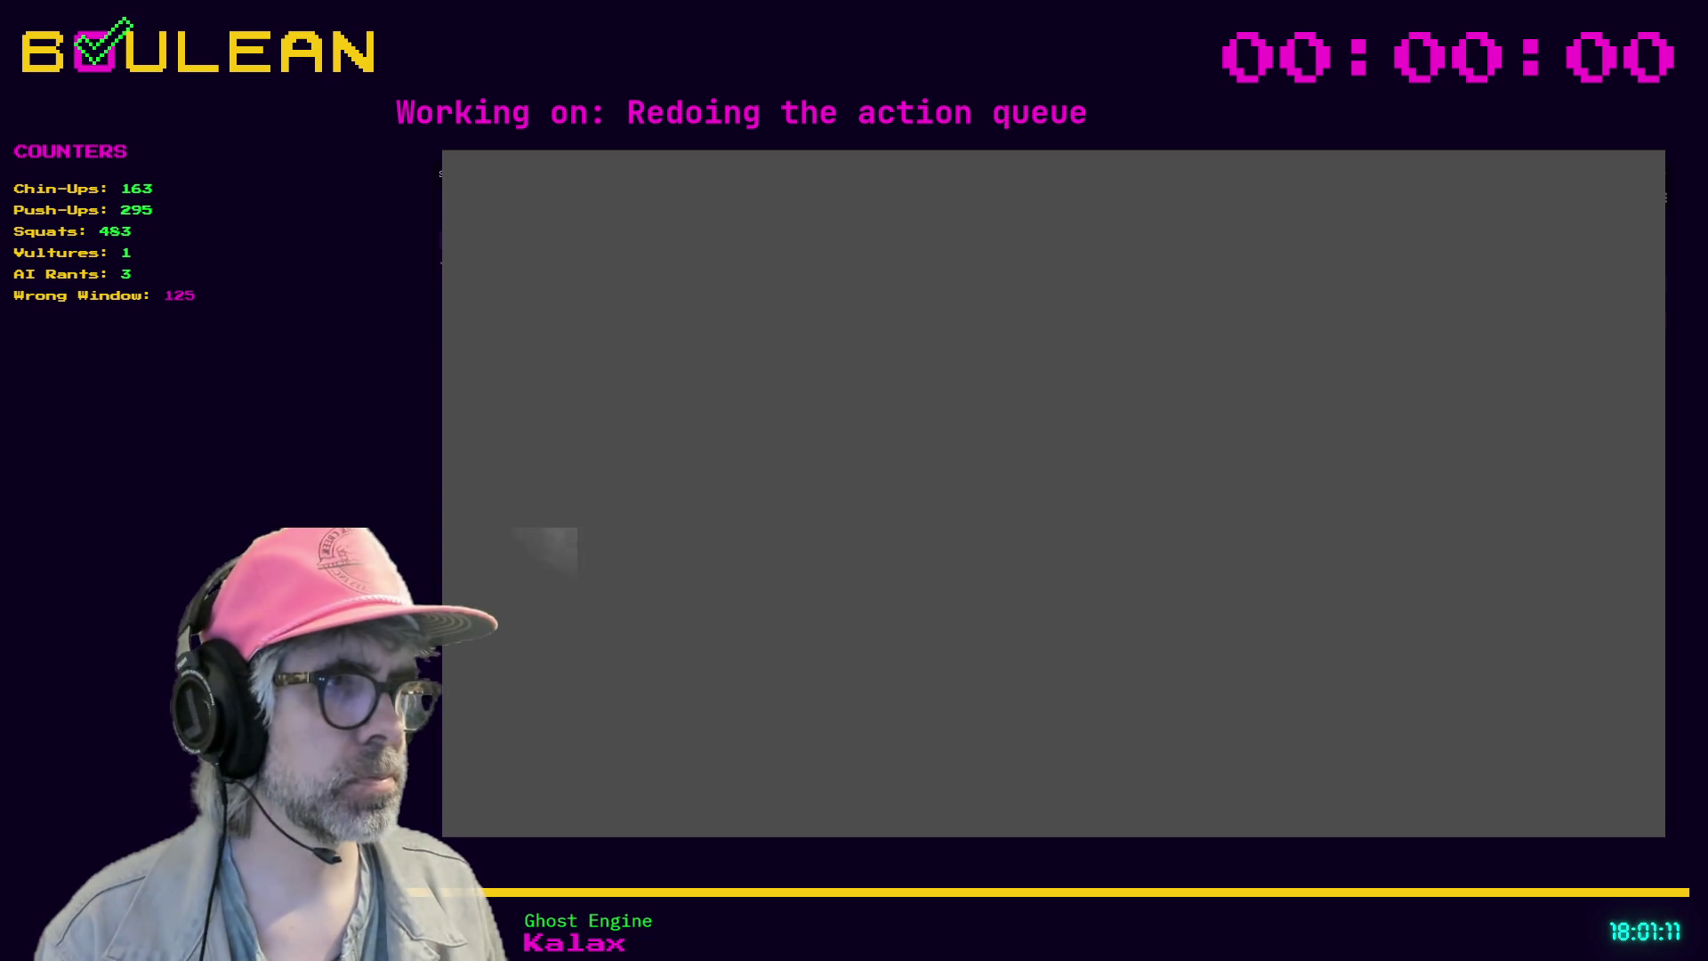
- Run the game and walk the wizard down and left onto a Blue Mushroom to collect it
key(F5)
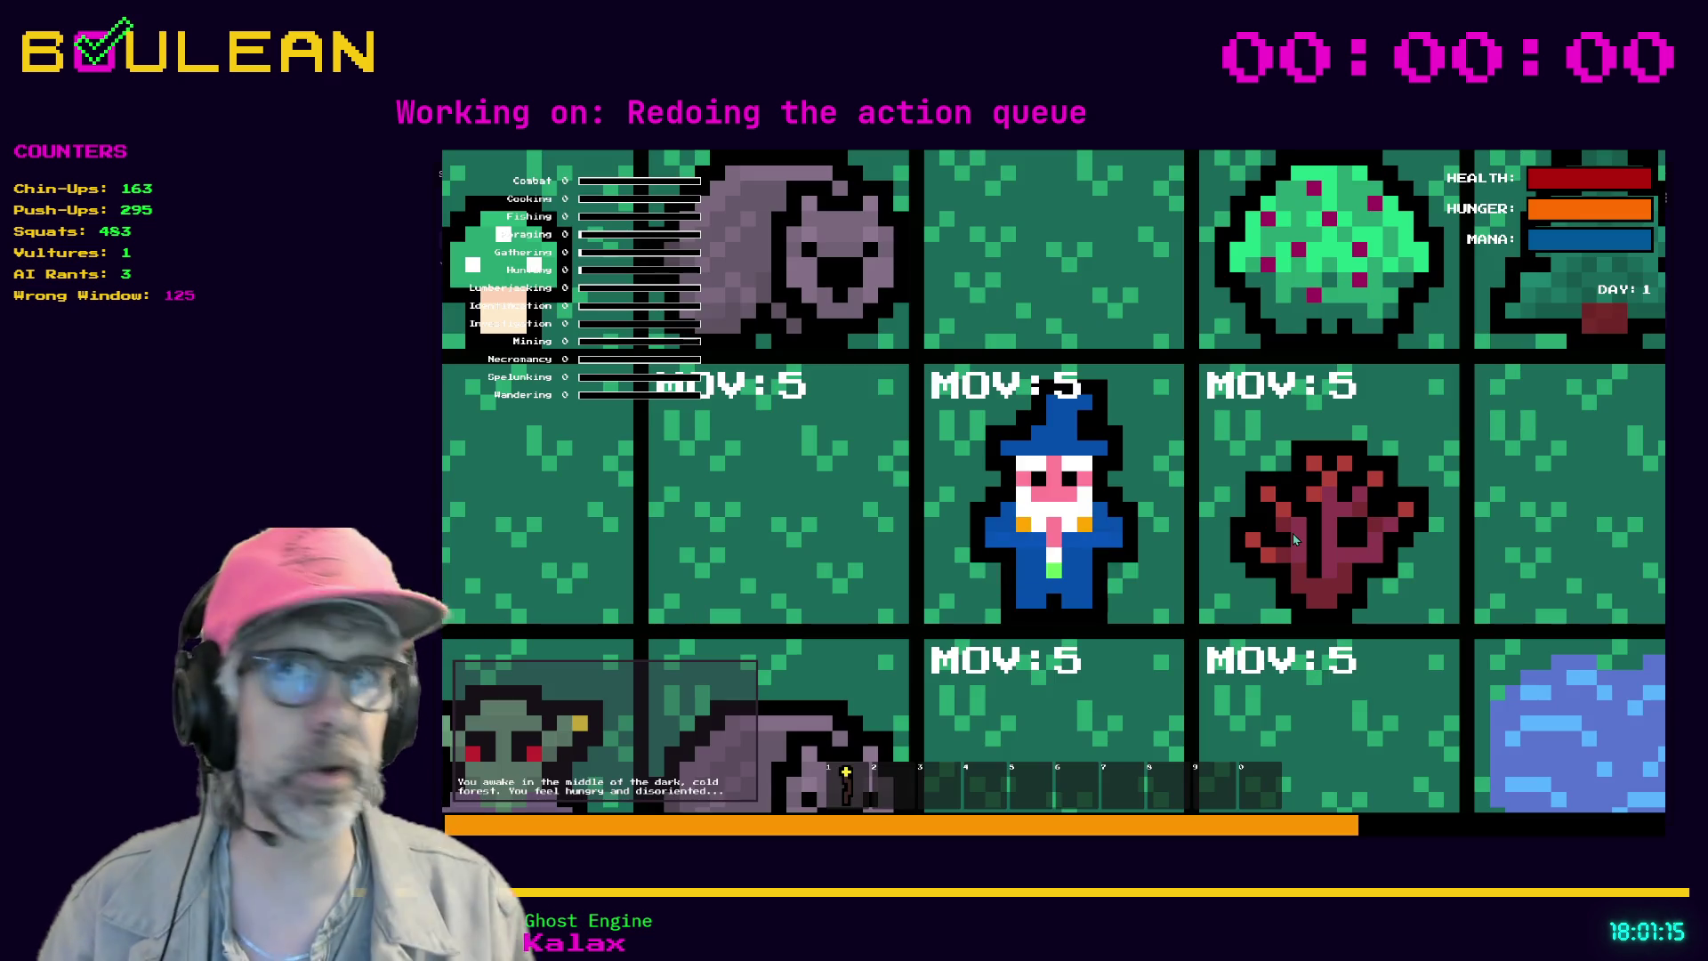
scroll(1294, 538, down, 3)
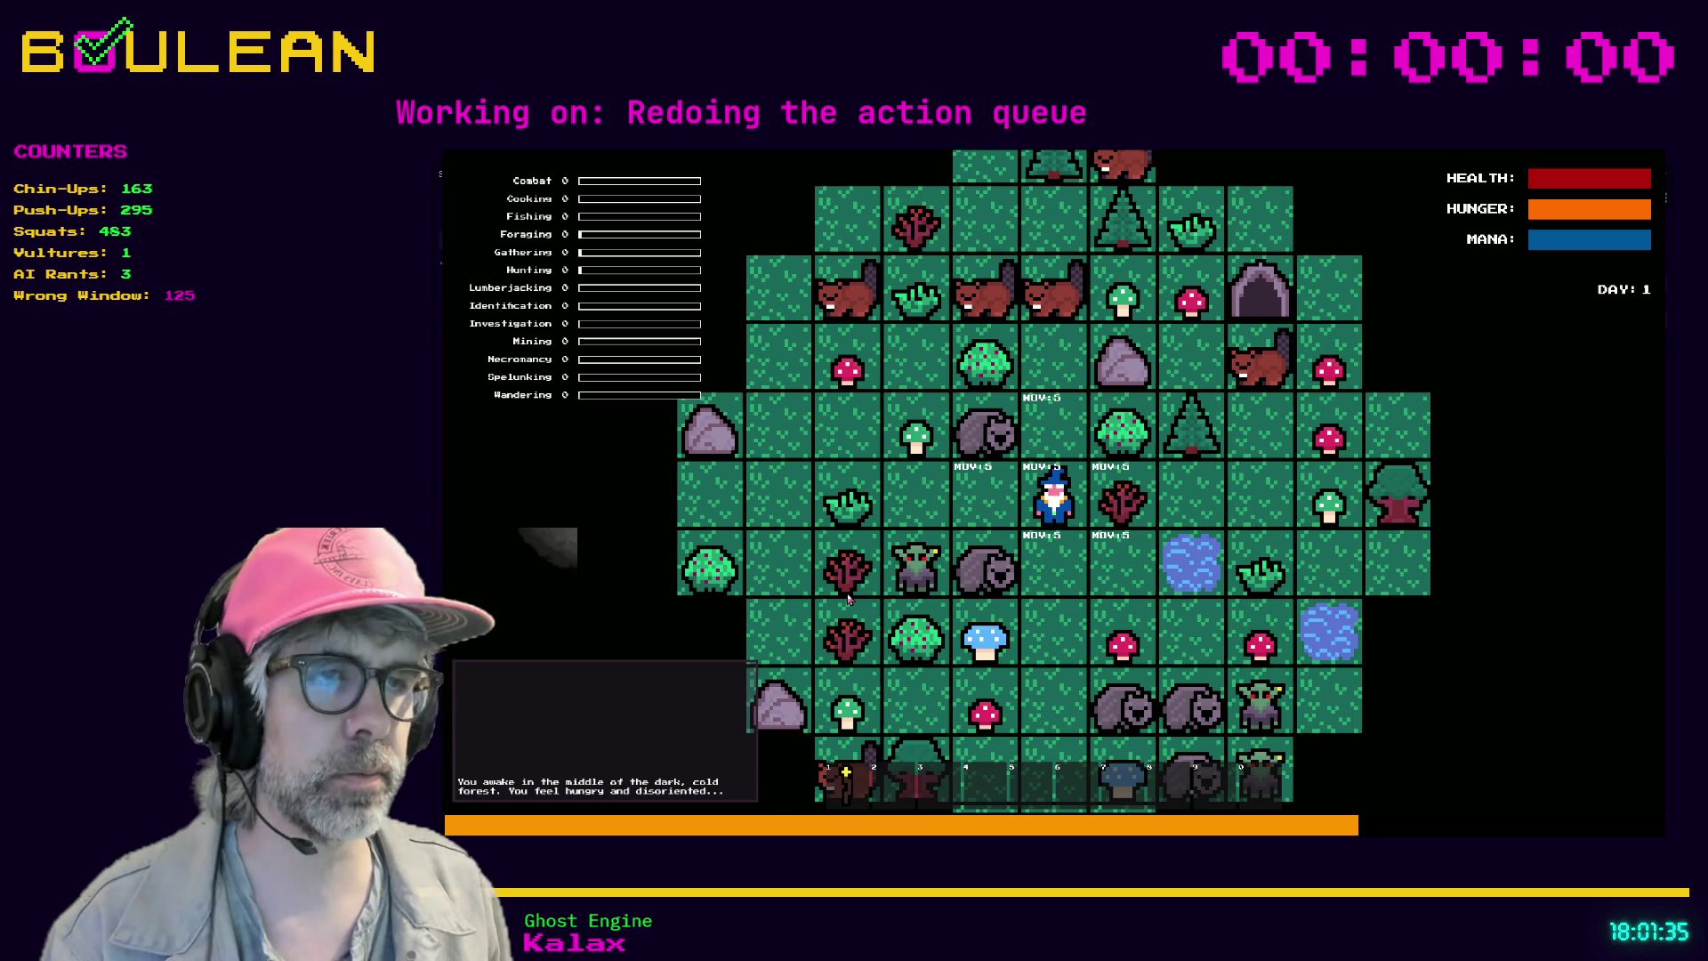
key(Down)
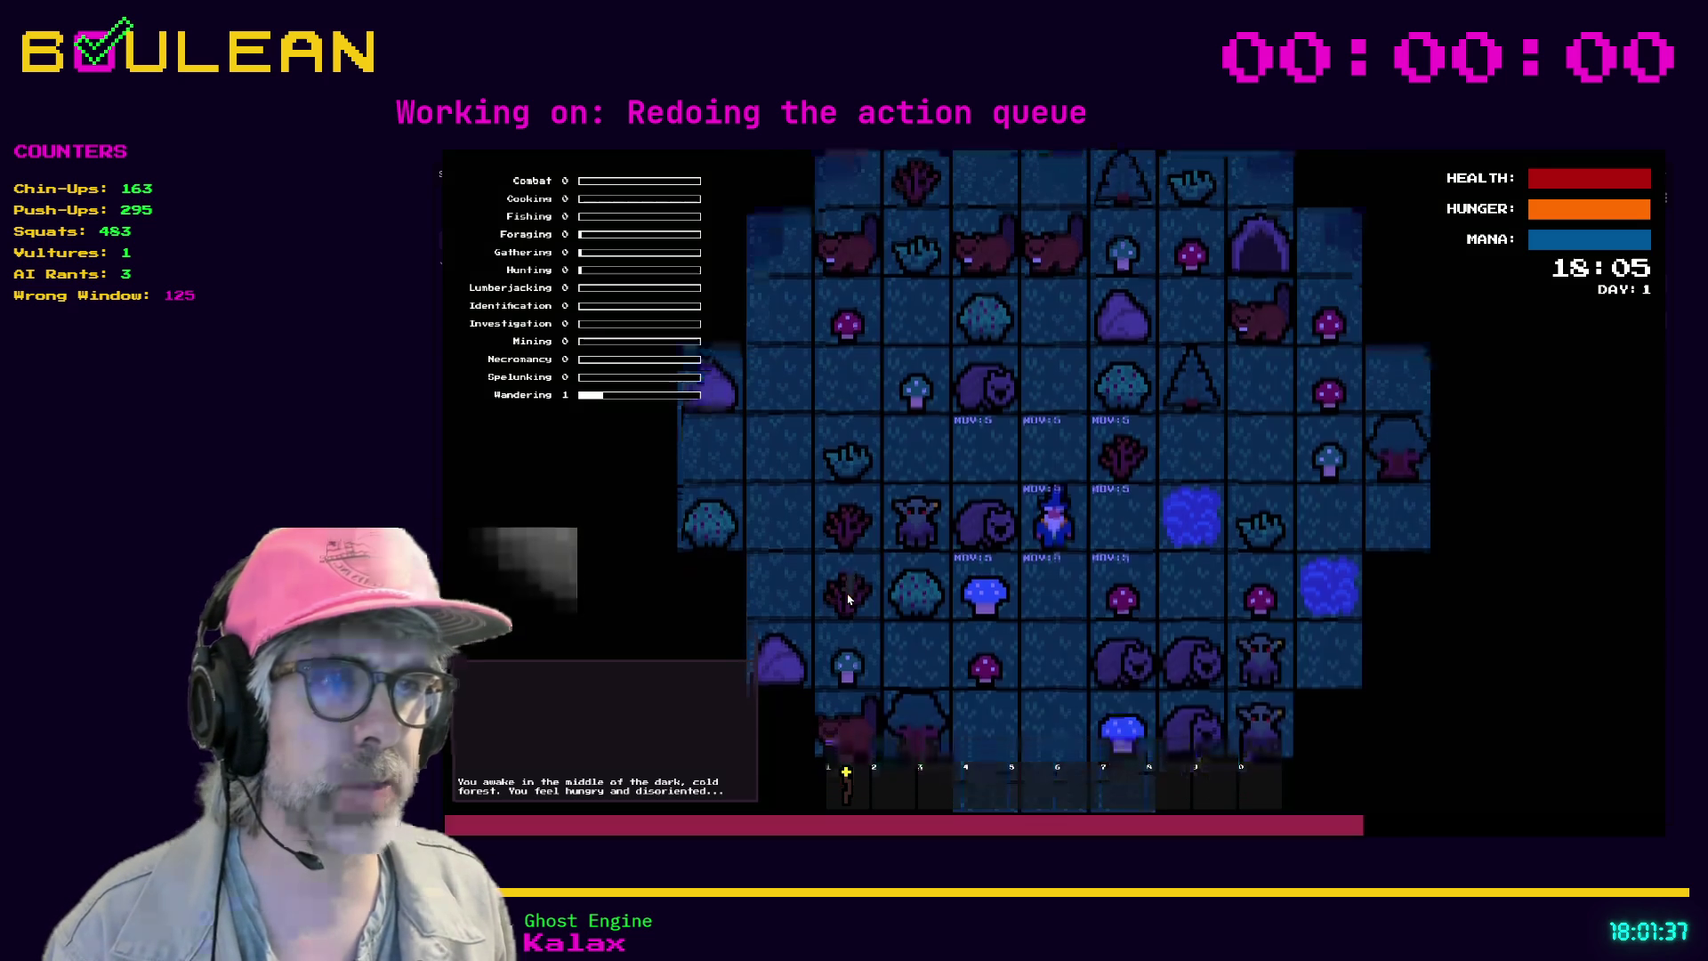
key(Down)
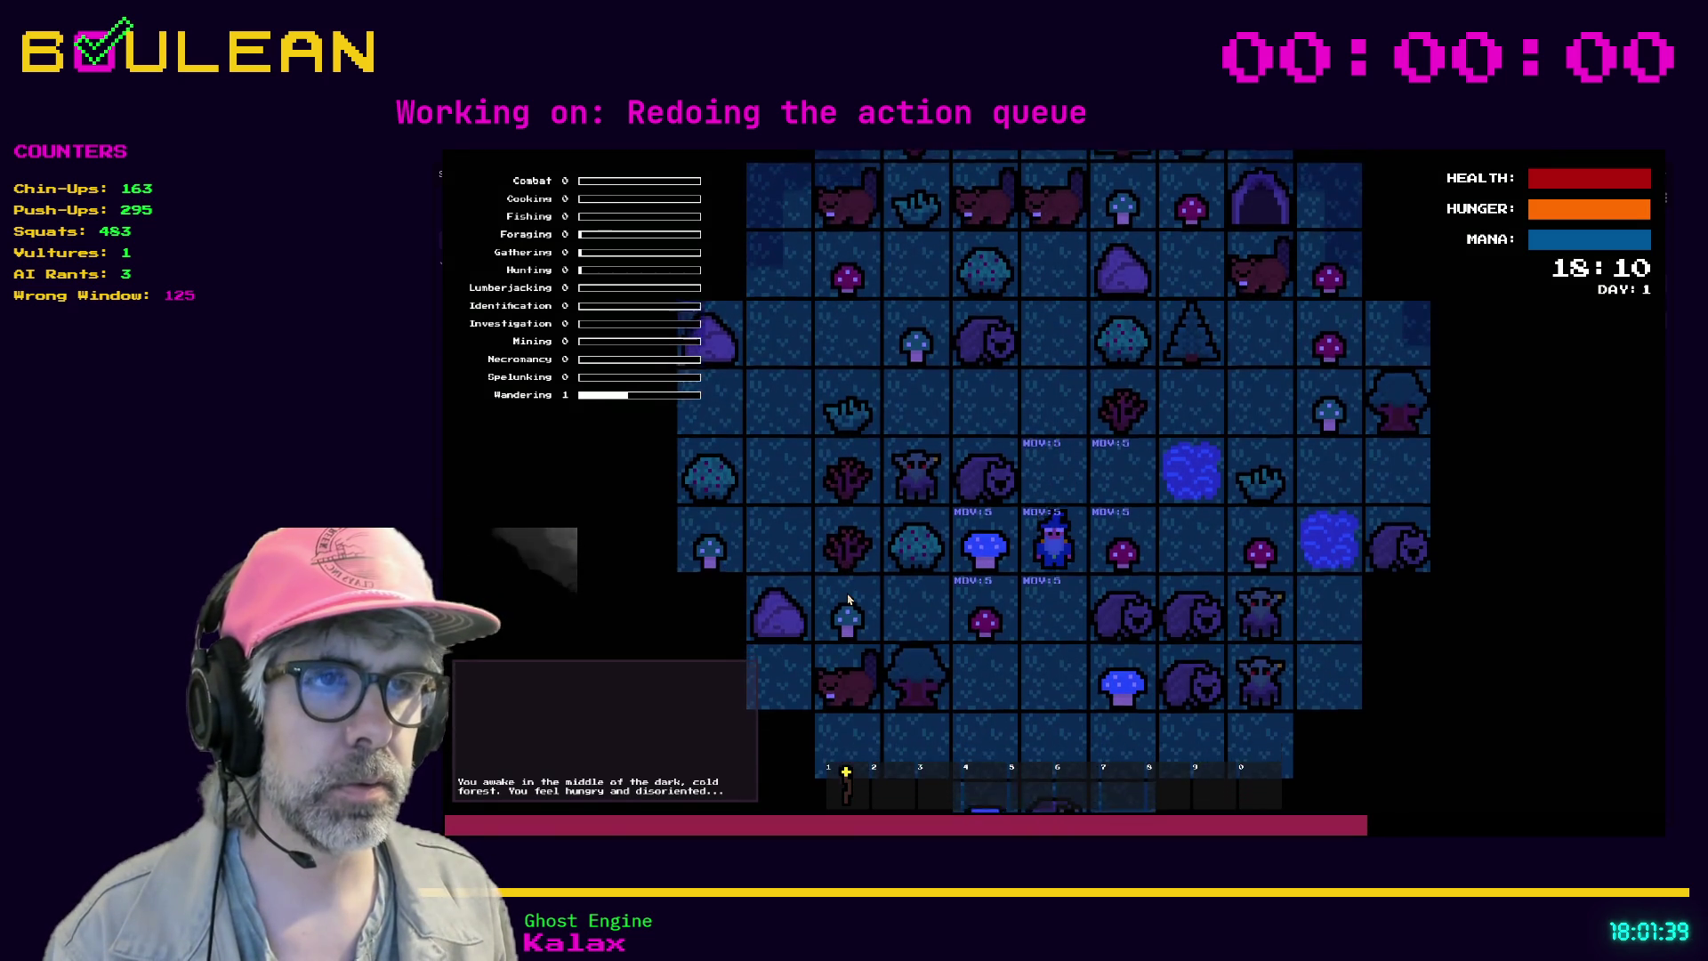
key(Left)
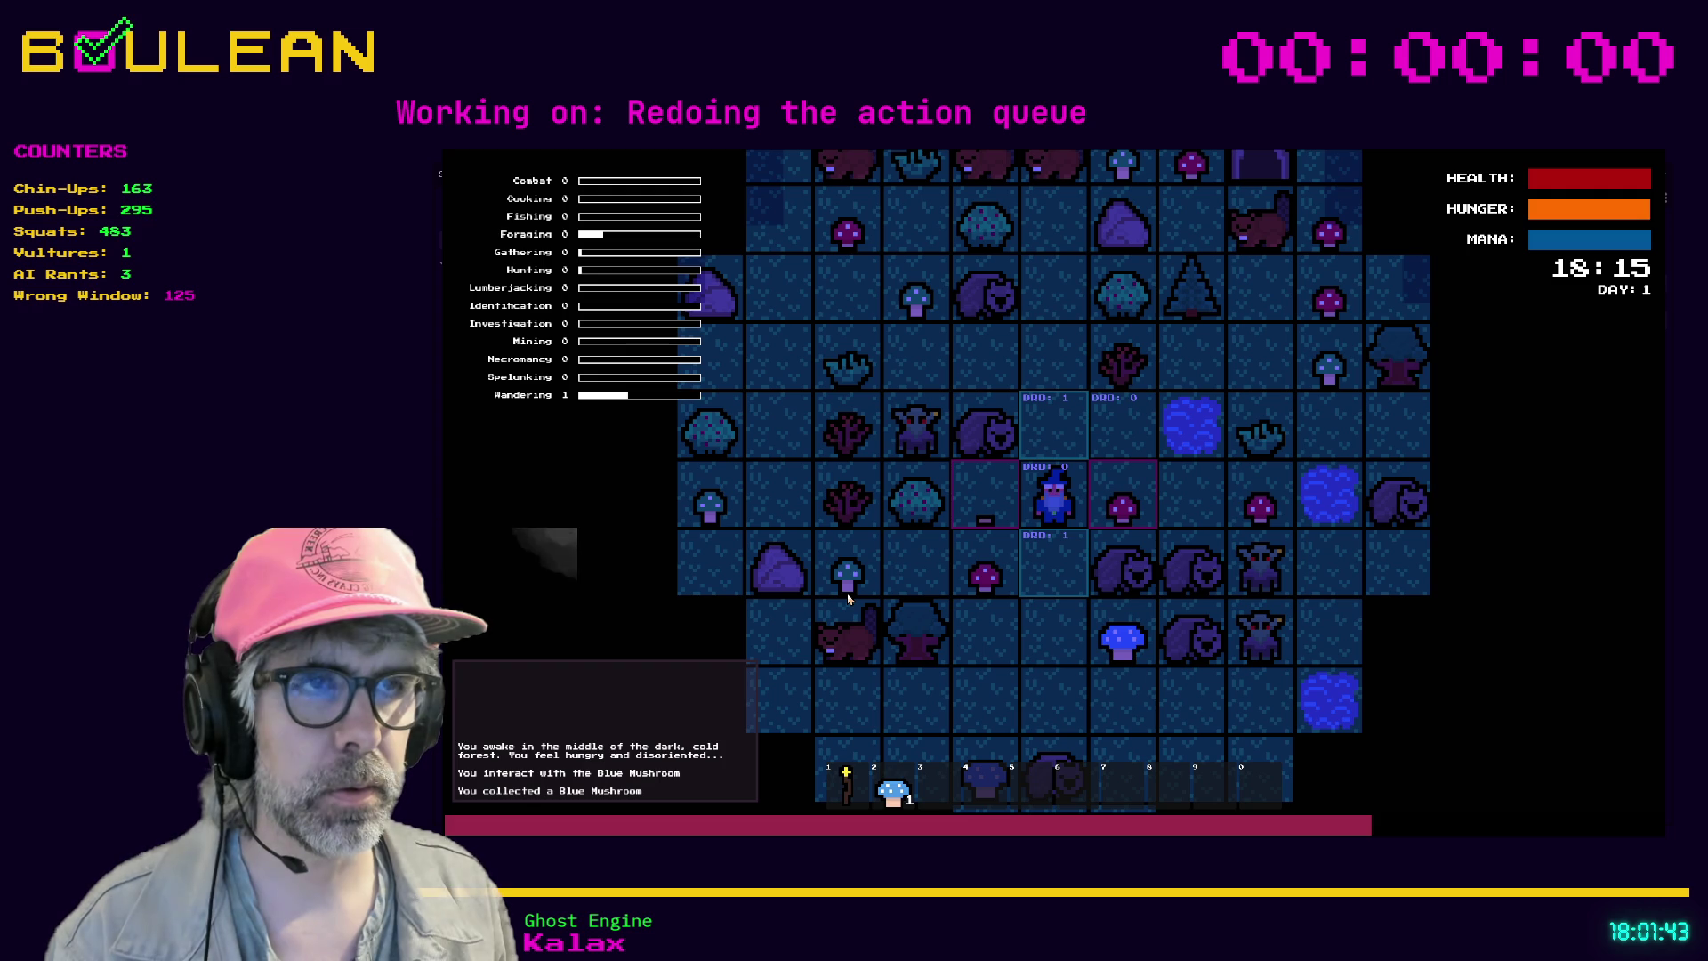
- Leave drop mode, stop the game with F8, and go back to the game.gd code
key(Escape)
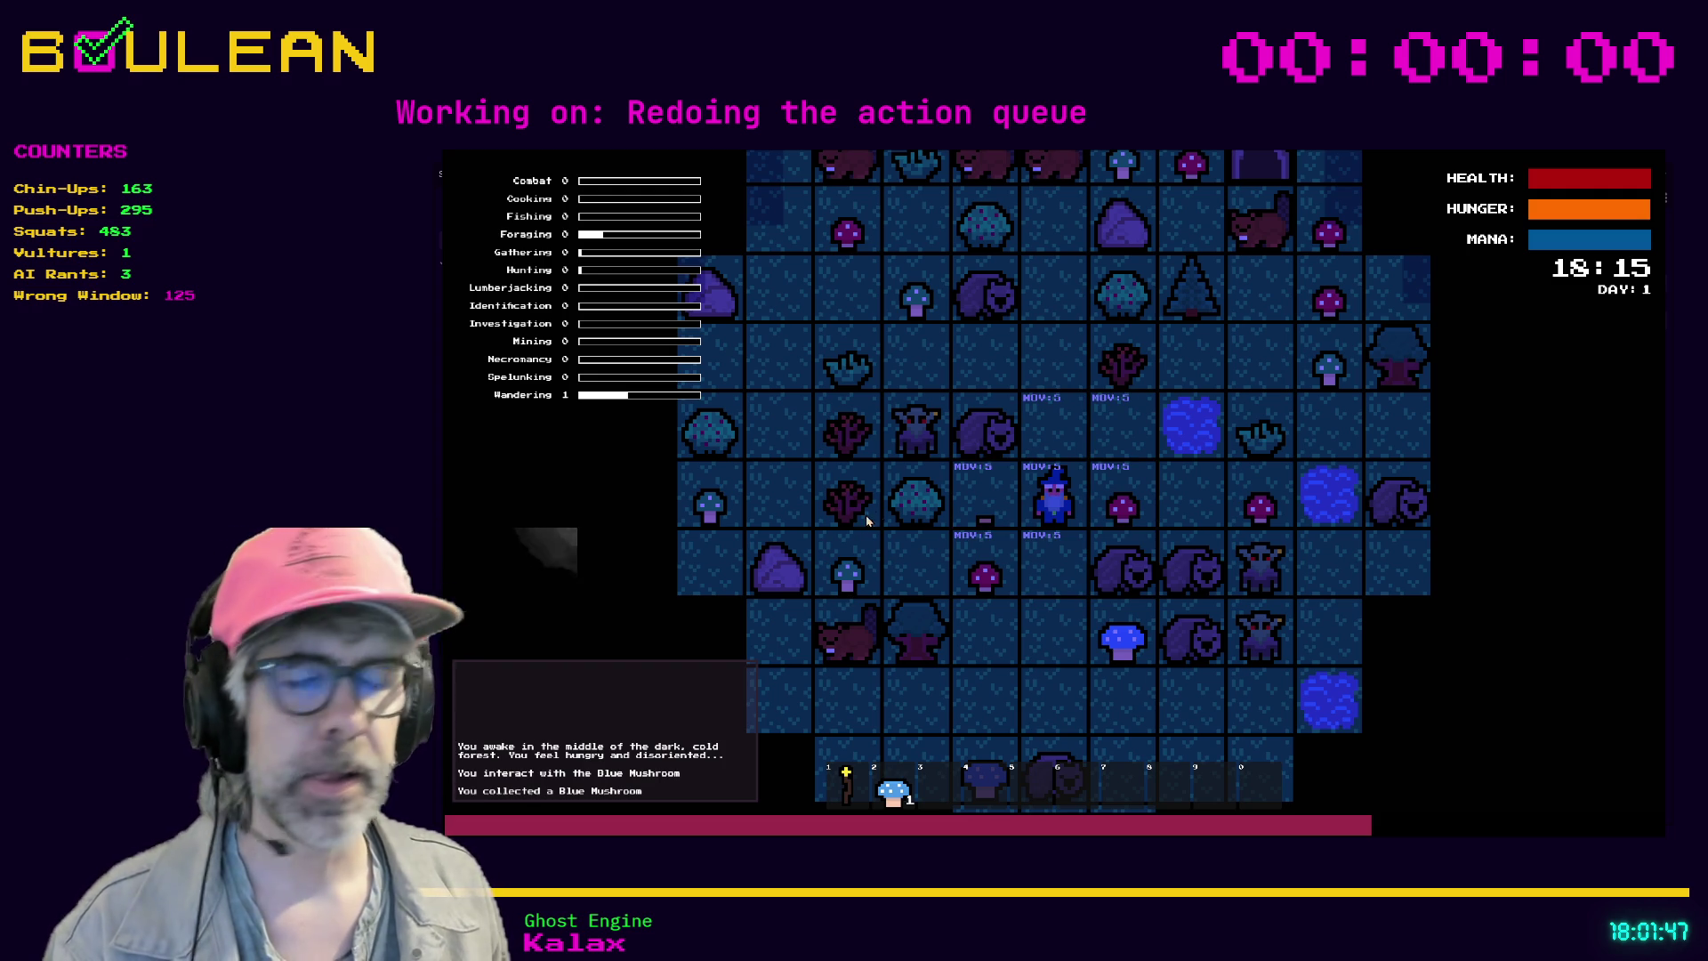
key(F8)
click(1083, 480)
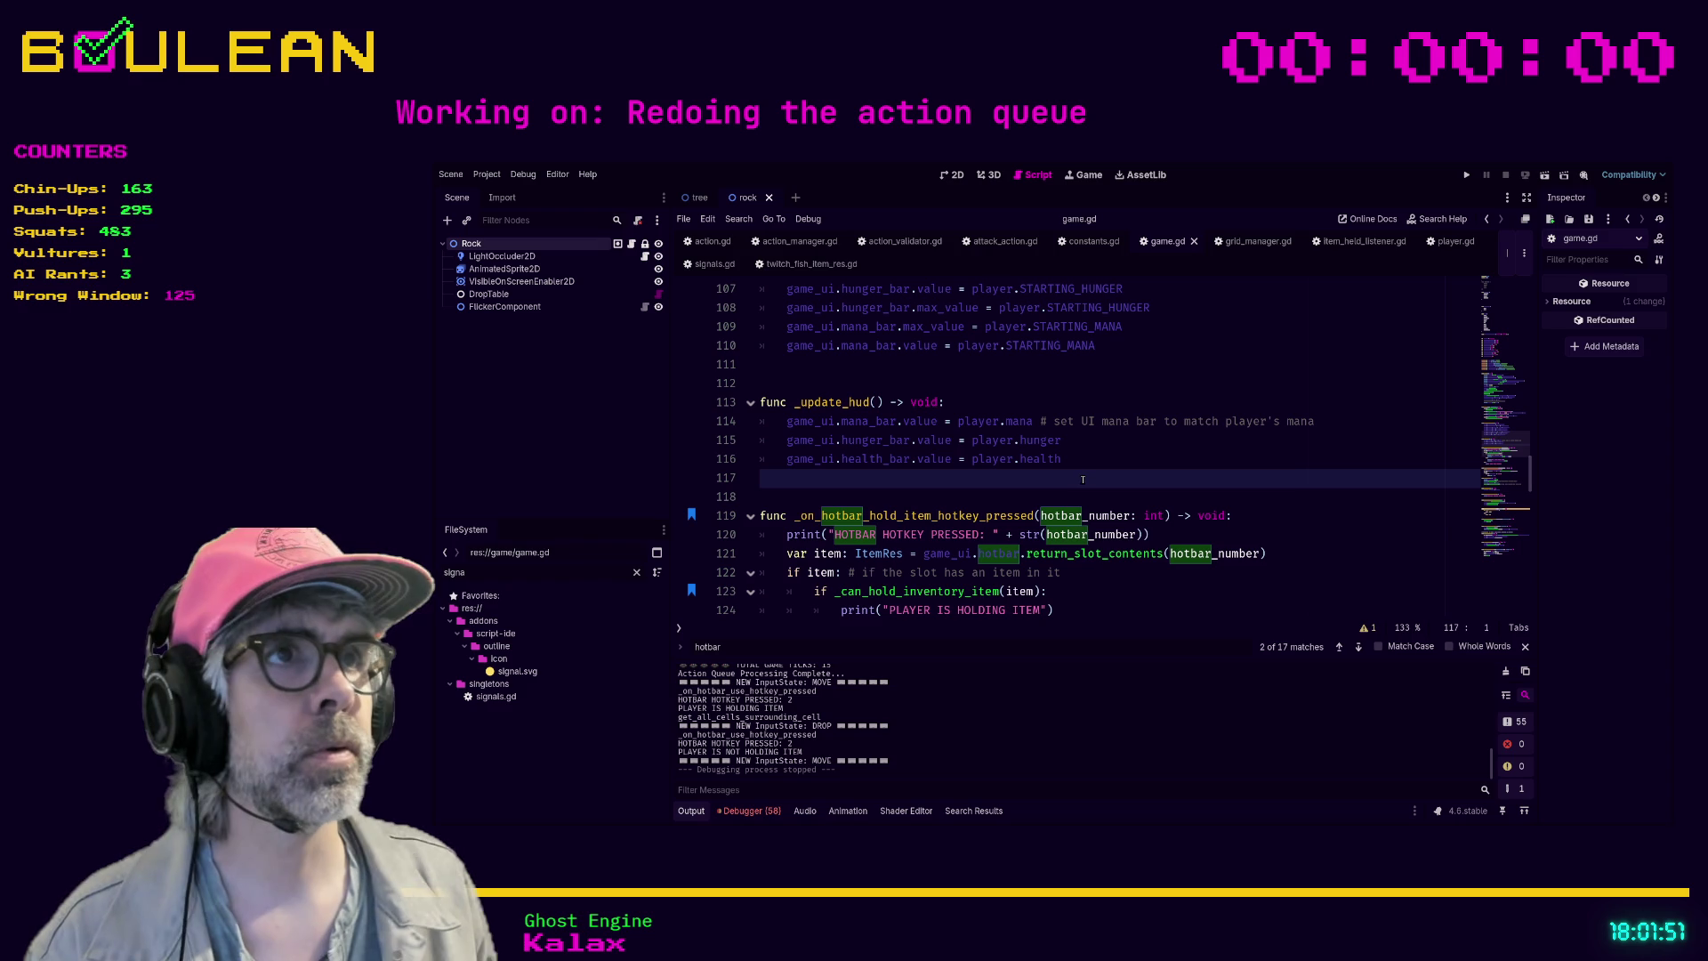
- Search player.gd for is_hold_item to find the hold-item request print line
click(1463, 250)
click(1230, 411)
key(ctrl+f)
text(is_hold_item)
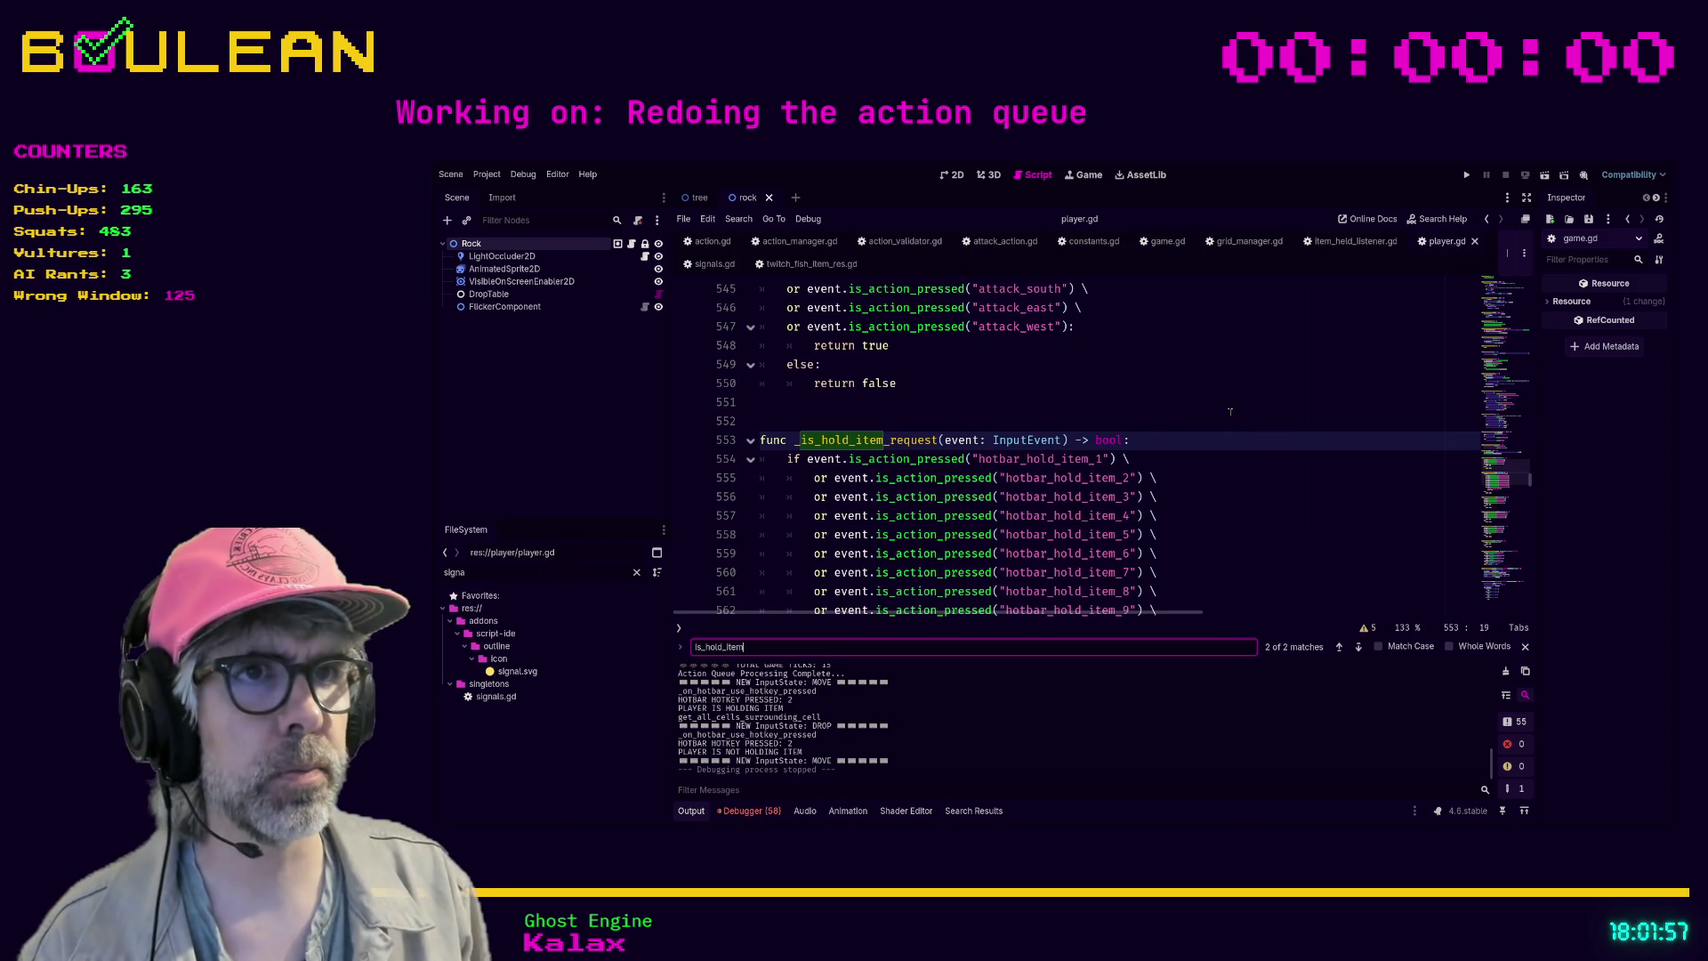
scroll(1237, 410, up, 1)
scroll(1254, 400, down, 4)
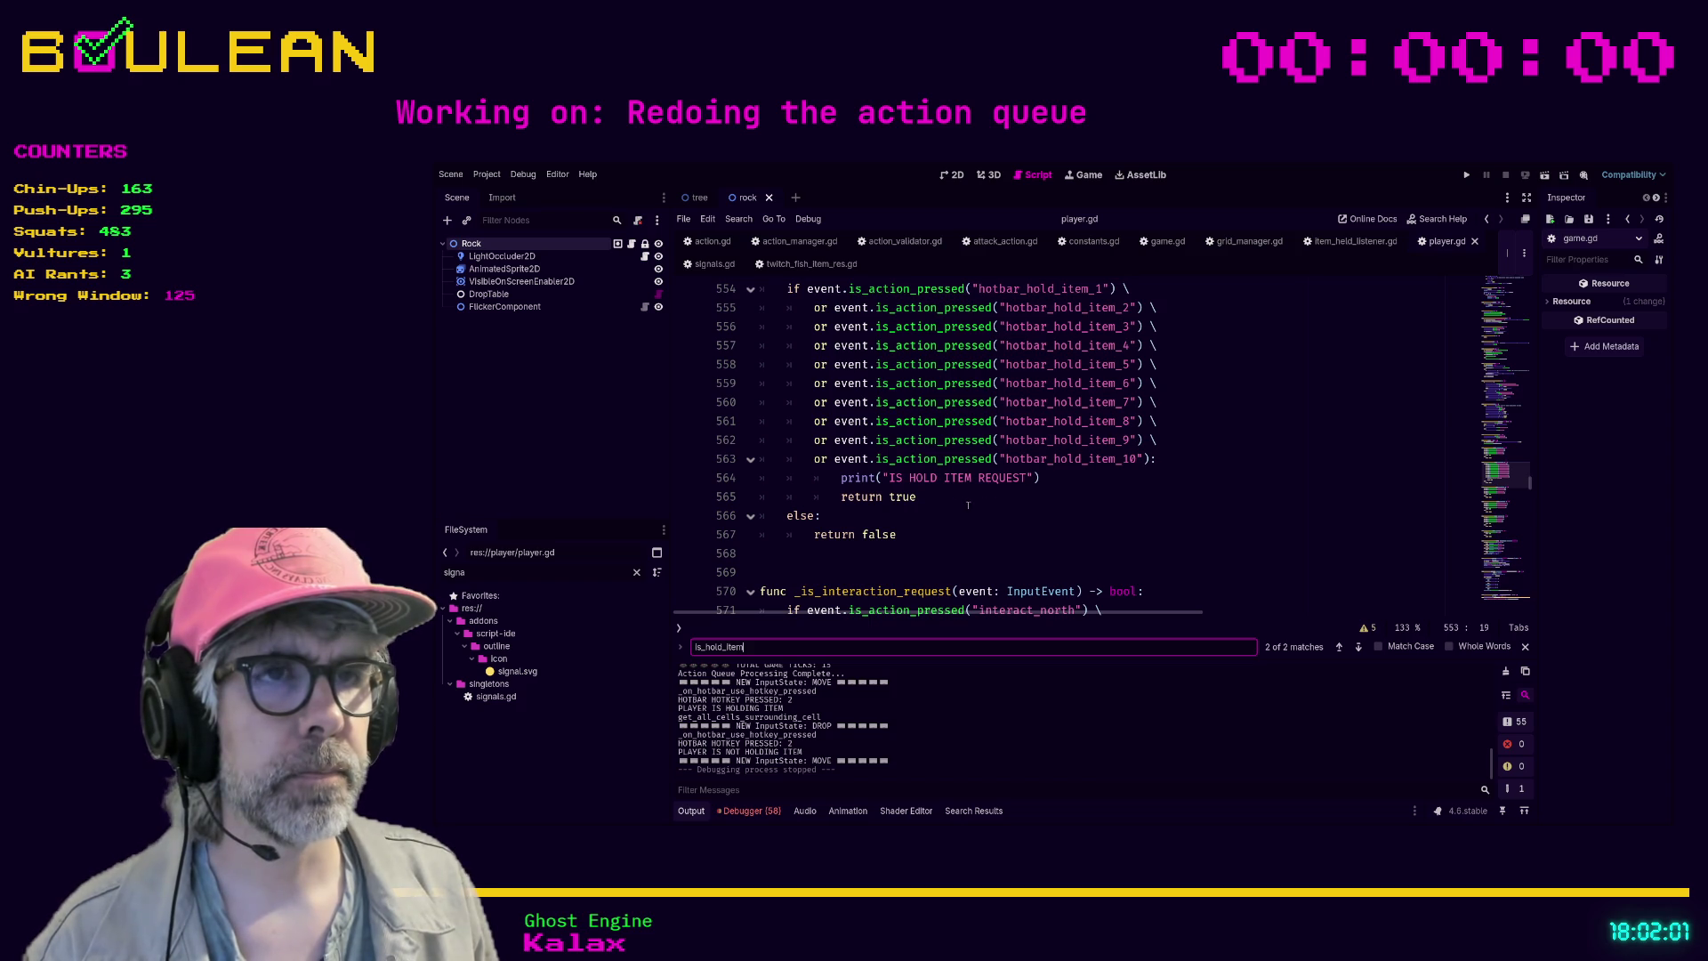
- Prefix the IS HOLD ITEM REQUEST print message with ■■■■■ and relaunch the game
click(890, 478)
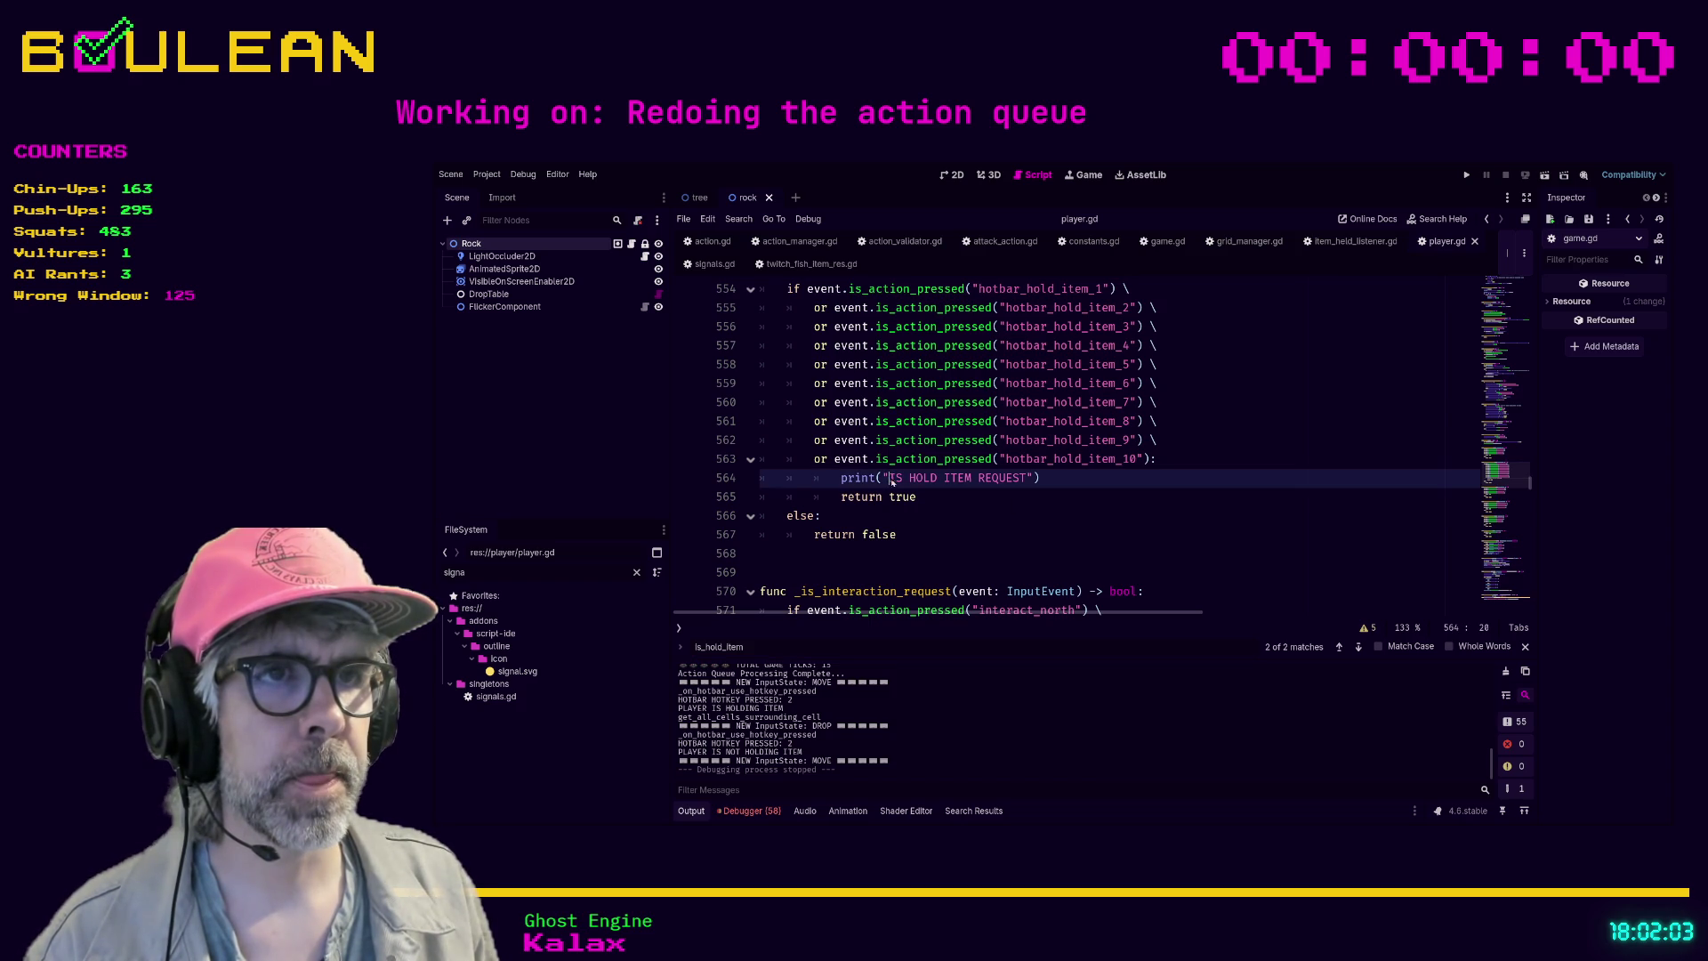
text(■■■■■)
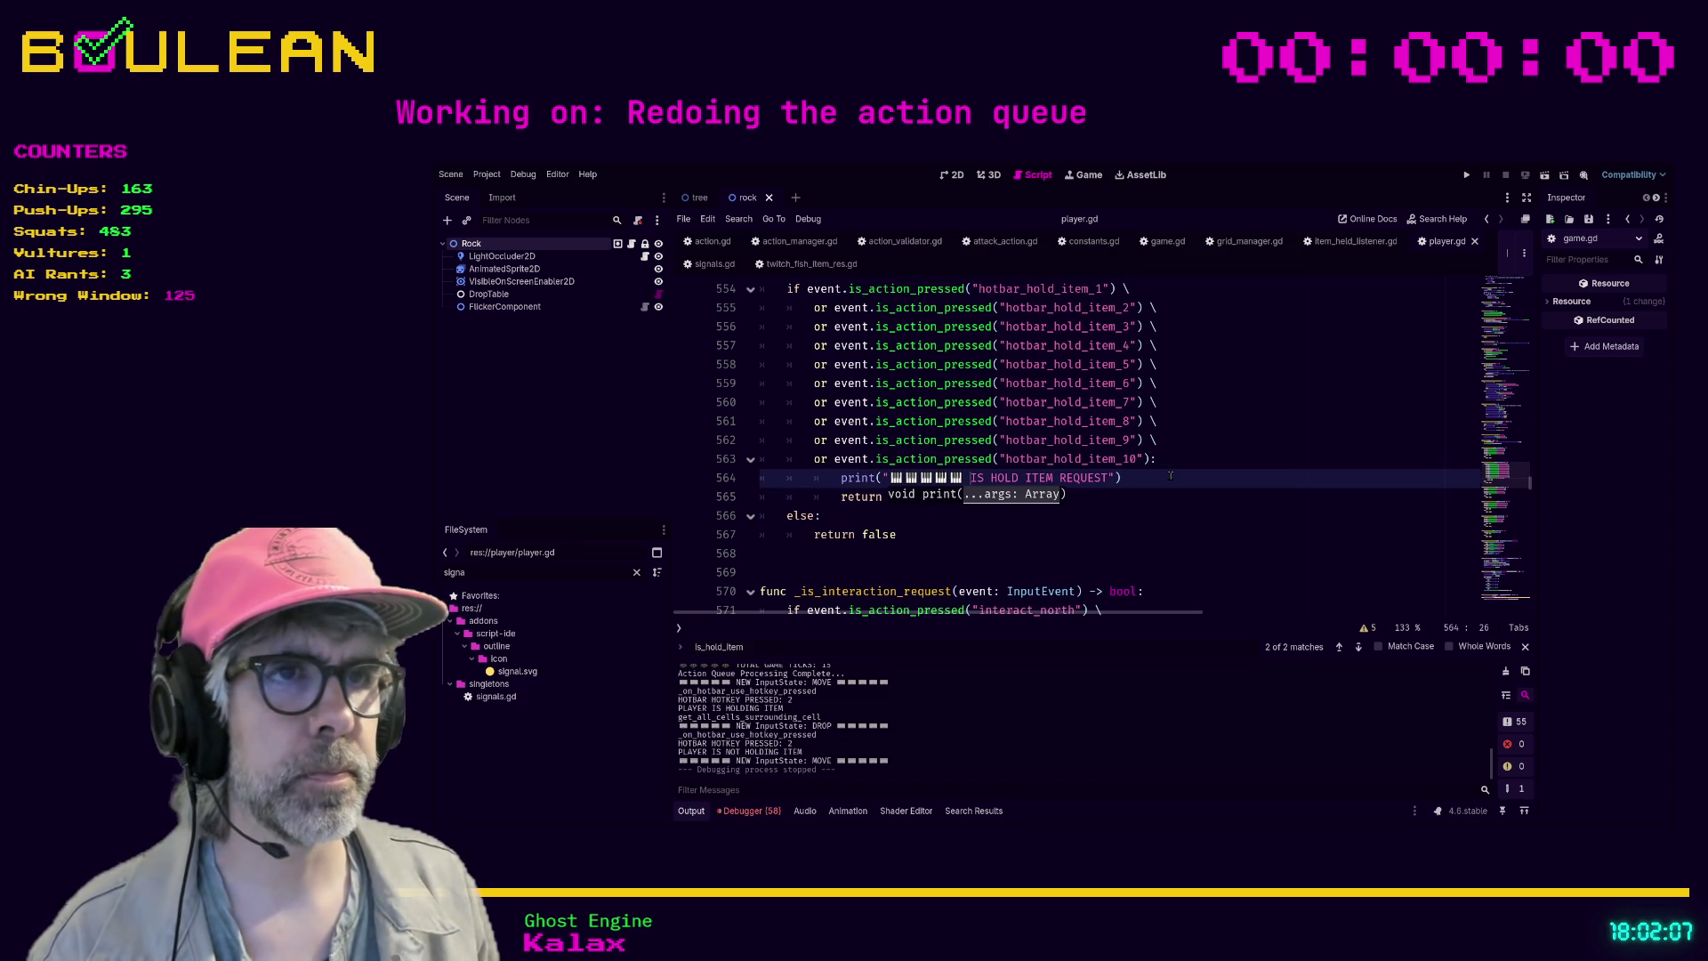
click(1169, 476)
key(F5)
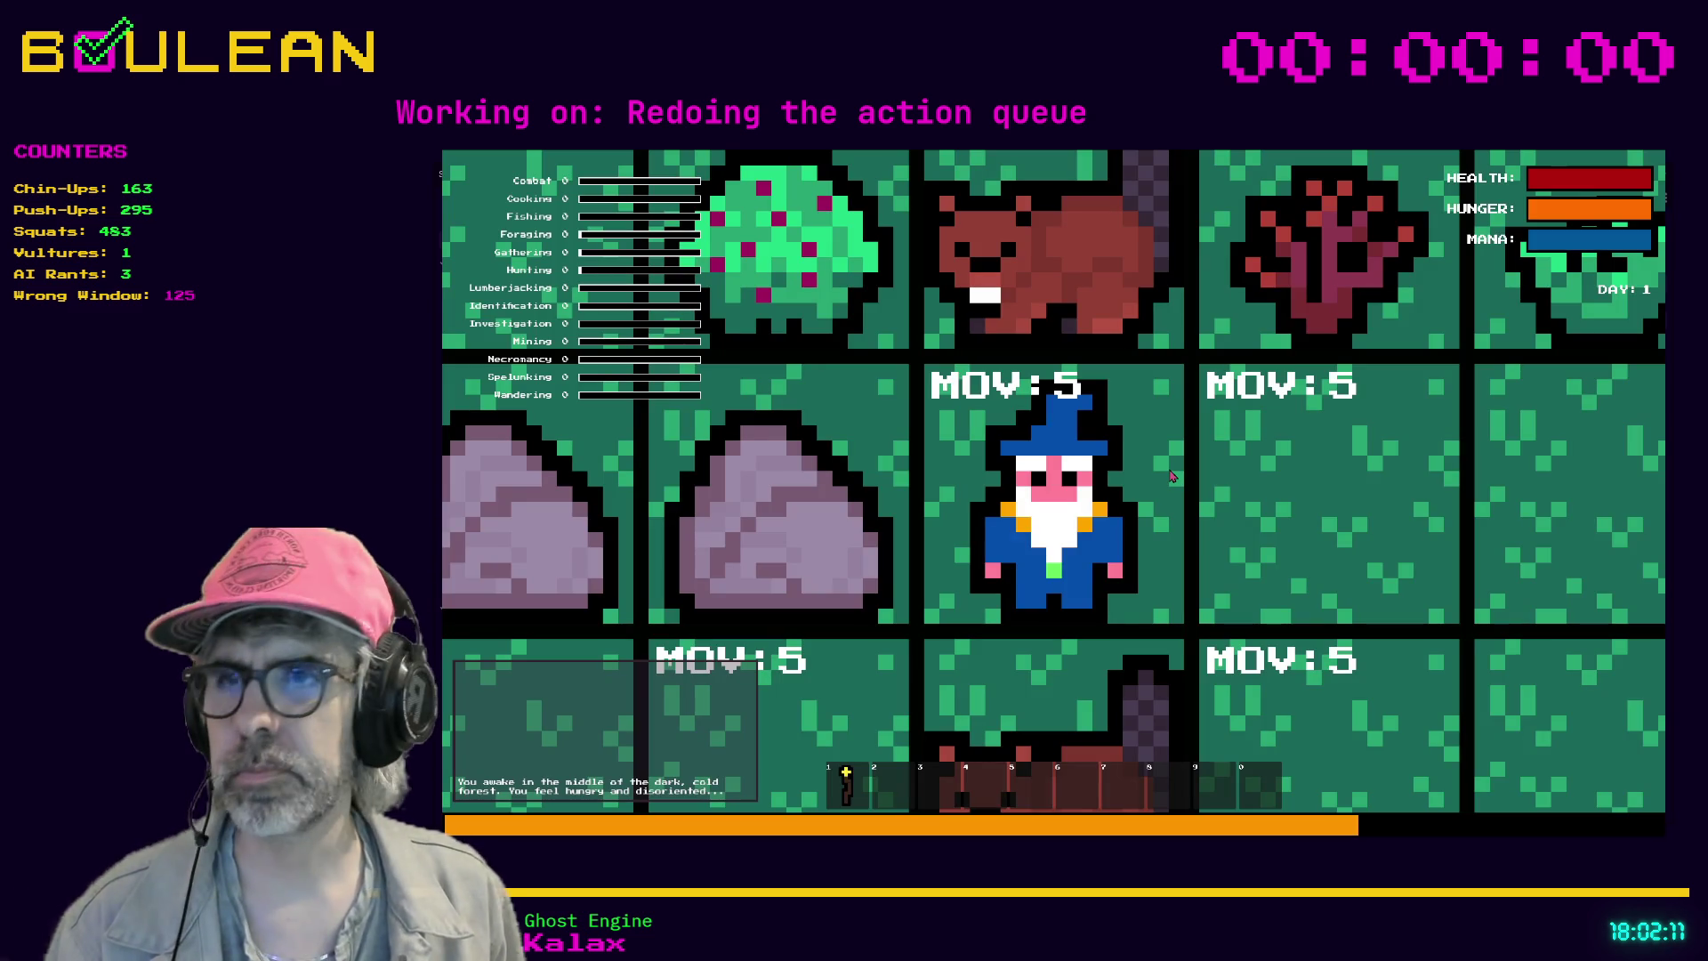
- In the running game, switch to interaction mode with i and back to movement with m, then stop it
scroll(1172, 476, down, 3)
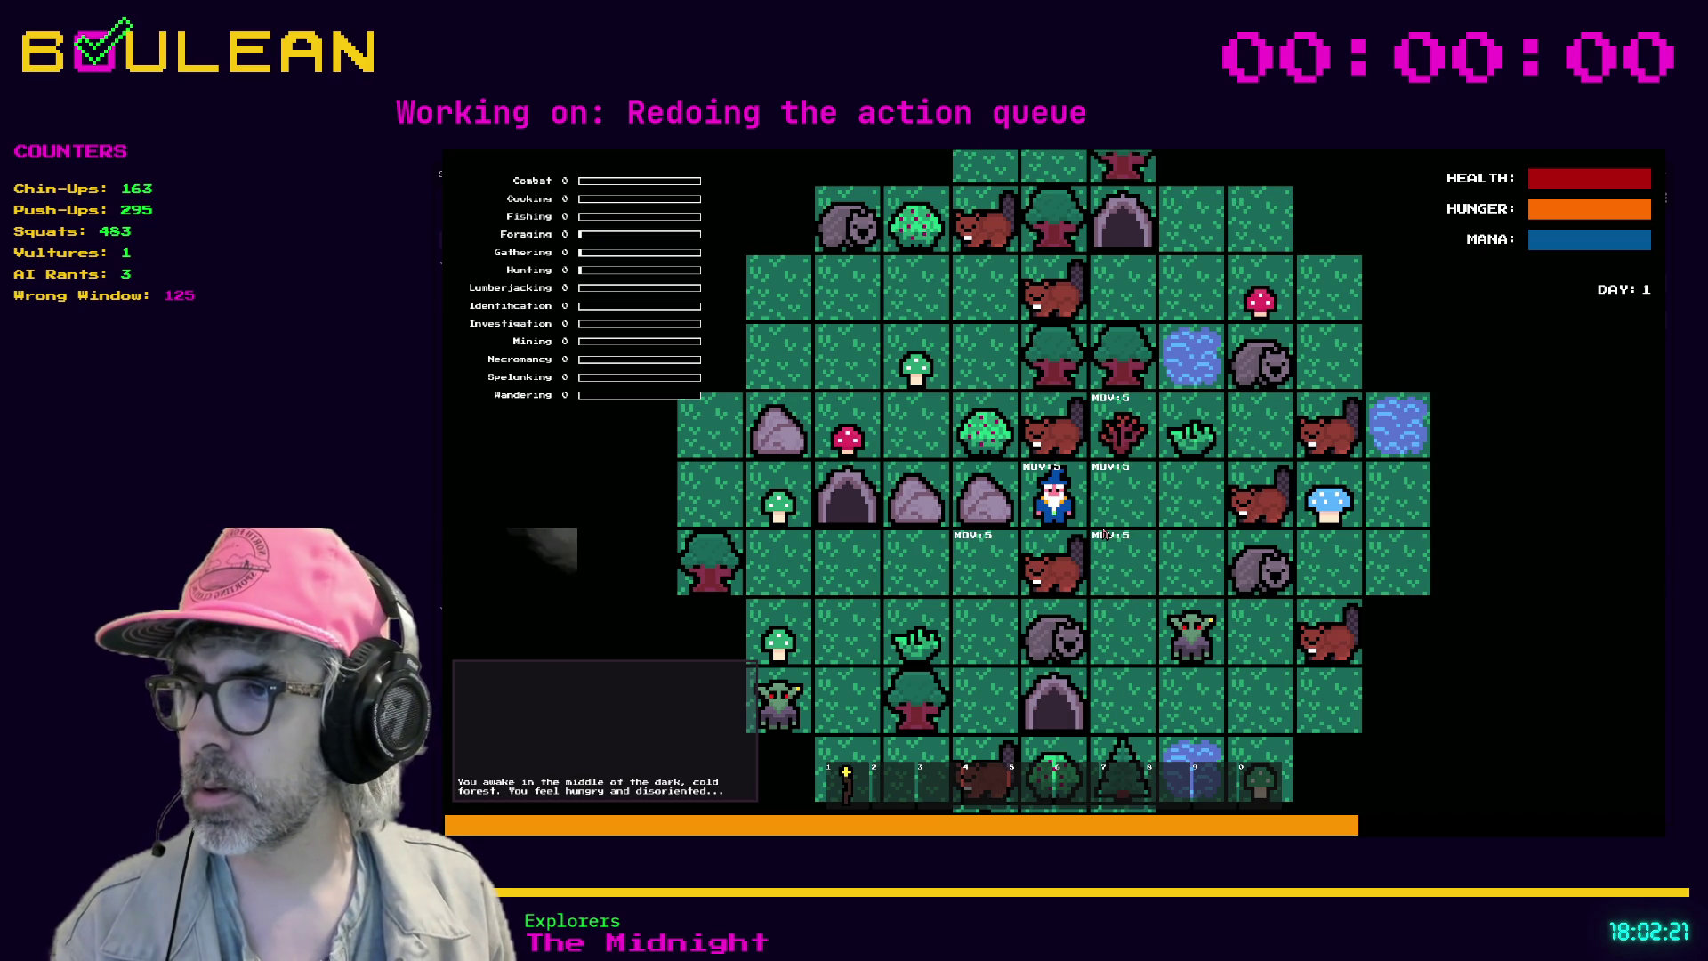
key(i)
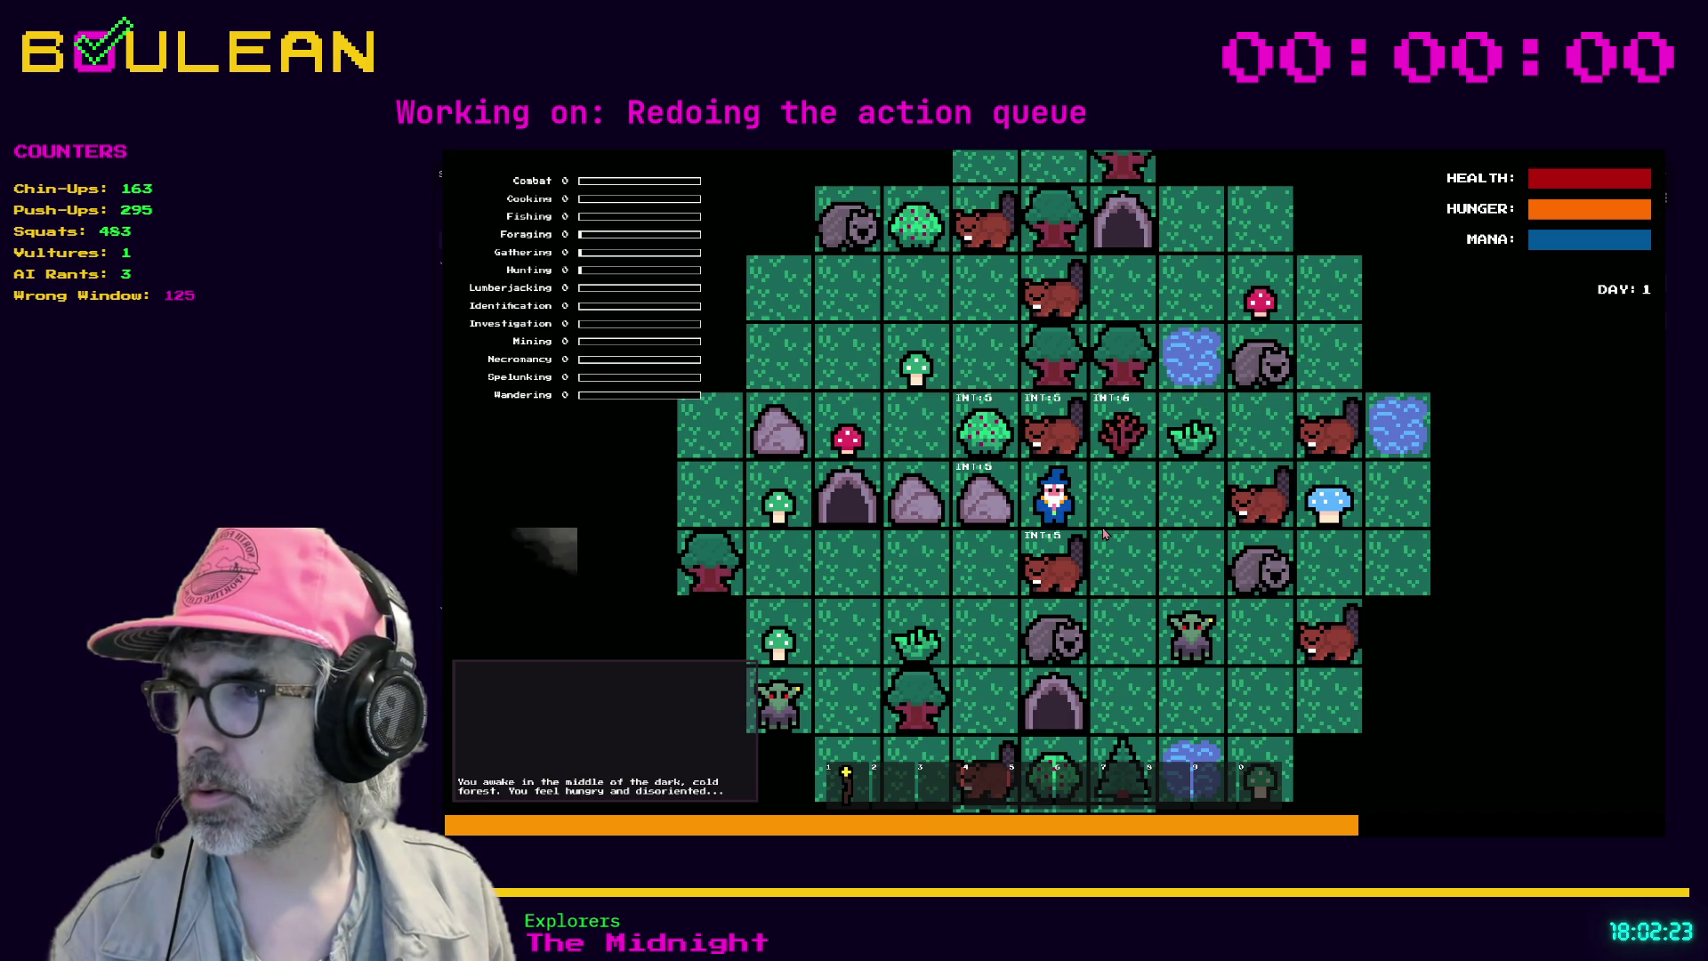
key(m)
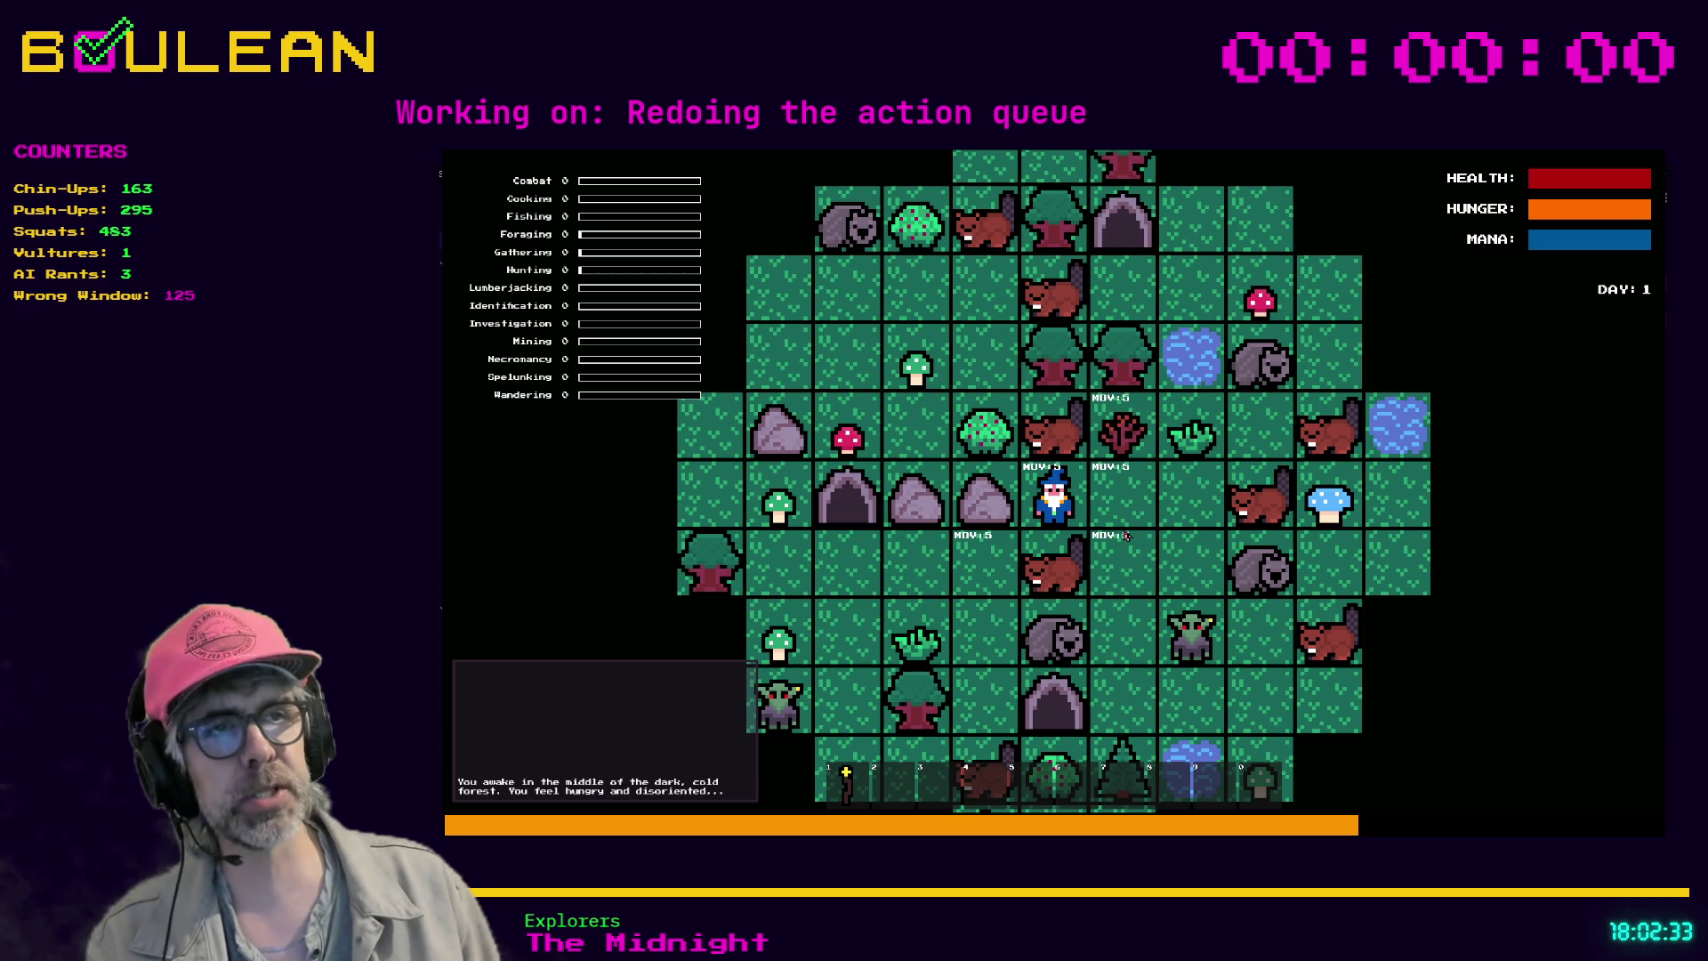
key(F8)
key(Down)
key(Down)
key(Down)
scroll(1004, 519, up, 1)
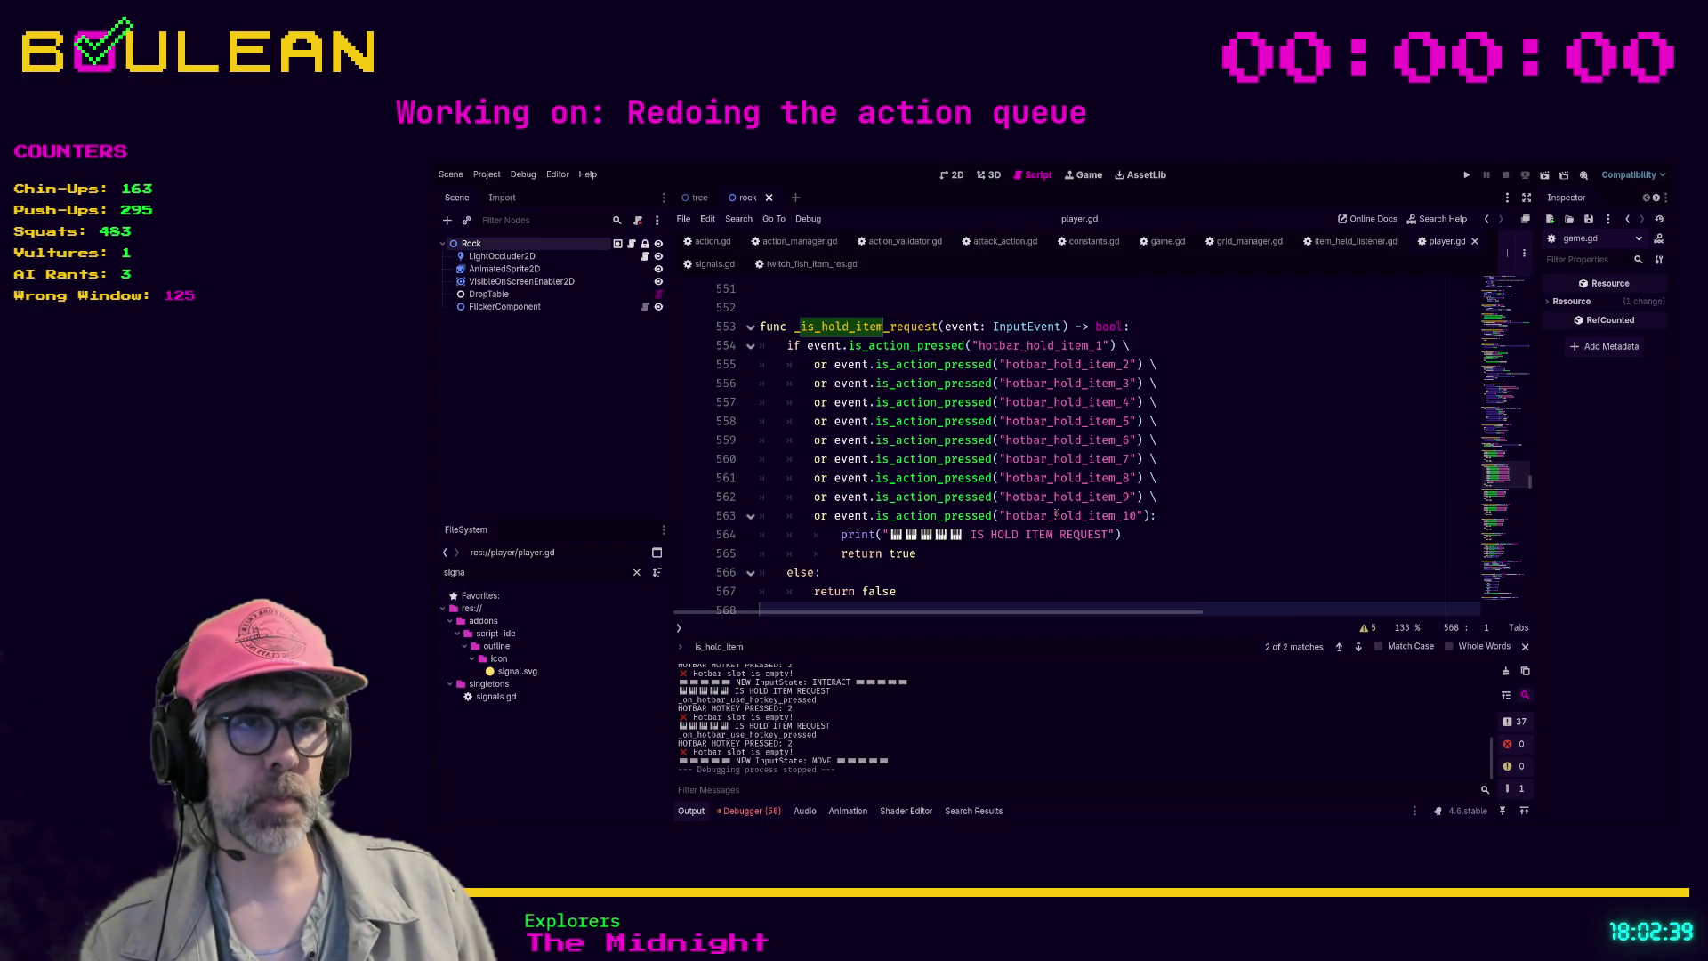
scroll(1055, 514, down, 1)
scroll(889, 427, up, 1)
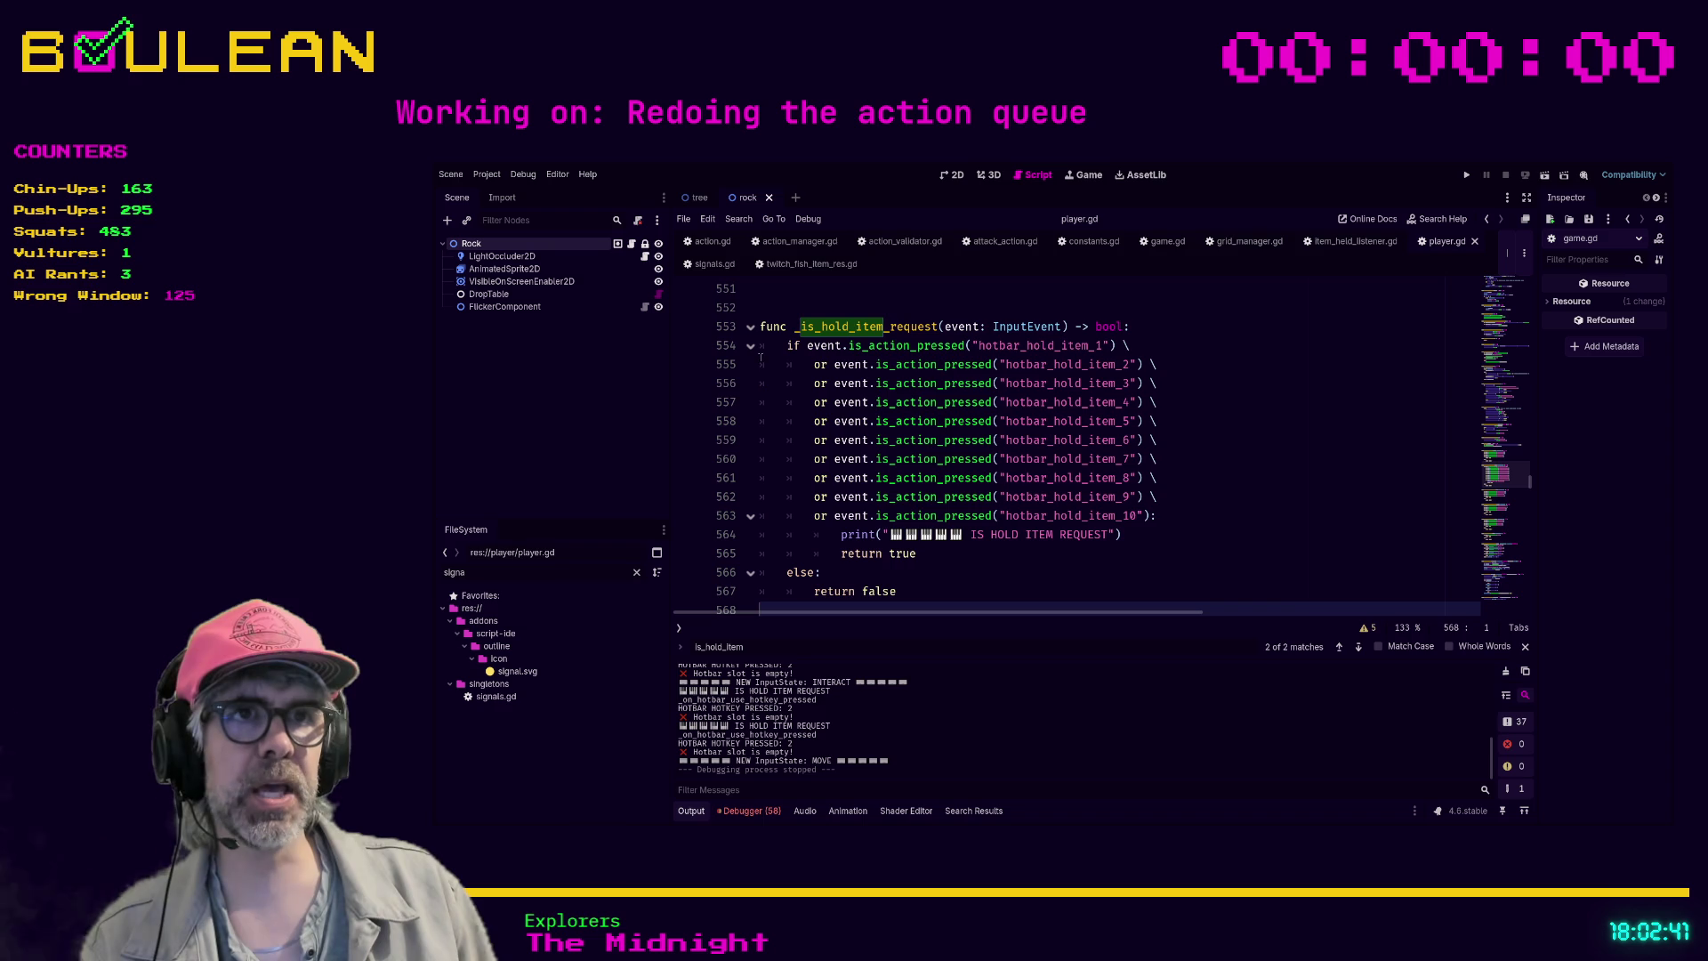
mouse_move(787, 345)
mouse_down()
mouse_move(943, 352)
mouse_move(1064, 547)
mouse_up()
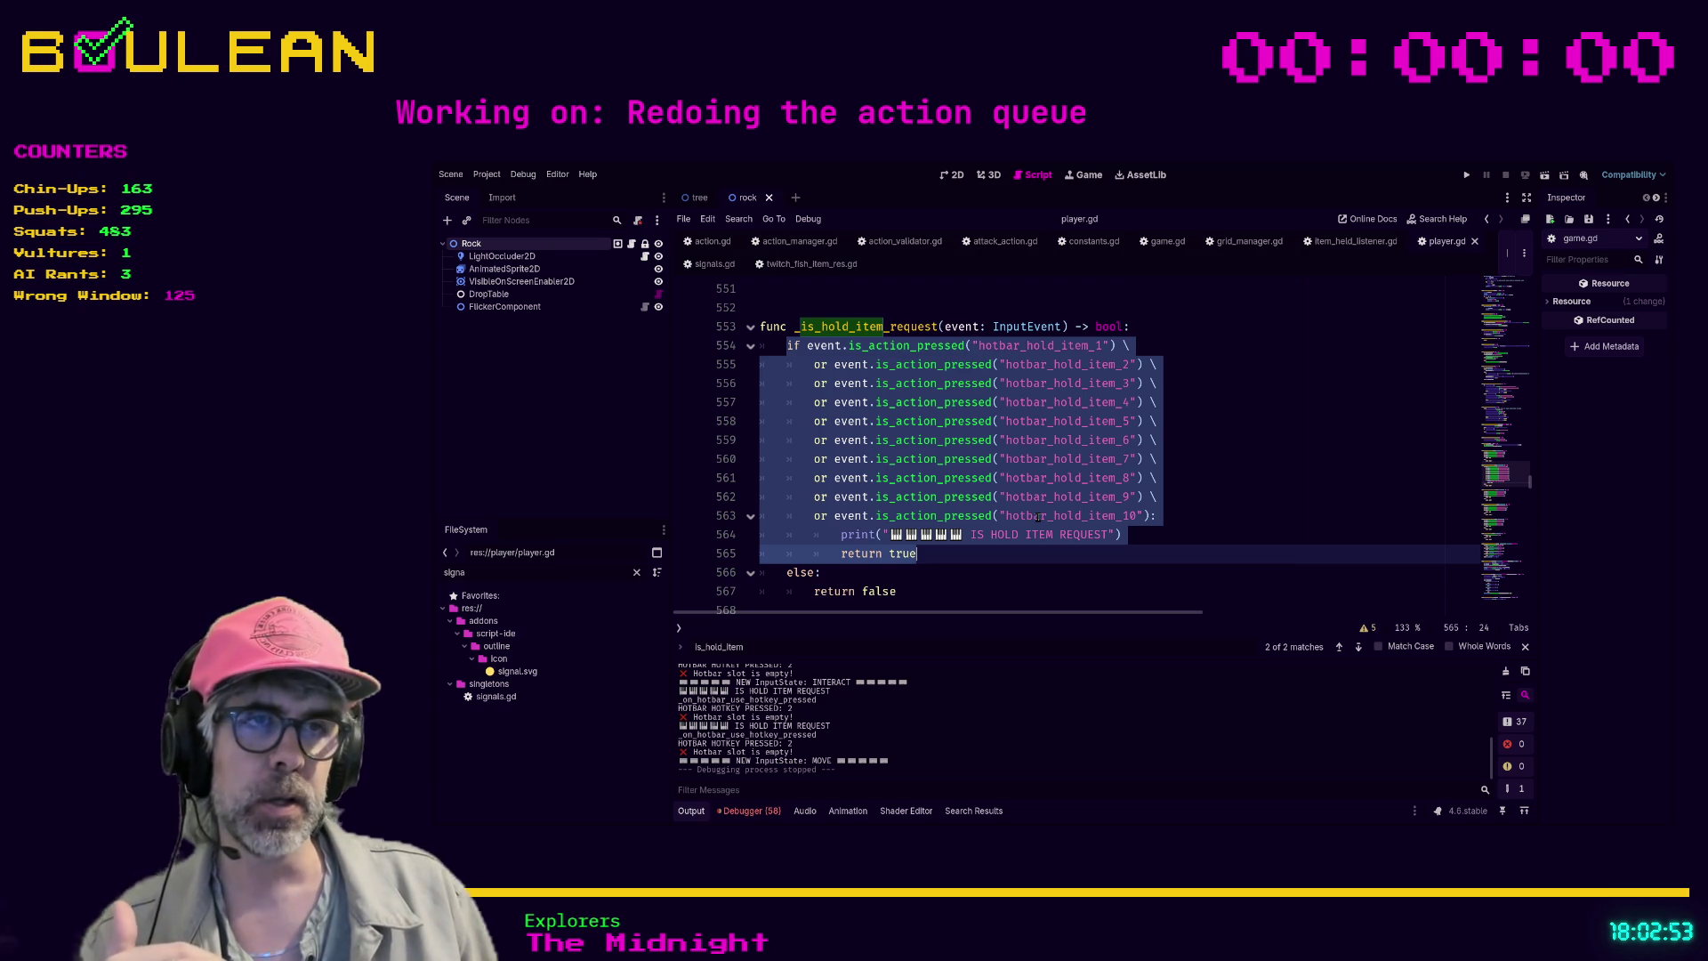
key(Down)
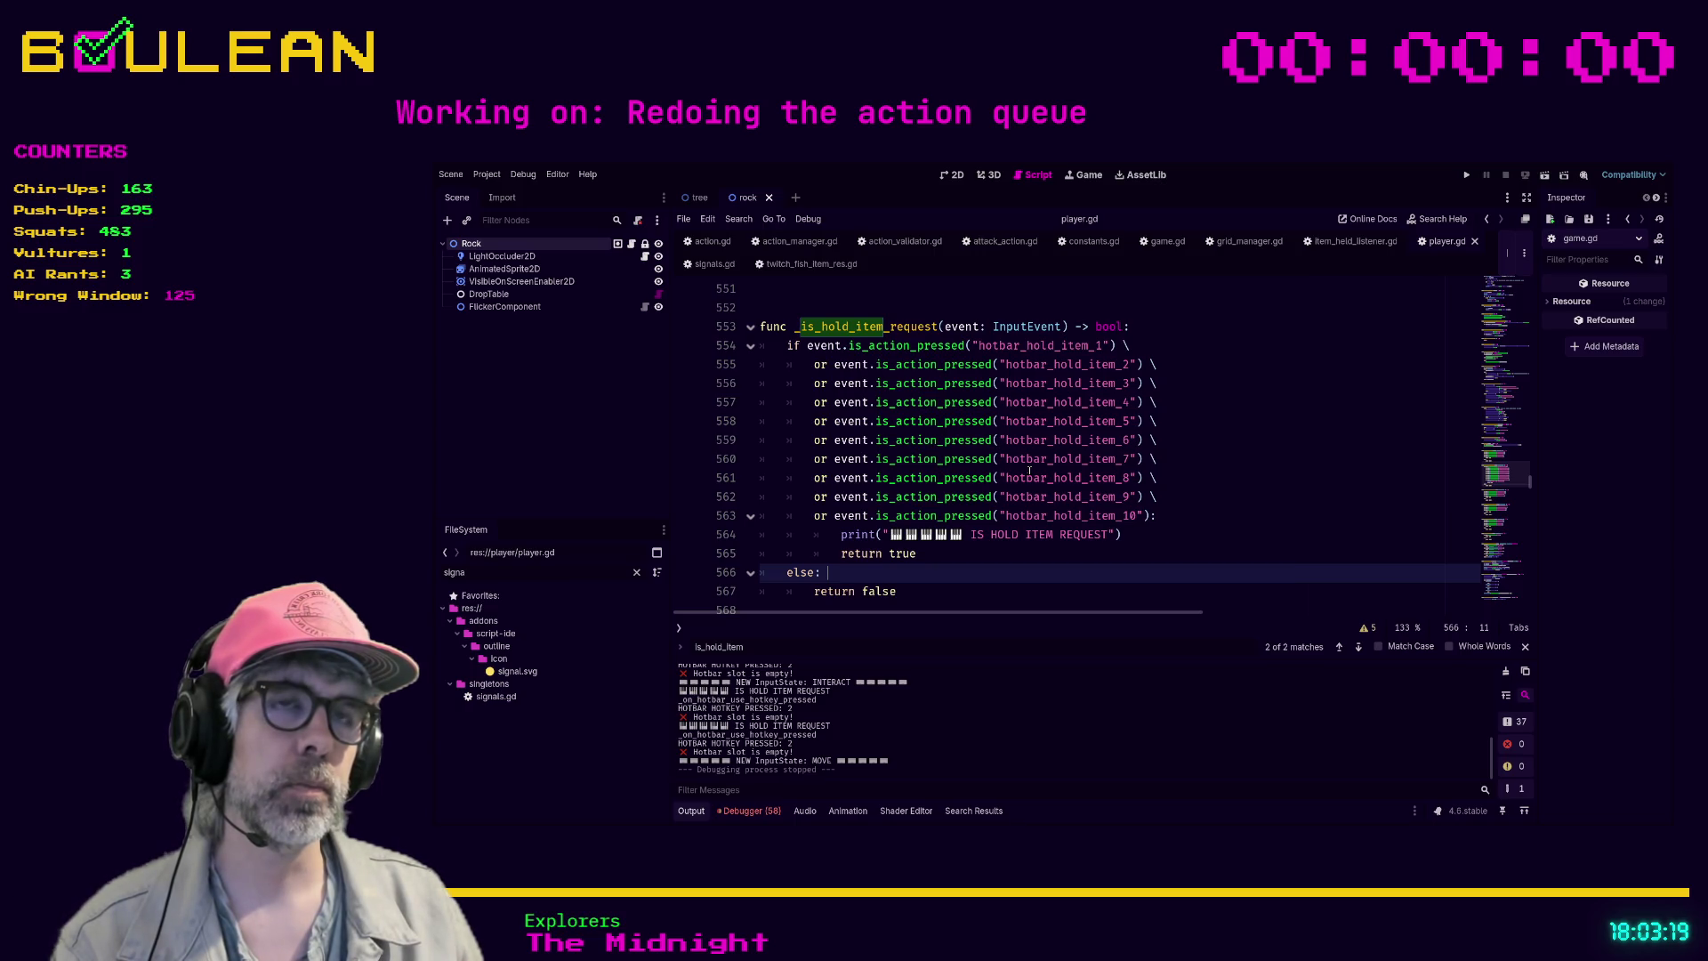
scroll(1029, 471, up, 5)
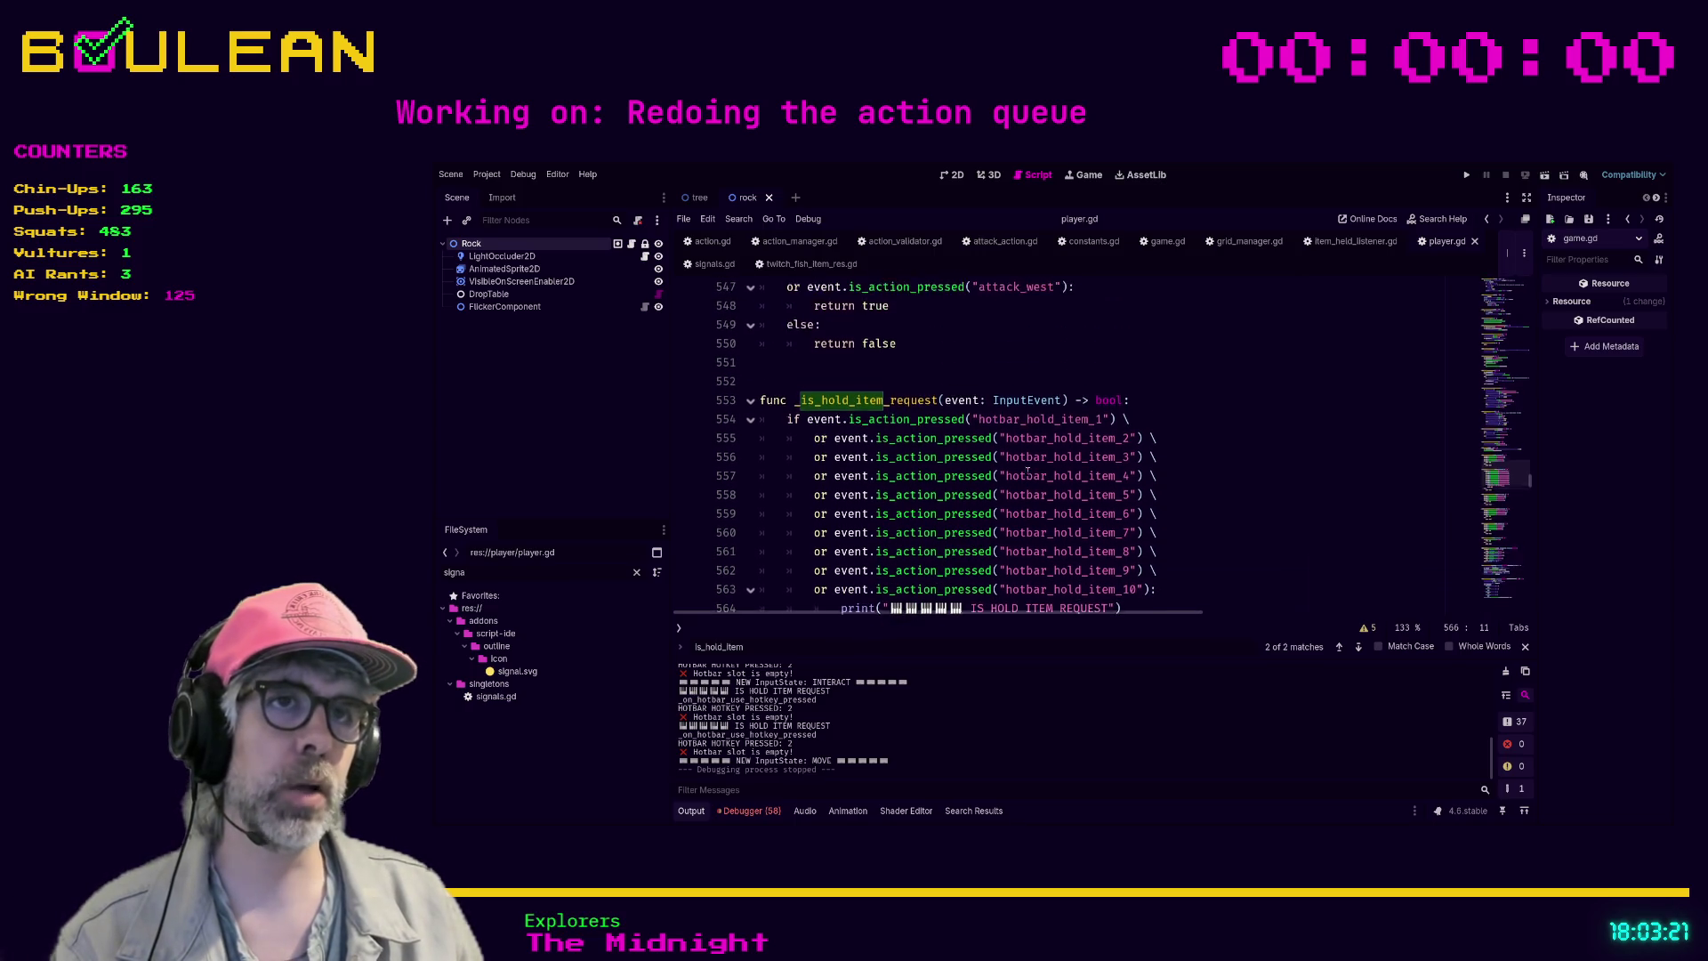
click(1051, 538)
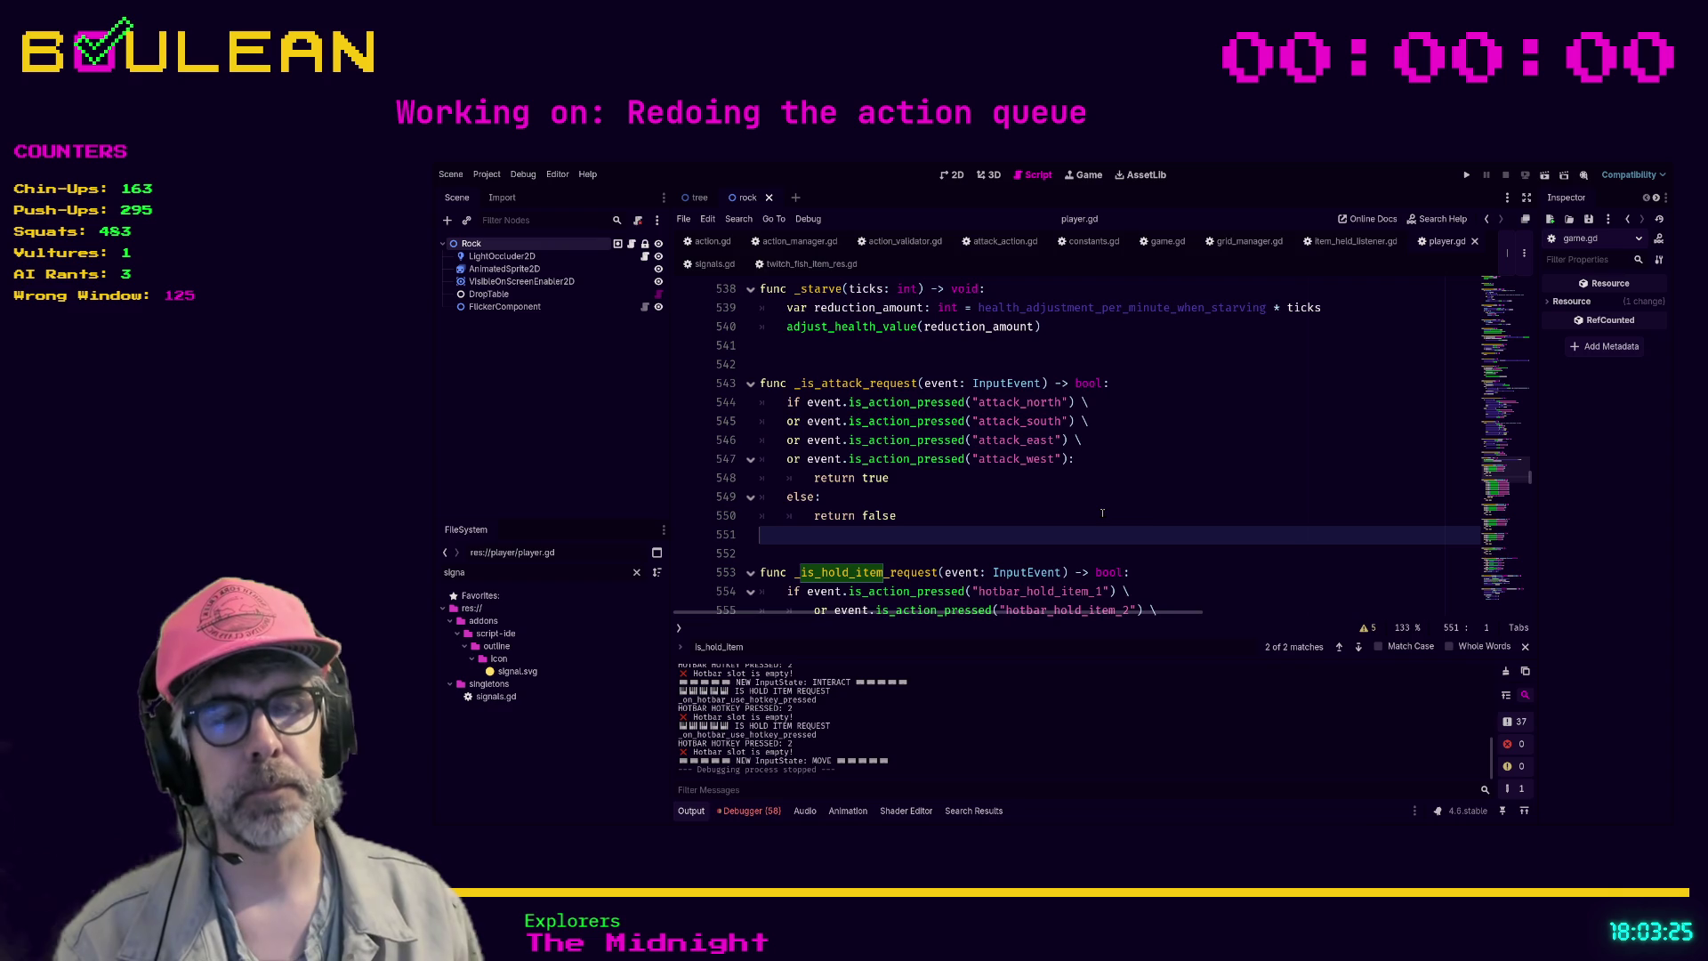
scroll(1151, 522, down, 6)
- Declare 'func _is_use_item_request(event: InputEvent) -> bool:' below _is_hold_item_request
click(923, 522)
key(Return)
key(Return)
key(Return)
click(1022, 559)
text(func _is_use_item_req)
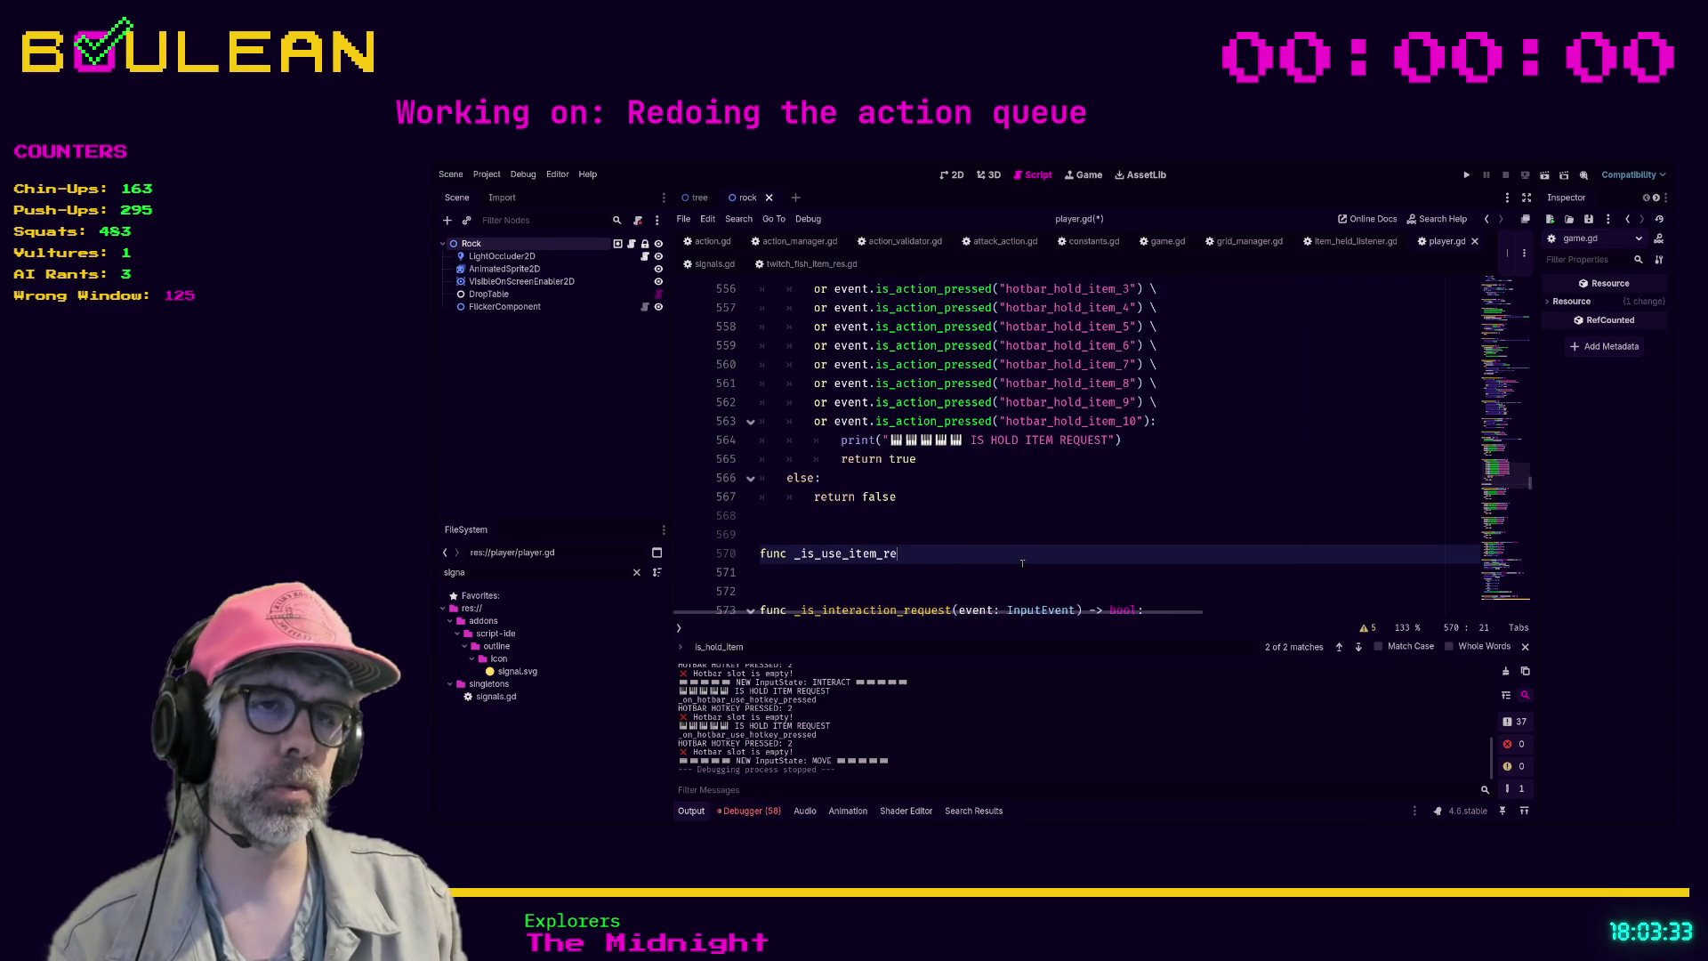
text(uest)
text((event: I)
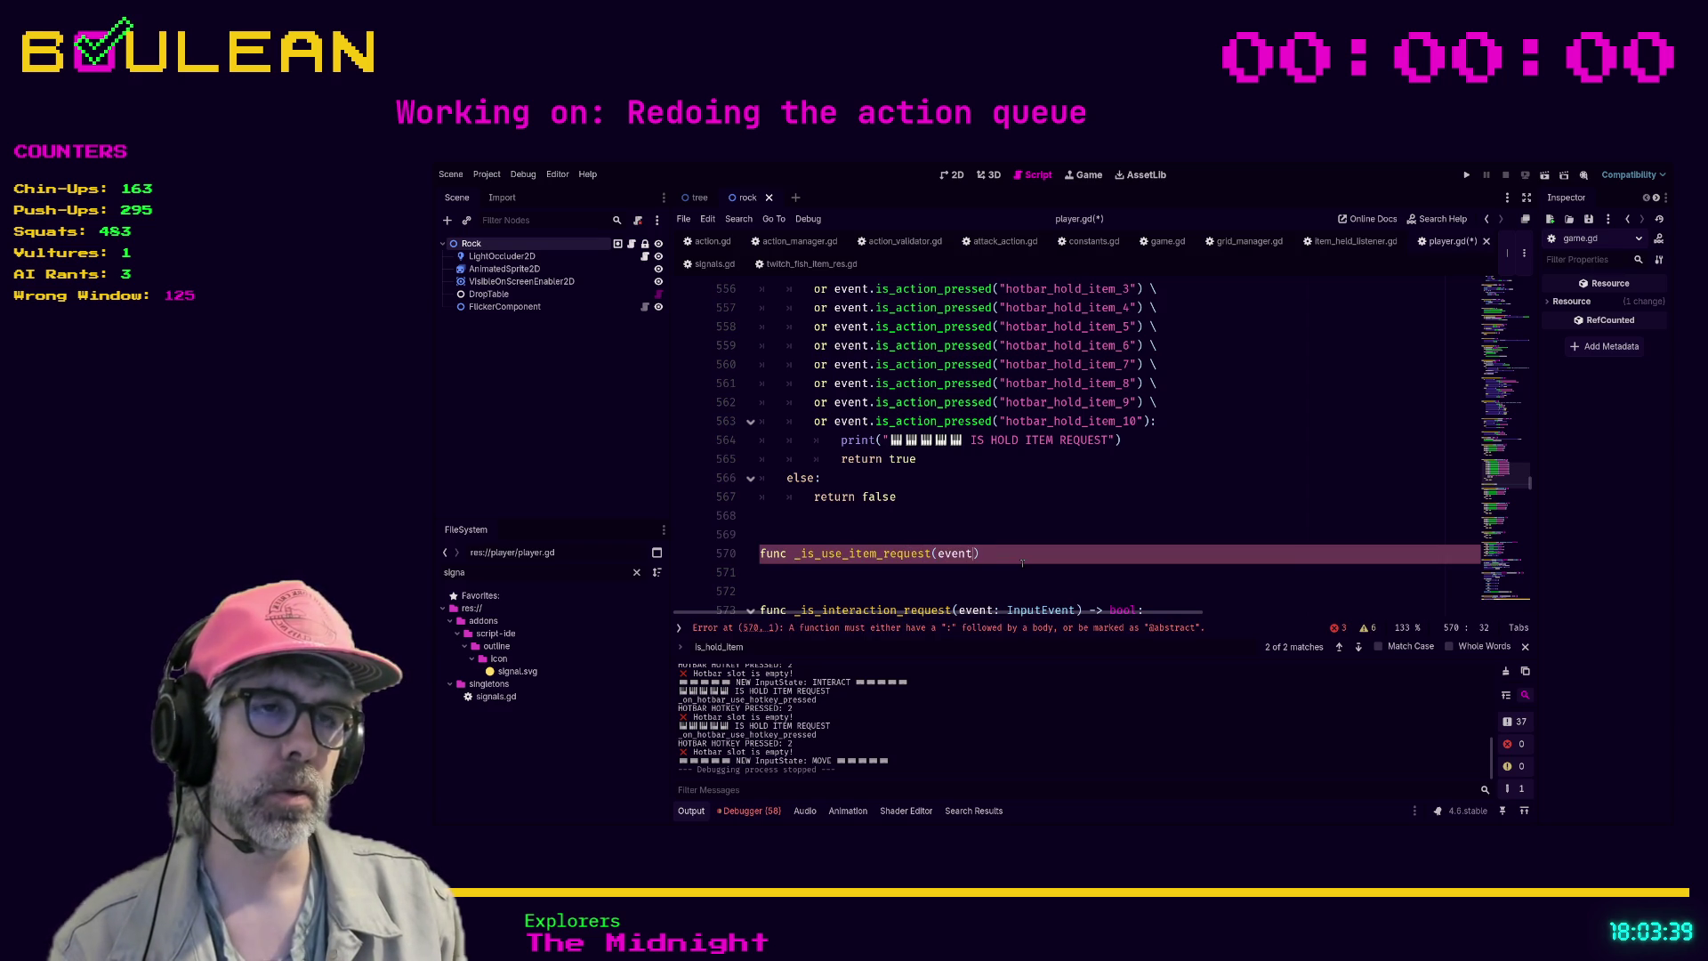
text(nput)
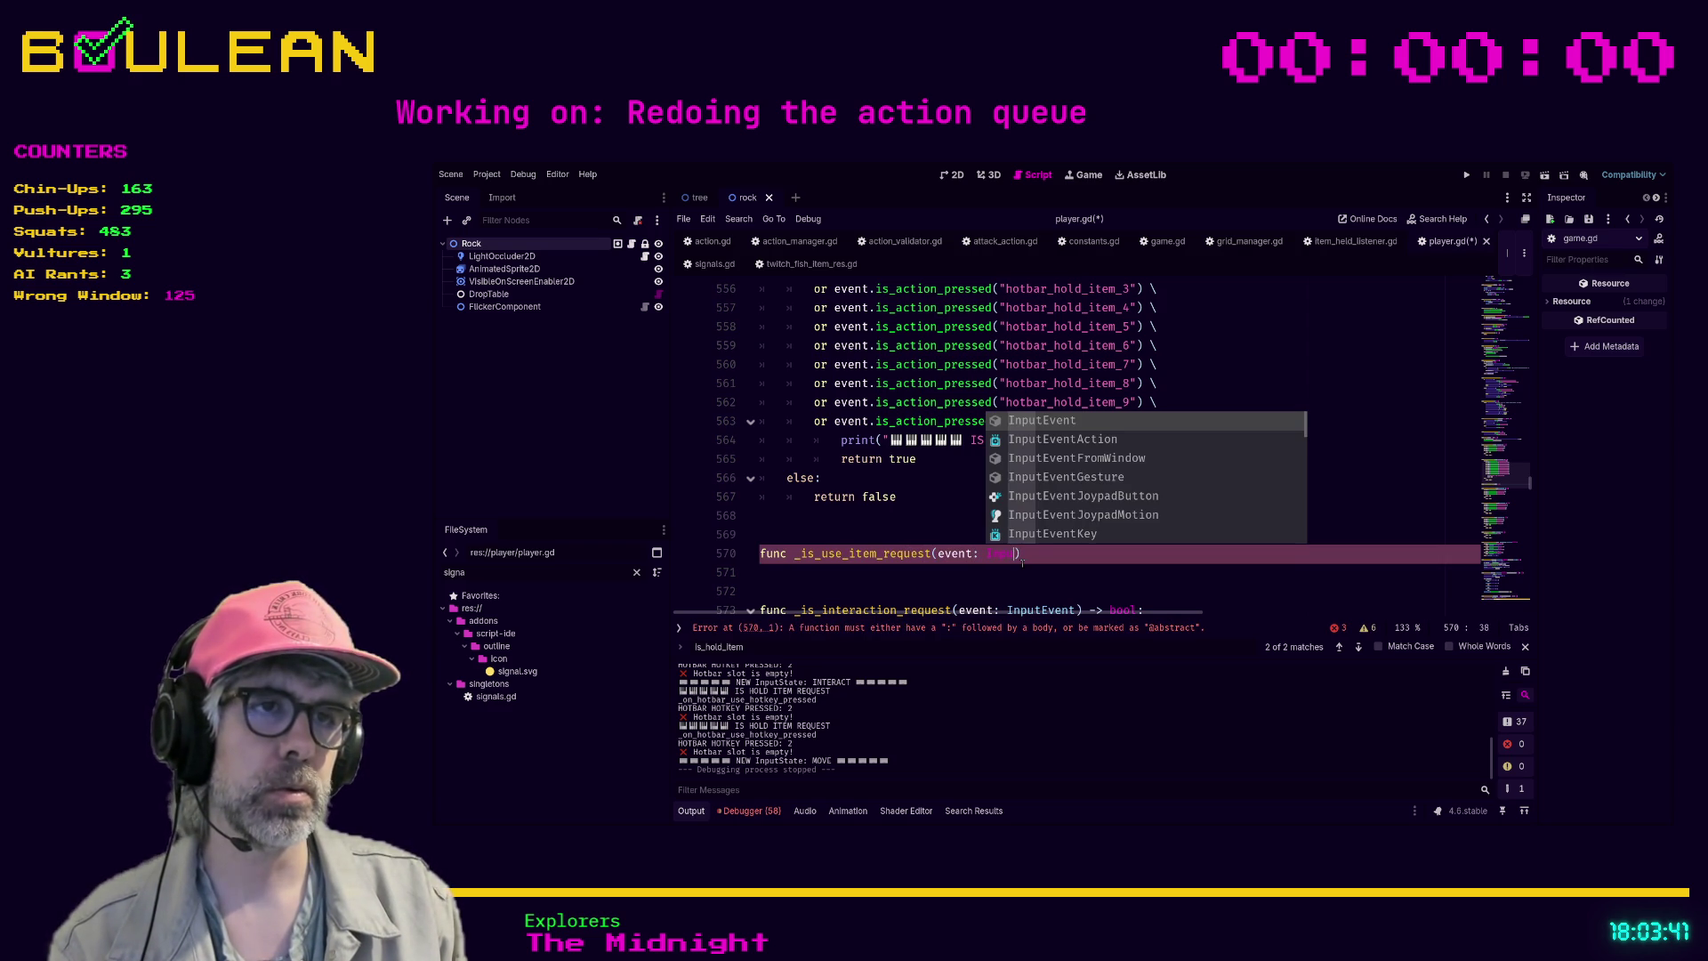
key(Return)
key(End)
text(>)
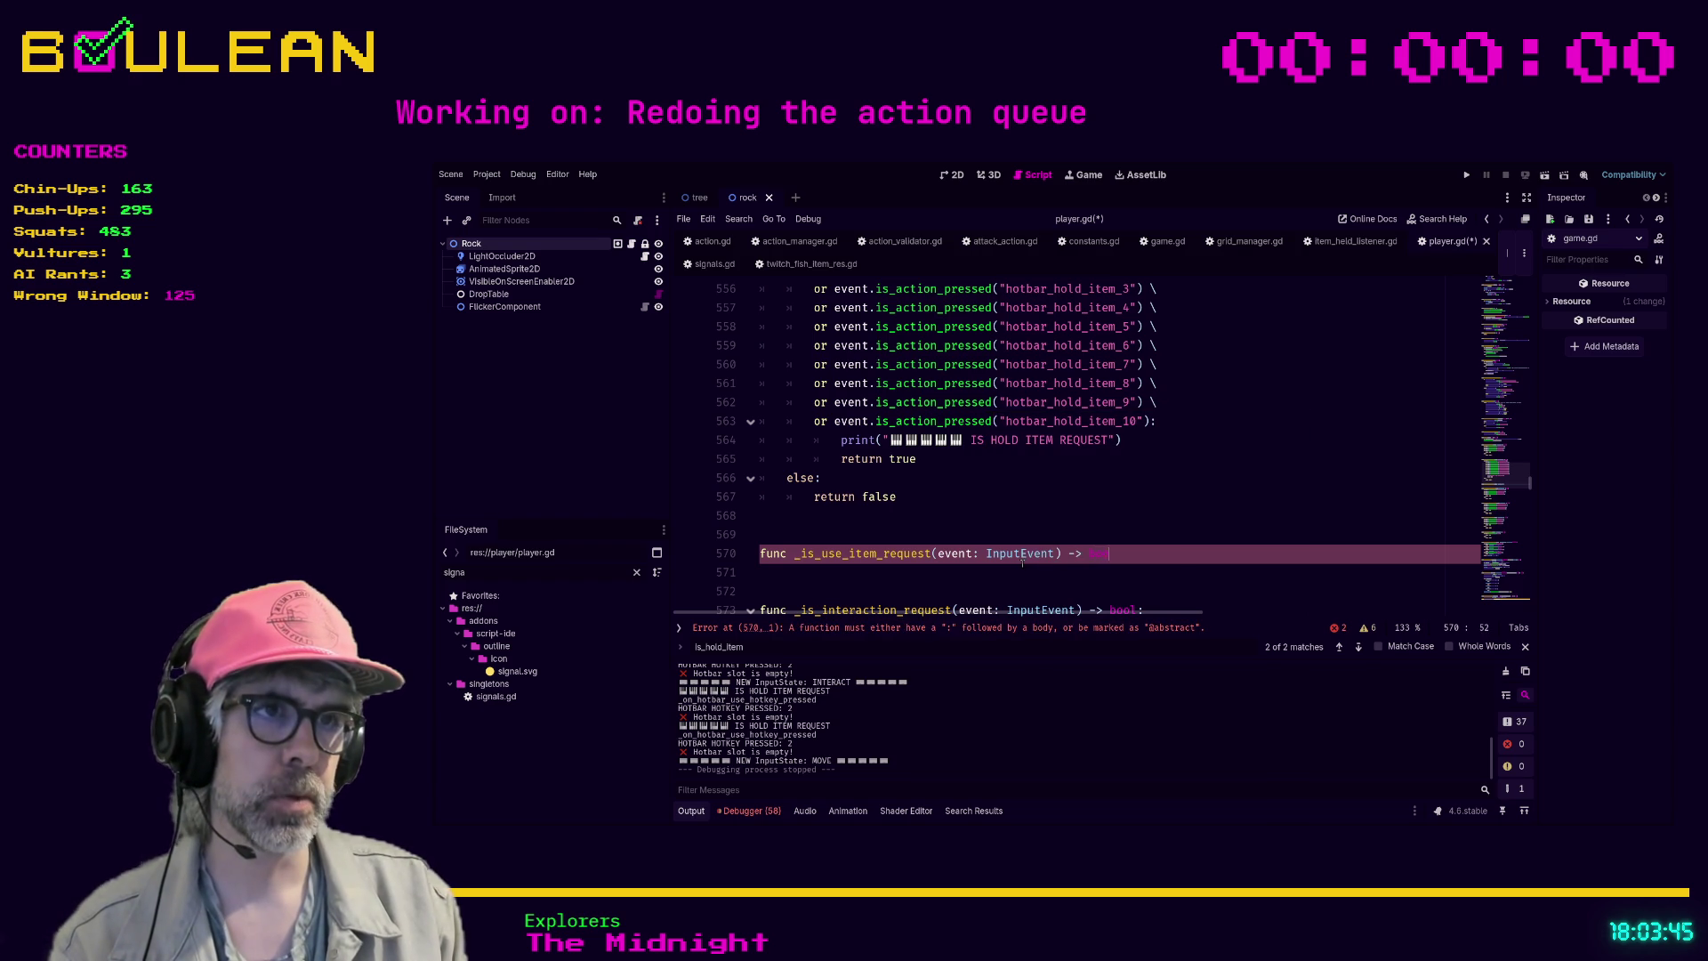
key(Return)
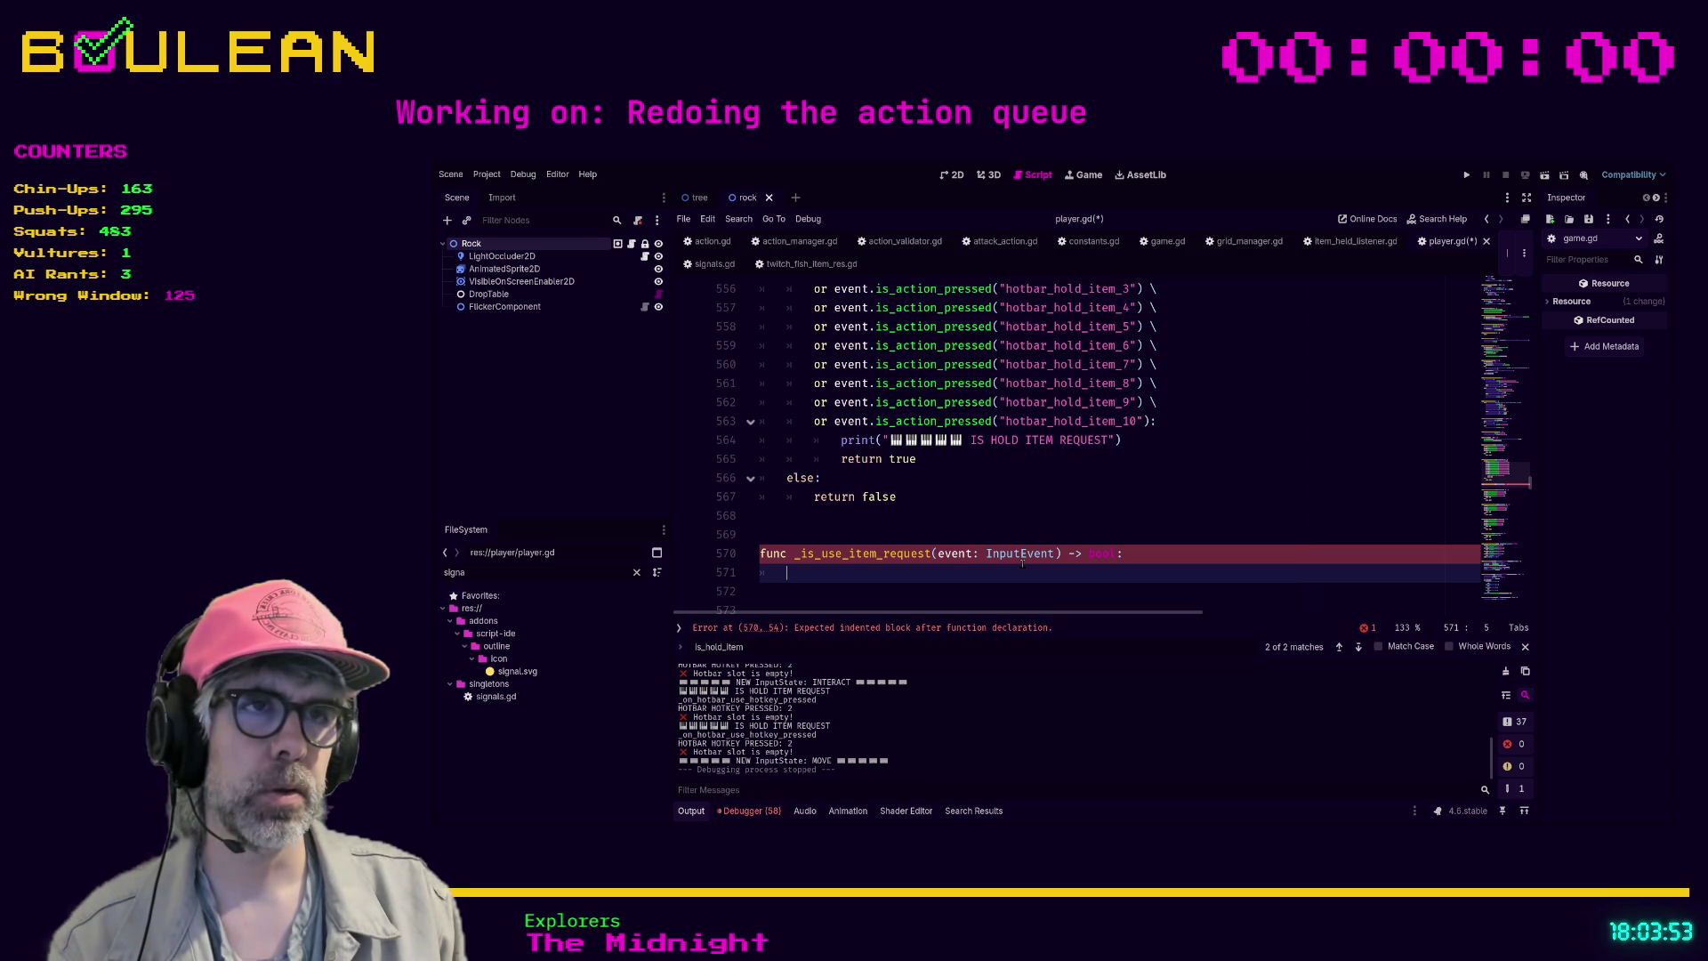
- Begin the function body with 'if event.' to bring up autocomplete
text(if)
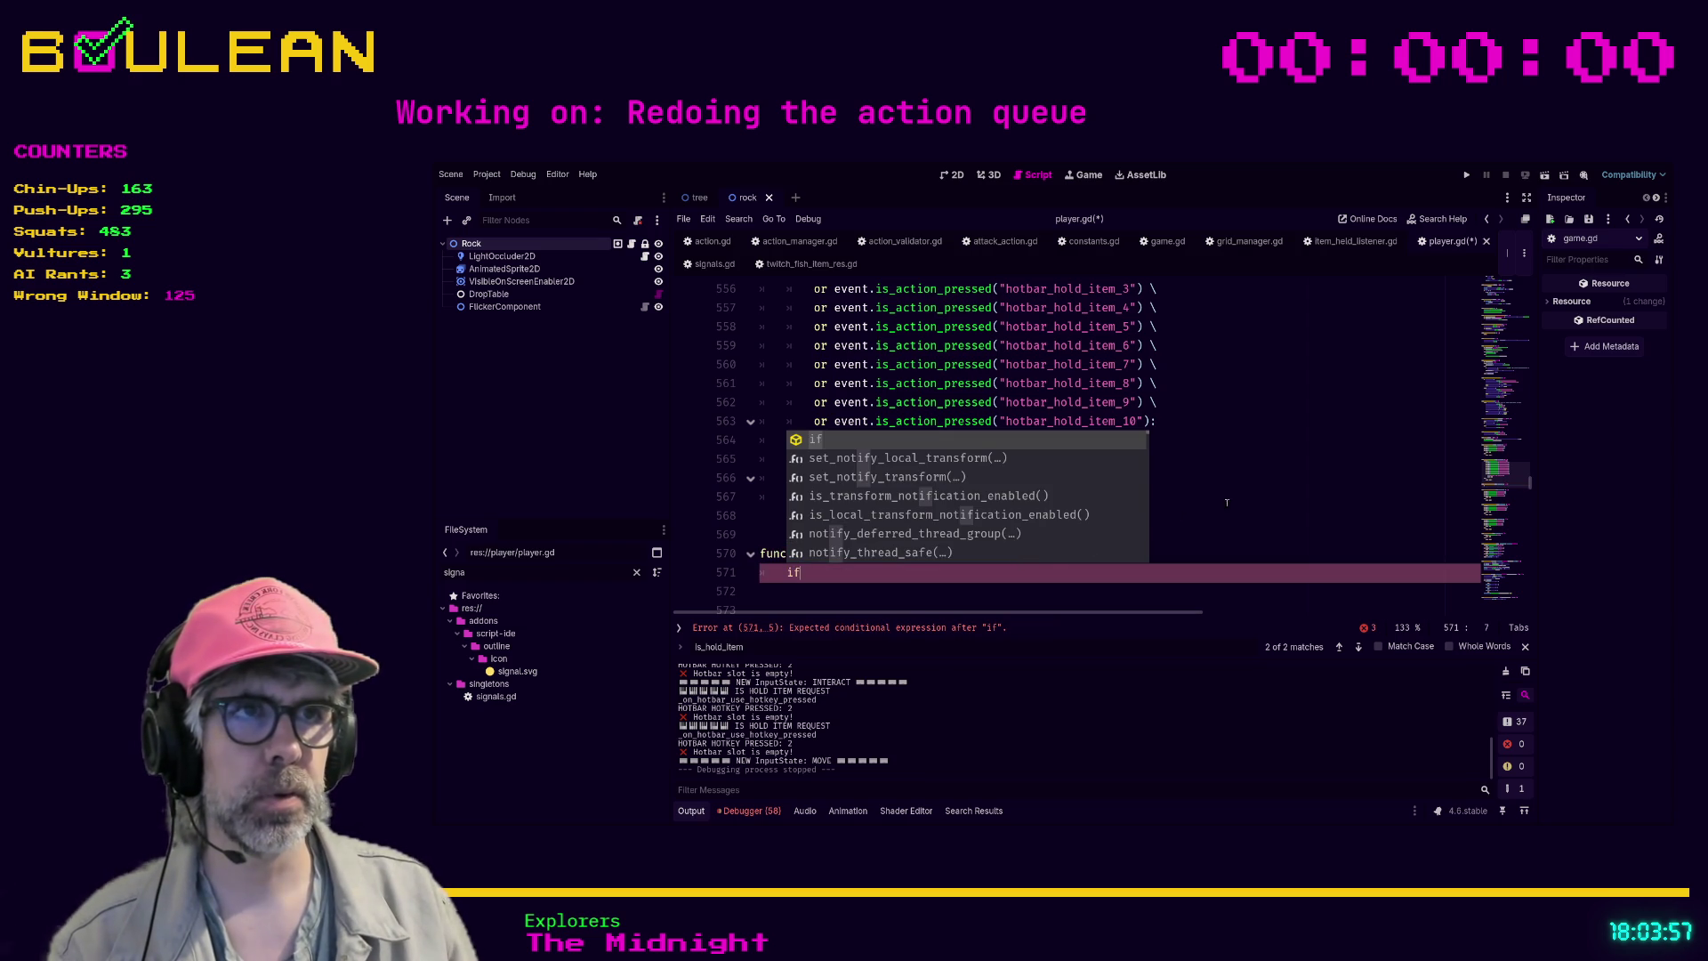
click(1147, 505)
scroll(1147, 507, down, 1)
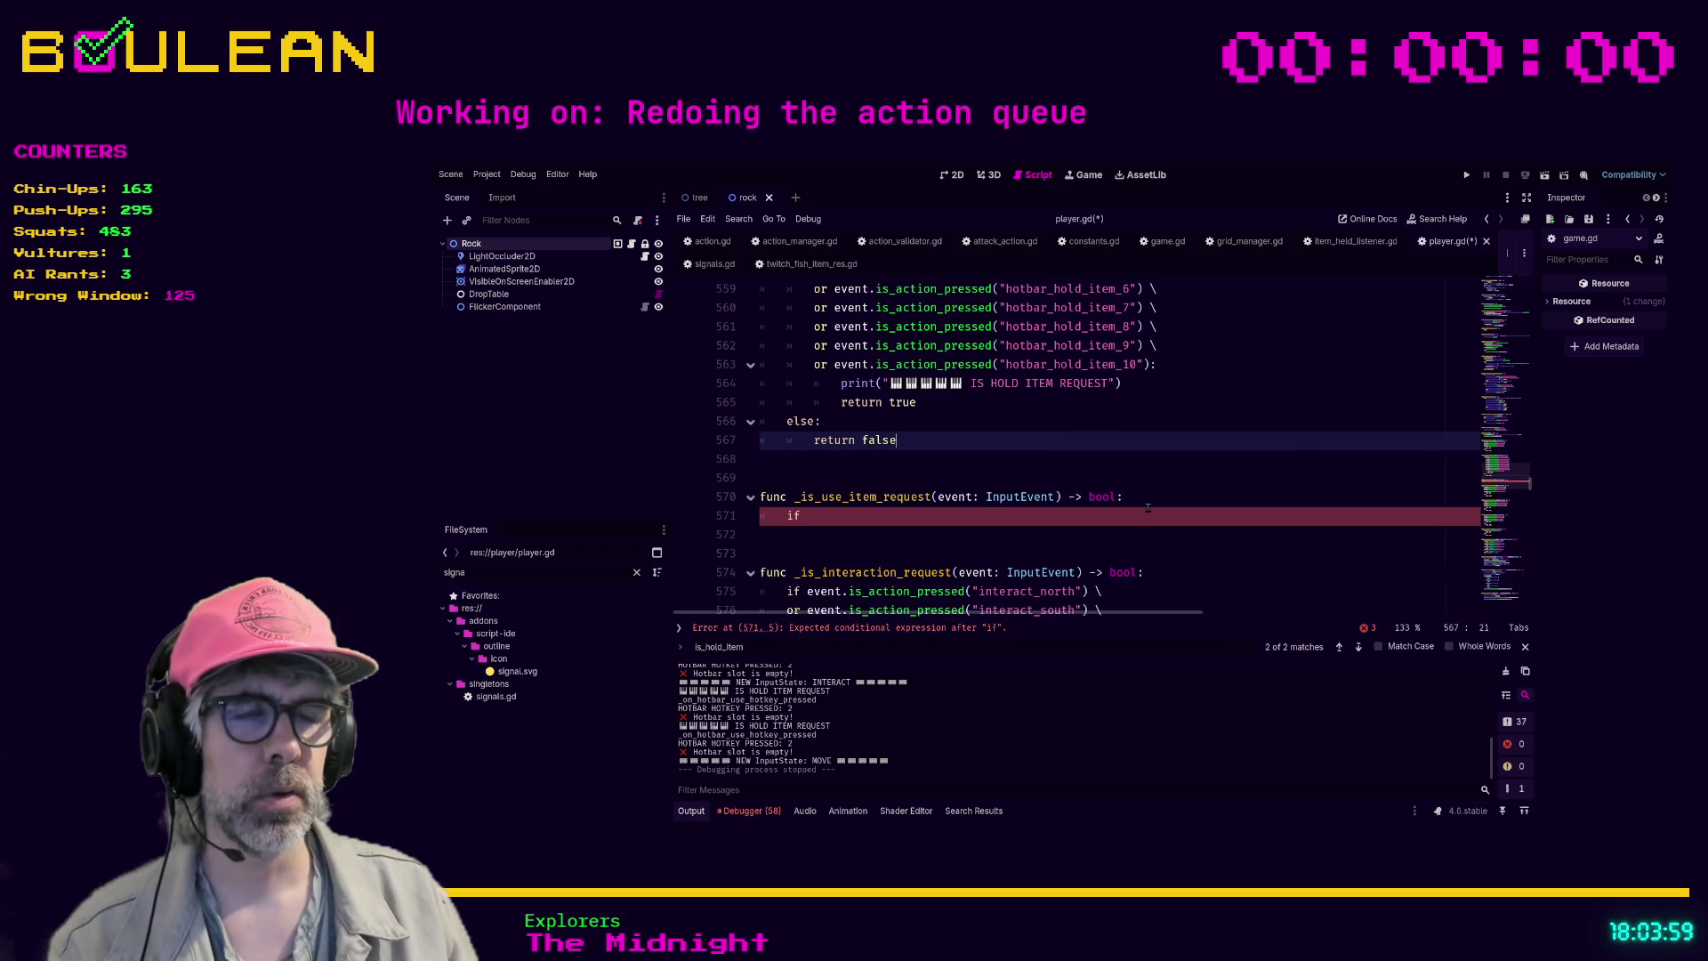
scroll(1148, 507, up, 2)
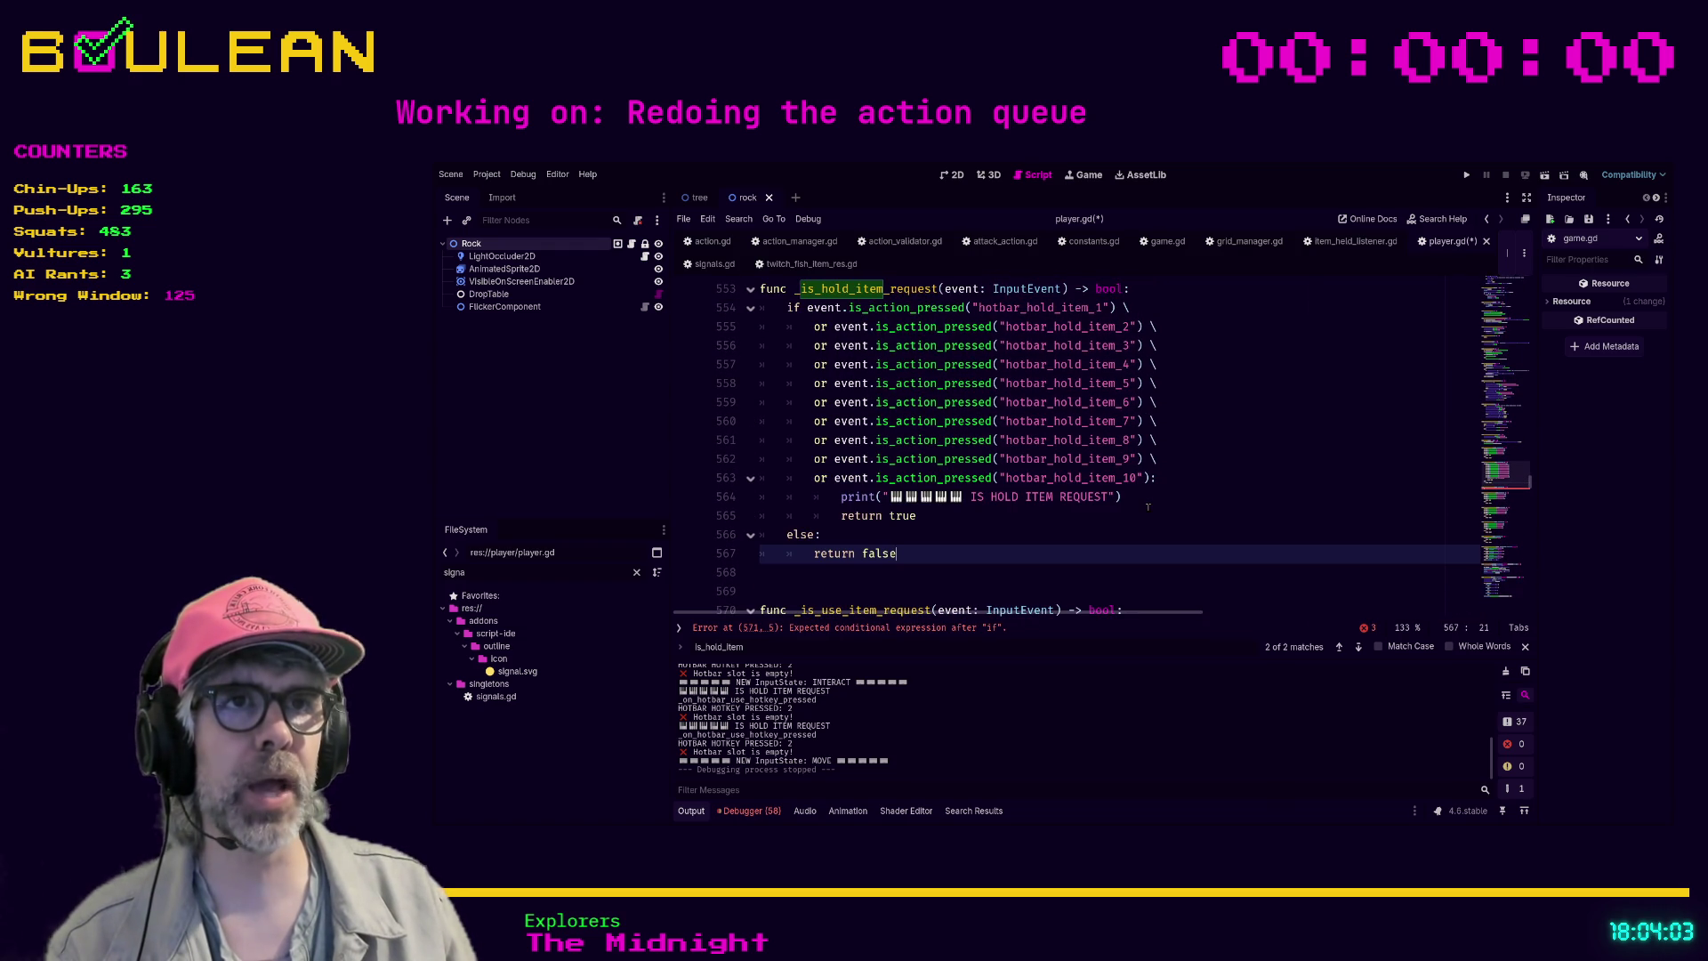
scroll(1148, 507, down, 2)
drag(1060, 561, 943, 556)
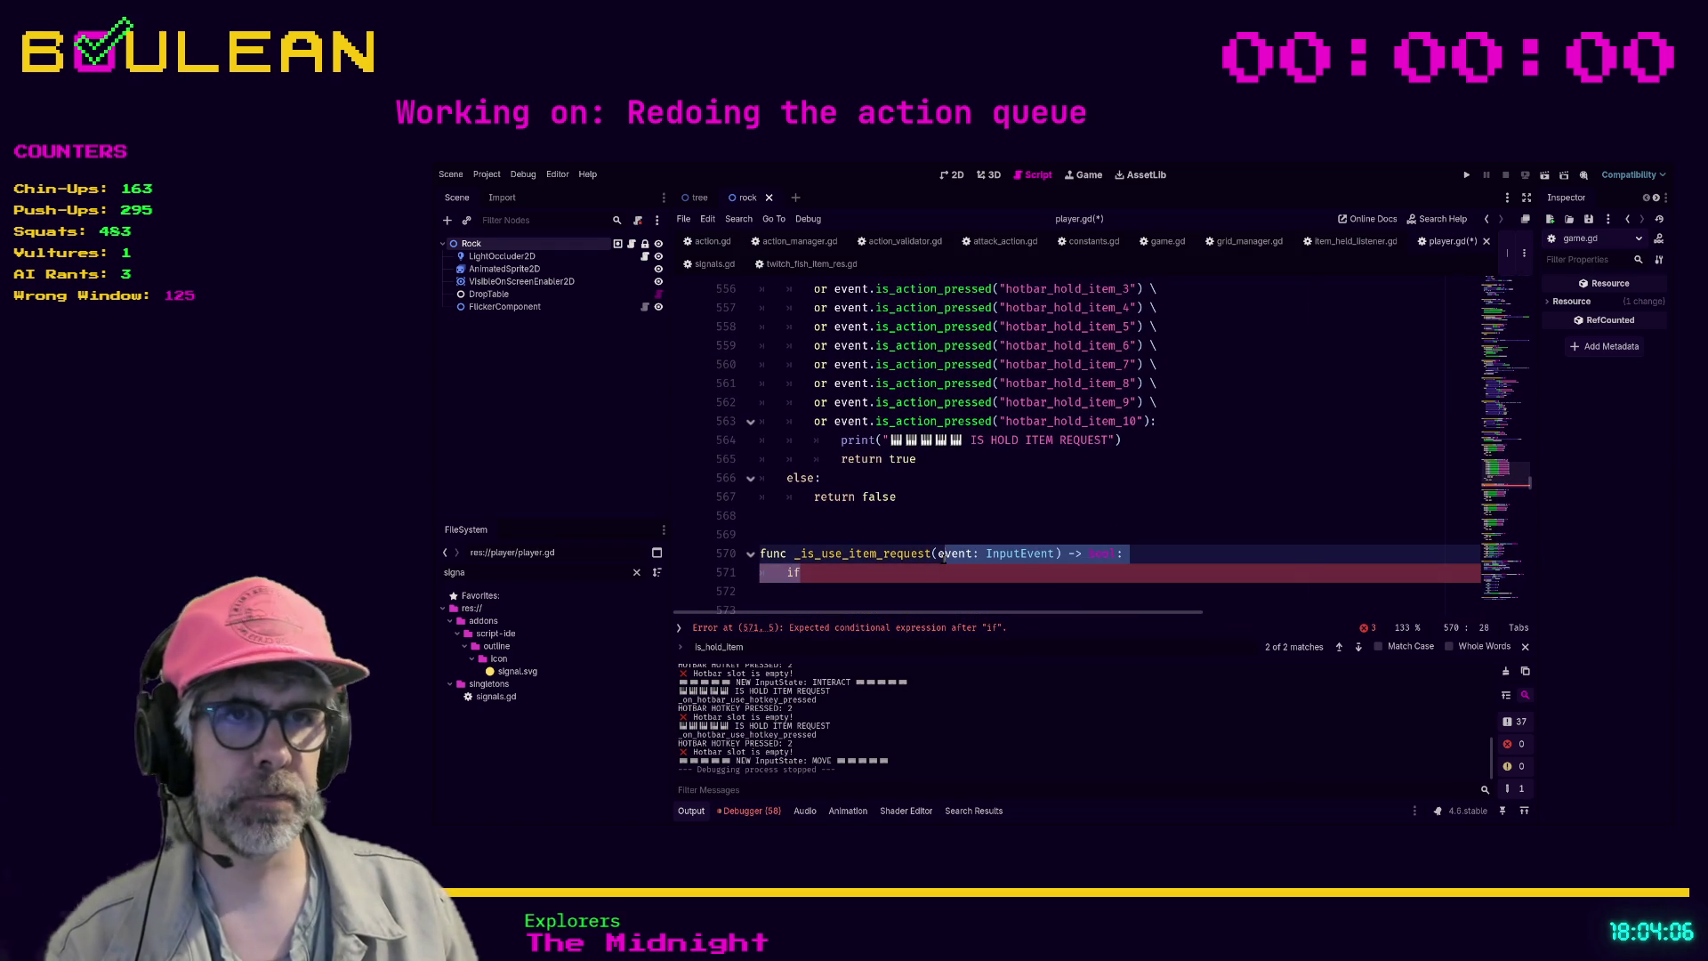
click(885, 578)
text(nt.)
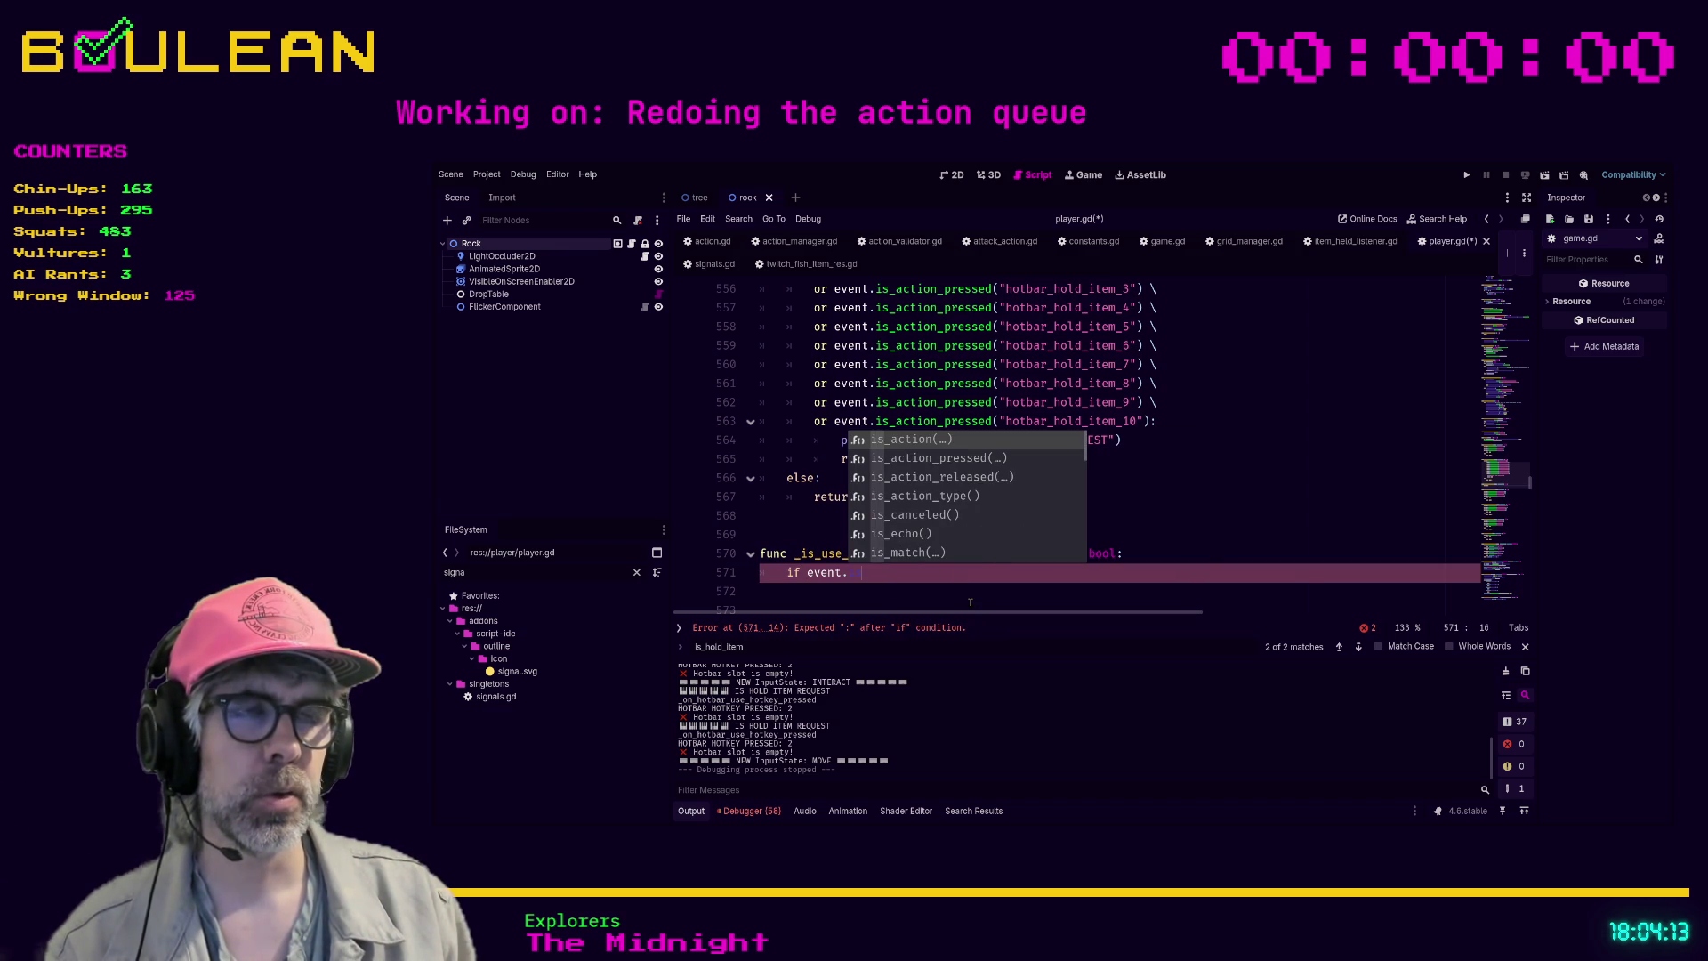
- Make the if condition check event.is_action_pressed("hotbar_use_1") and continue onto a new line
key(Down)
key(Return)
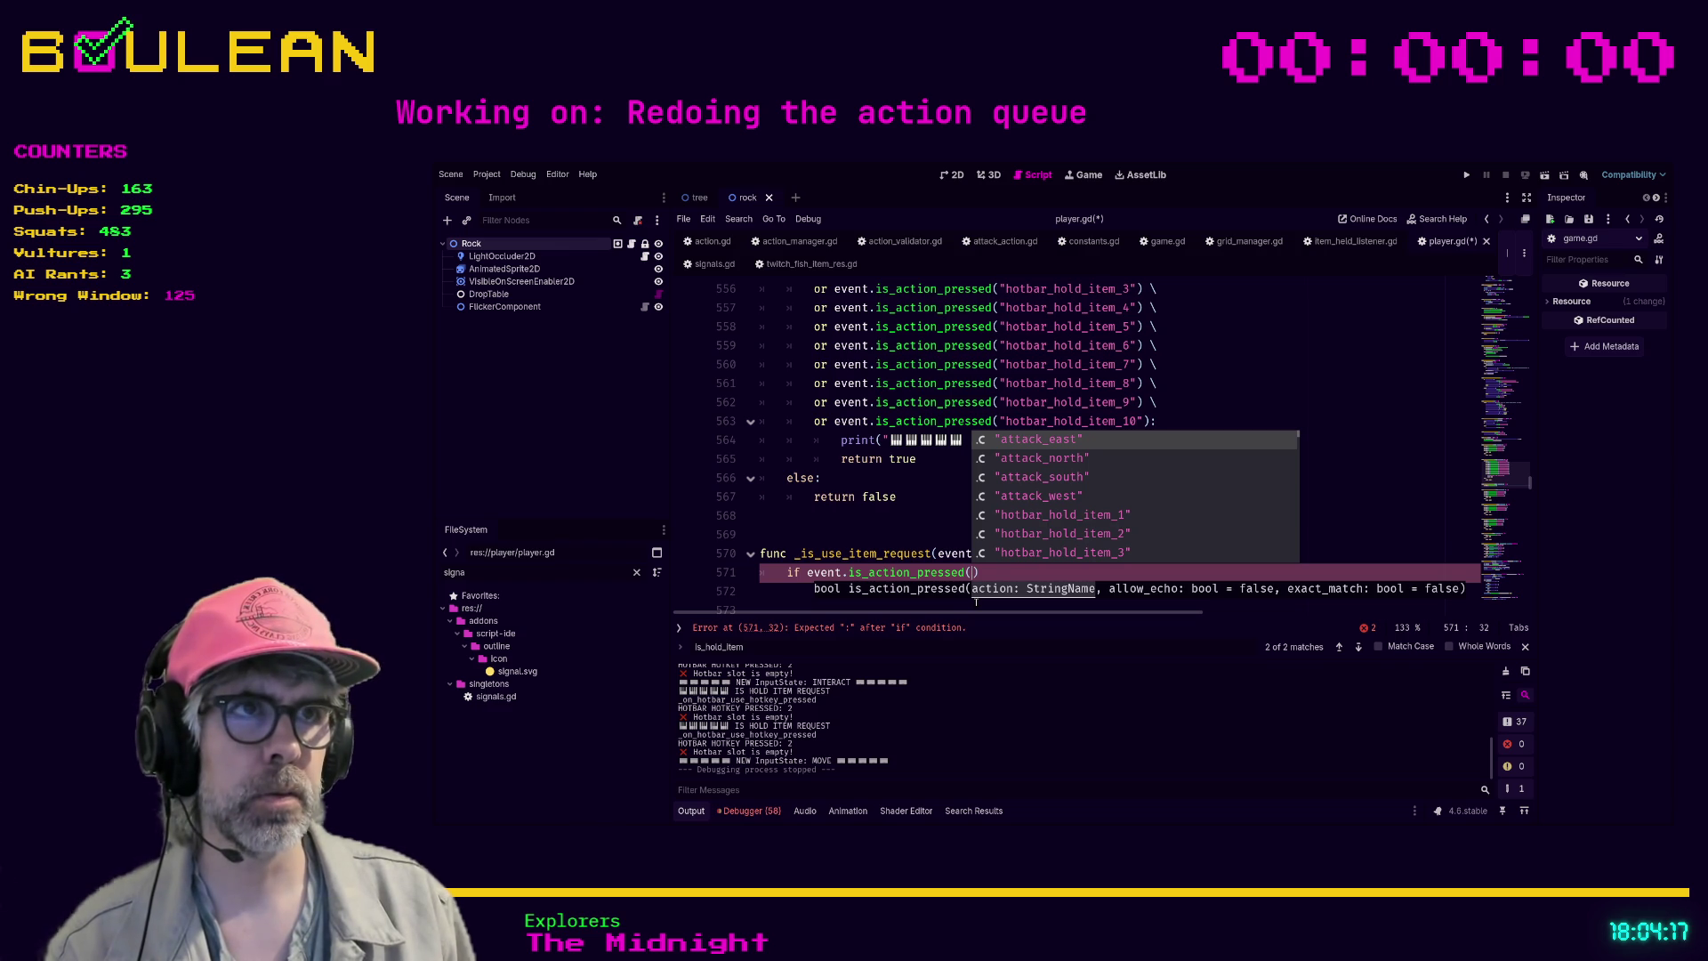
text("hotbar)
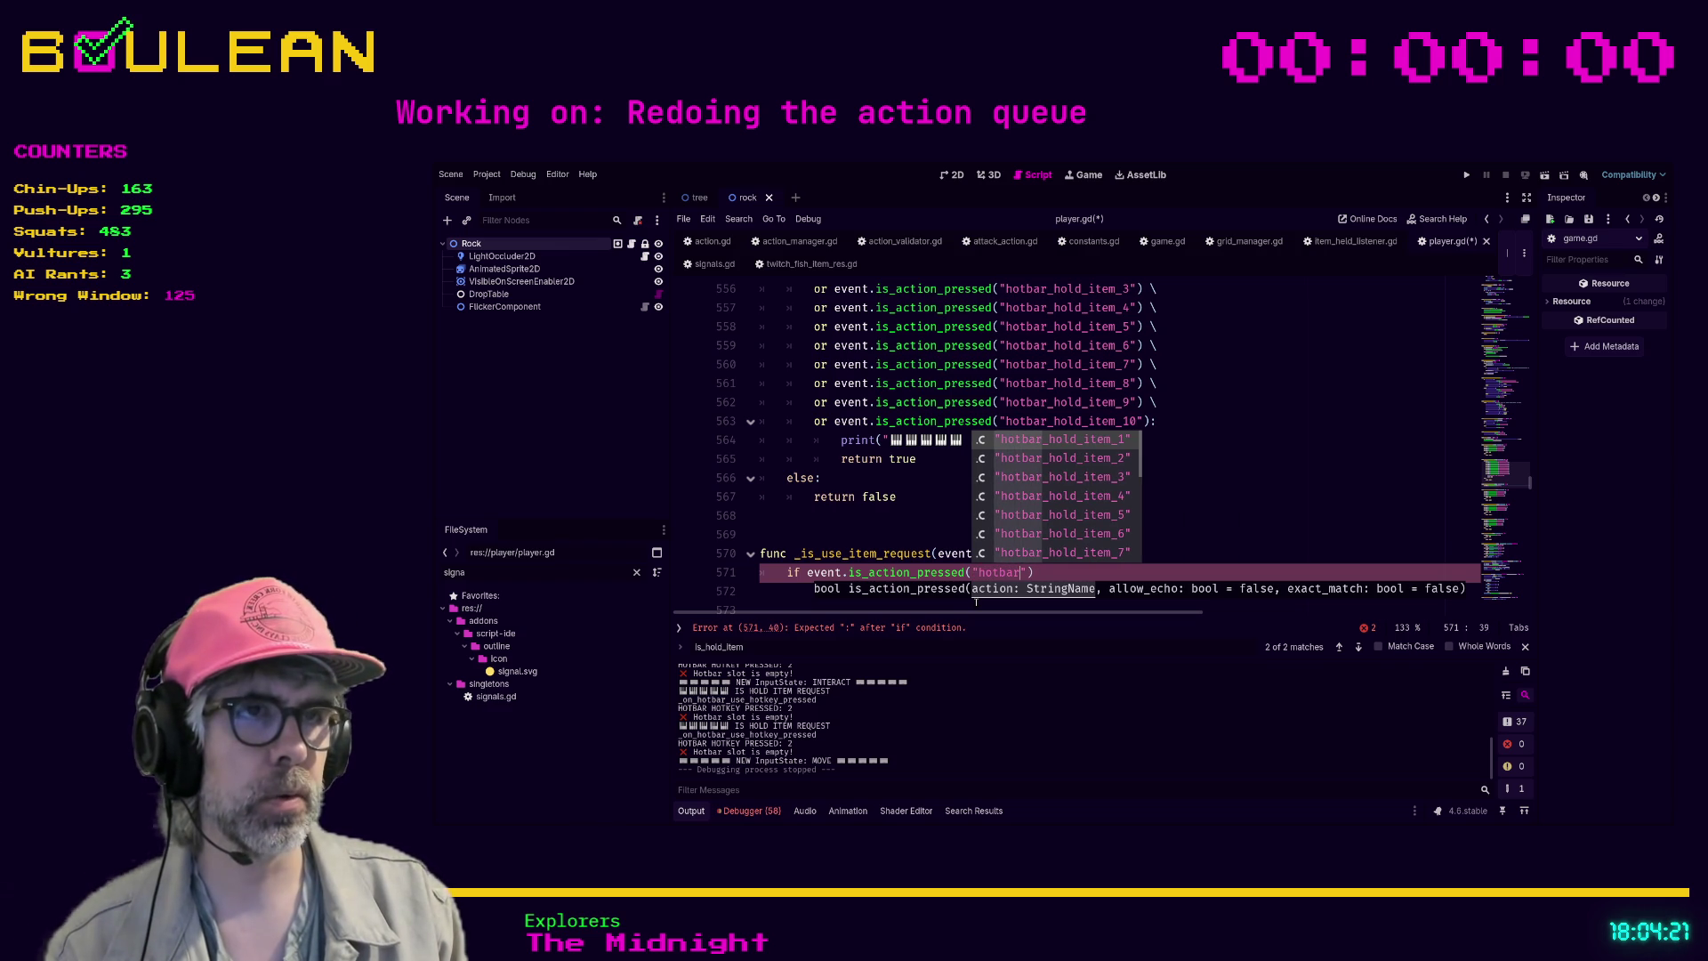
text(_u)
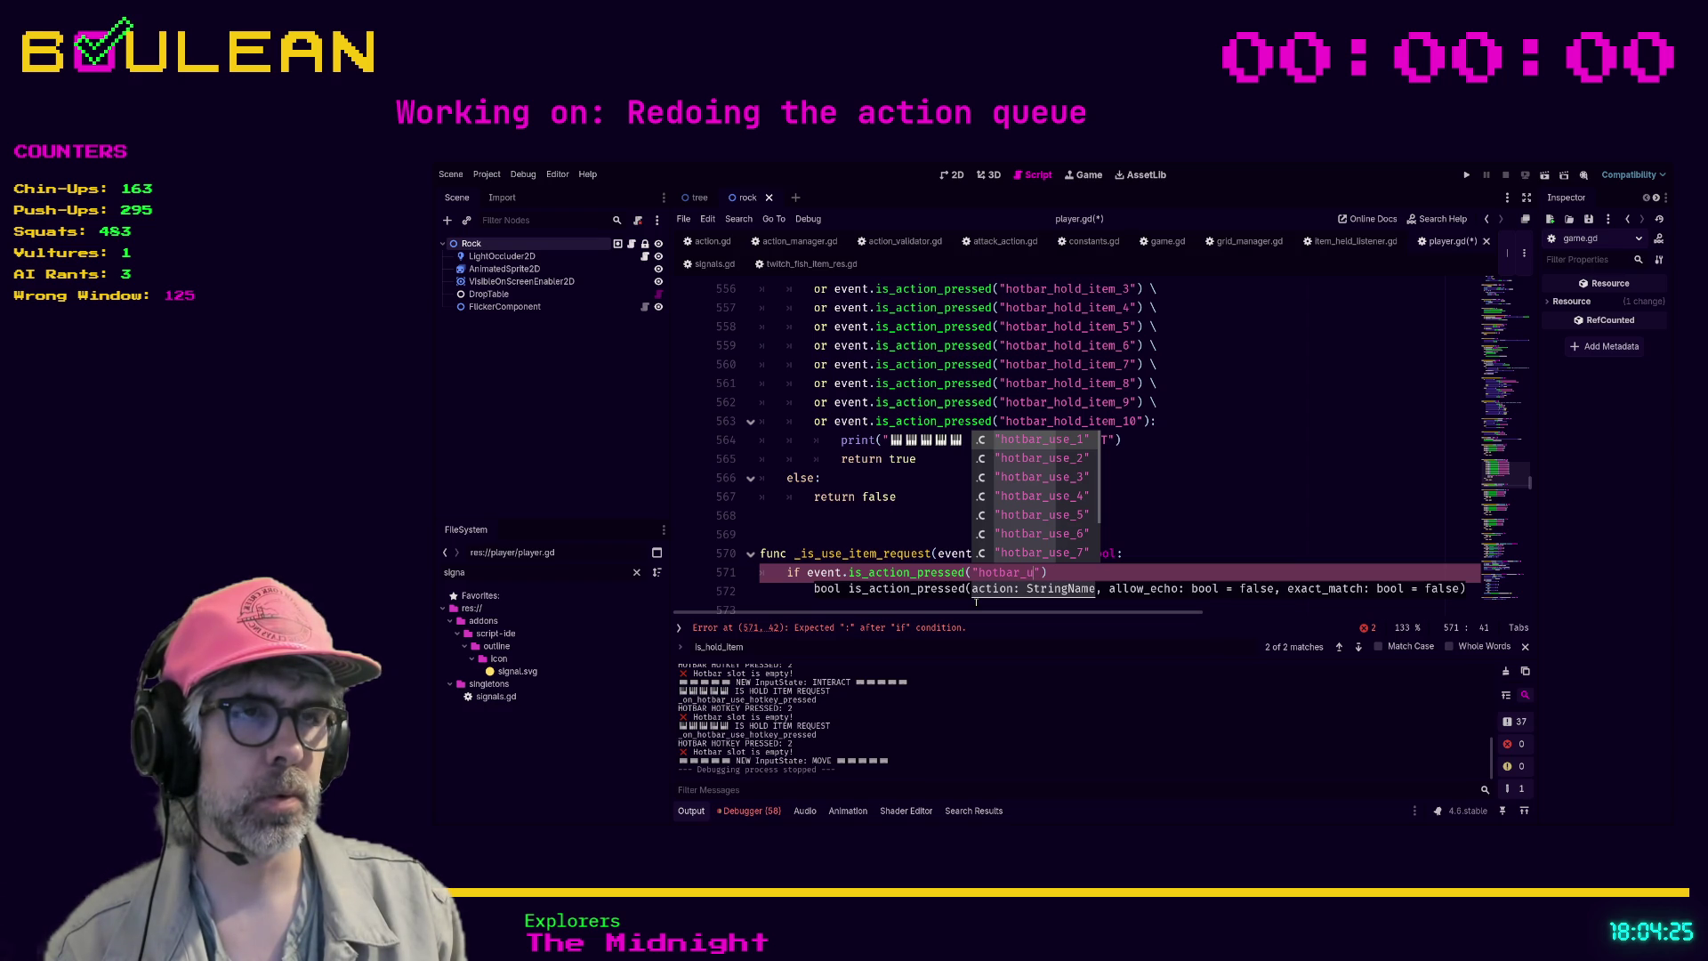
key(Return)
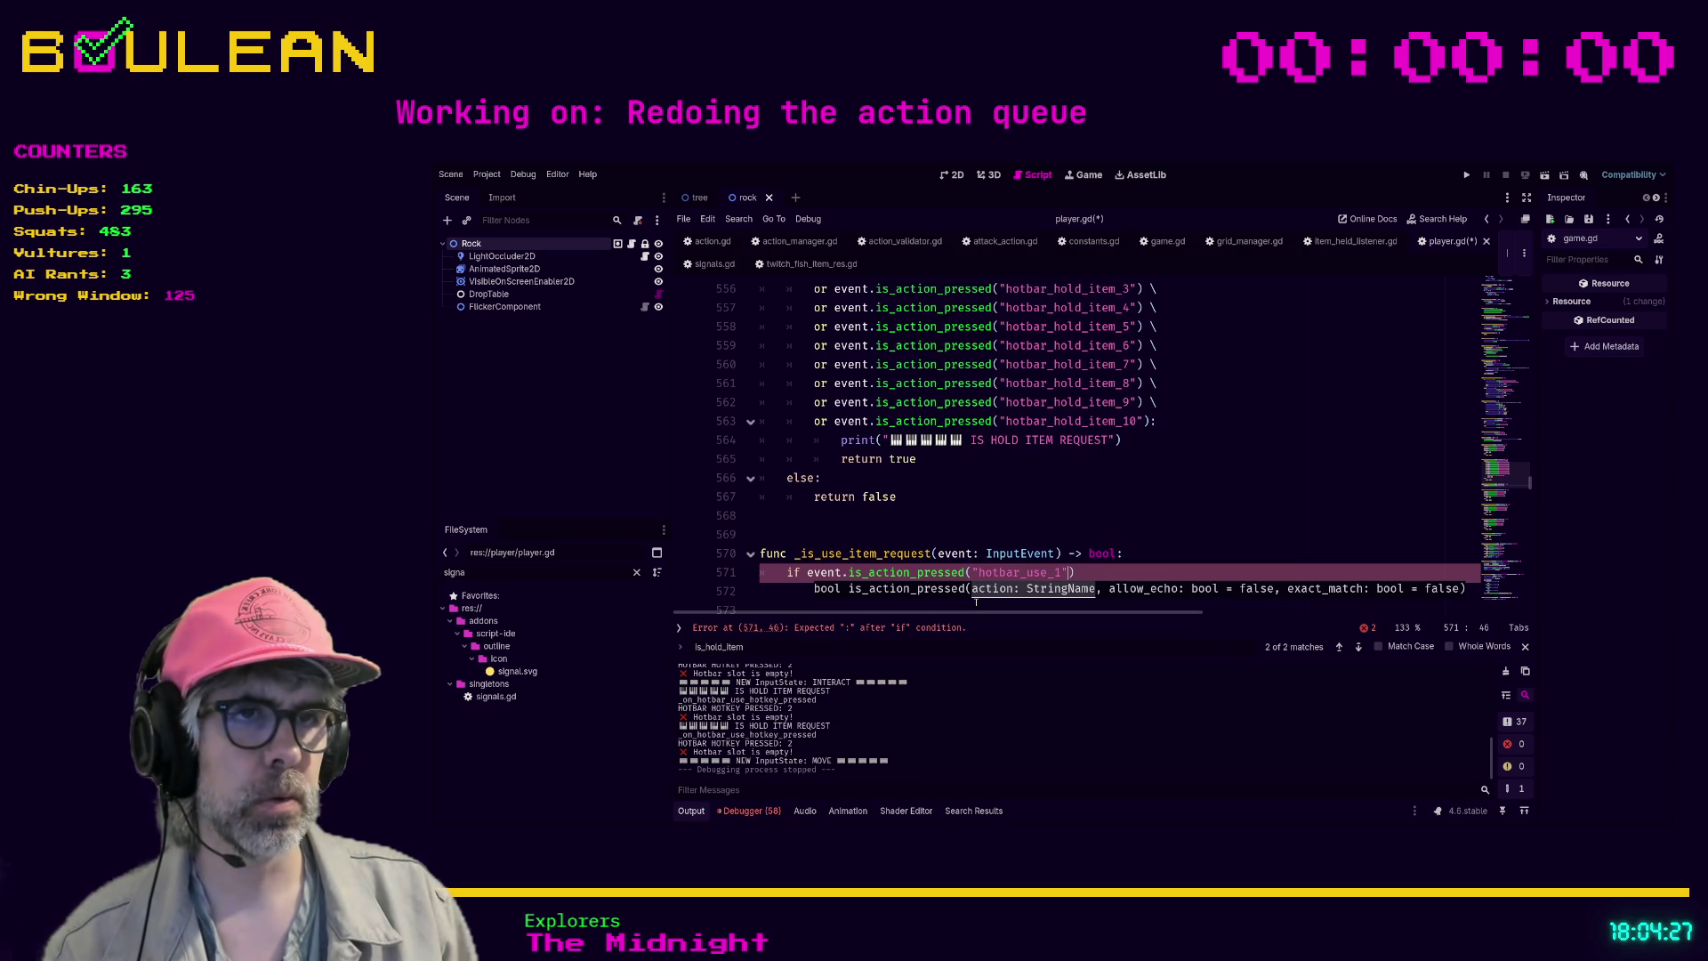
text())
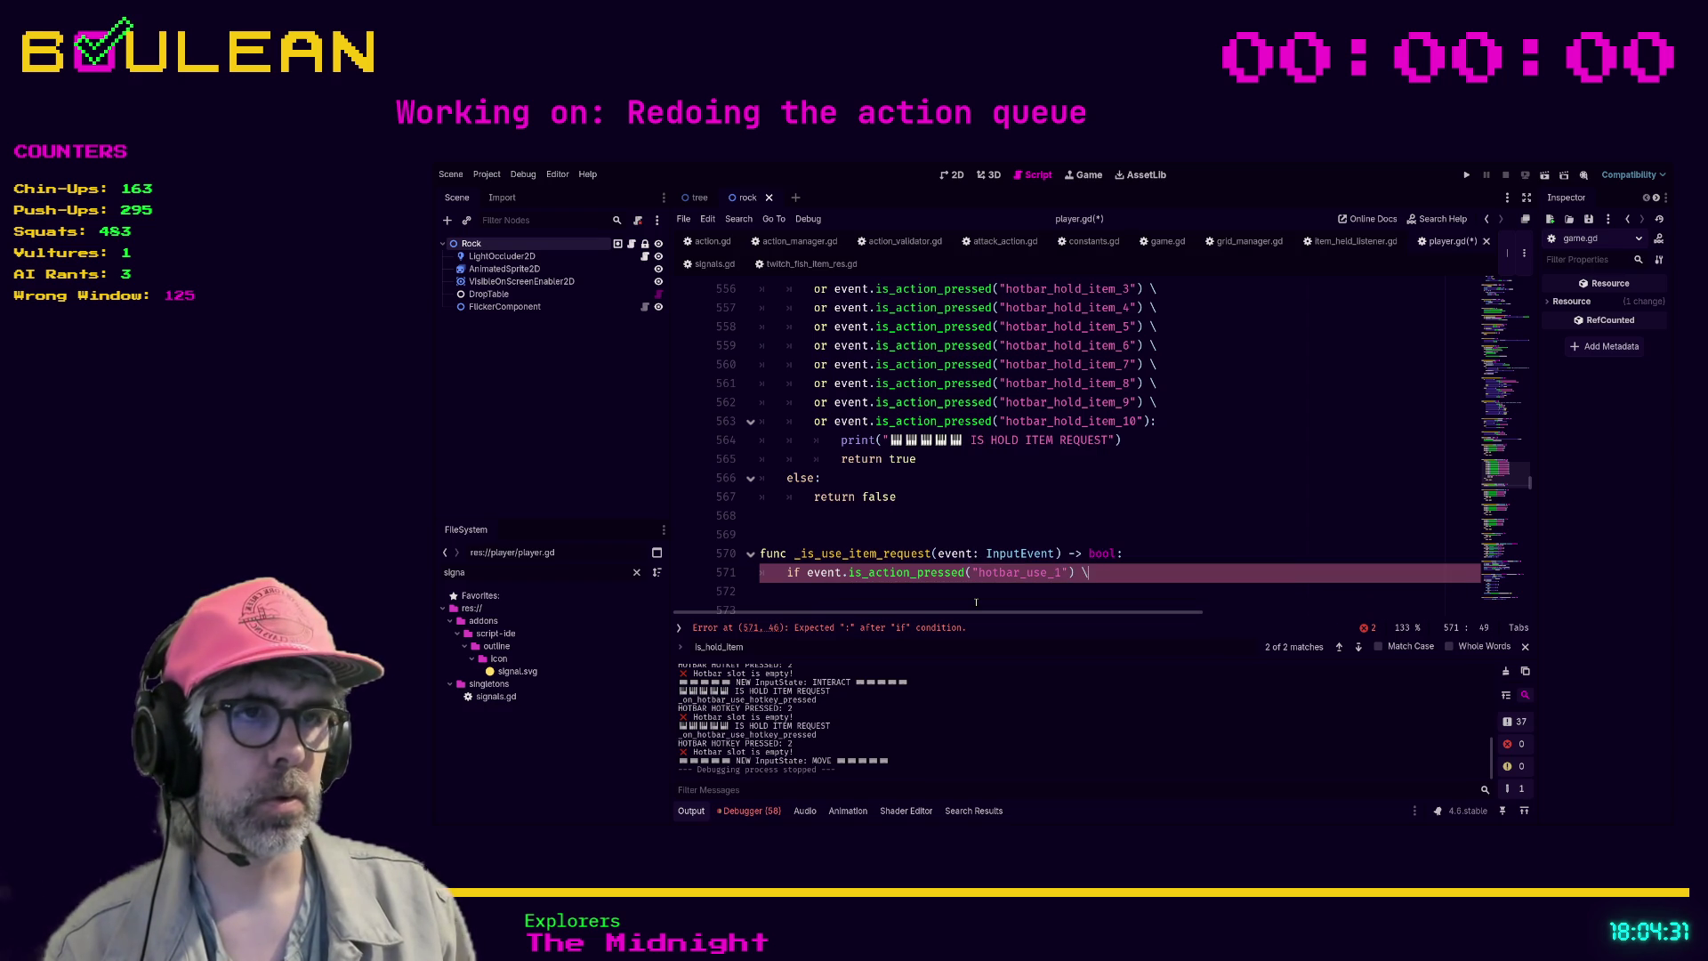
key(Return)
- Add a second check, event.is_action_pressed("hotbar_hold_item_2"), on line 572
text(event.is_acion)
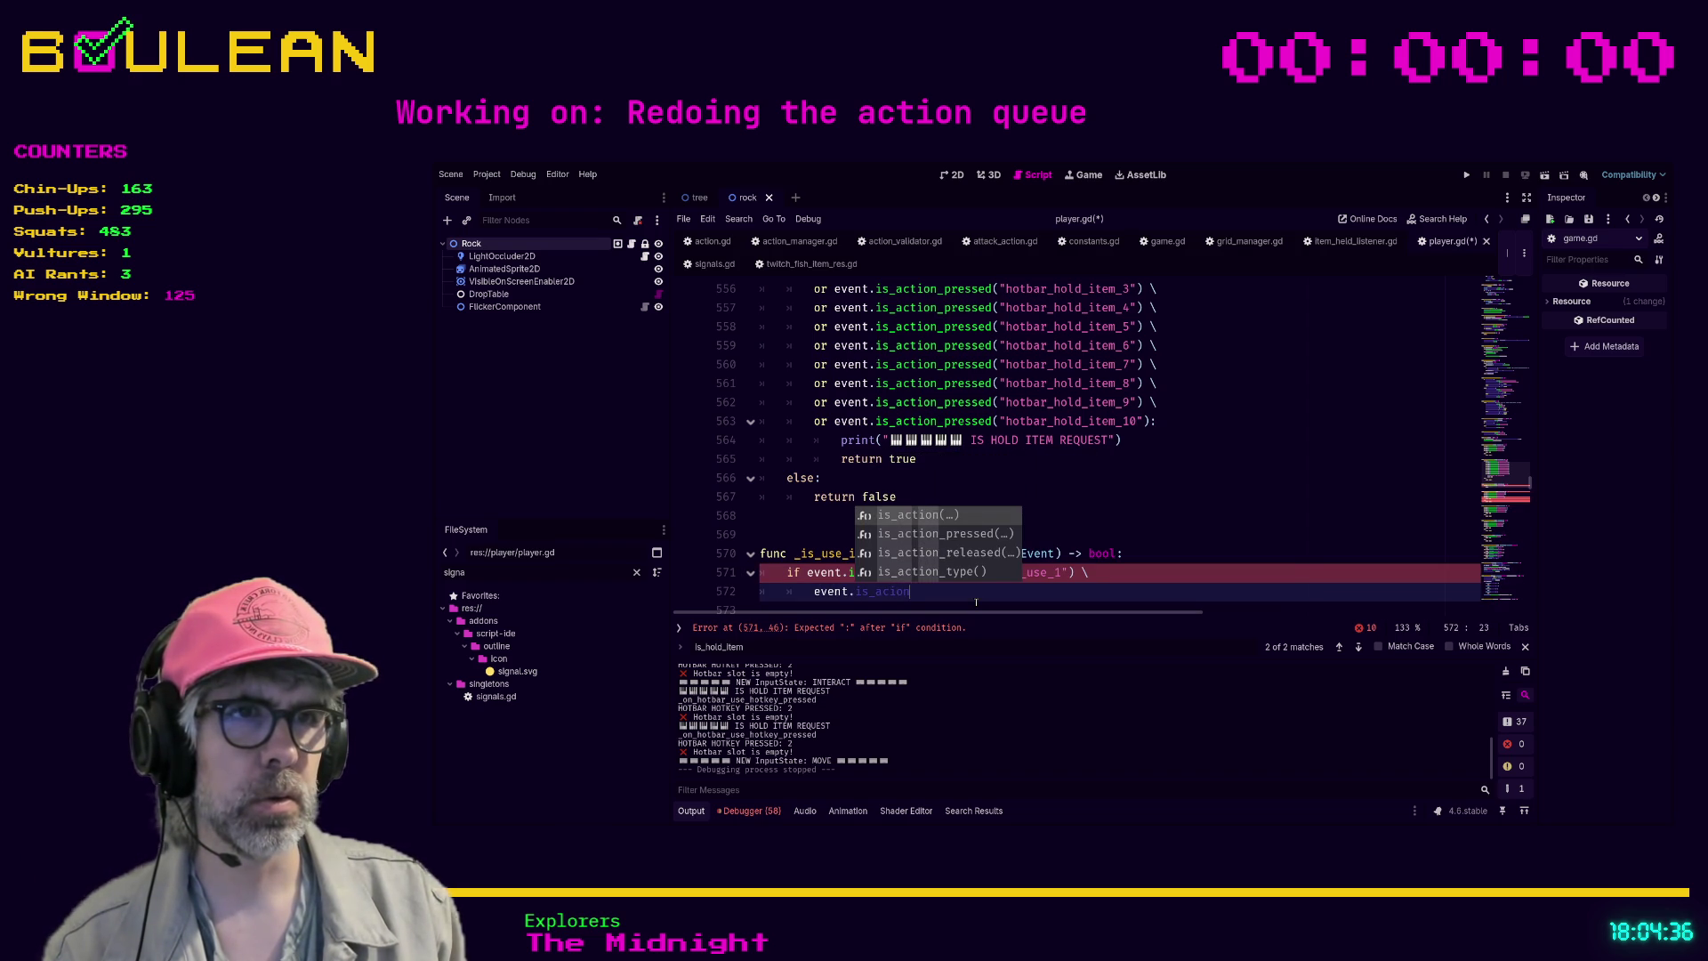
key(Down)
key(Return)
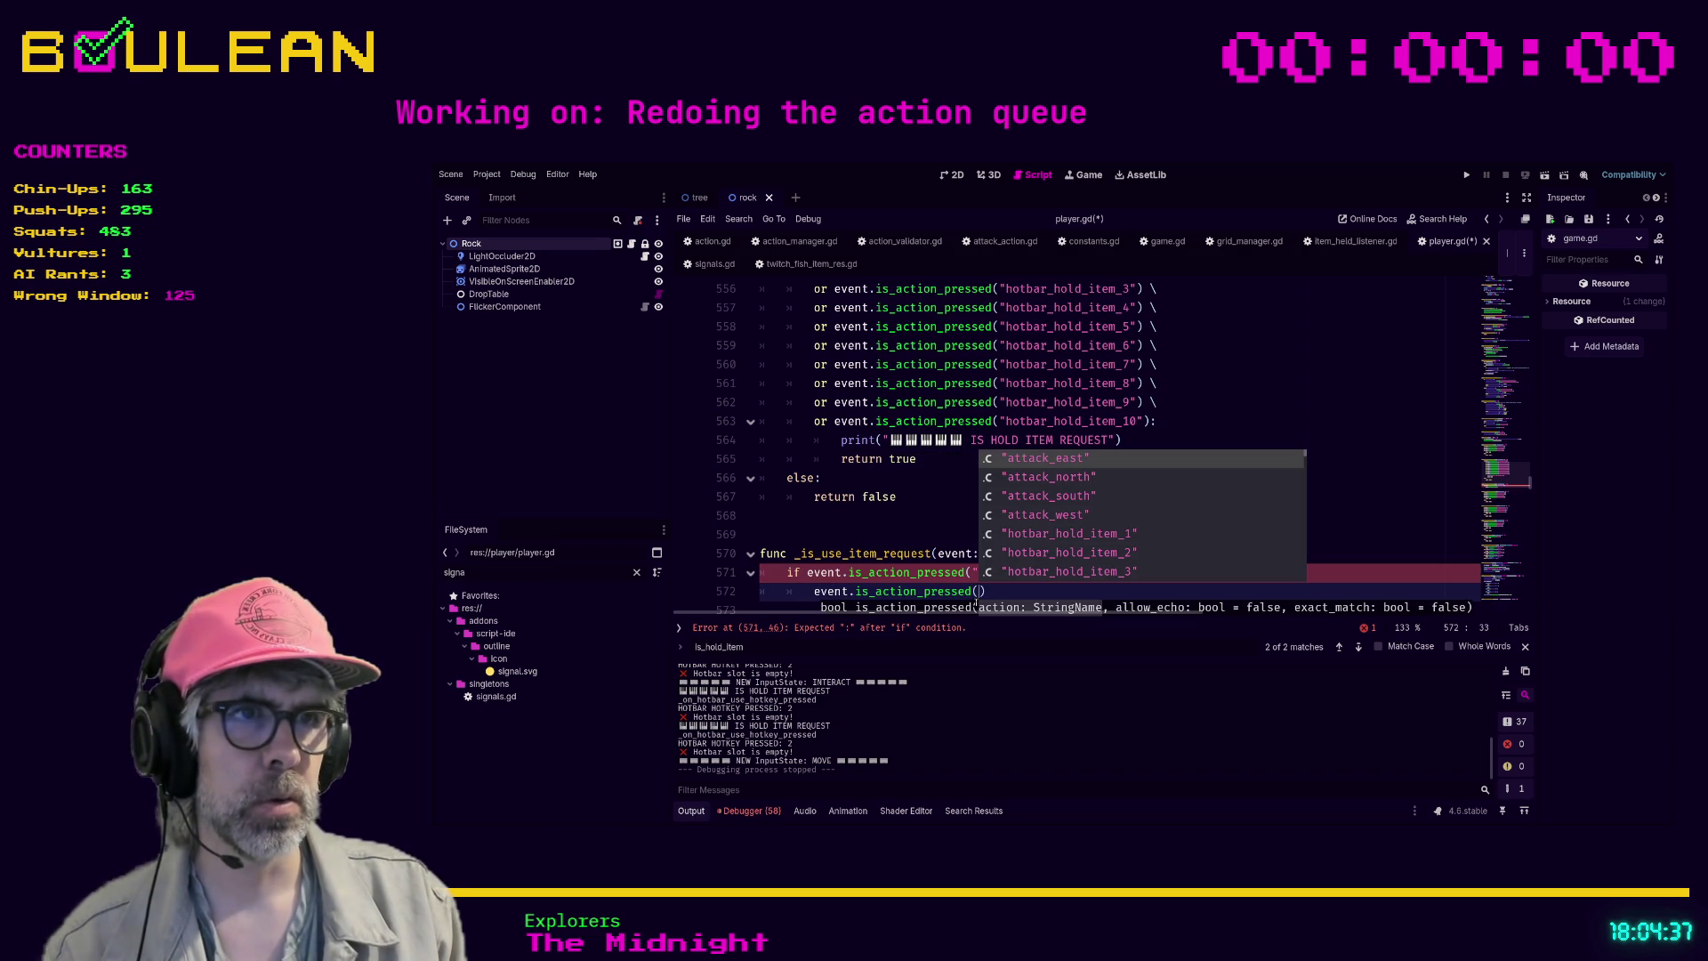
text("hotbar)
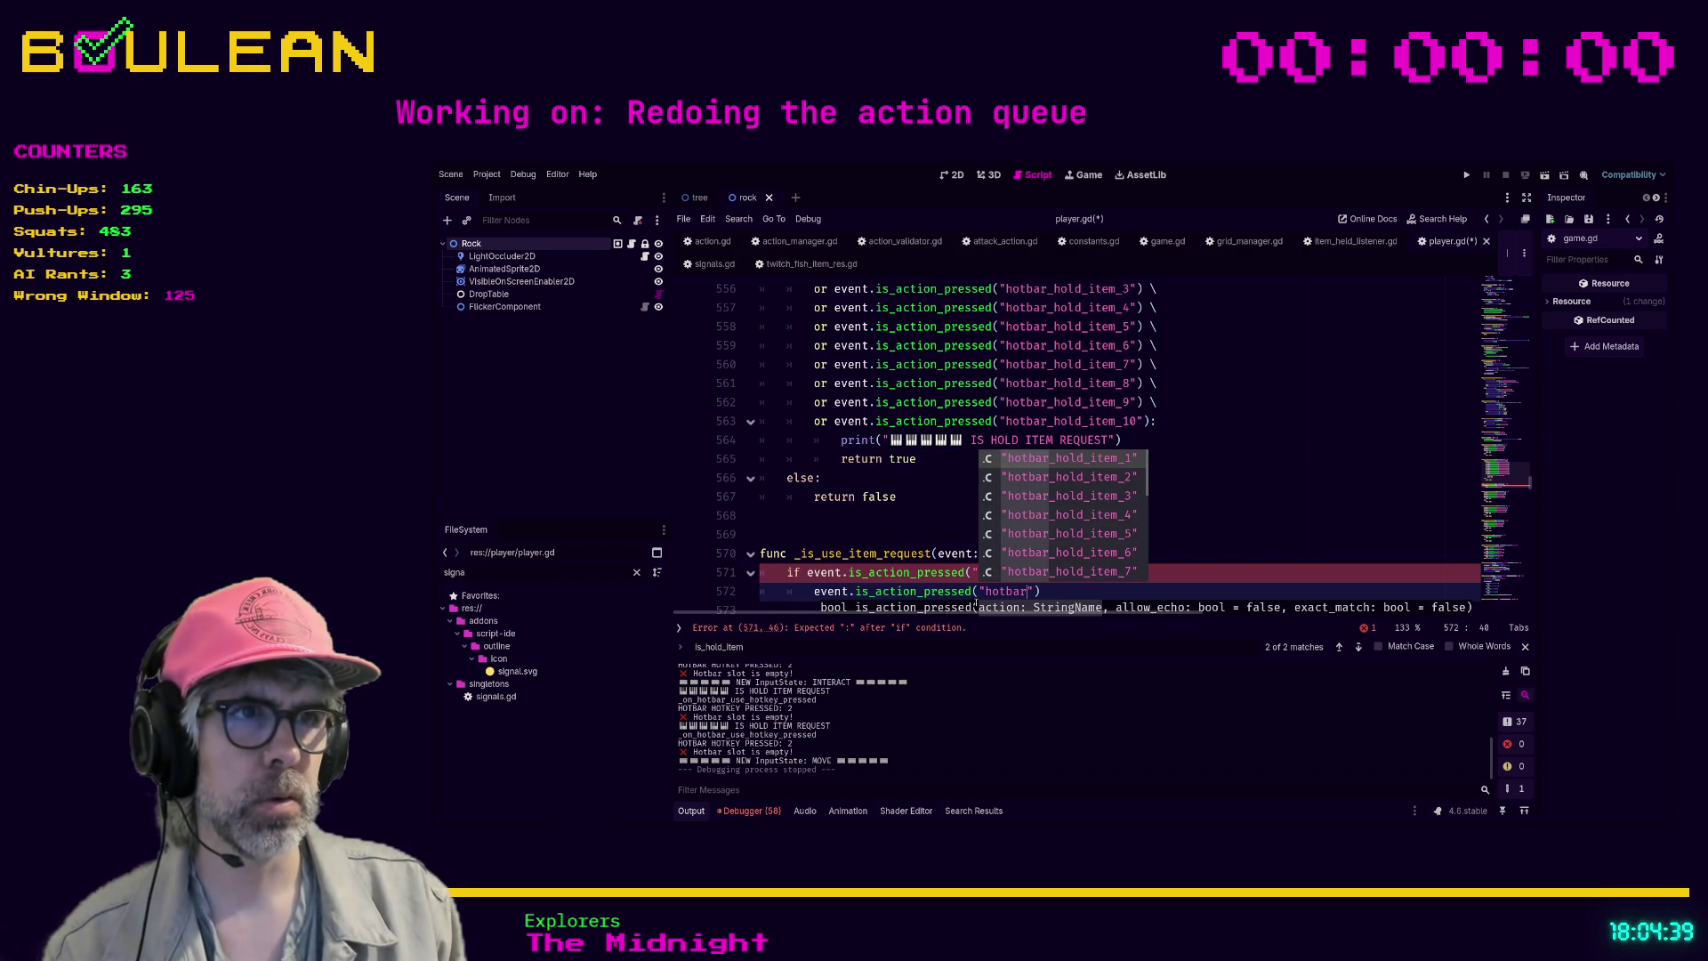
key(Return)
key(Right)
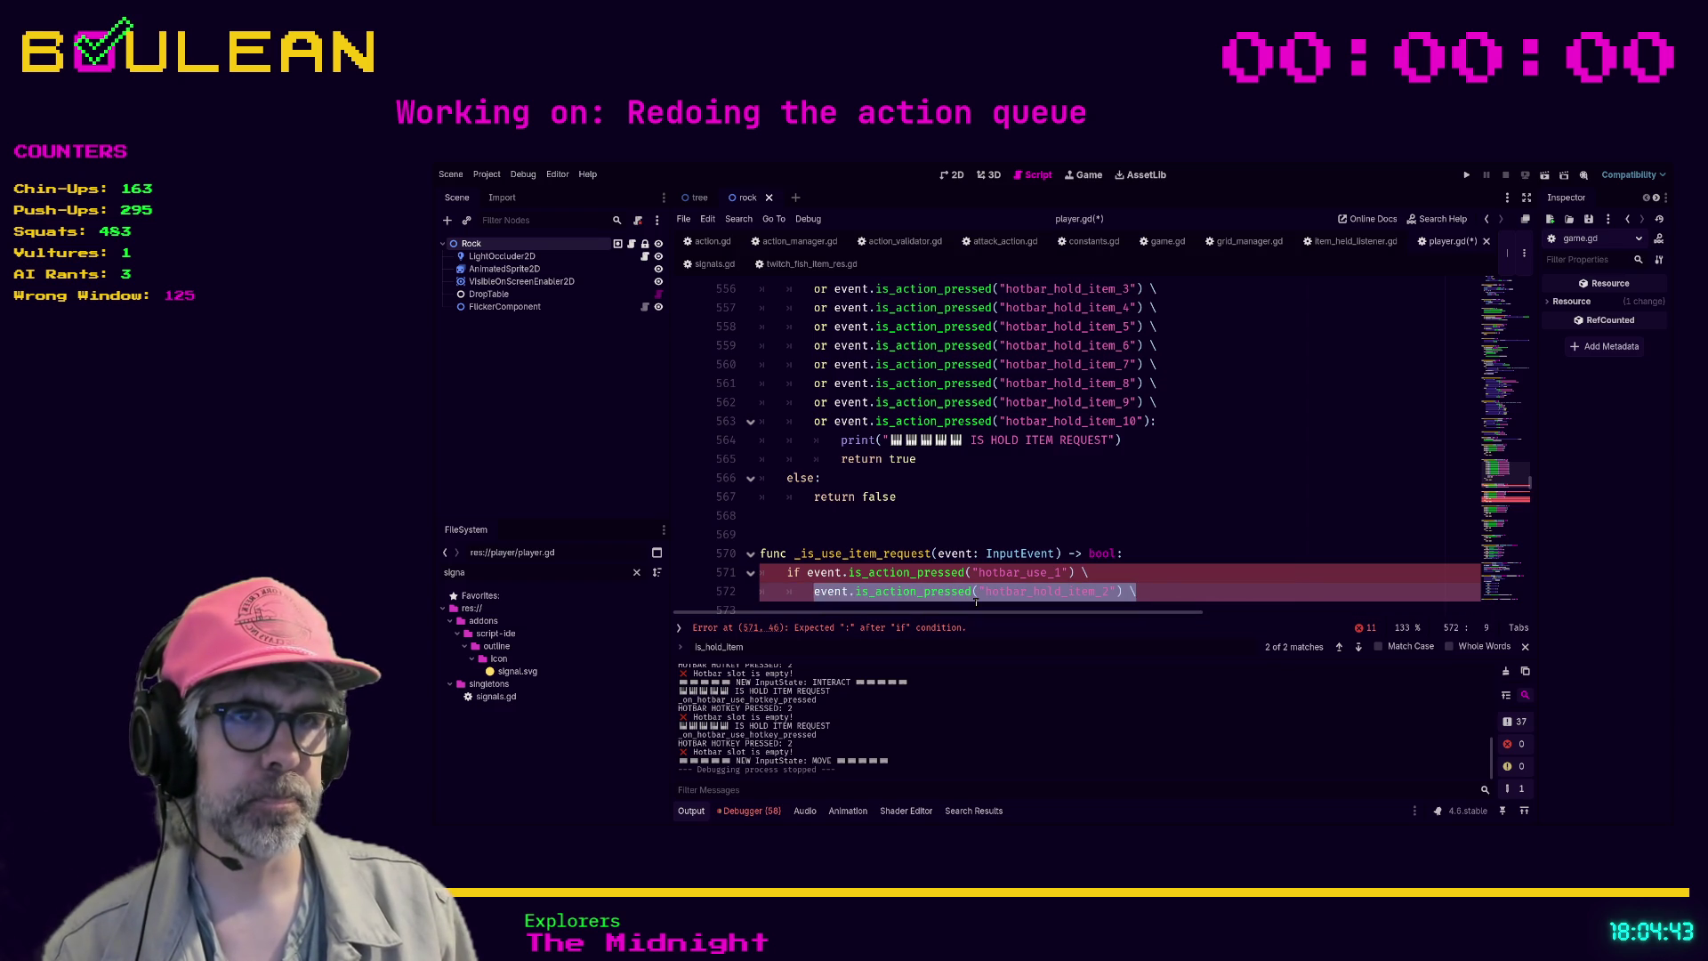
- Paste seven more copies of the hotbar_hold_item_2 check on new lines below
key(Return)
text(event.is_action_pressed("hotbar_hold_item_2") \)
key(Return)
text(event.is_action_pressed("hotbar_hold_item_2") \)
key(Return)
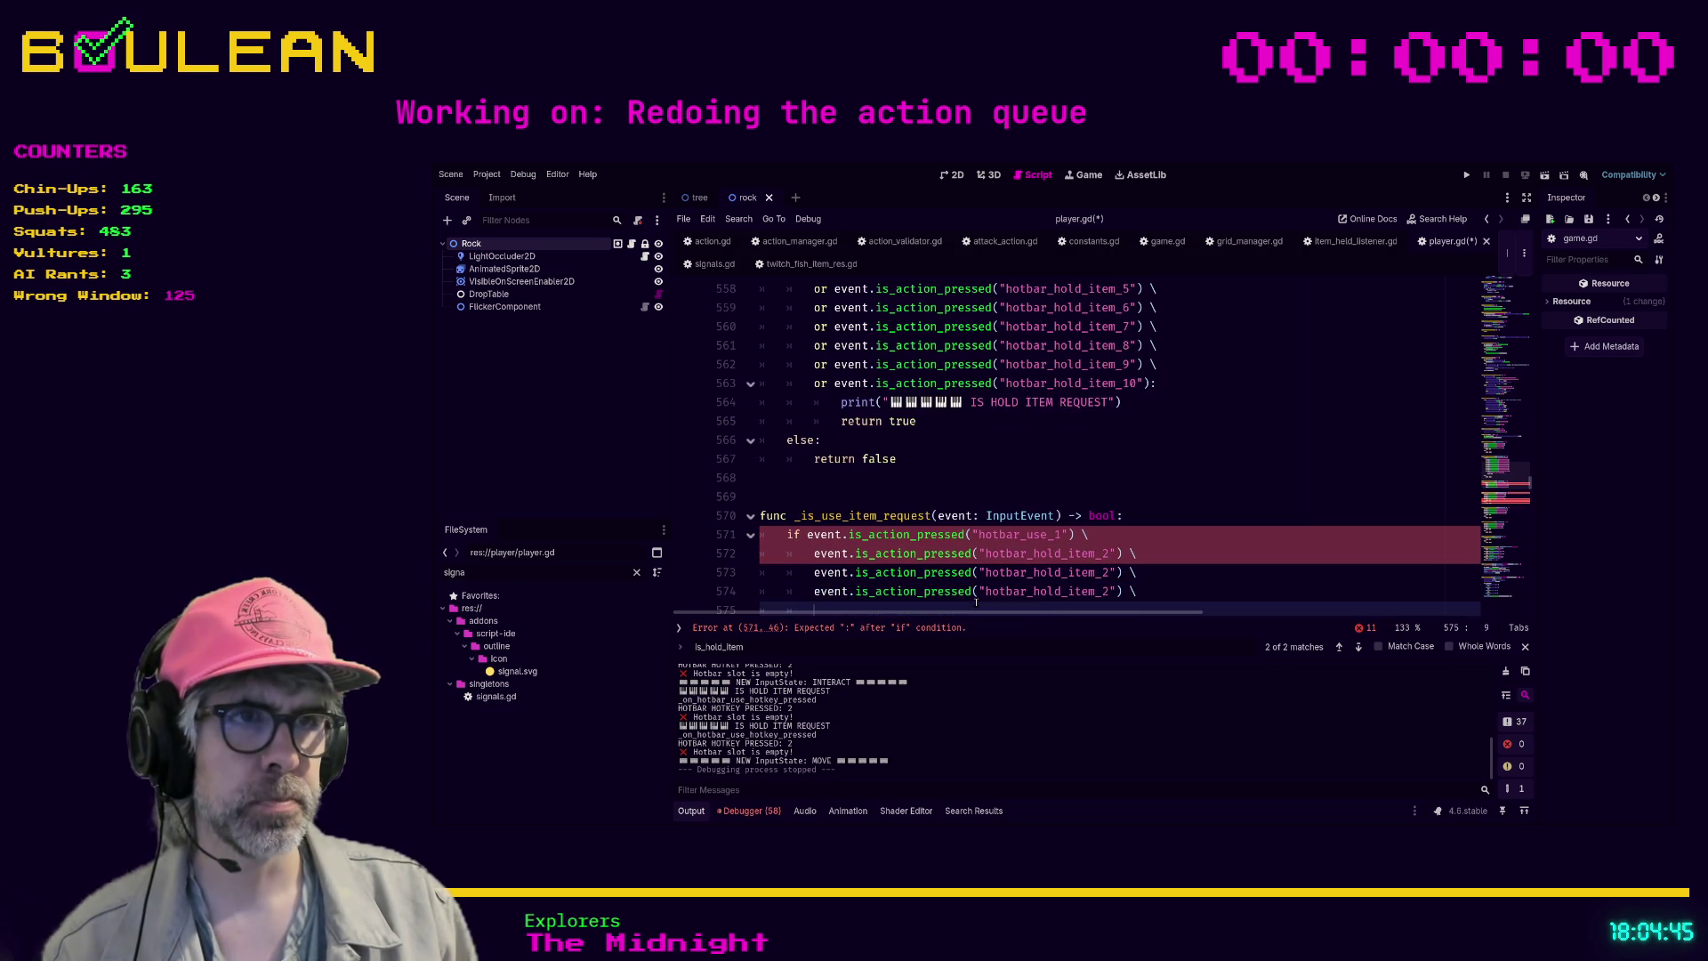
text(event.is_action_pressed("hotbar_hold_item_2") \)
key(Return)
key(ctrl+v)
key(Return)
key(ctrl+v)
key(Return)
text(event.is_action_pressed("hotbar_hold_item_2") \)
key(Return)
text(event.is_action_pressed("hotbar_hold_item_2") \)
key(Return)
text(event.is_action_pressed("hotbar_hold_item_2") \)
- Close the search and place carets on lines 573 through 581 to edit the copies together
key(Up)
key(Up)
key(Up)
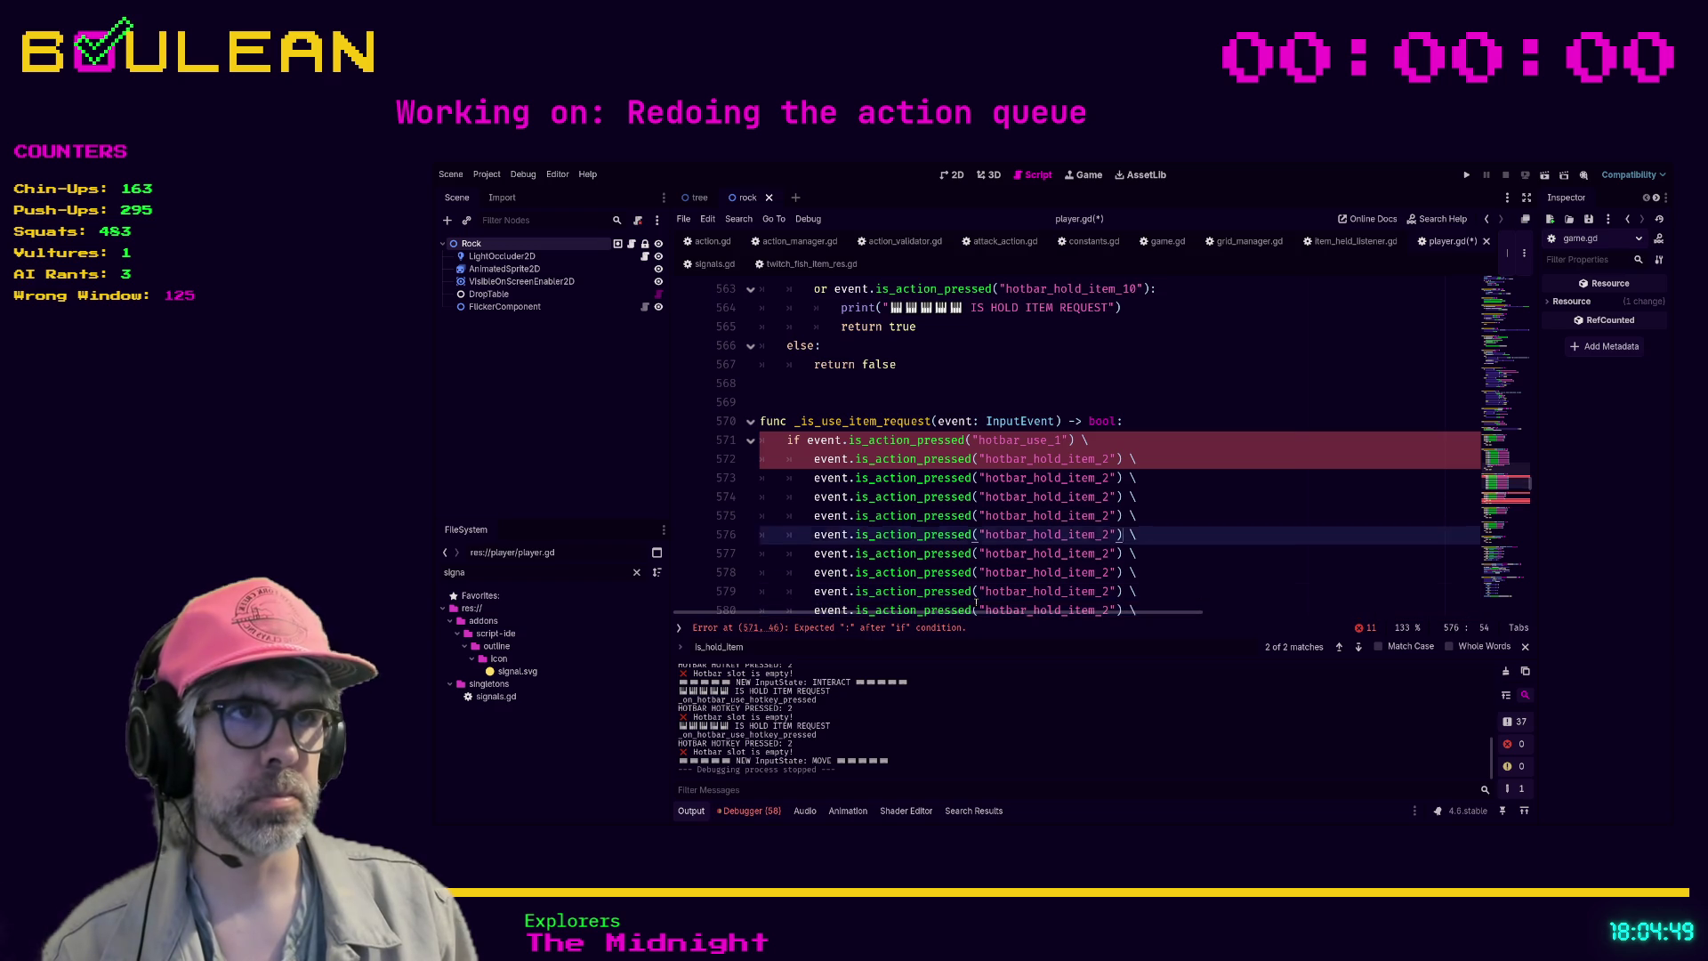
key(Down)
key(Down)
key(Left)
key(Left)
key(Down)
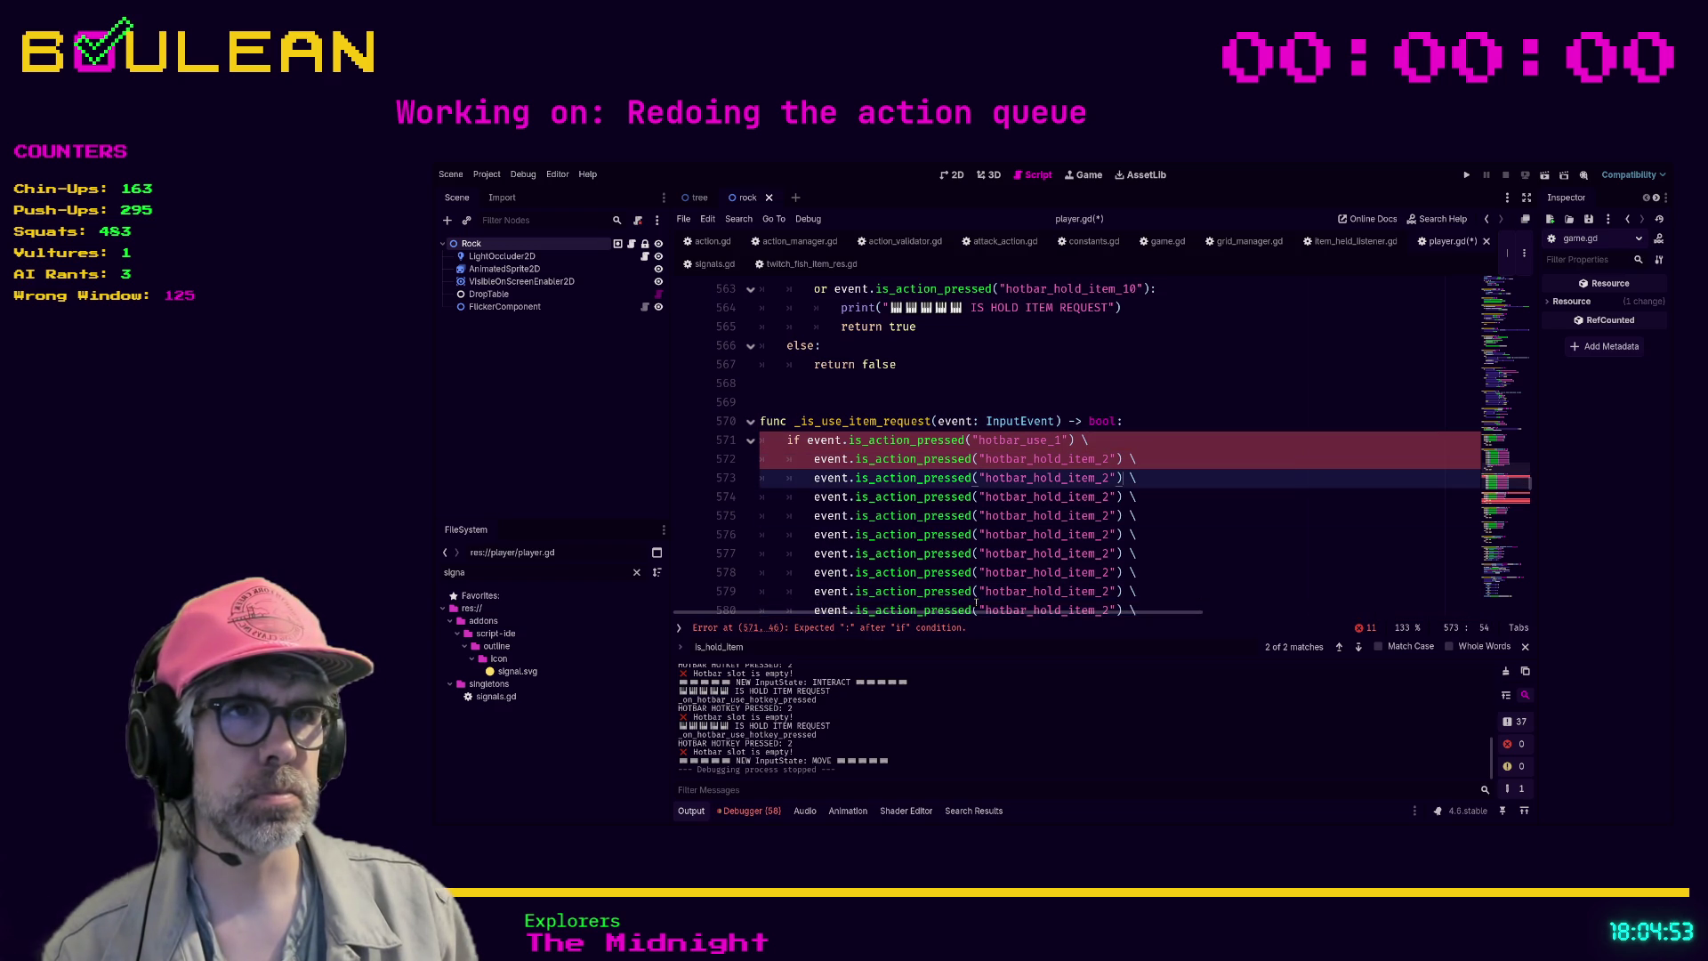
scroll(970, 569, up, 4)
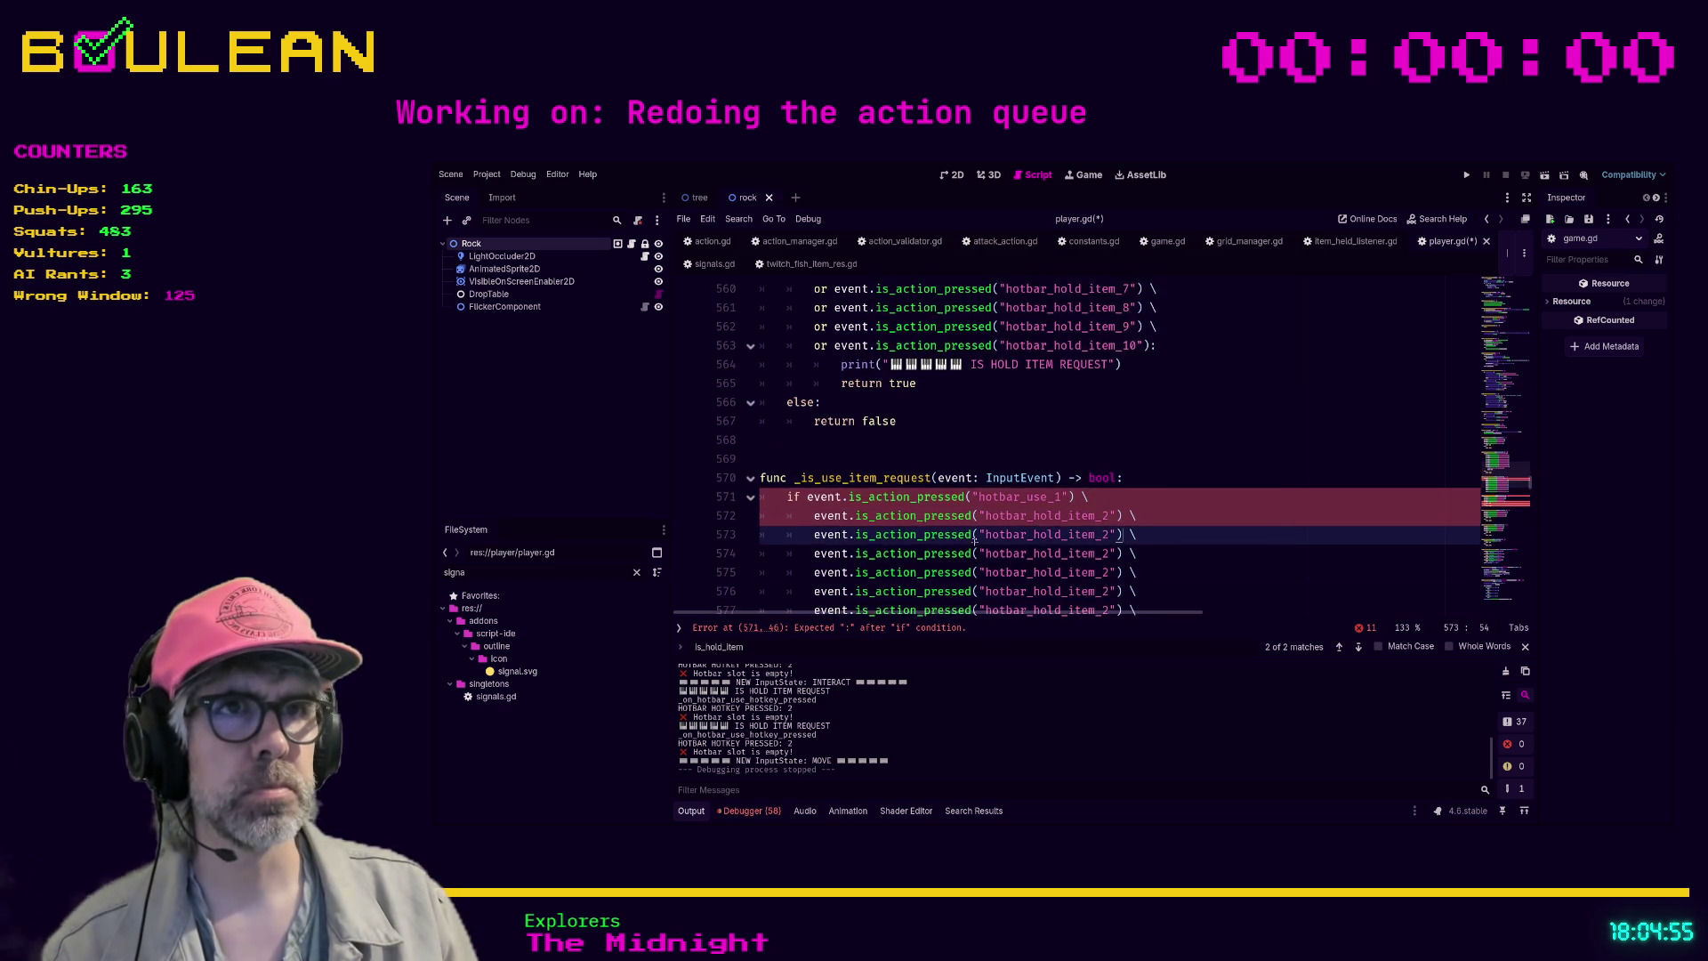
scroll(961, 538, down, 3)
key(Up)
key(Home)
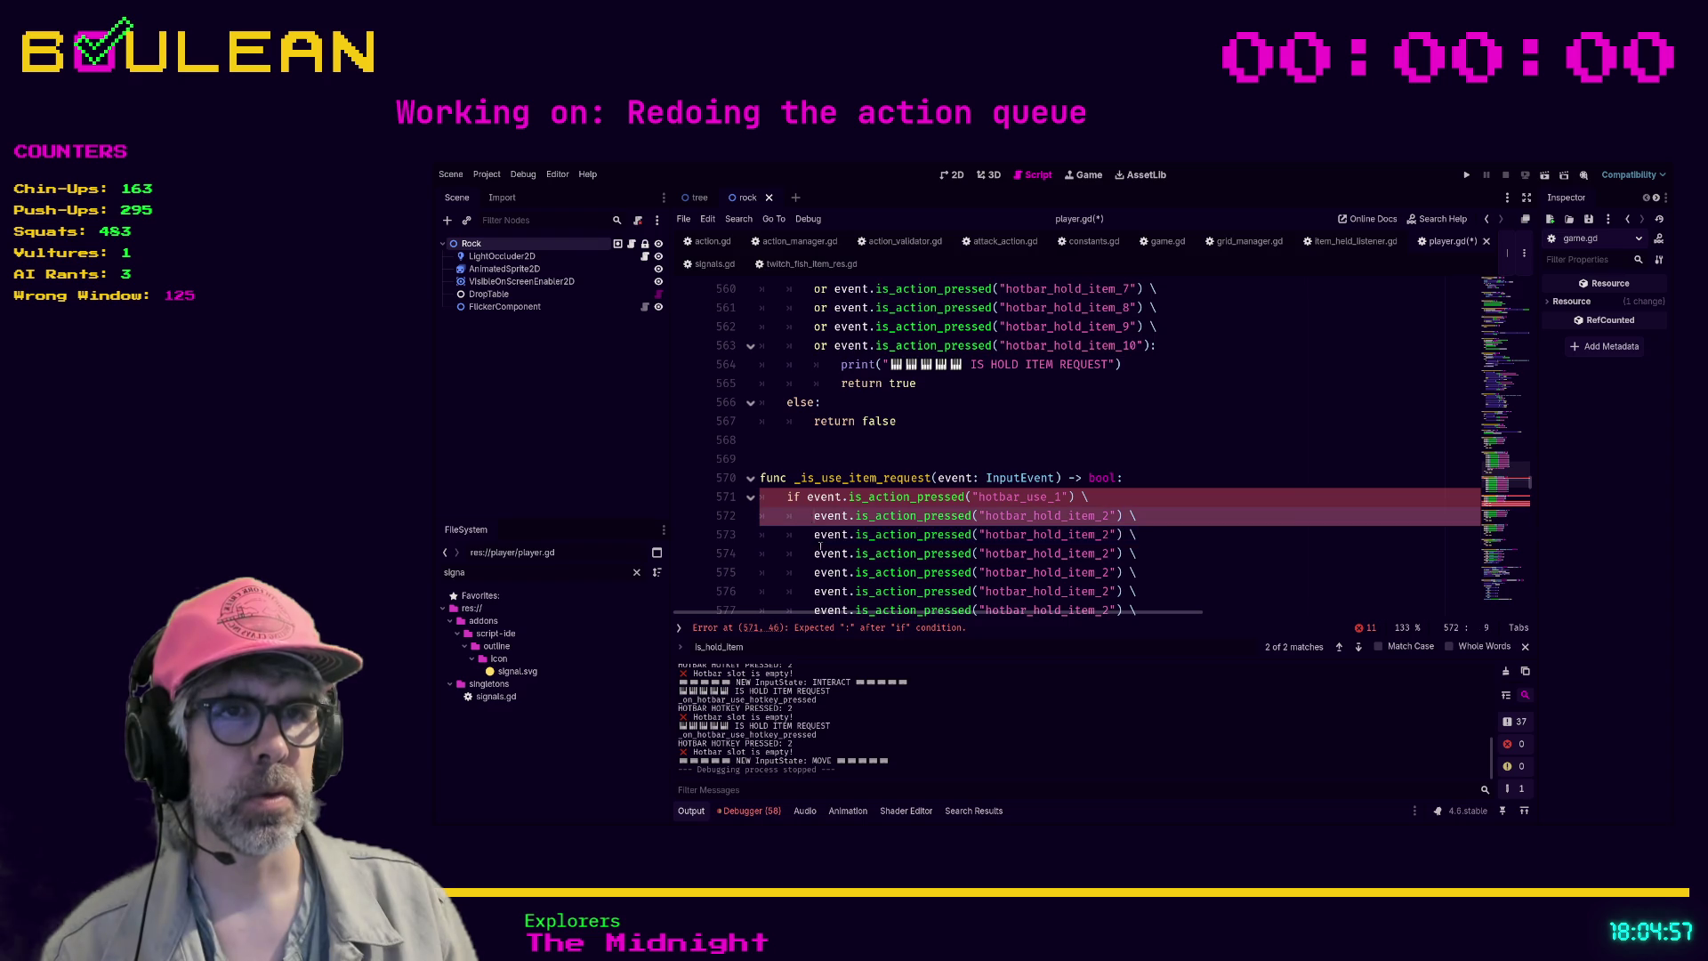
scroll(956, 516, down, 3)
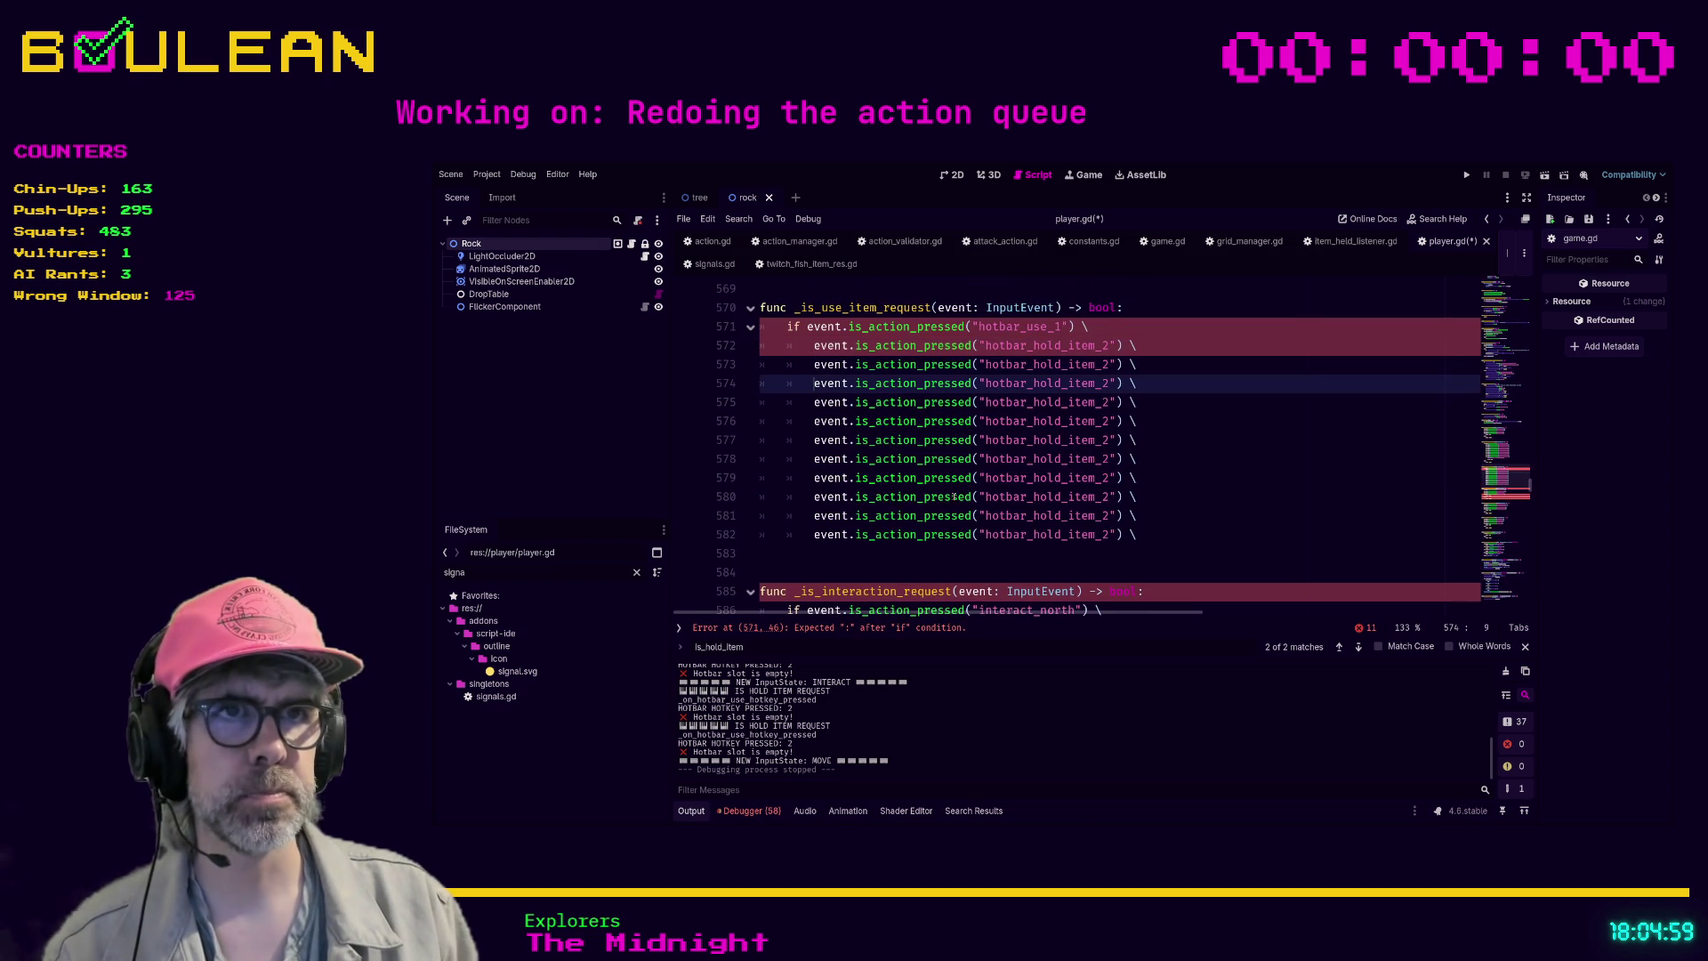
key(Down)
key(Down)
key(Down)
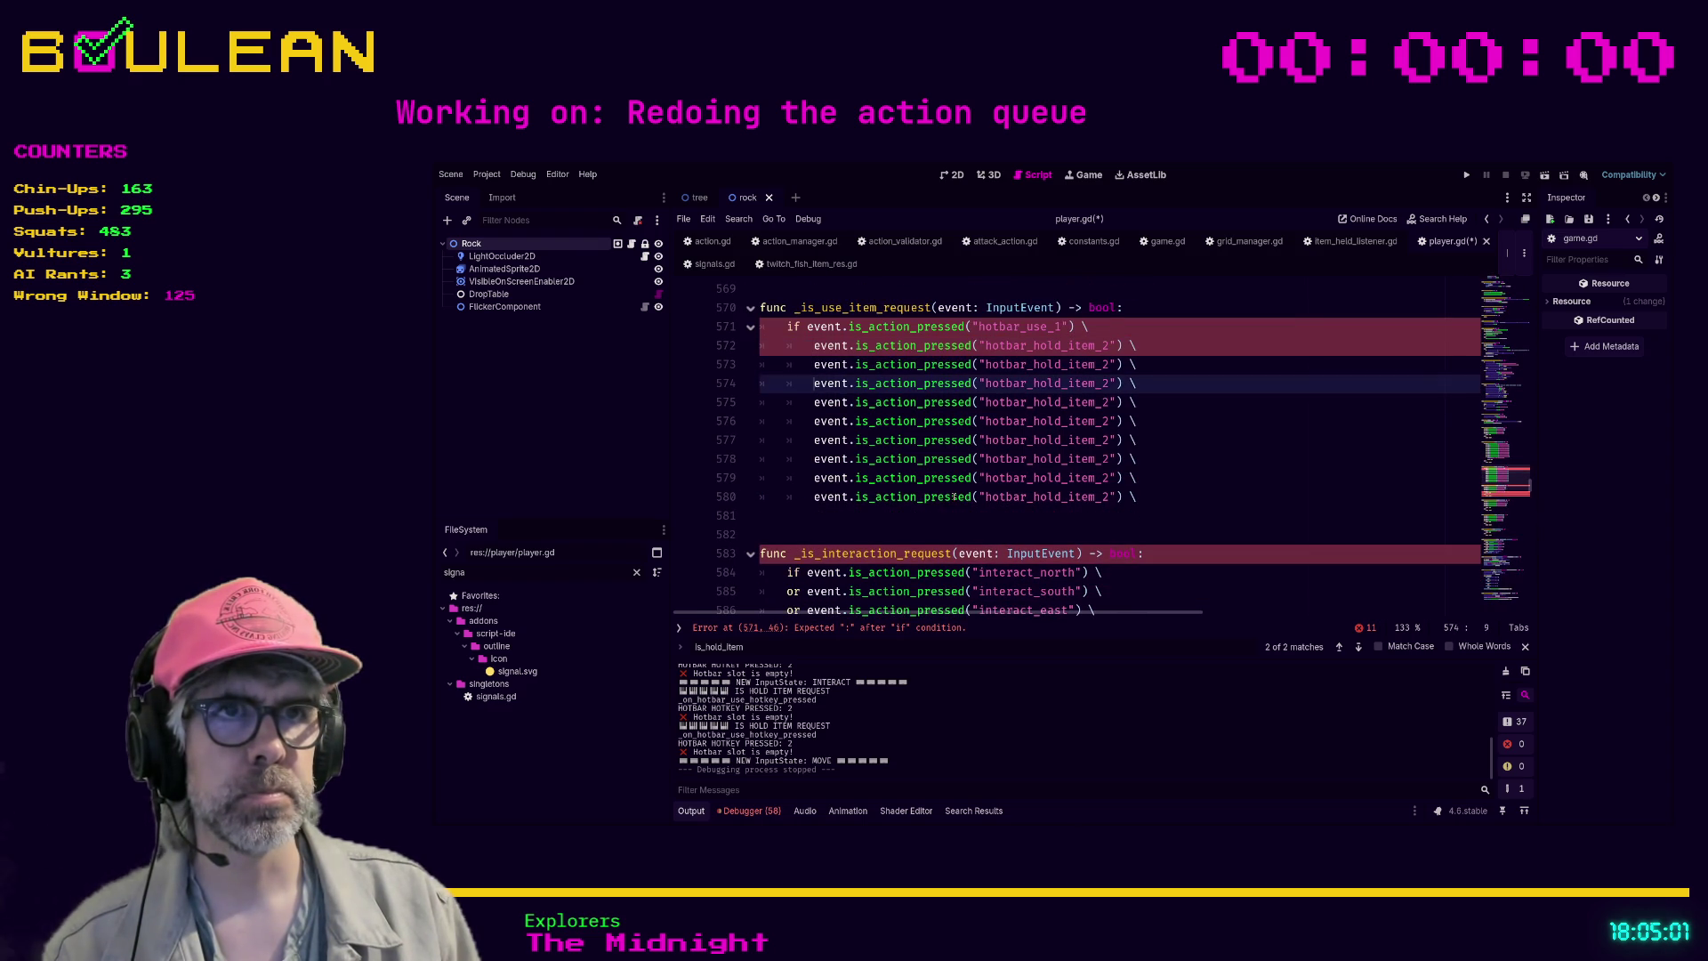
scroll(953, 497, up, 1)
scroll(953, 497, up, 2)
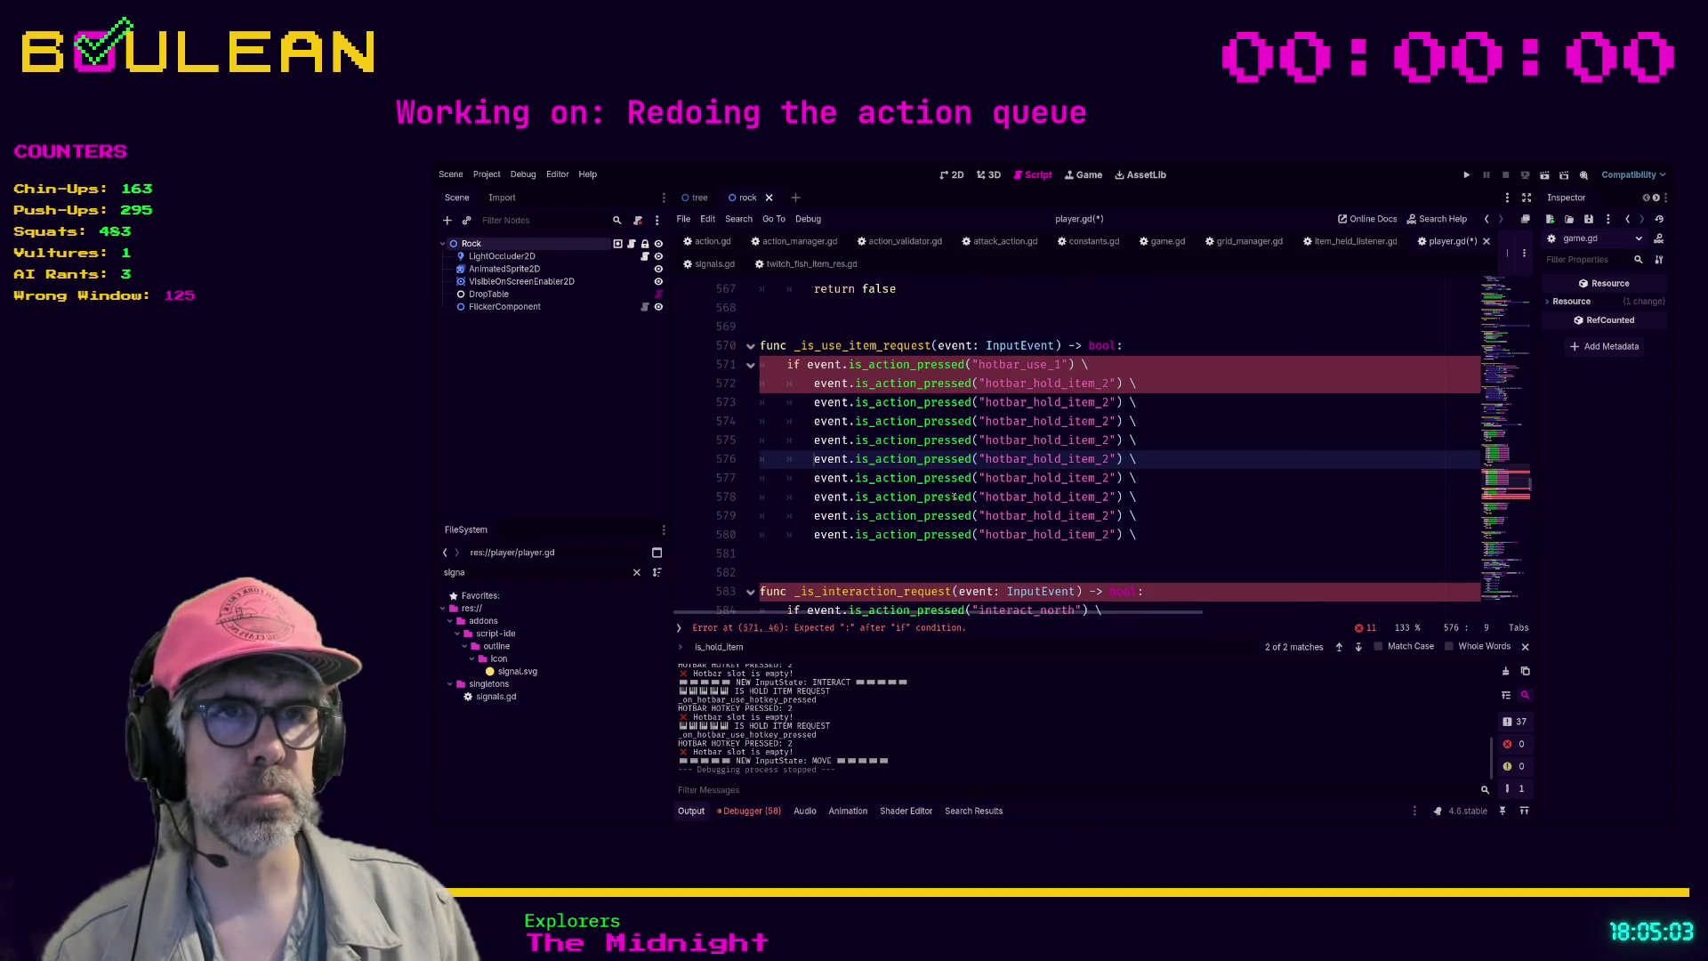
key(Down)
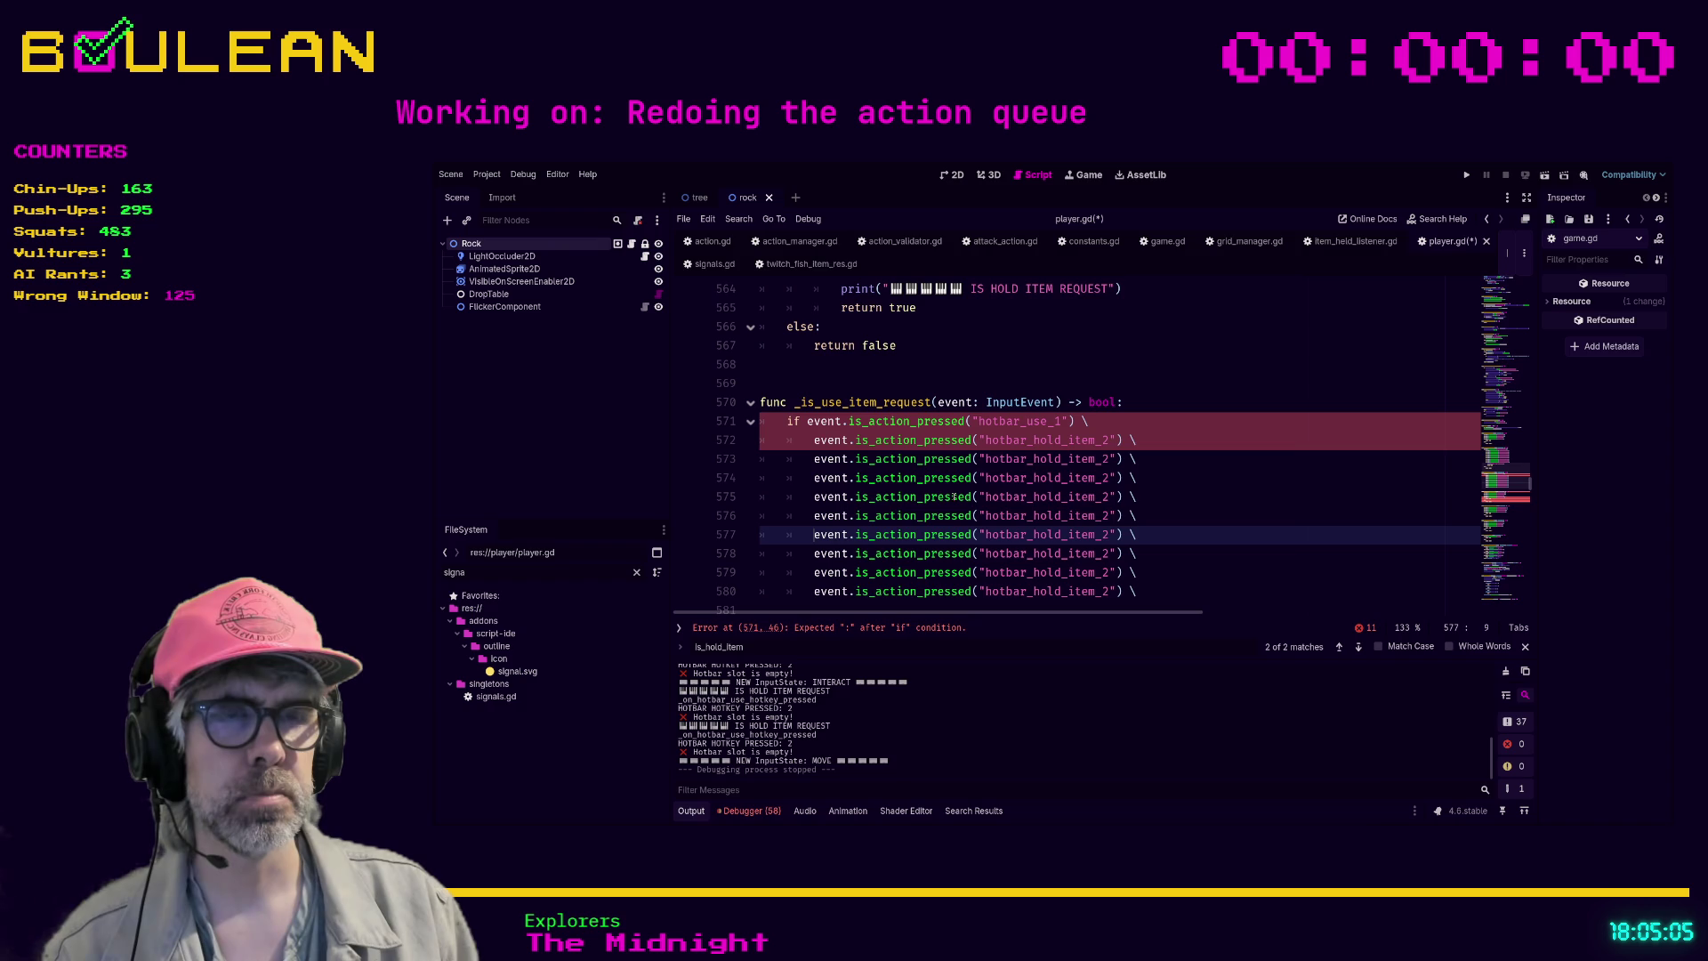
key(Up)
key(Up)
key(Up)
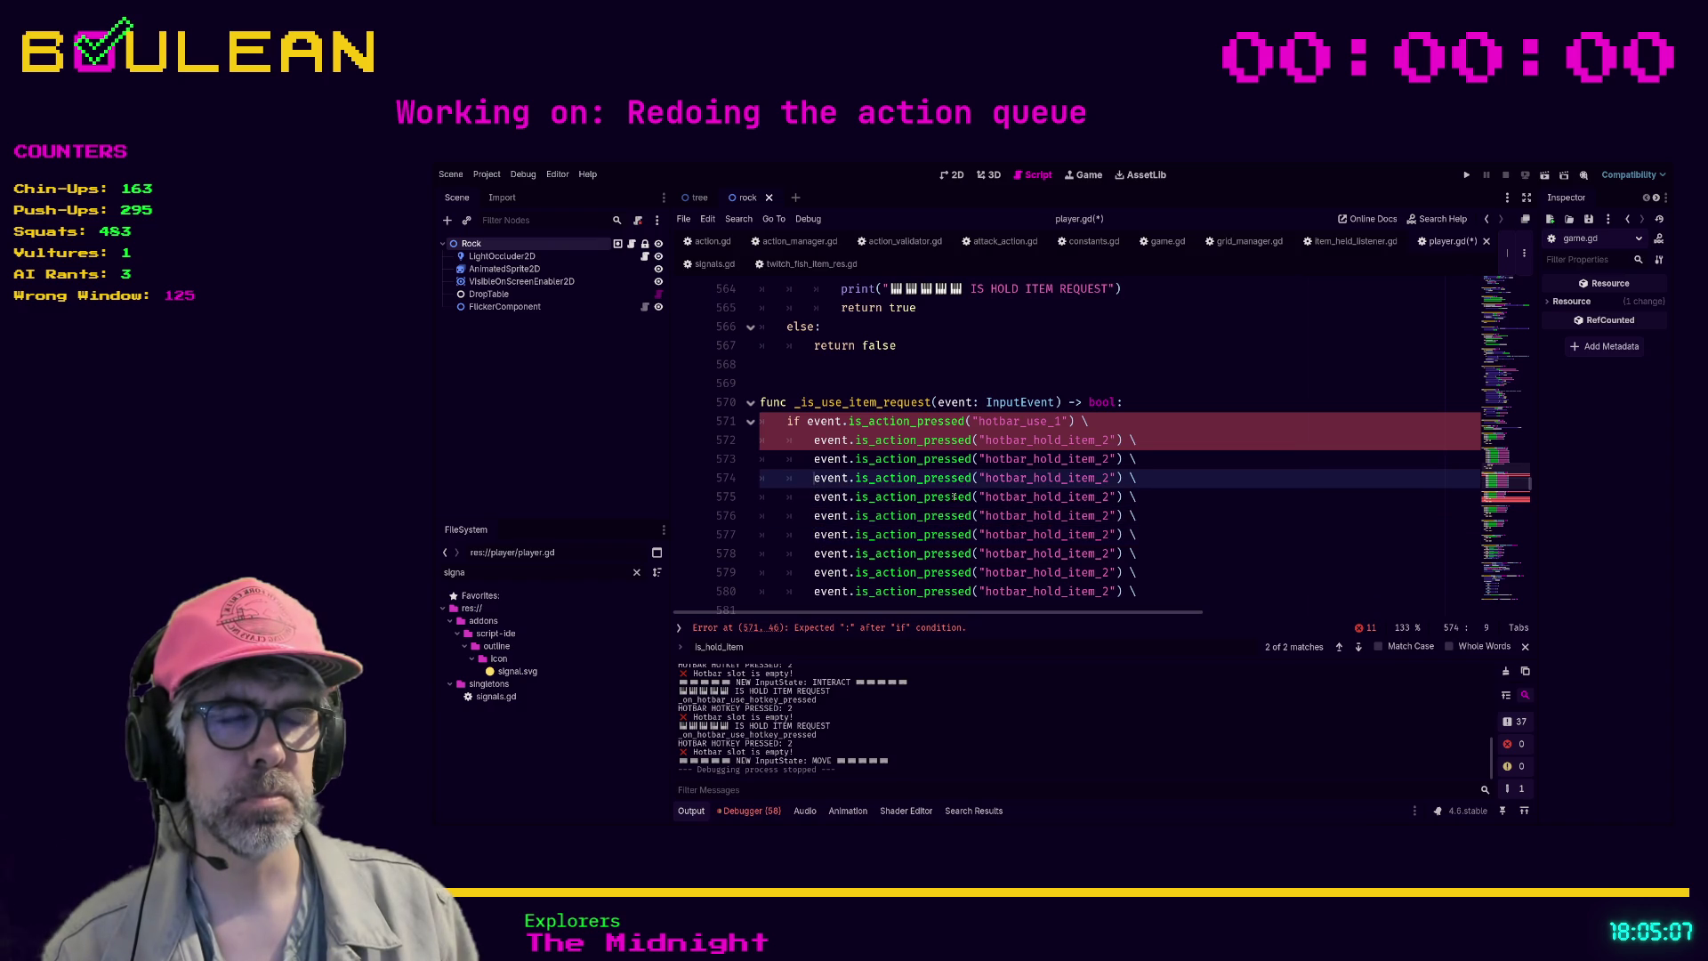
key(Down)
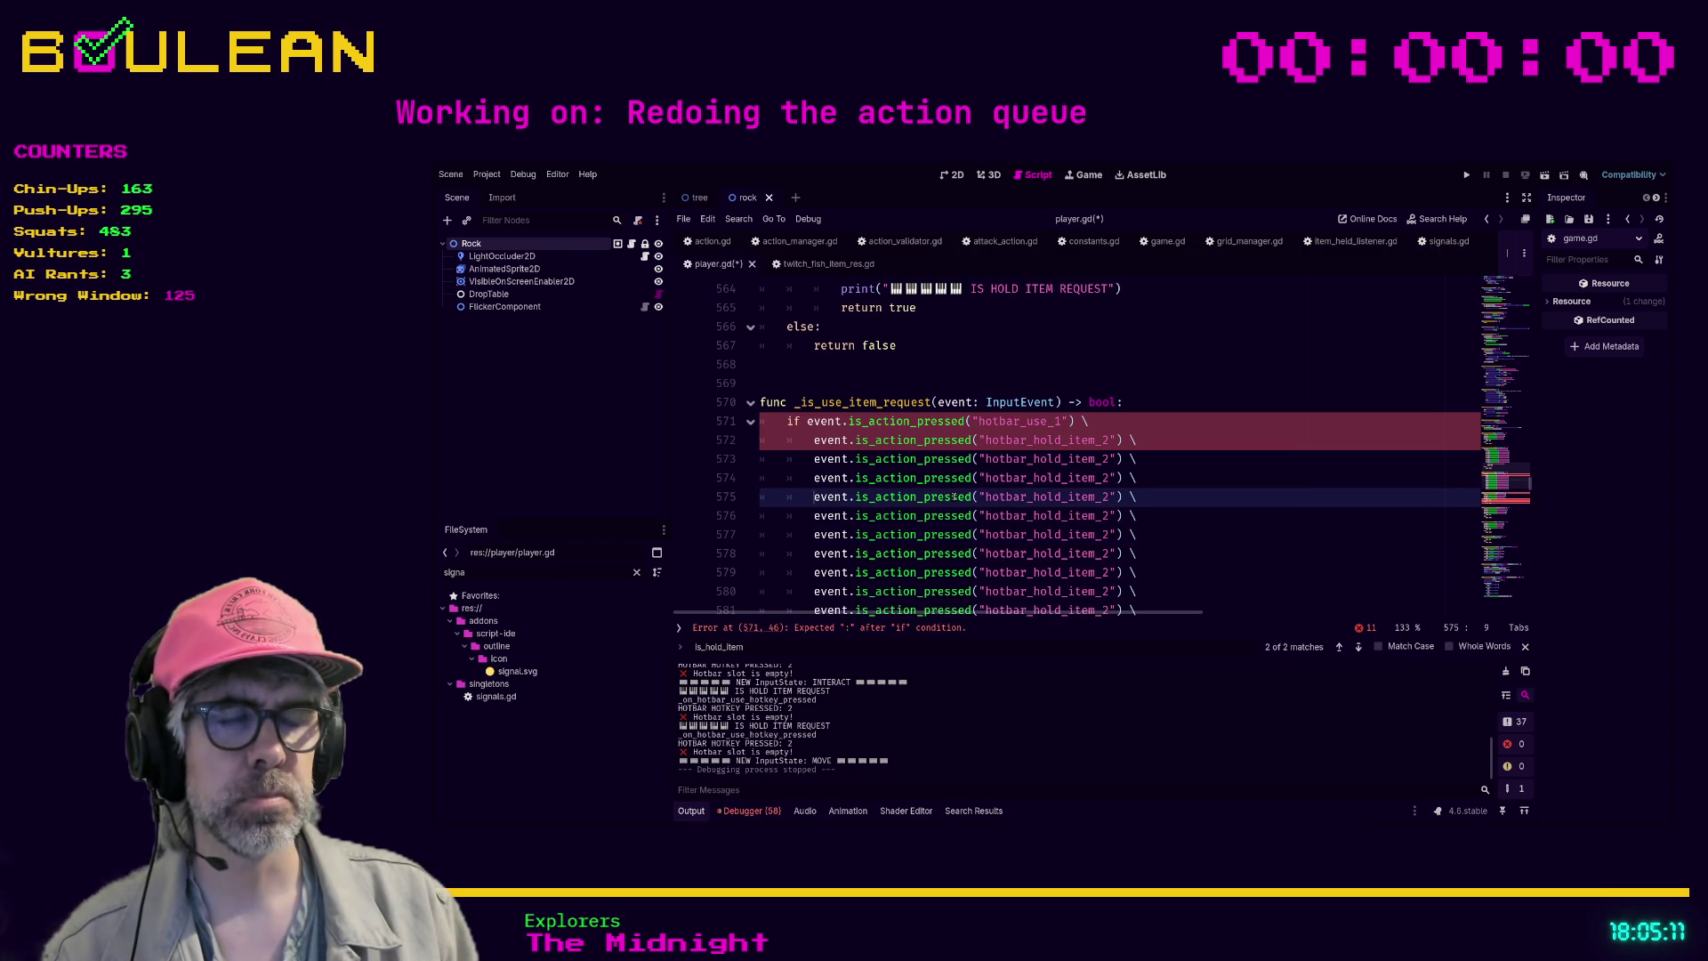
key(shift+alt+Down)
key(Up)
key(Up)
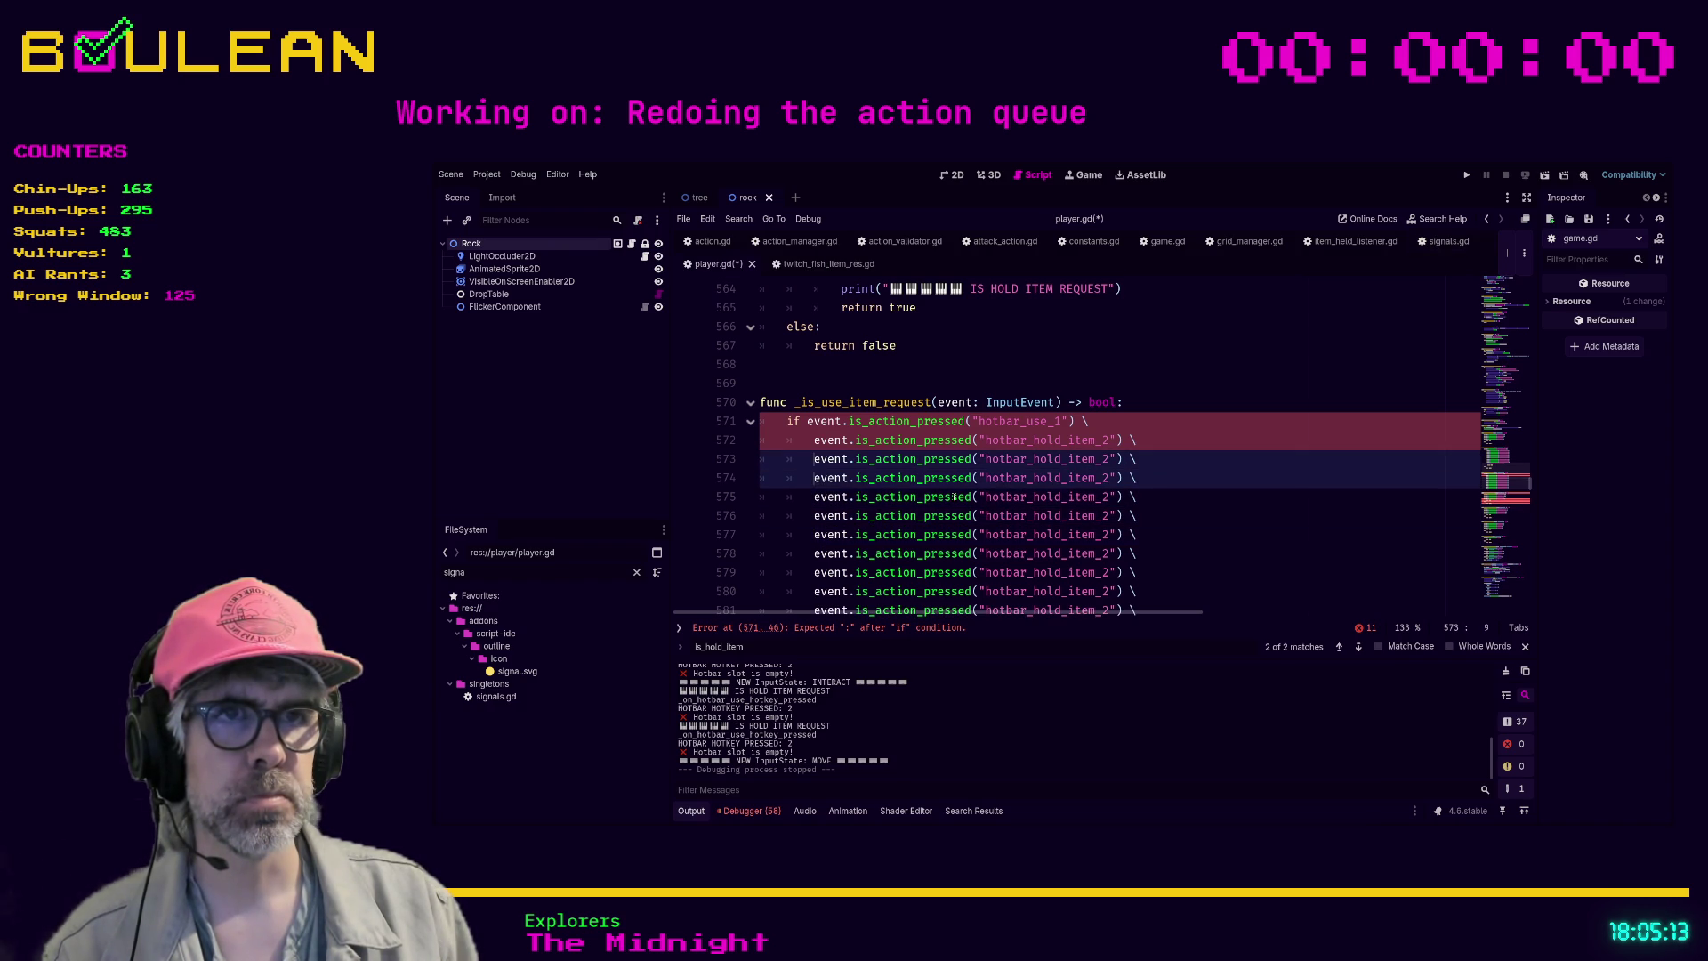
key(Escape)
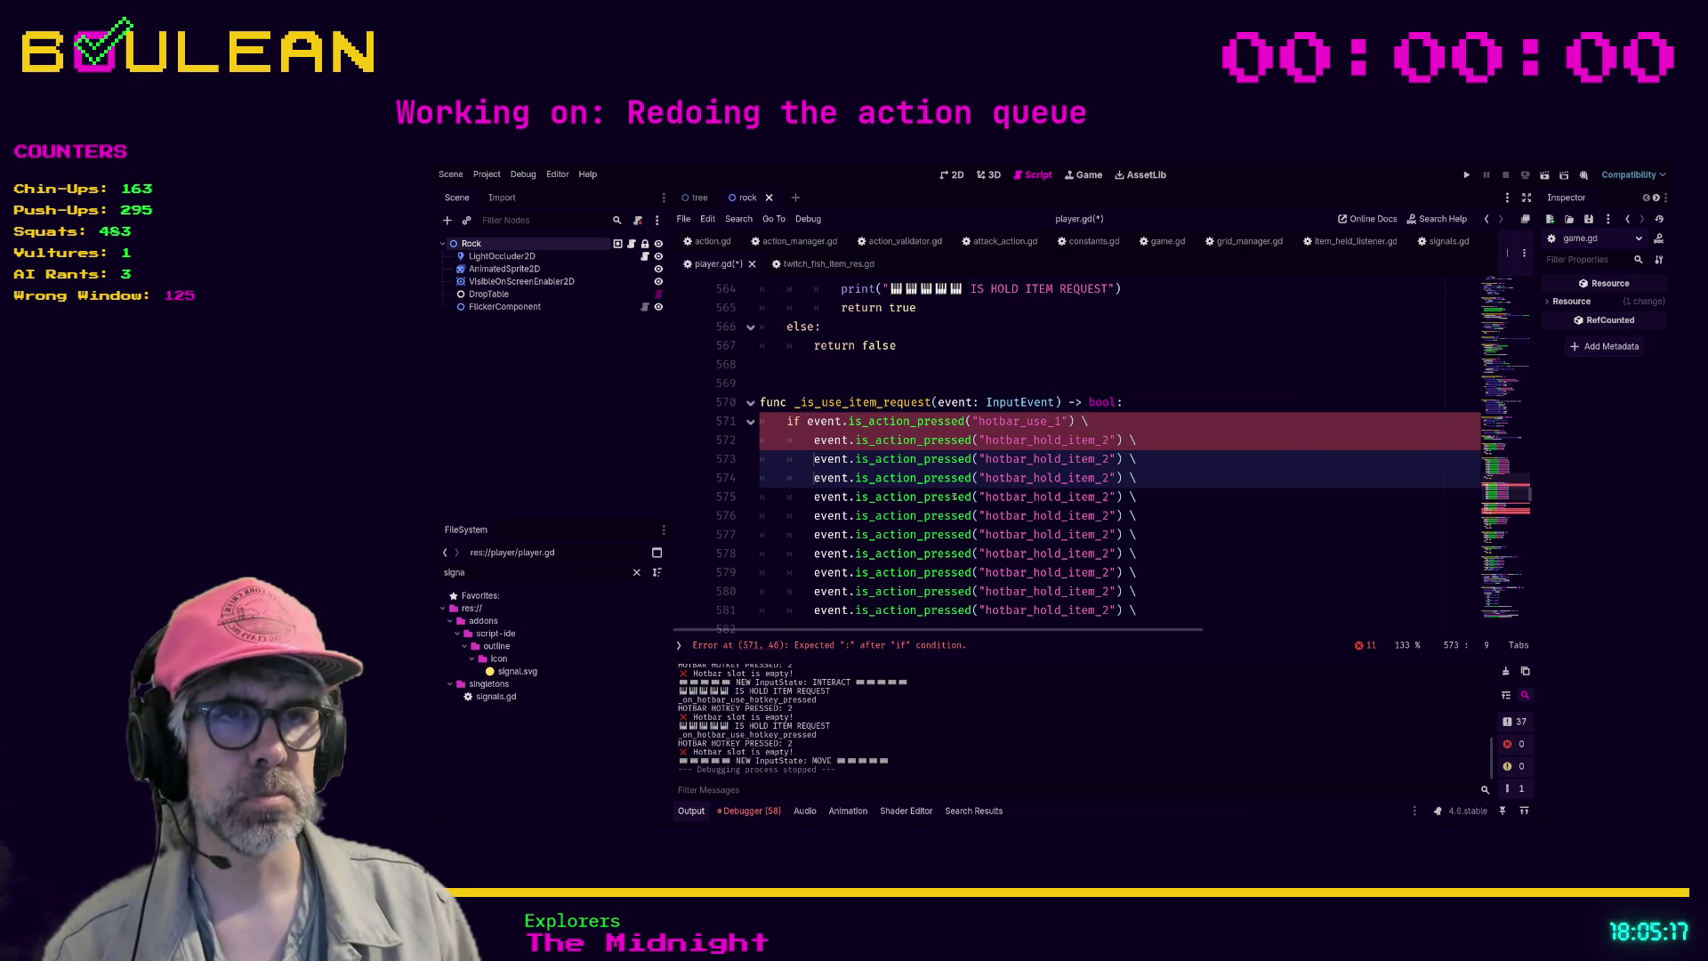
key(Escape)
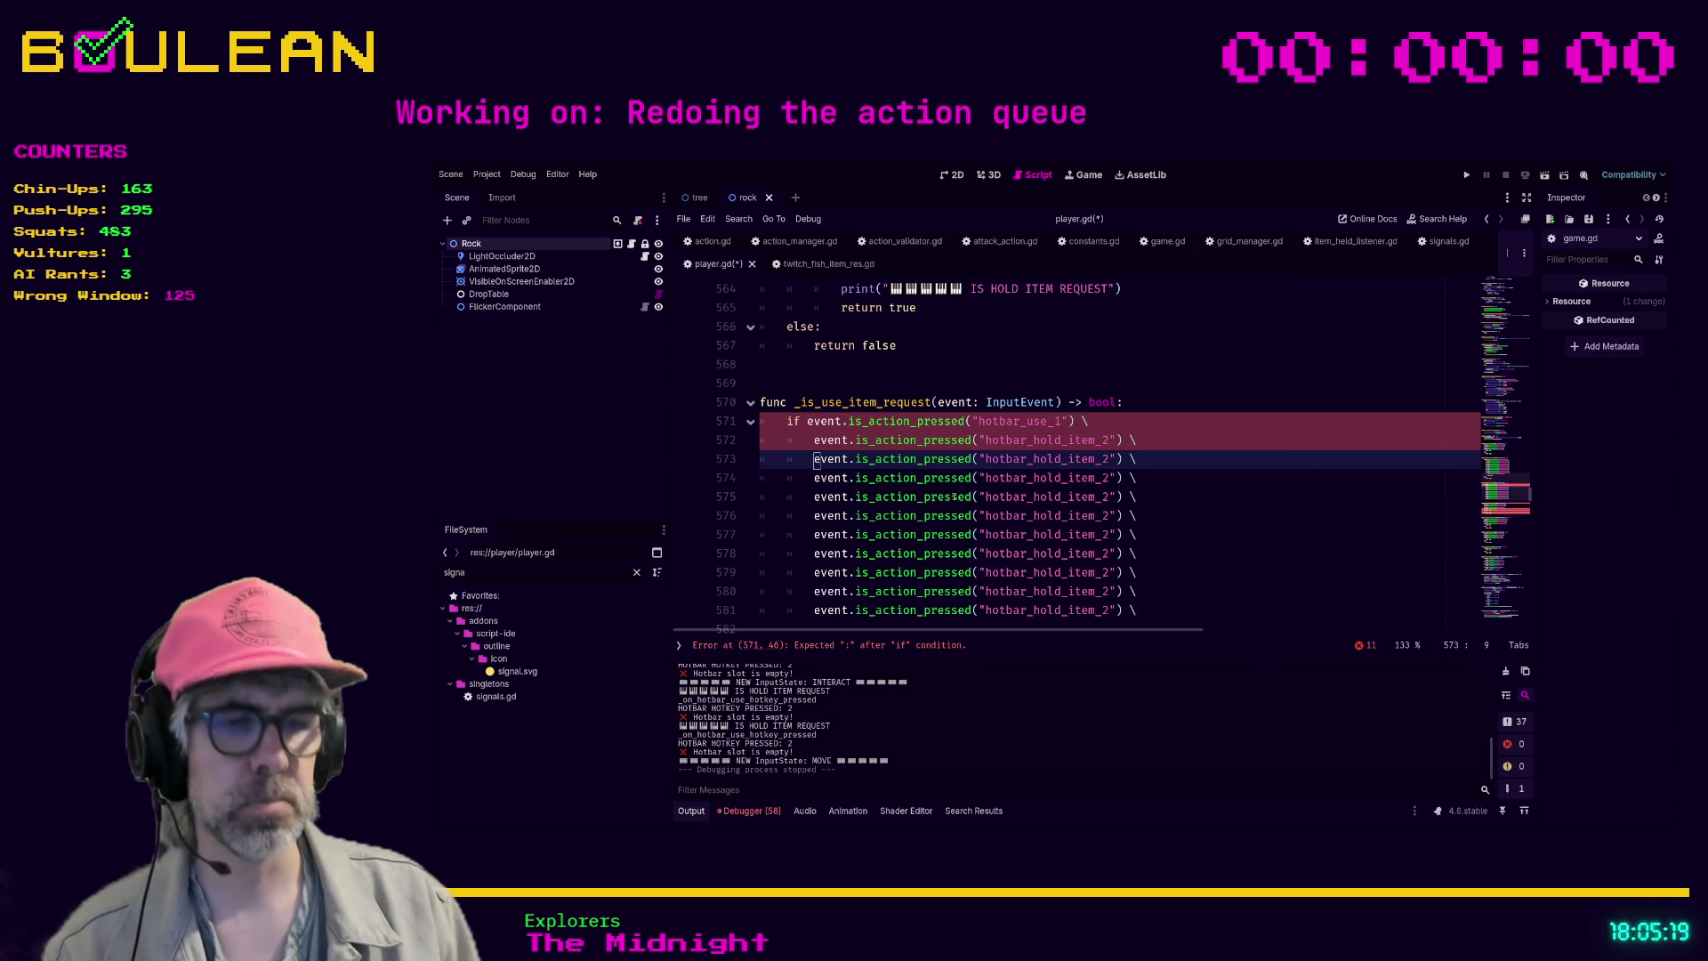
key(shift+alt+Down)
key(shift+alt+Down)
key(shift+alt+Down)
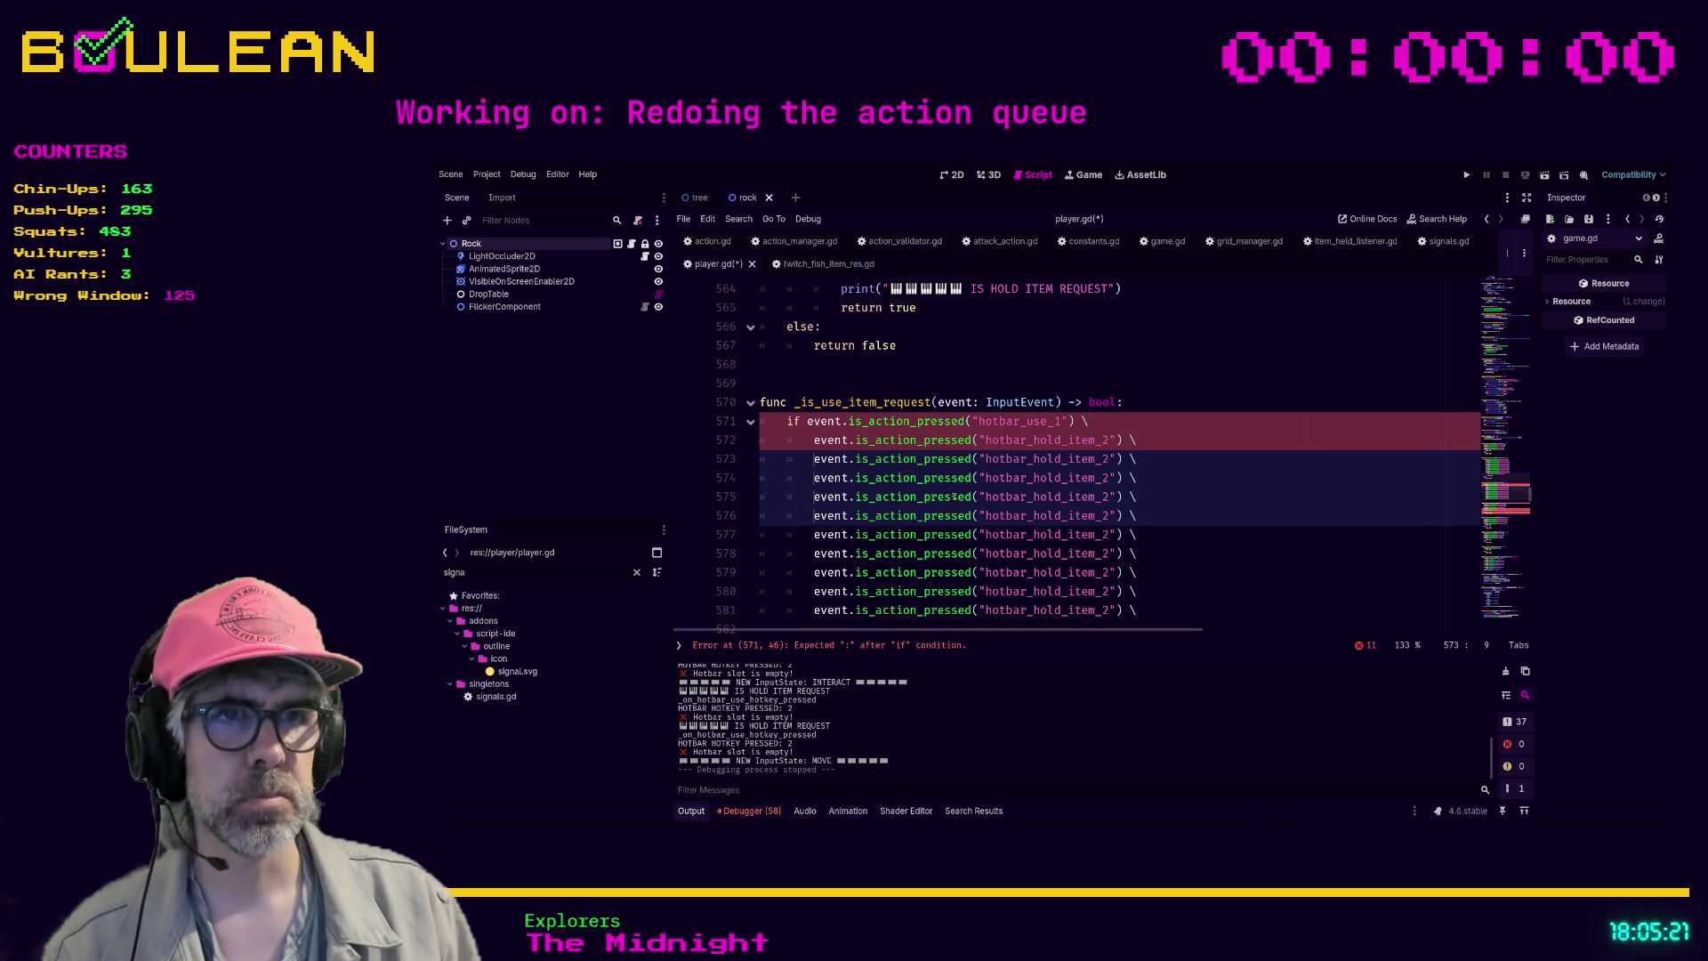
key(shift+alt+Down)
key(shift+alt+Down)
key(shift+alt+Down)
- Prefix each duplicated check on lines 573–581 with 'or'
text(or)
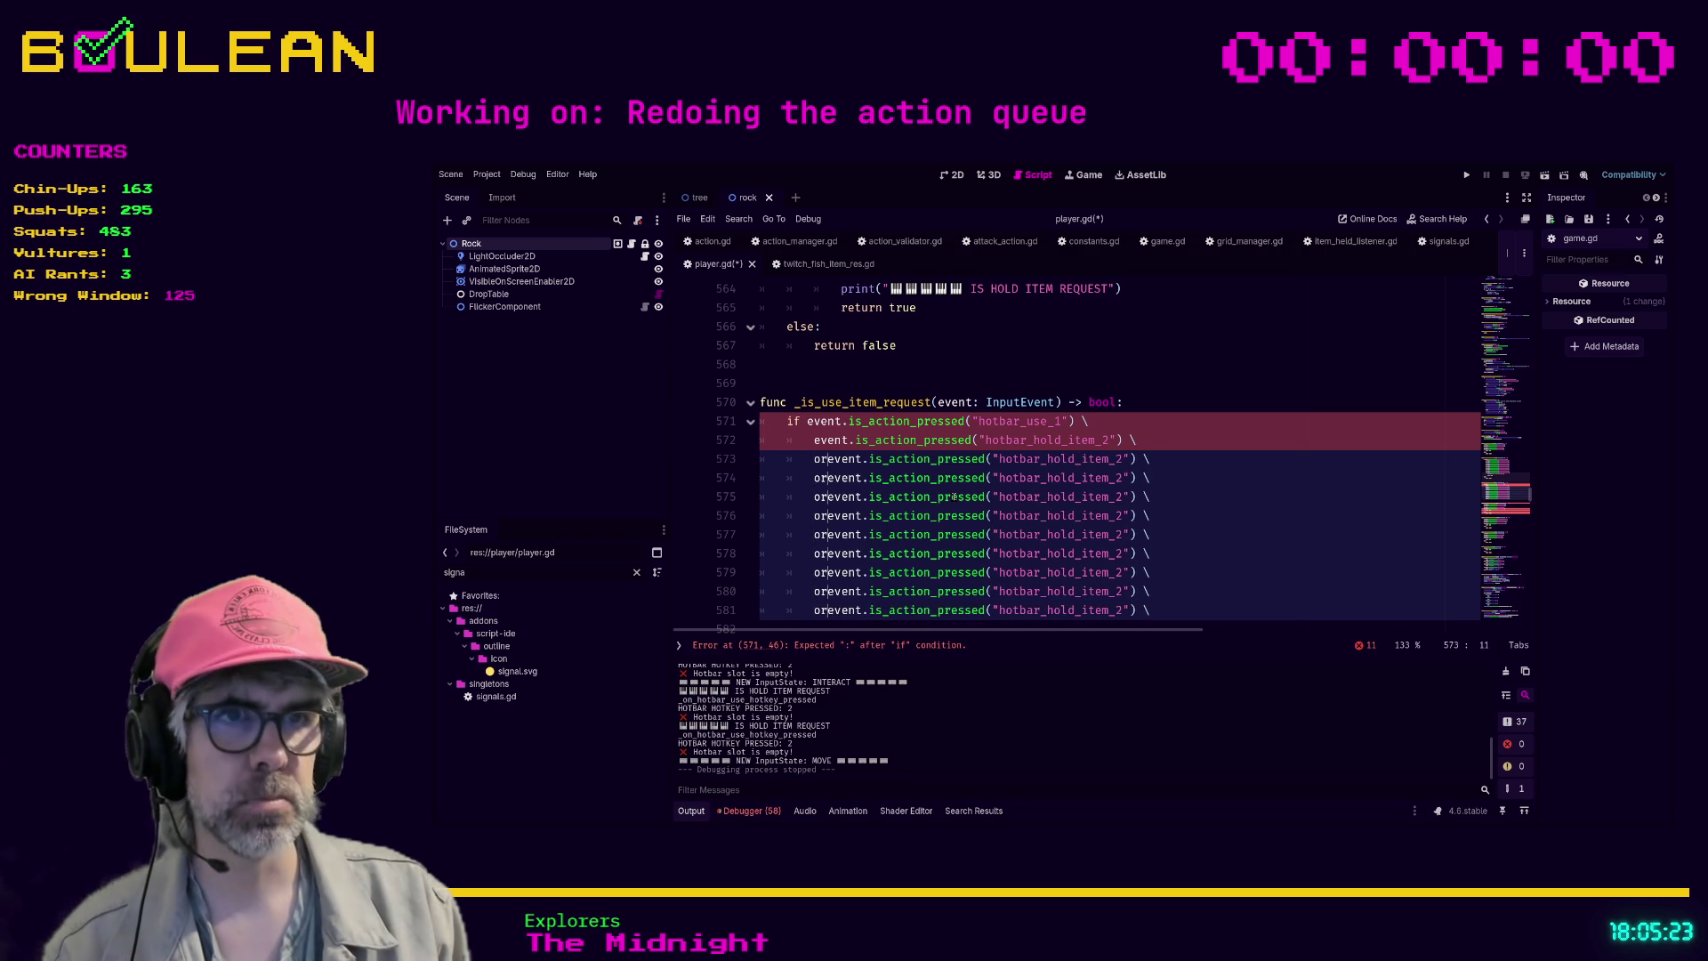
key(End)
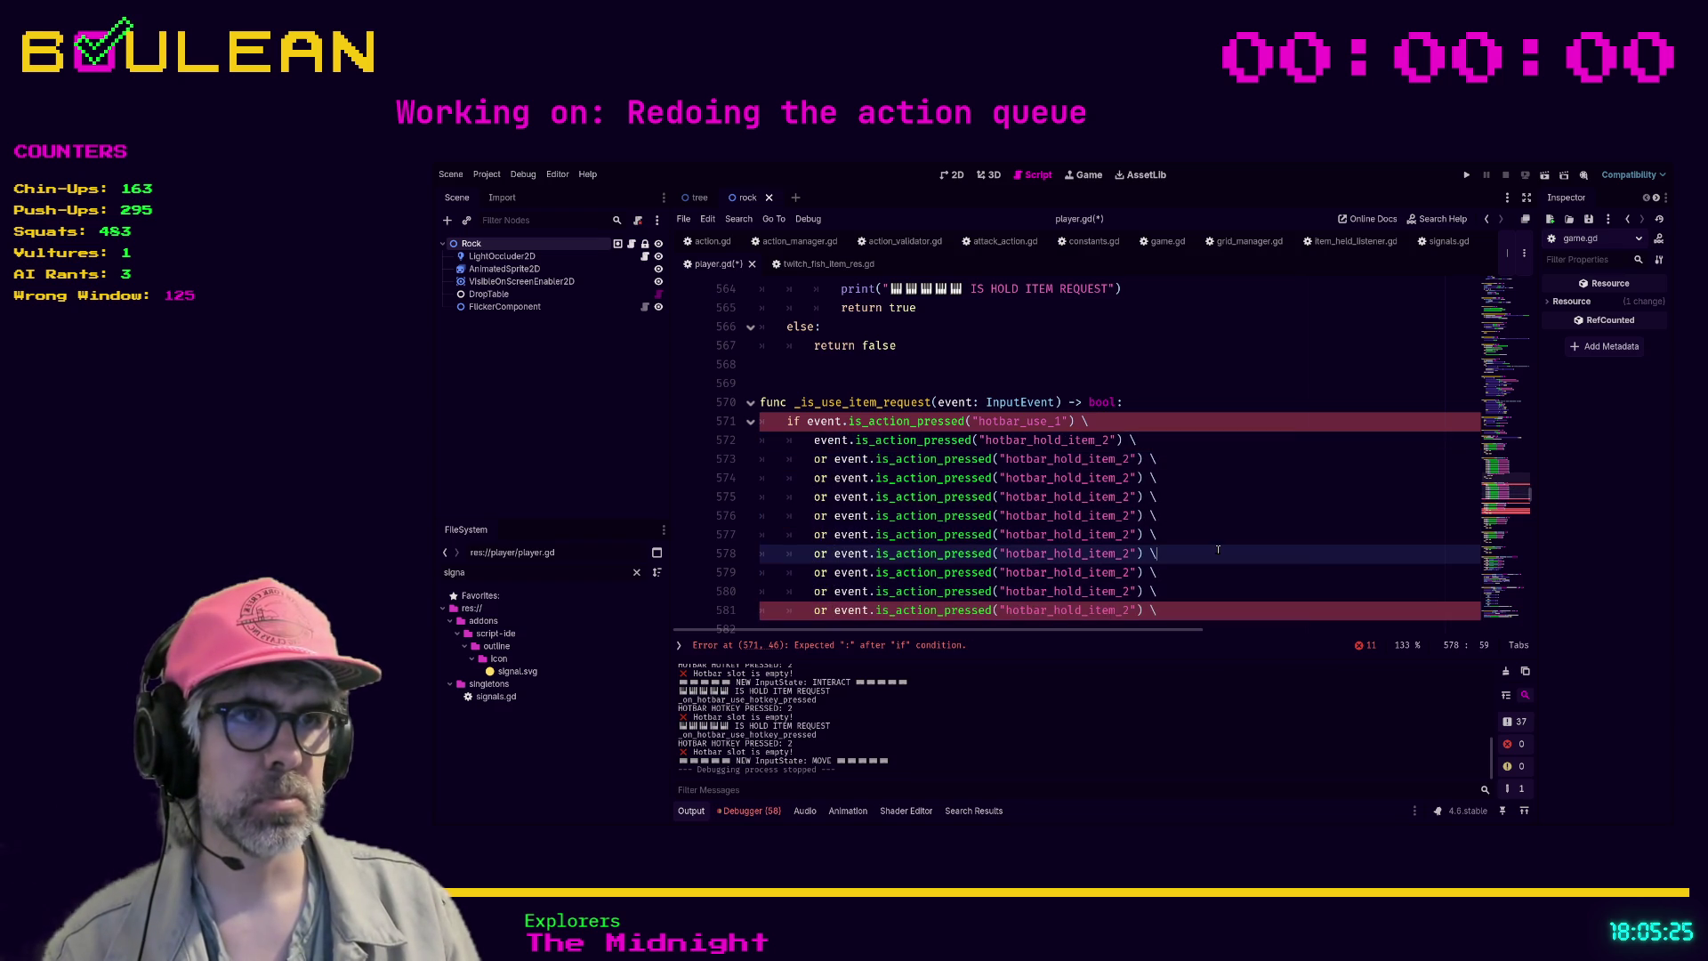
key(Escape)
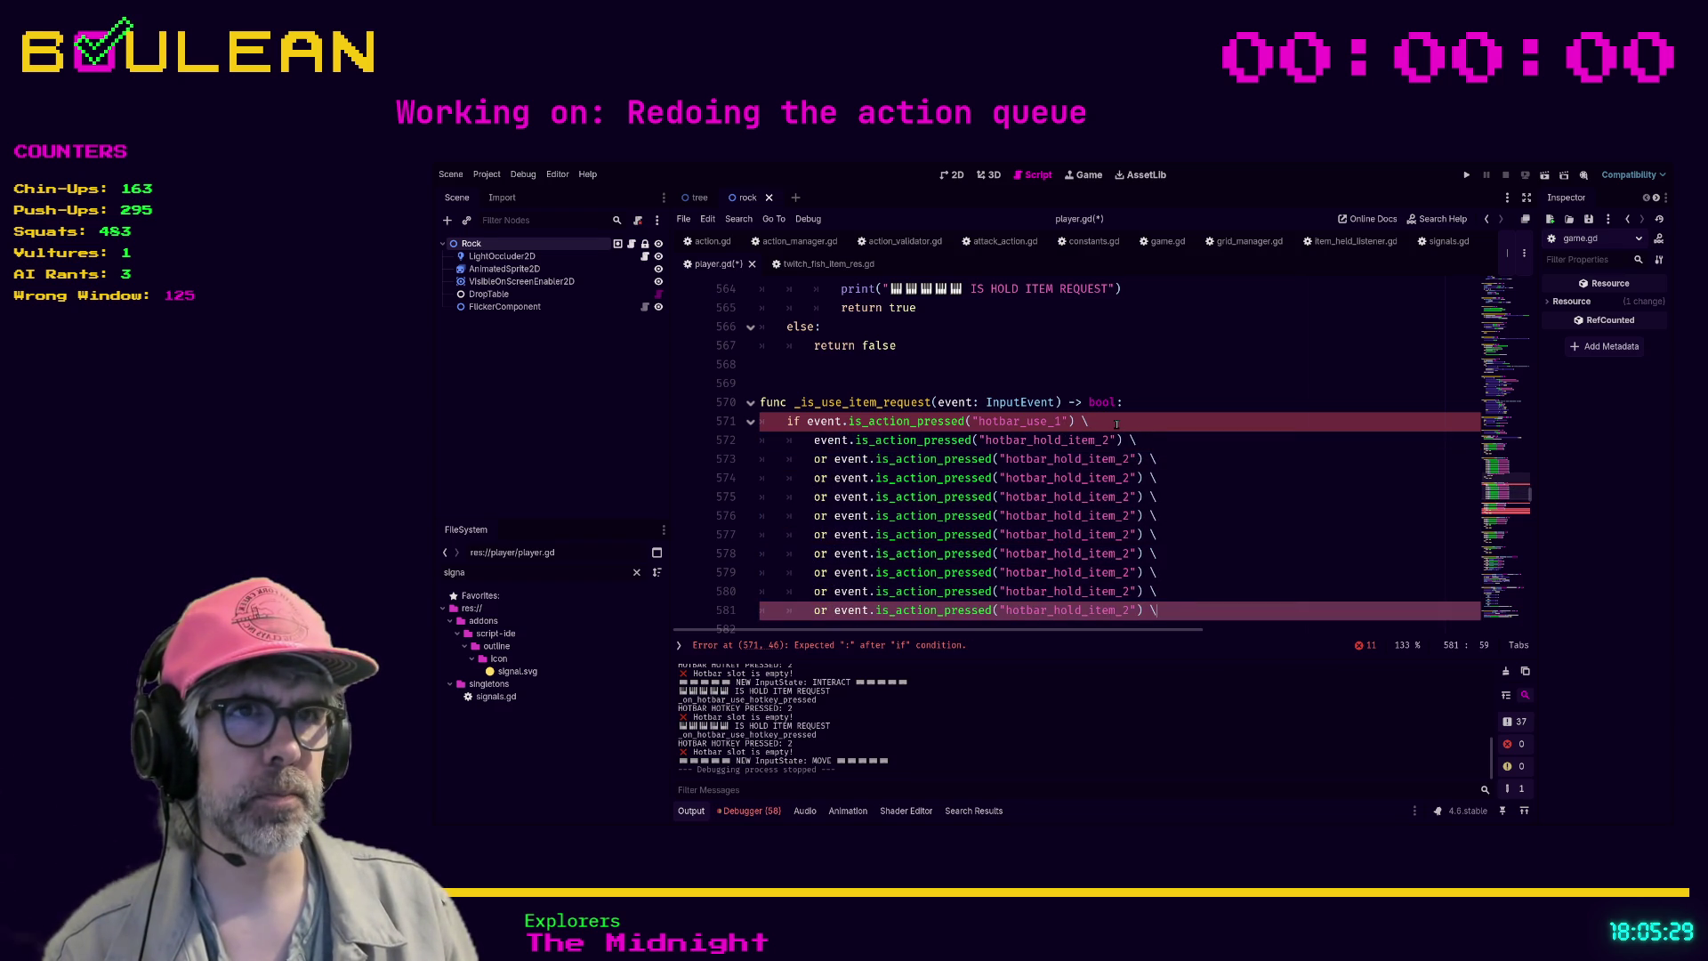
- Renumber the first three copies to hotbar_hold_item_3, 4 and 5
click(1099, 423)
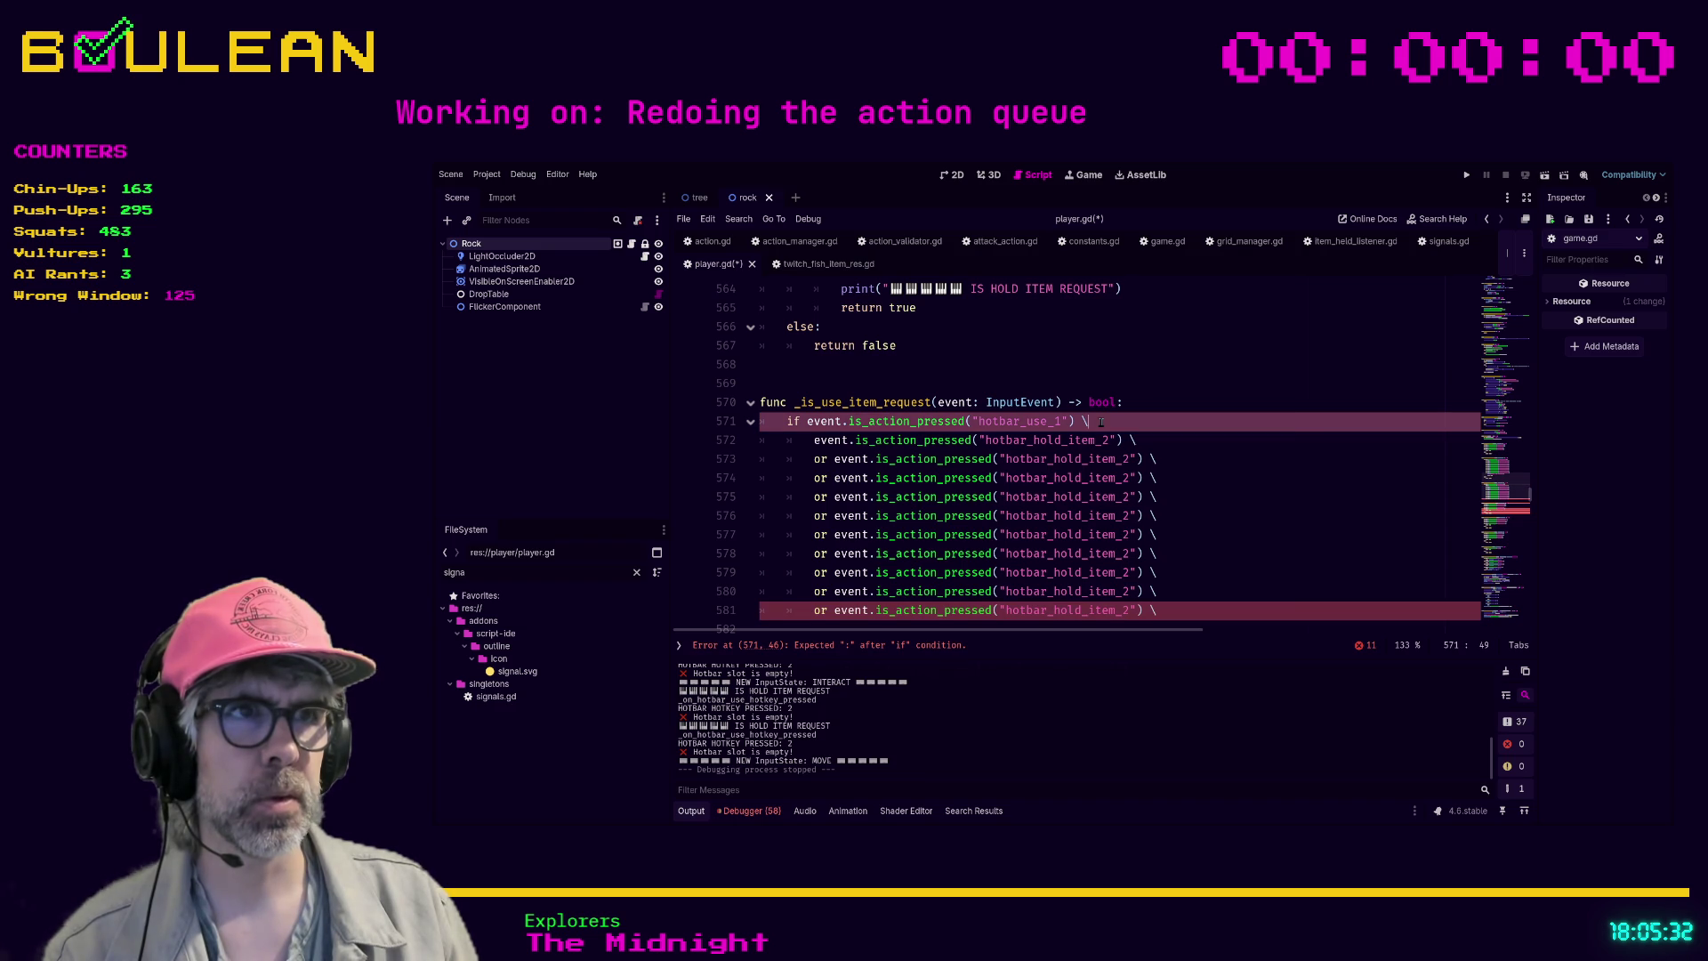
click(1129, 458)
key(BackSpace)
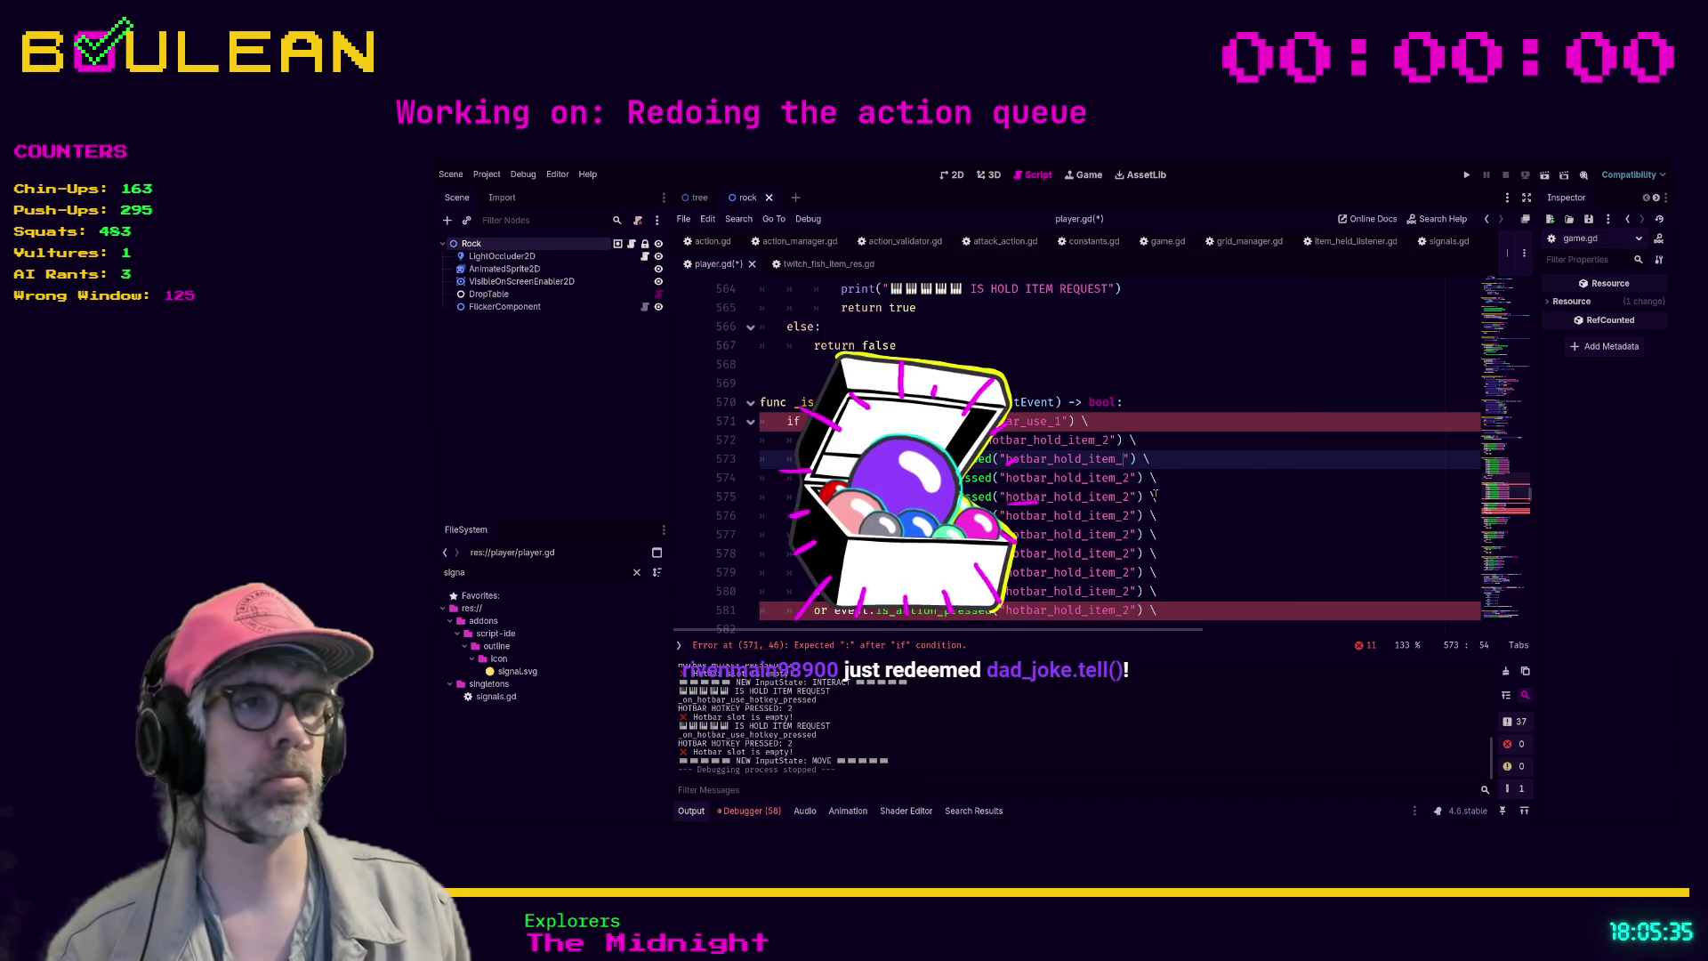
text(3)
key(Escape)
key(Down)
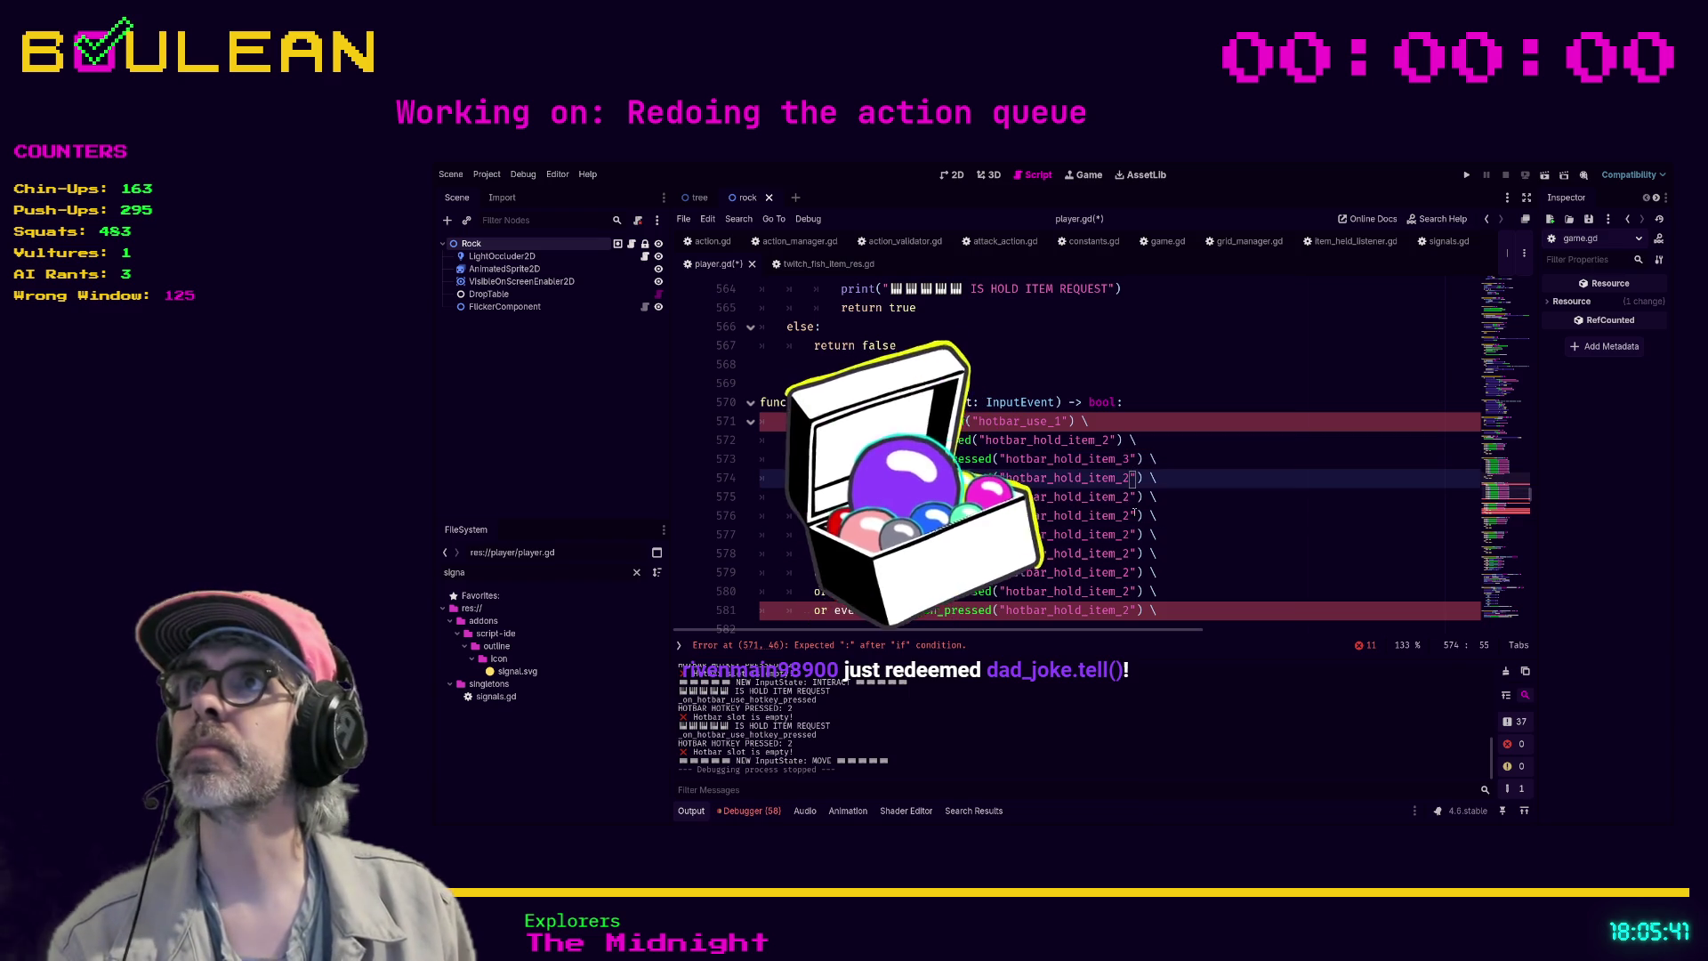
key(BackSpace)
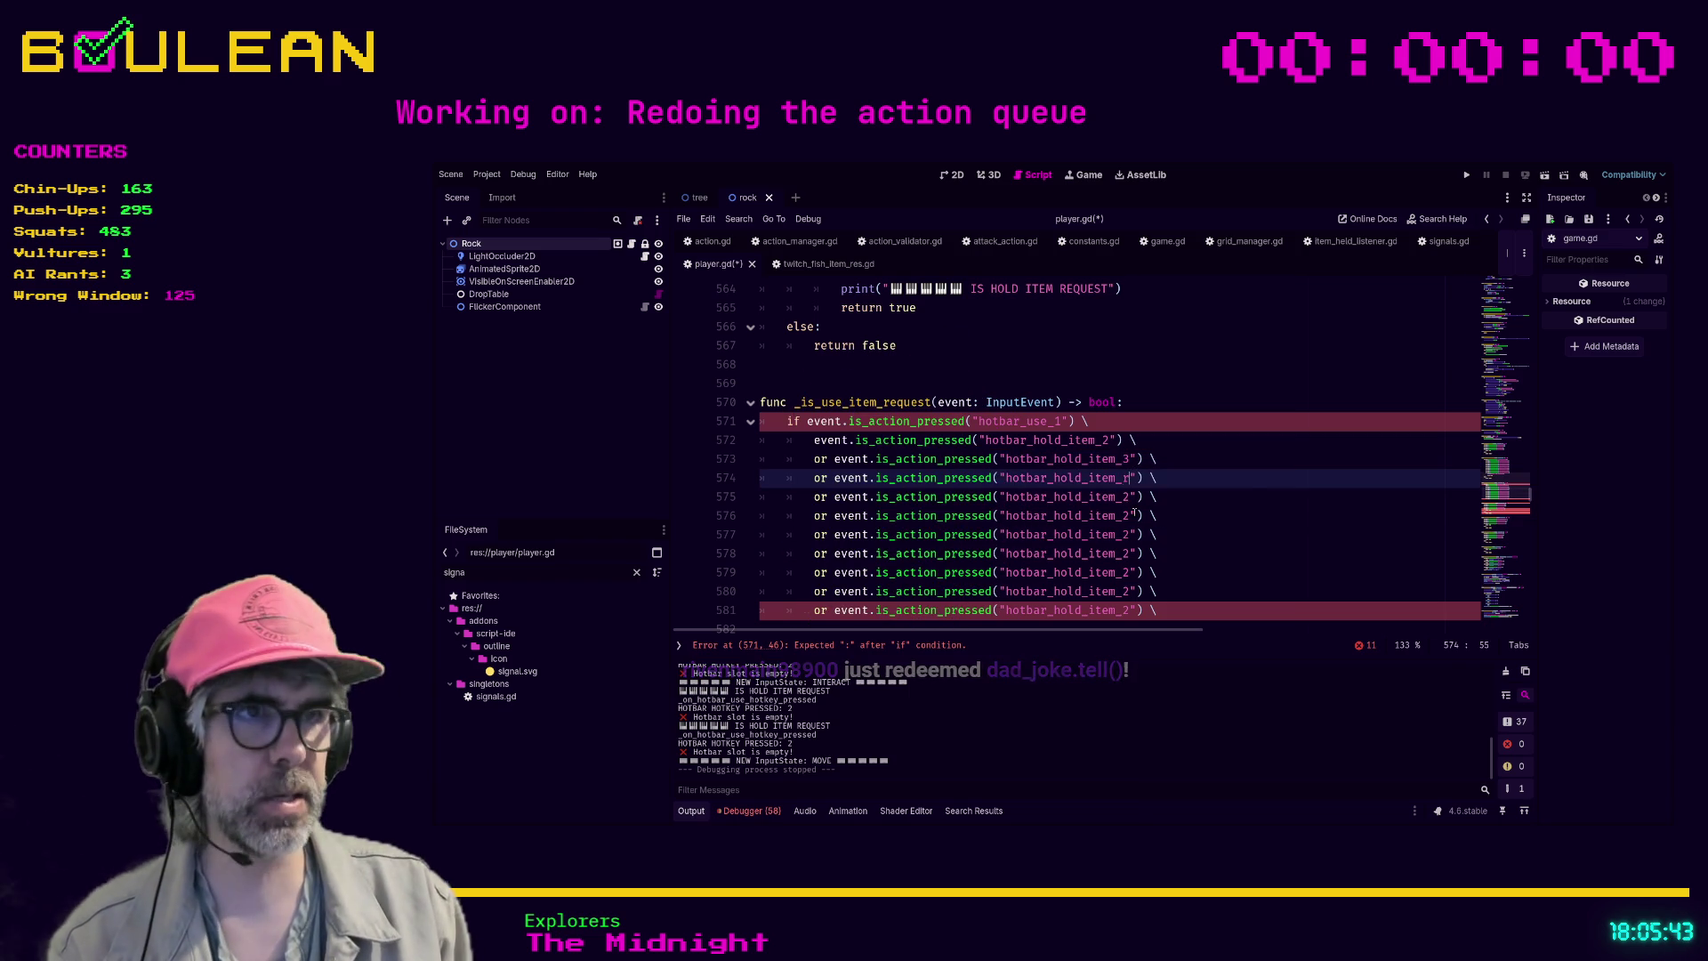
text(4)
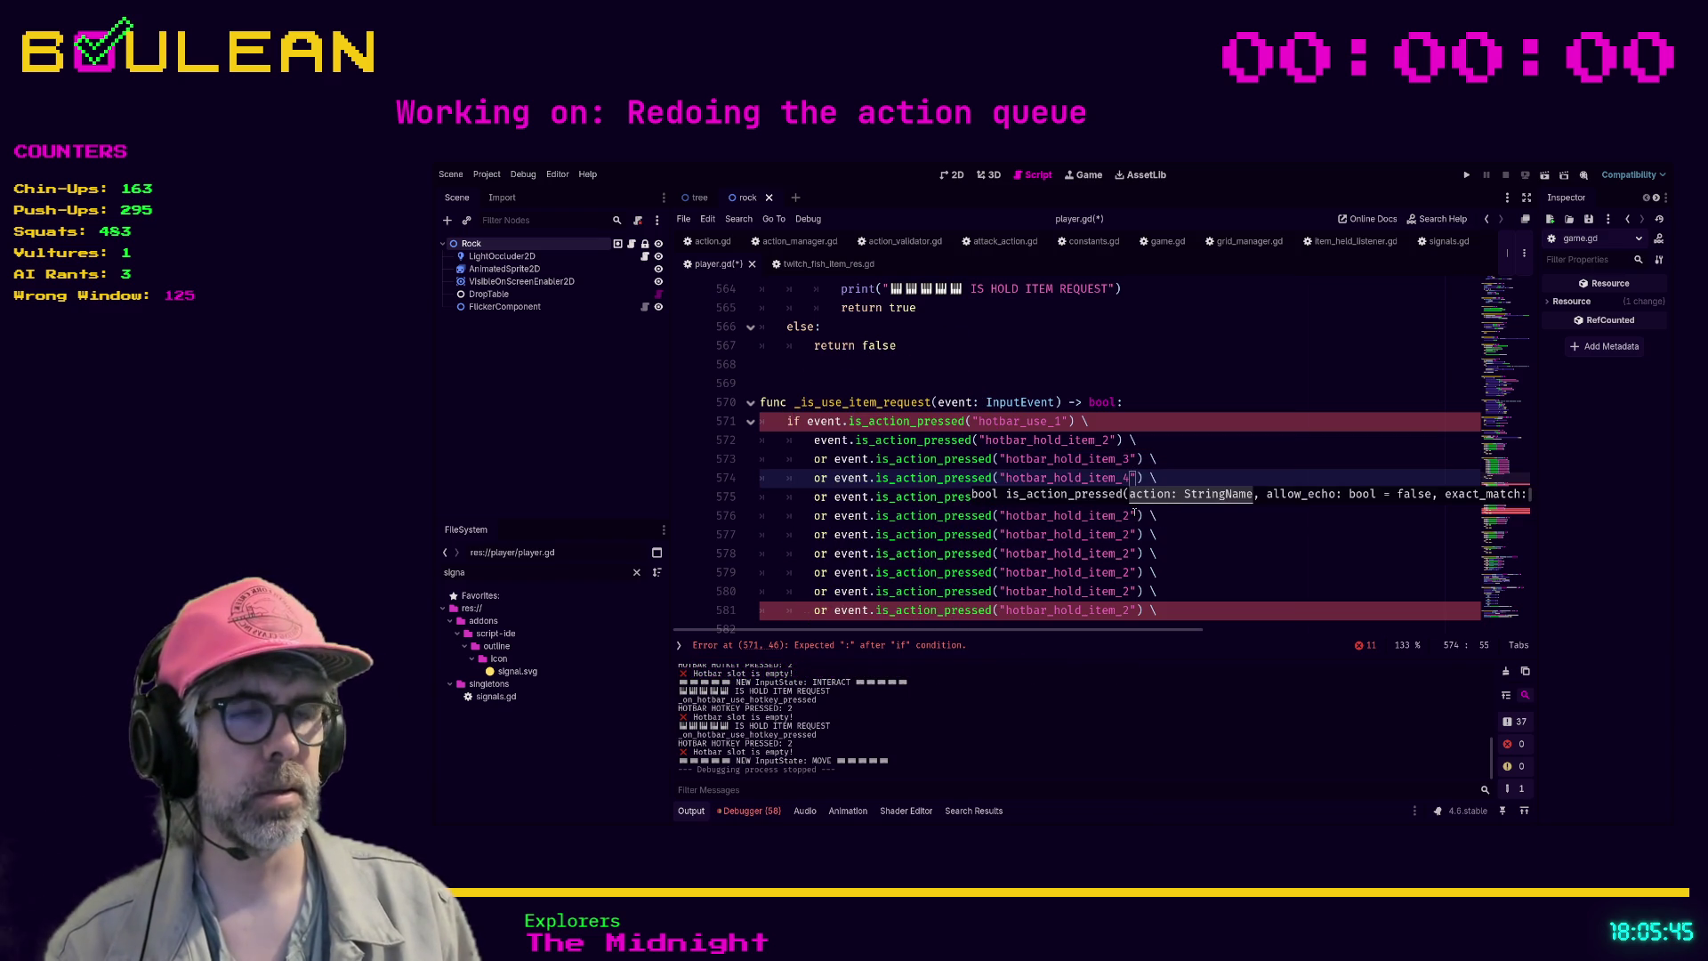
key(Down)
key(Left)
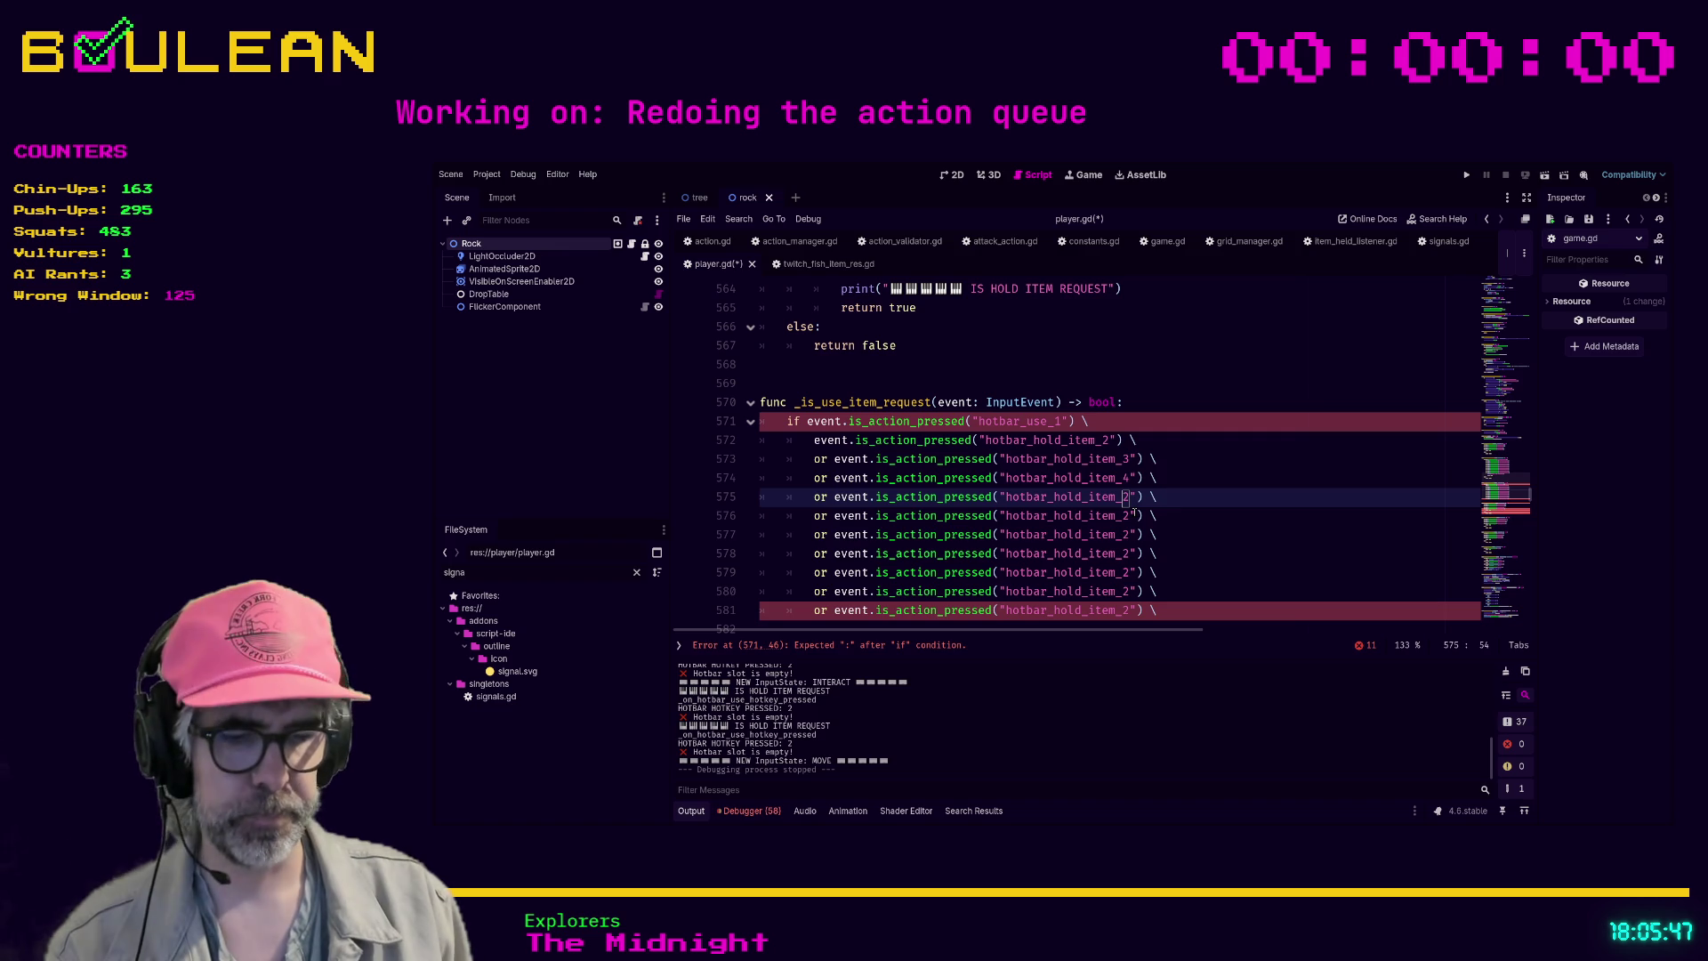
key(Delete)
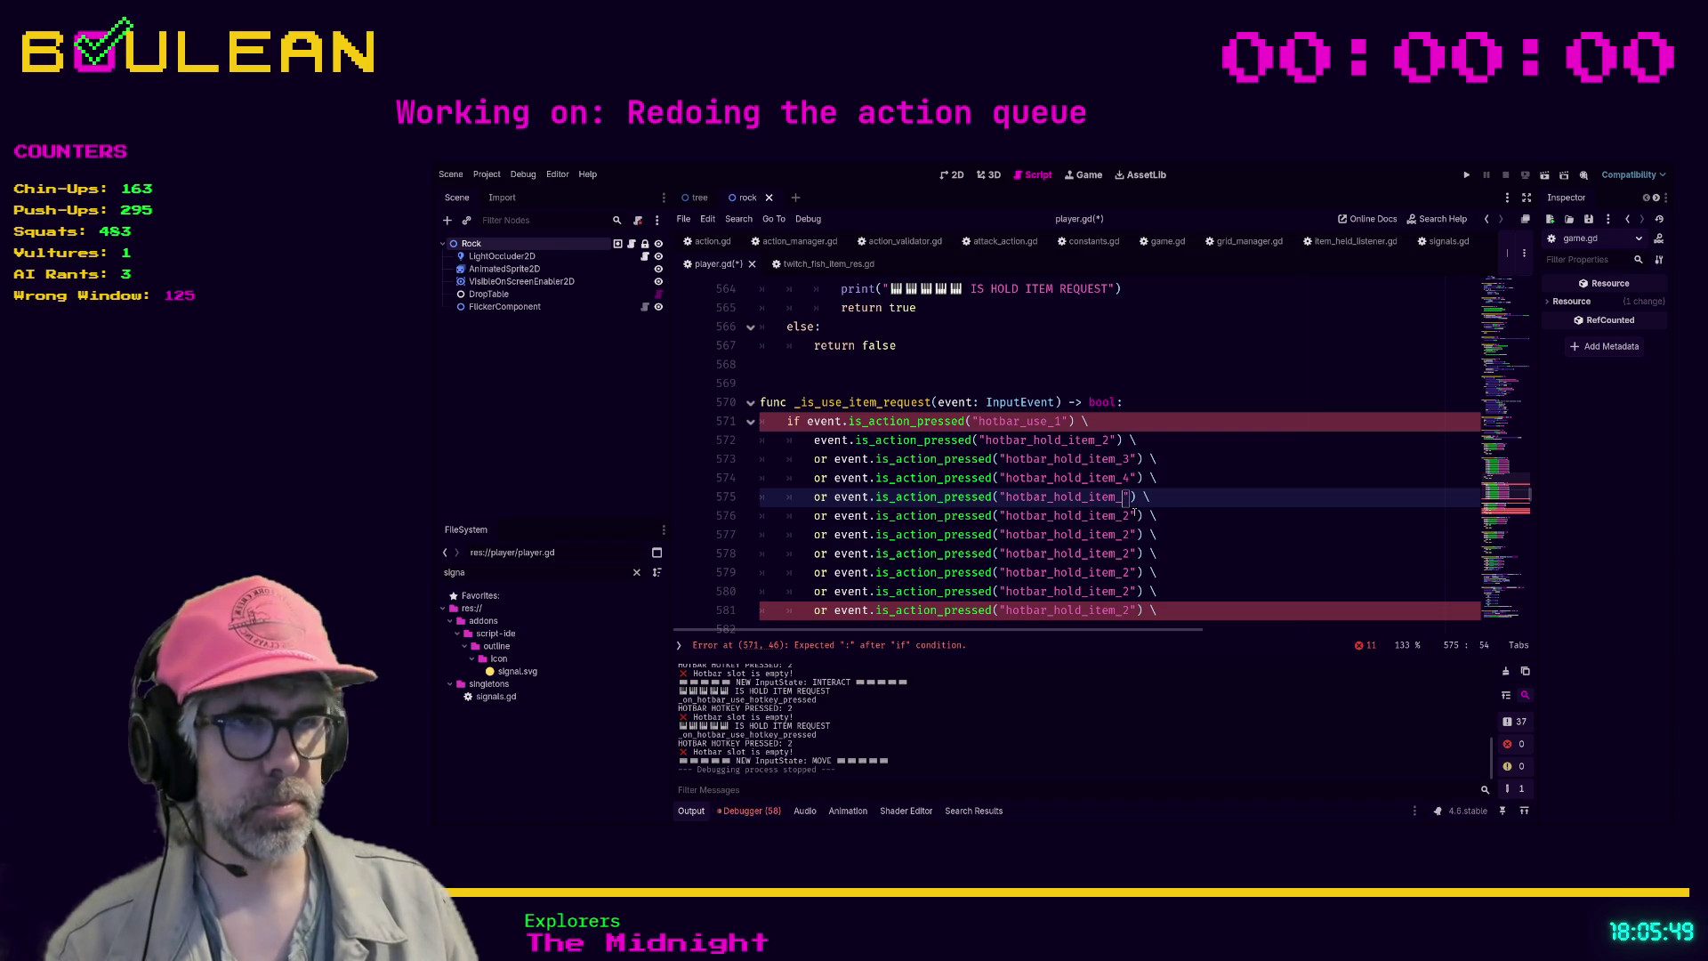
text(5)
- Renumber the following copies to hotbar_hold_item_6, 7, 8, 9 and 10
click(1132, 515)
key(BackSpace)
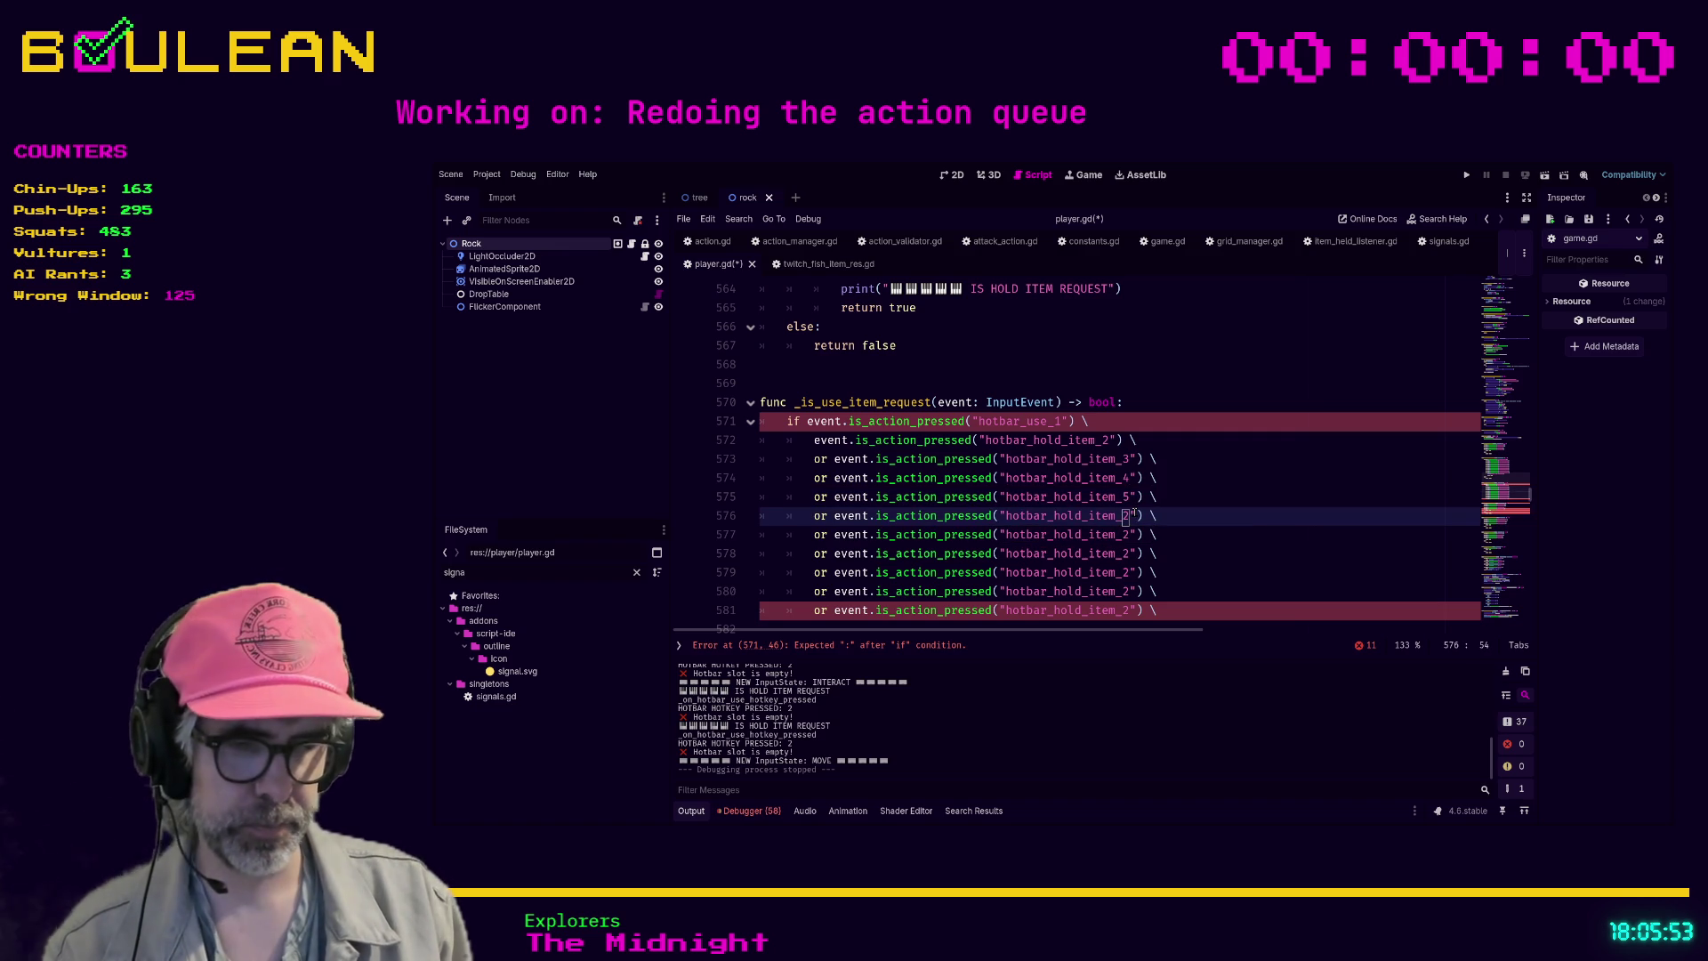
text(6)
key(Down)
key(Left)
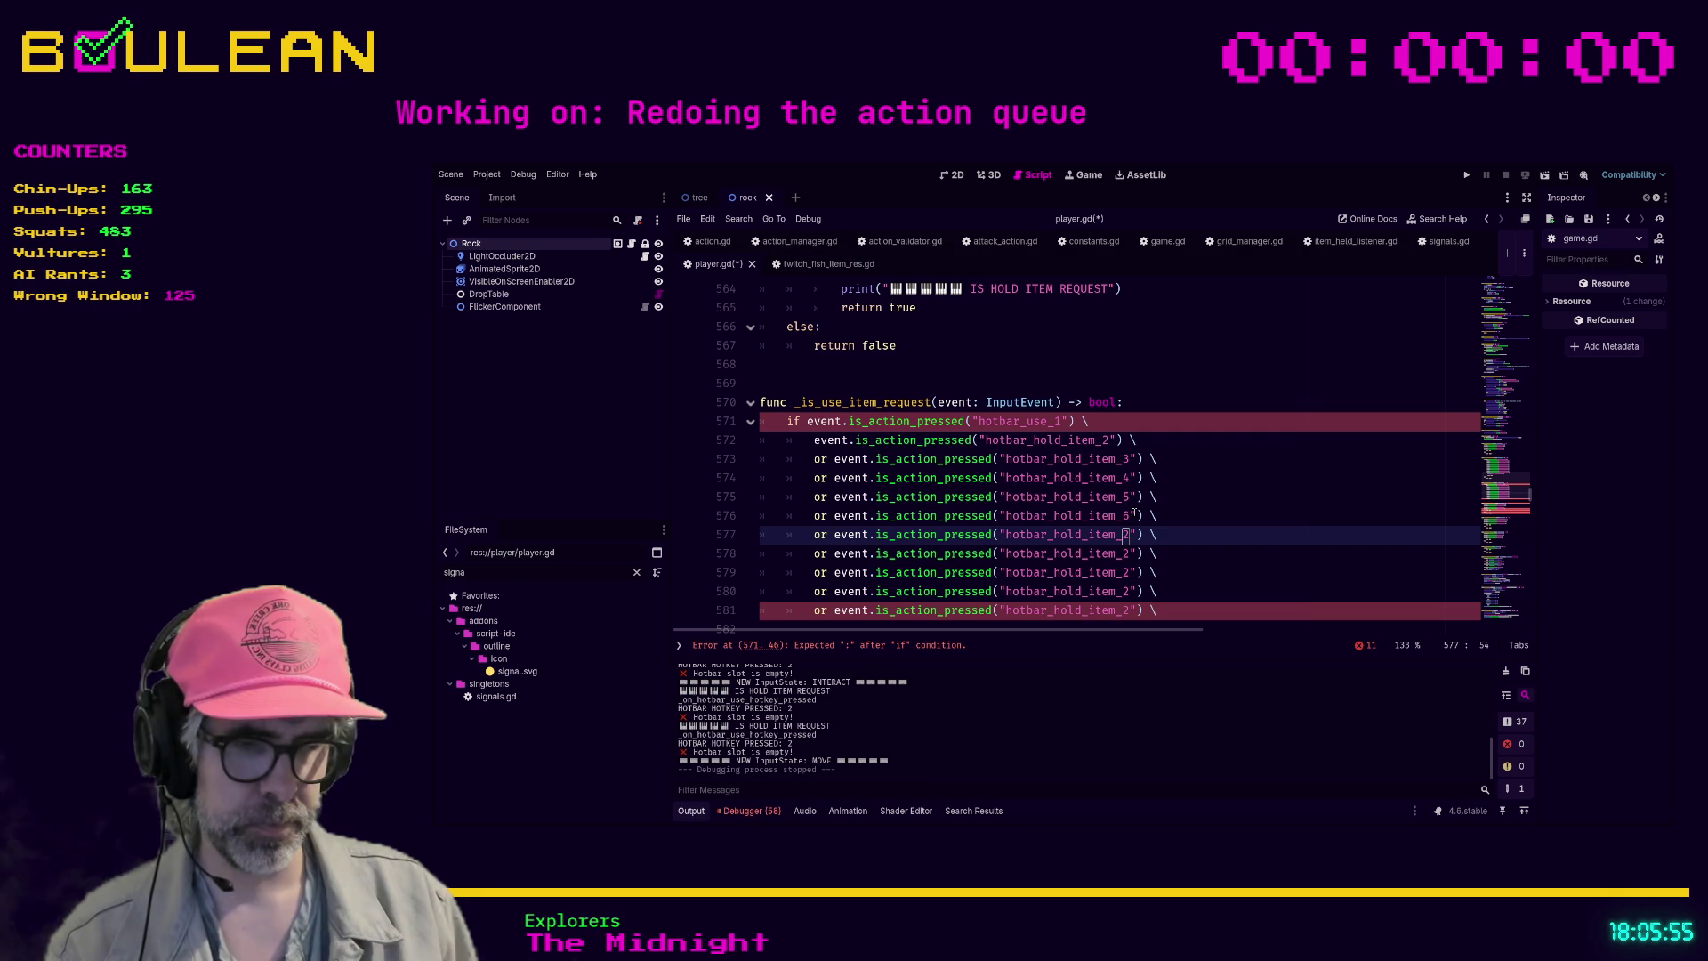
key(Delete)
text(7)
key(Down)
key(Left)
key(Delete)
text(8)
key(Down)
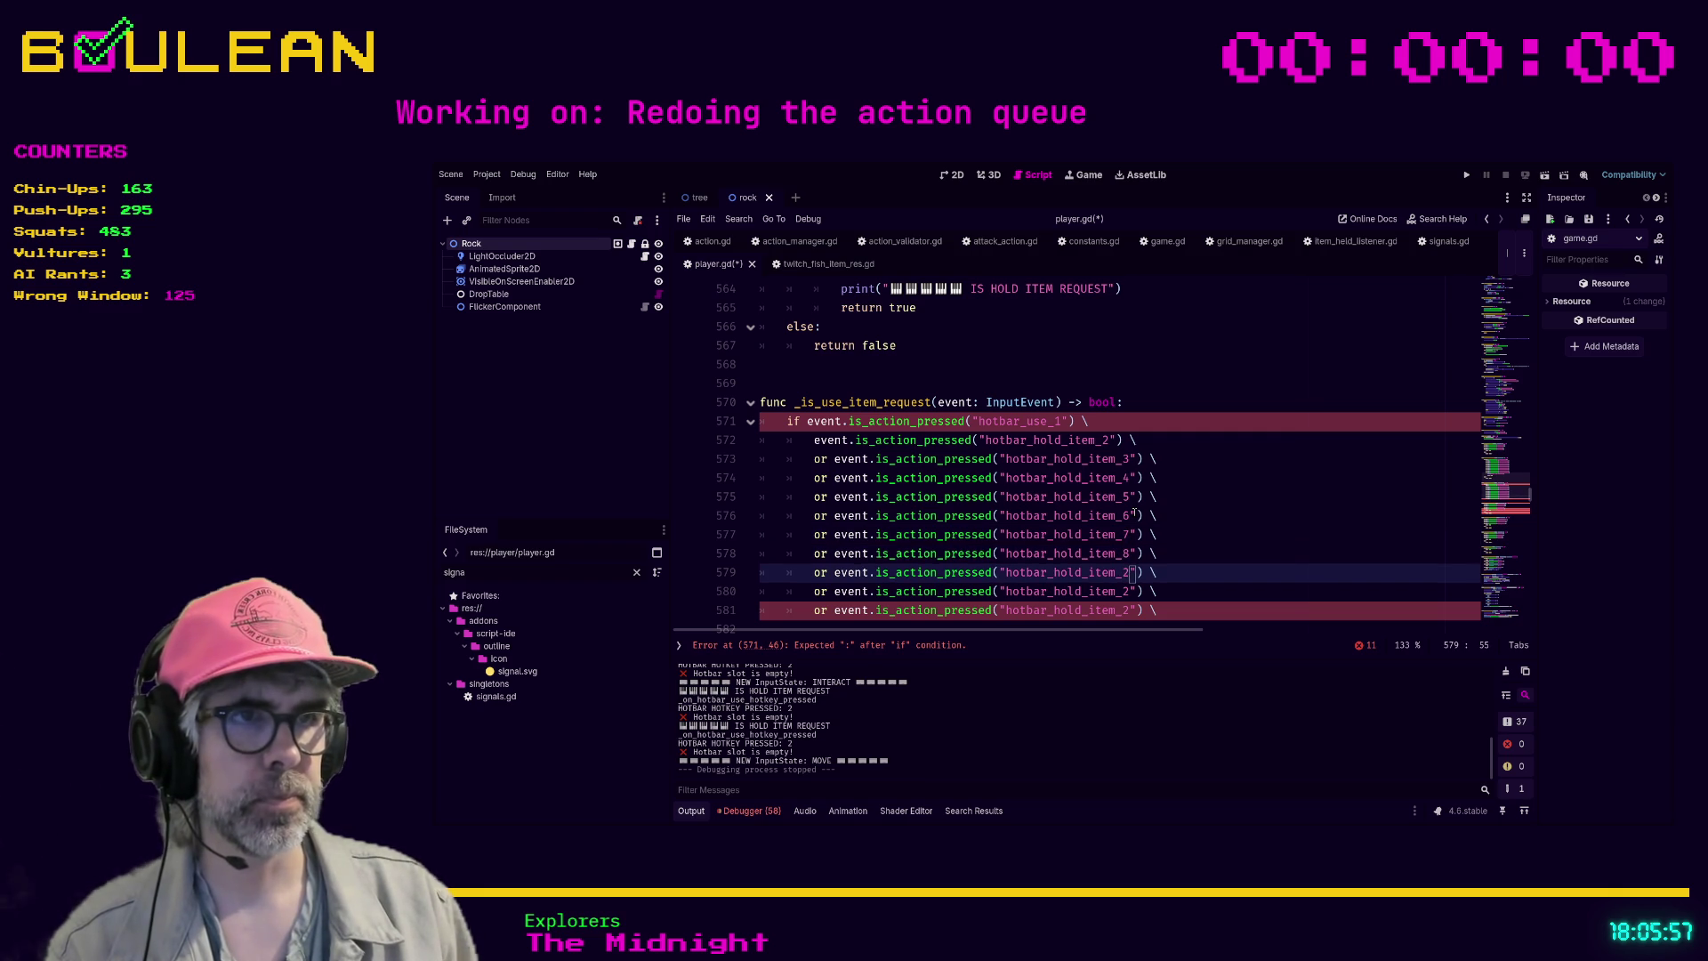
key(Left)
key(Delete)
text(9)
key(Down)
key(Left)
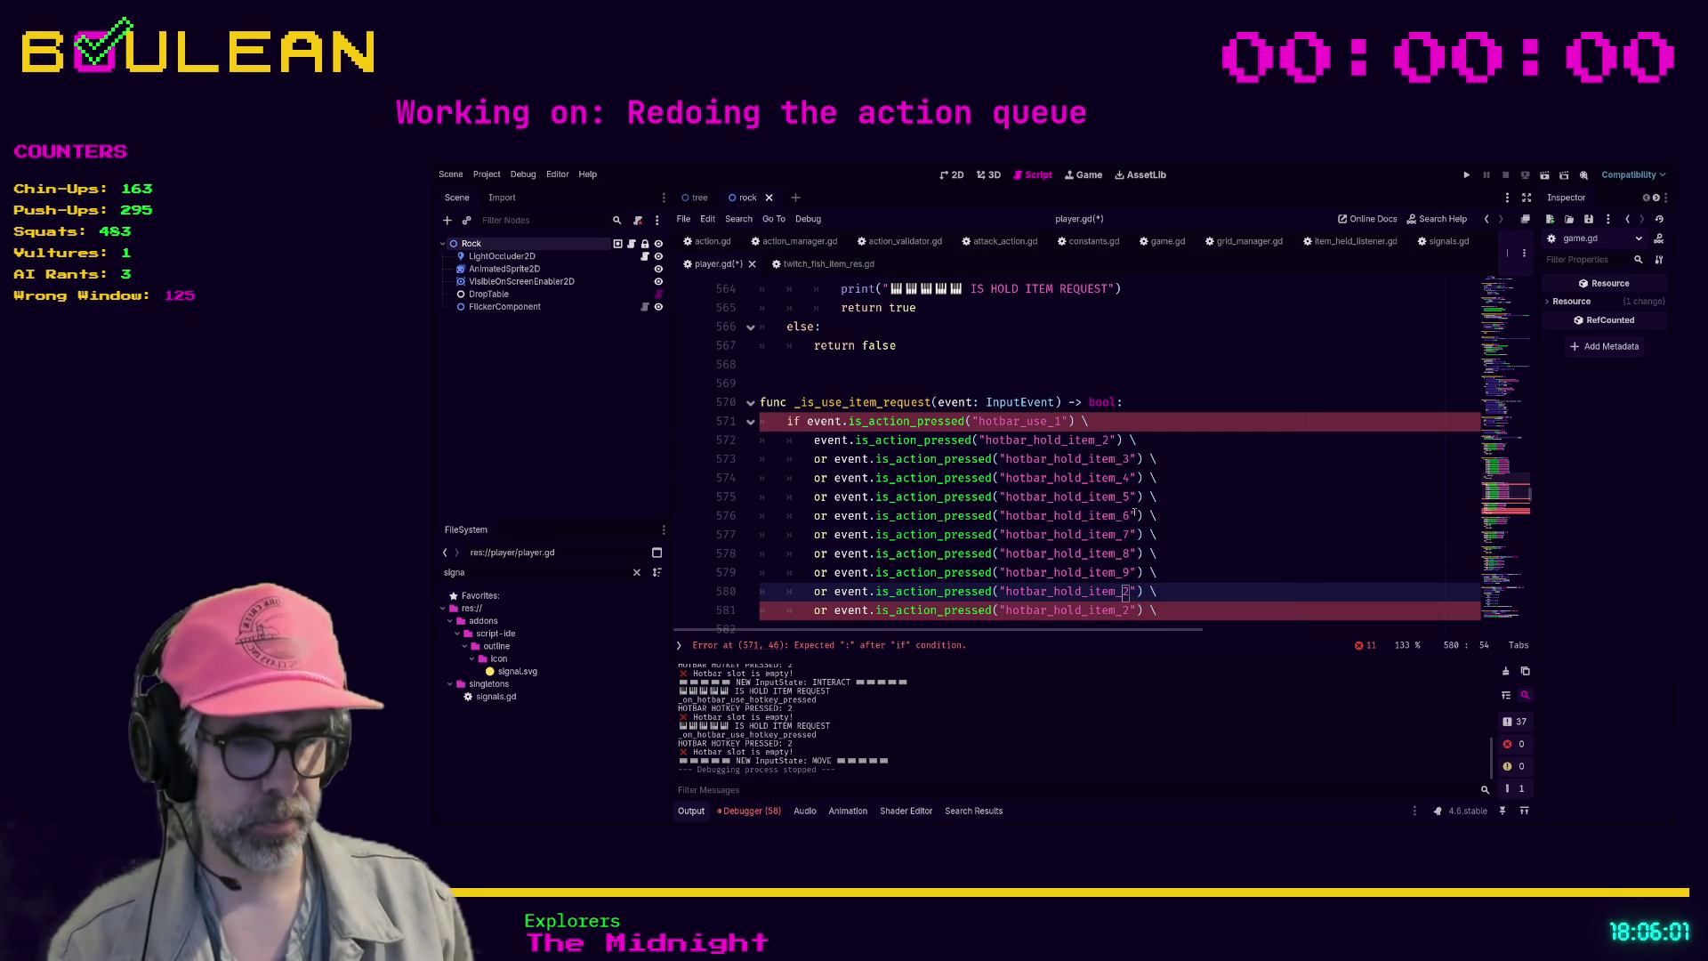
key(Delete)
text(10)
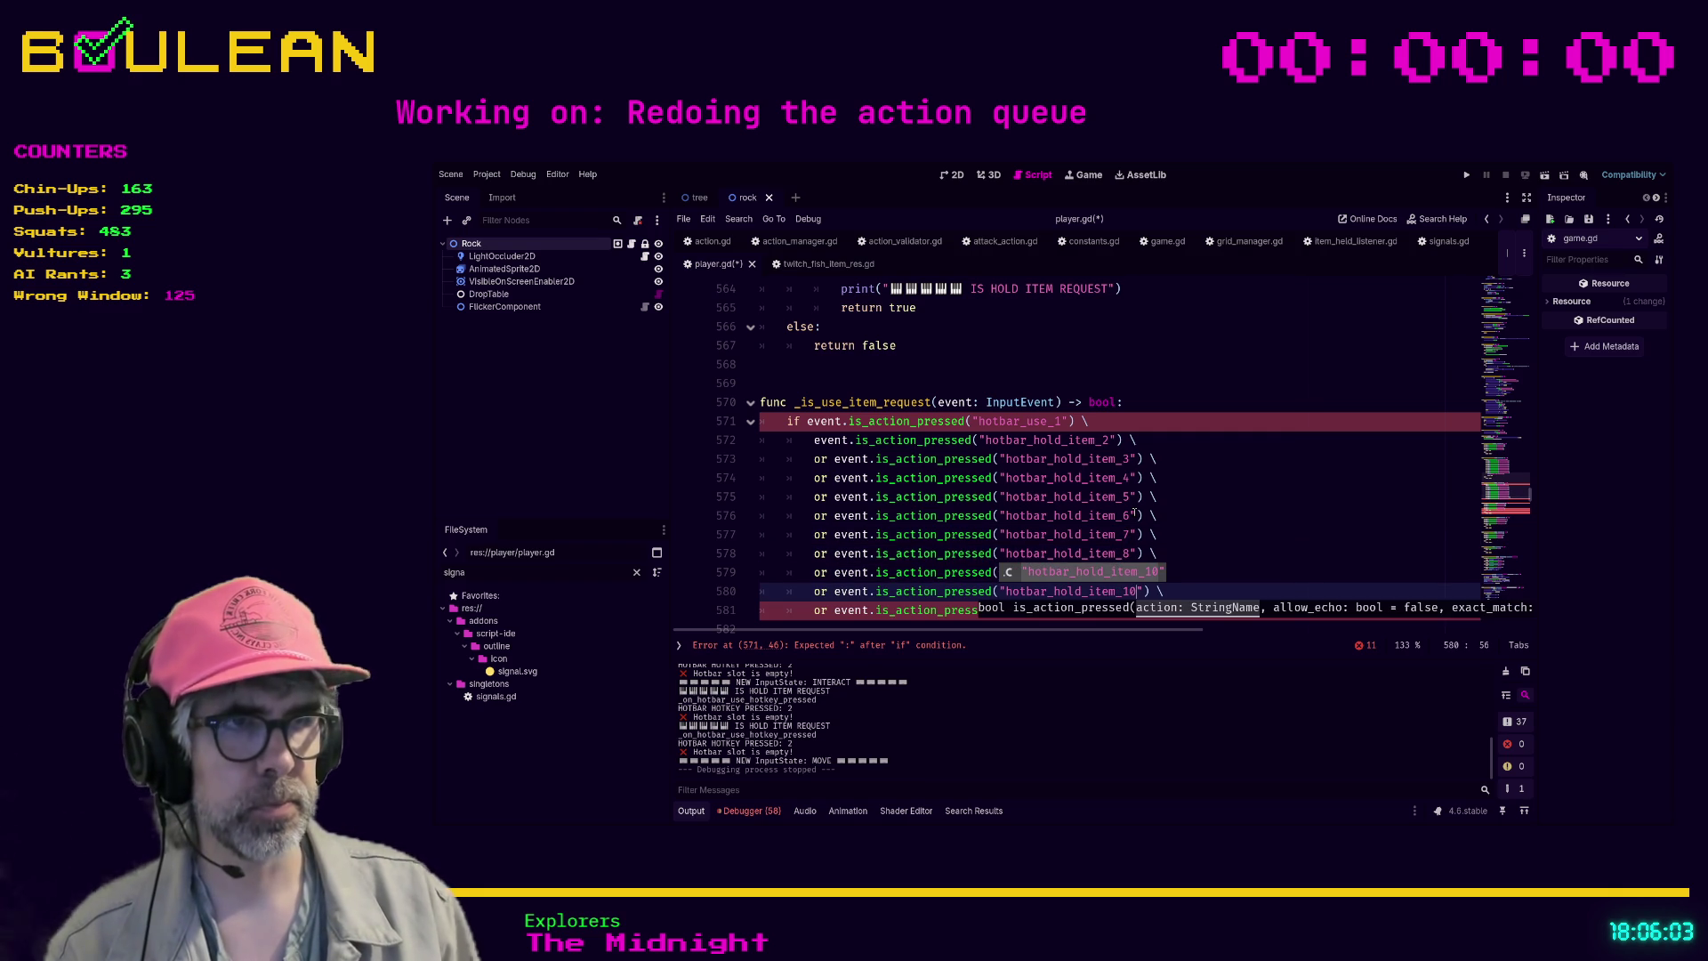
scroll(1251, 504, down, 2)
- Replace the last leftover or-check with 'and self.visible:'
click(1252, 499)
key(shift+Home)
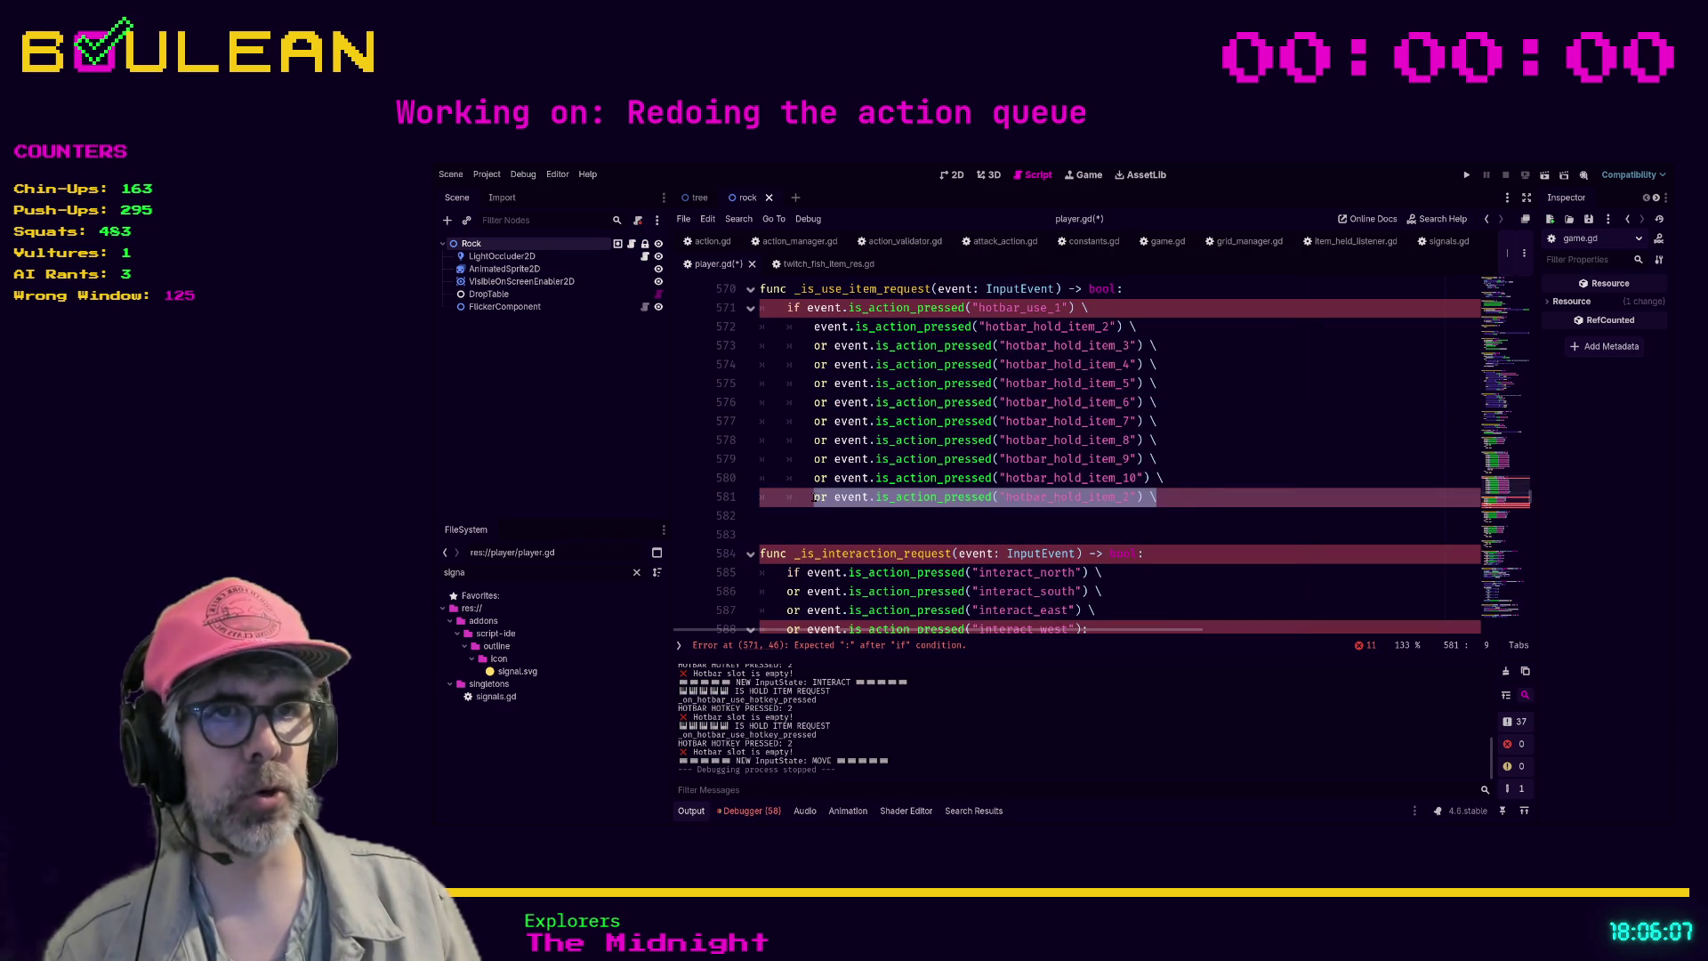
text(and)
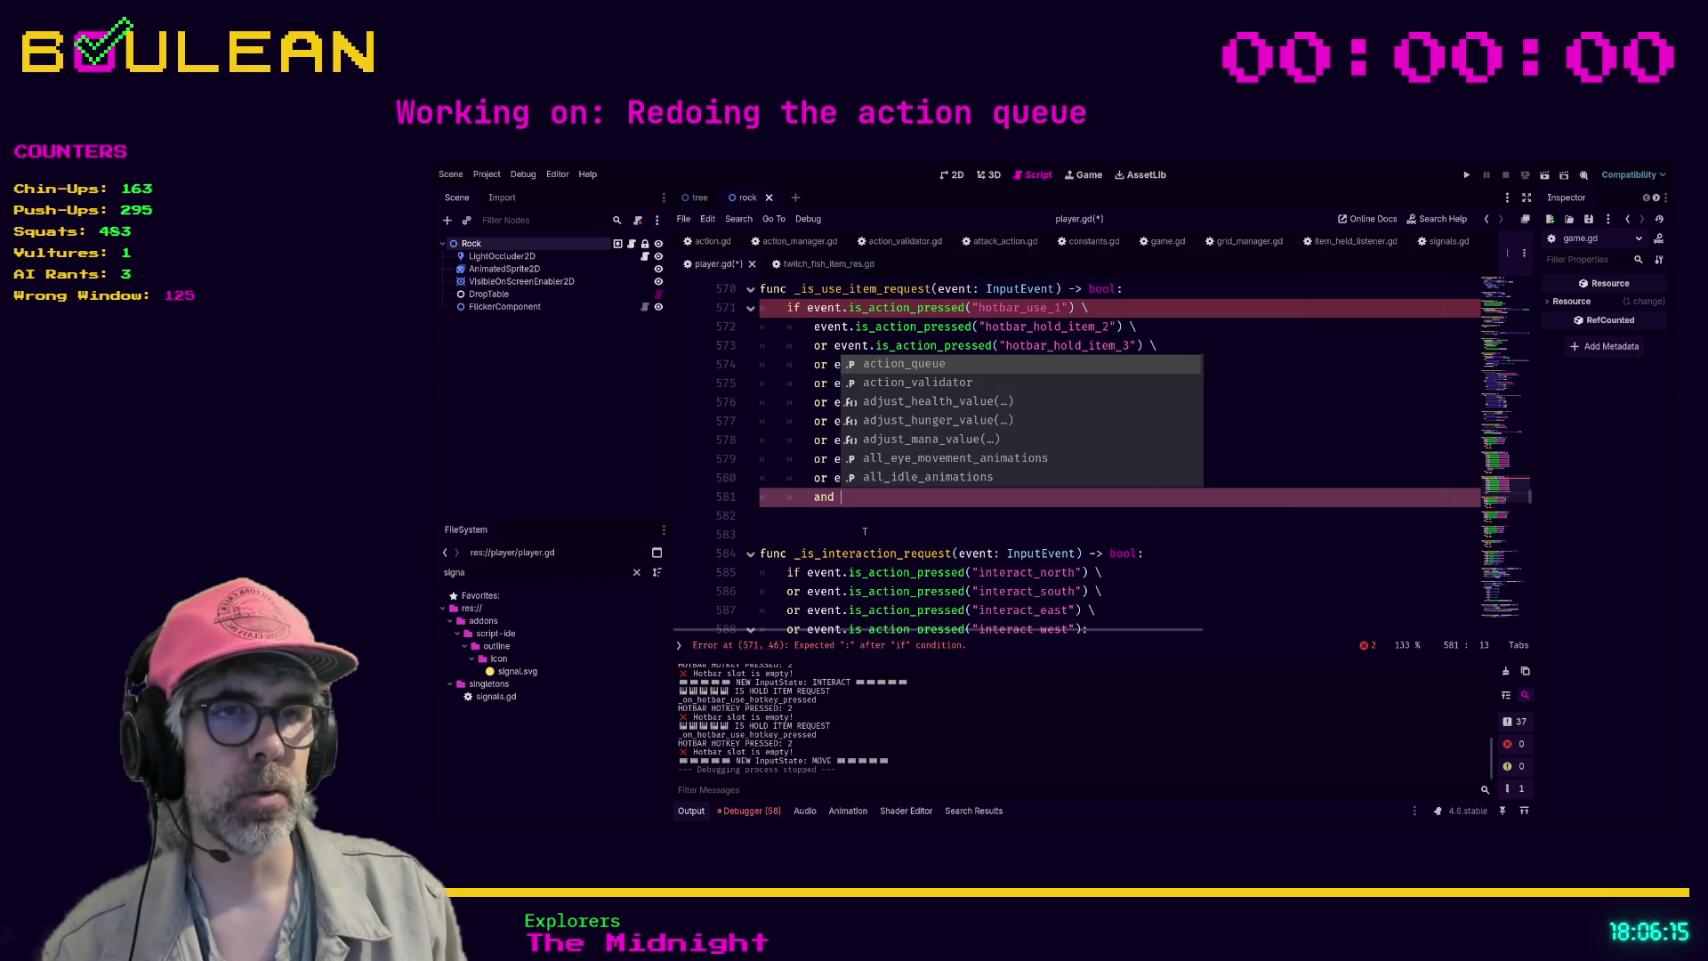
text(f)
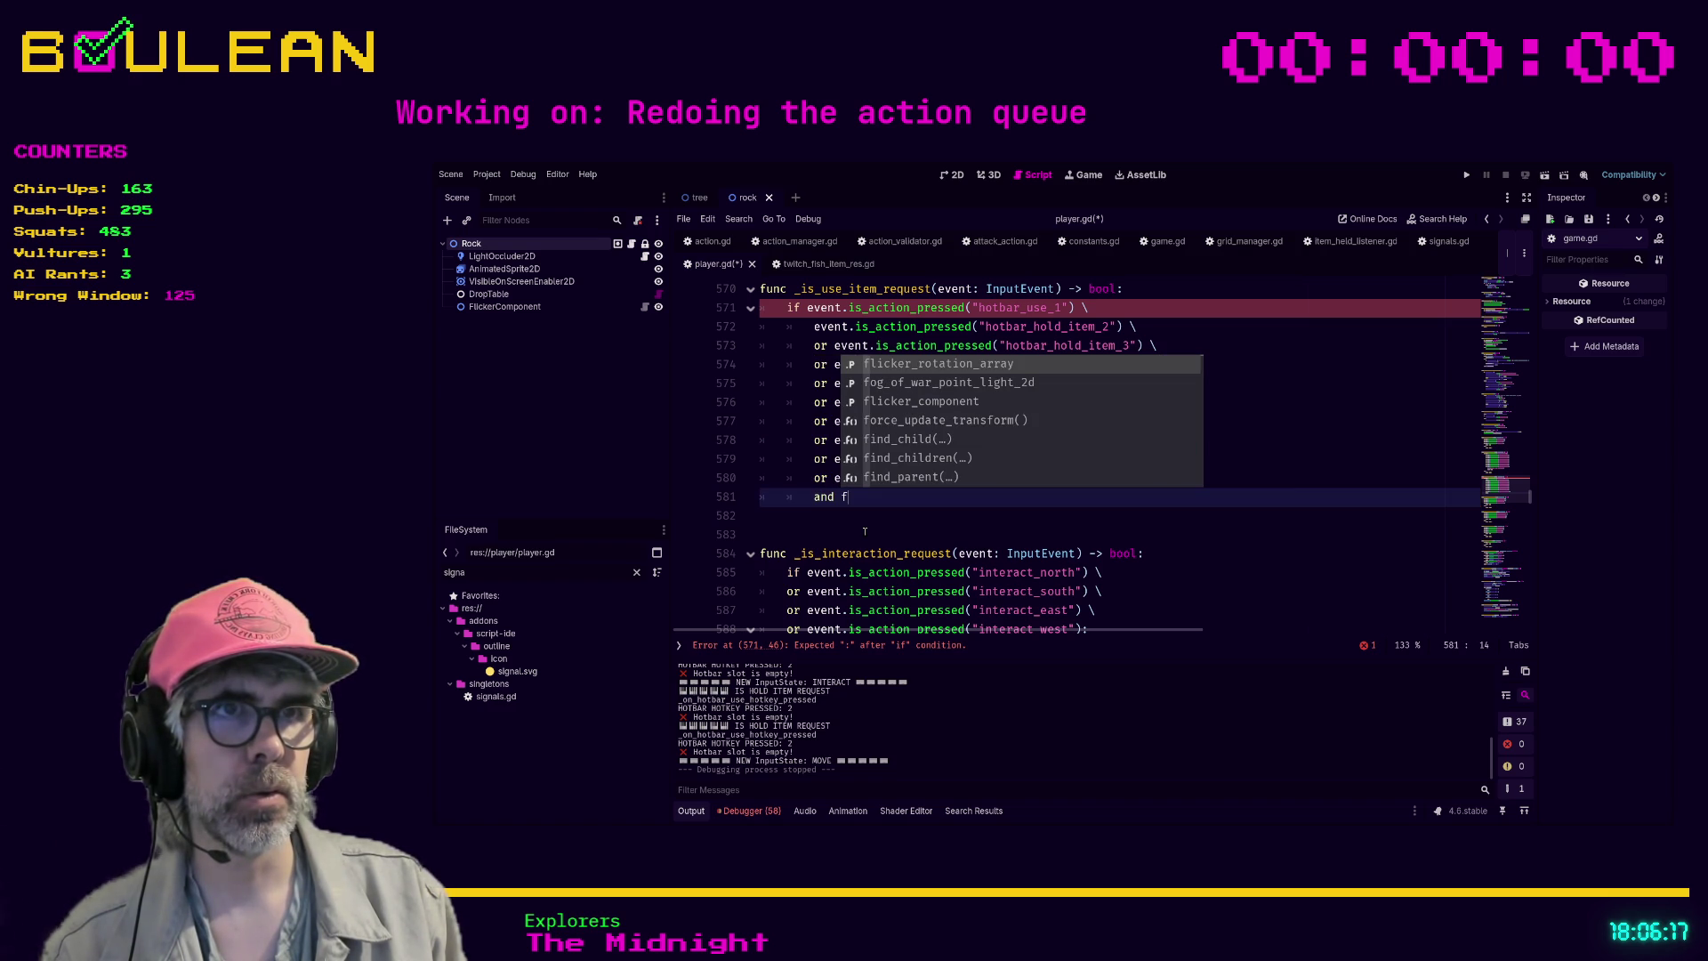
key(BackSpace)
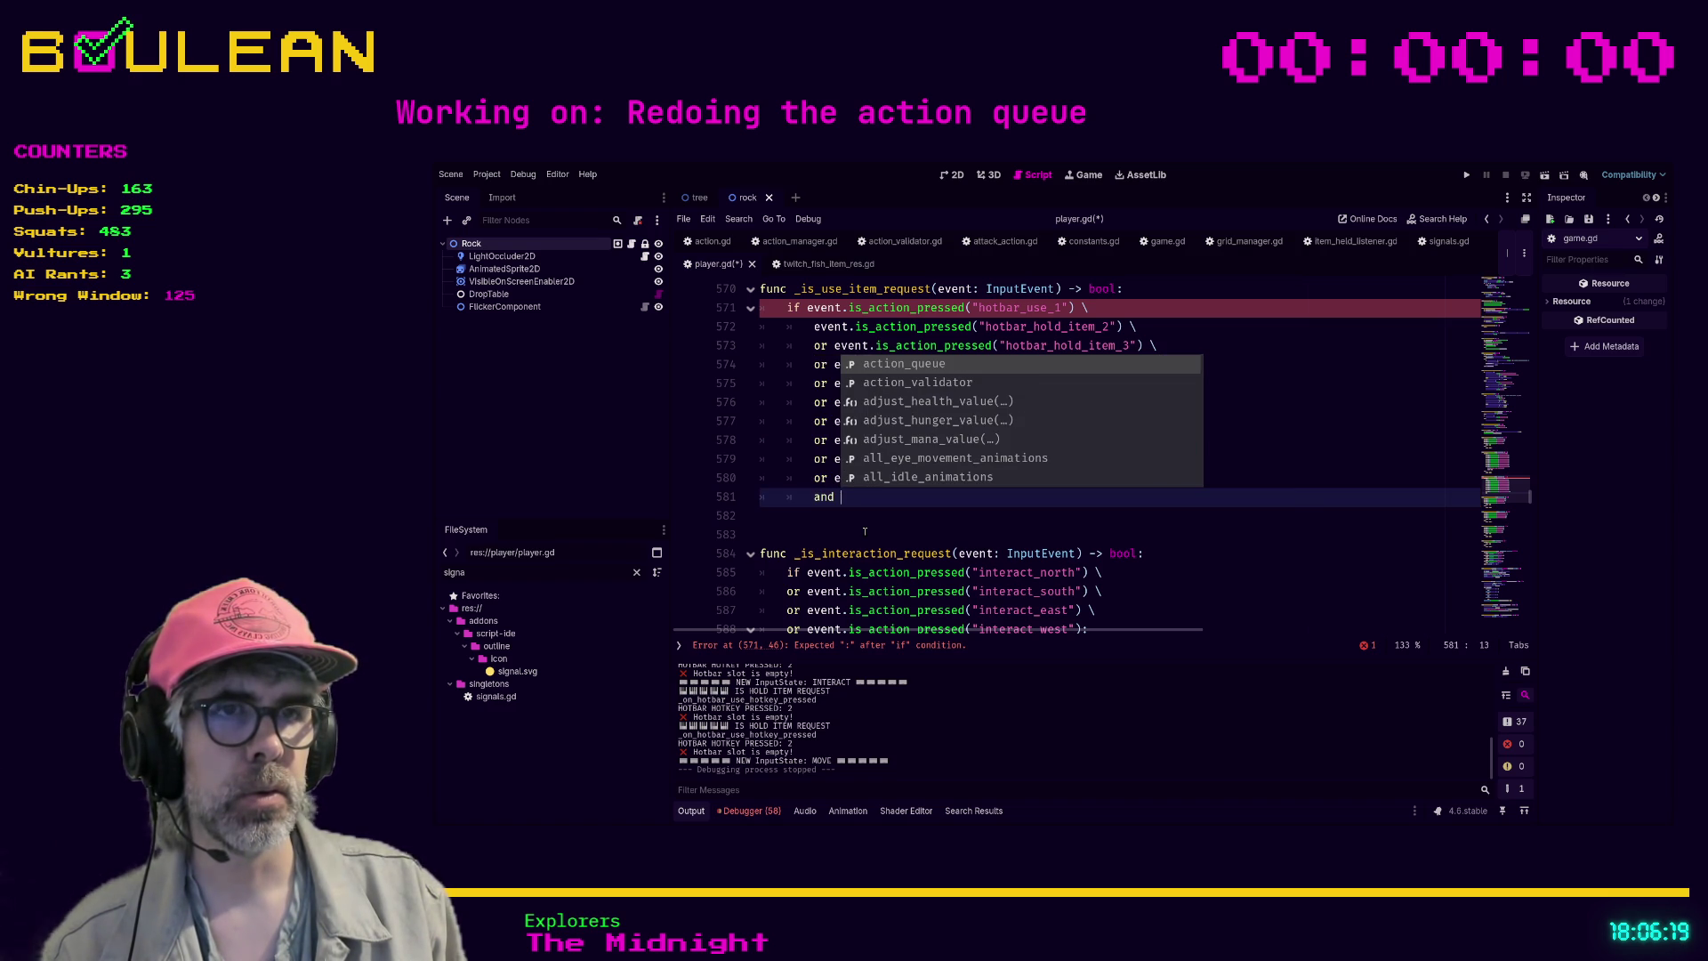
text(self.vis)
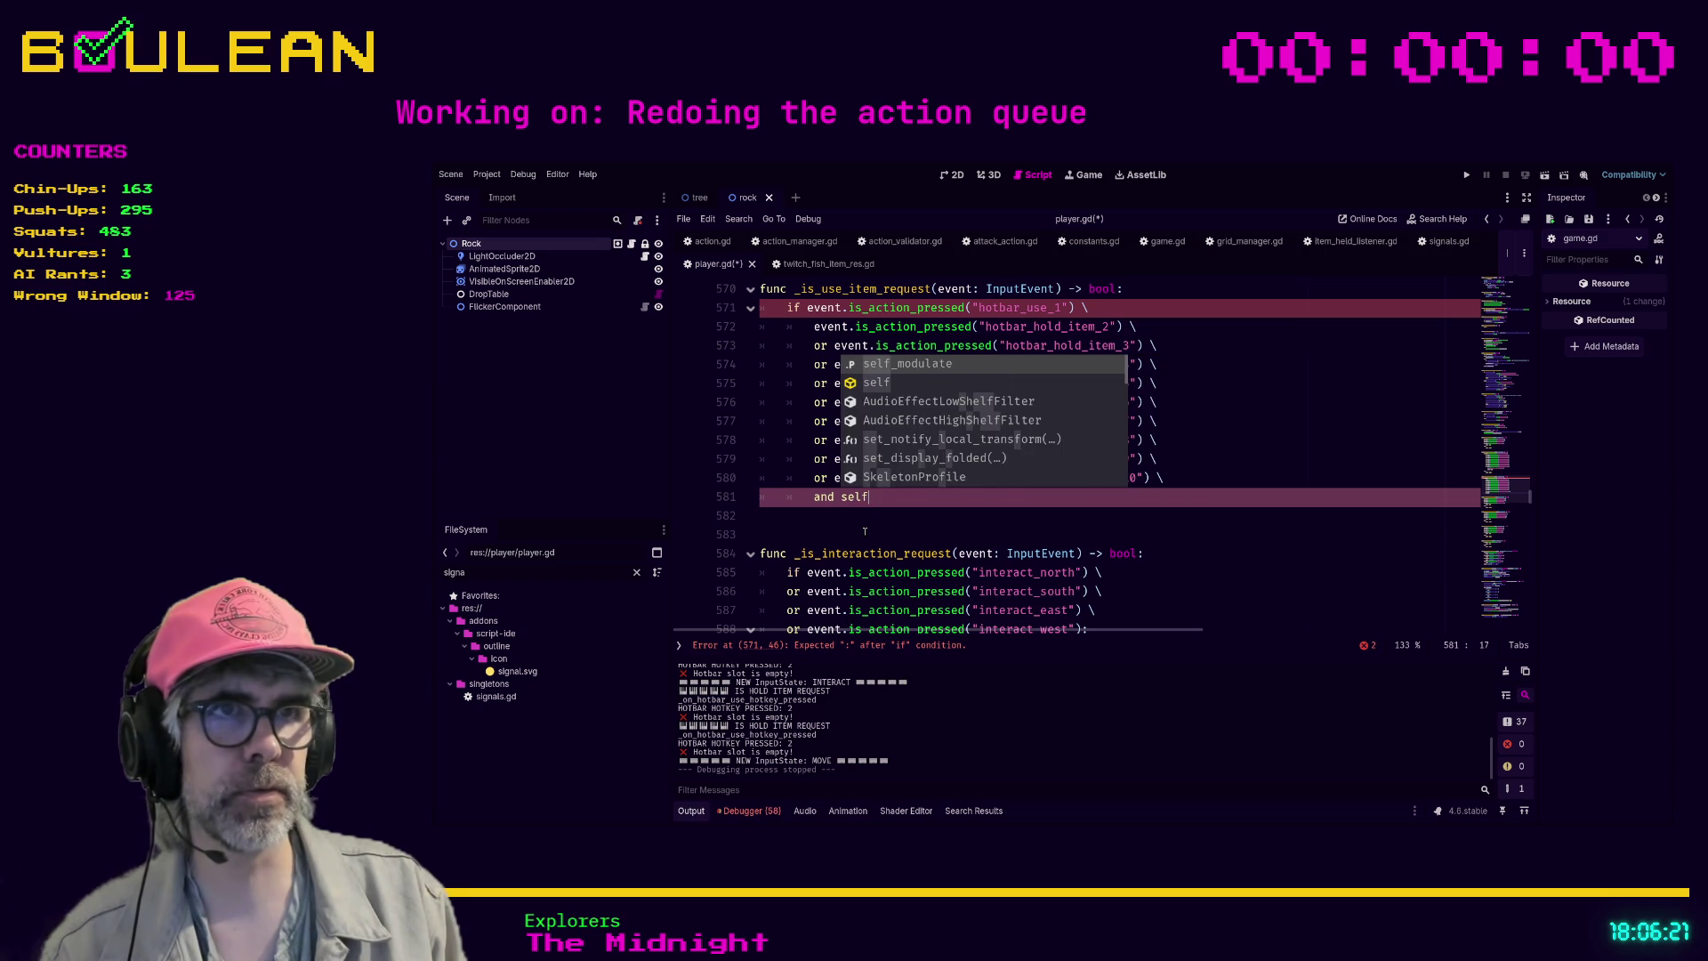
text(ible:)
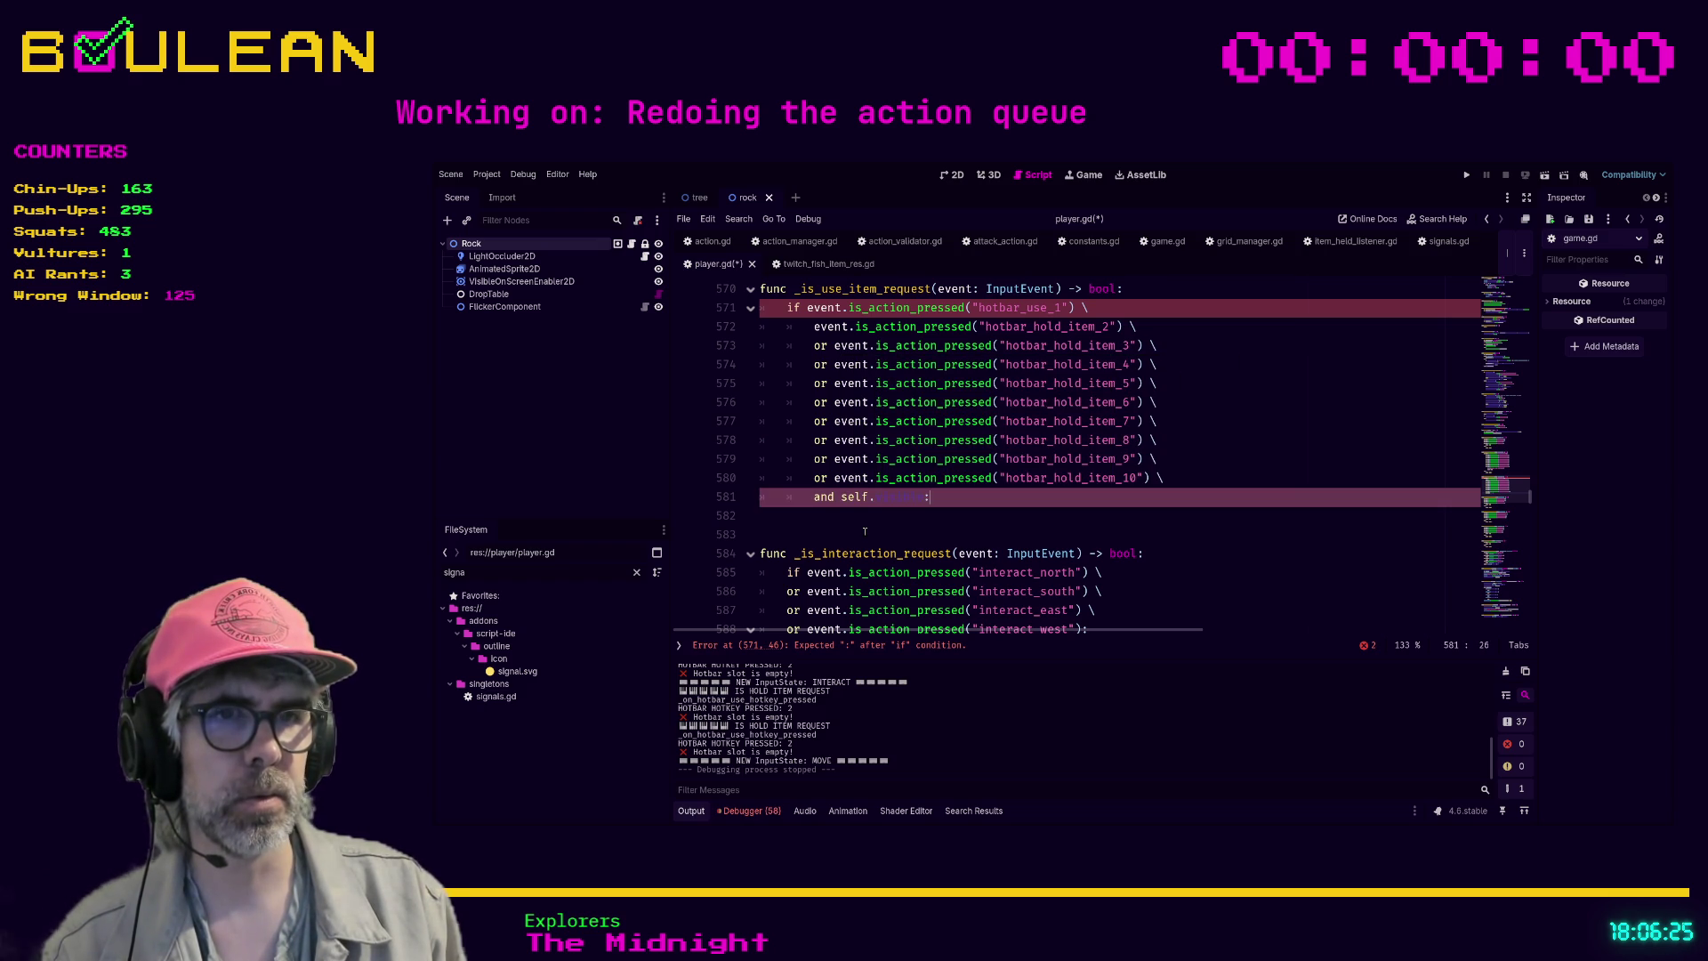
- Add 'return true' under the condition and an 'else:' branch that returns false
key(Return)
text(pass)
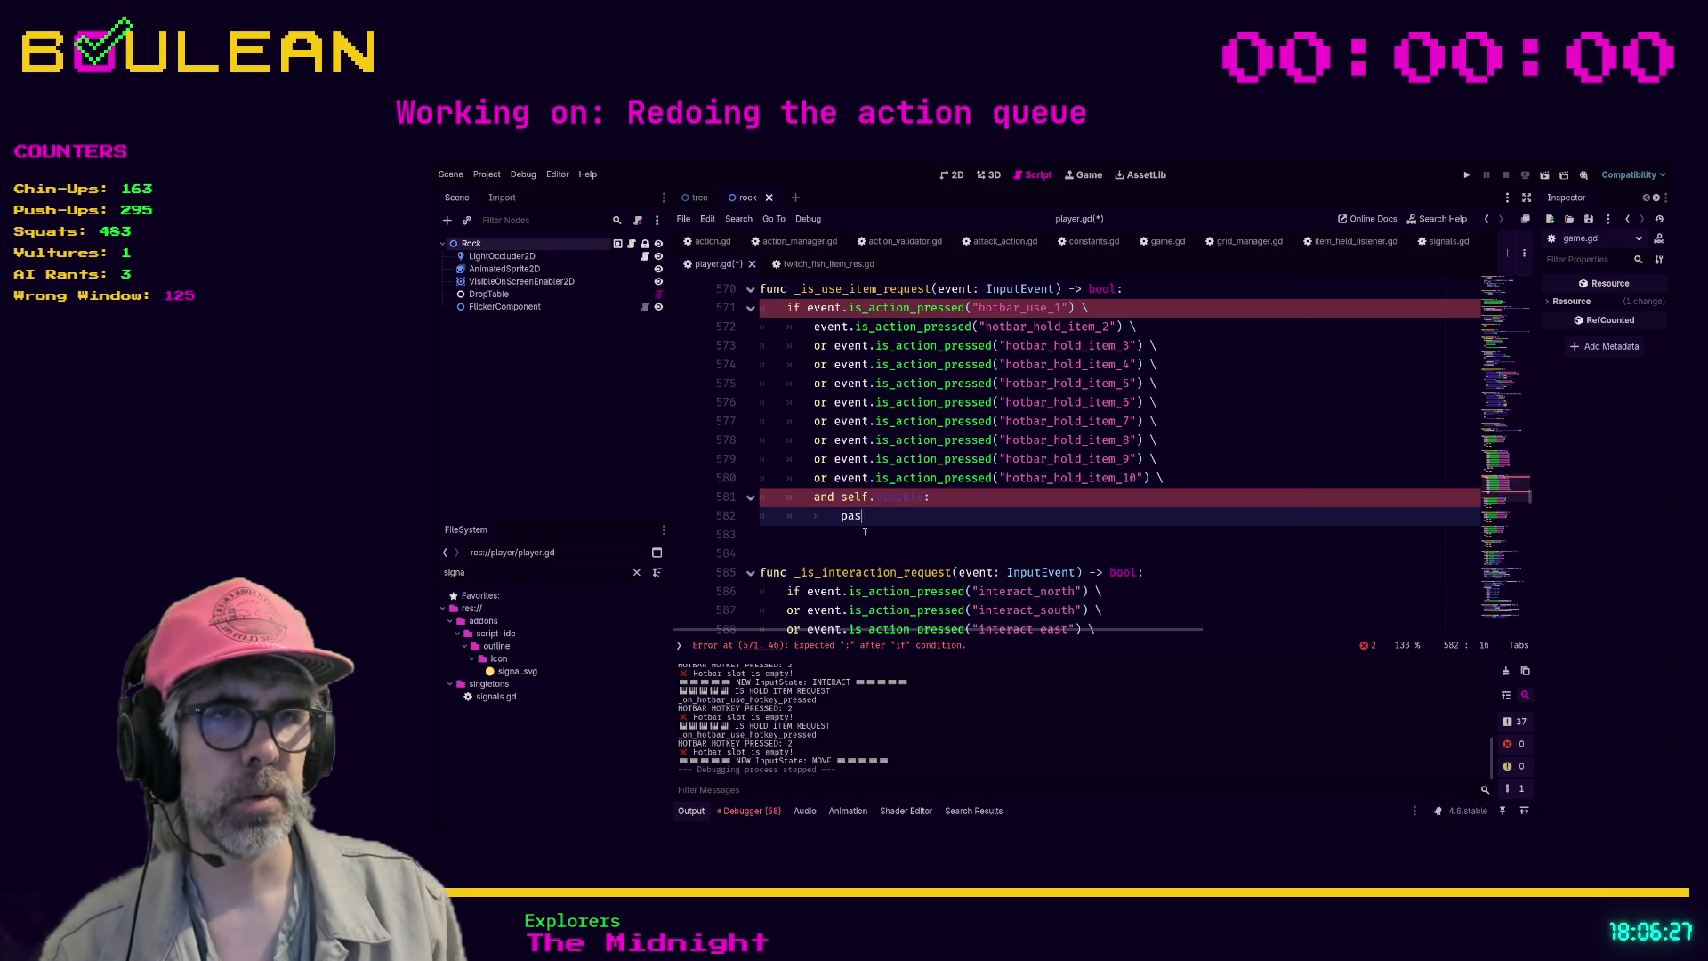
key(BackSpace)
key(BackSpace)
key(BackSpace)
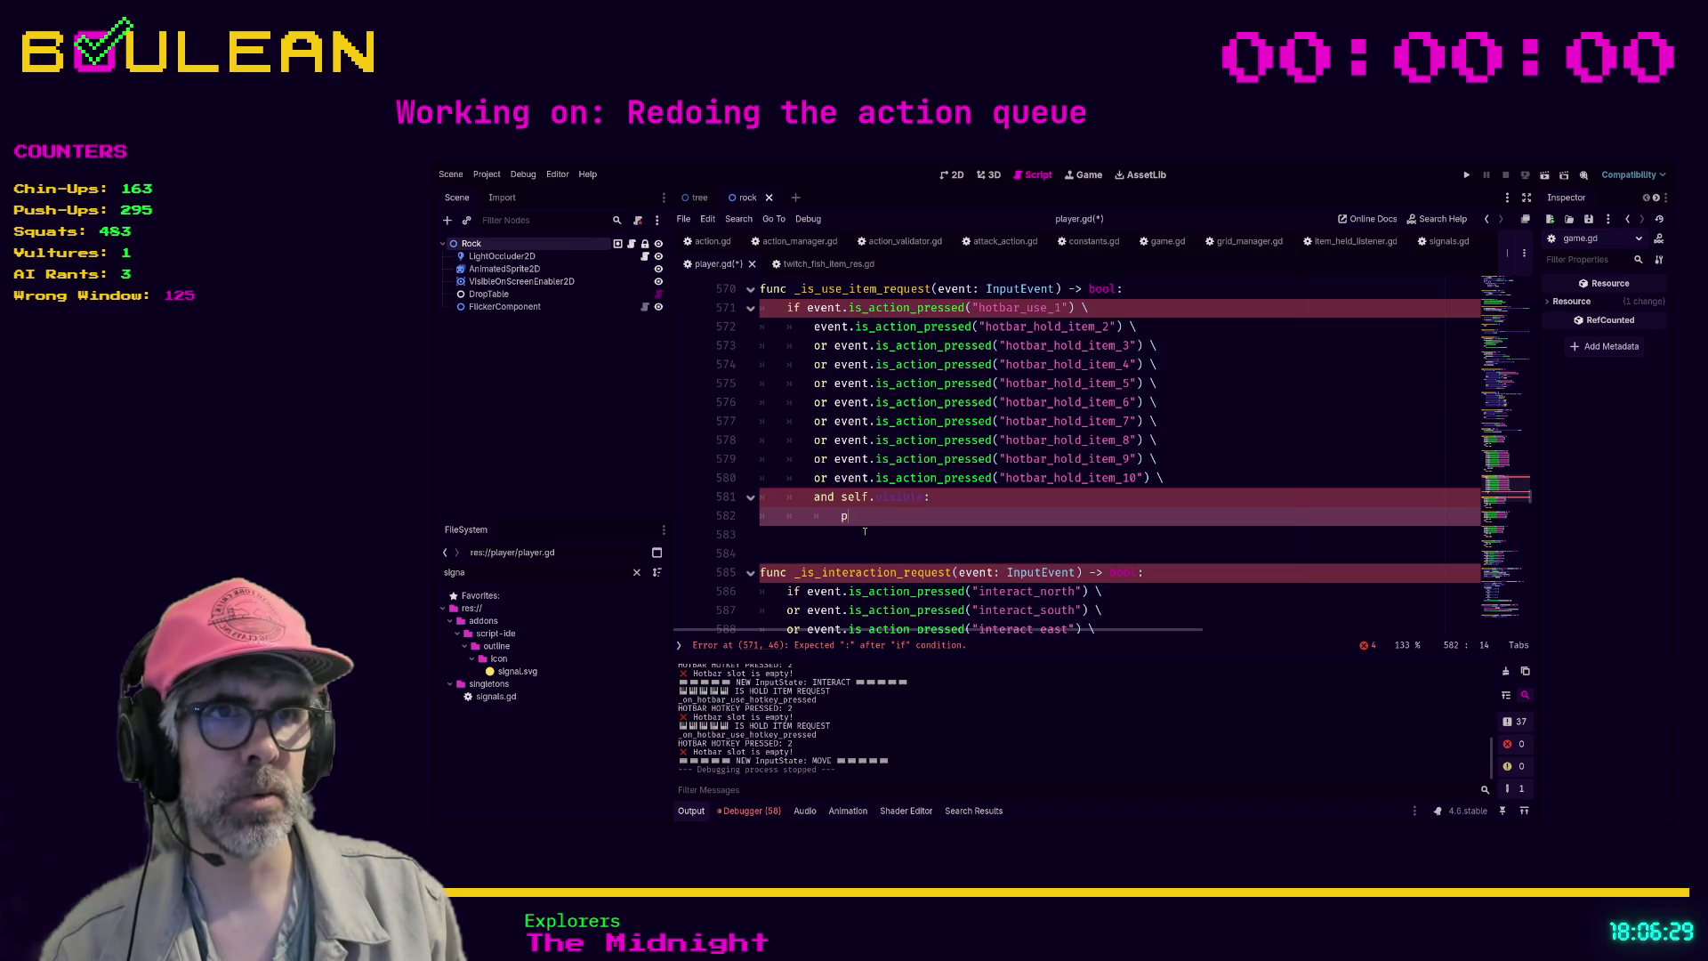
text(return true)
key(Return)
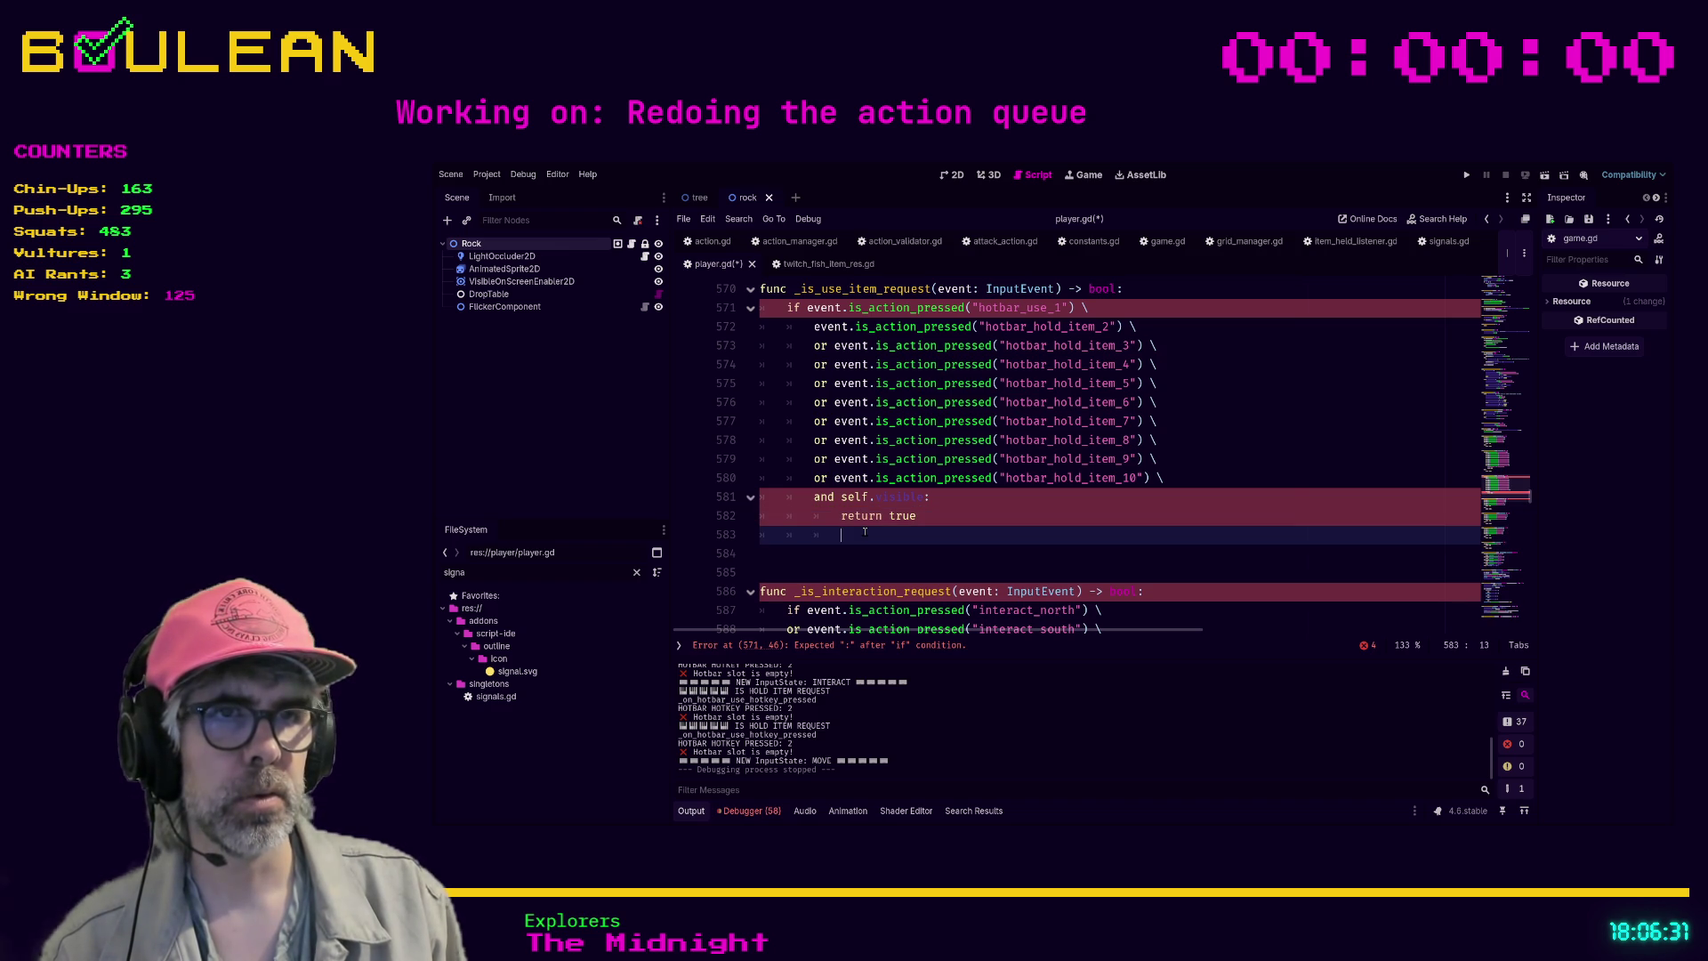
key(BackSpace)
text(else:)
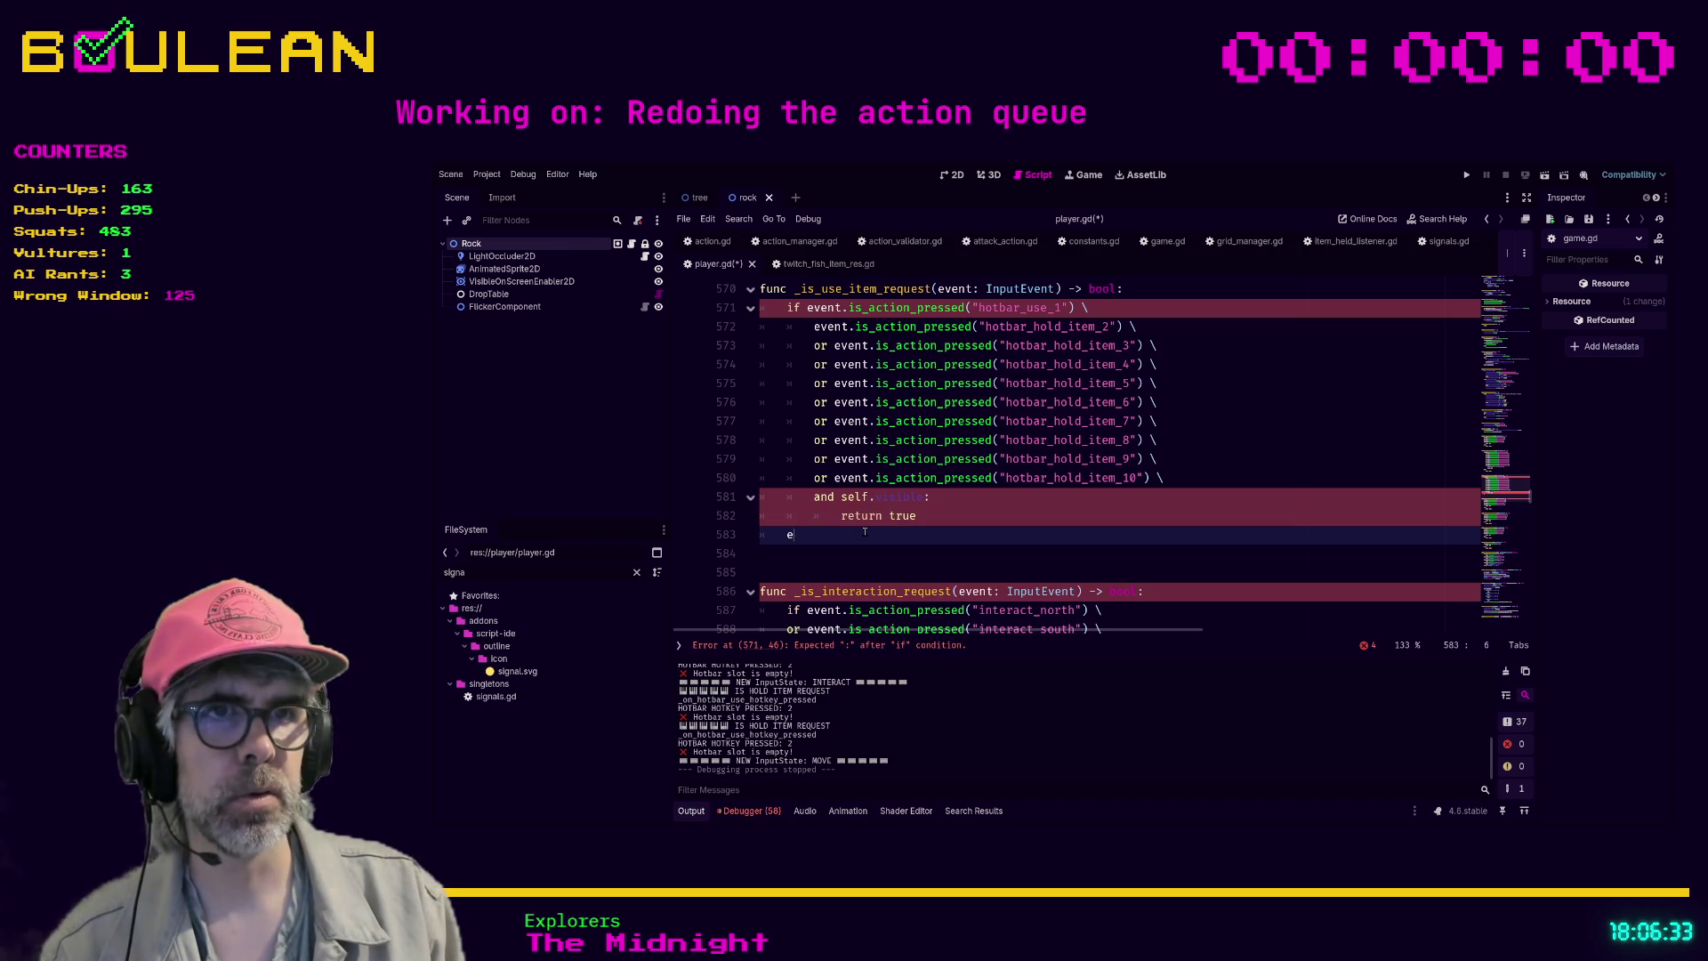
key(Return)
text(return false)
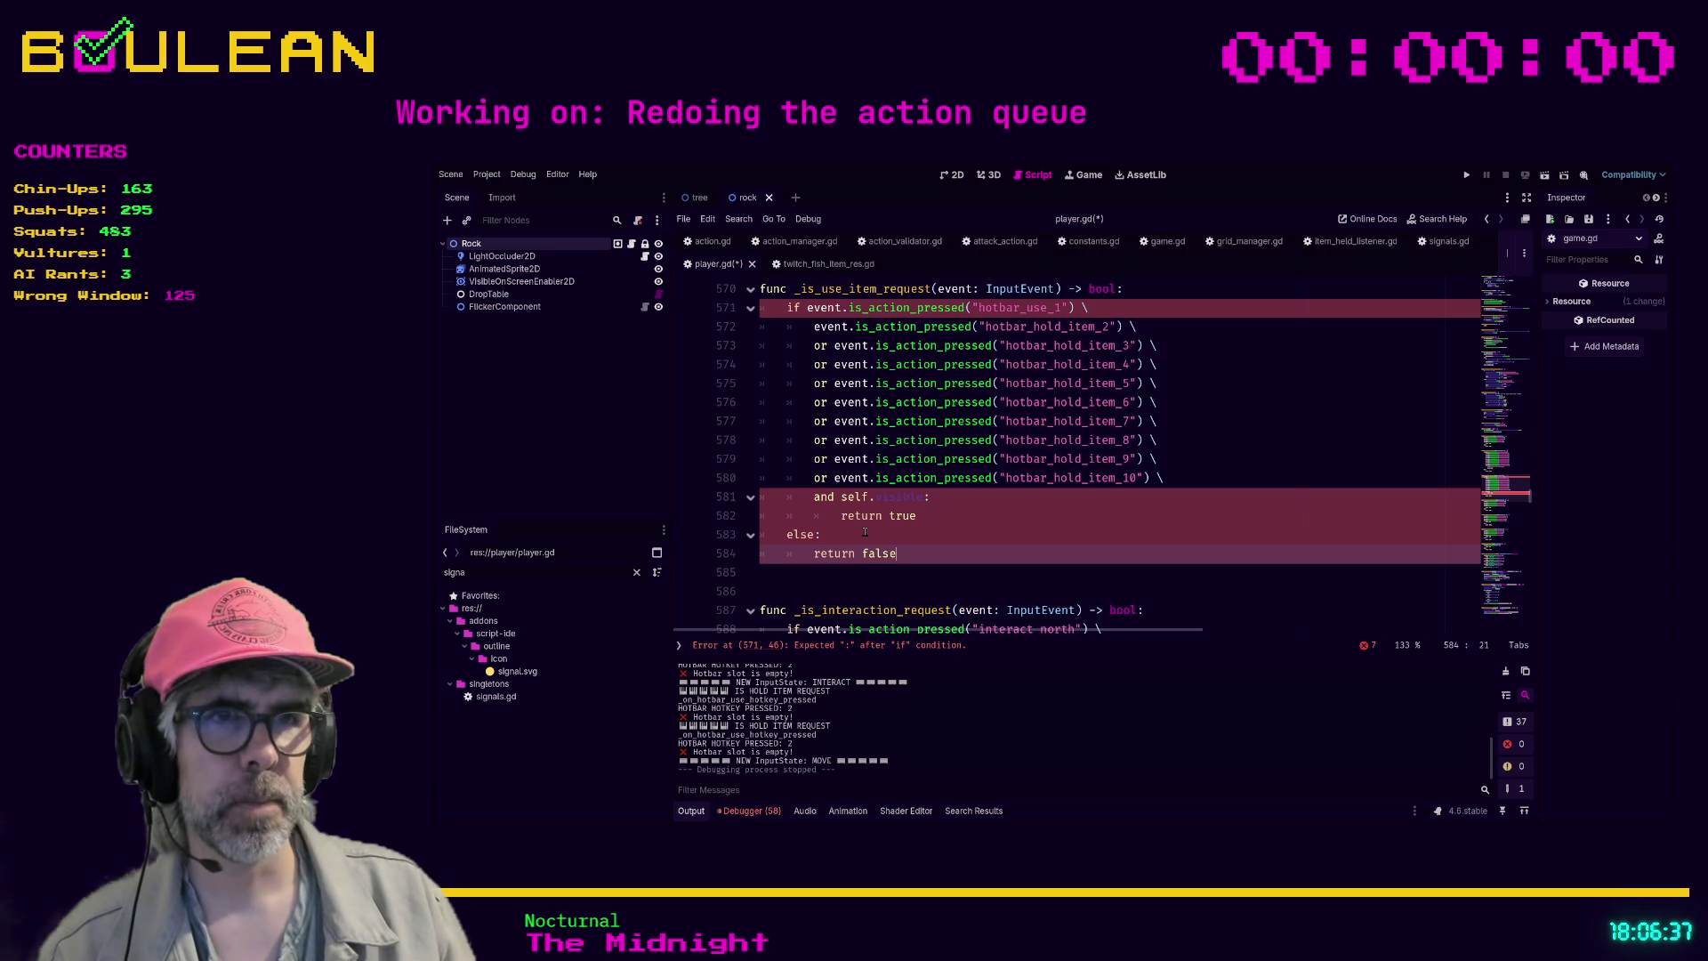
click(1188, 478)
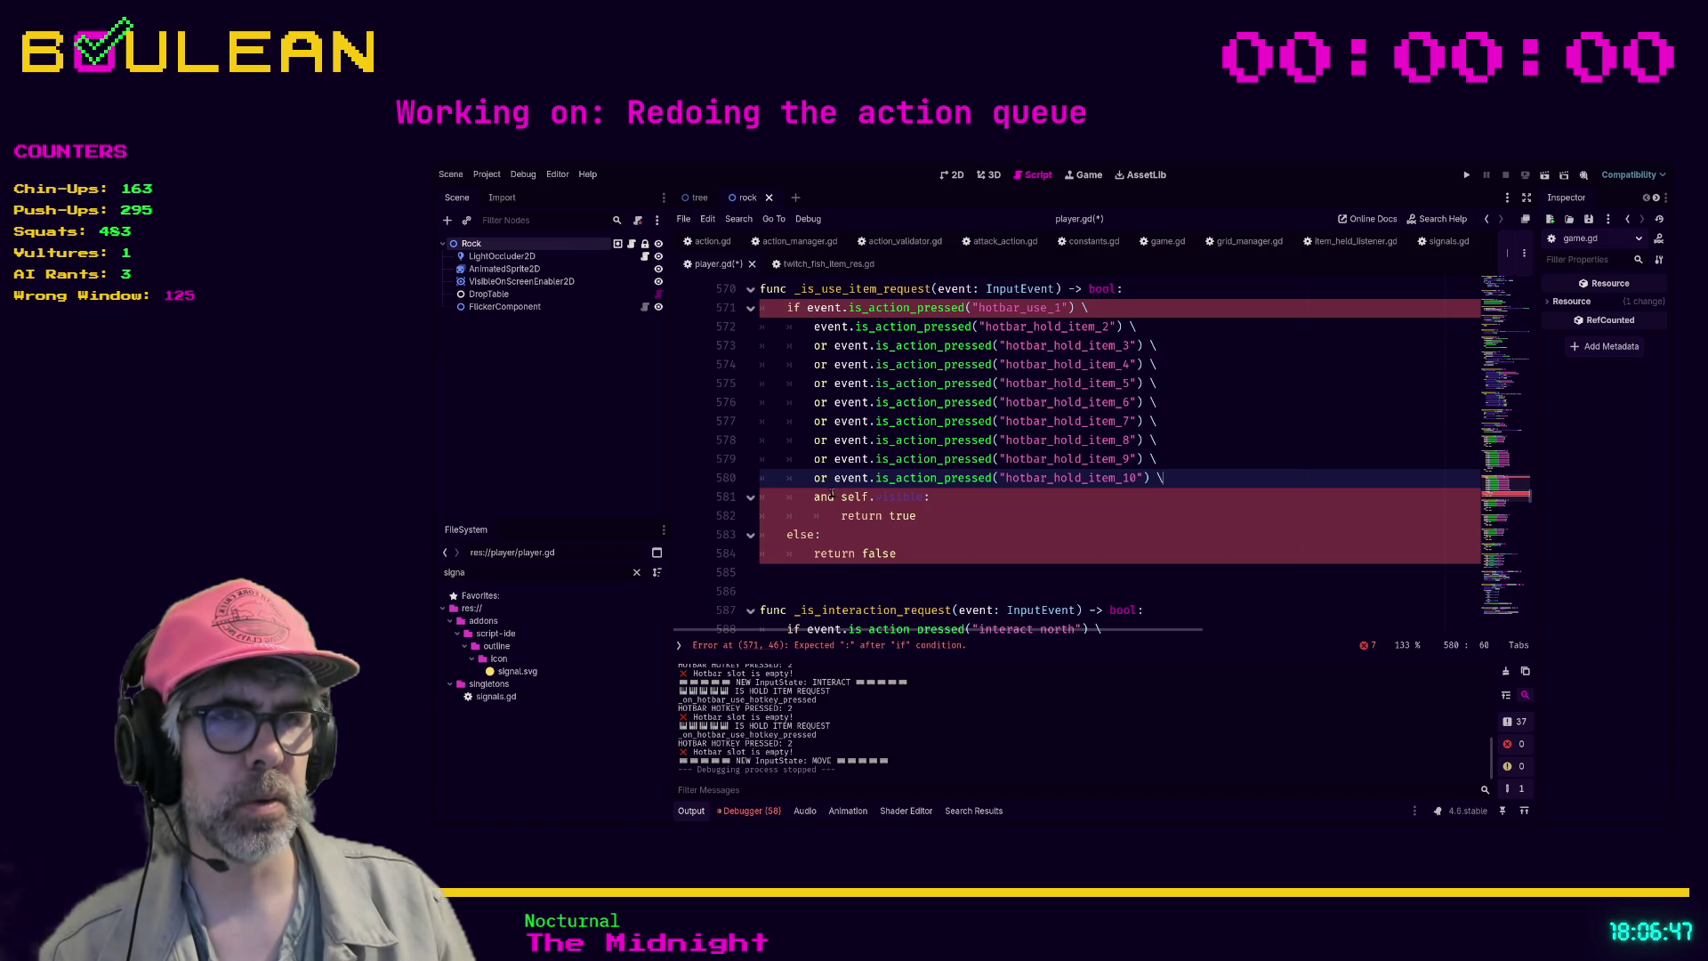
- Append '== true' after self.visible on line 581
click(924, 498)
text(=)
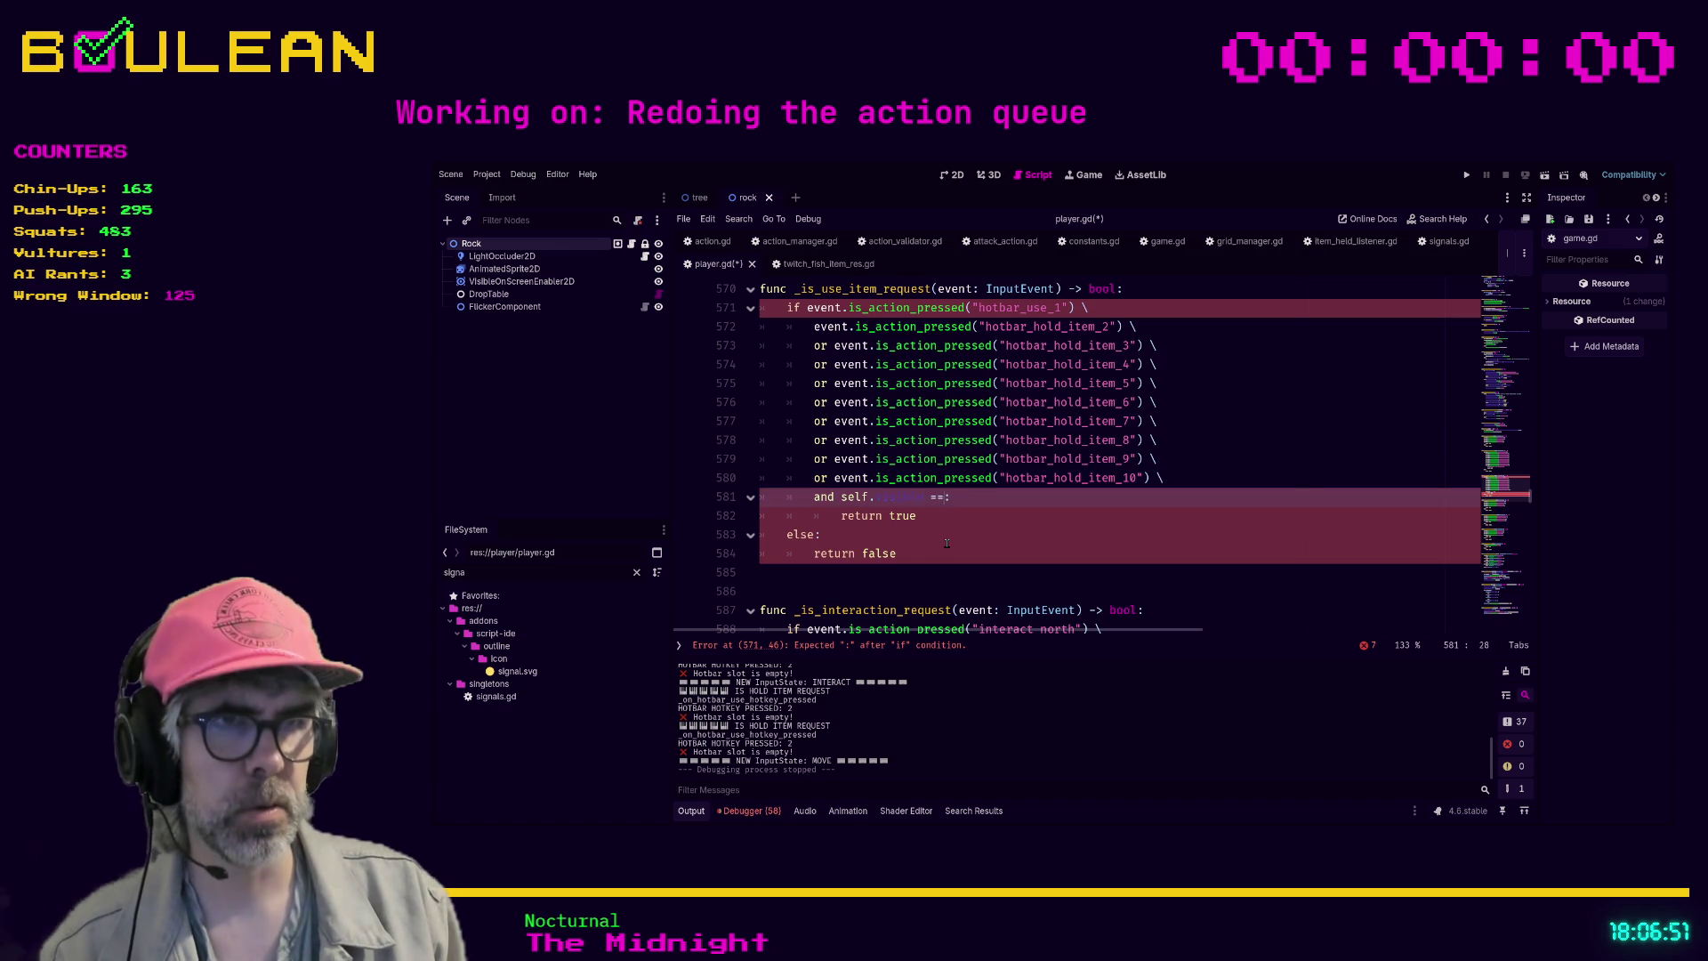
text(= true)
click(990, 520)
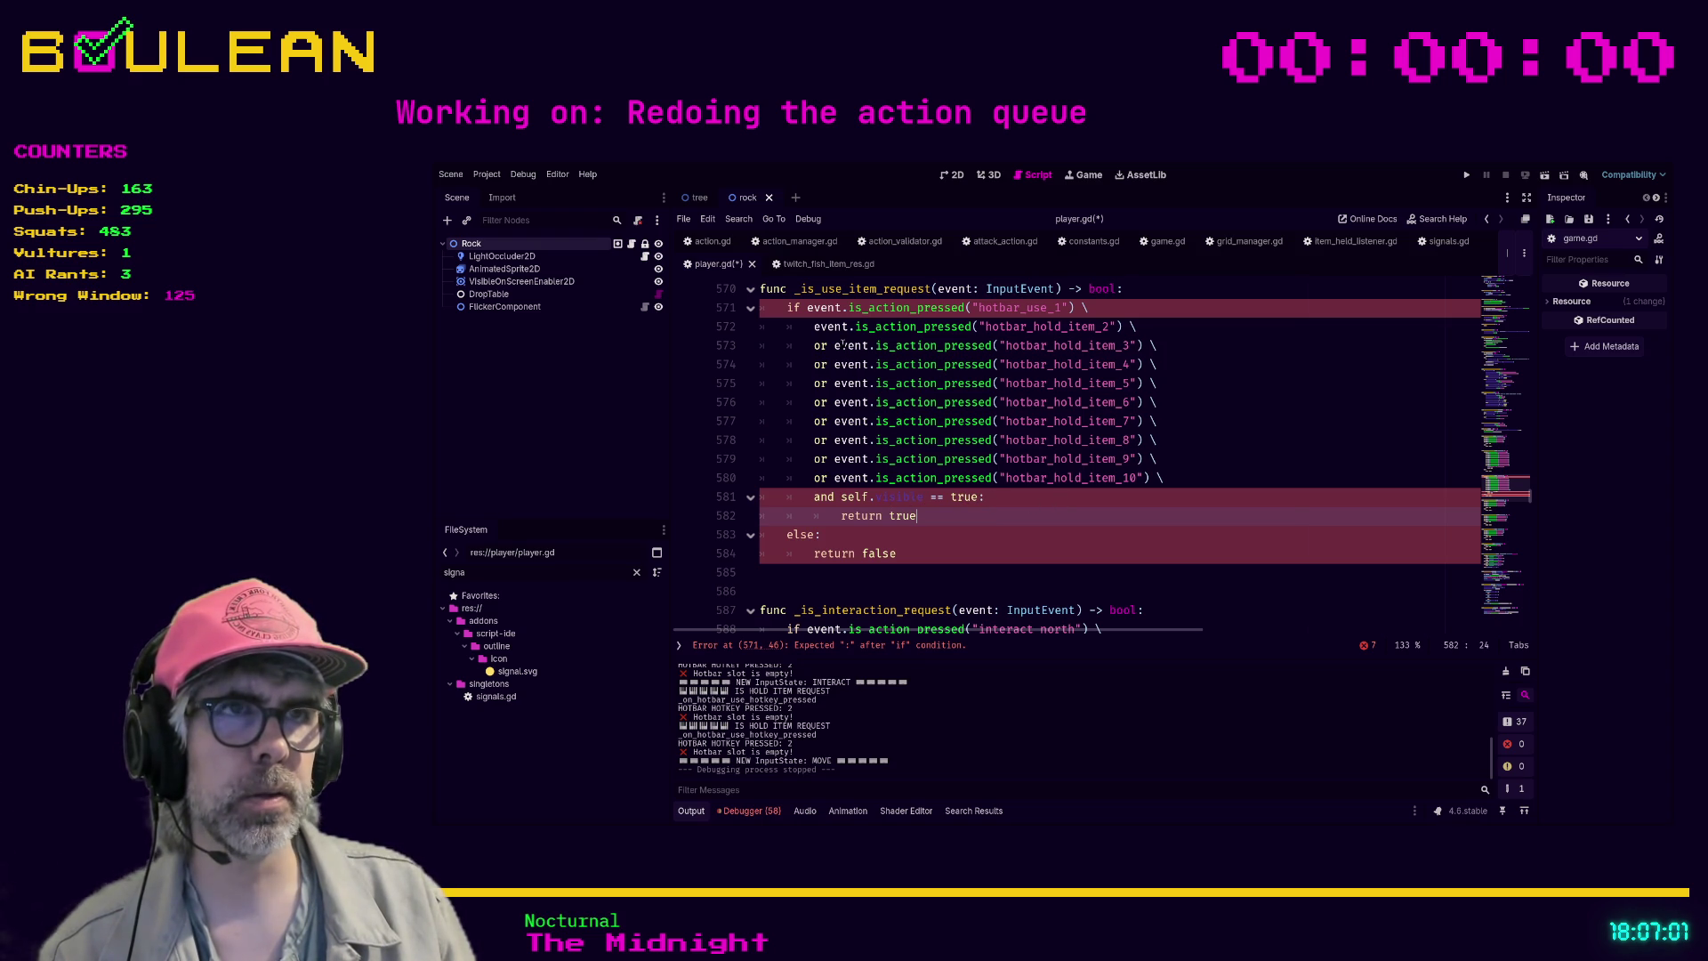
click(839, 503)
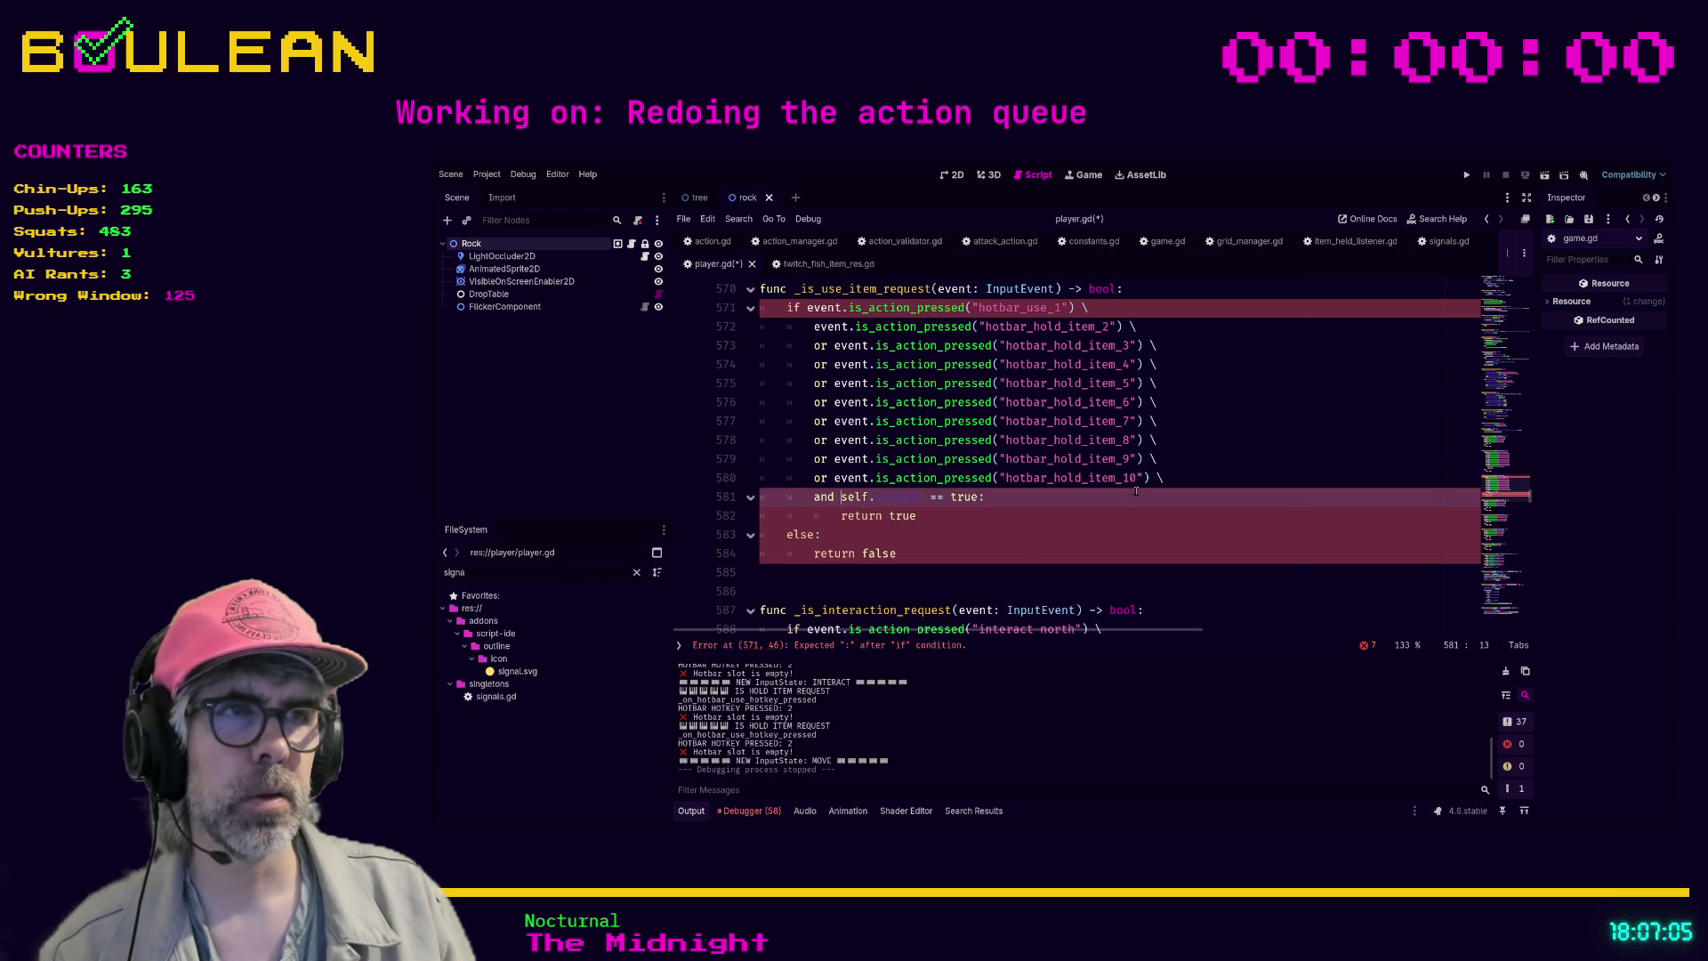
- Replace the line-continuation backslash ending line 580 with a colon
click(1167, 479)
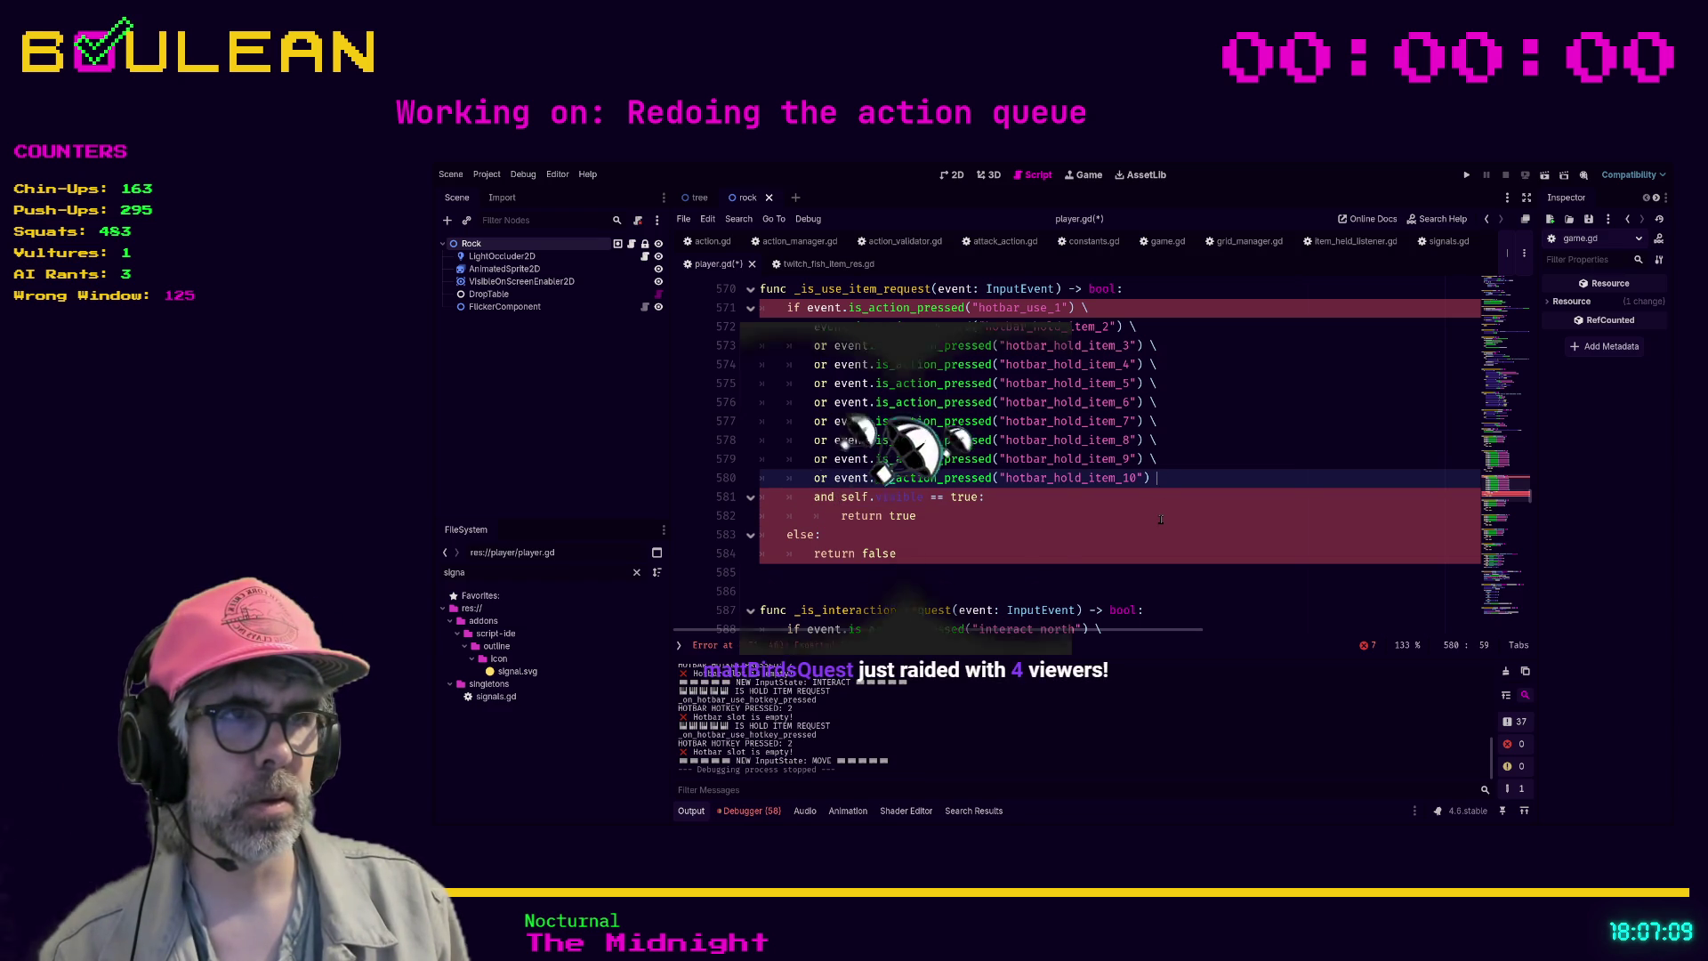
key(BackSpace)
key(BackSpace)
text(:)
key(Down)
key(Home)
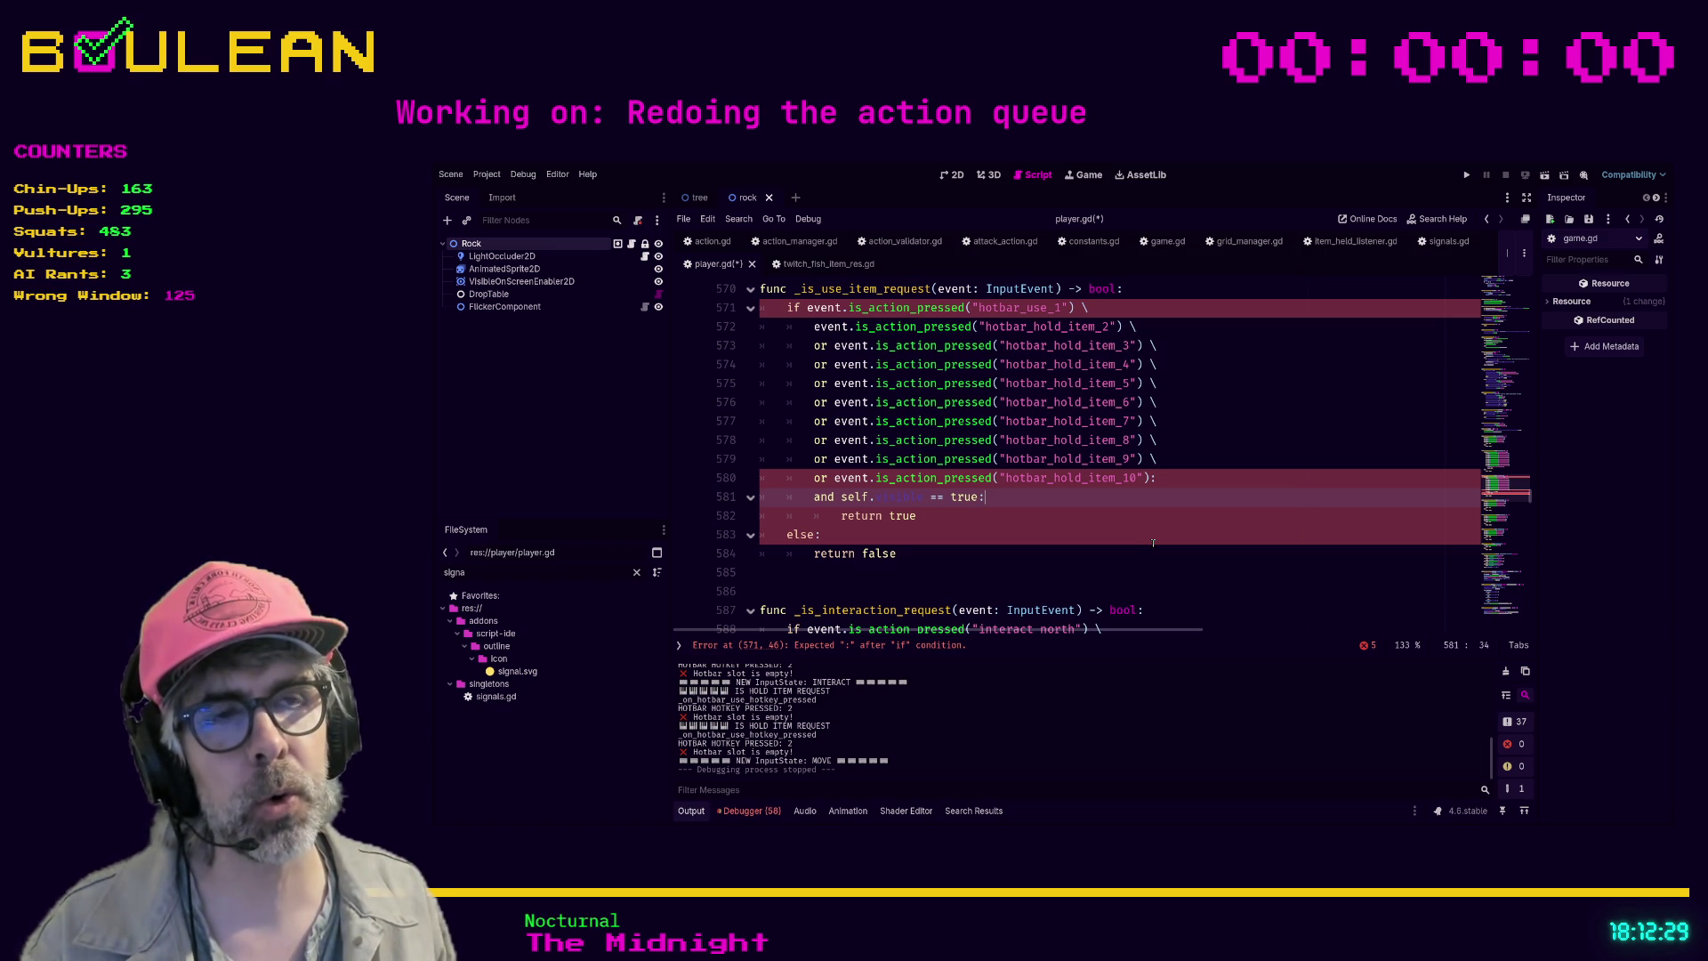
- Comment out the 'and self.visible == true:' line 581 with Ctrl+K
key(ctrl+k)
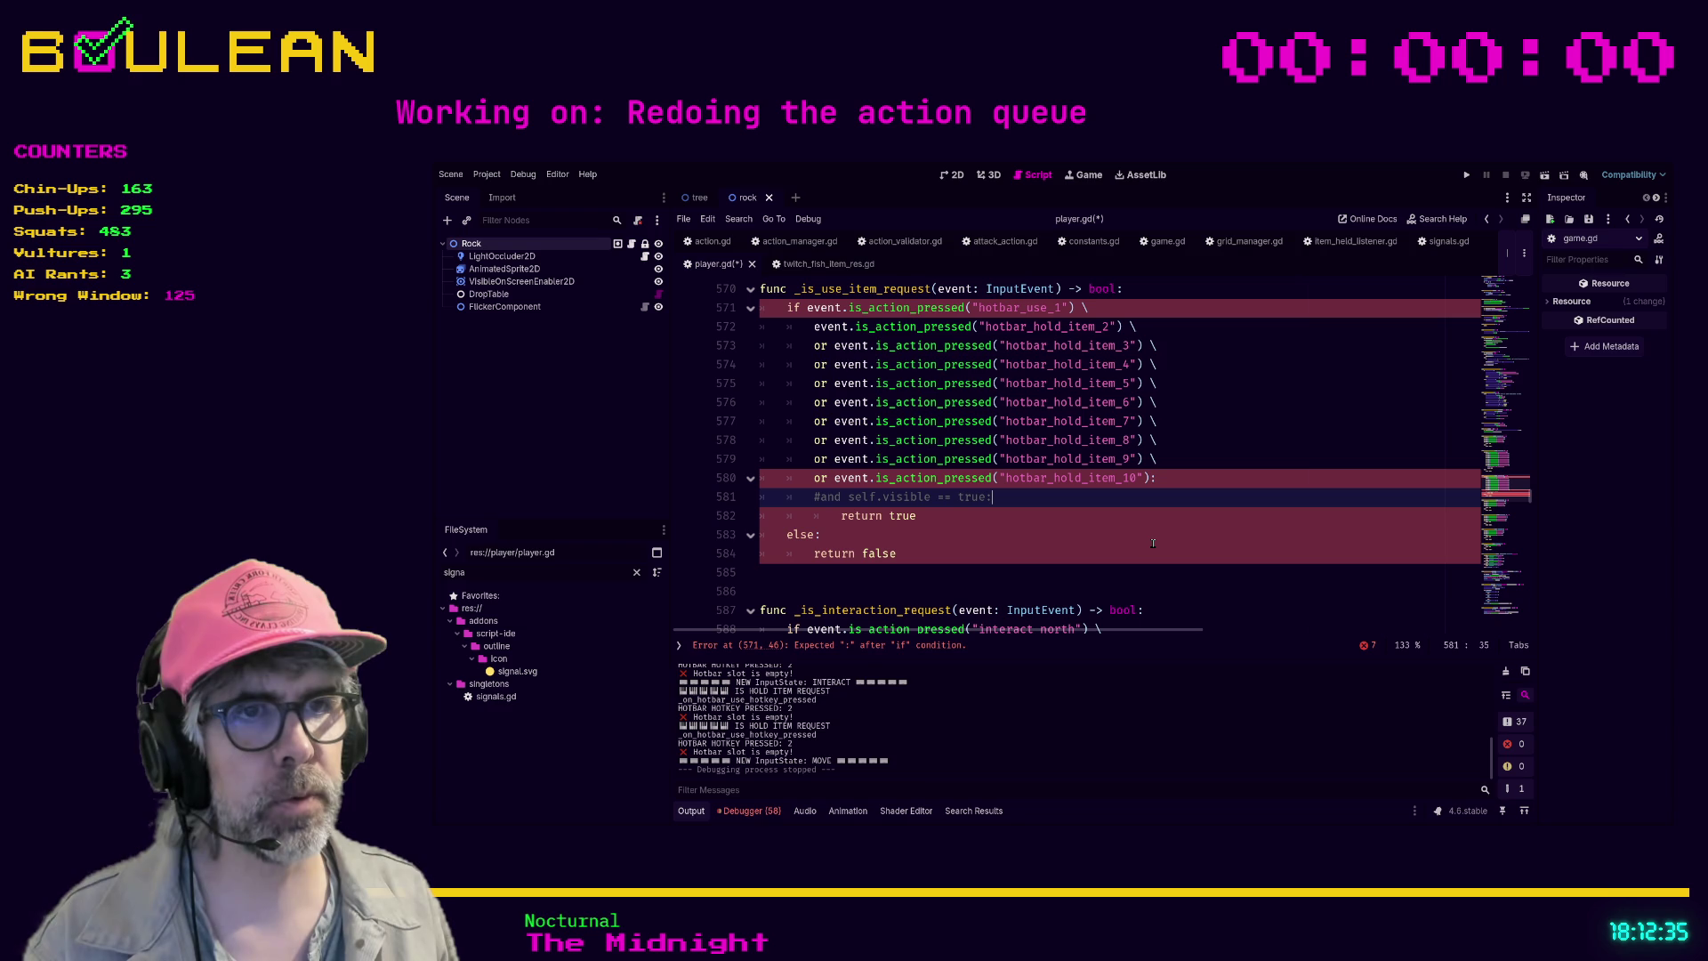
- Move the caret to the end of the hotbar_hold_item_2 line, 572
key(Up)
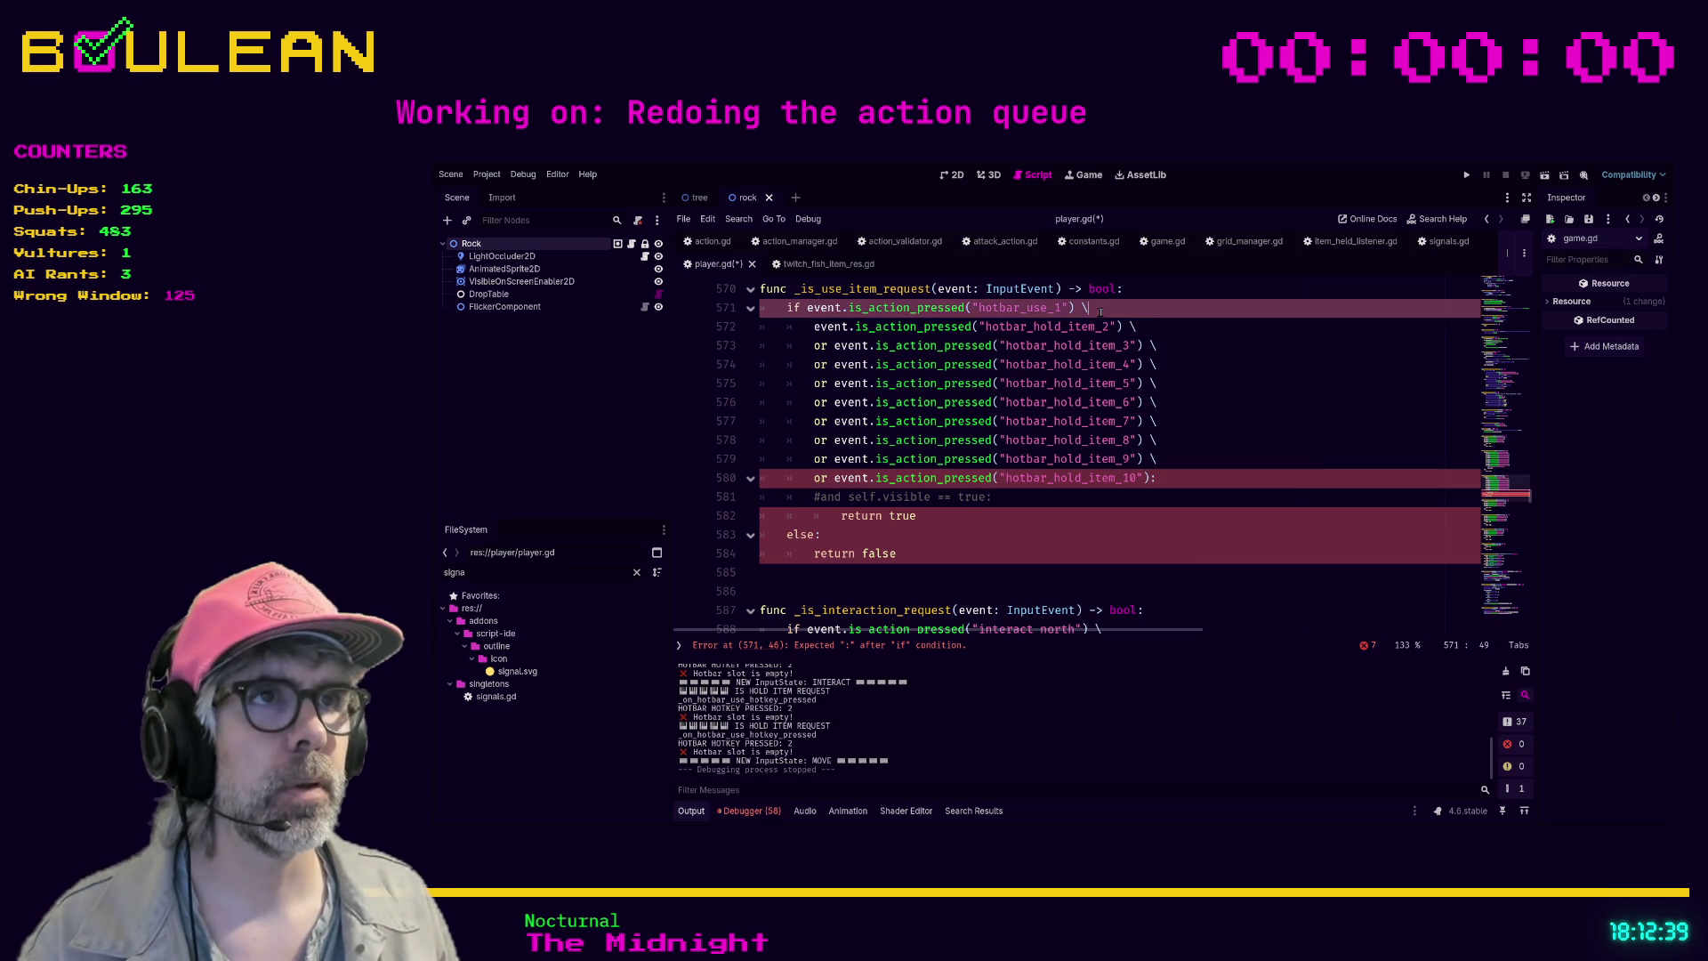
click(1166, 331)
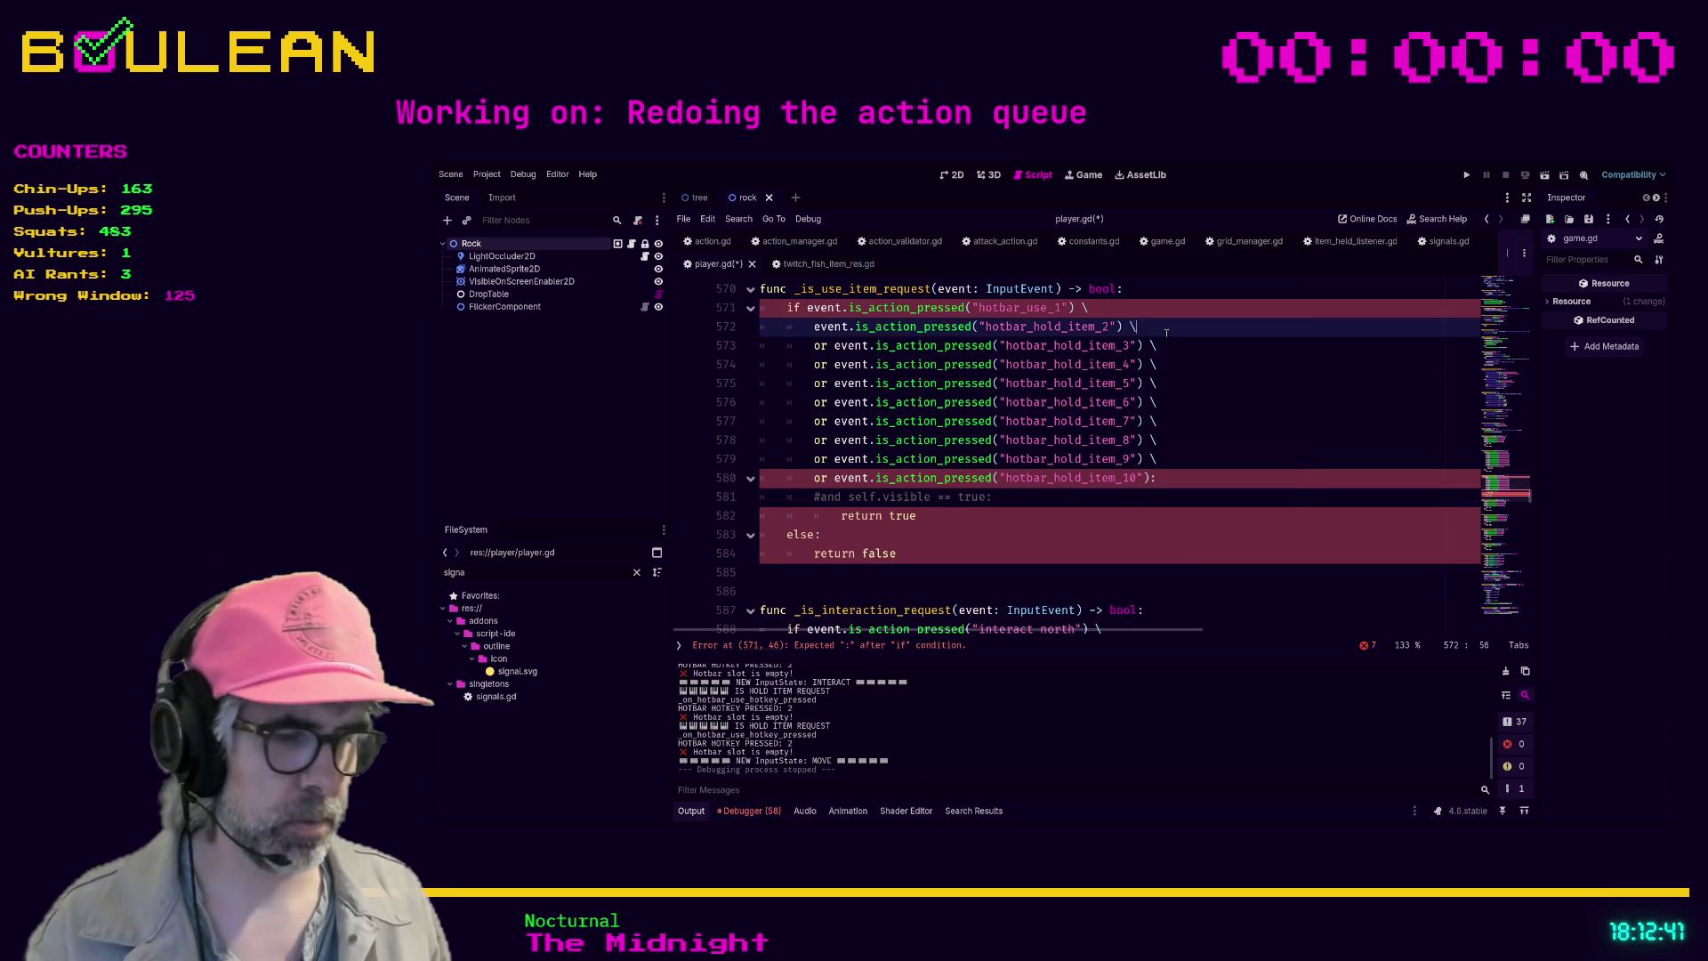
- Step through the item_3 to item_10 continuation lines, testing joins and undoing each
key(Down)
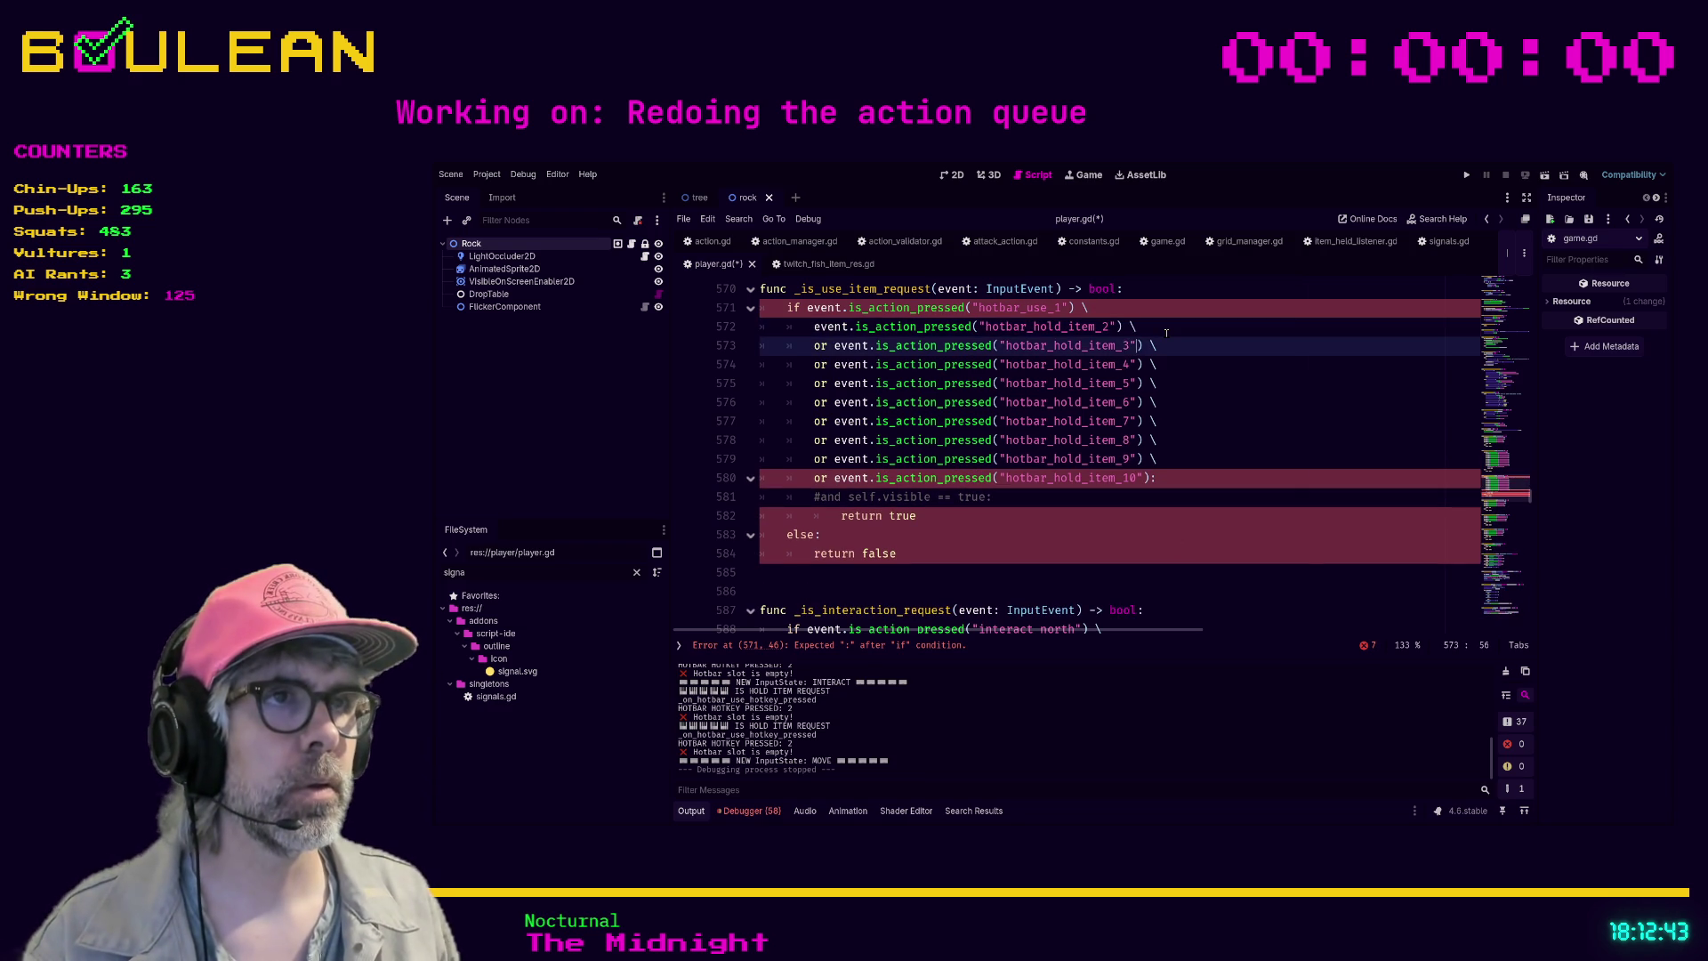
key(Delete)
key(ctrl+z)
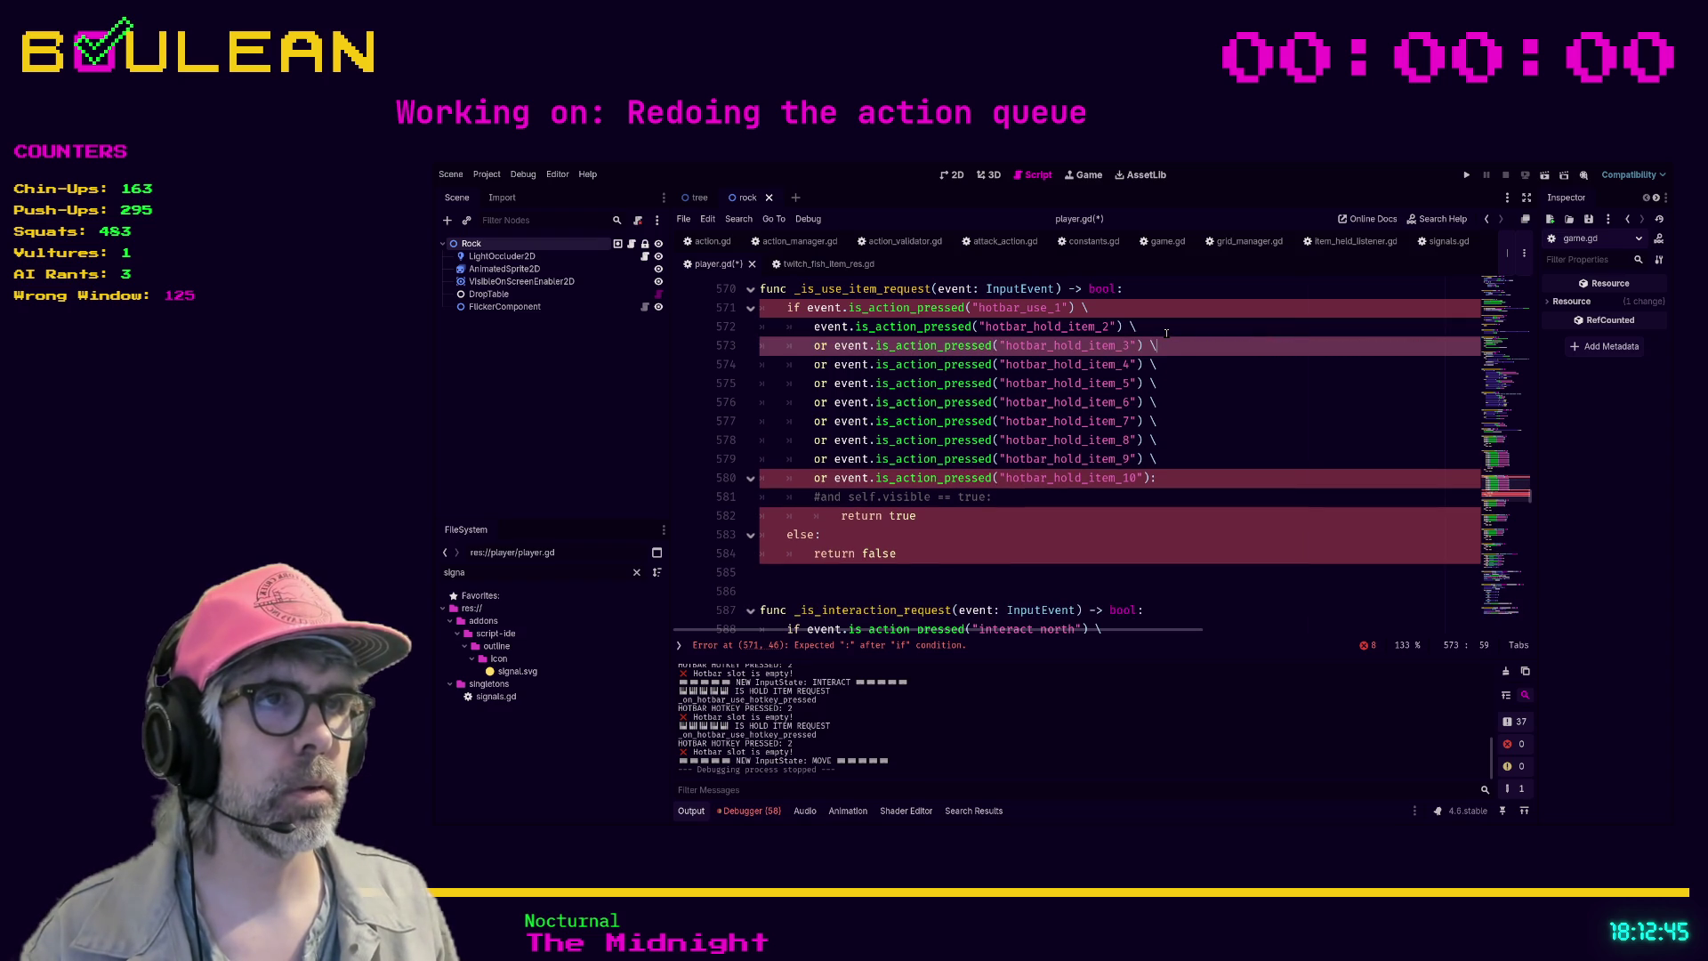
key(Down)
key(Delete)
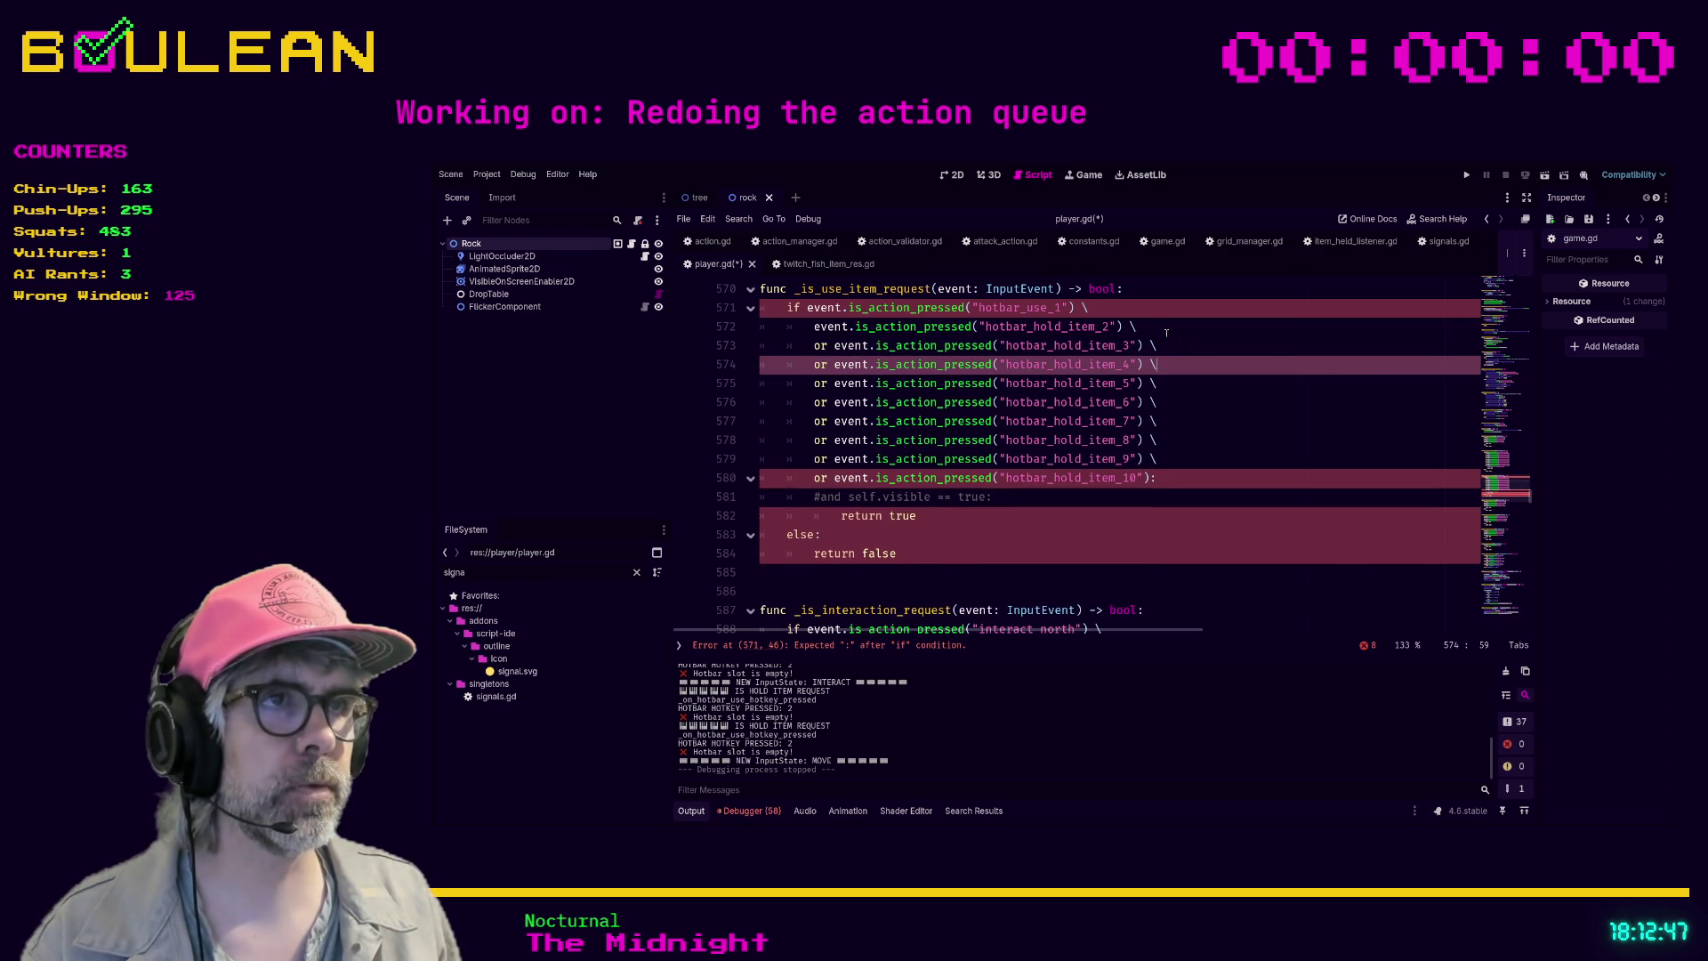
key(ctrl+z)
key(Down)
key(Delete)
key(ctrl+z)
key(Down)
key(Delete)
key(ctrl+z)
key(Down)
key(Delete)
key(ctrl+z)
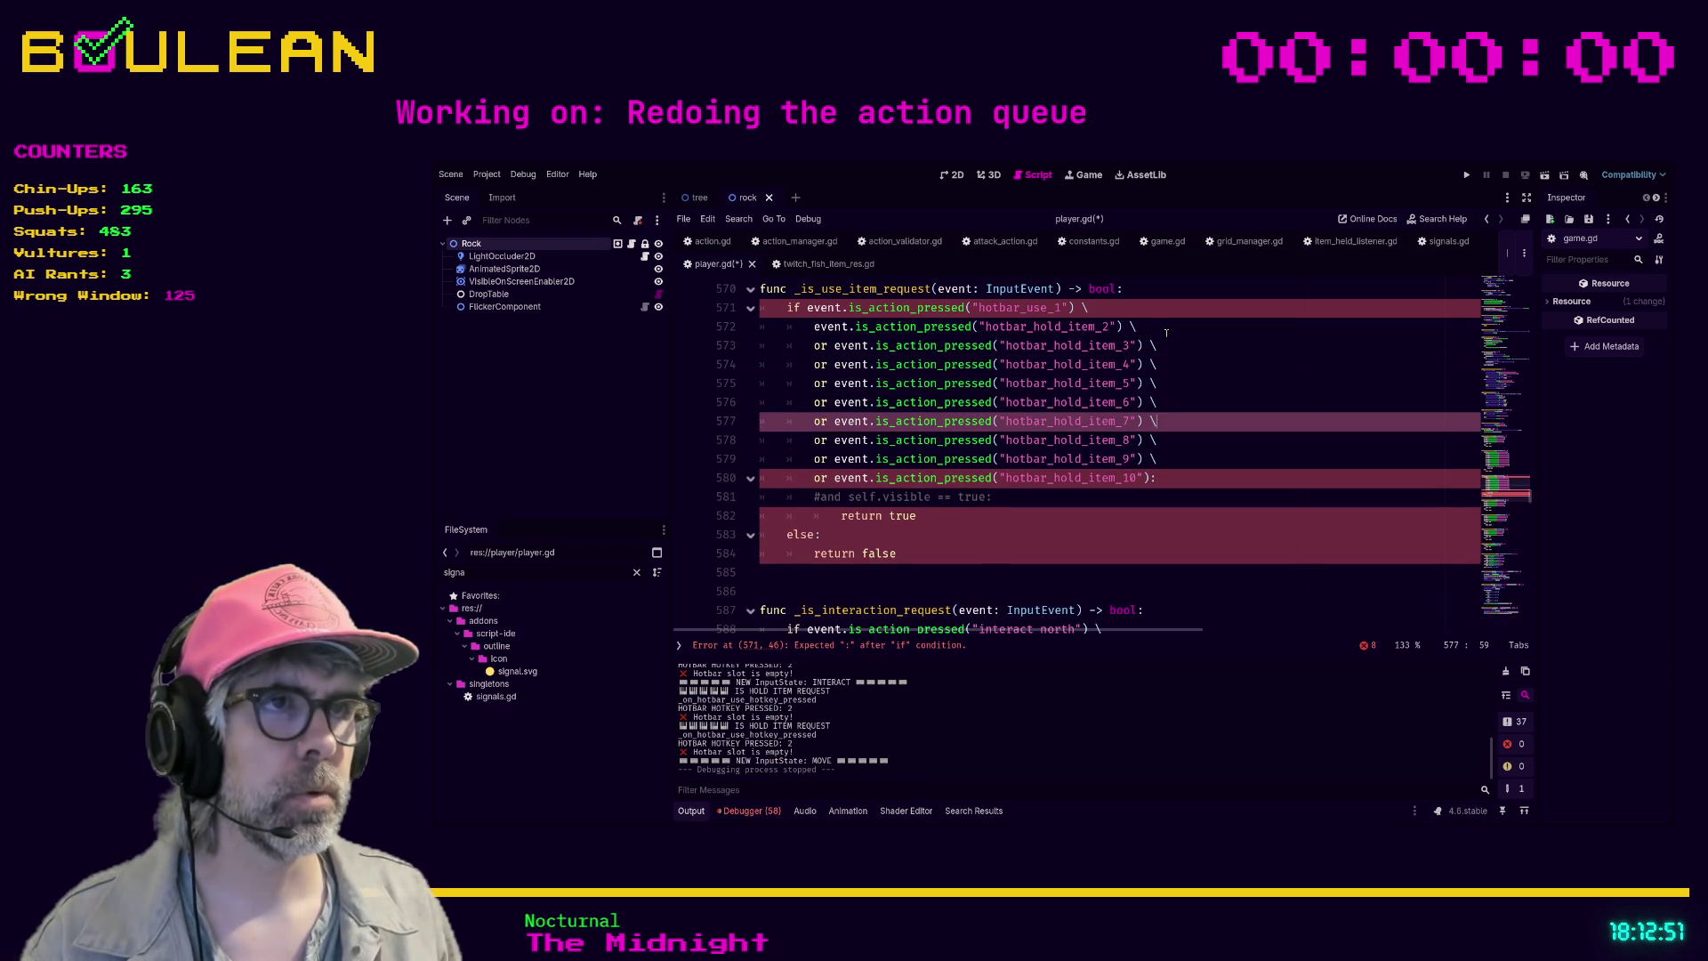
key(Down)
key(Delete)
key(ctrl+z)
key(Down)
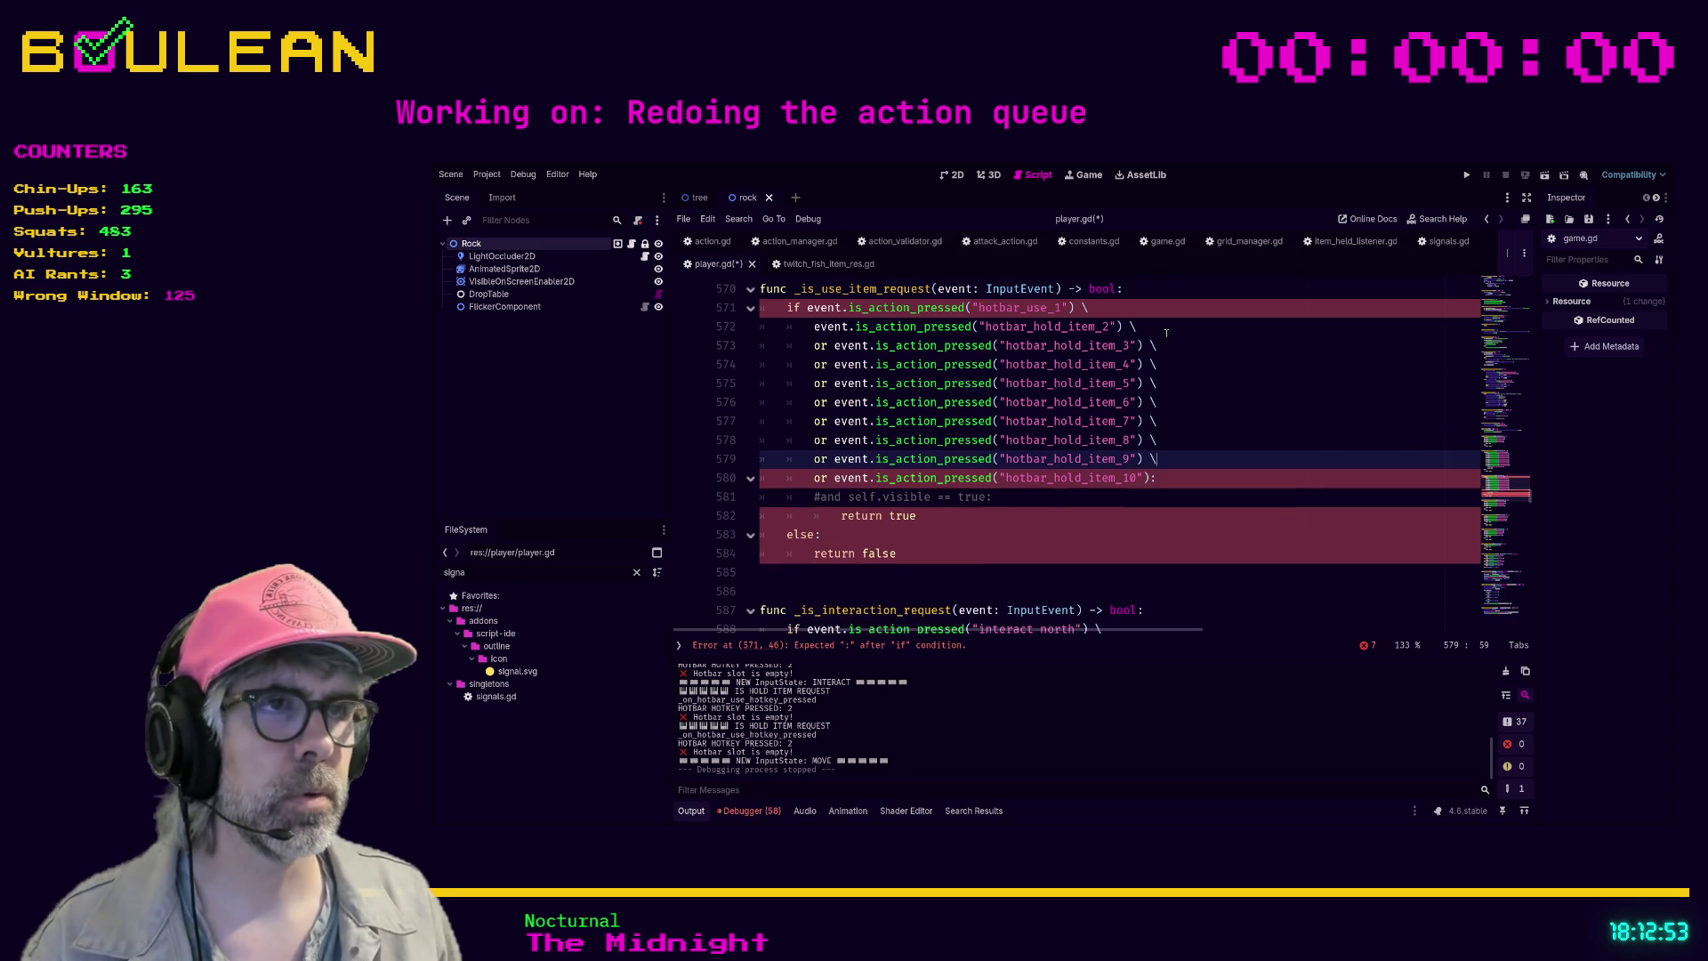
key(Delete)
key(ctrl+z)
key(Down)
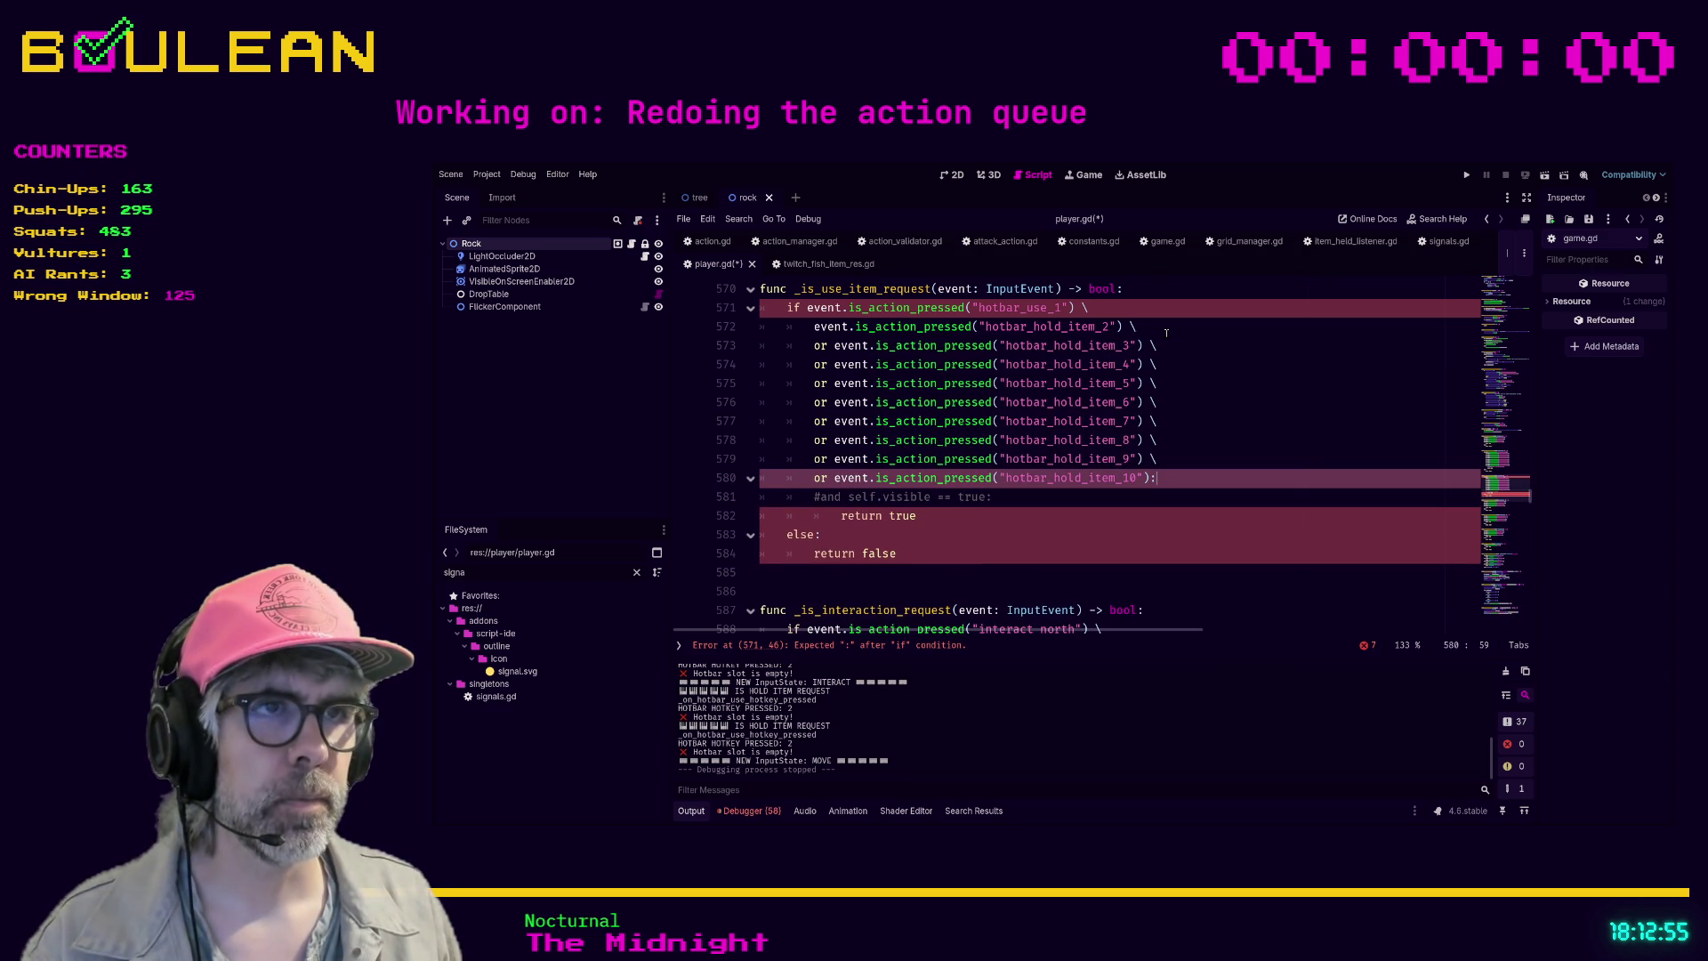
key(Down)
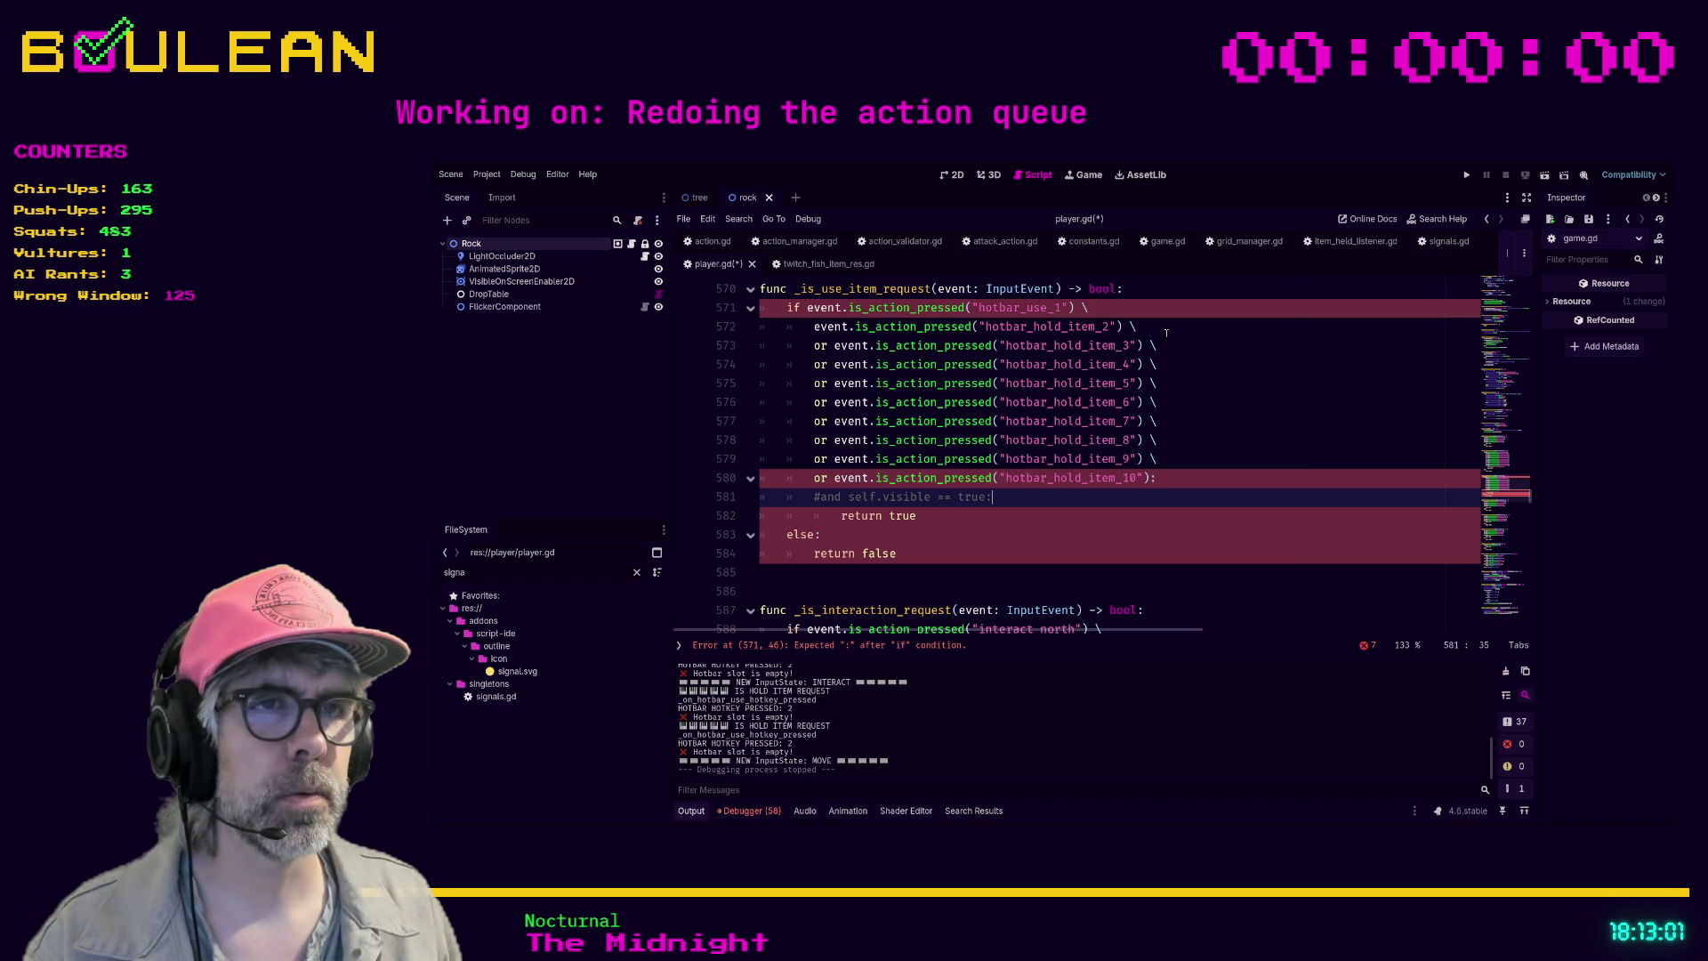
- Insert 'or' before the event check on line 572
click(811, 327)
text(or)
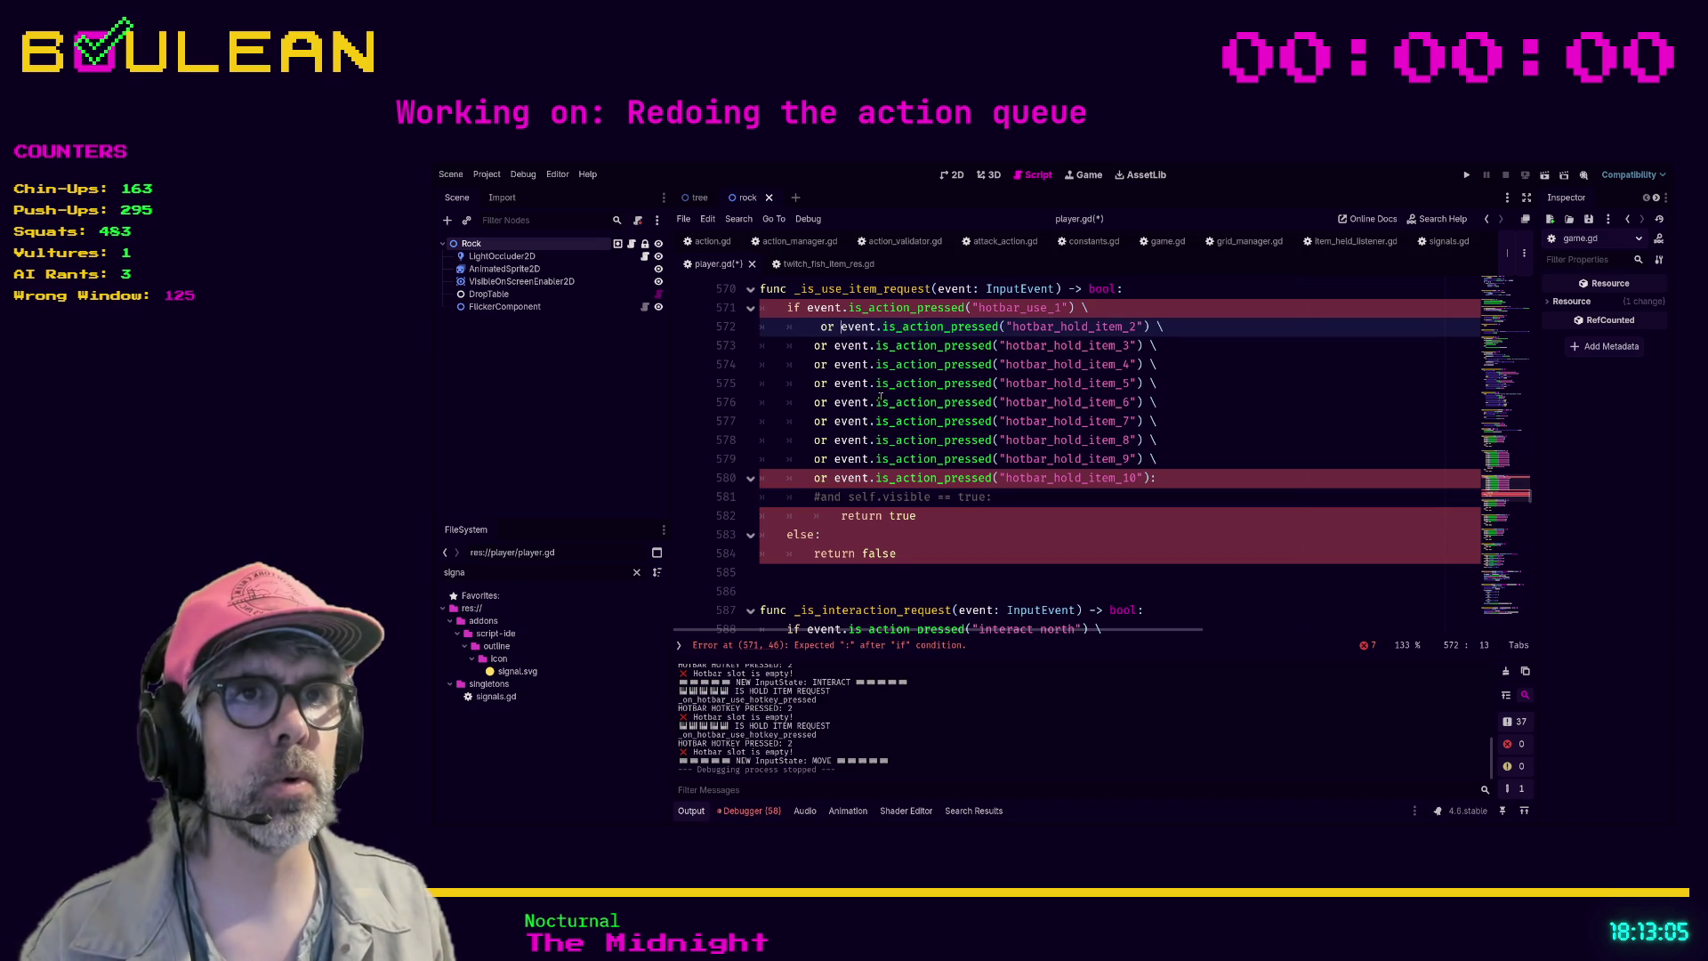
key(Home)
key(BackSpace)
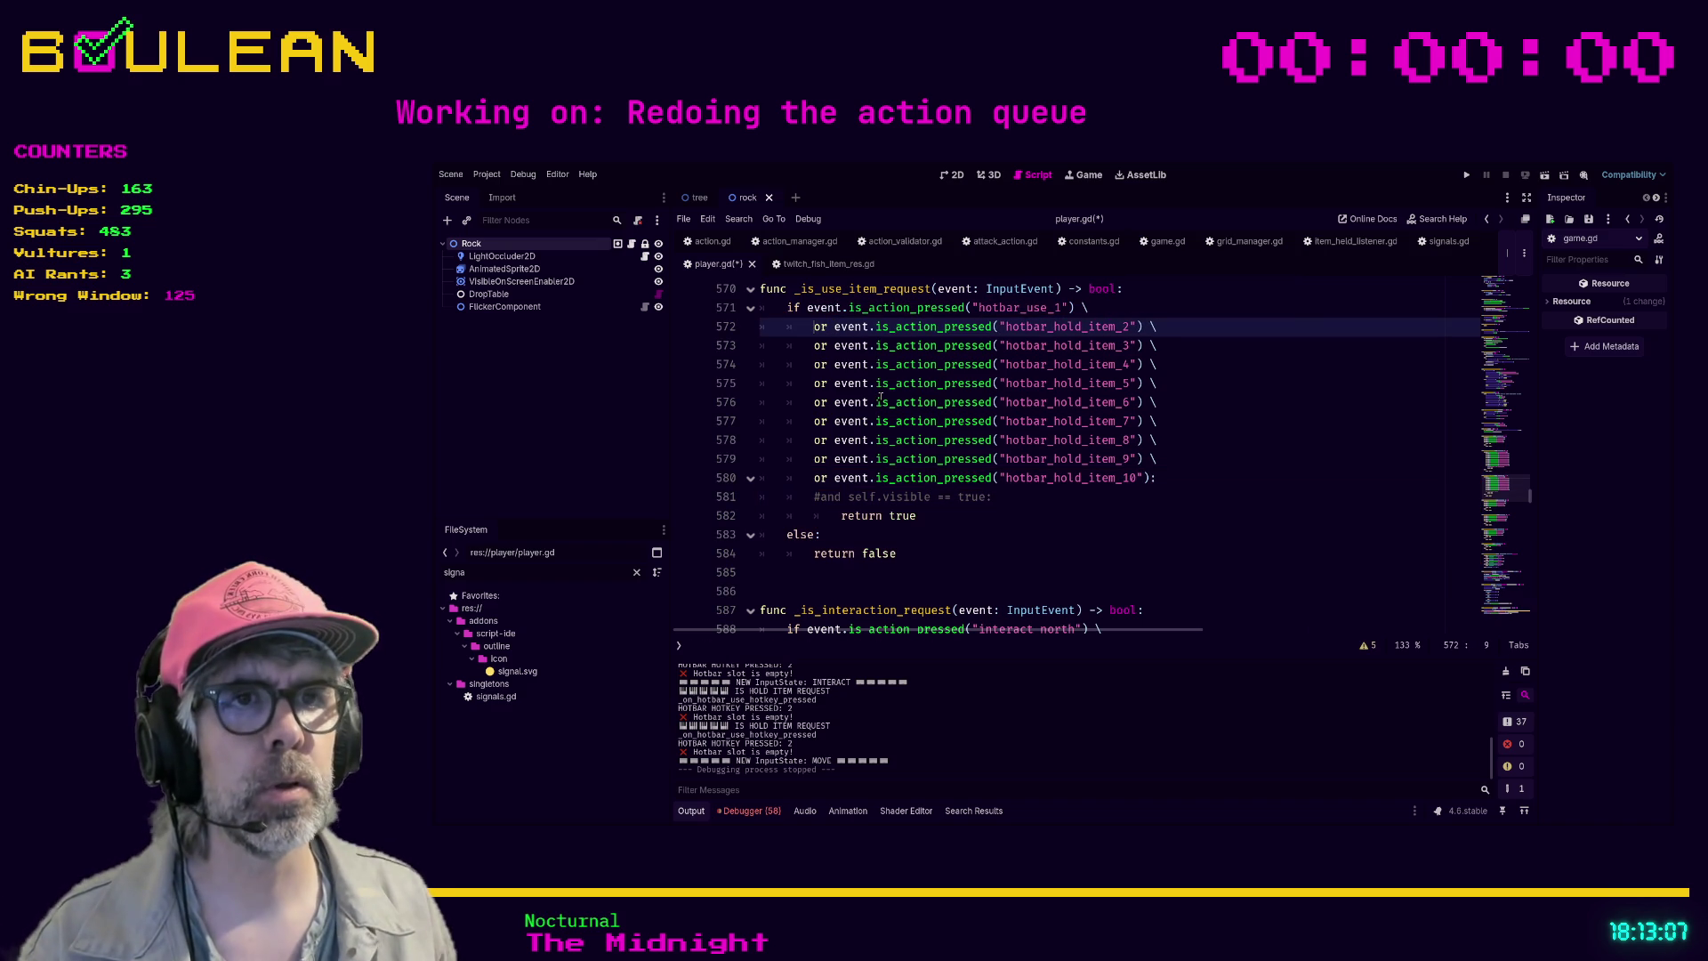
- Uncomment the self.visible line and end the item_10 line with a backslash instead of a colon
click(819, 496)
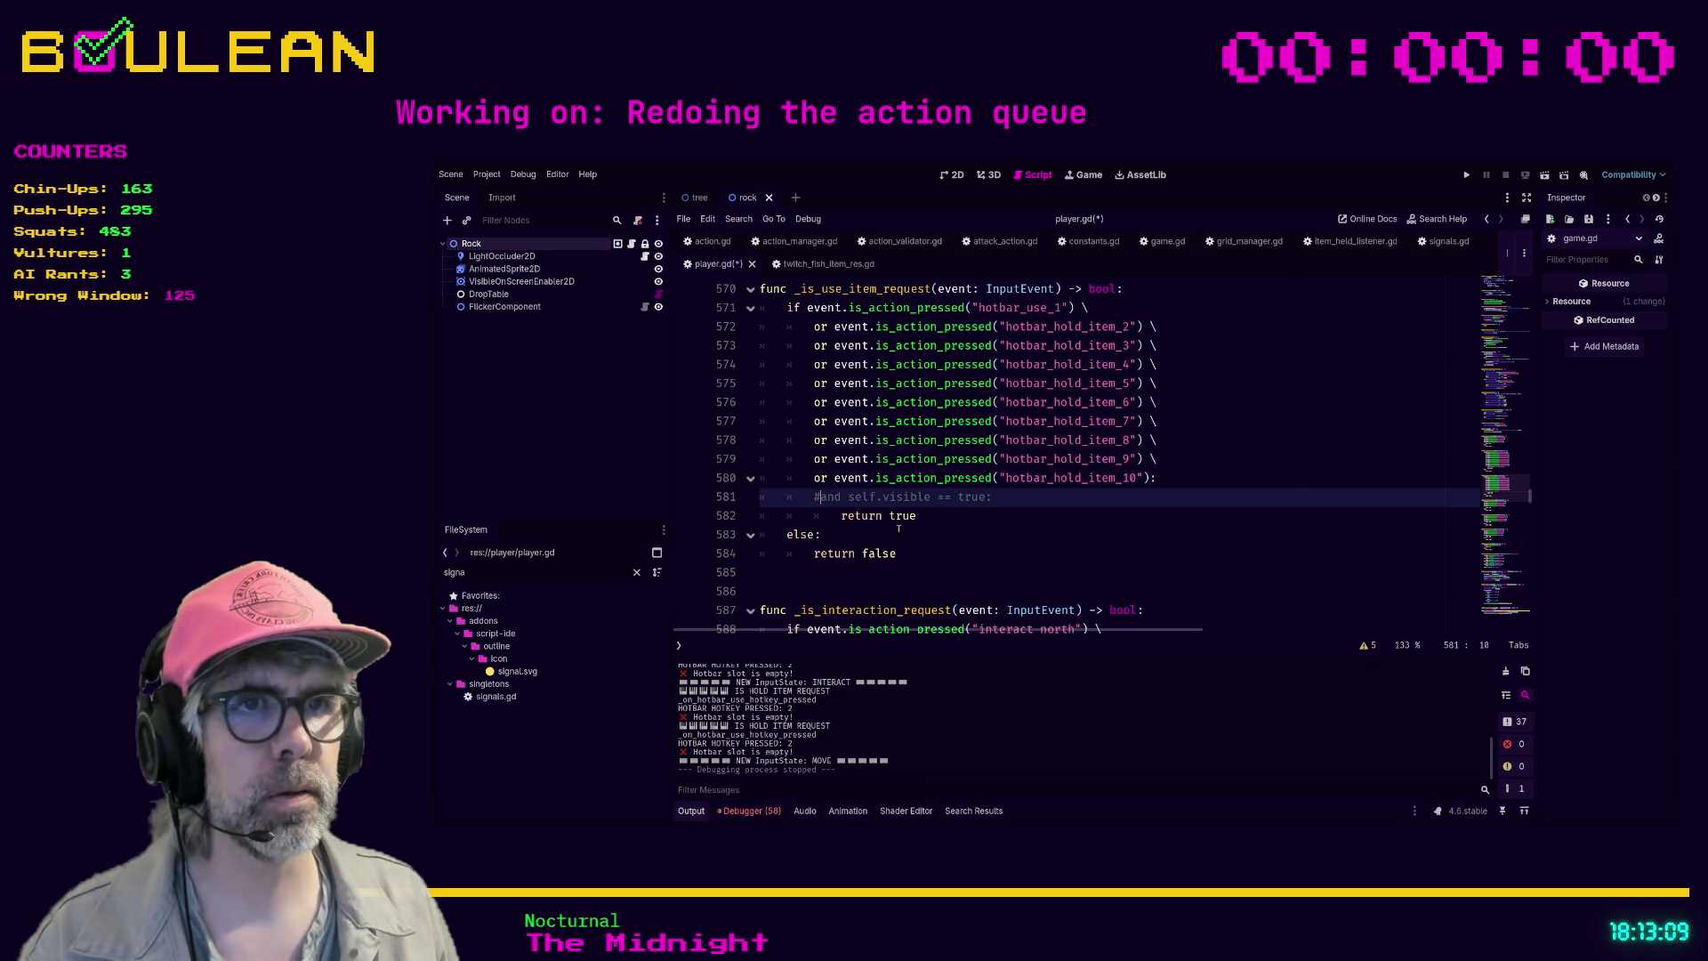
key(BackSpace)
key(Up)
key(End)
key(BackSpace)
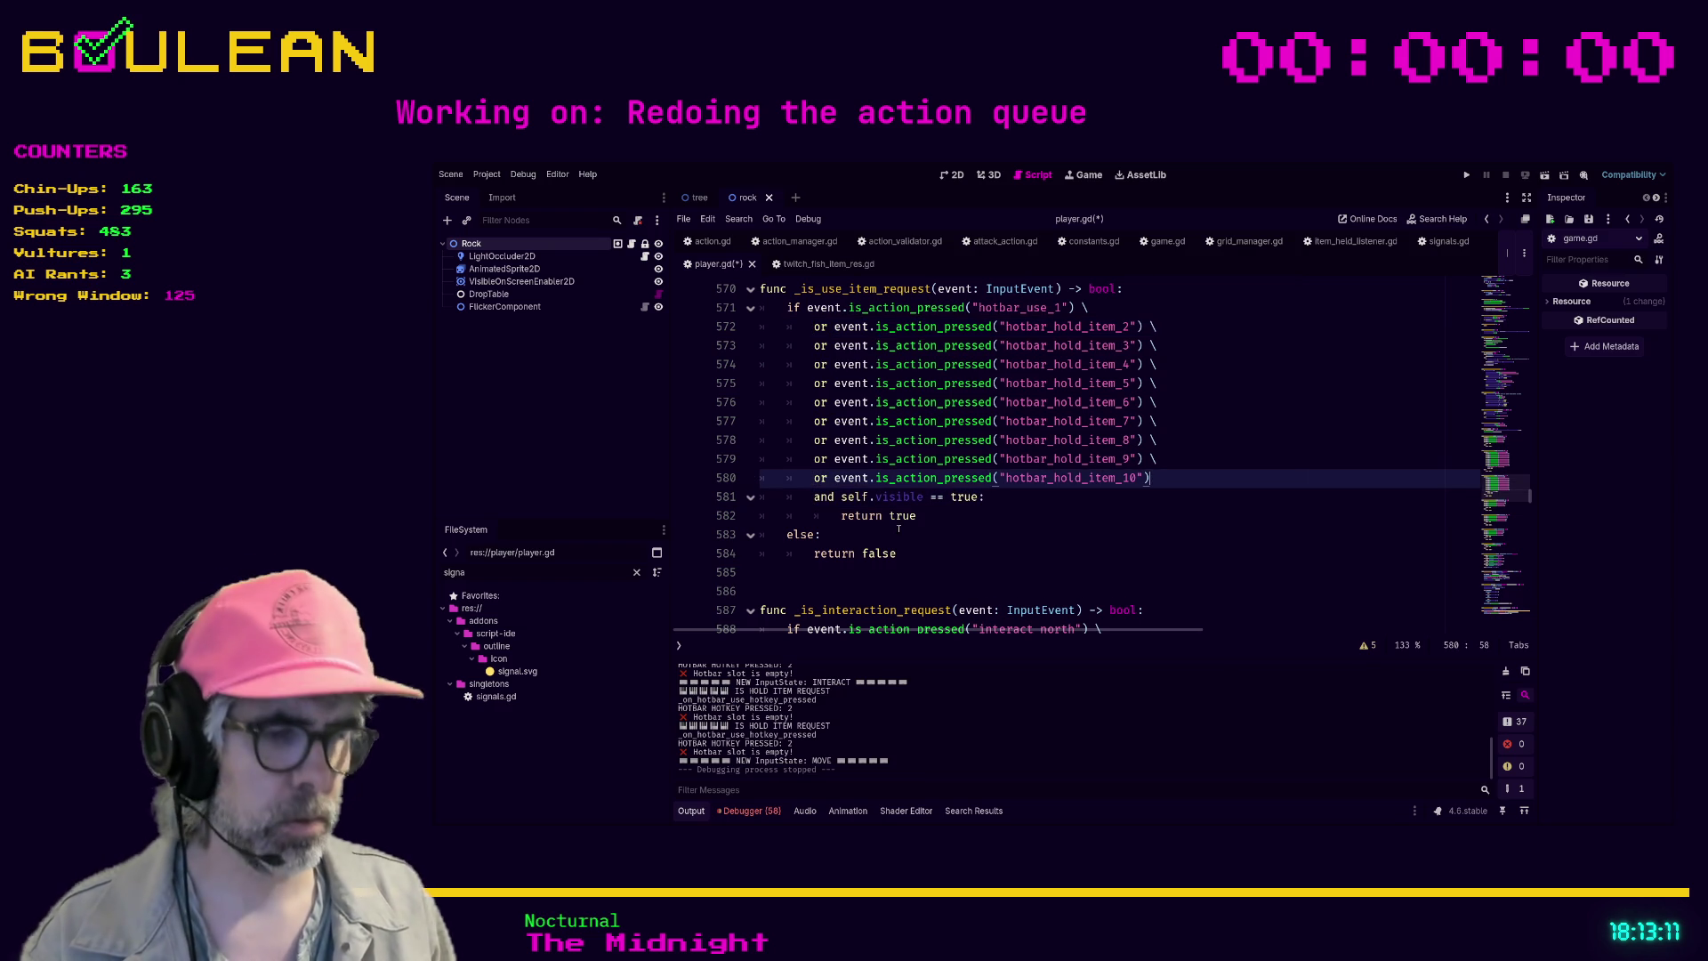
text( \)
key(Down)
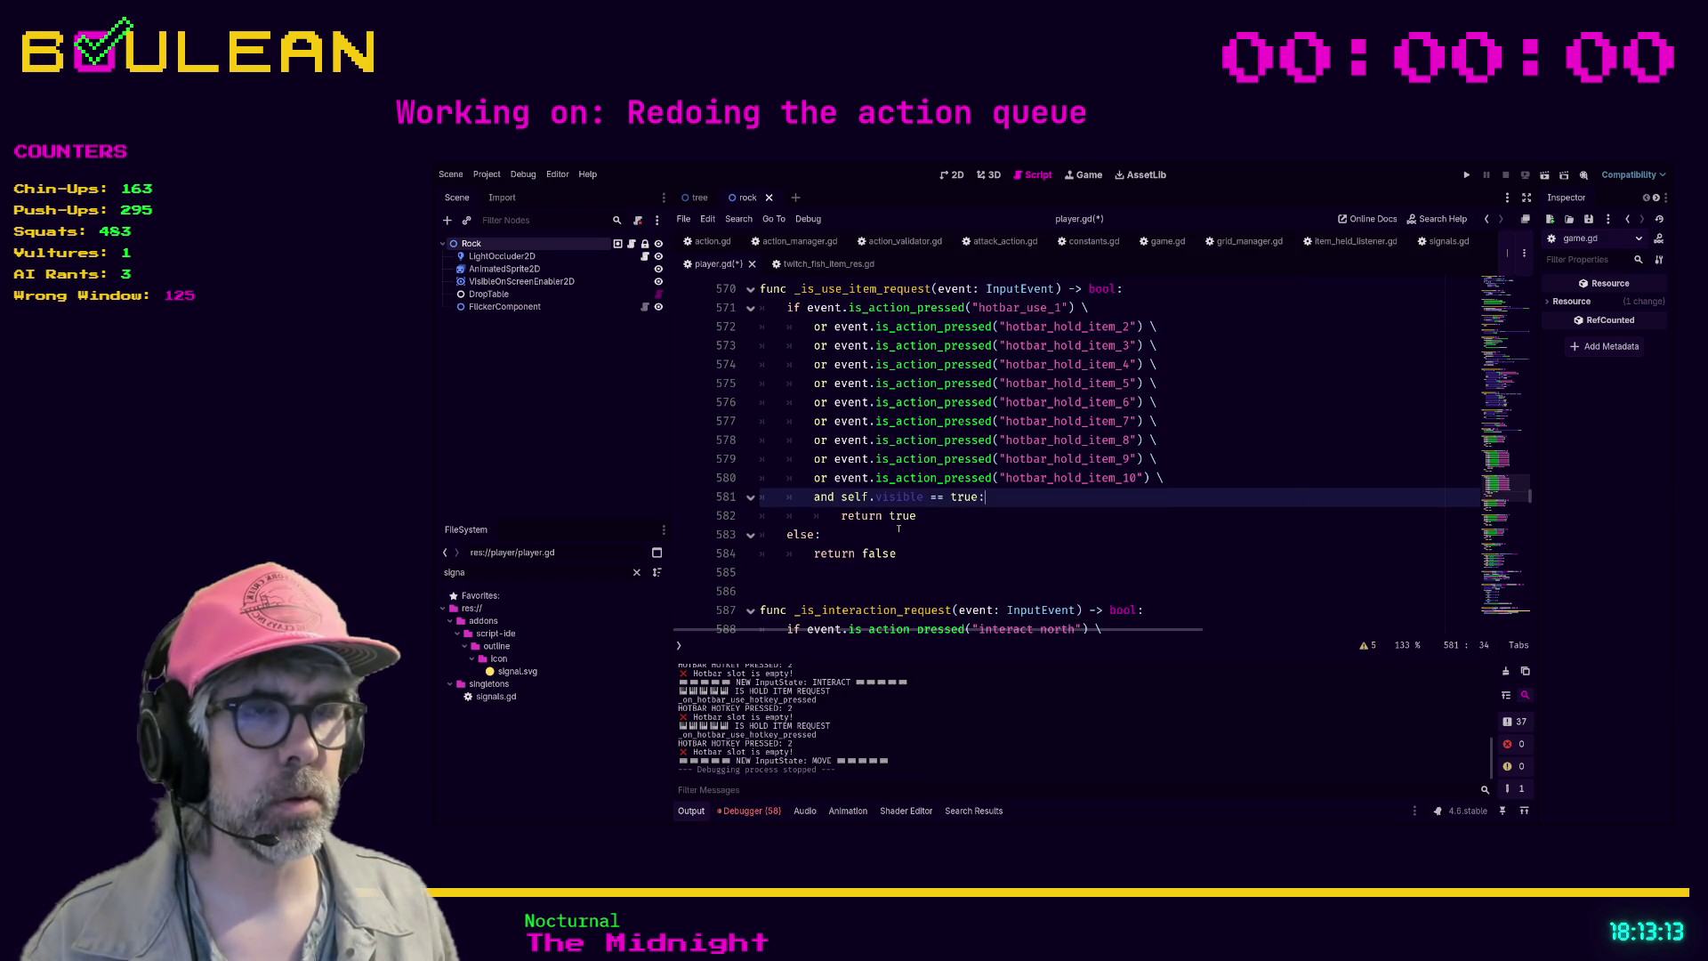
key(Down)
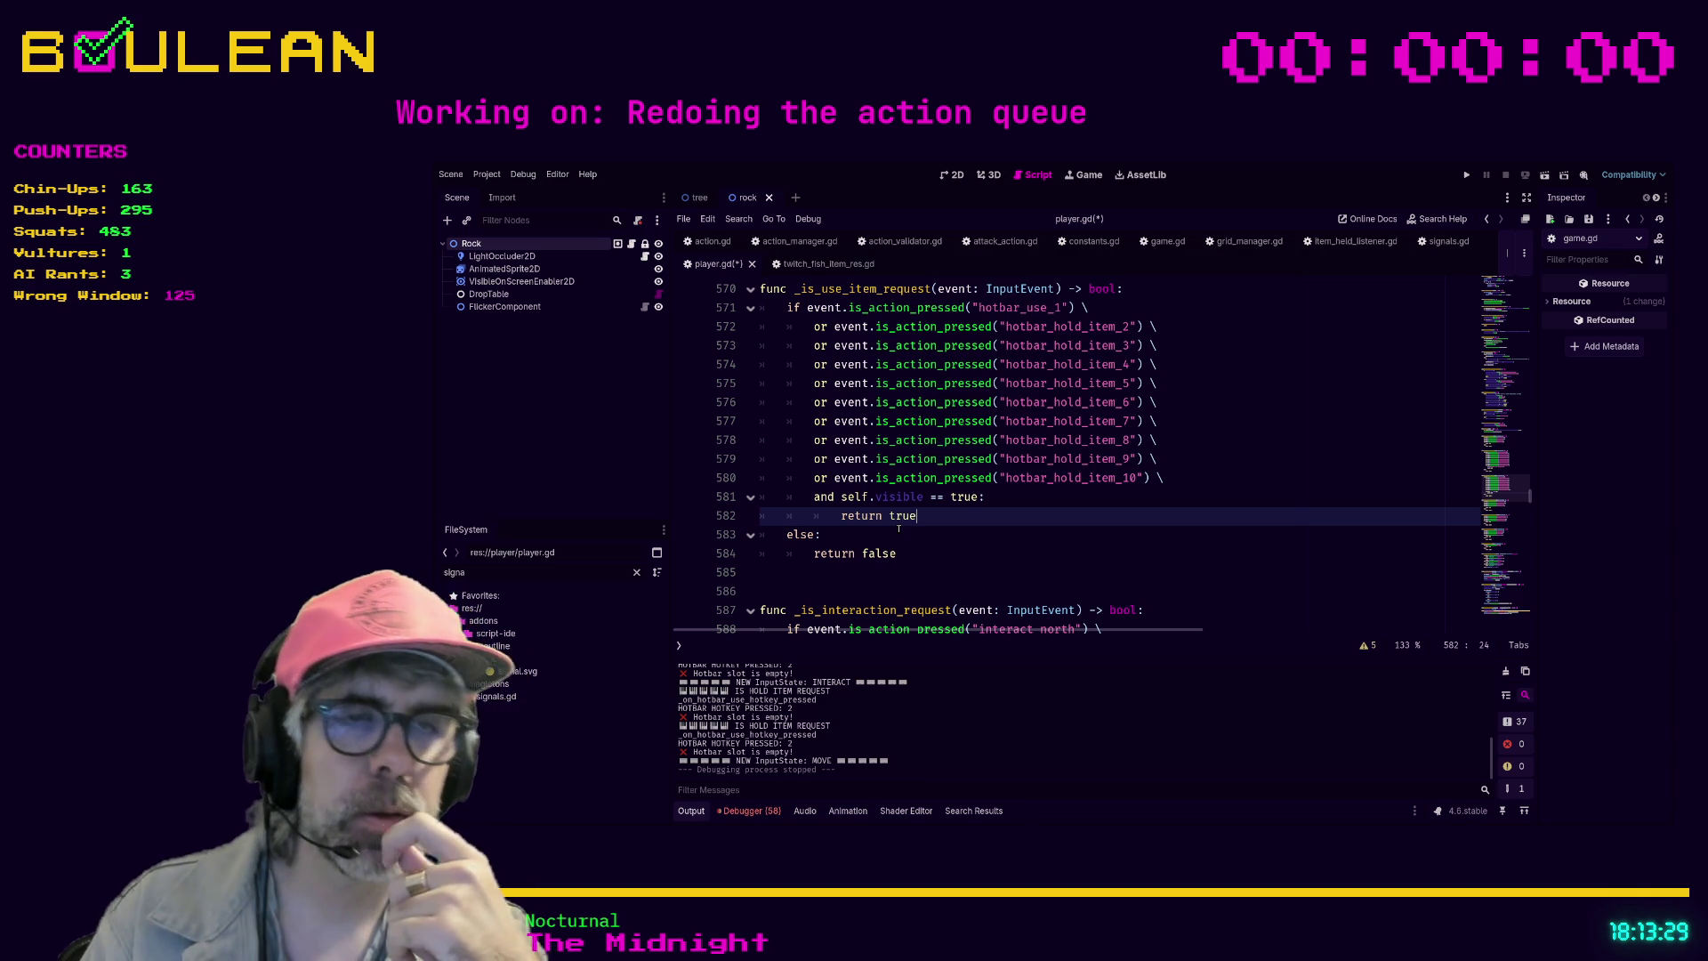
- Search player.gd for 'Input', then change the search term to 'control'
key(ctrl+f)
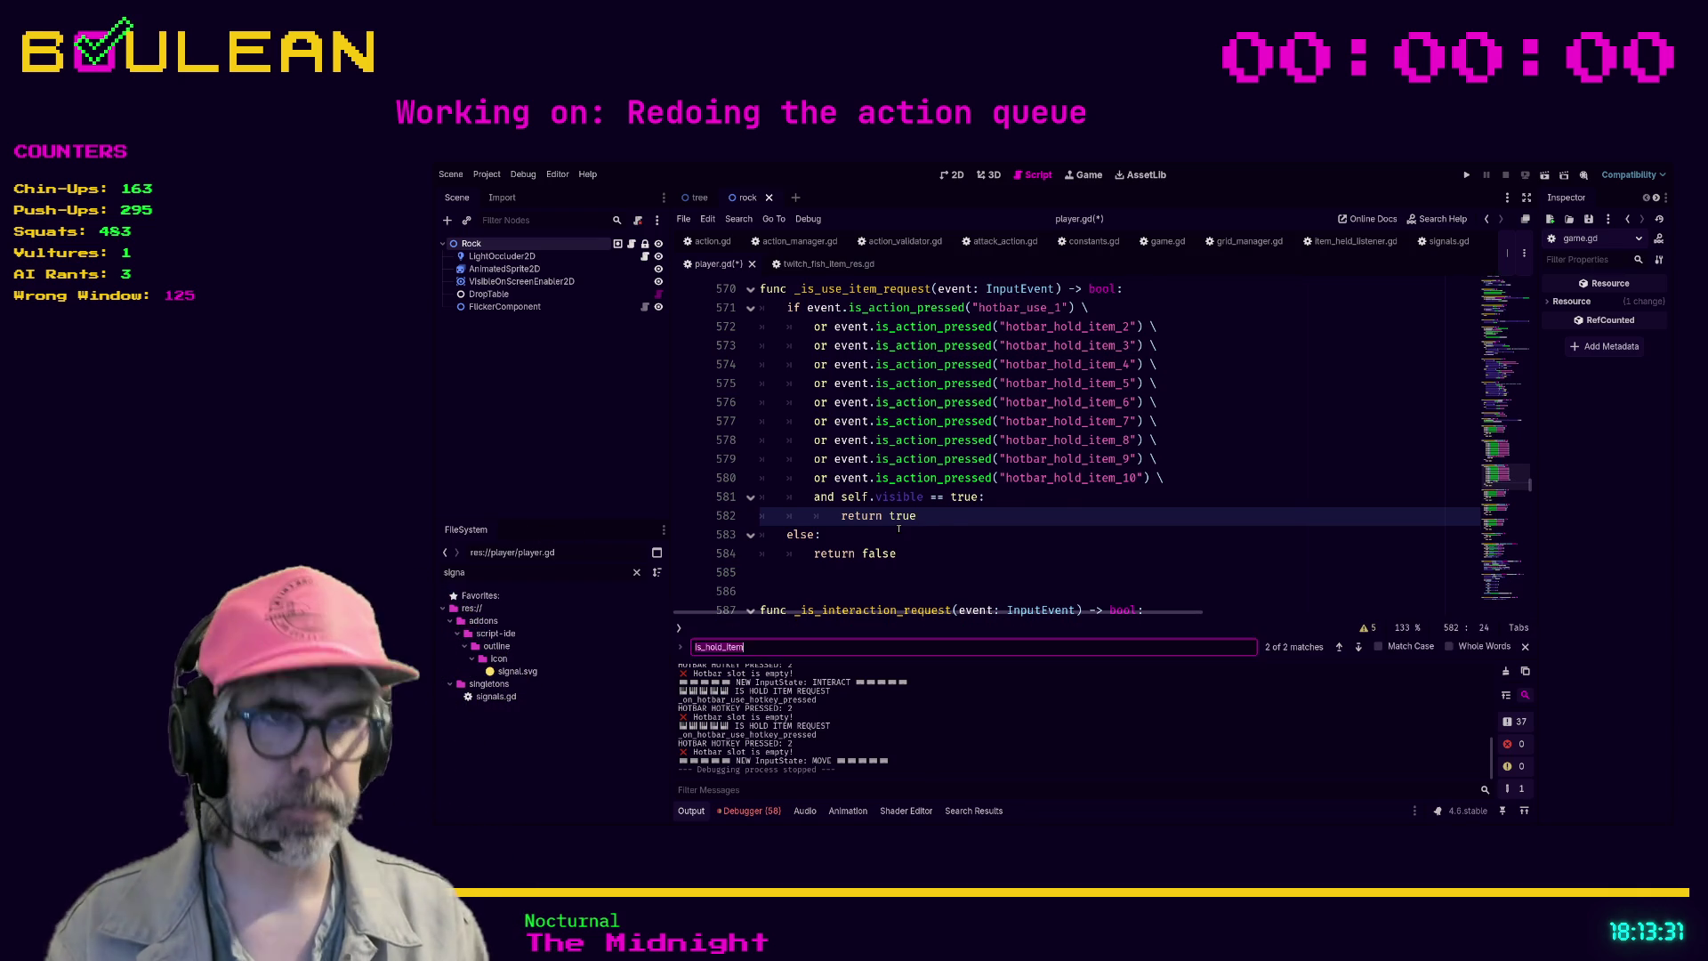
text(Input)
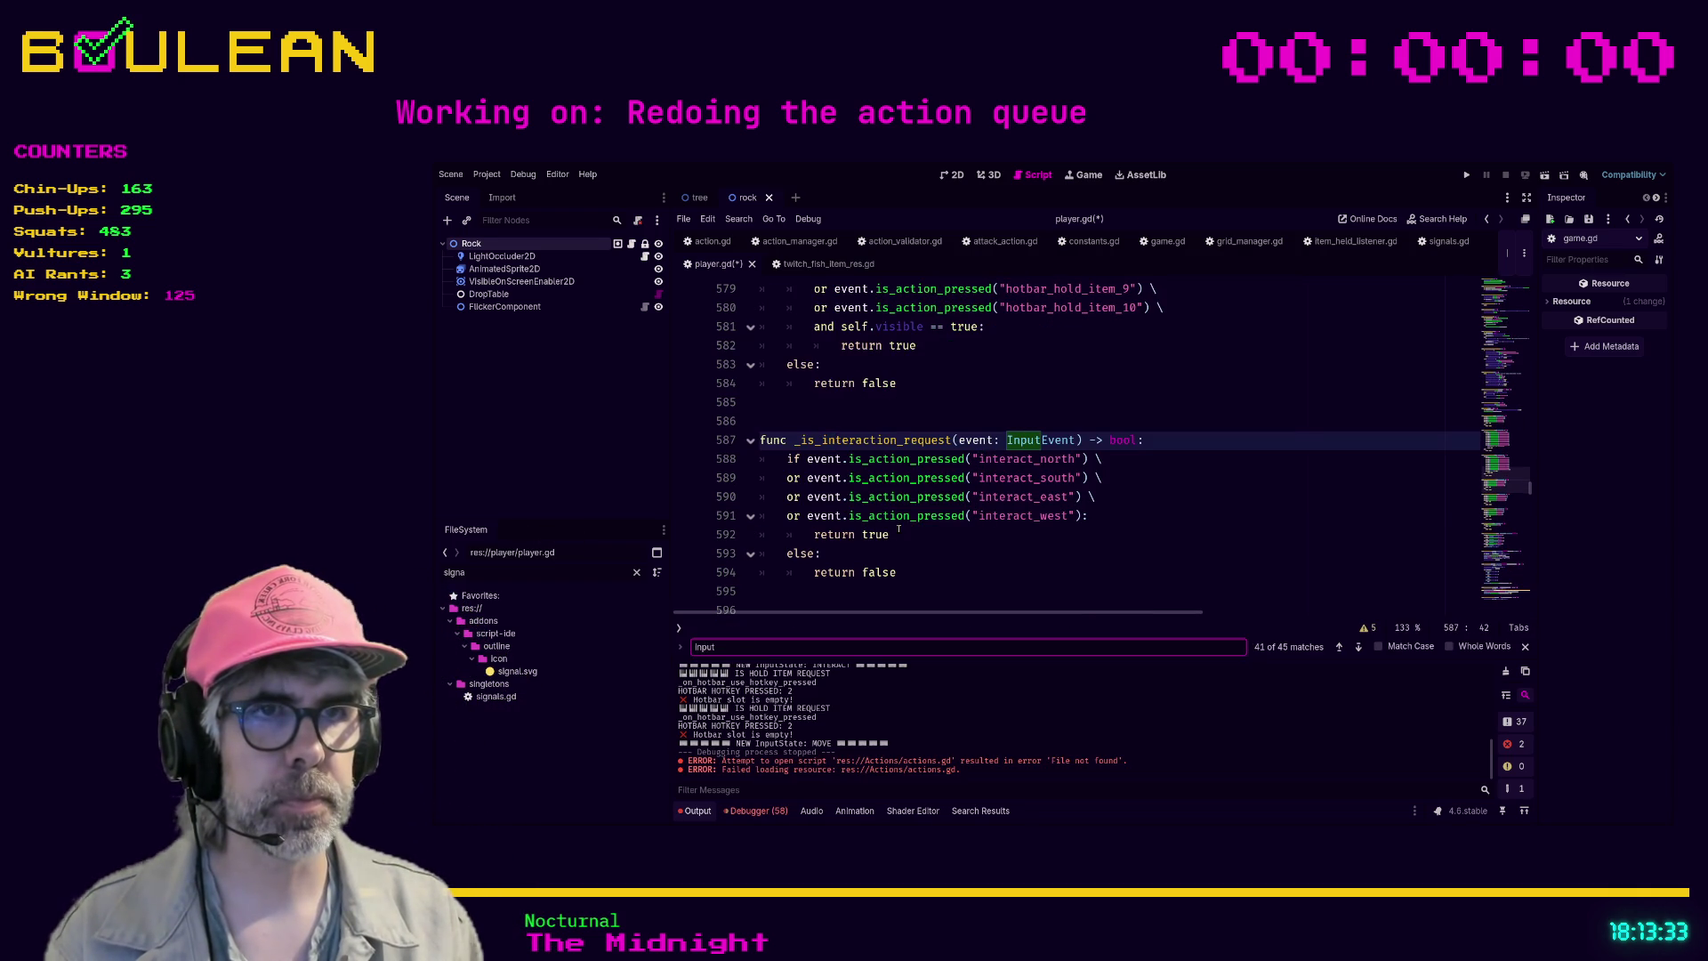
click(1170, 496)
key(ctrl+f)
text(control)
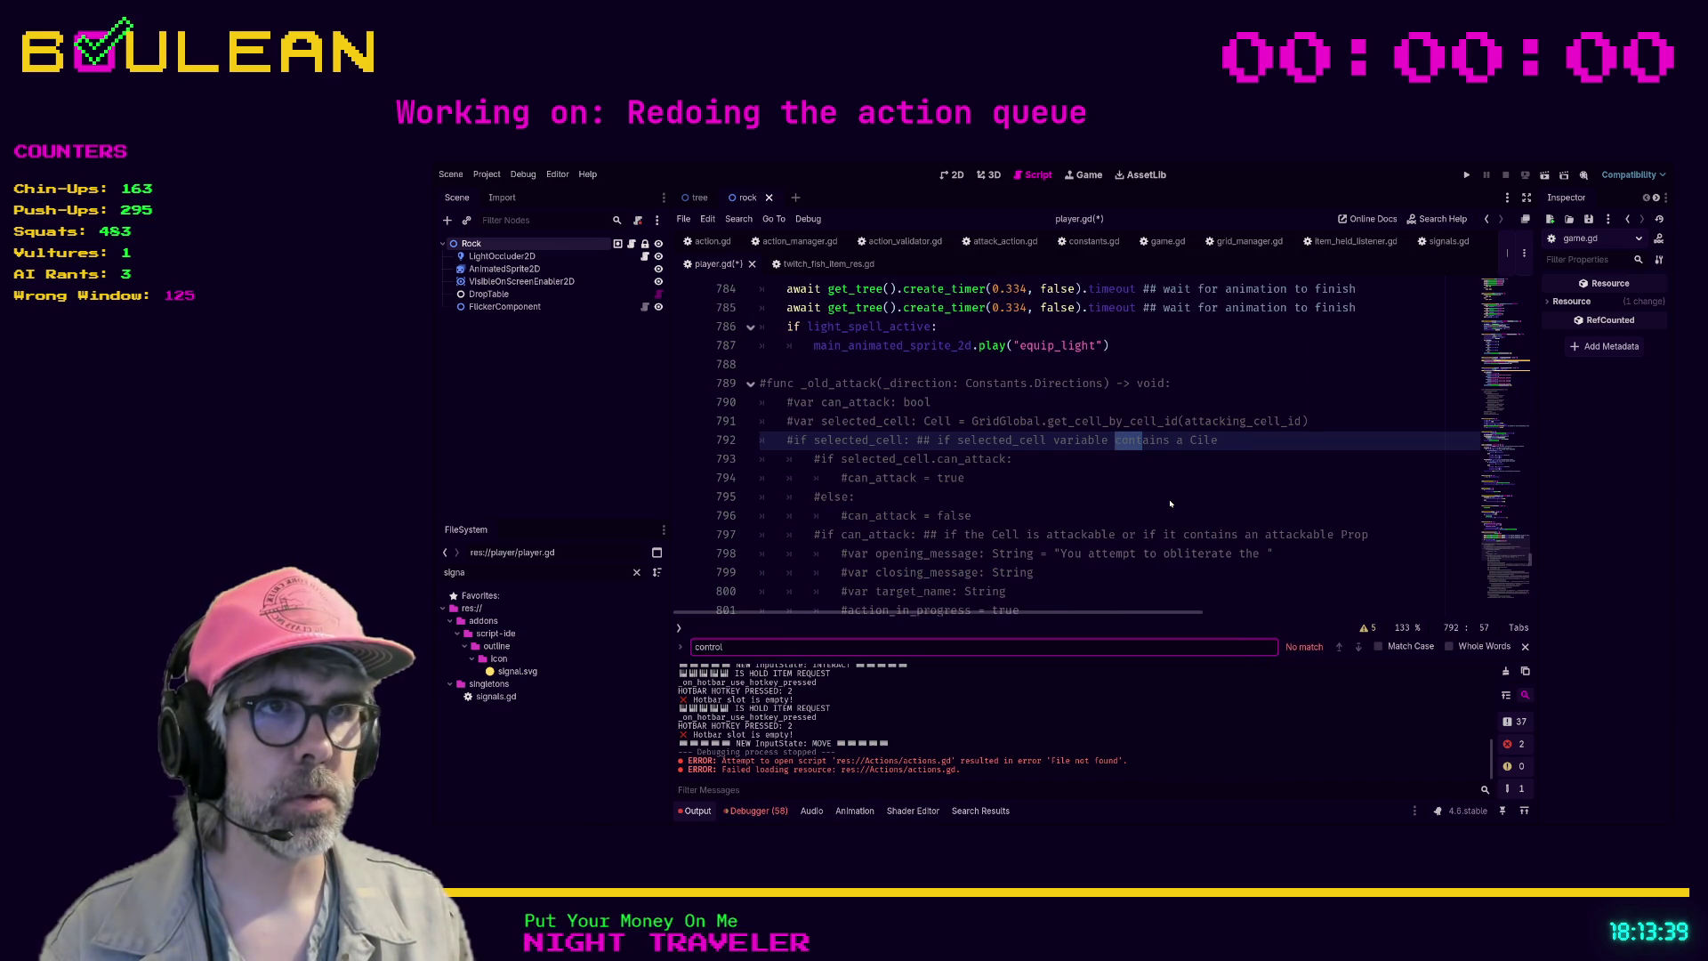
- Search the whole project for 'control' and collapse the addon script result groups
key(ctrl+shift+f)
key(Return)
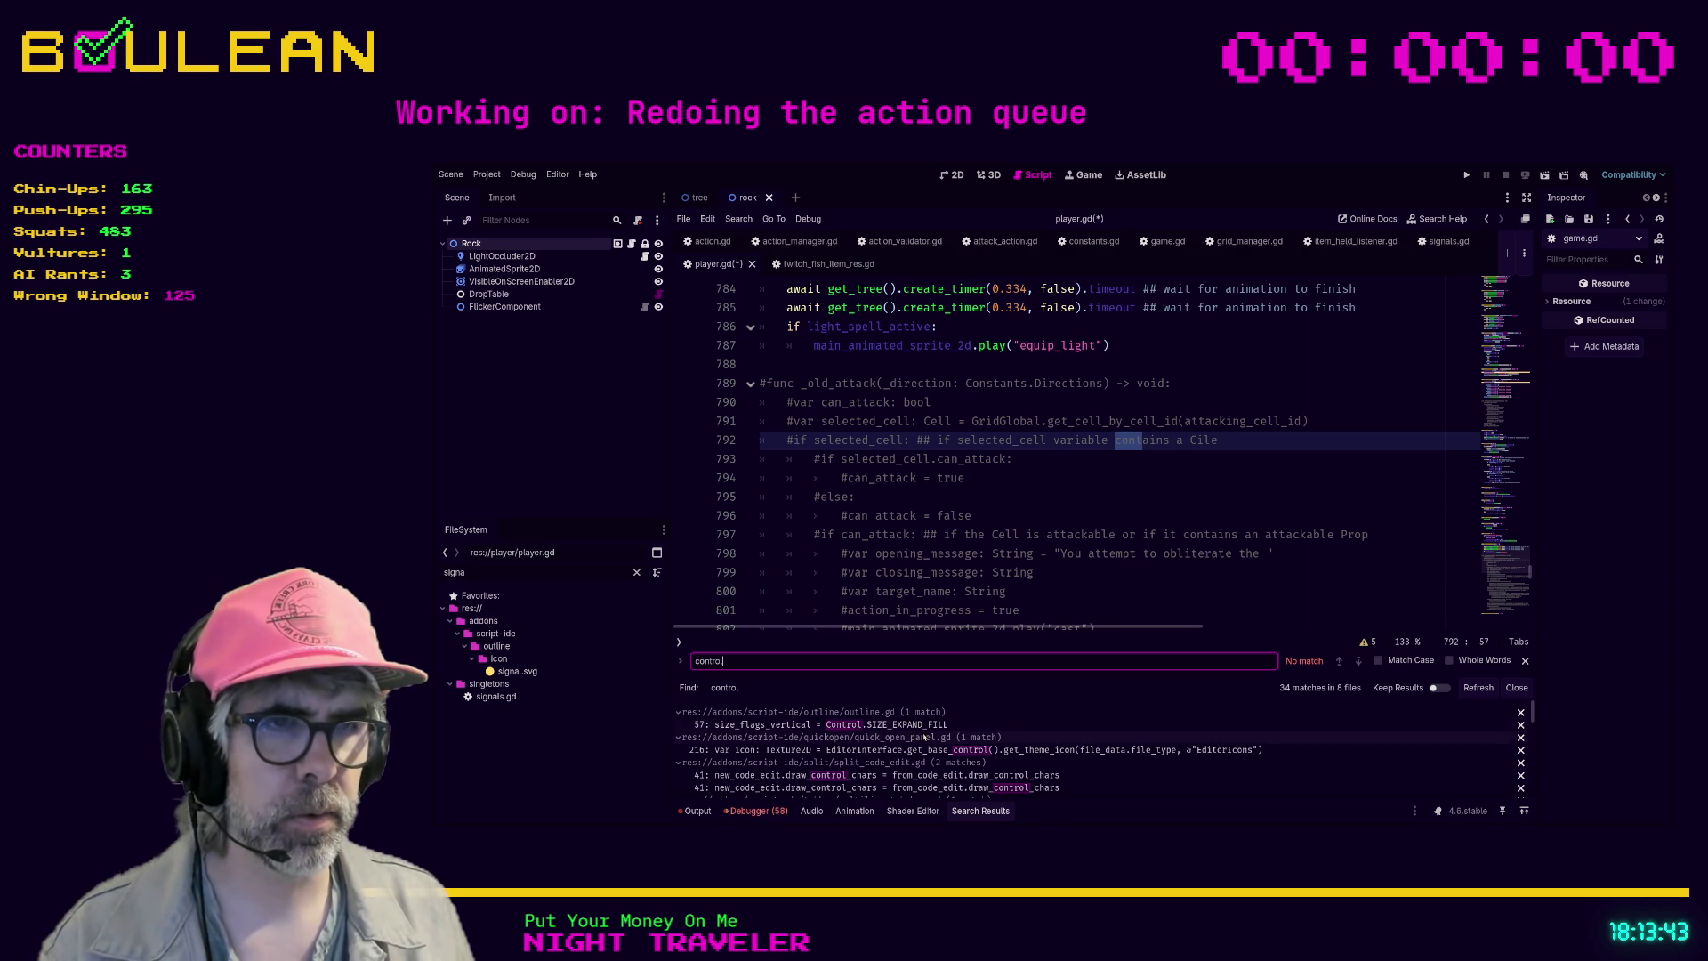
click(678, 712)
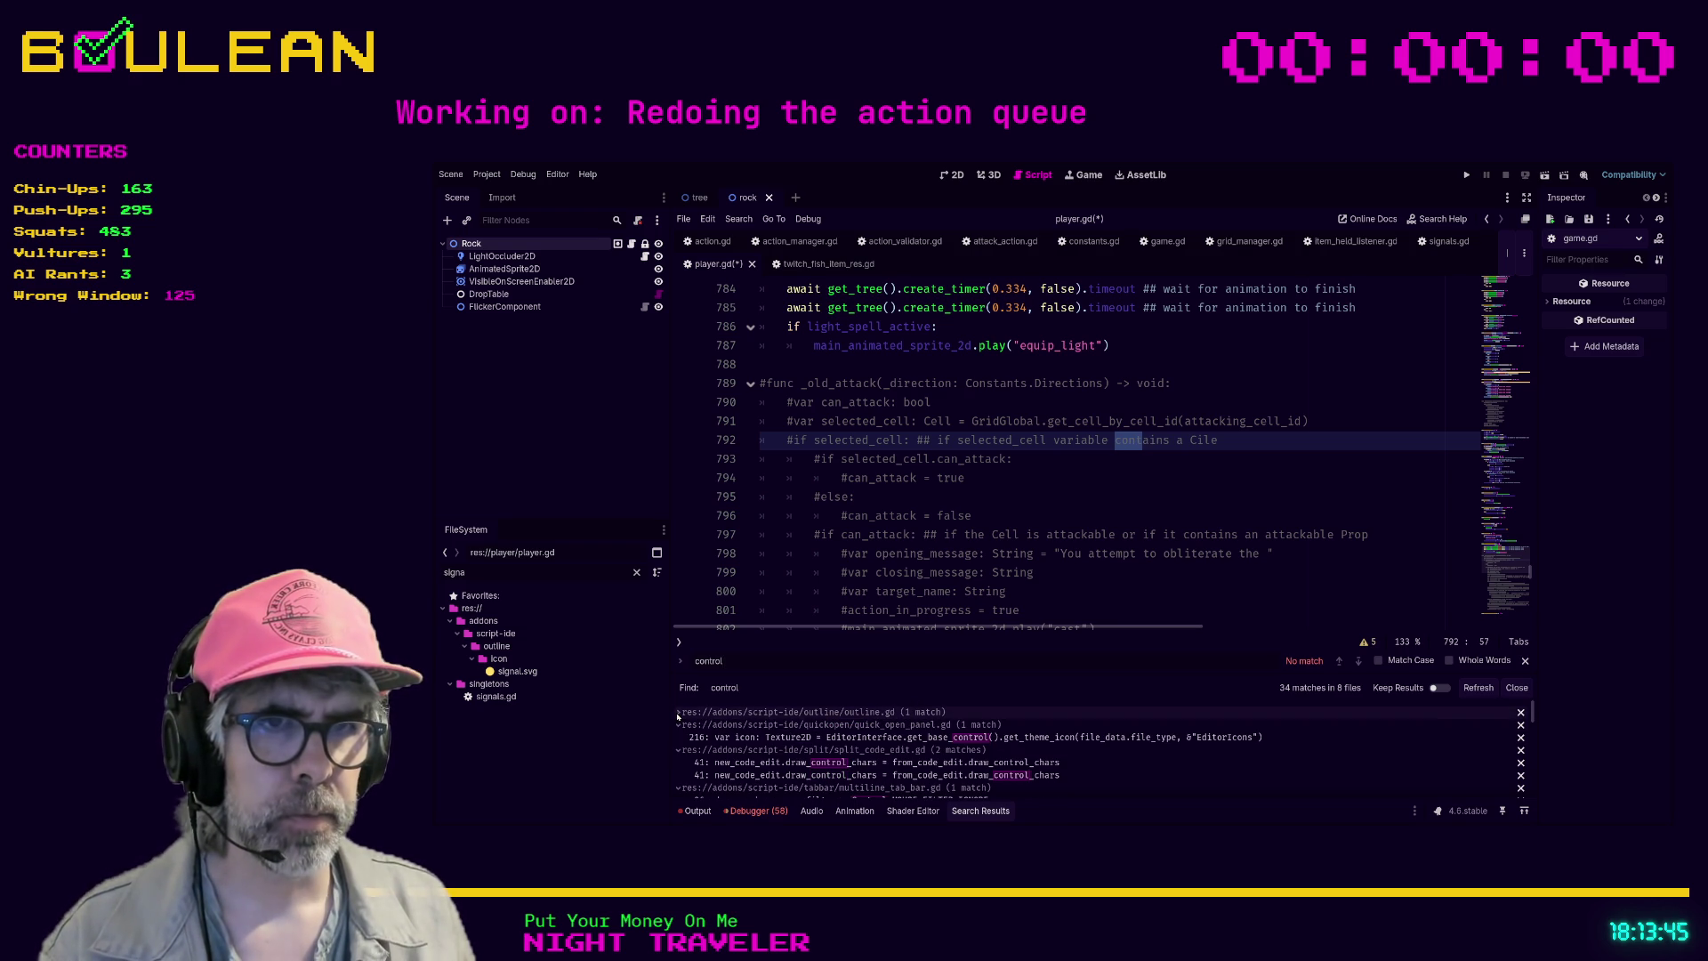
click(678, 725)
click(679, 737)
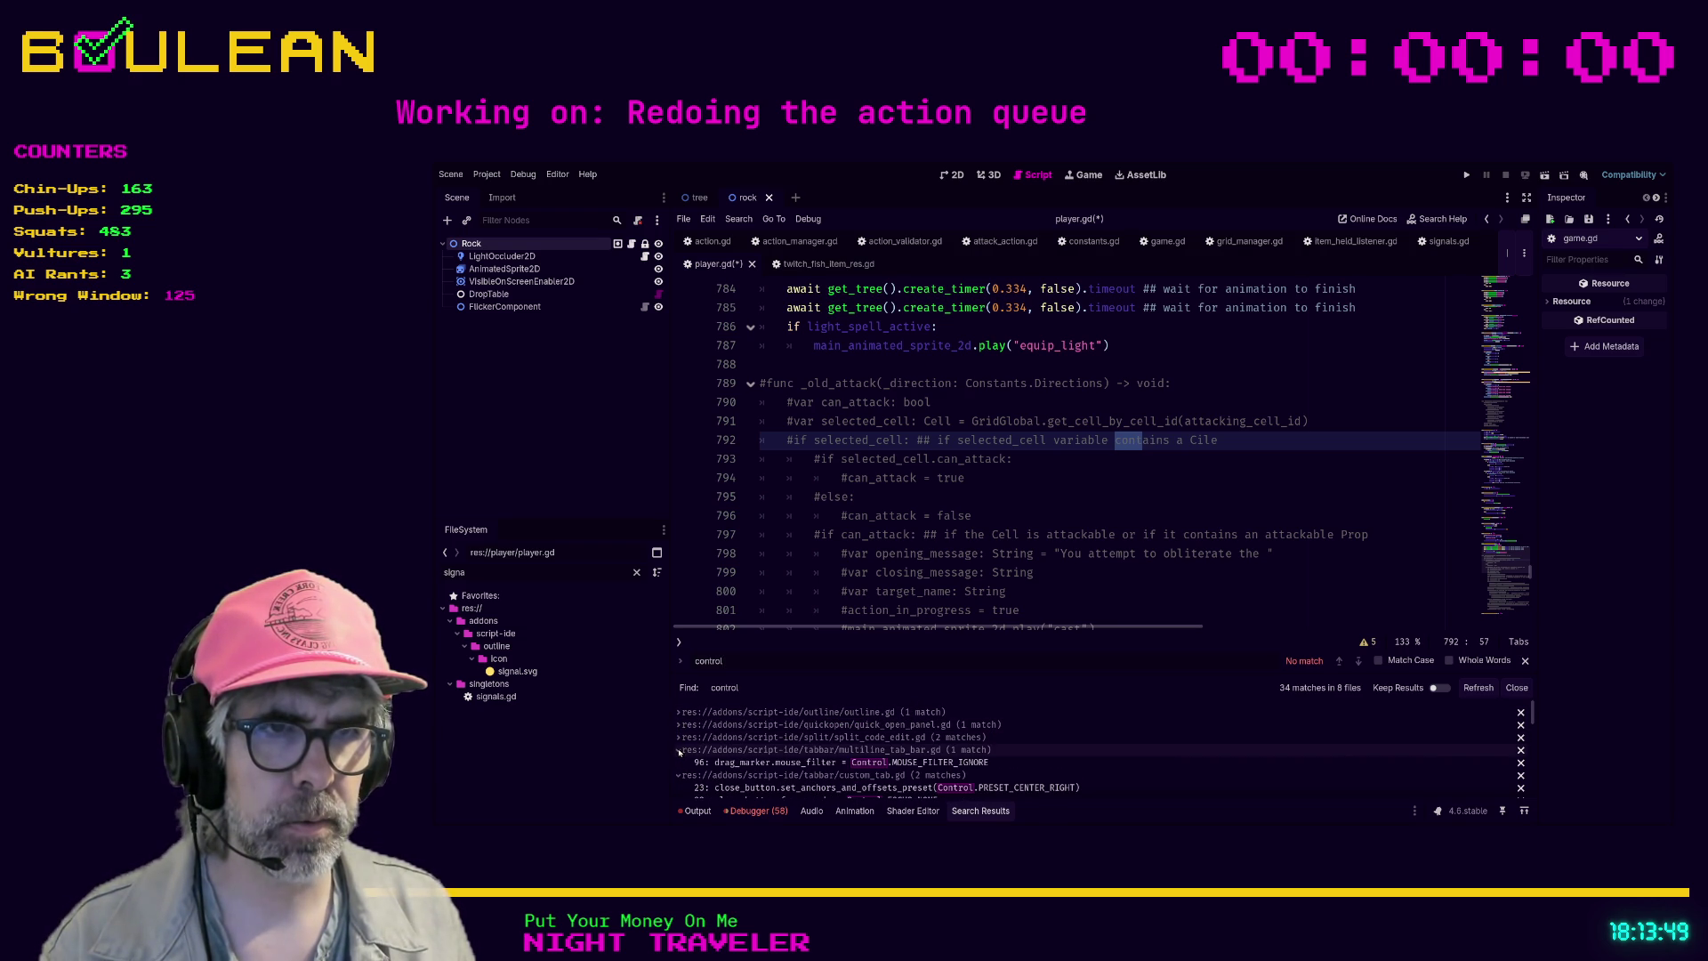
click(679, 750)
click(679, 762)
- Open hotbar.gd at its 'extends Control' match
scroll(757, 741, down, 1)
scroll(761, 741, down, 1)
scroll(961, 766, down, 1)
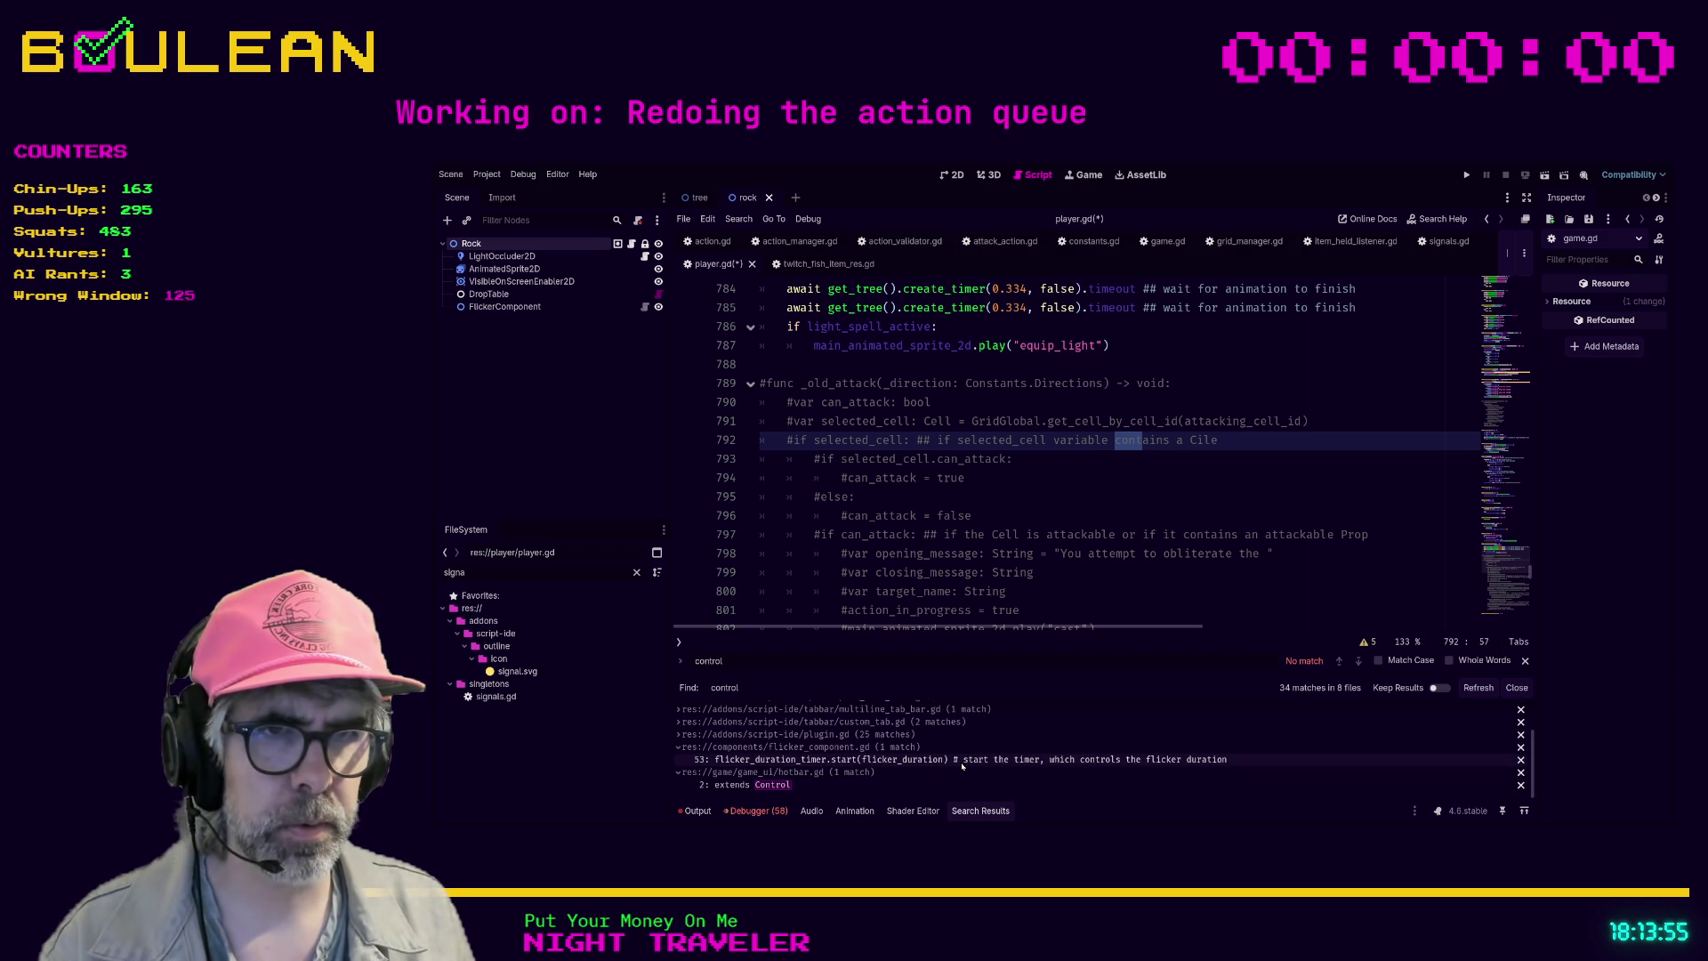
click(823, 785)
click(971, 548)
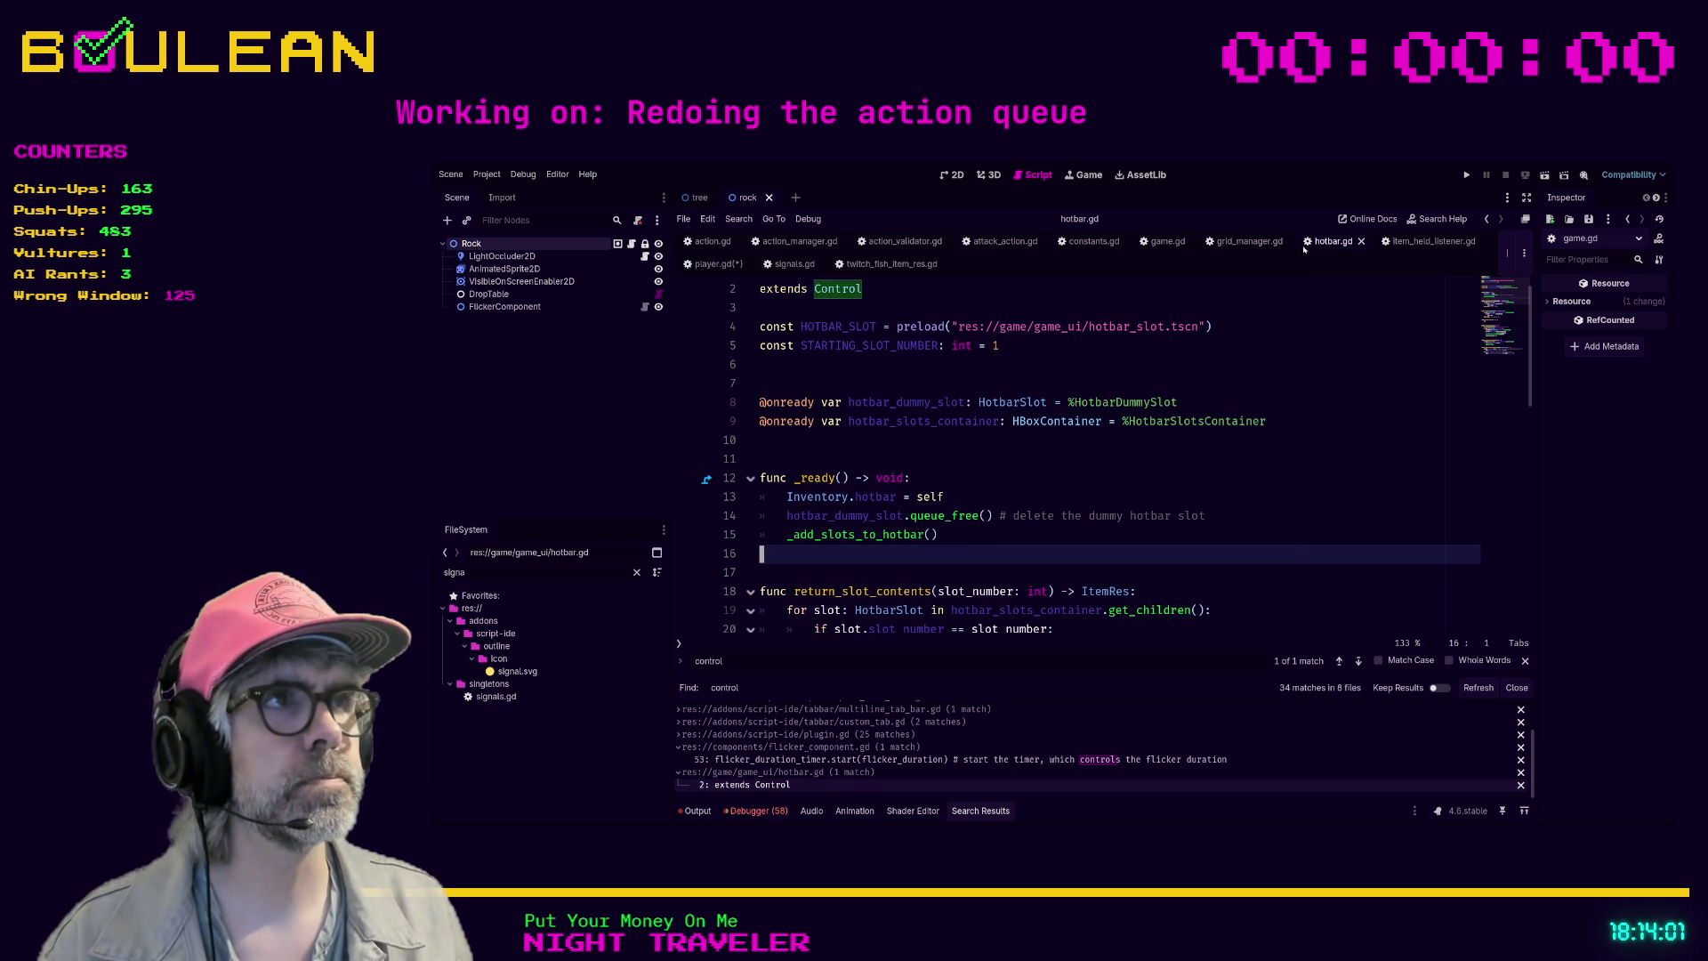
- Back in player.gd, search for 'key' and select the KEY_CTRL check on line 211
click(719, 263)
click(1058, 461)
key(ctrl+f)
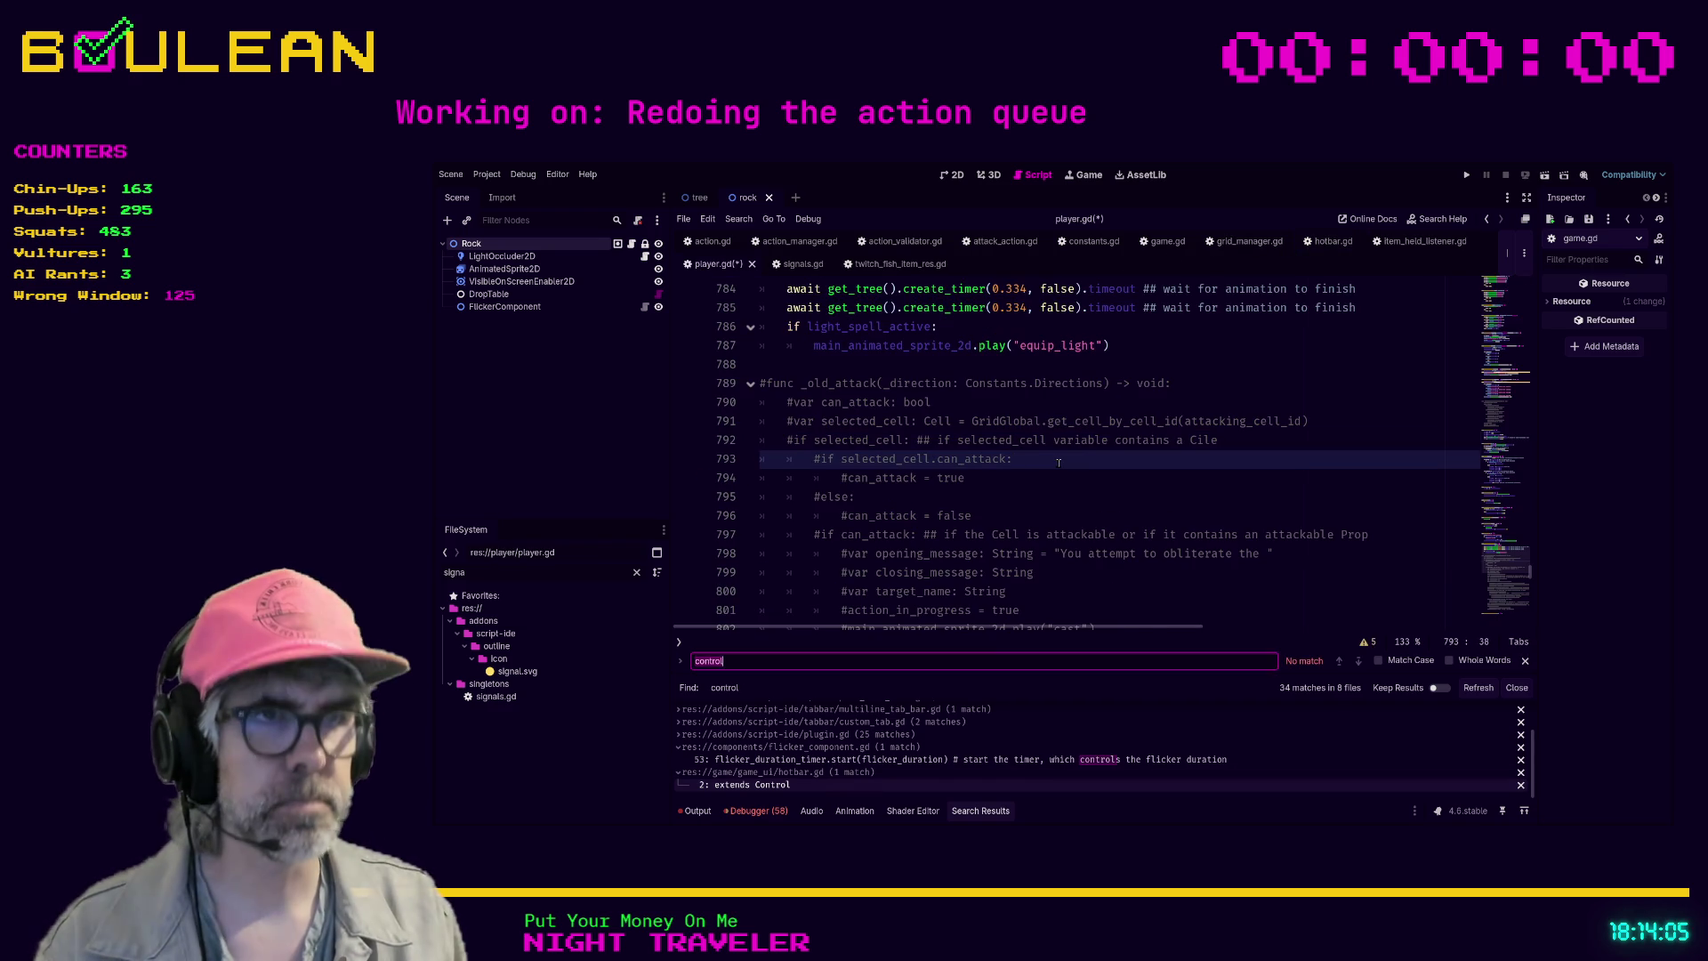
text(key)
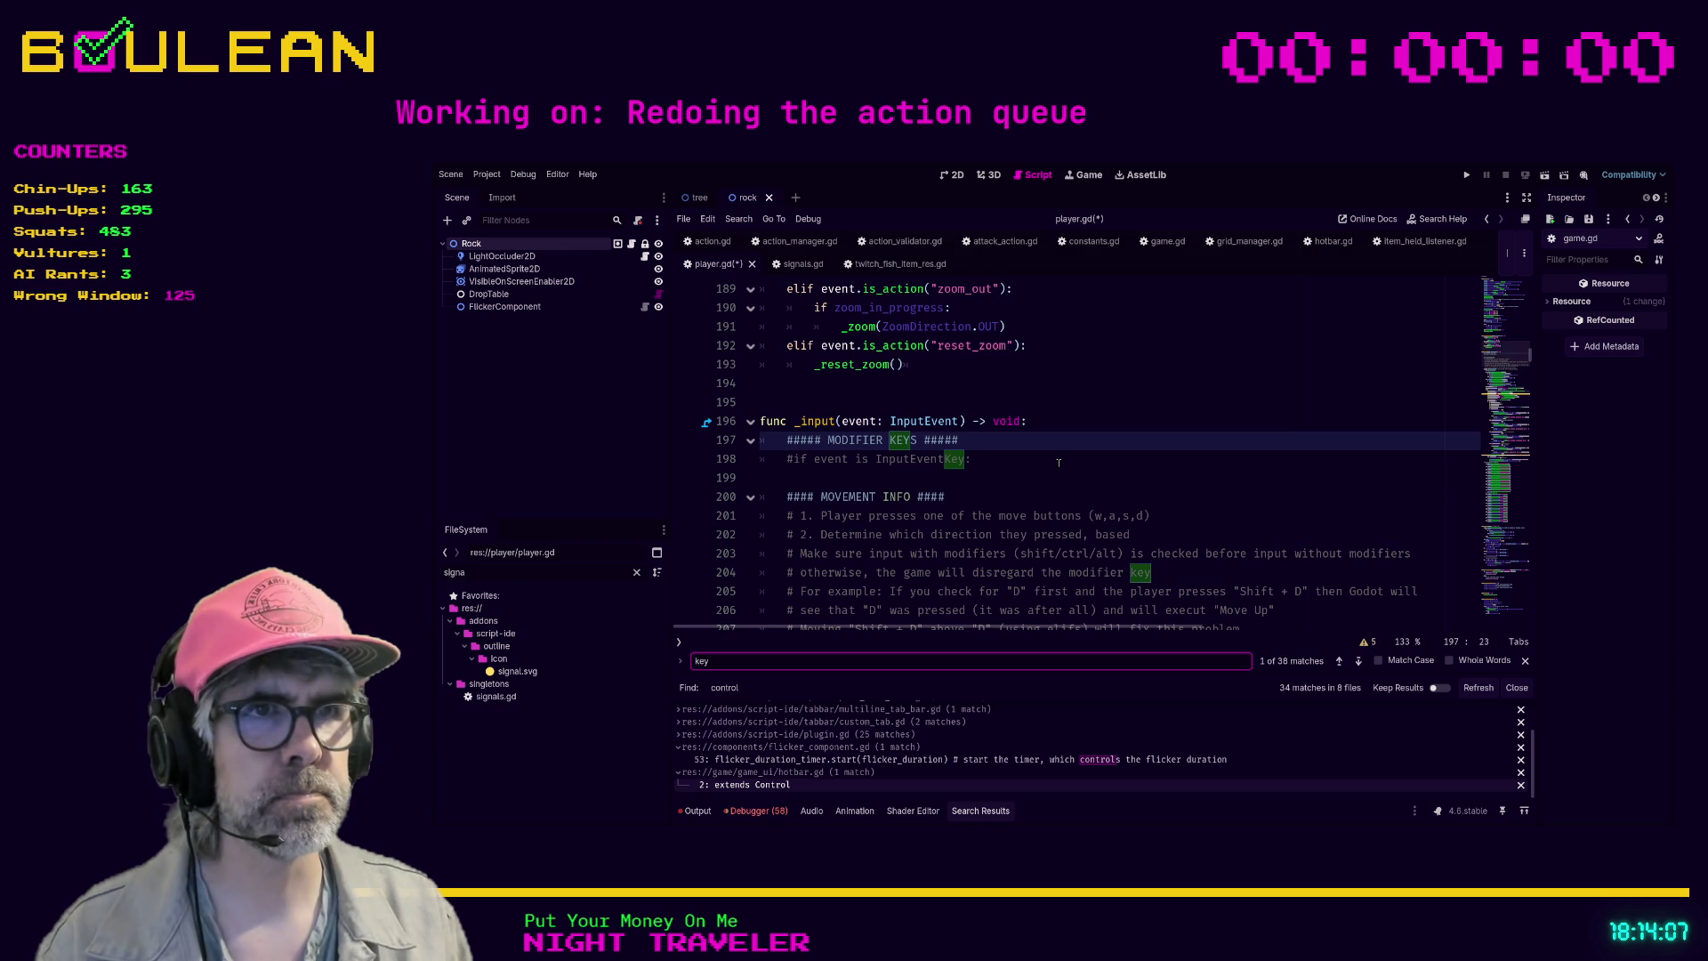
key(Return)
key(Return)
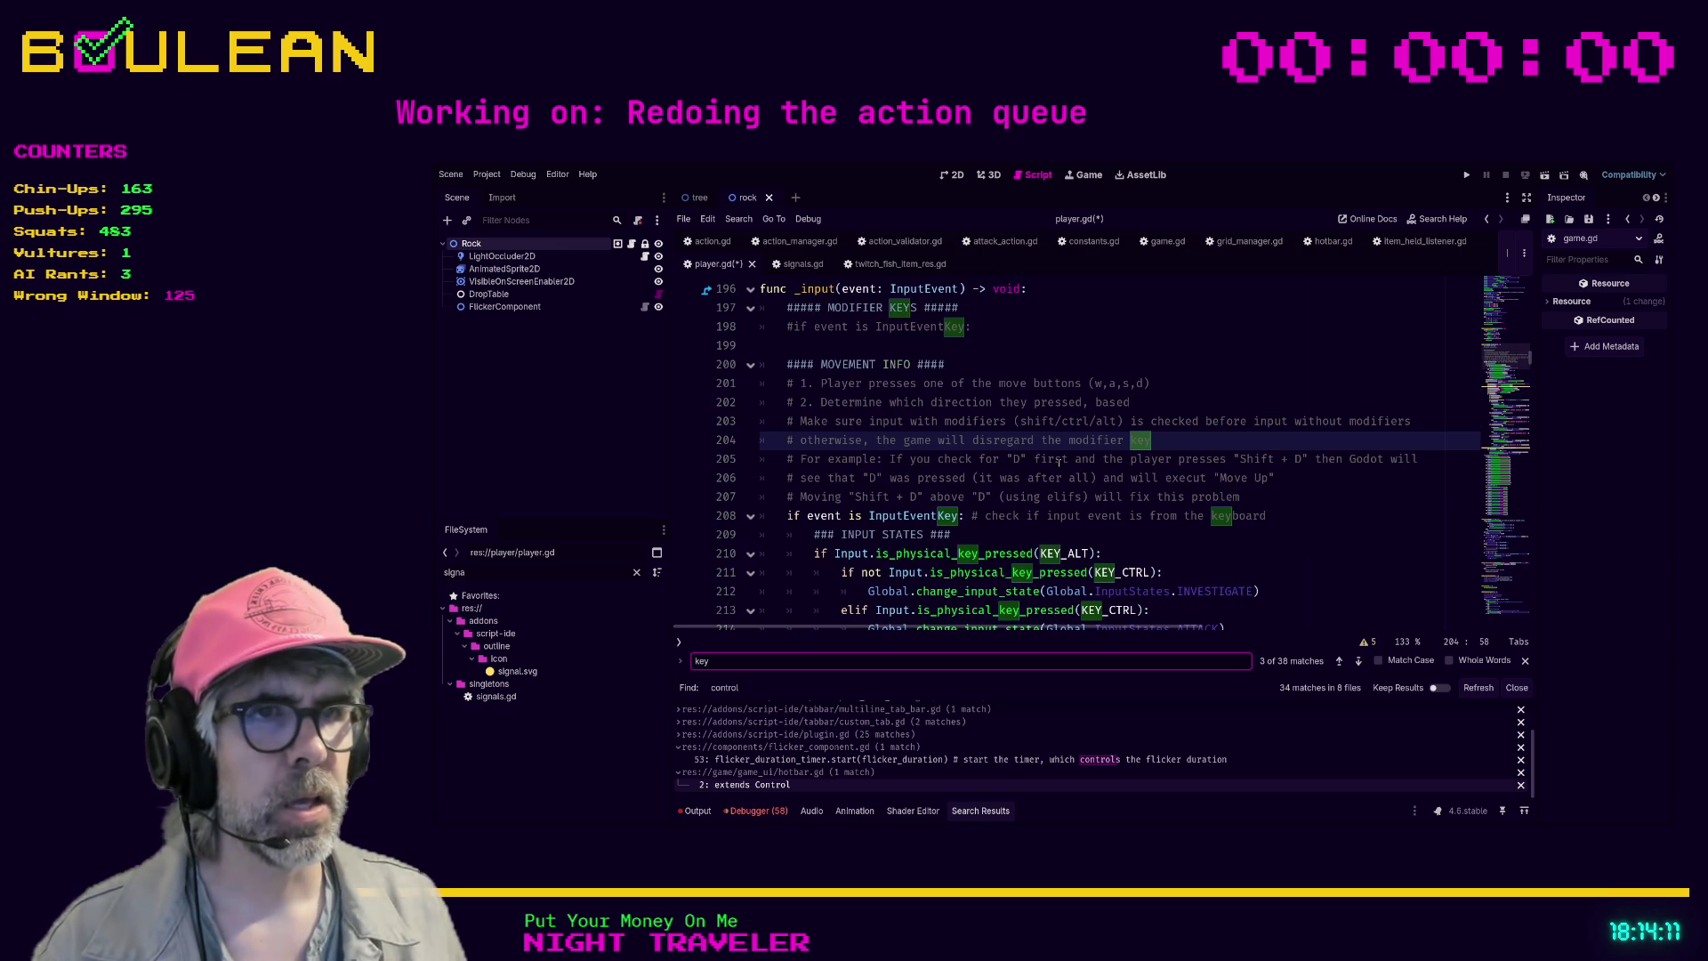
drag(1179, 572, 836, 572)
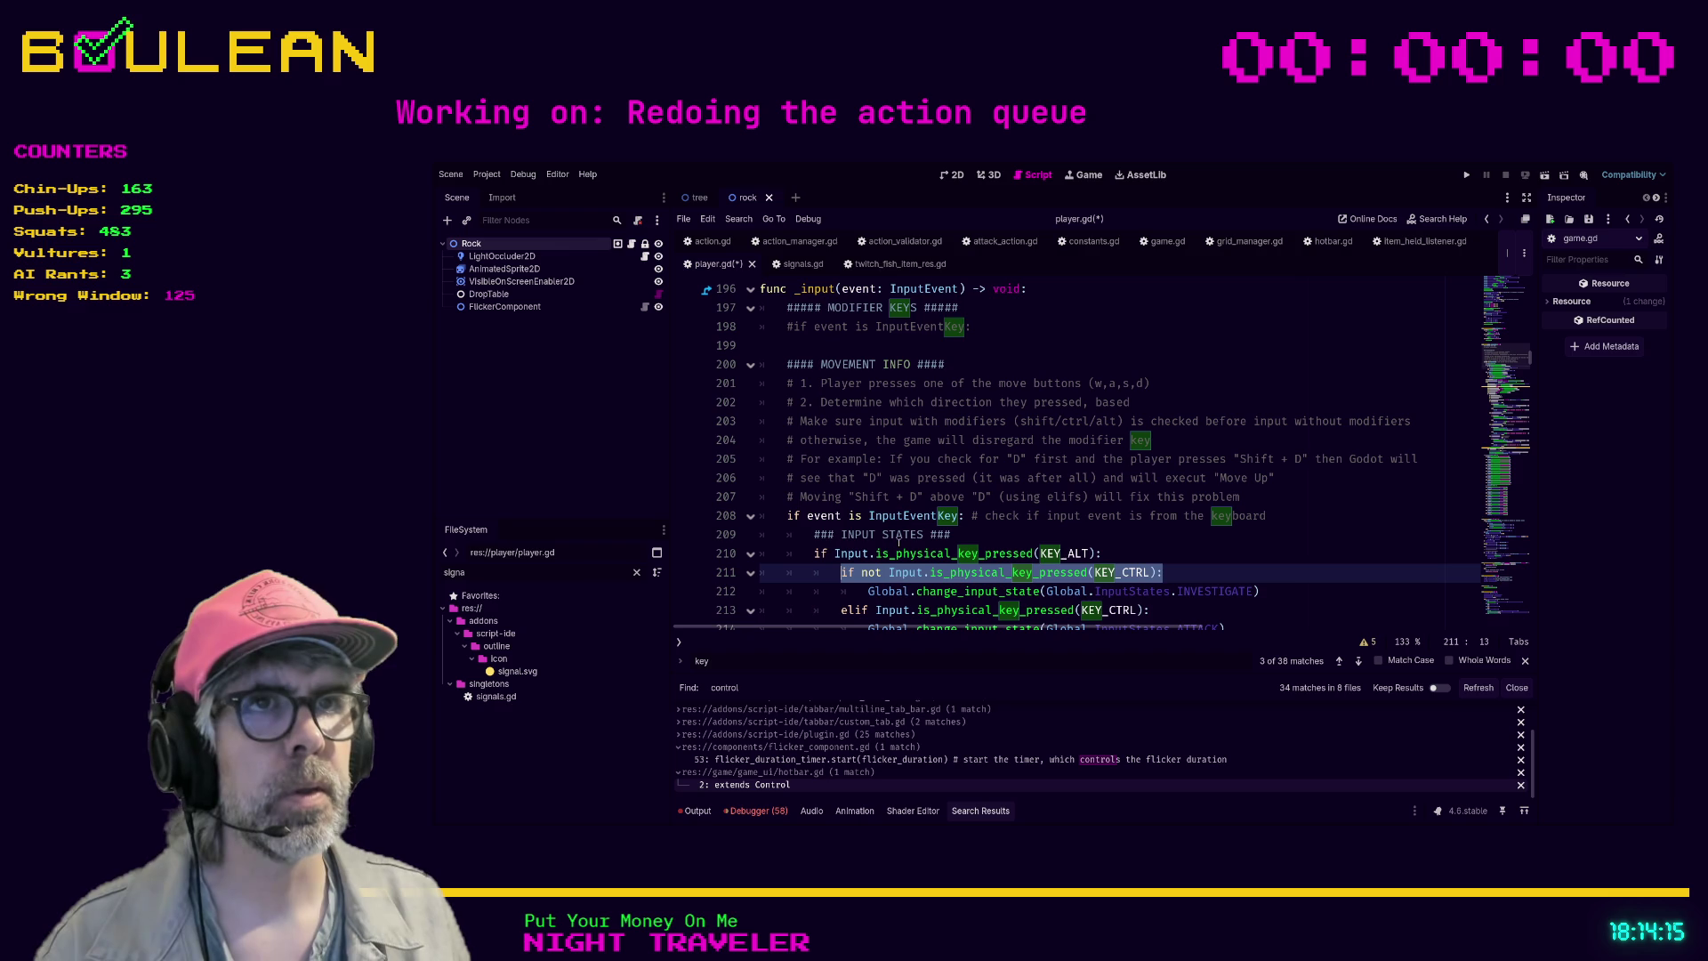
- Switch to game.gd and scroll through its code
click(1165, 241)
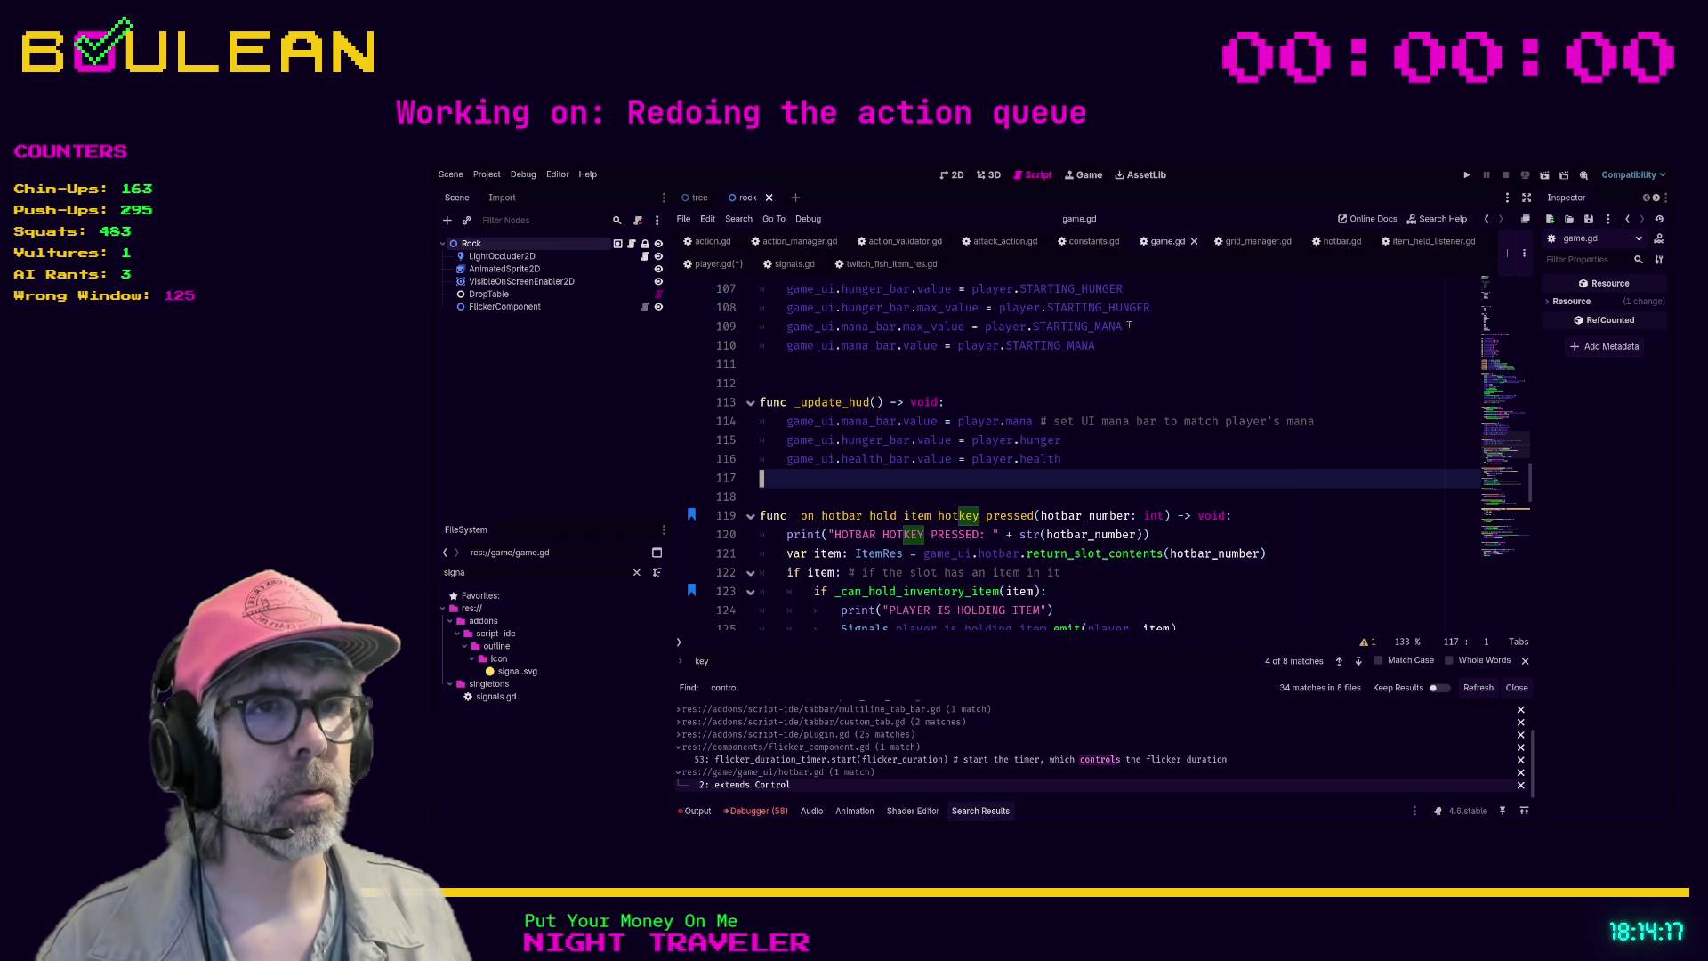
scroll(1100, 423, down, 3)
scroll(1111, 441, up, 3)
scroll(1115, 445, up, 20)
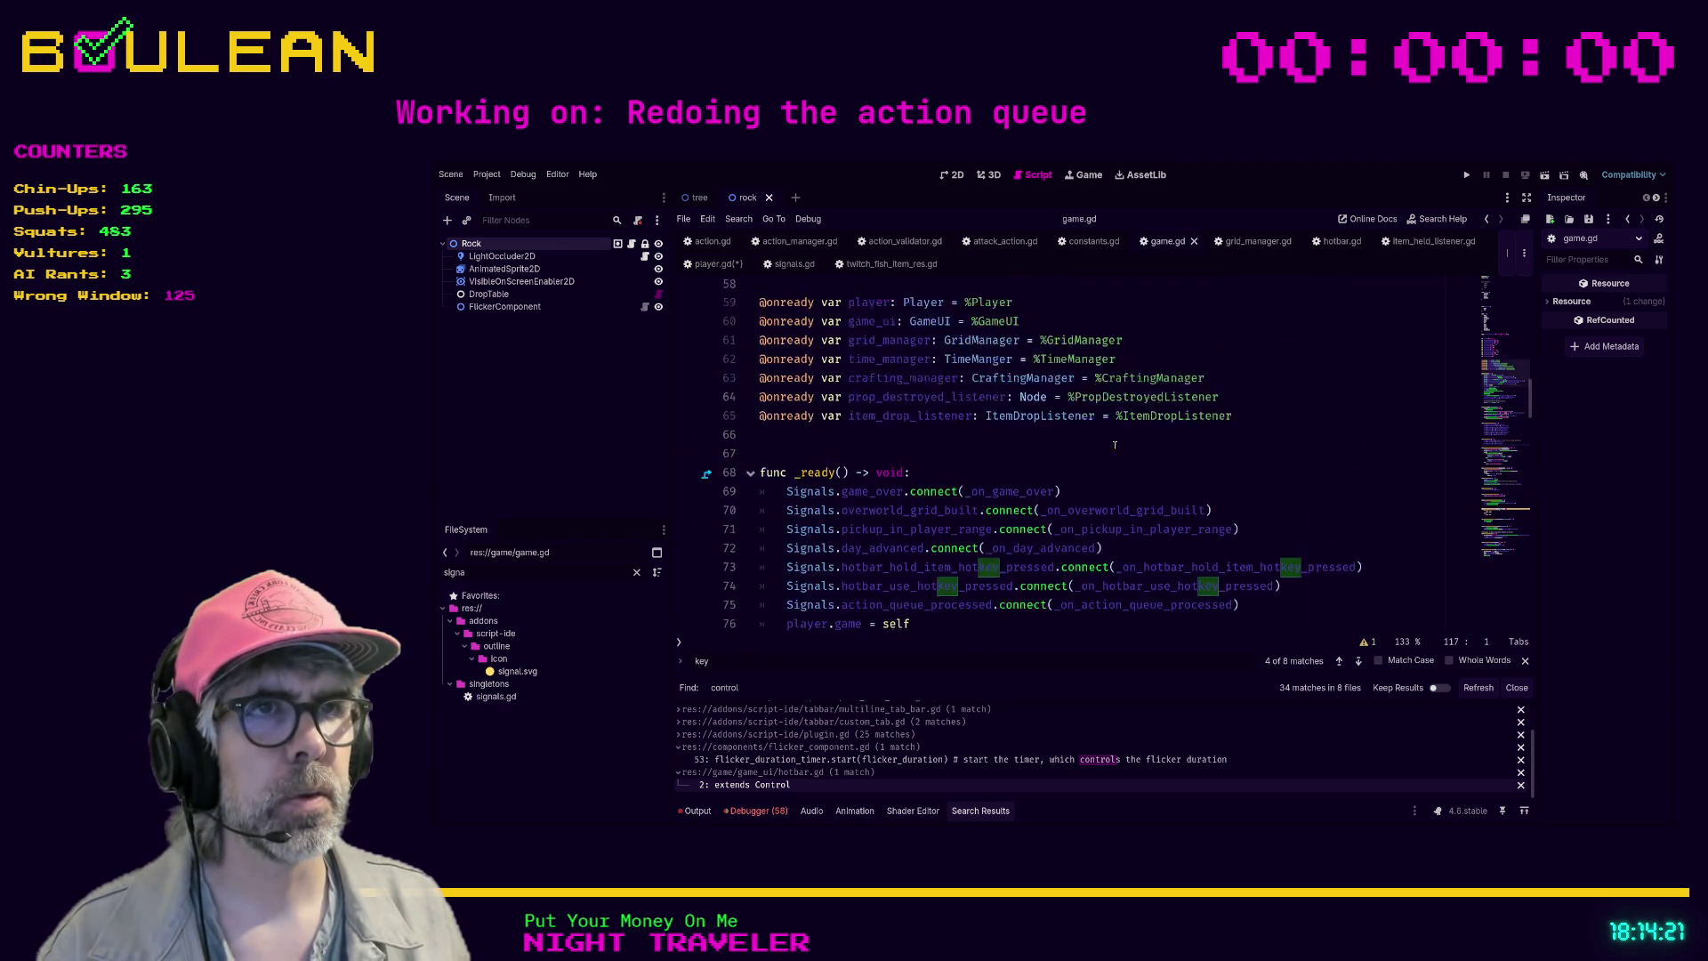
scroll(1114, 445, up, 12)
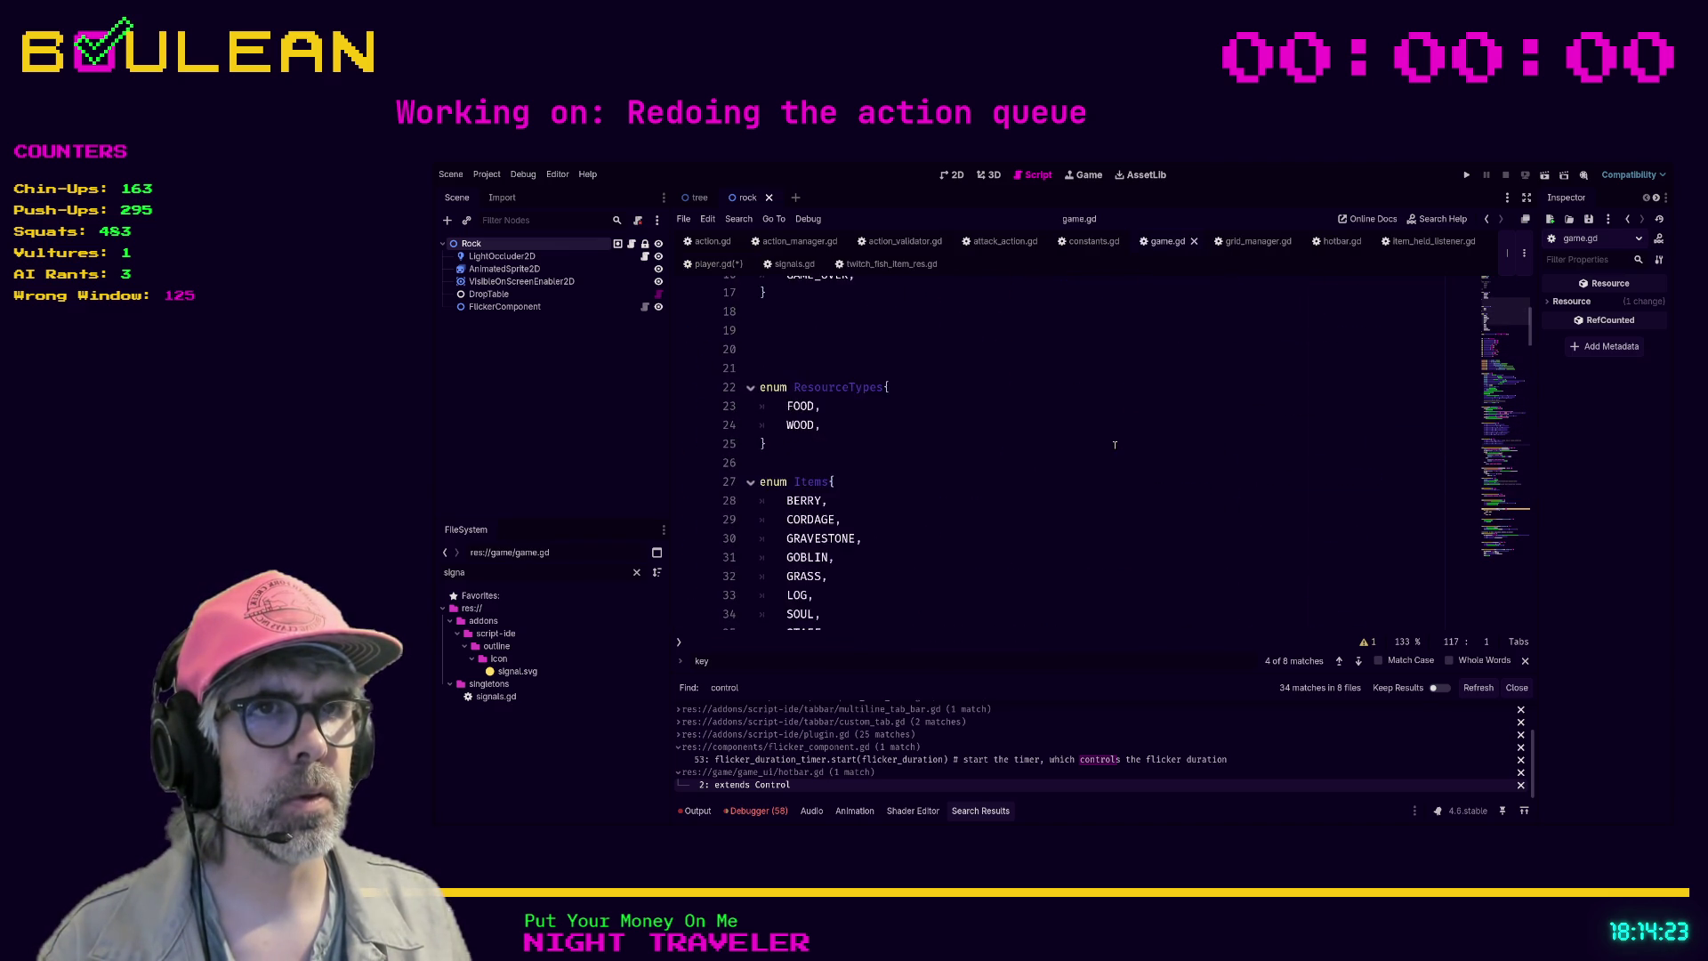
- Return to player.gd and search 'is_use' to reach _is_use_item_request at line 570
click(717, 264)
scroll(1235, 463, up, 5)
scroll(1235, 463, up, 20)
scroll(1235, 463, up, 5)
scroll(1156, 445, down, 10)
scroll(1059, 431, down, 20)
scroll(1036, 433, down, 13)
scroll(1030, 436, down, 15)
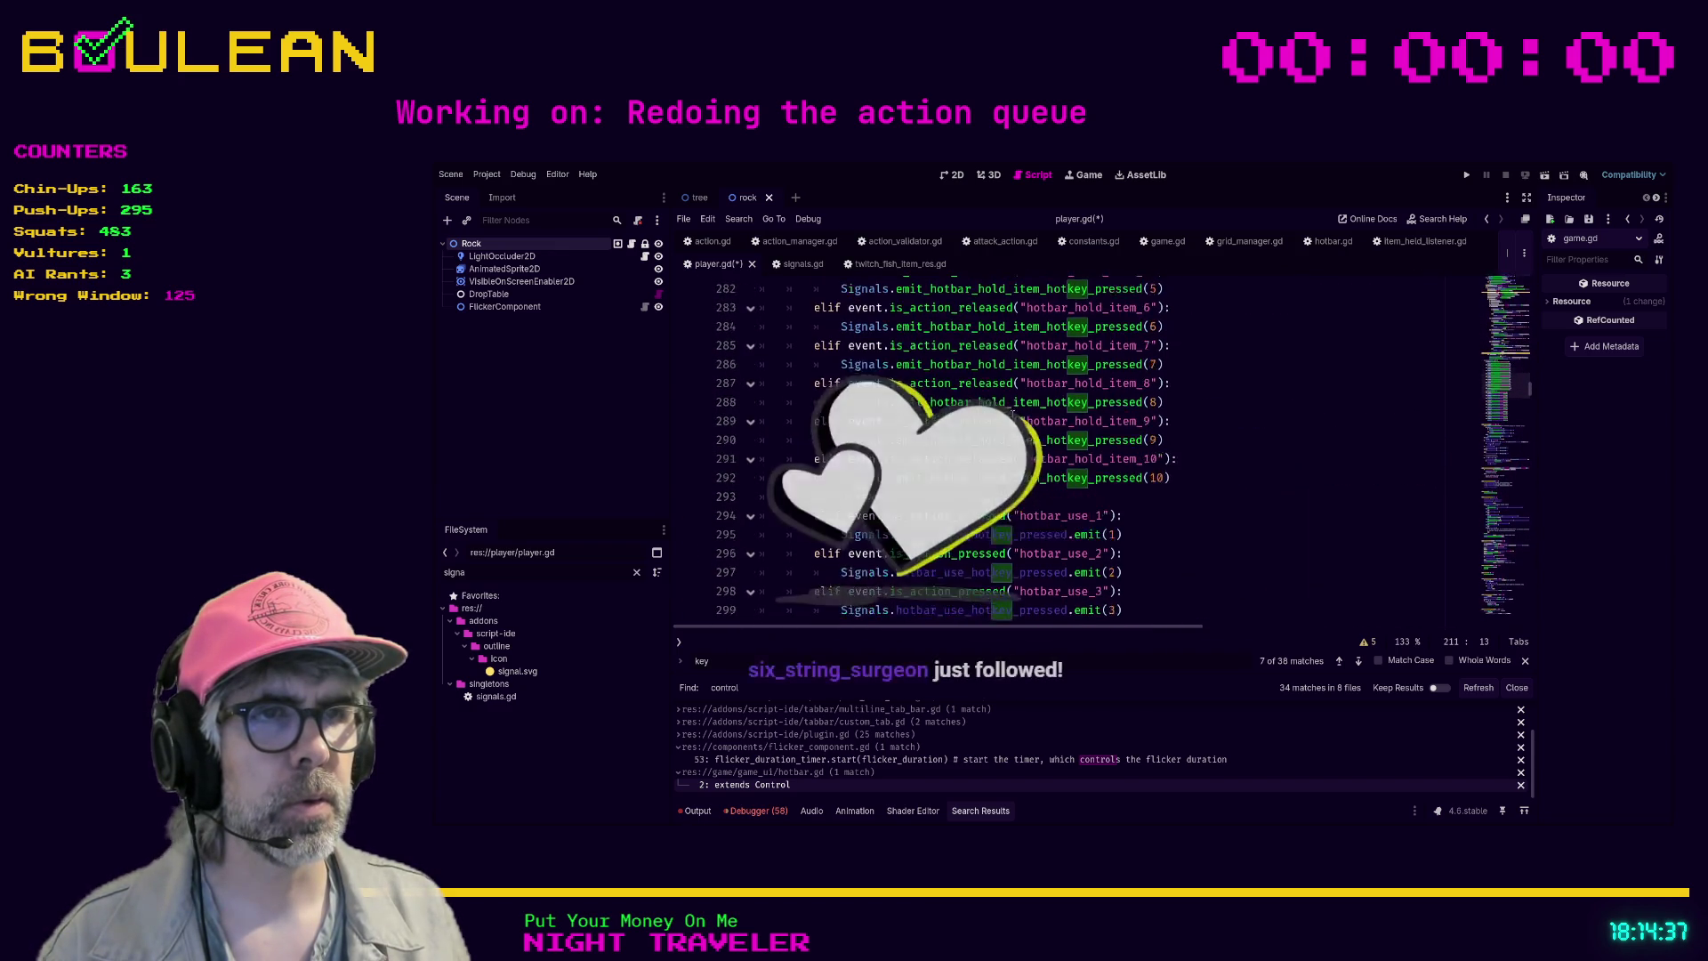
scroll(1012, 414, down, 7)
scroll(1103, 422, down, 2)
click(1192, 436)
key(ctrl+f)
text(i)
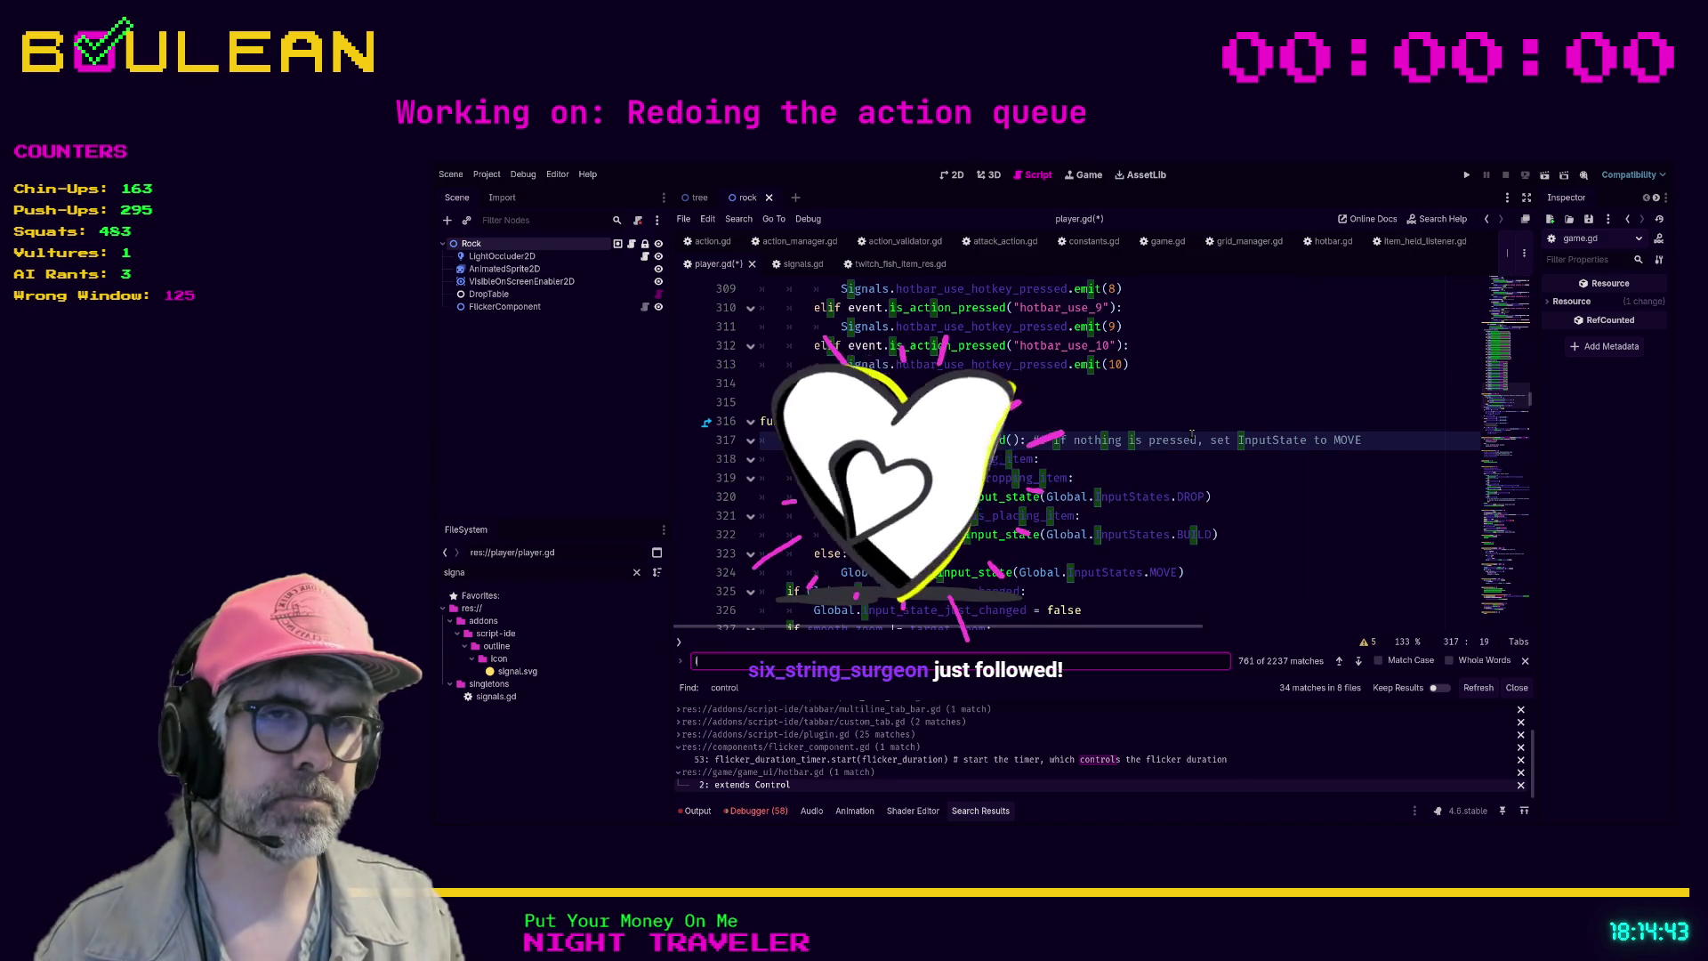
text(s_use)
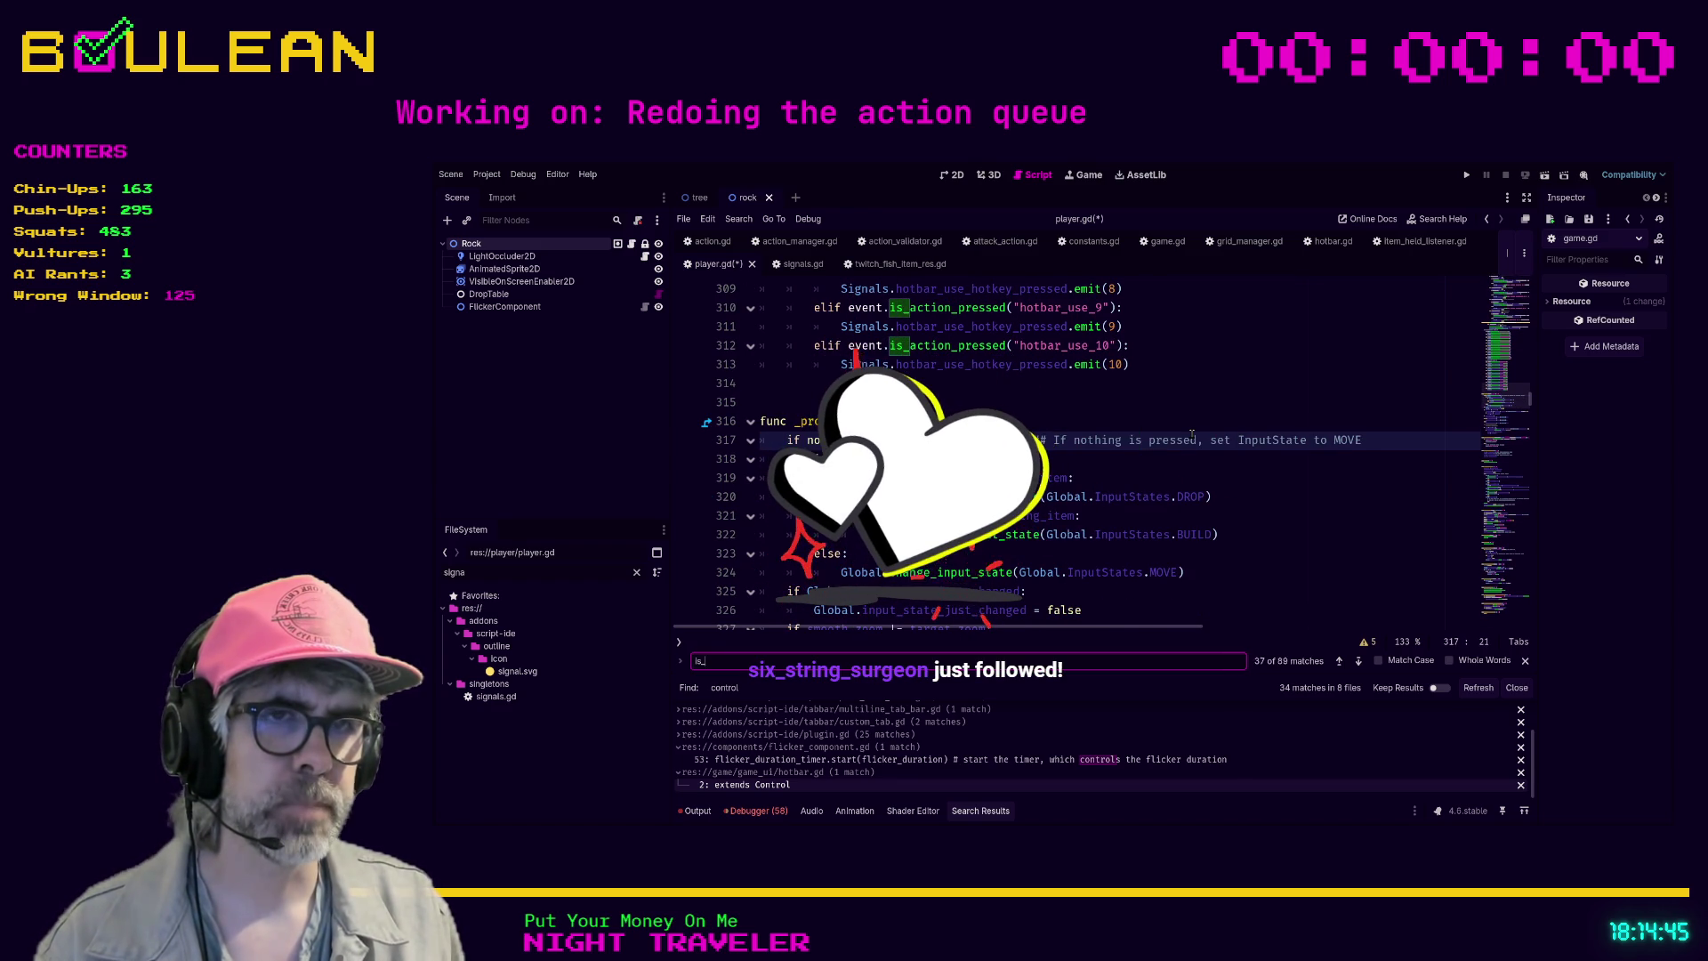
scroll(1240, 453, down, 2)
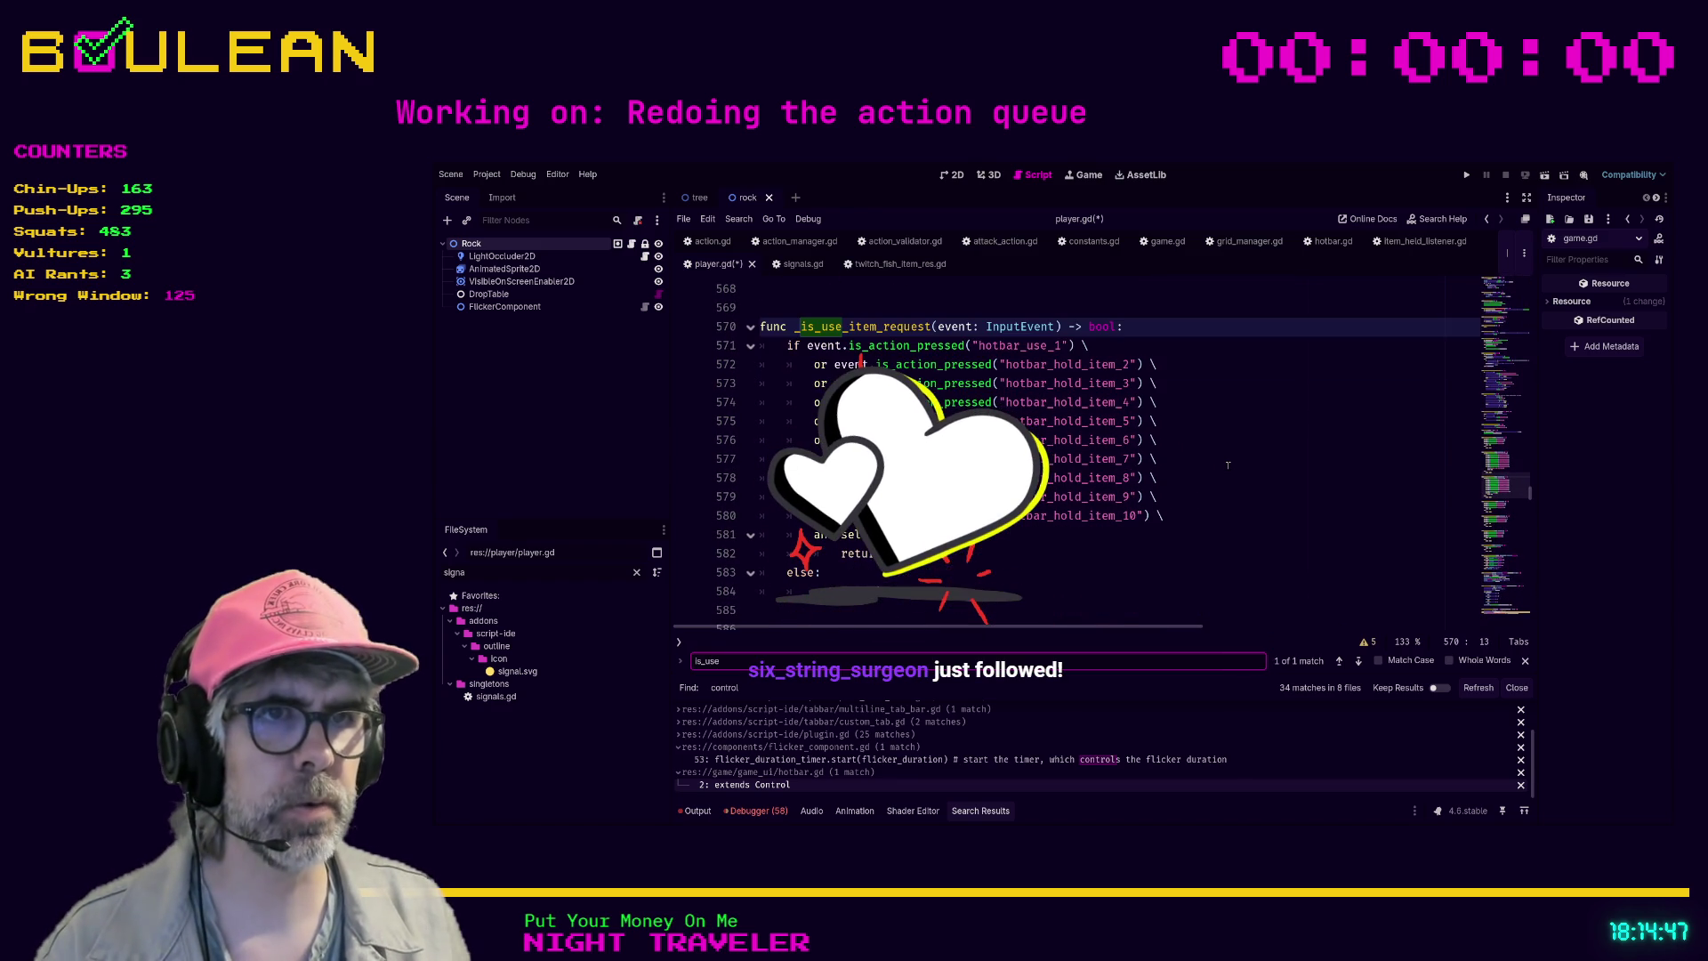
- Toggle a bookmark on line 581 with Ctrl+Alt+B
click(1037, 537)
key(ctrl+alt+b)
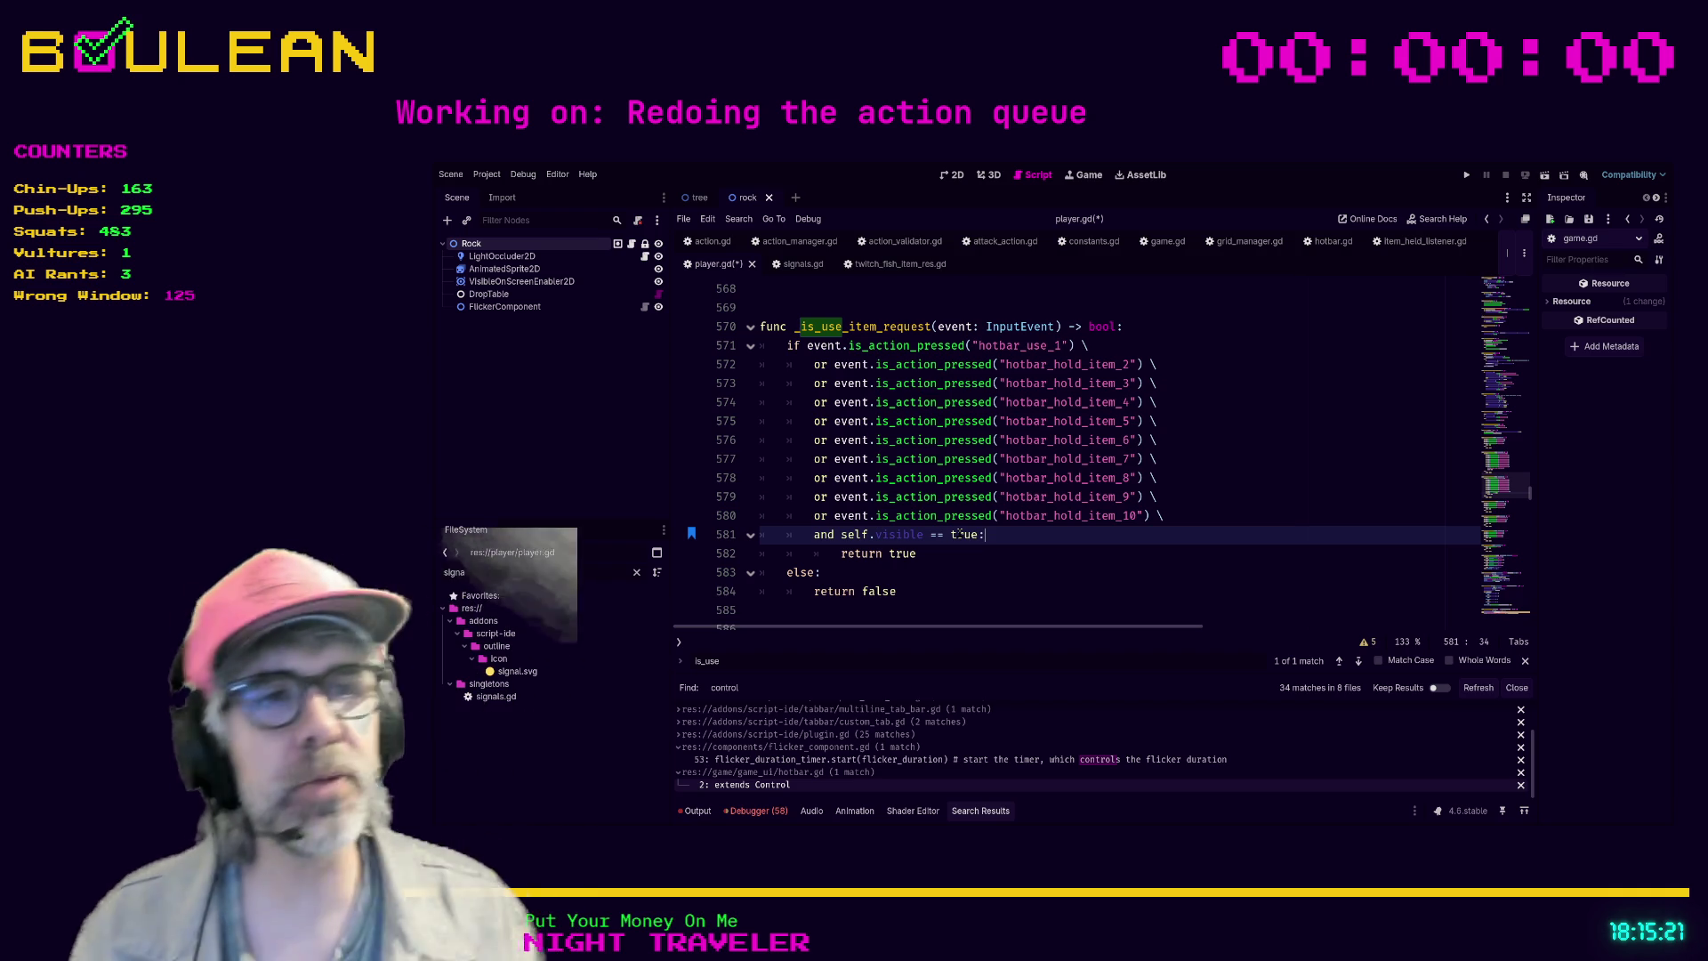
- Select 'self.visible == true' on line 581, try a physical Ctrl-key check, then undo it
drag(1019, 540, 839, 534)
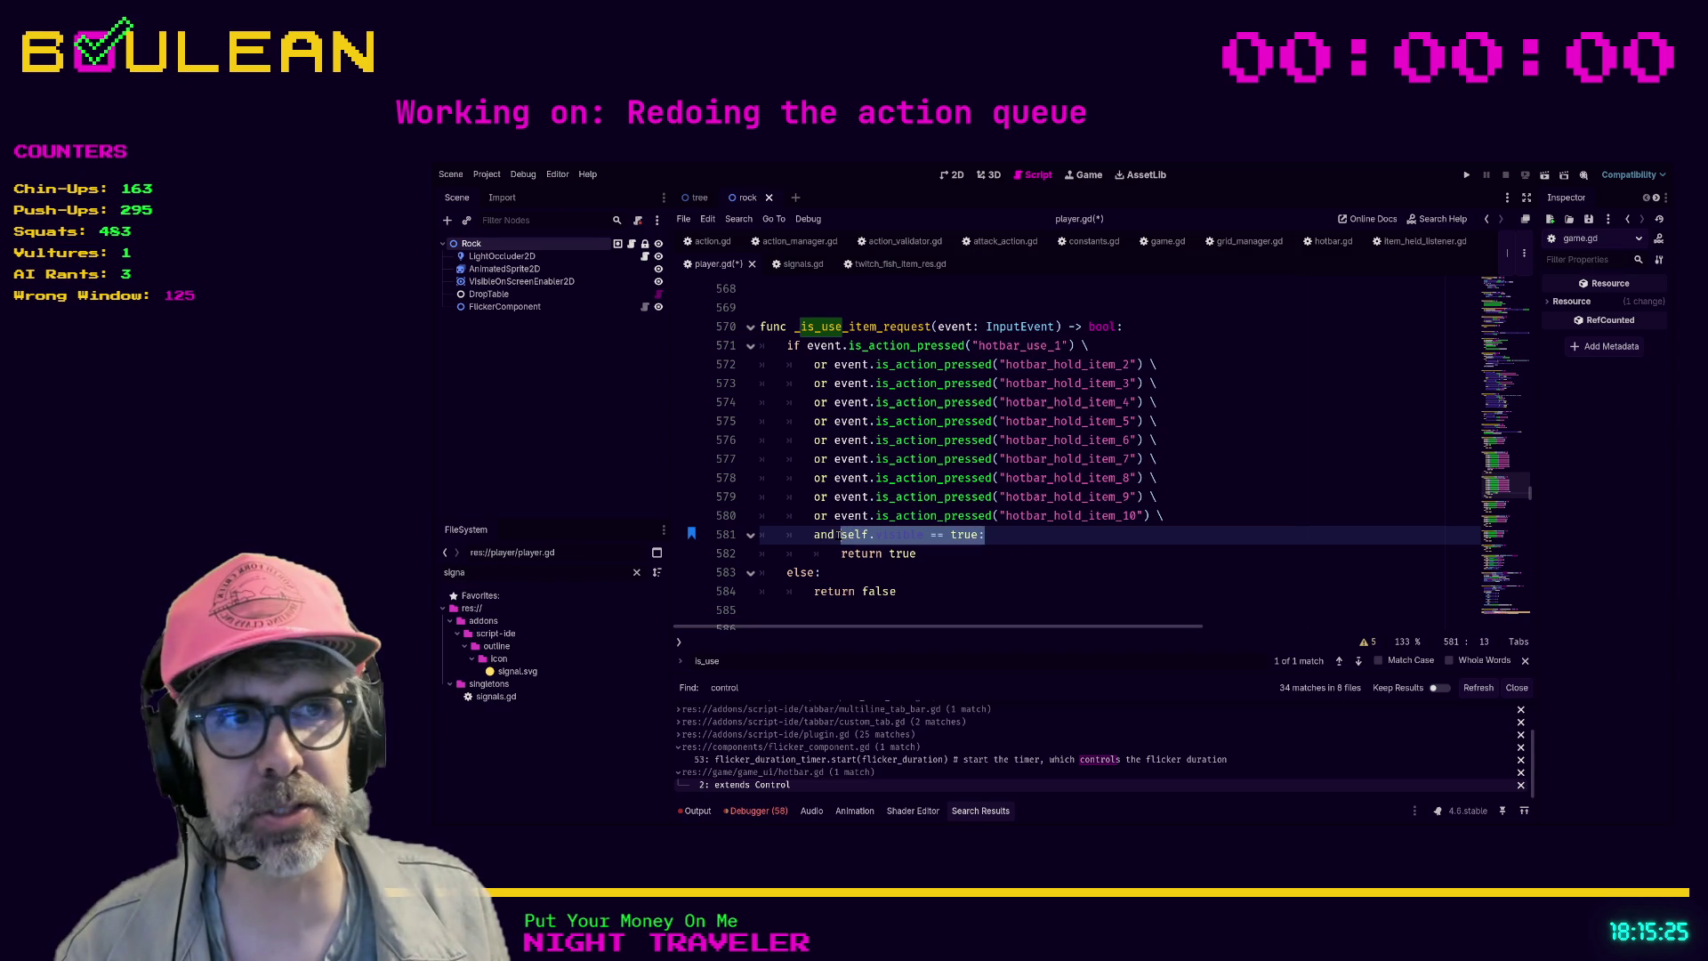
click(840, 533)
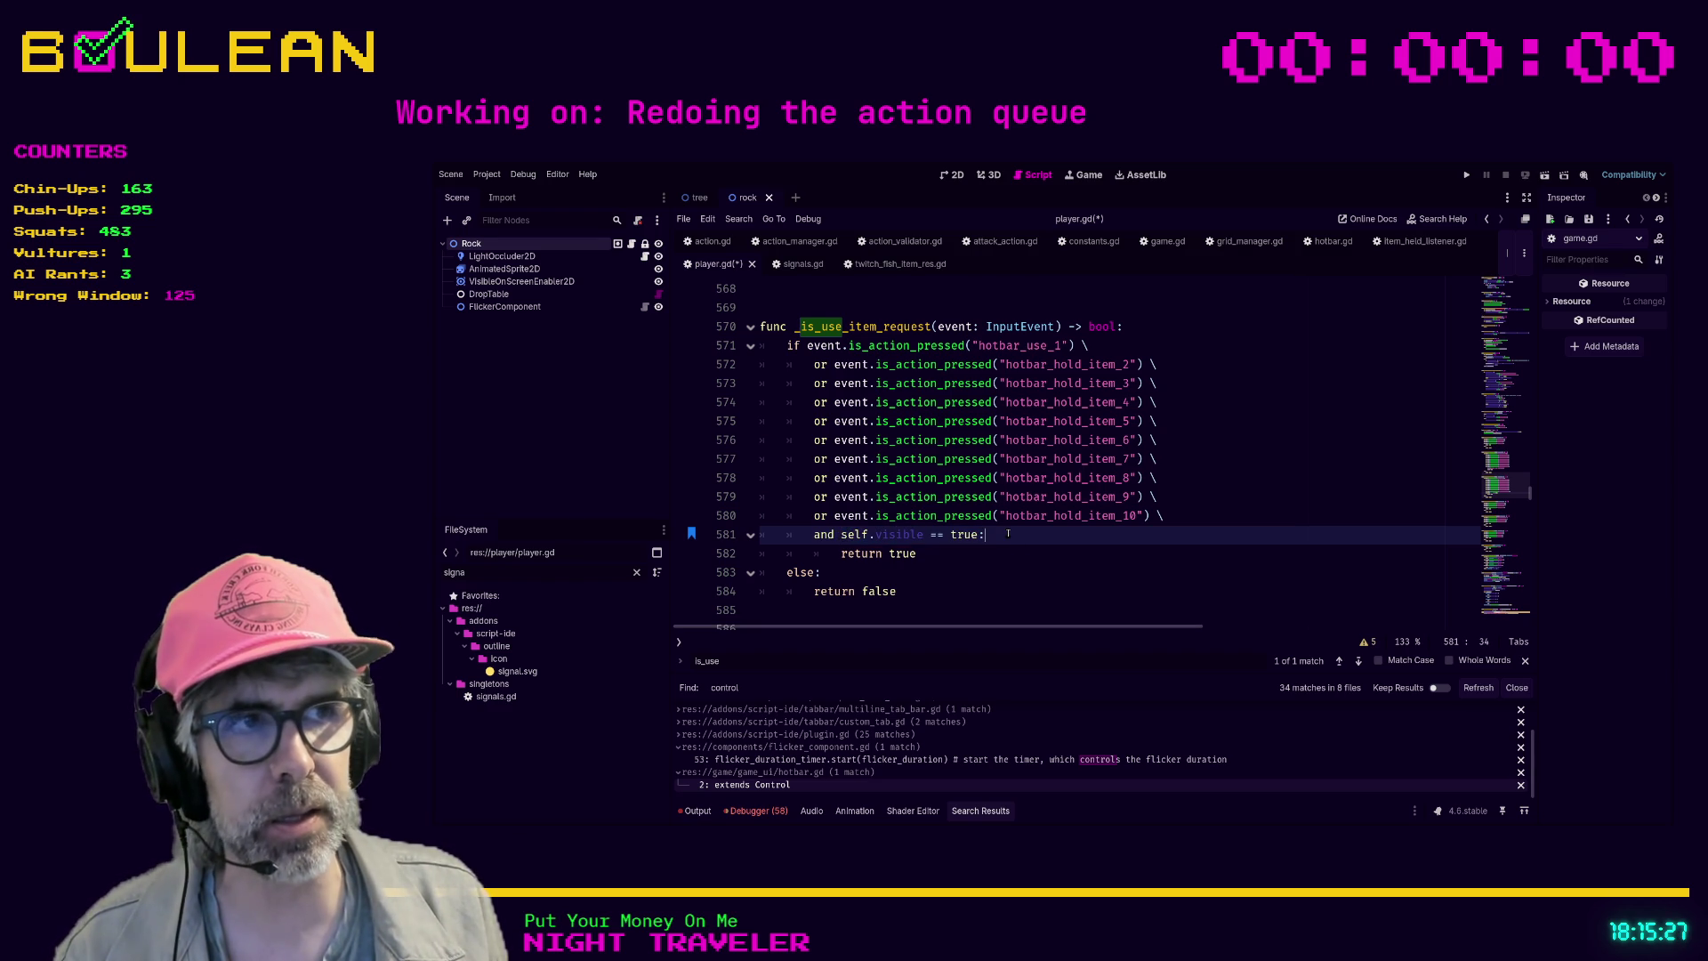
drag(1007, 534, 842, 537)
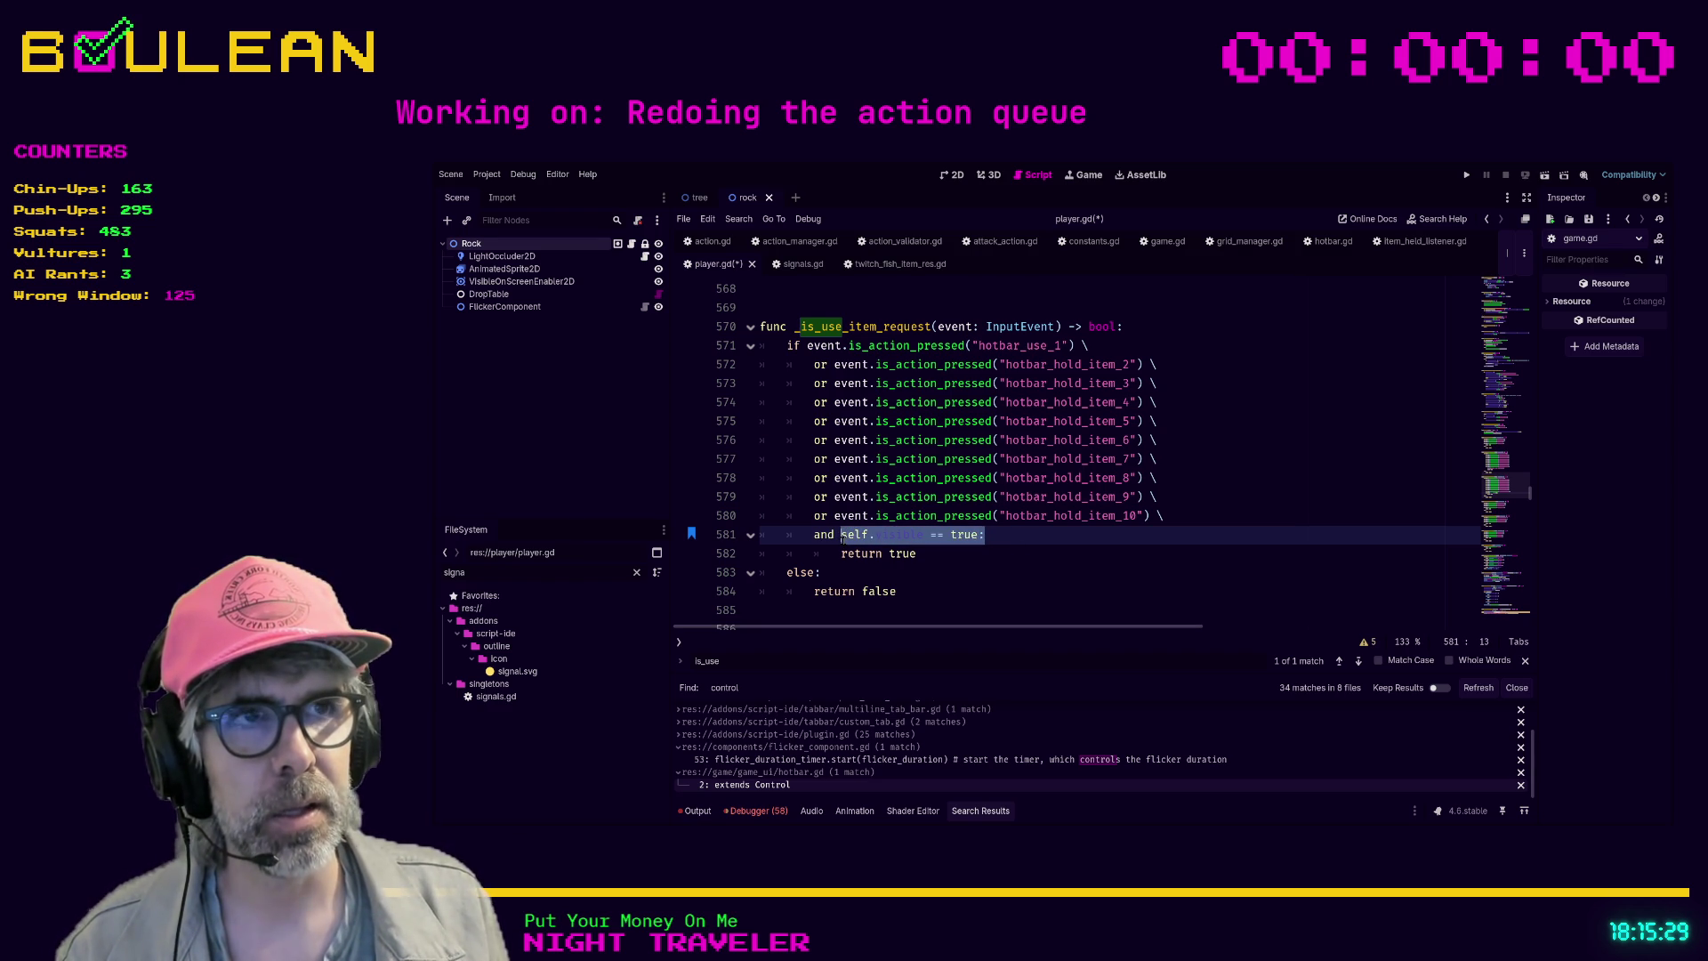
click(813, 364)
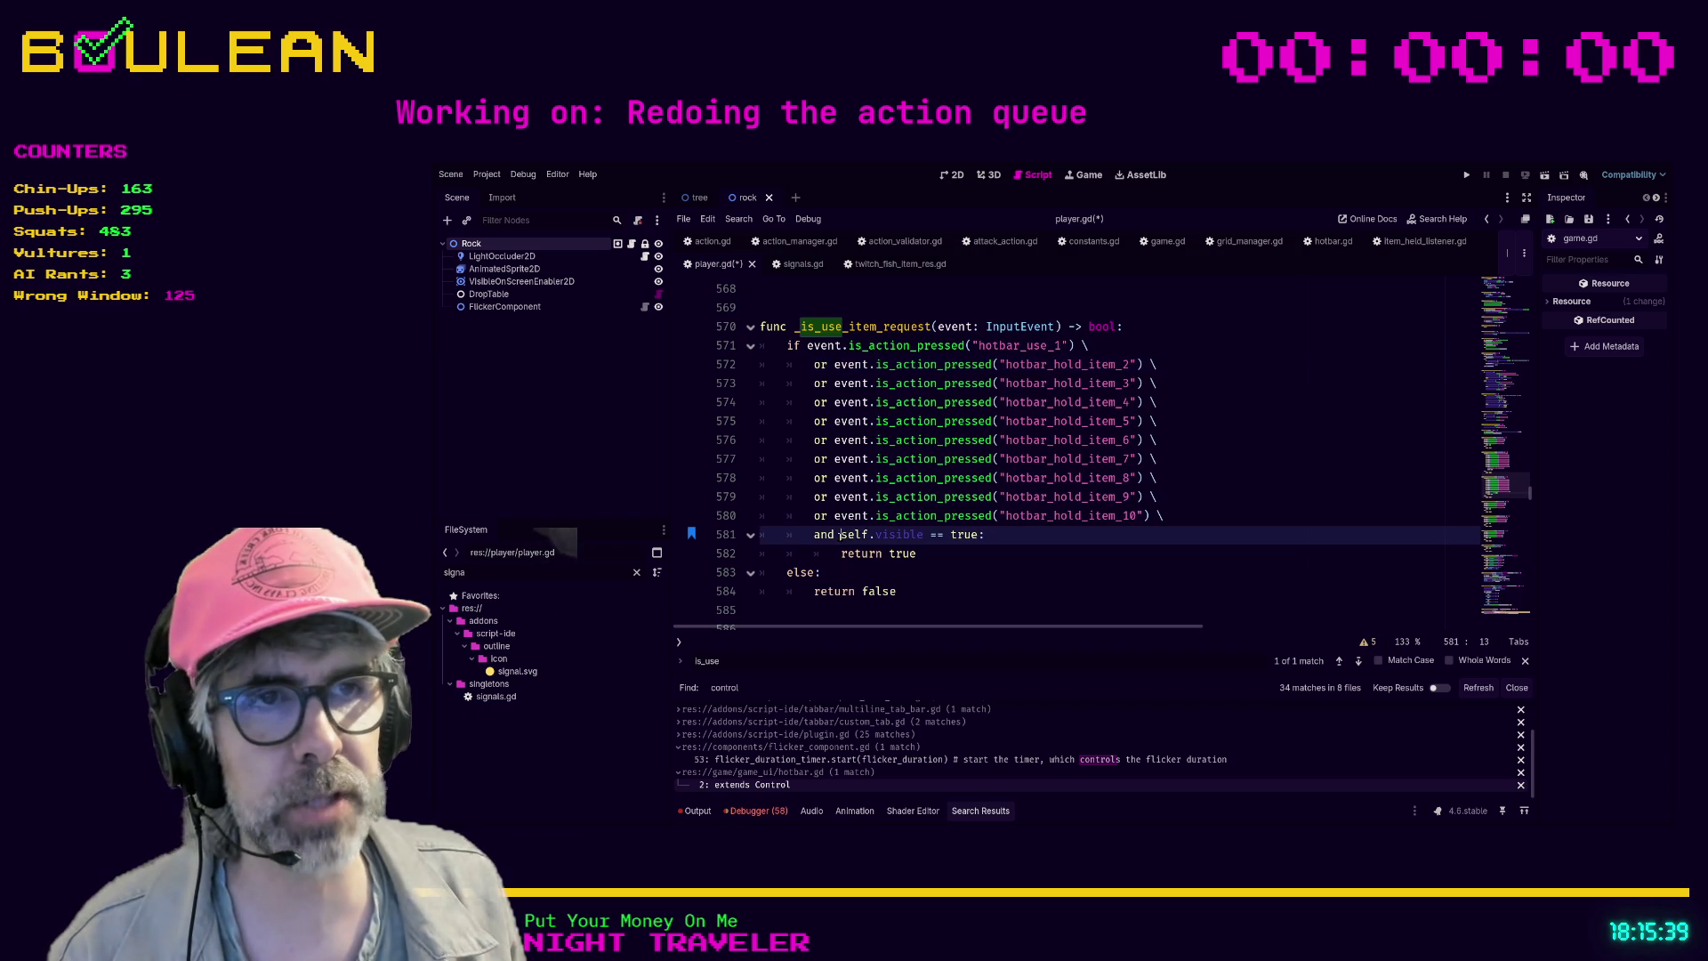
click(840, 534)
shift+click(979, 534)
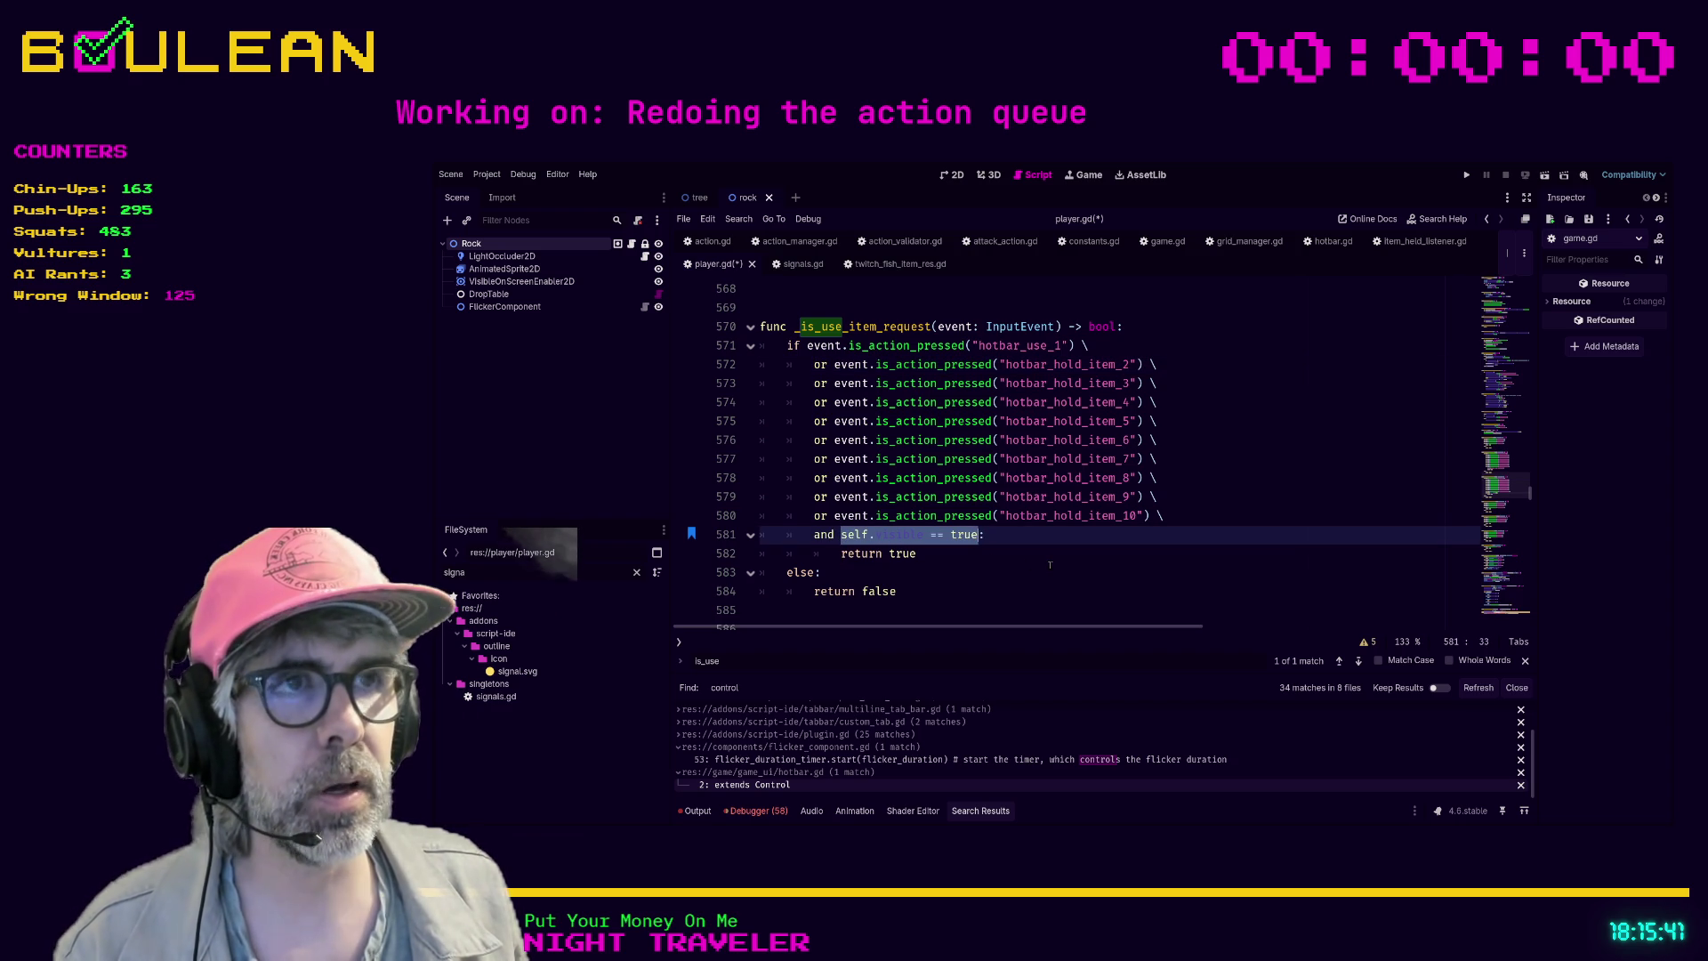
text(if not Input.is_physical_key_pressed(KEY_CTRL)::)
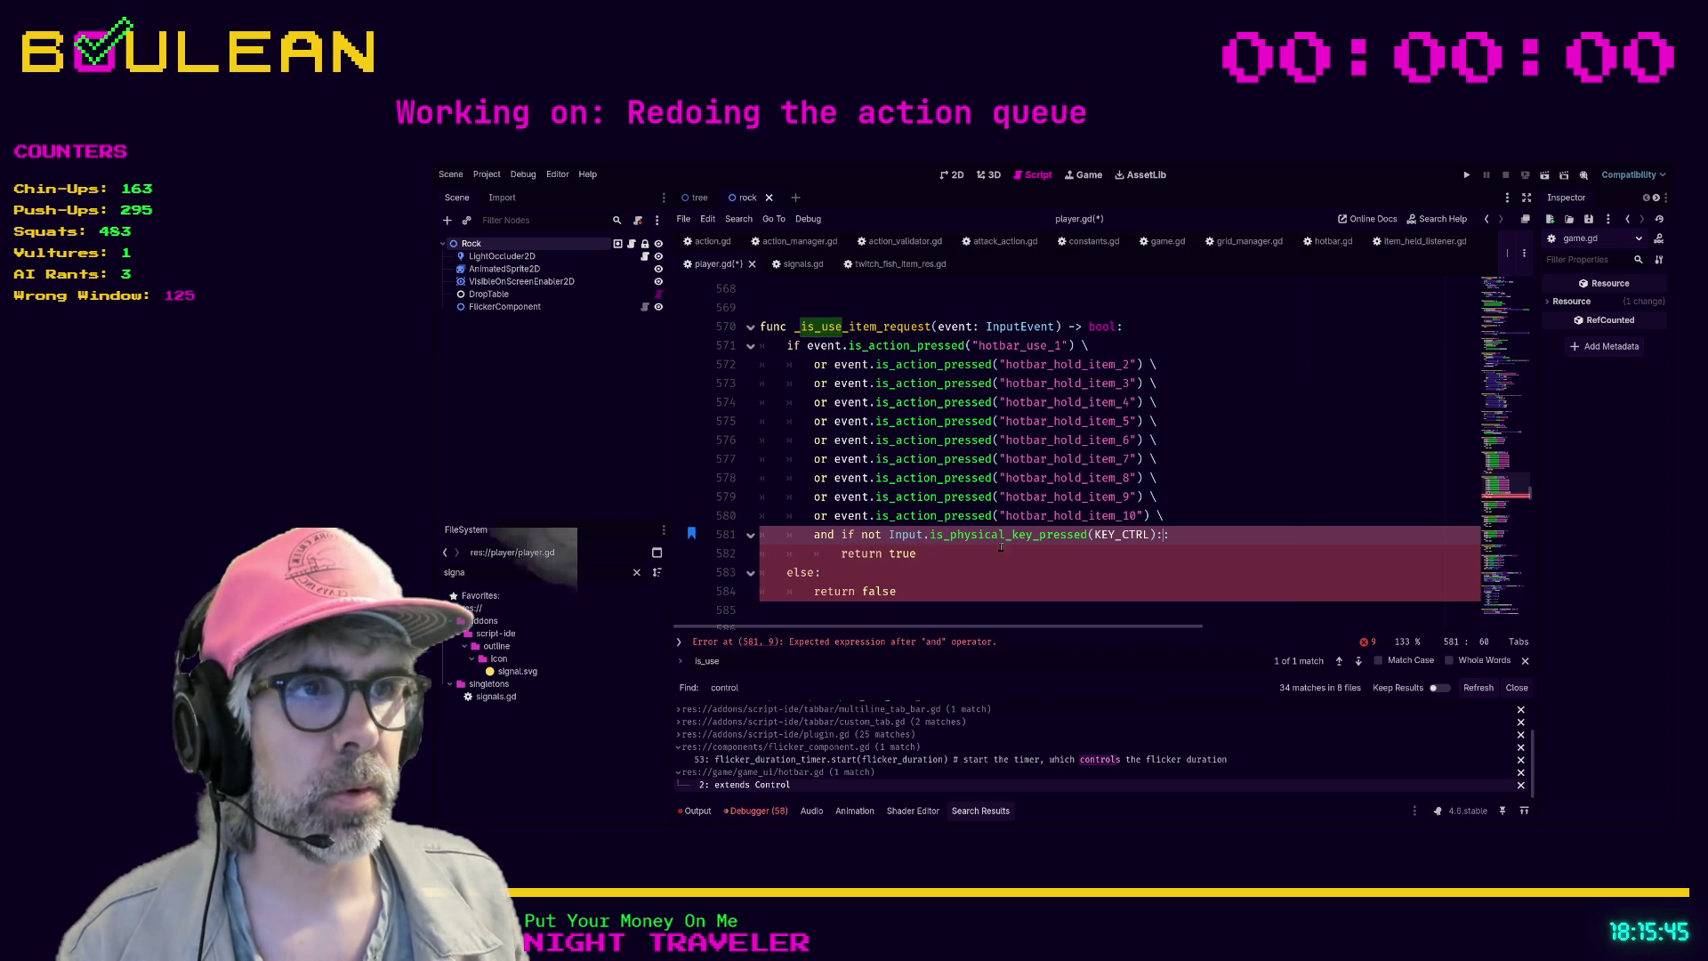
key(ctrl+z)
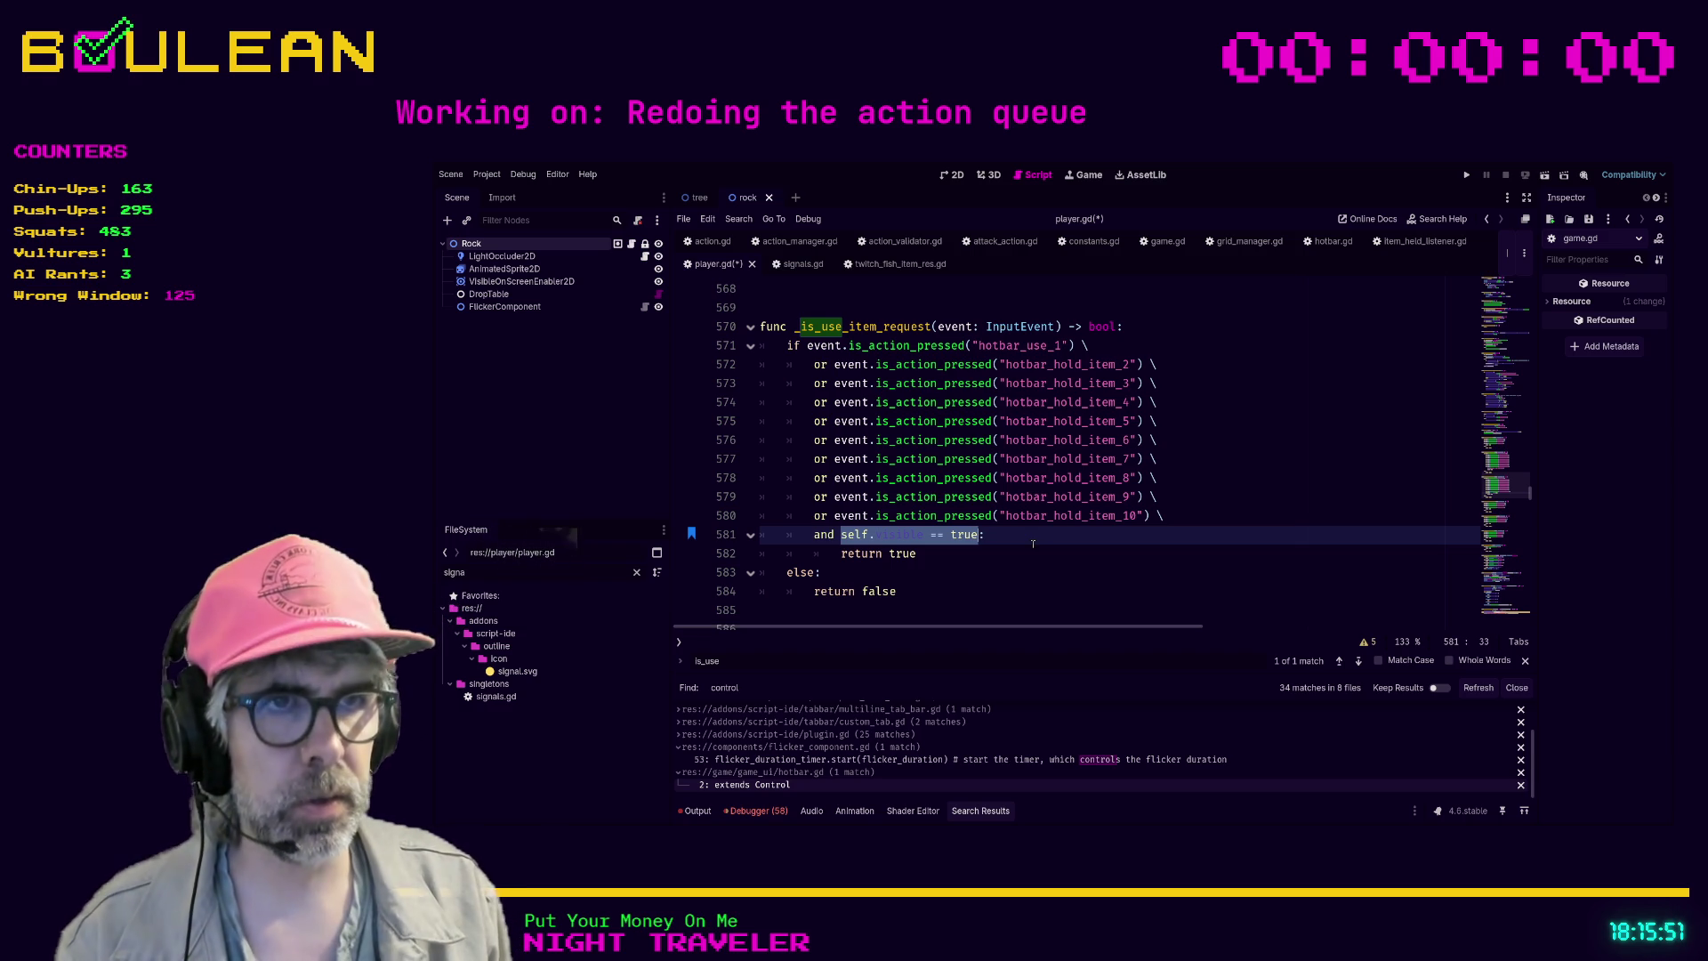
- Try an InputEvent.is_ check using code completion, then delete the attempt
text(event.is:)
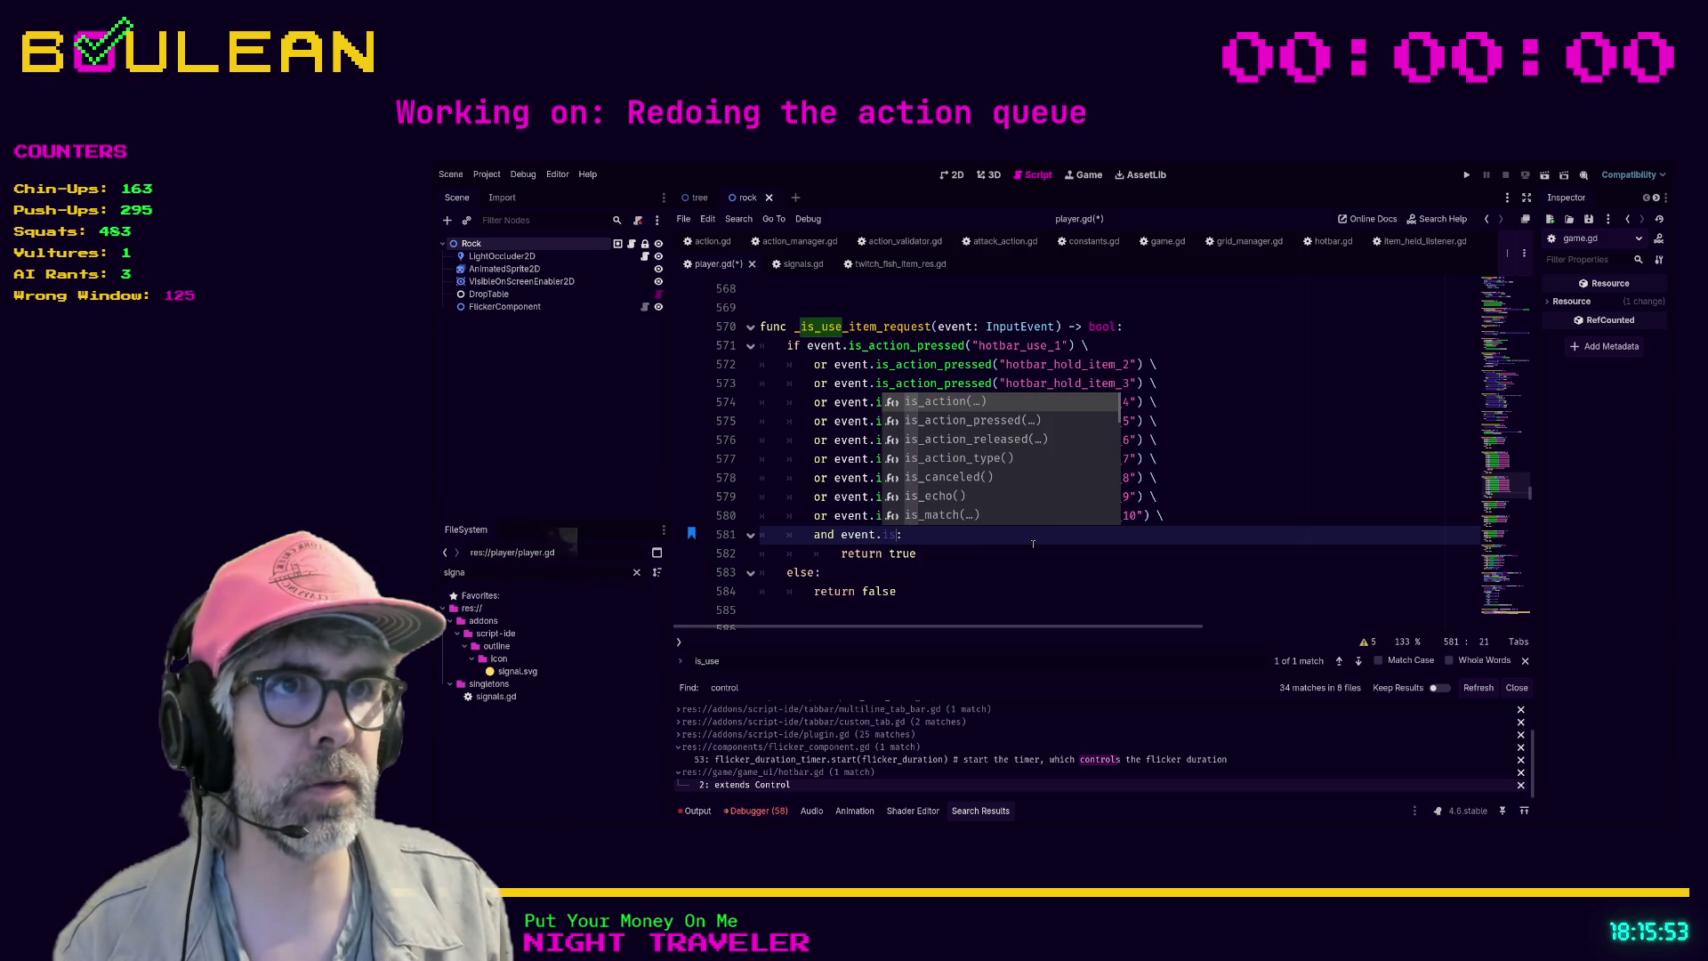
text(+p)
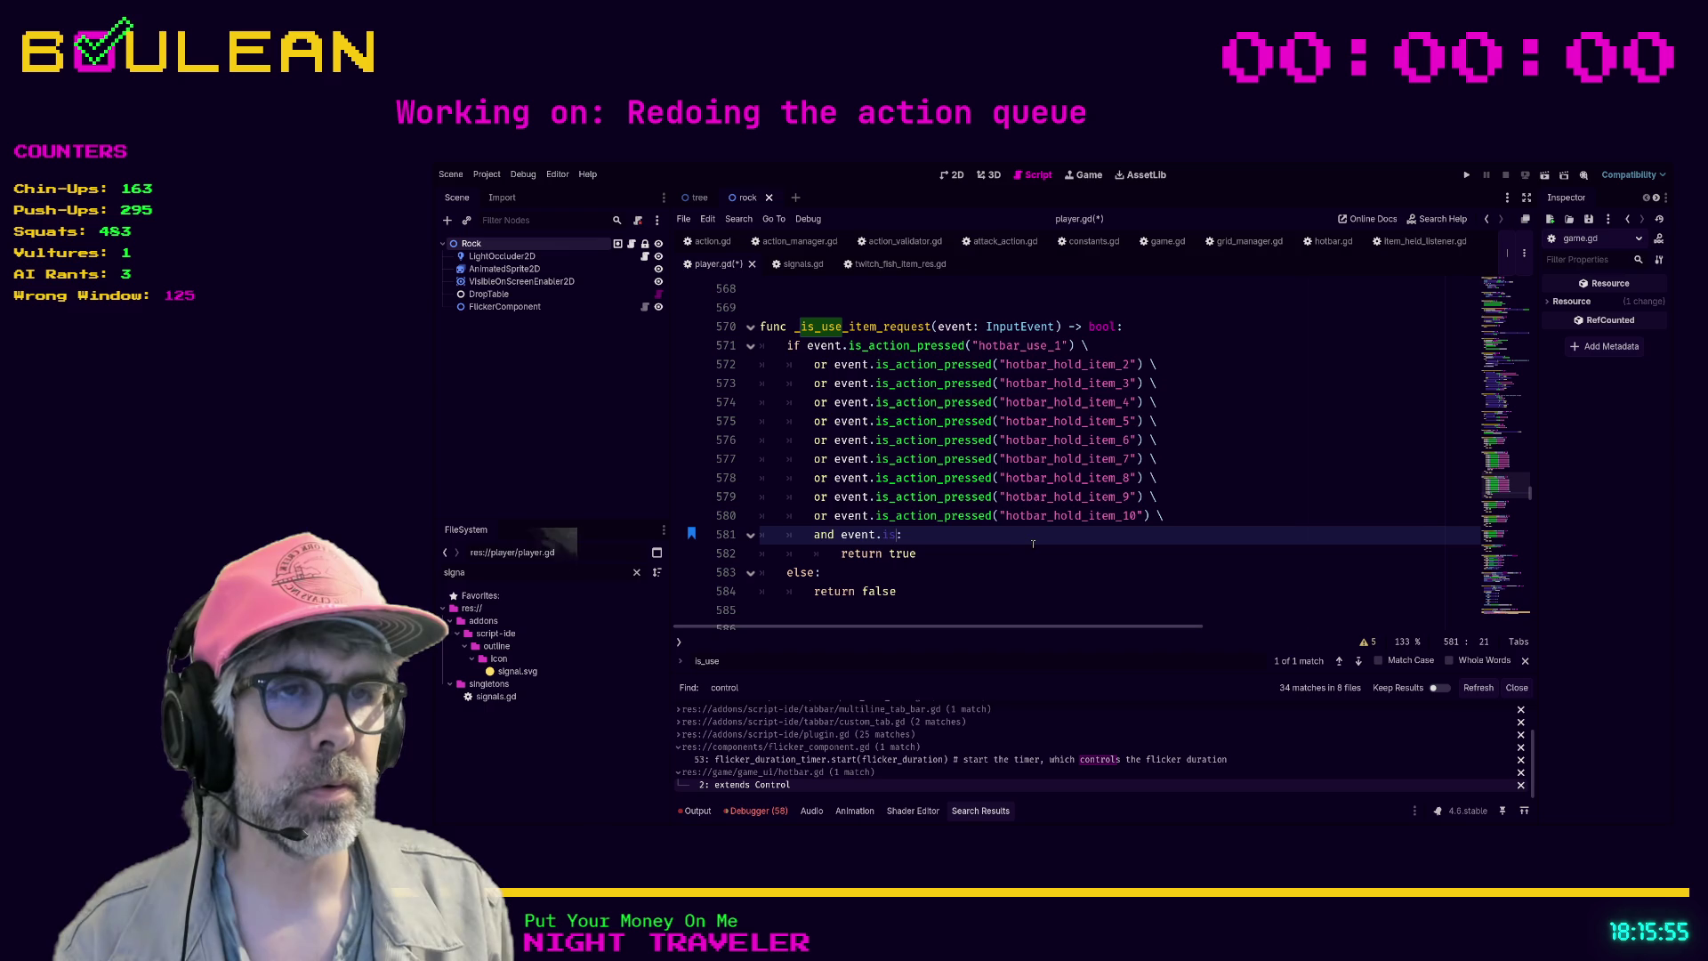
text(key)
key(BackSpace)
key(BackSpace)
key(BackSpace)
key(BackSpace)
text(nputEvent.is)
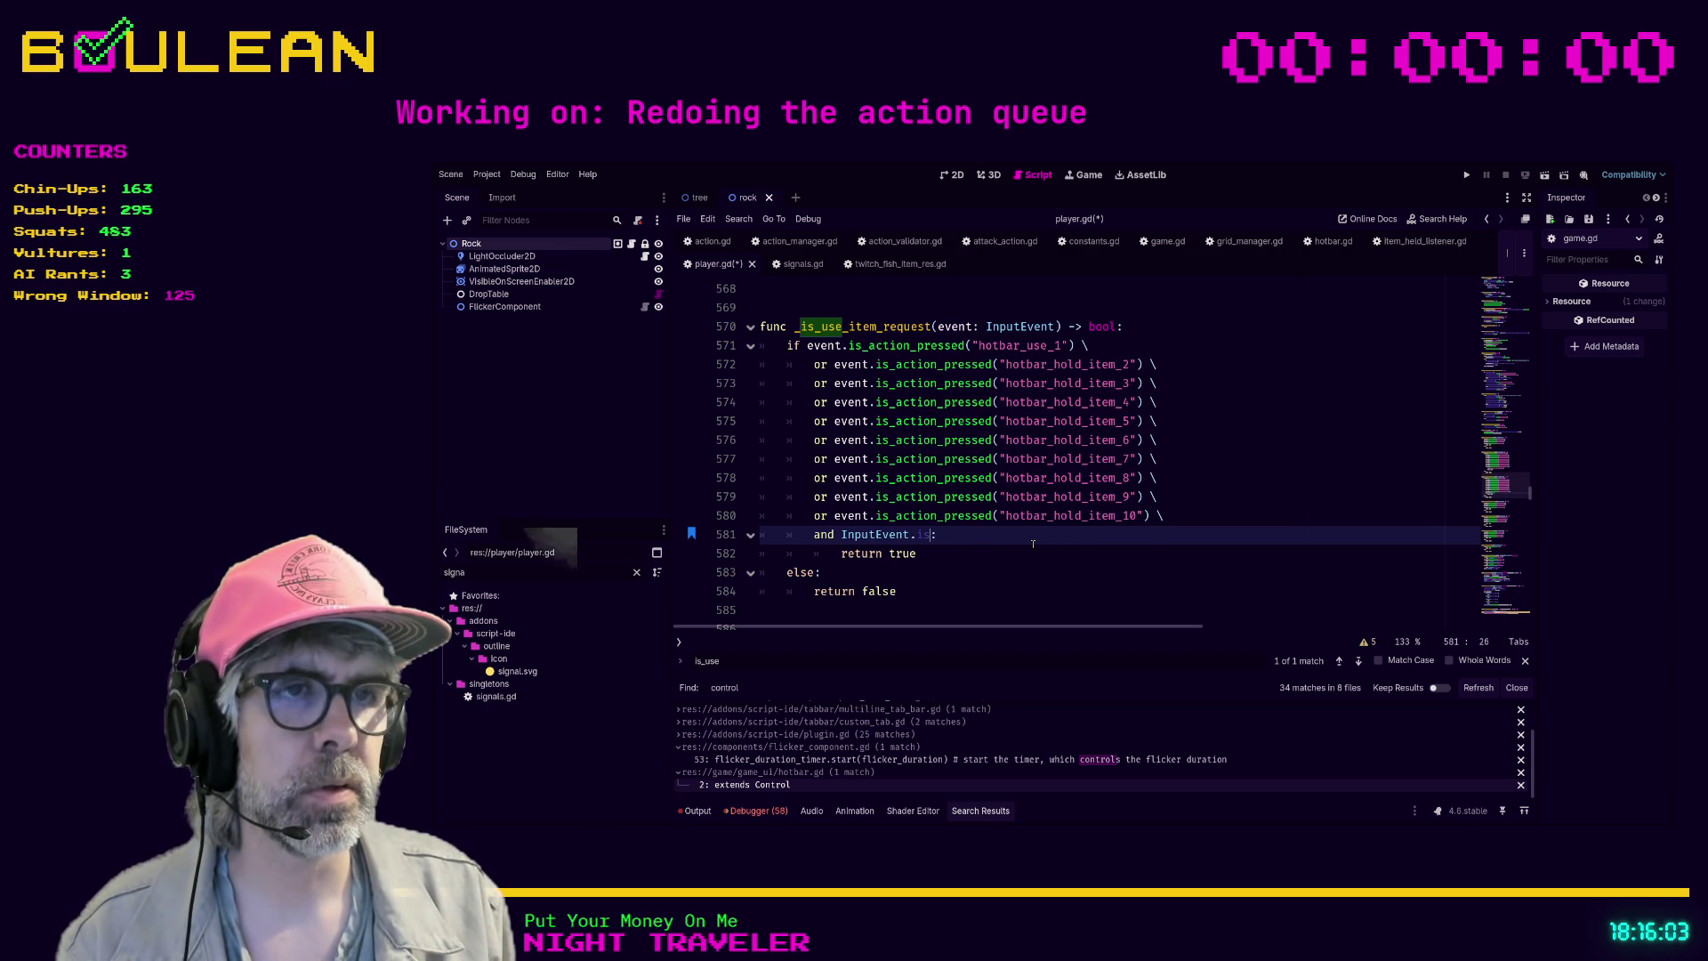
text(_p)
key(BackSpace)
key(BackSpace)
key(BackSpace)
text(ke)
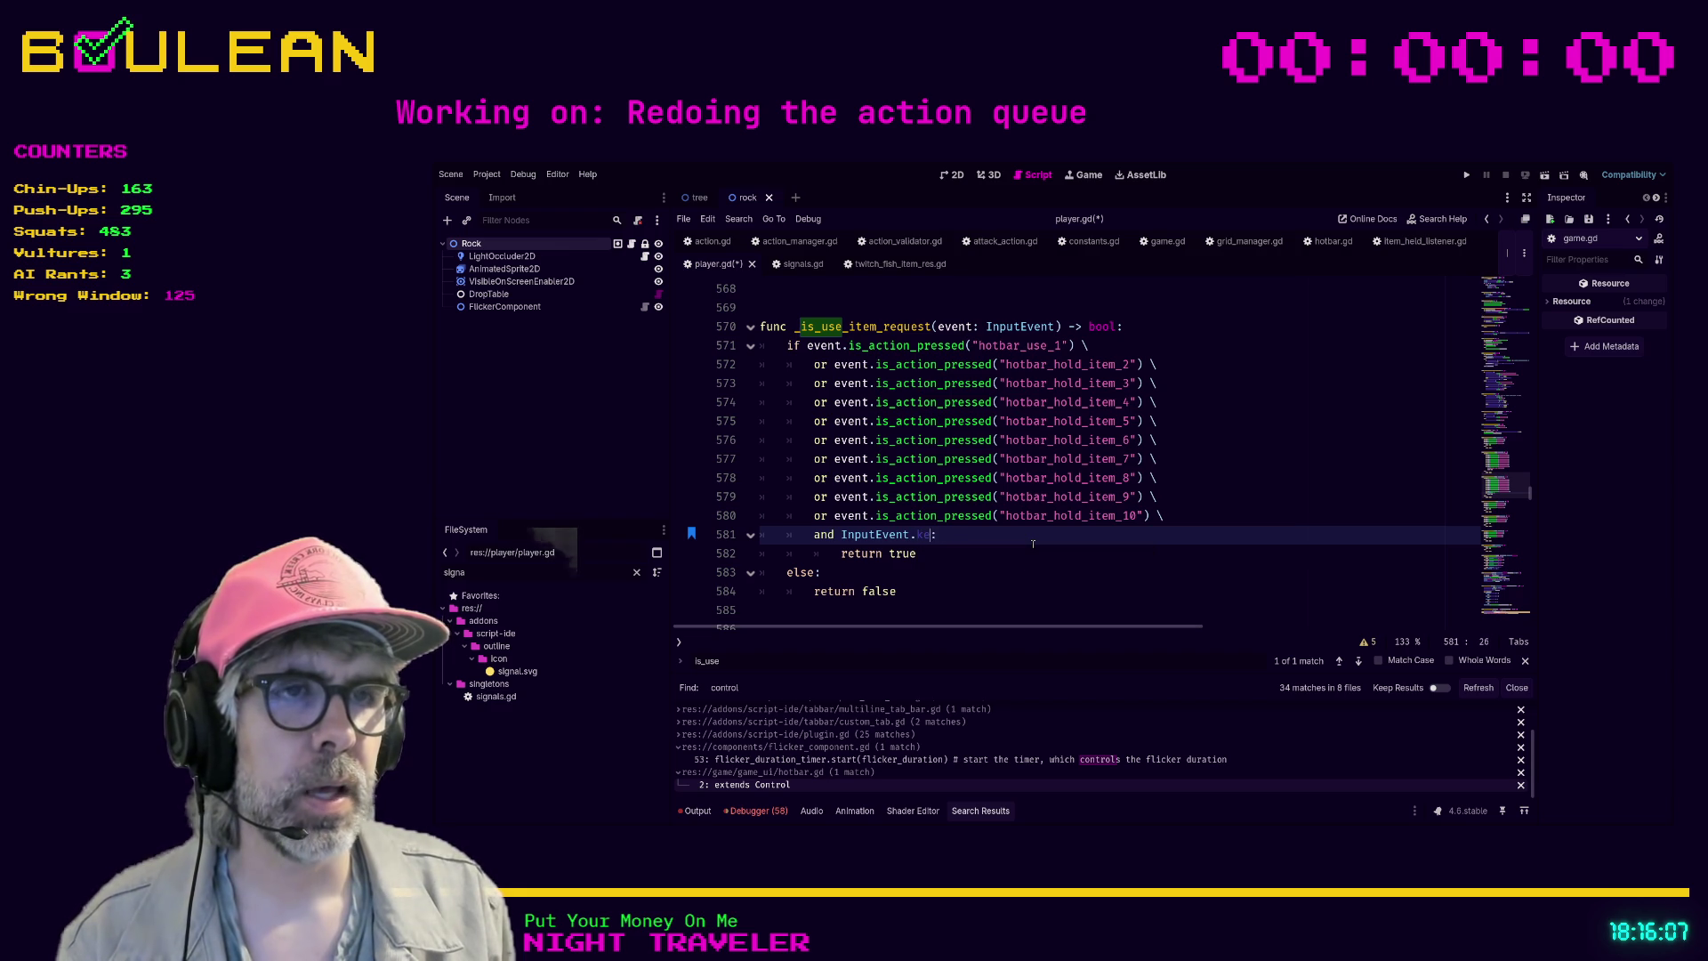
key(BackSpace)
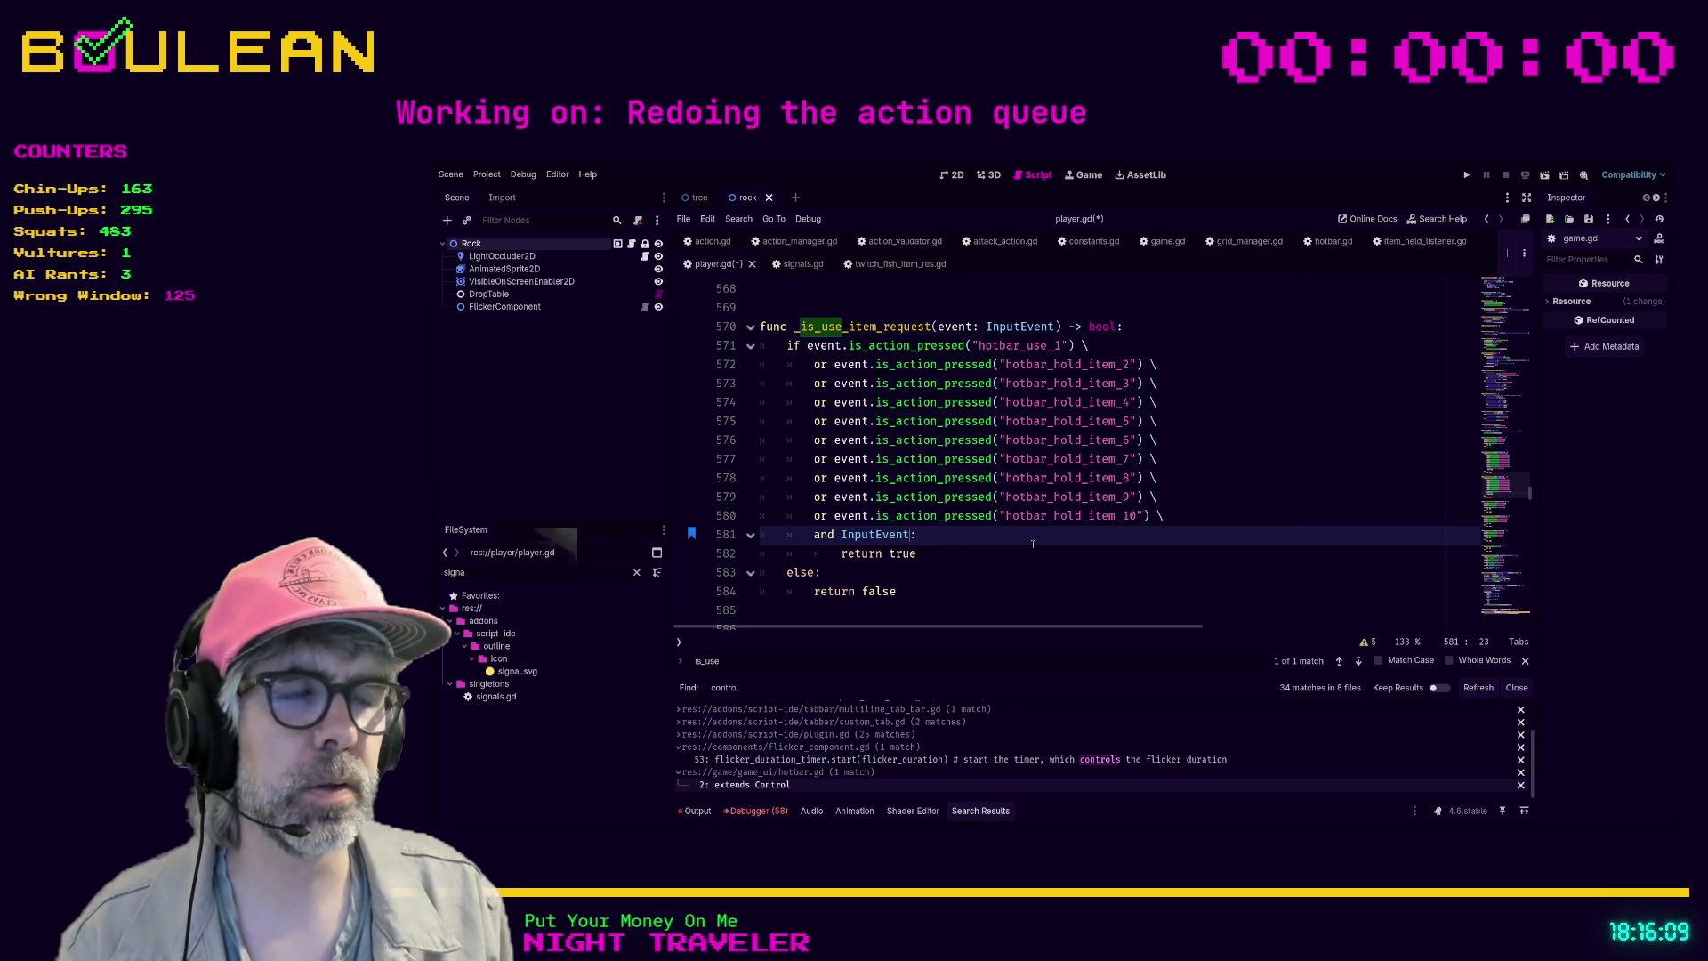
key(ctrl+space)
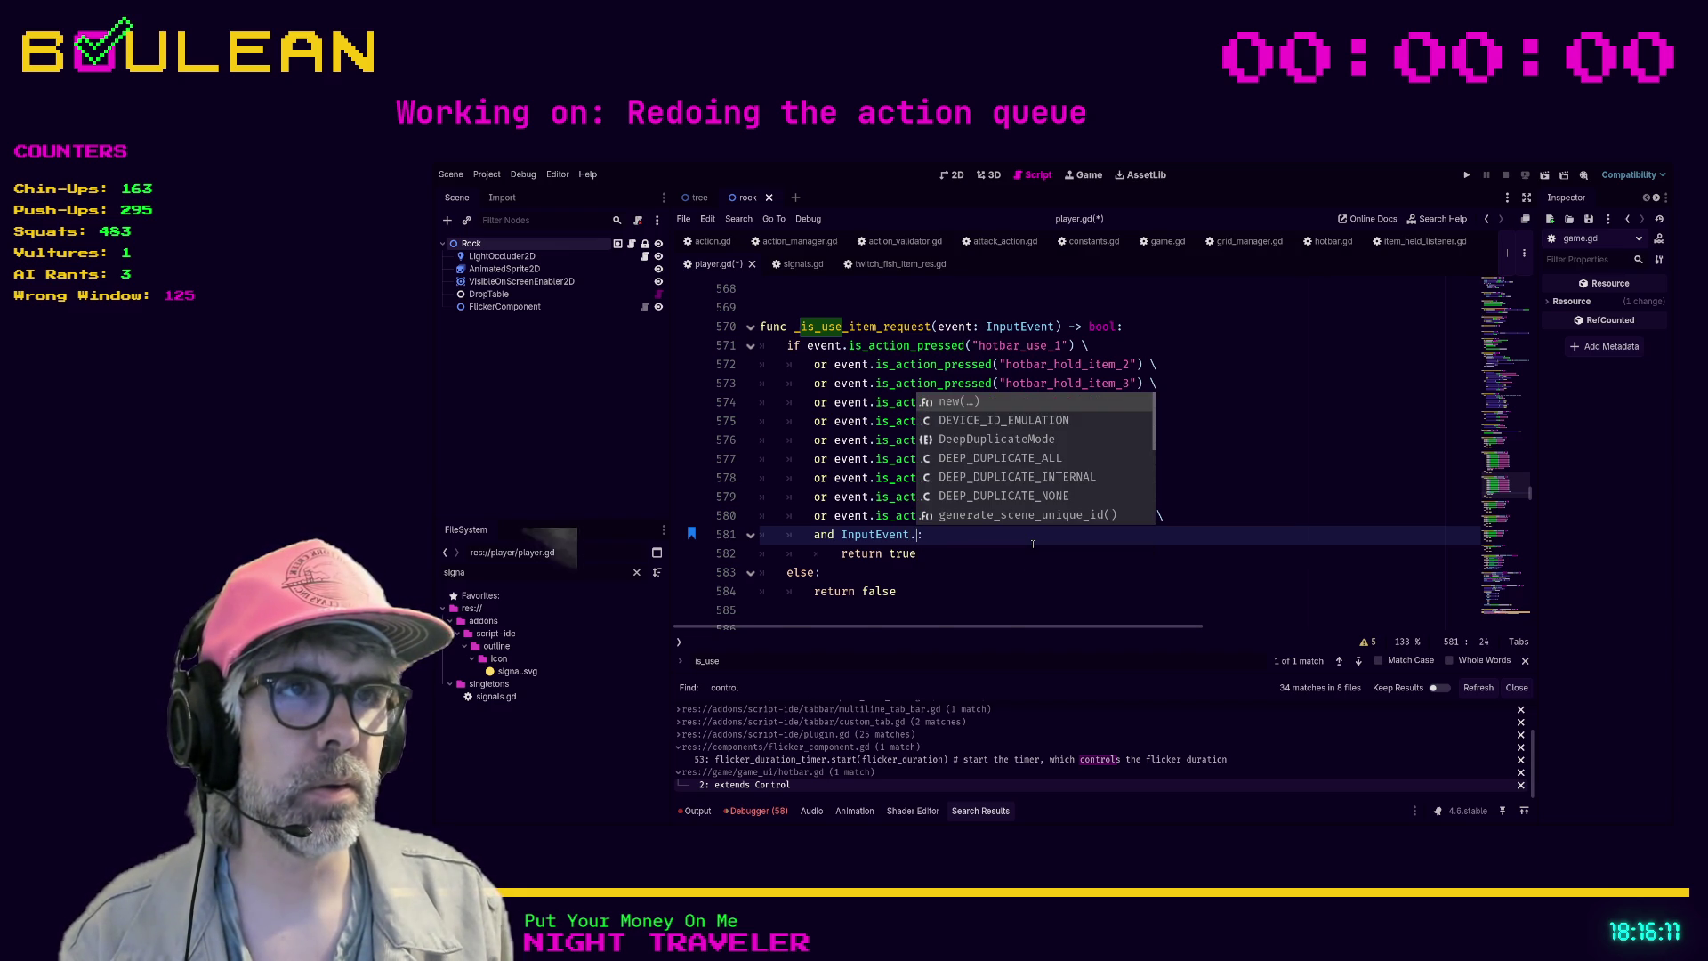
key(ctrl+space)
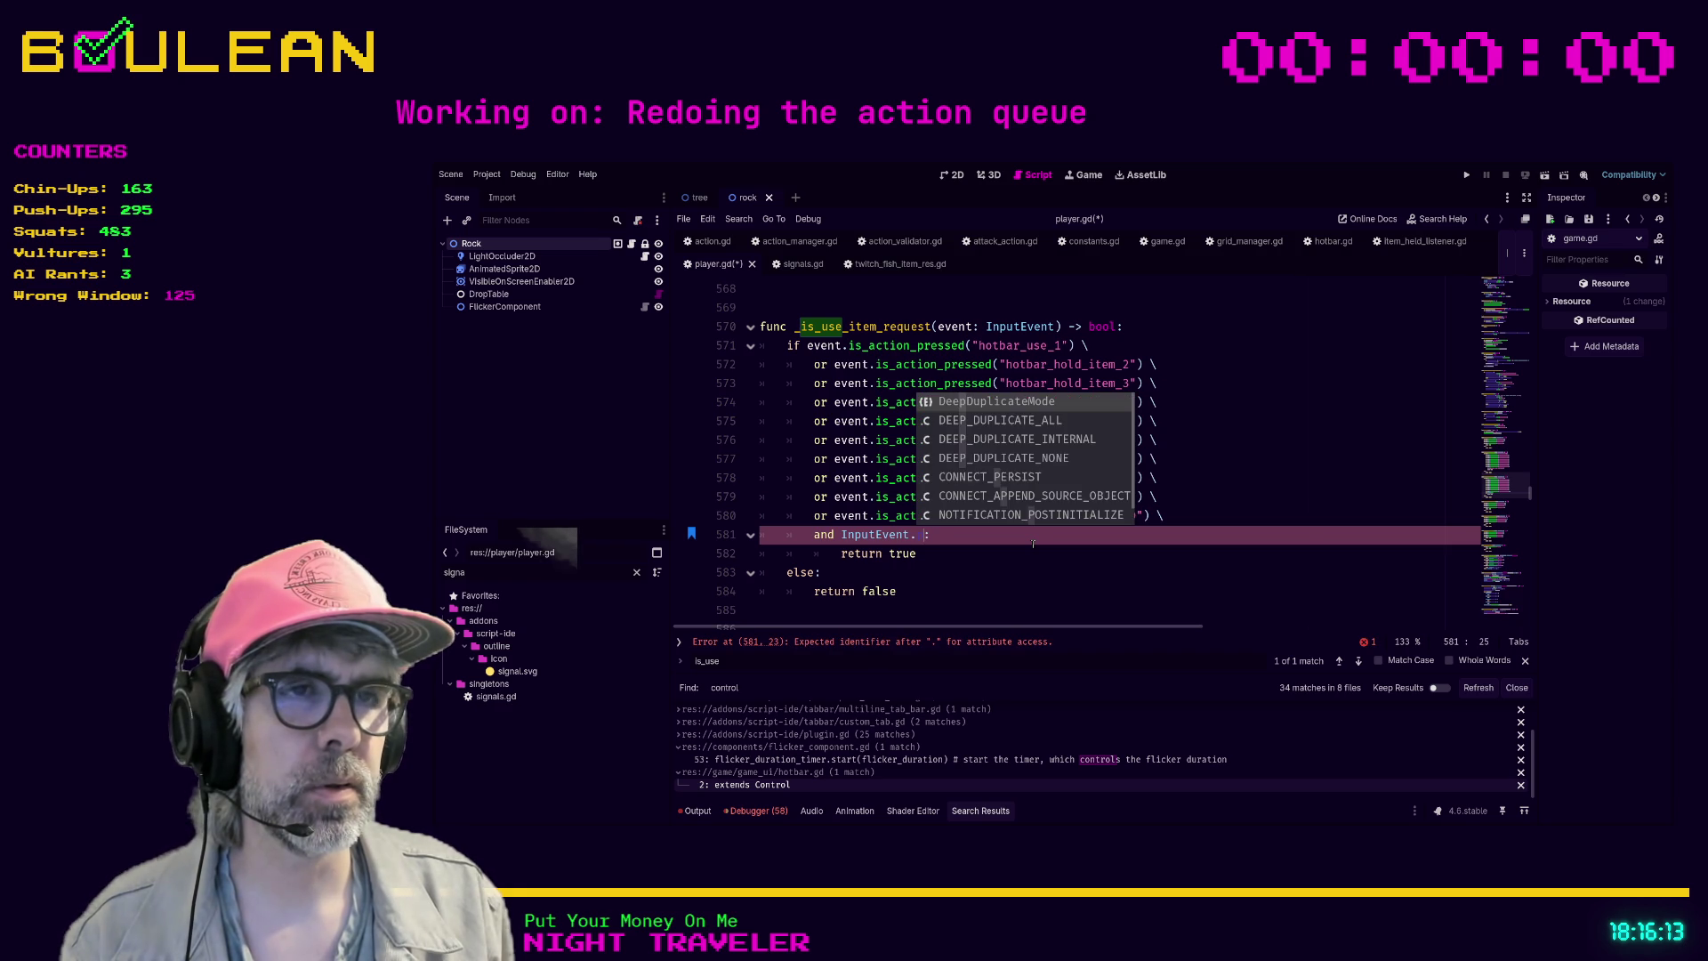
key(Down)
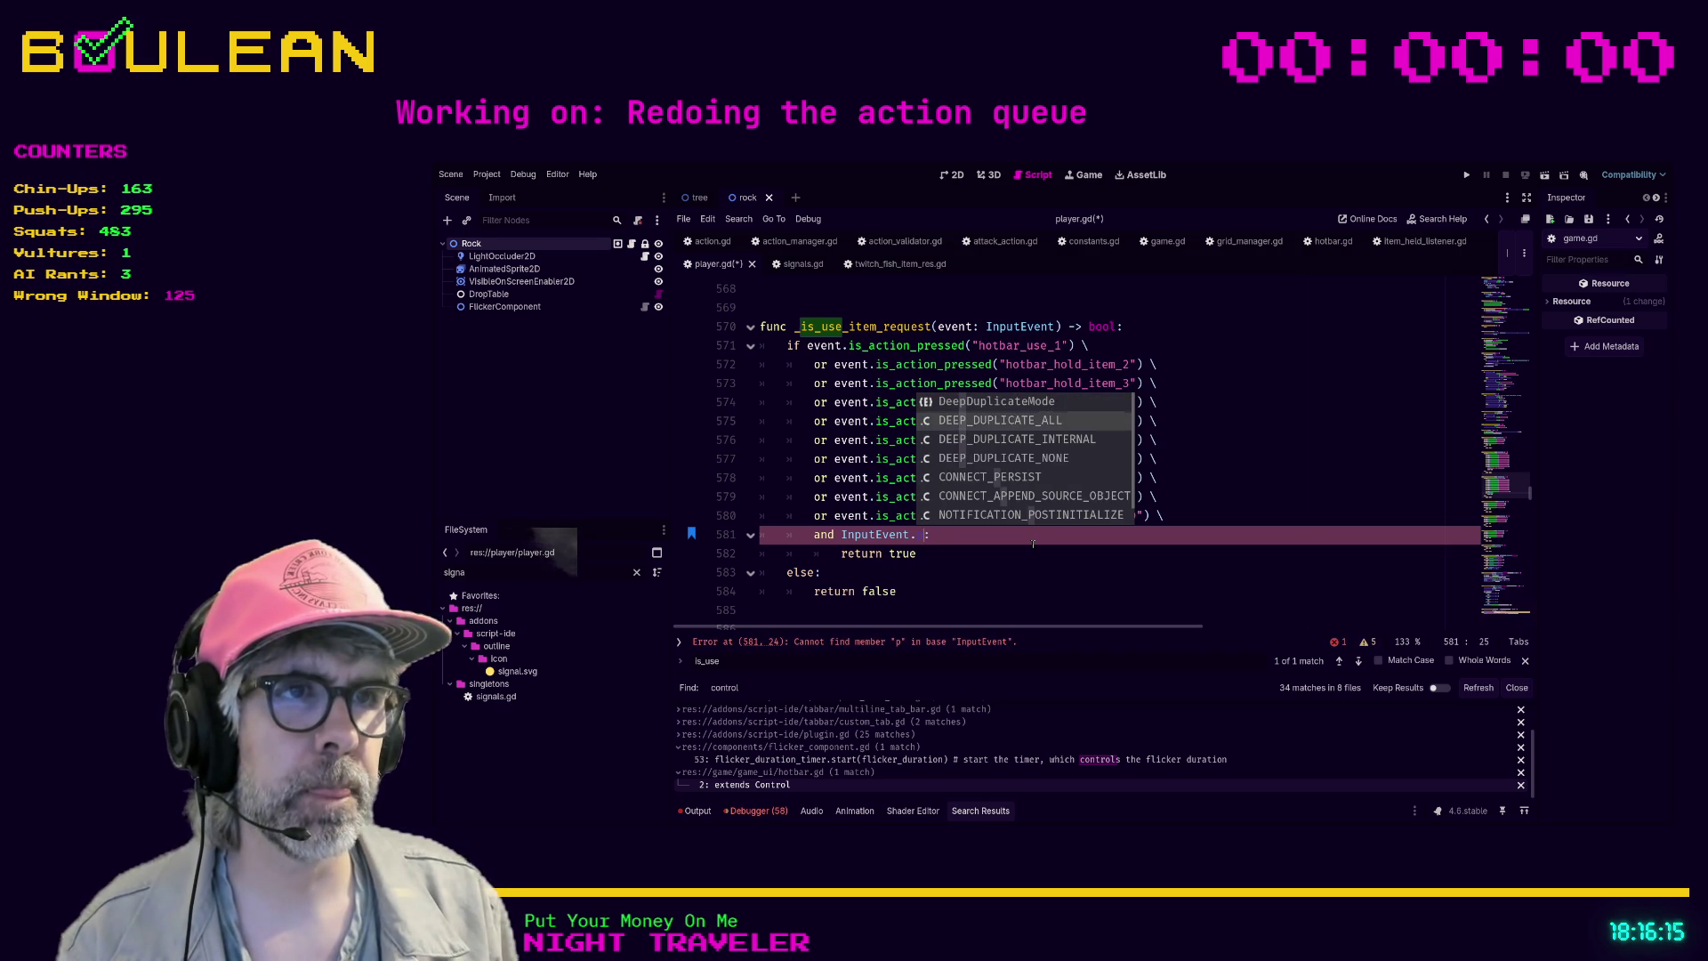
key(Escape)
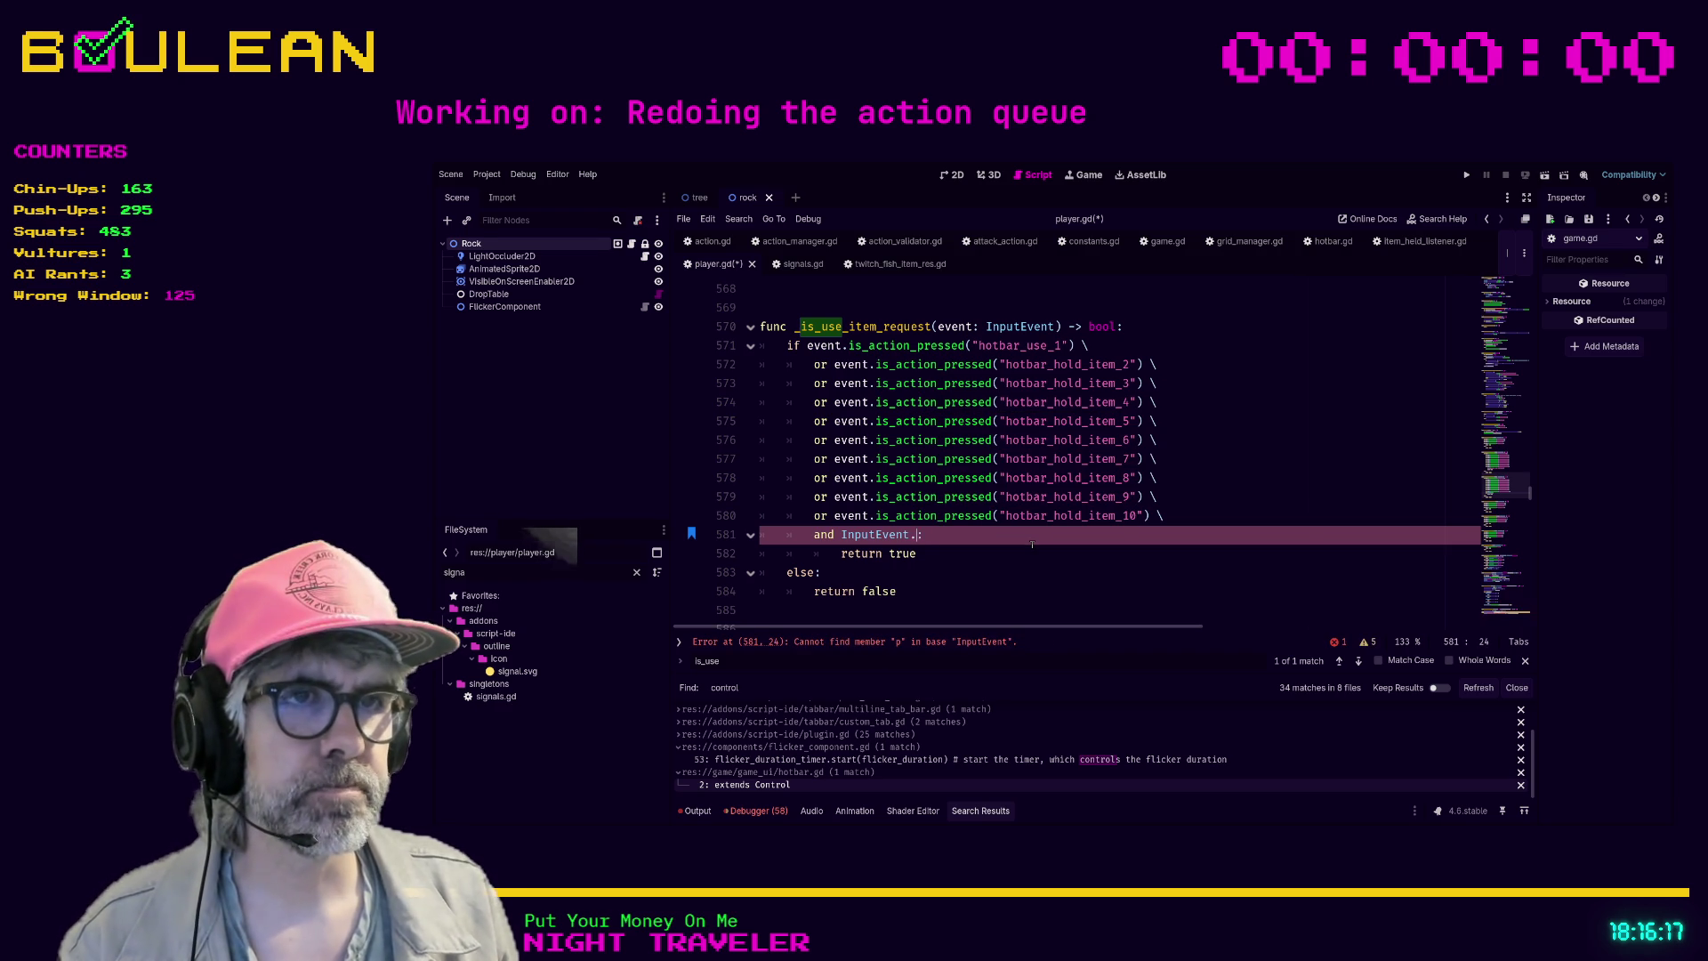
key(ctrl+BackSpace)
- Type 'event.' and pick is_pressed() from the autocomplete list
text(event.)
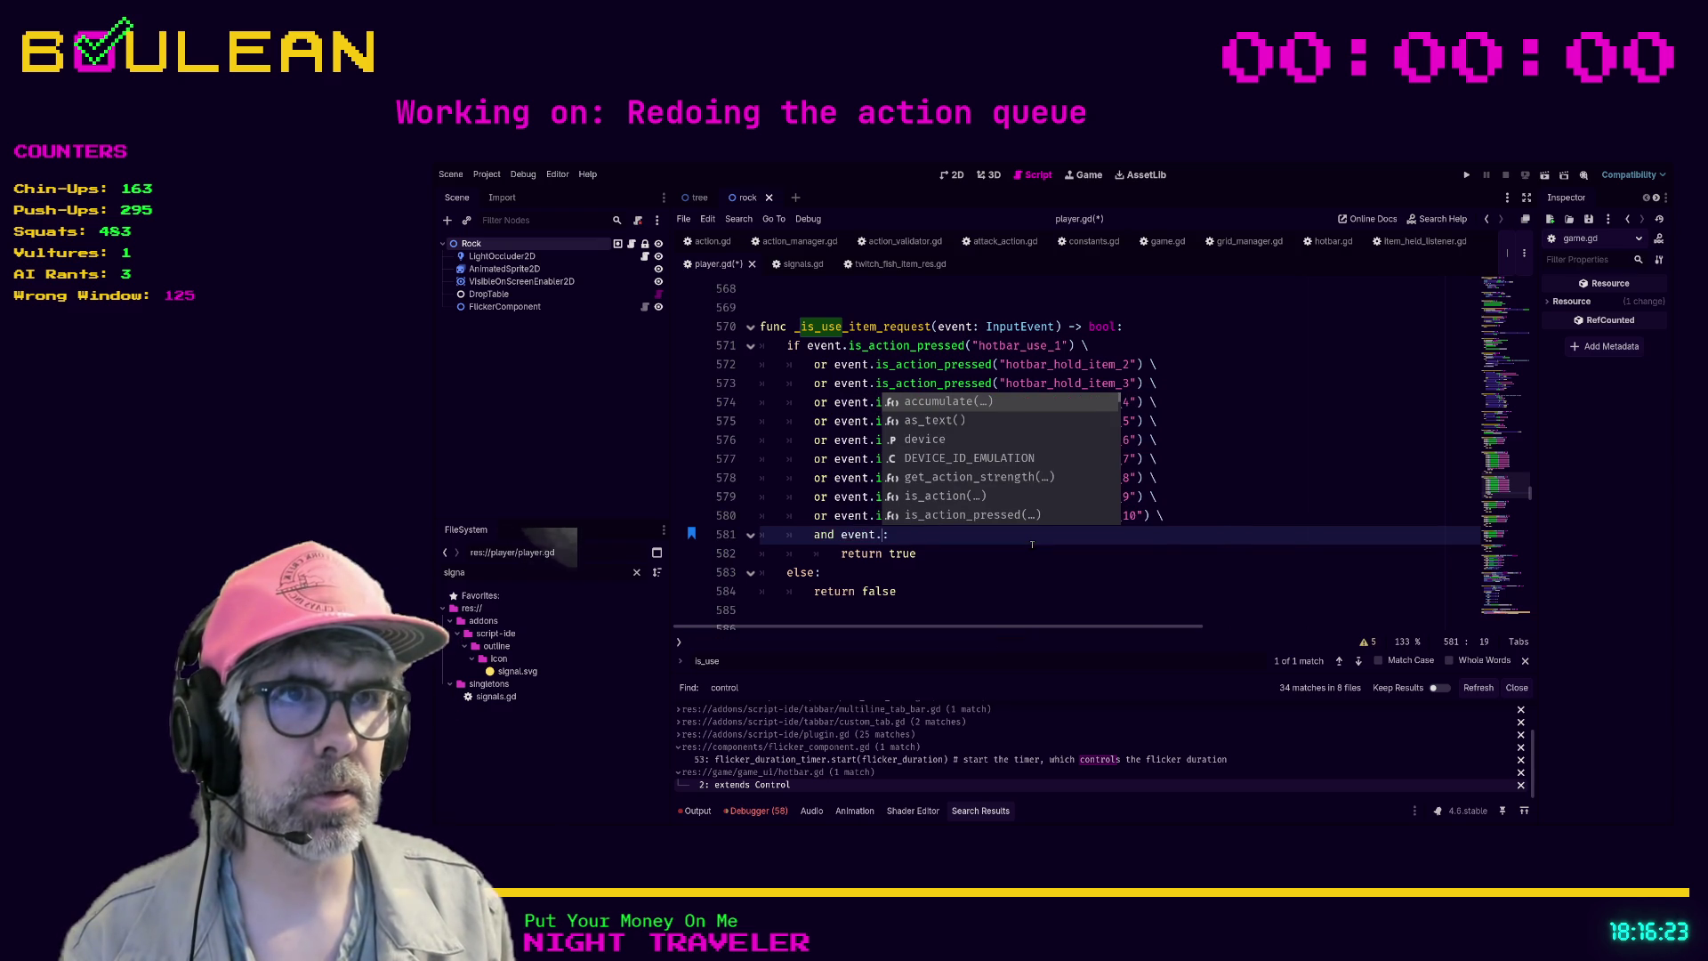
key(Down)
key(Down)
key(Down)
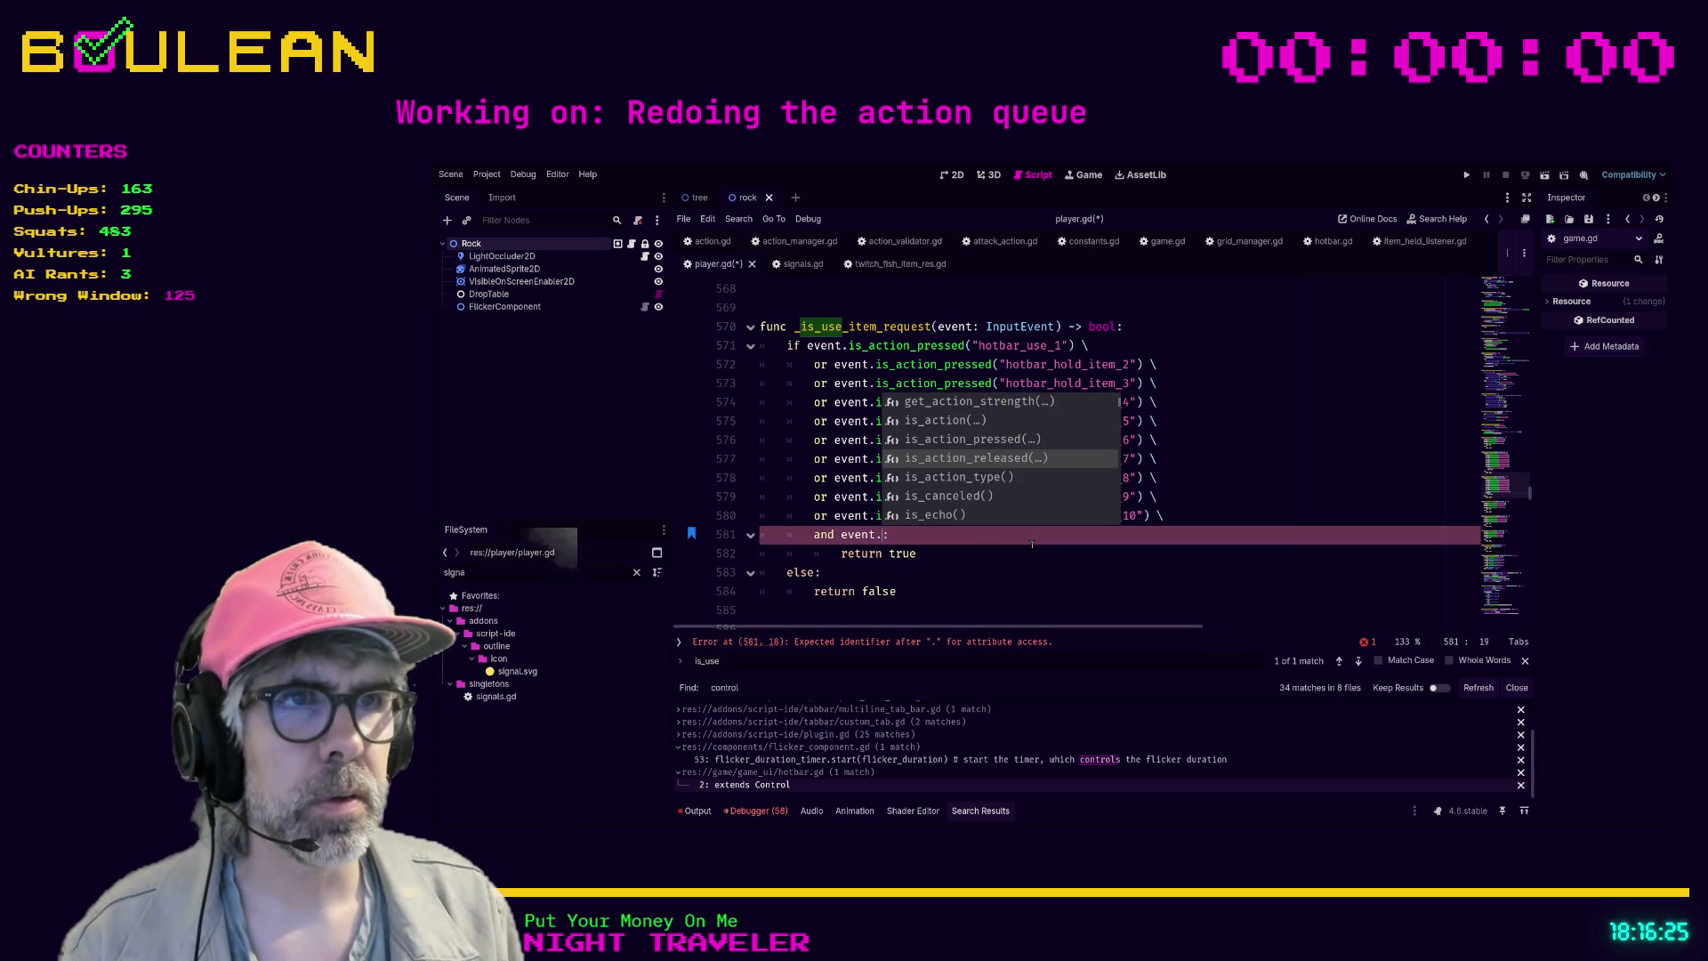
key(Down)
key(Down)
key(Down)
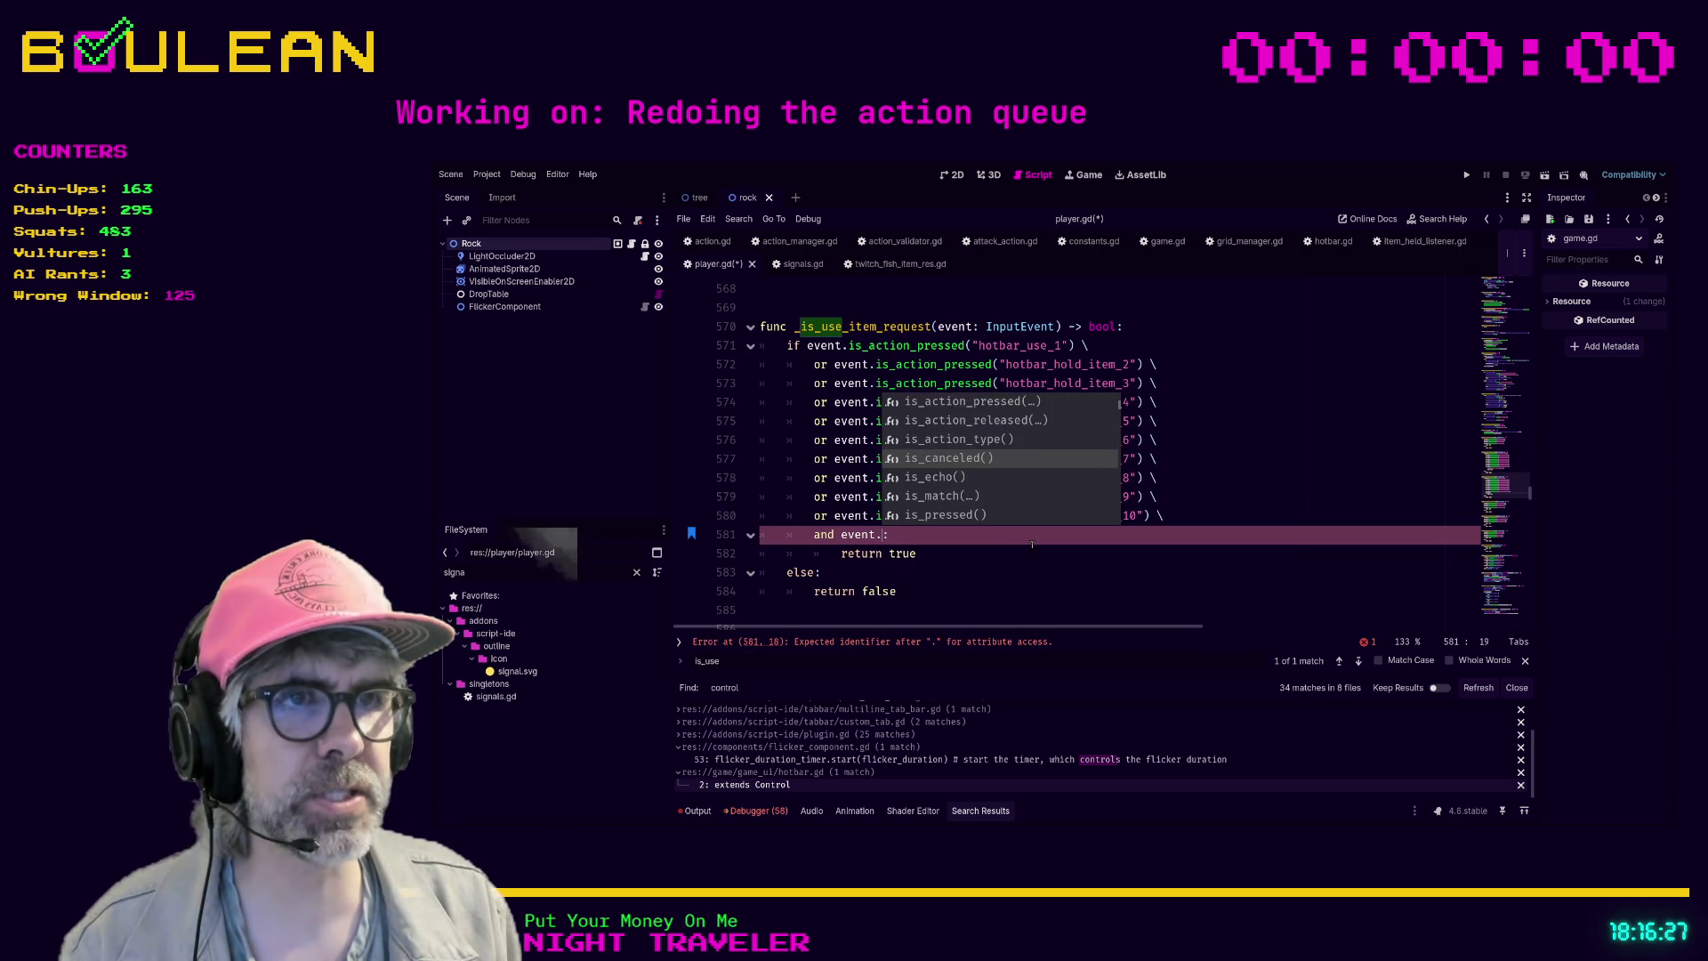
key(Down)
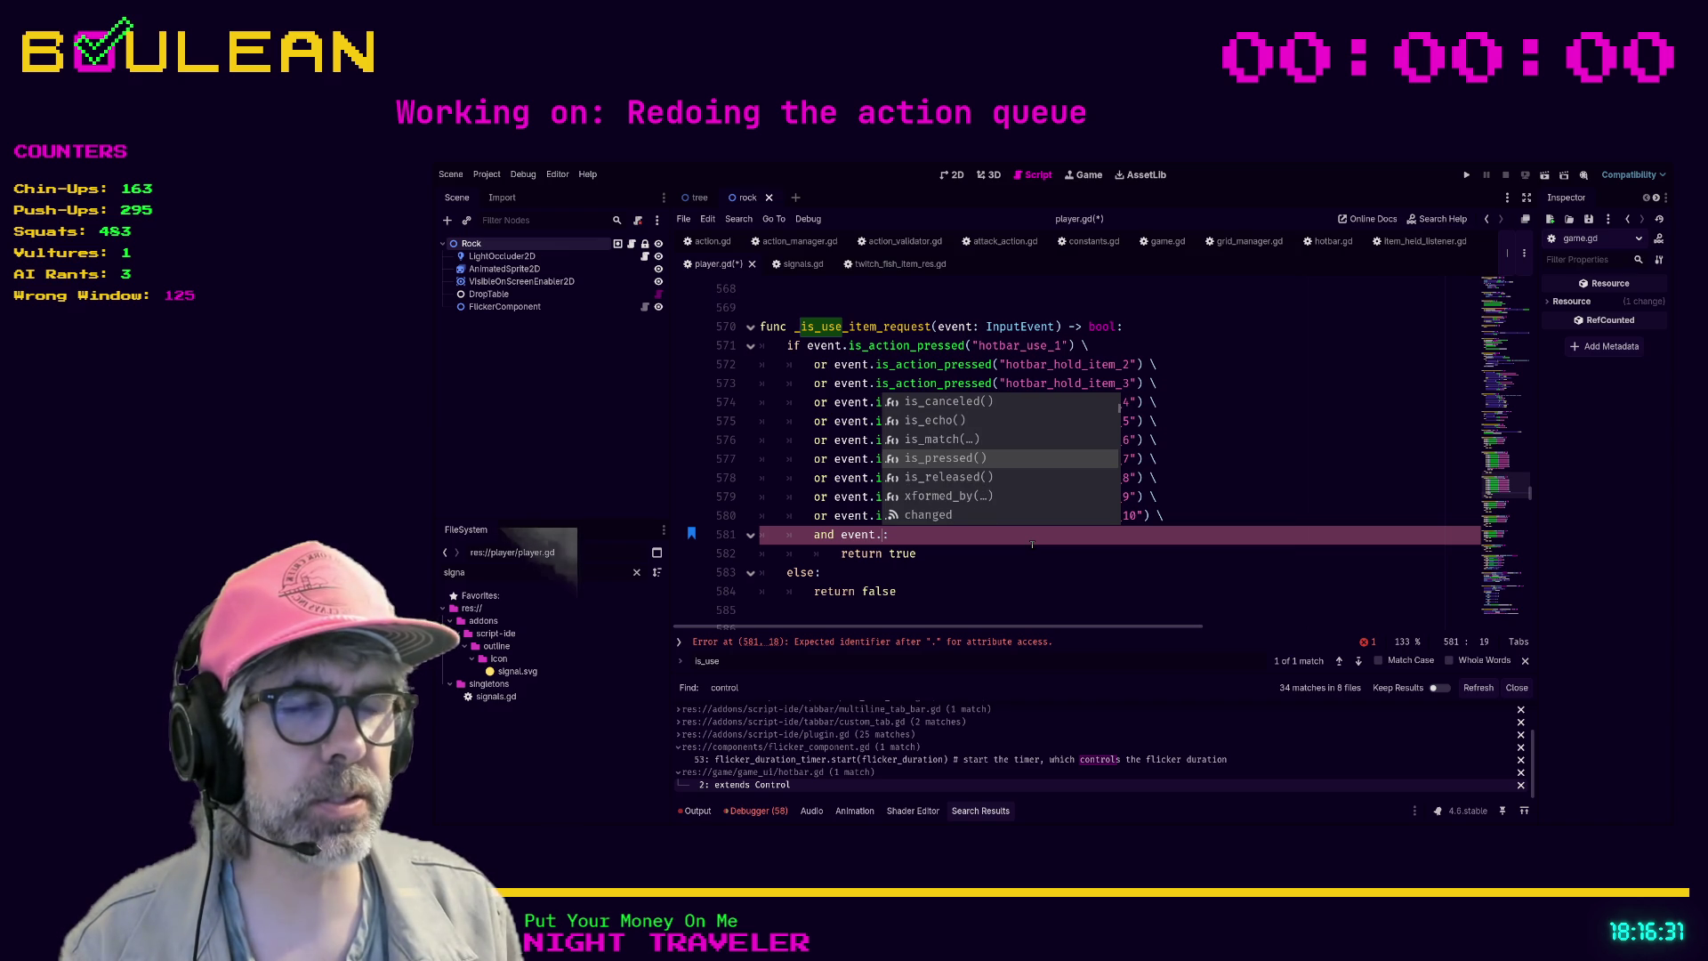
key(Return)
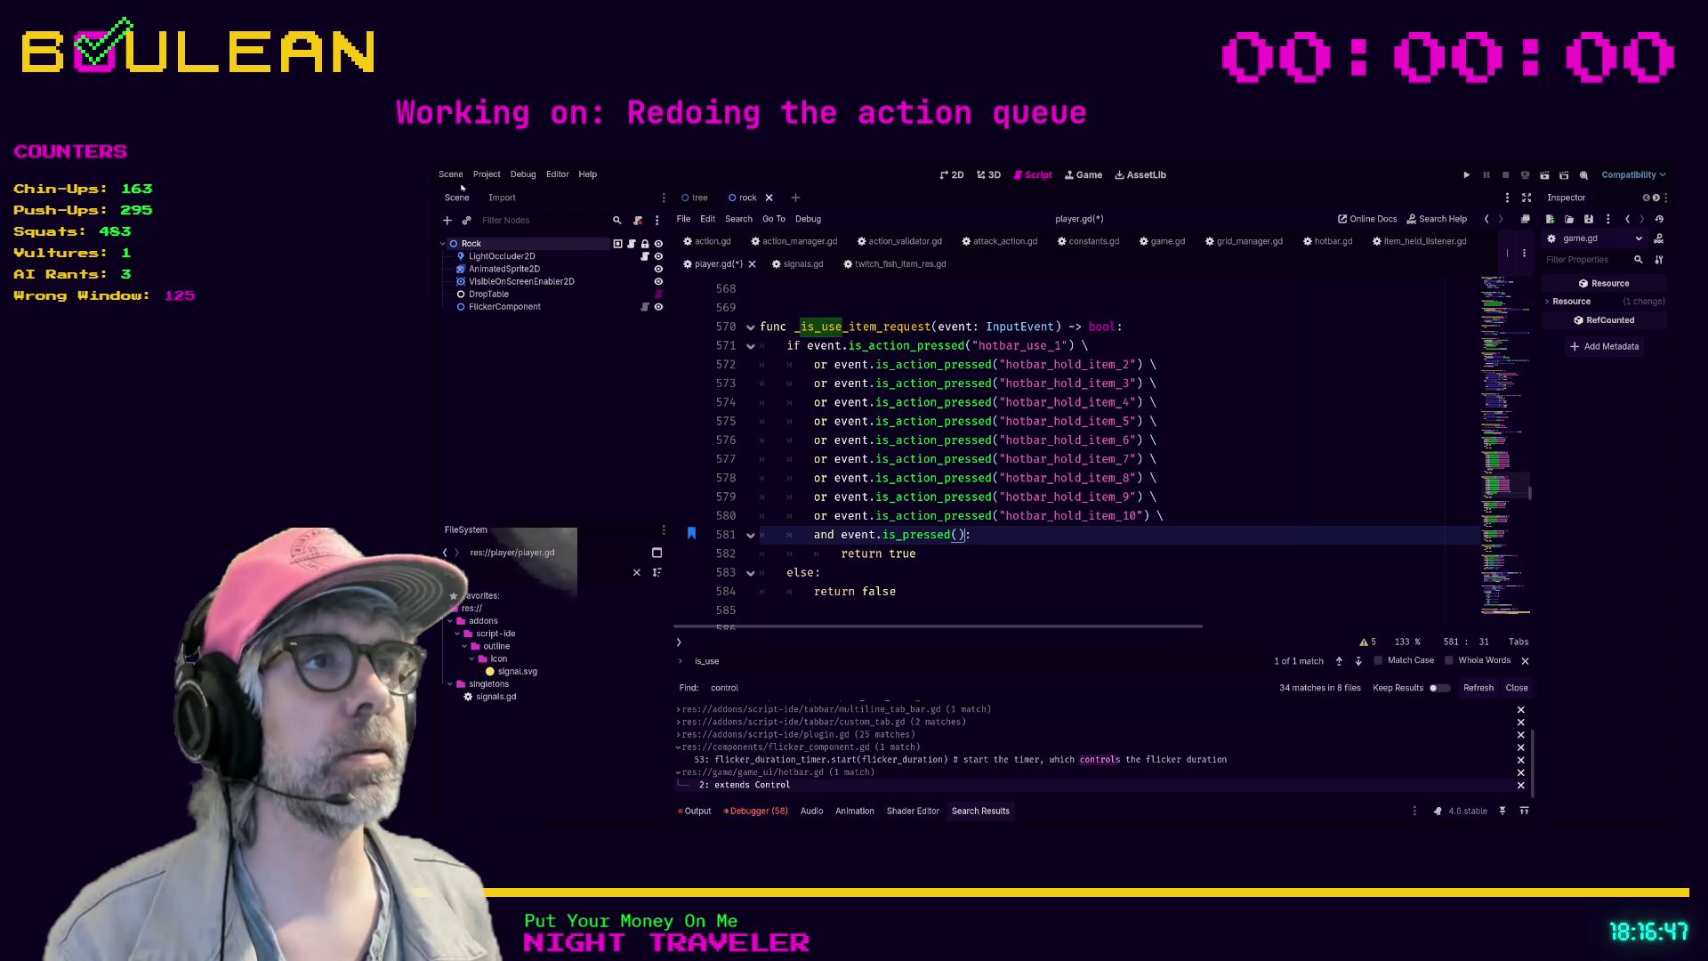
- Add a 'six_string surgeon' entry to the list in twitch_fish_item_res.gd, then return to player.gd
click(900, 263)
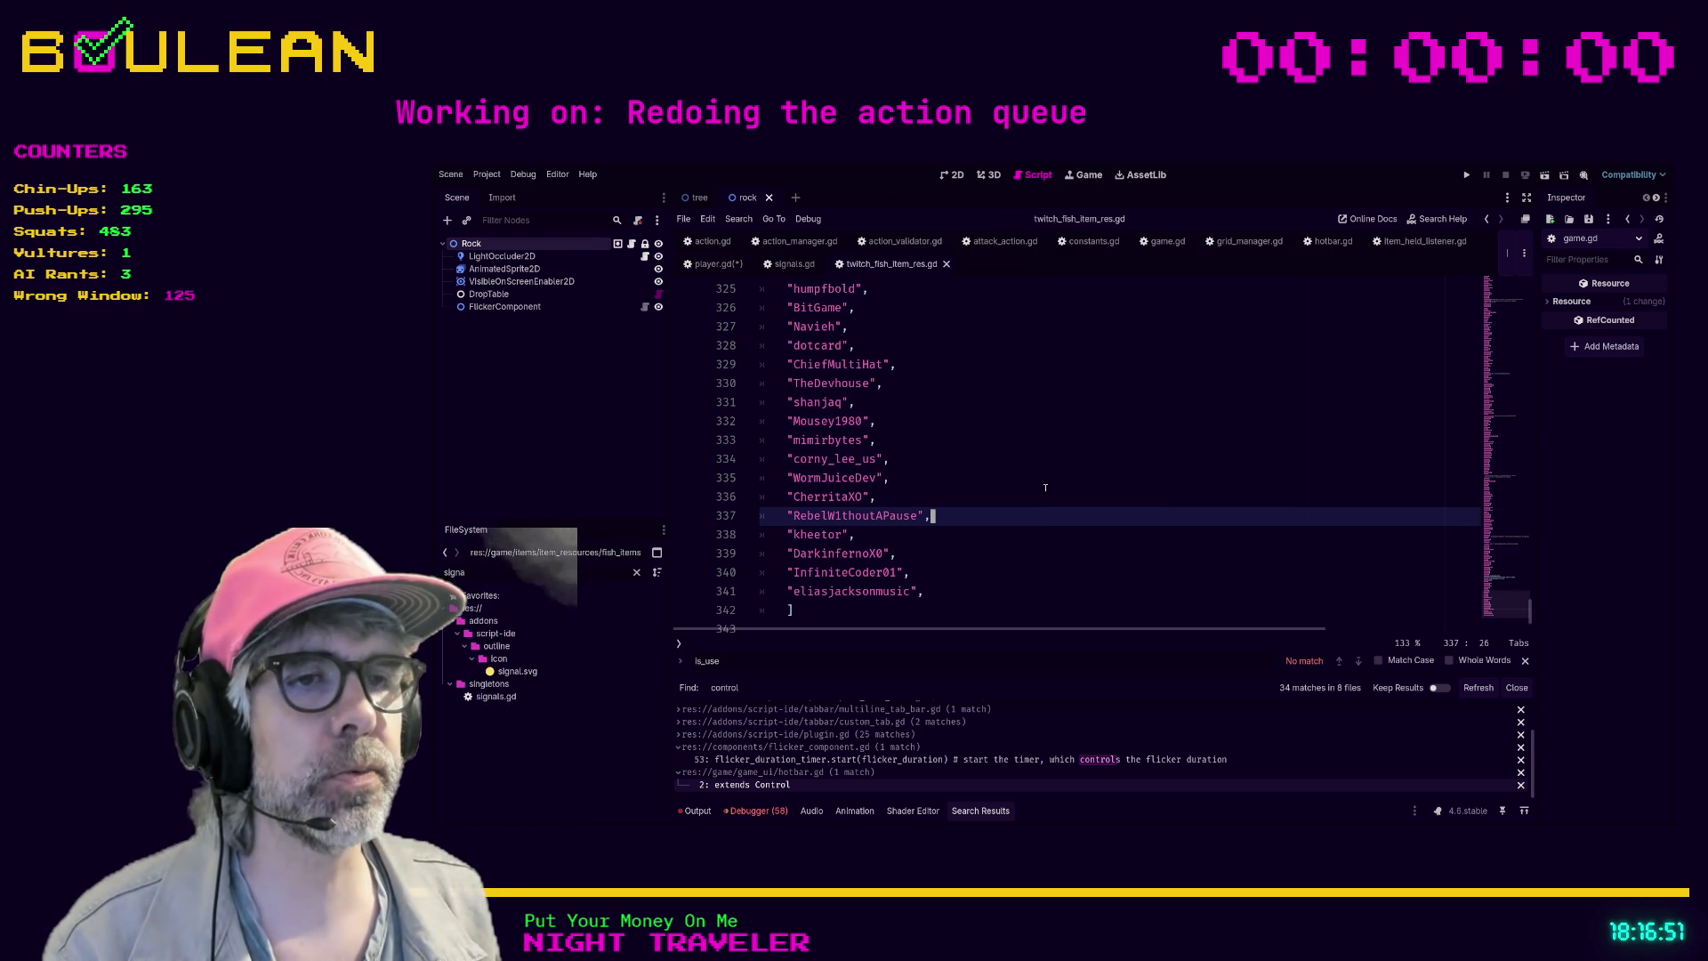
key(Down)
key(Down)
key(Down)
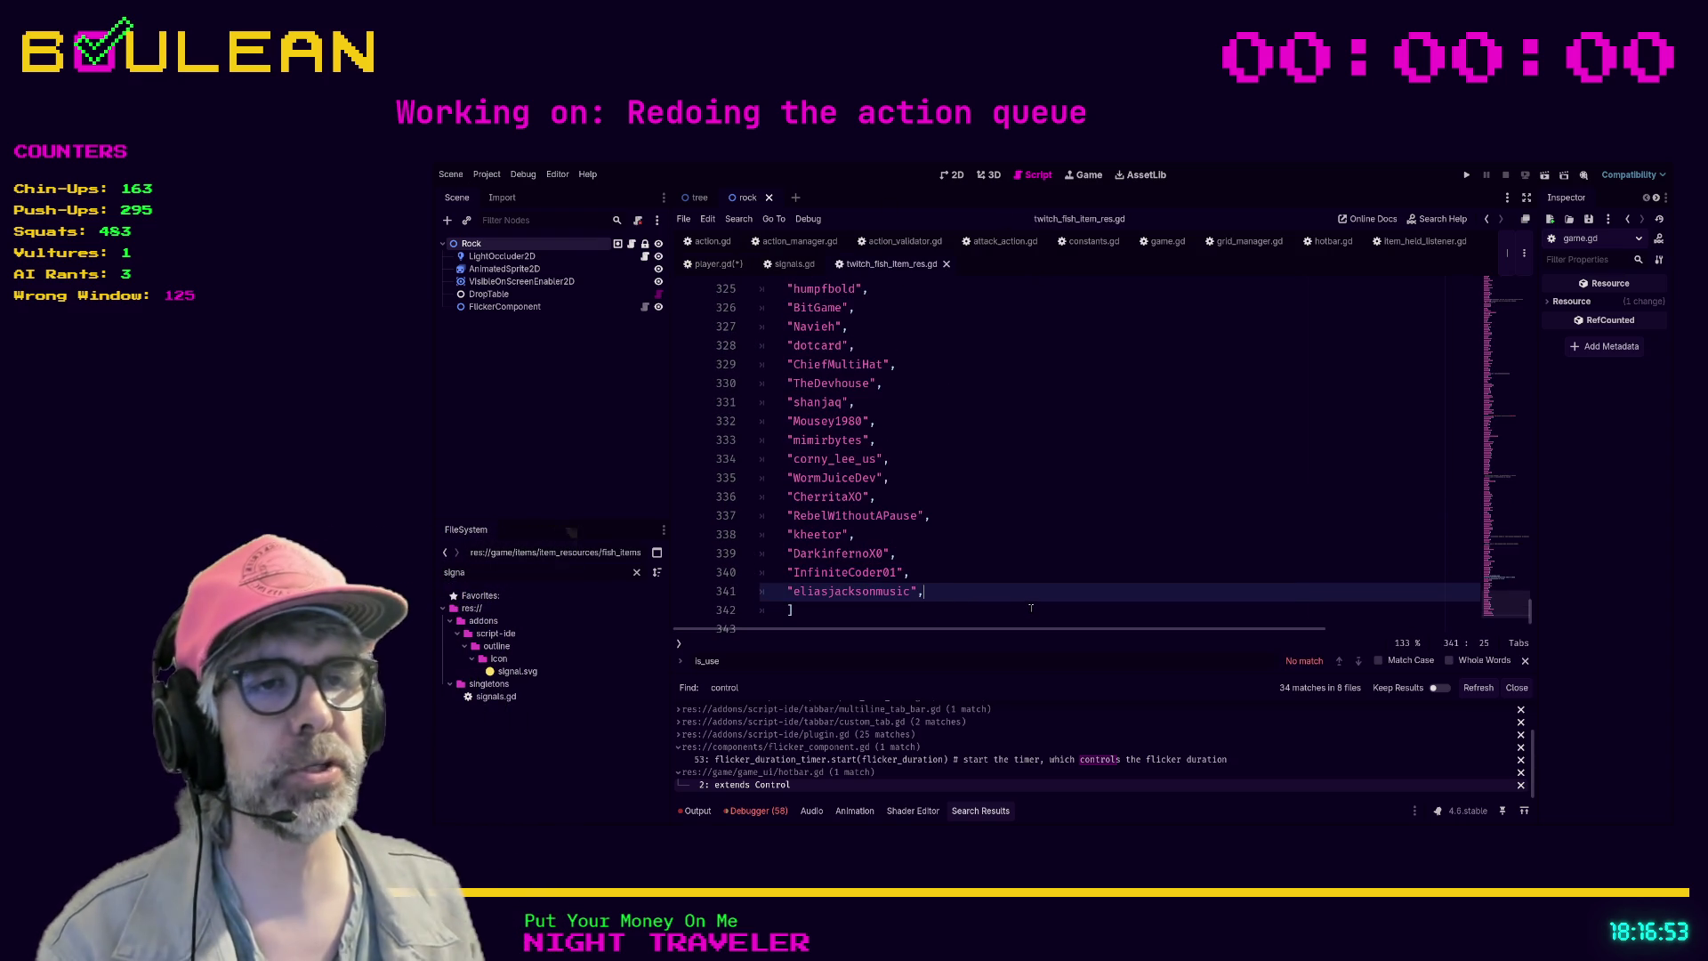
key(Return)
text(")
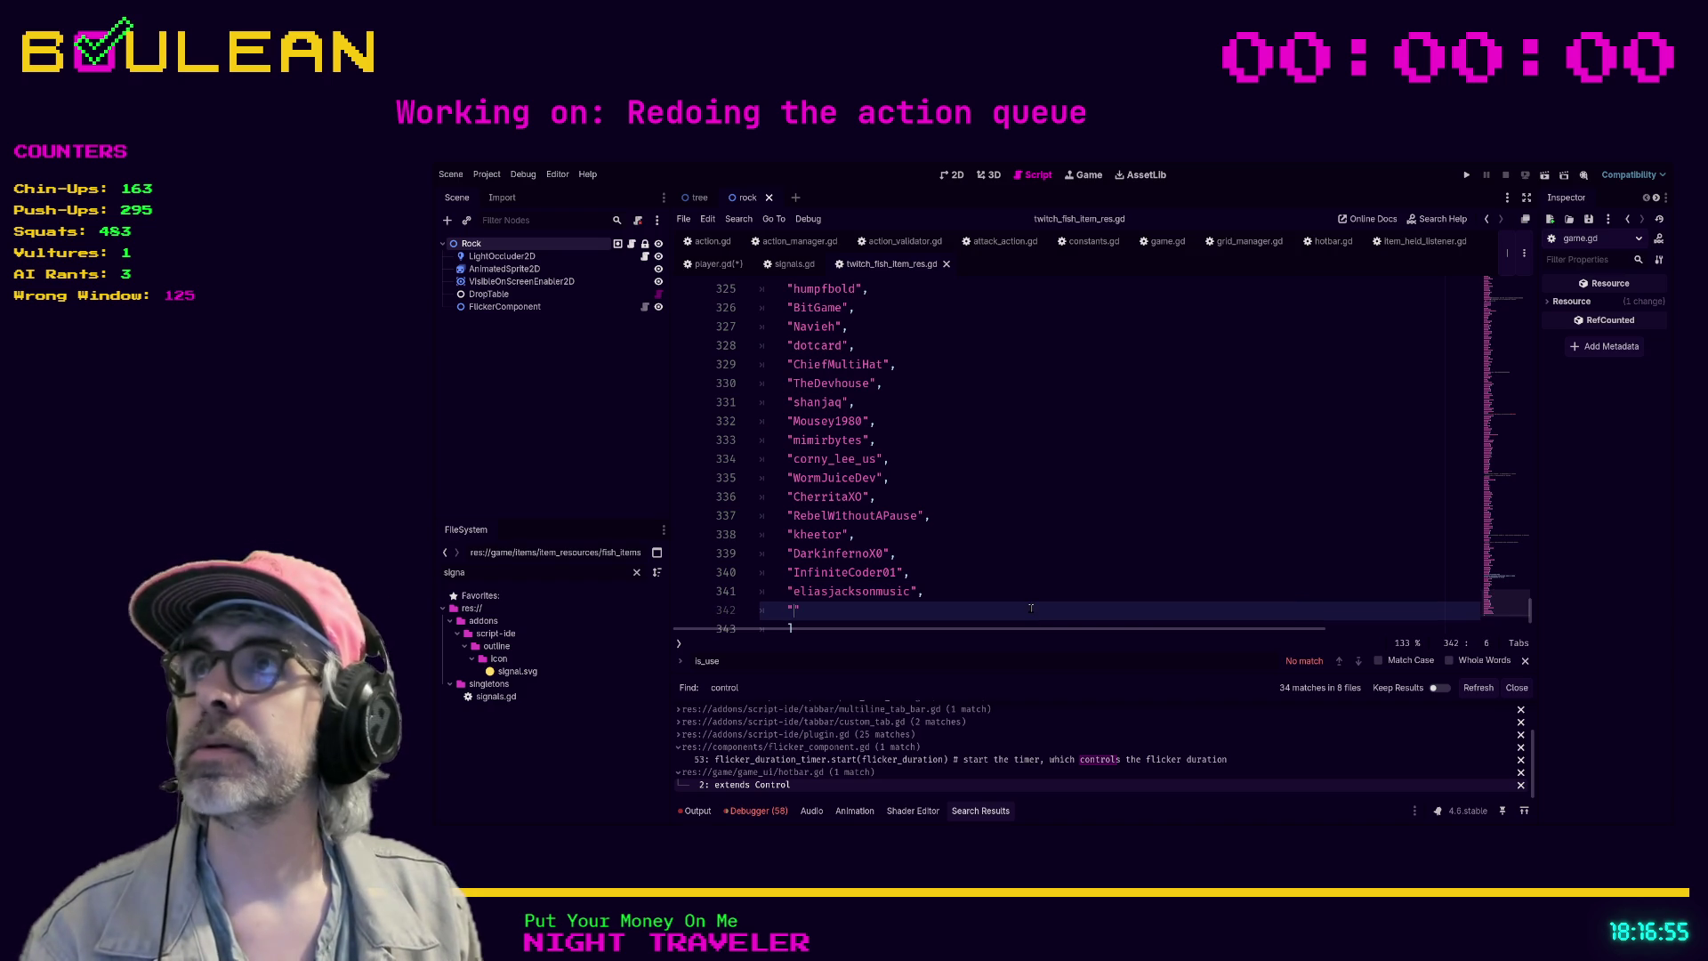
text(six_string_)
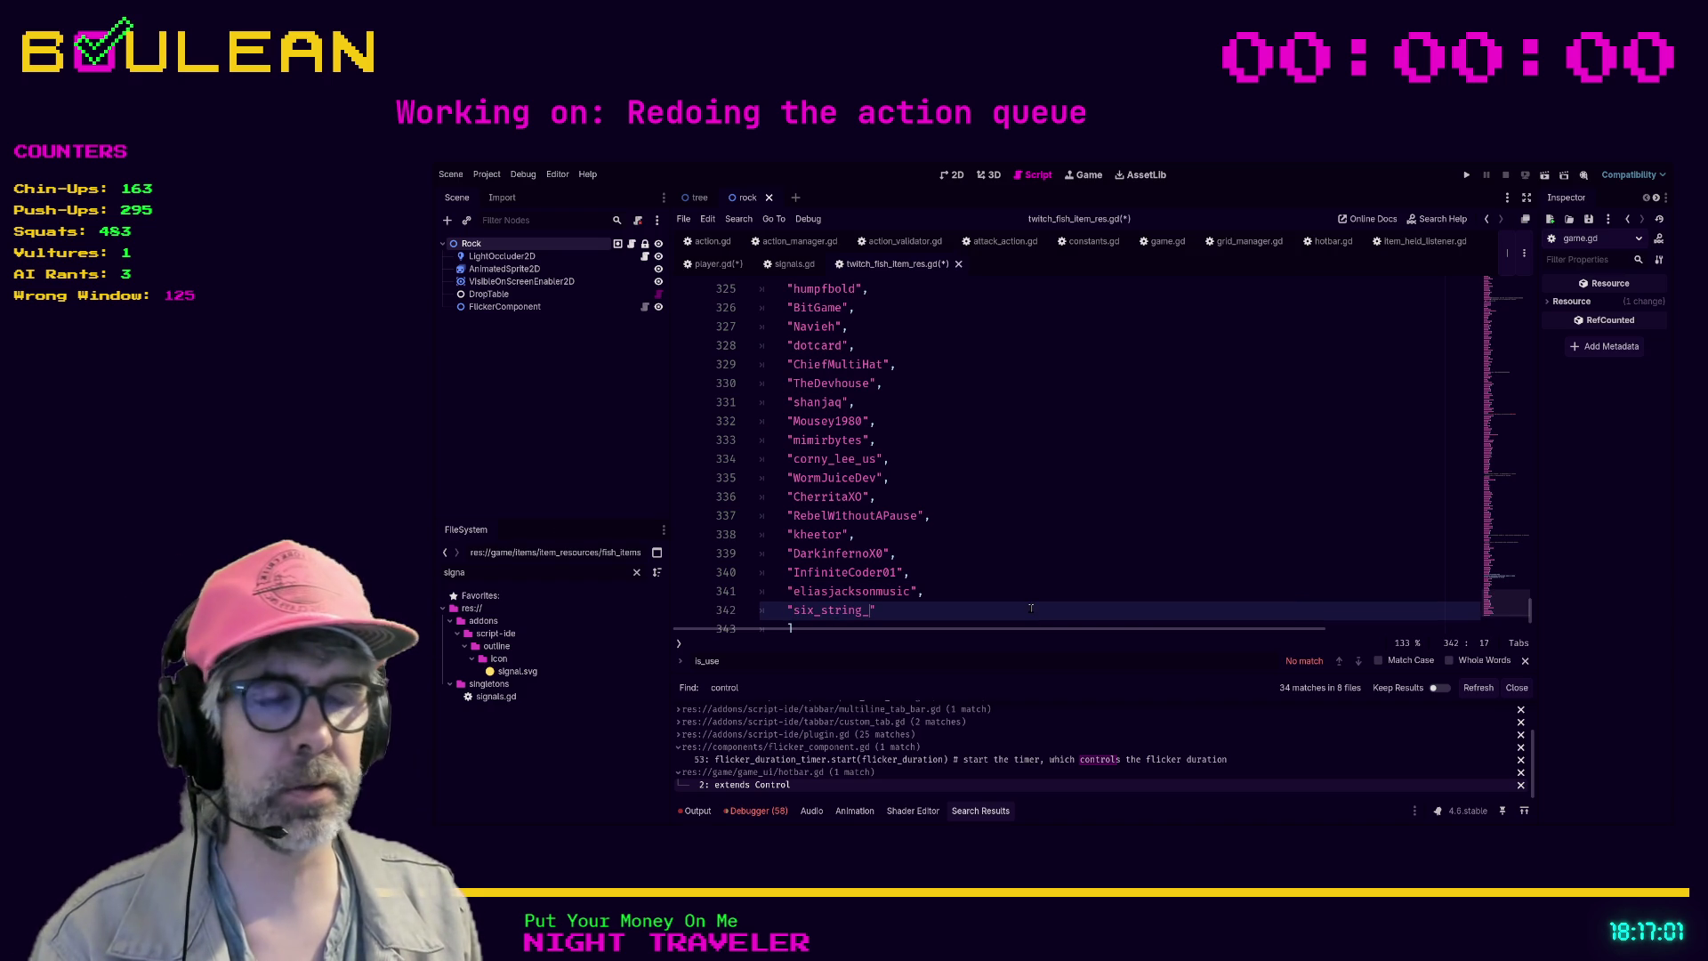
text(surgeon)
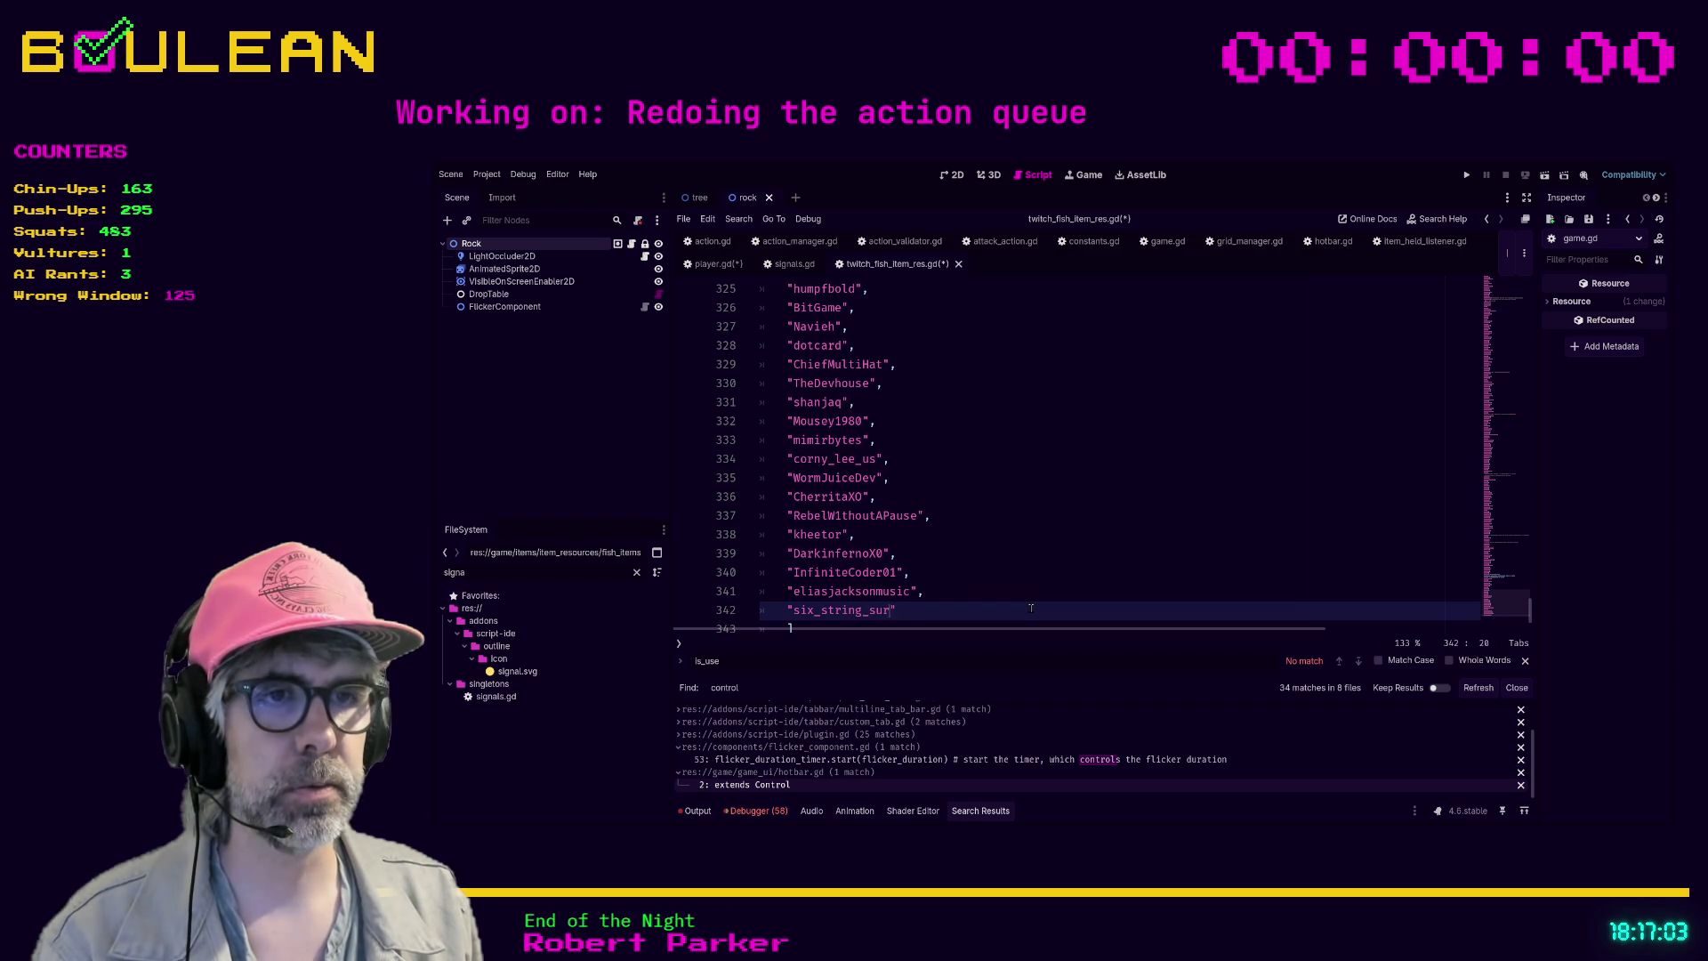
text(",)
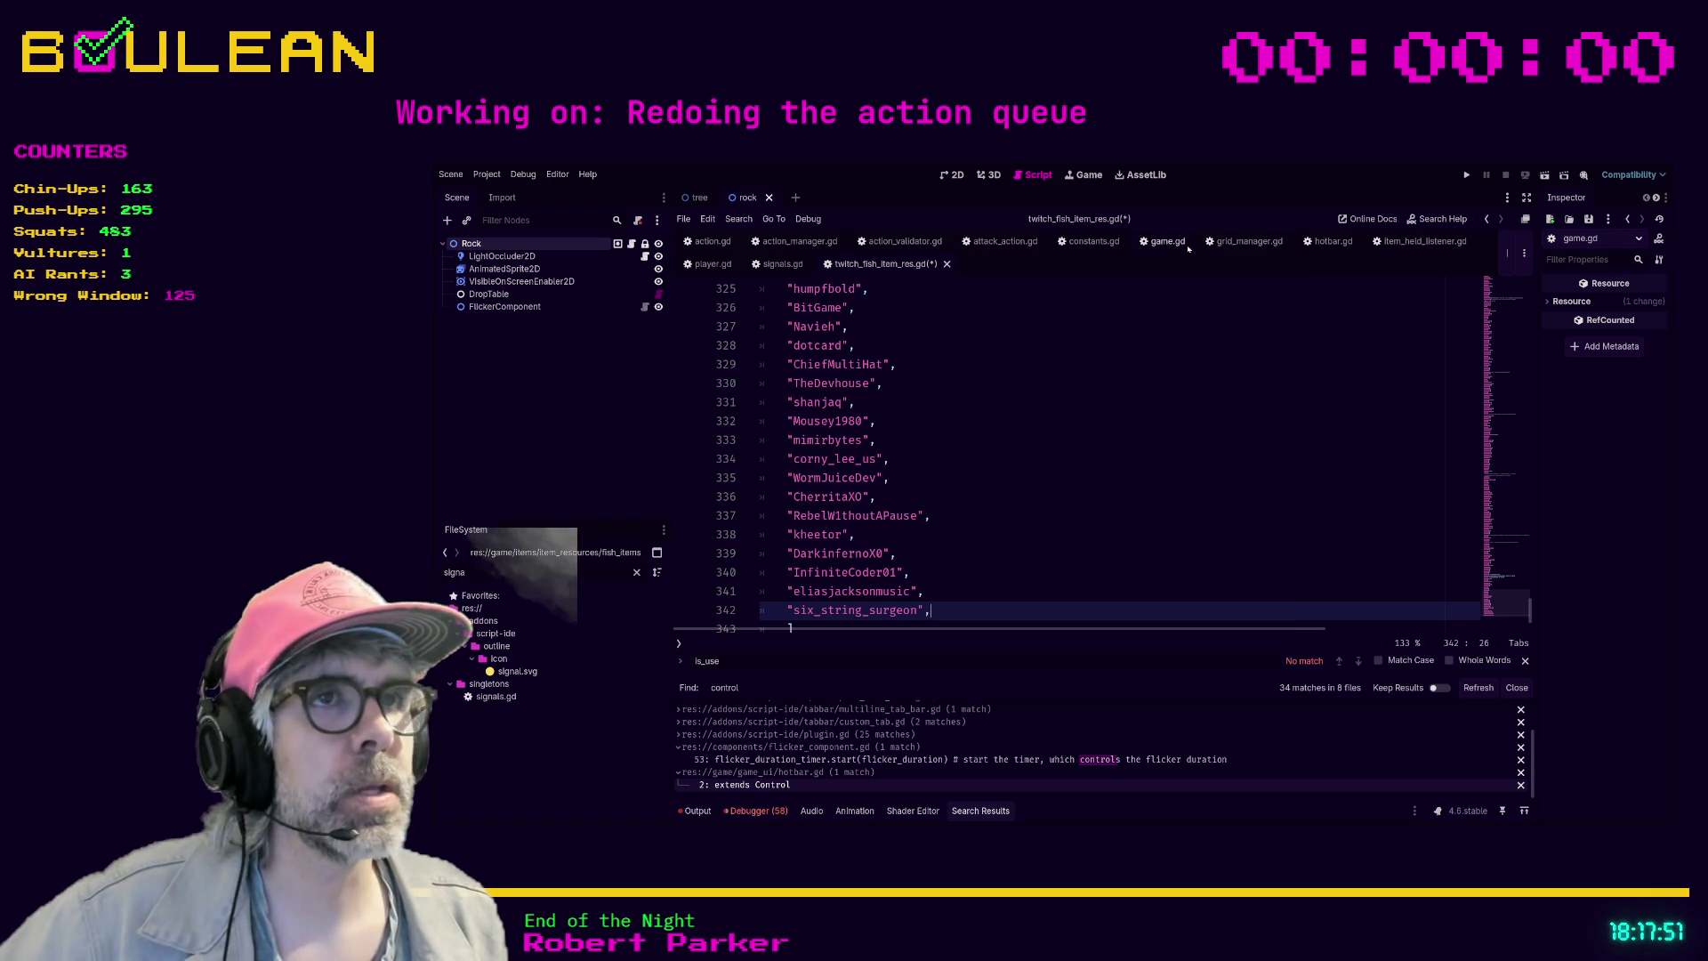
click(712, 264)
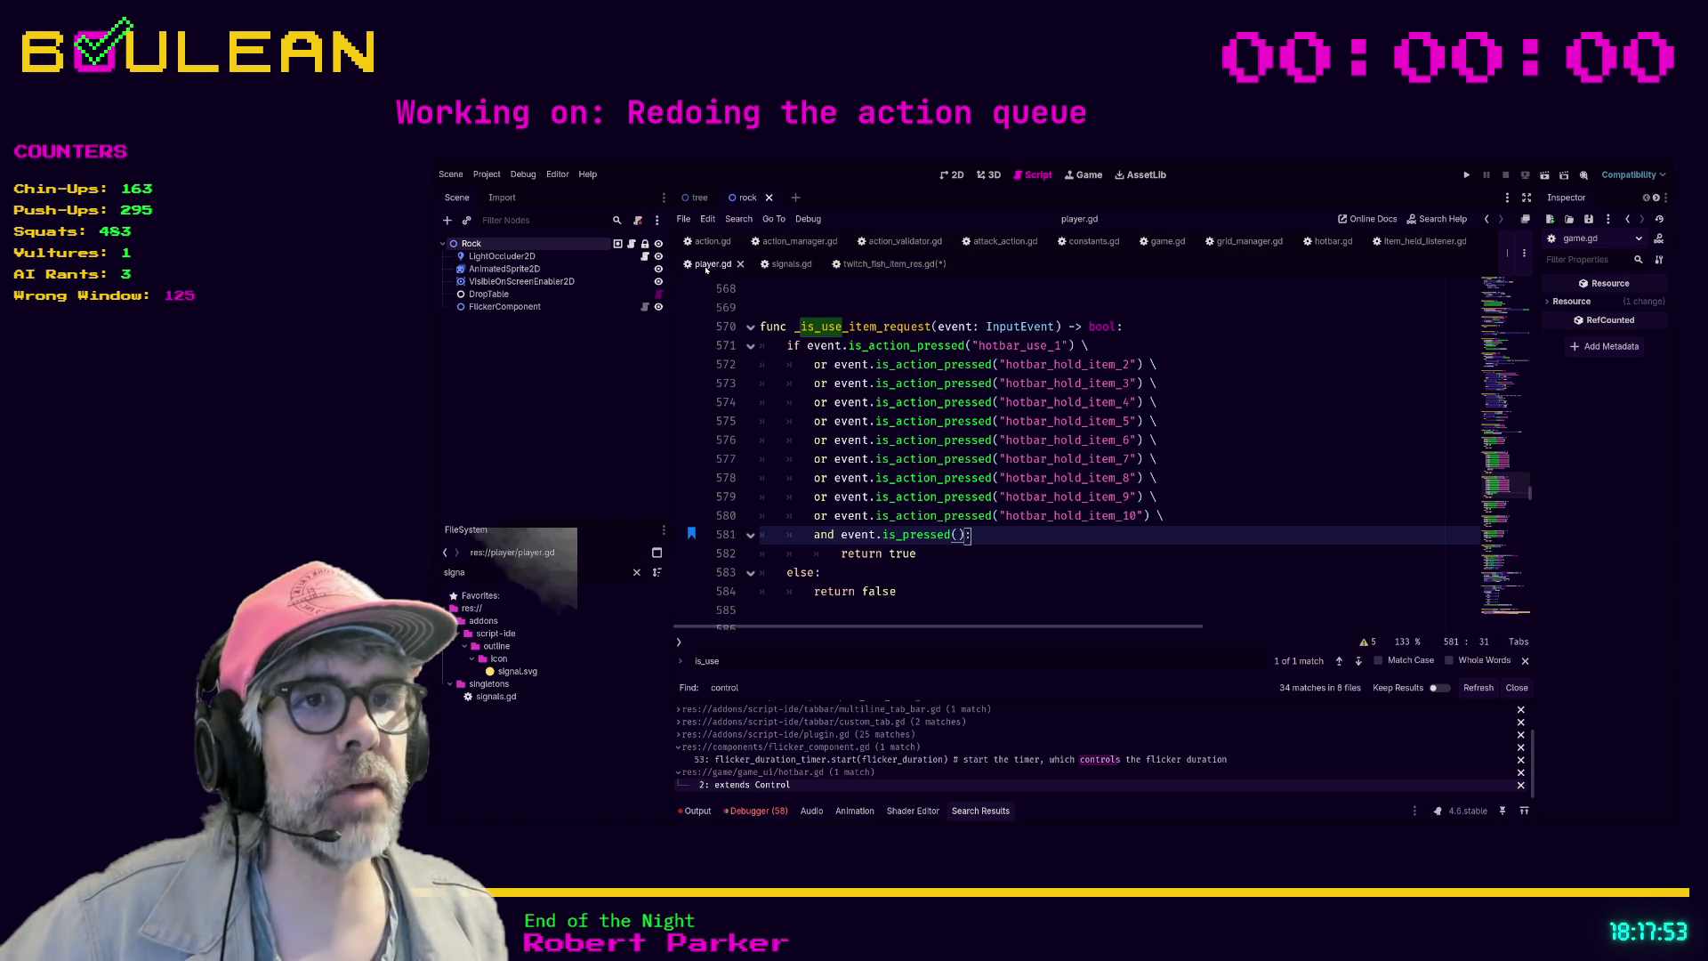
- Rewrite line 581's check as event.is_action_pressed("control_pressed"), completing the action name via autocomplete
click(1023, 534)
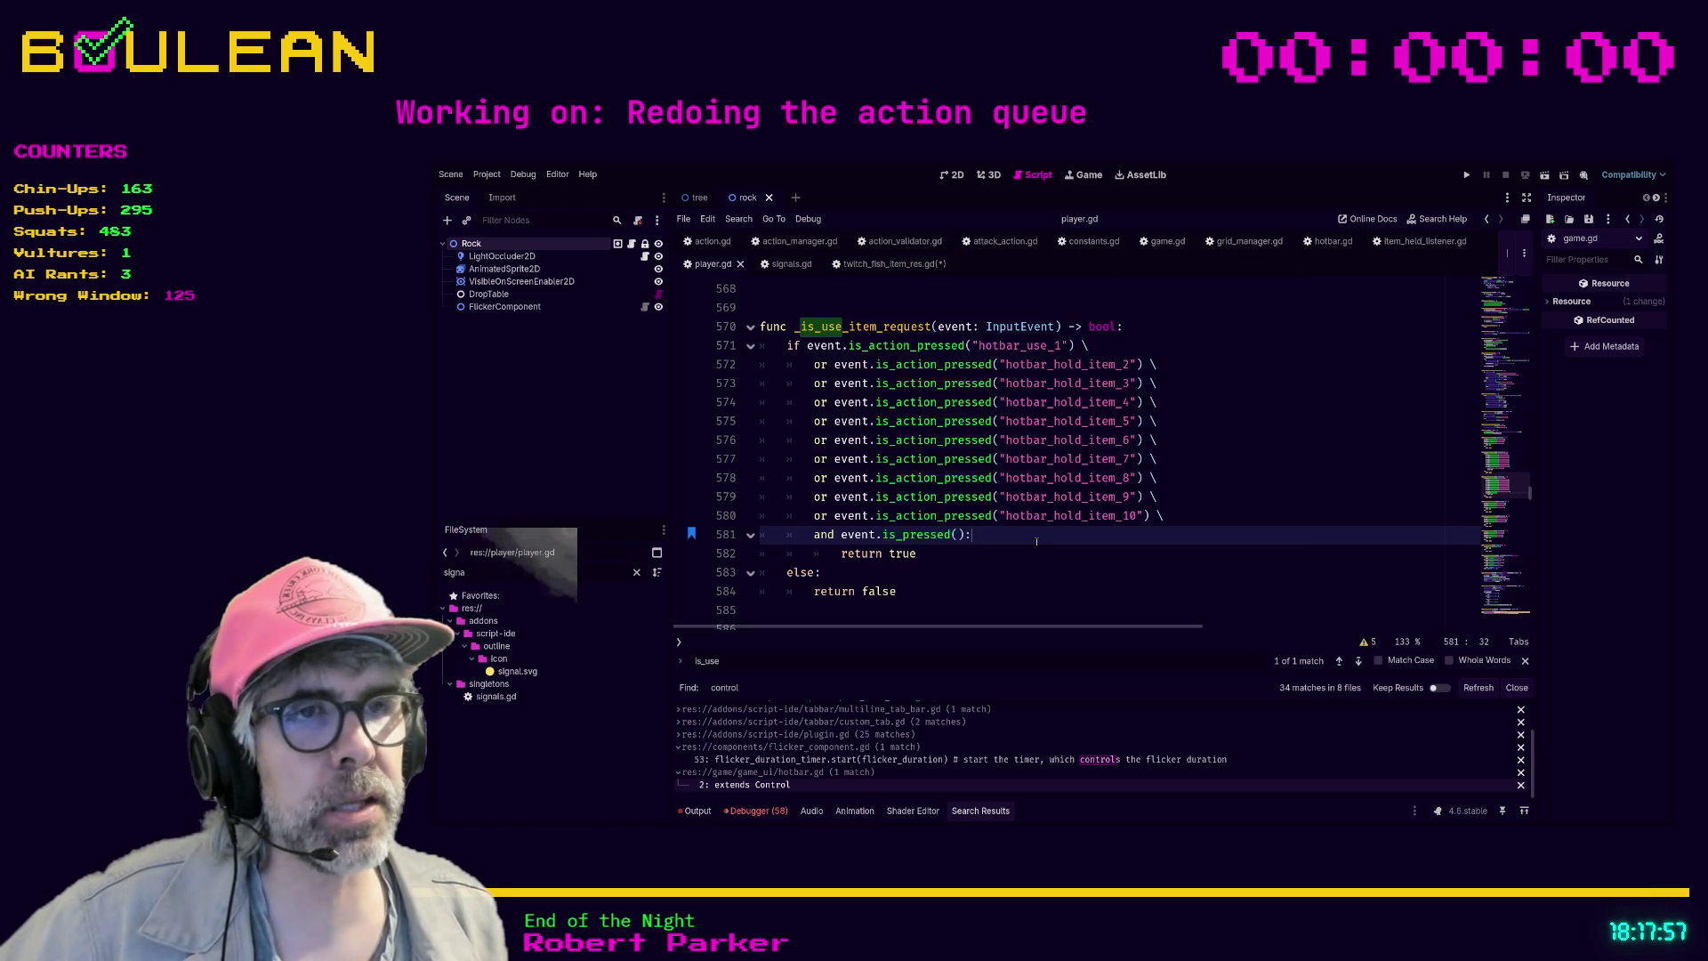
drag(1032, 536, 793, 534)
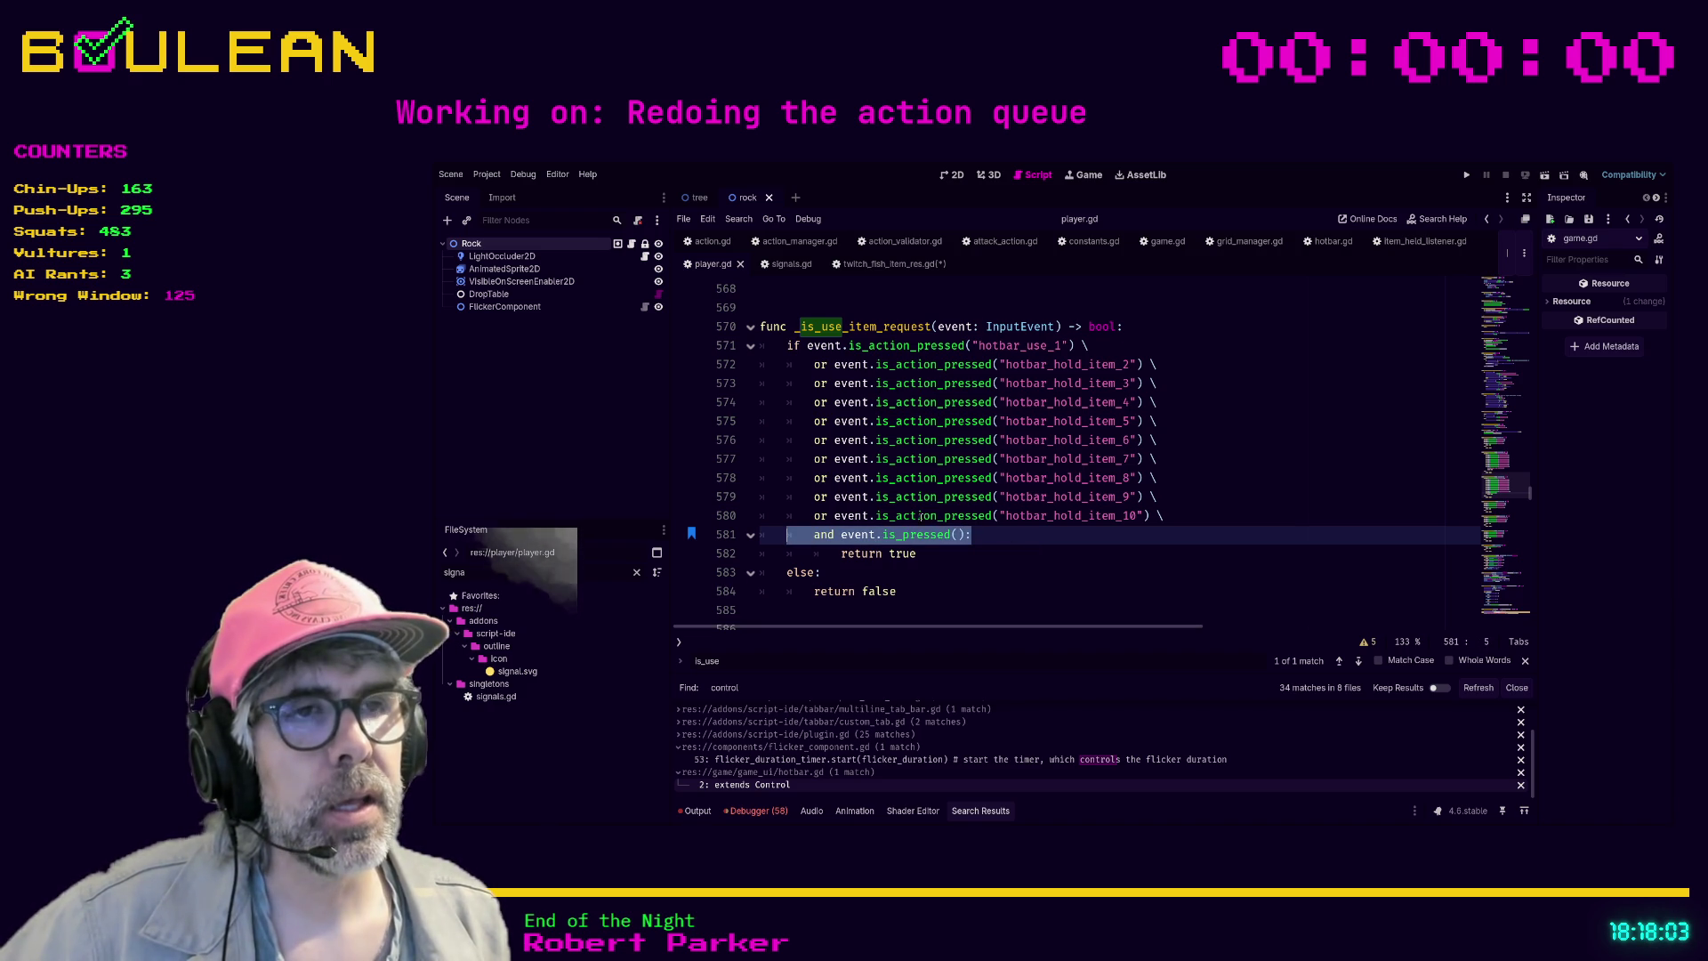
click(987, 536)
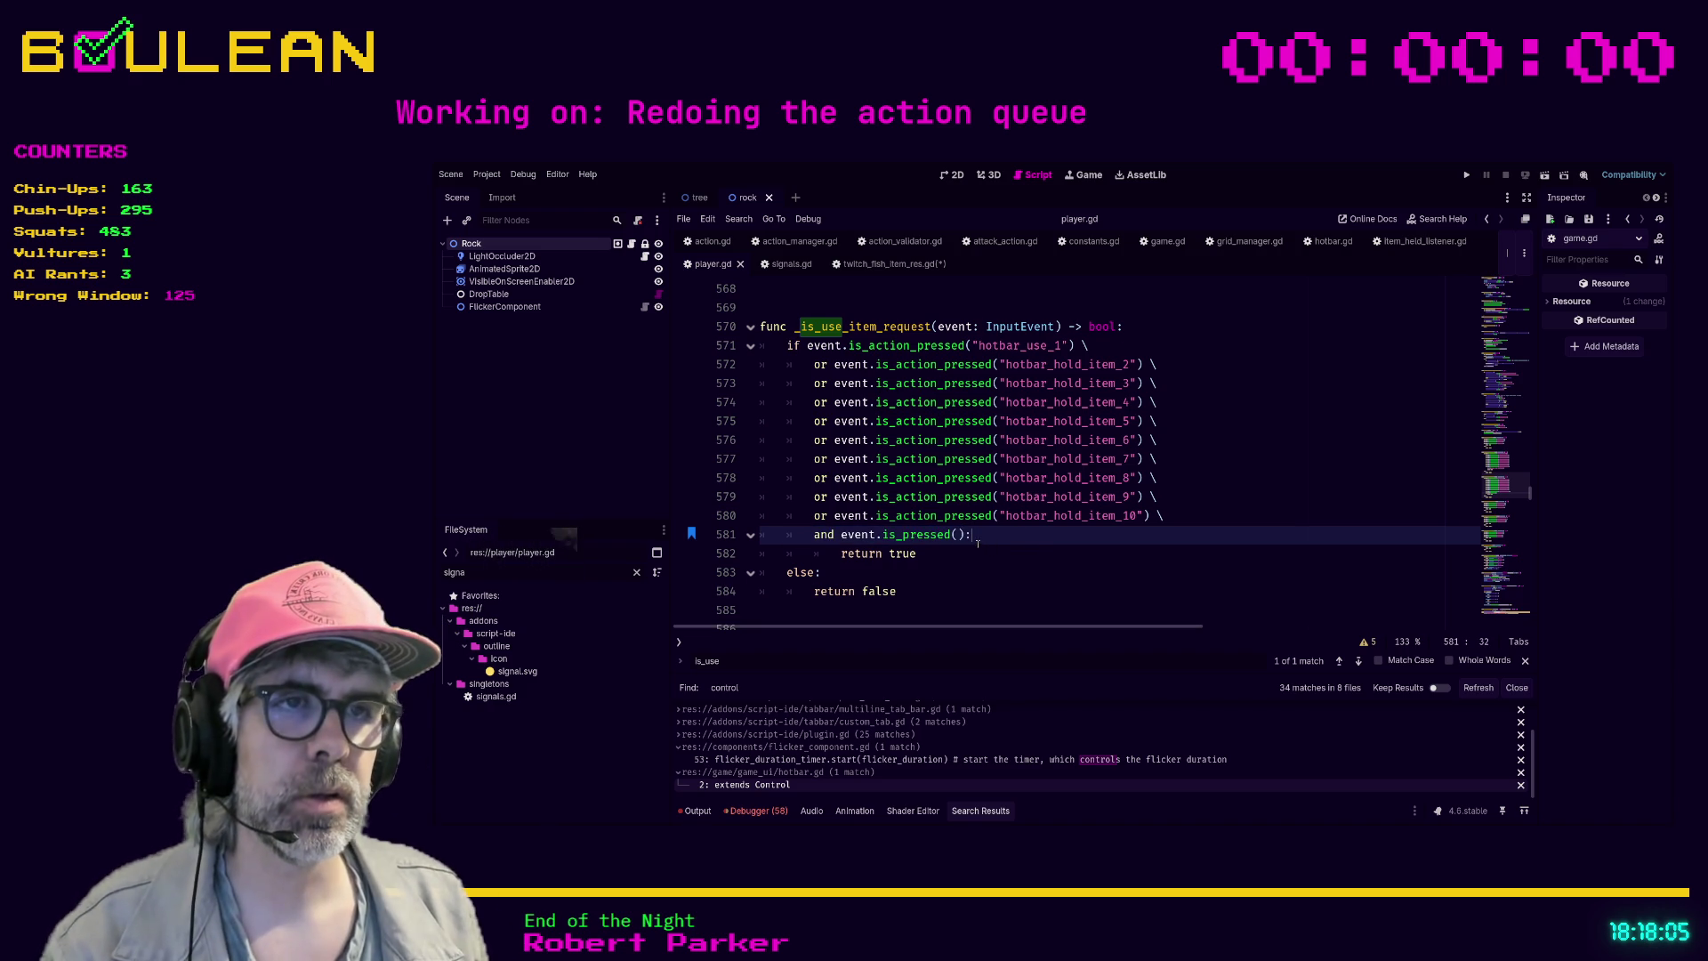
key(Left)
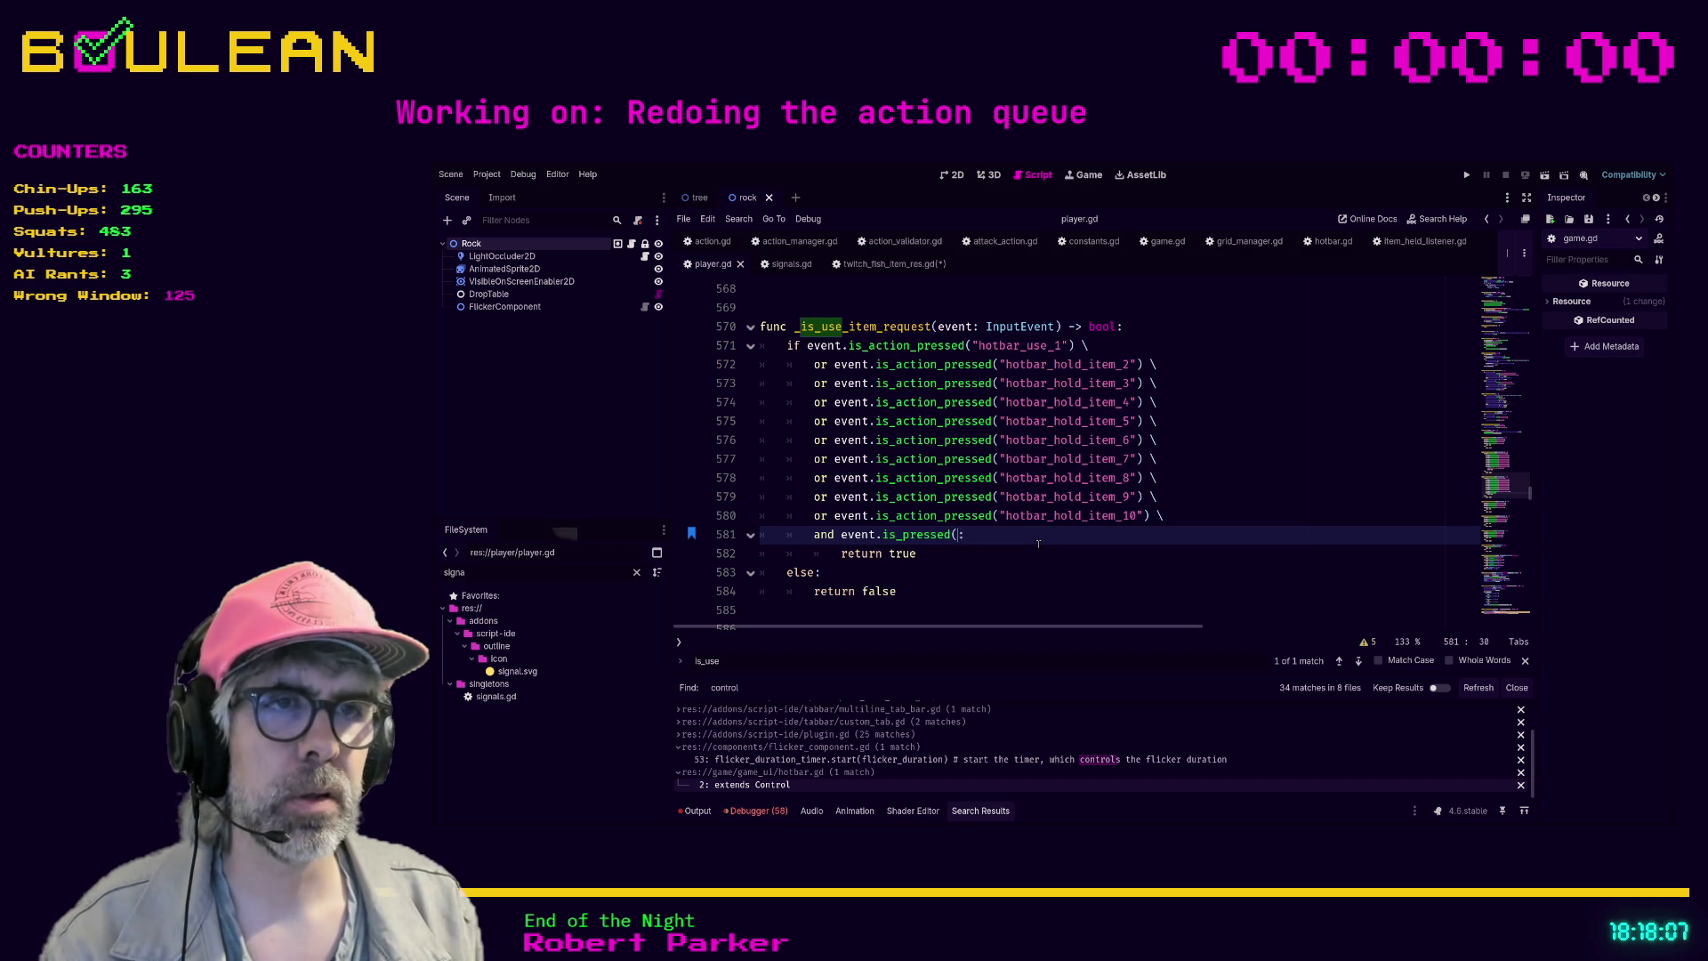
key(BackSpace)
key(BackSpace)
key(BackSpace)
key(BackSpace)
text(action_press)
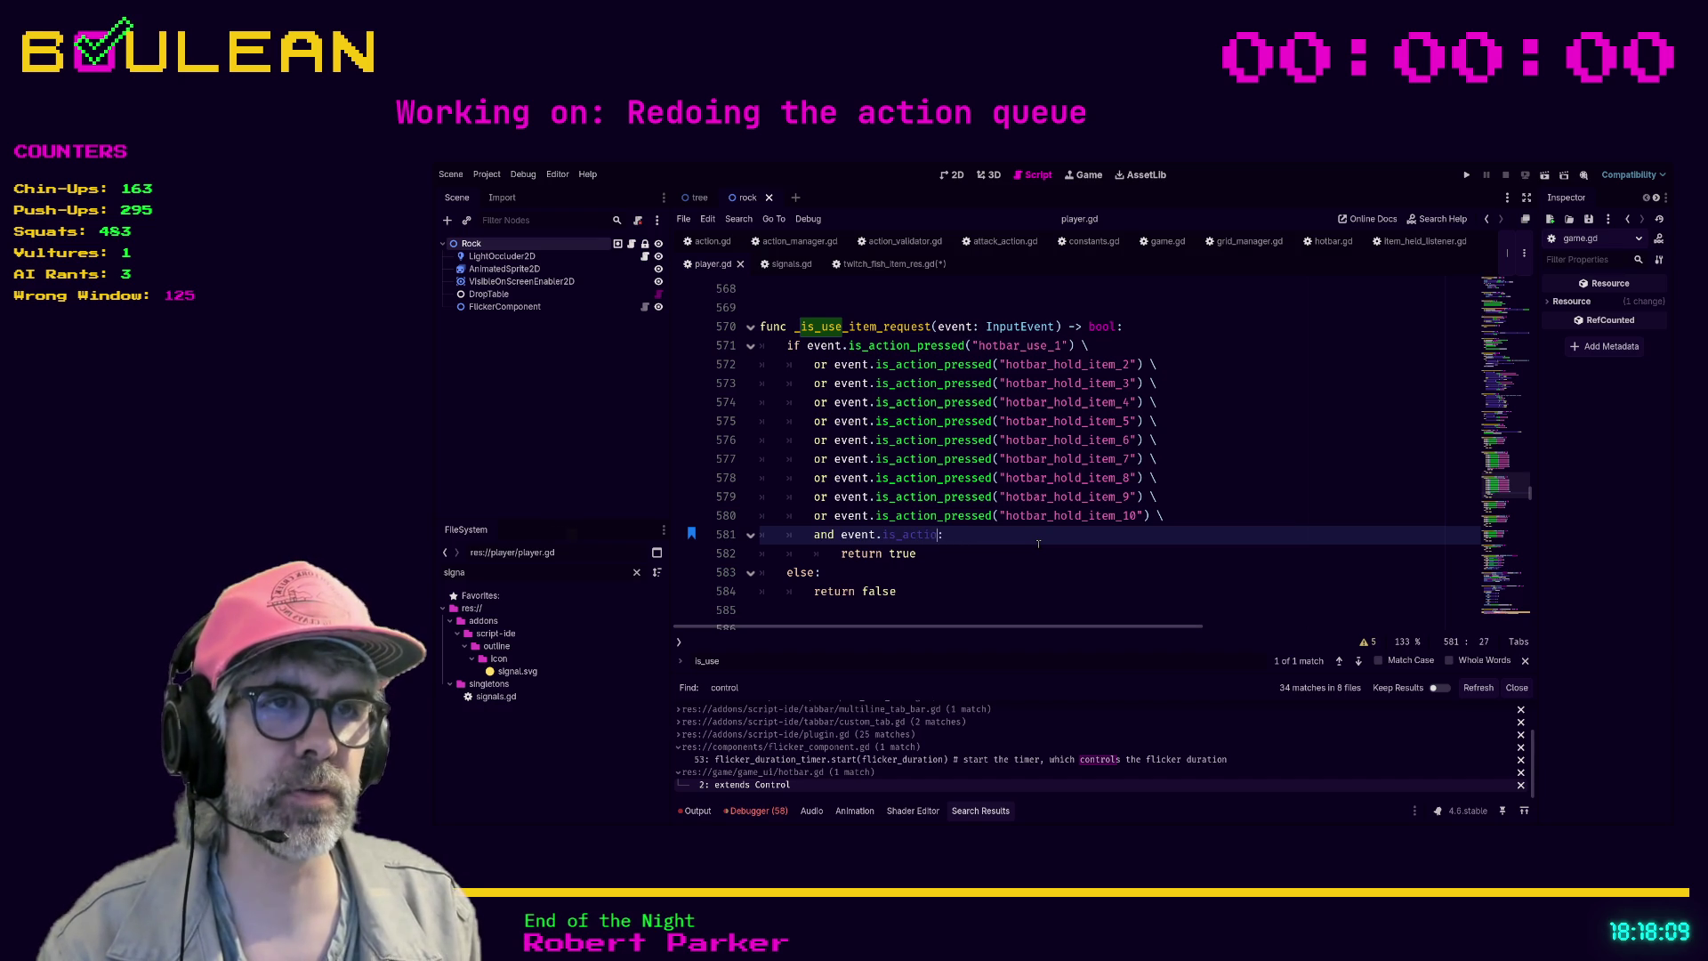
text(ed("c)
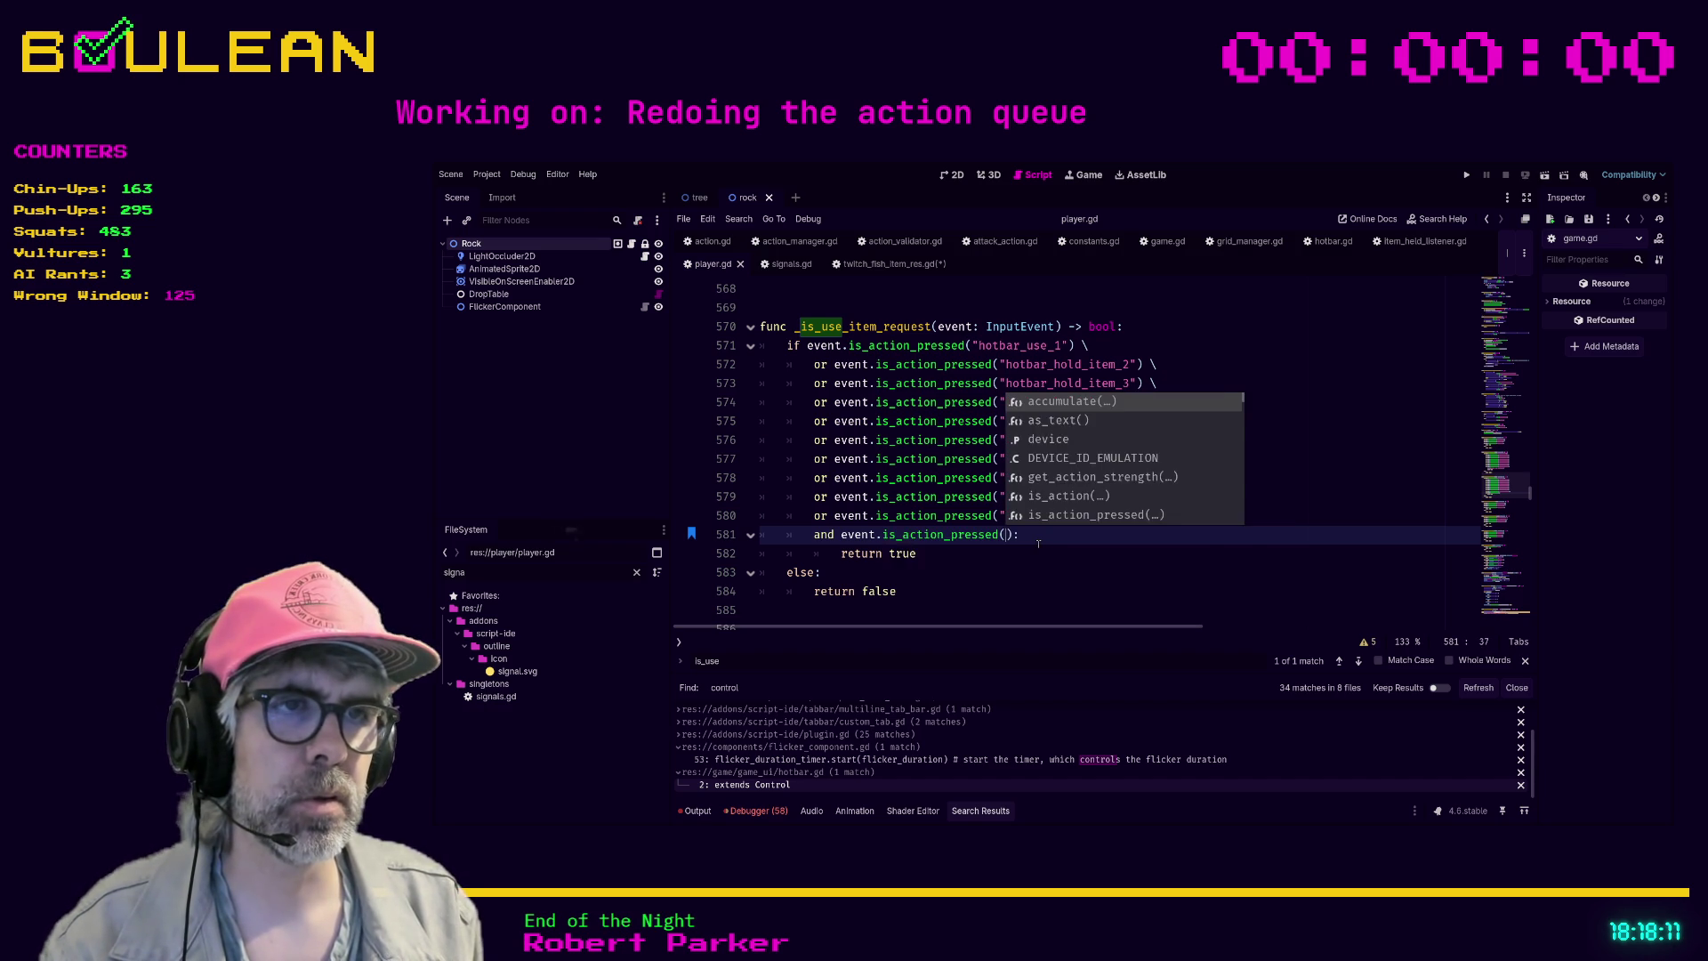
text(trol)
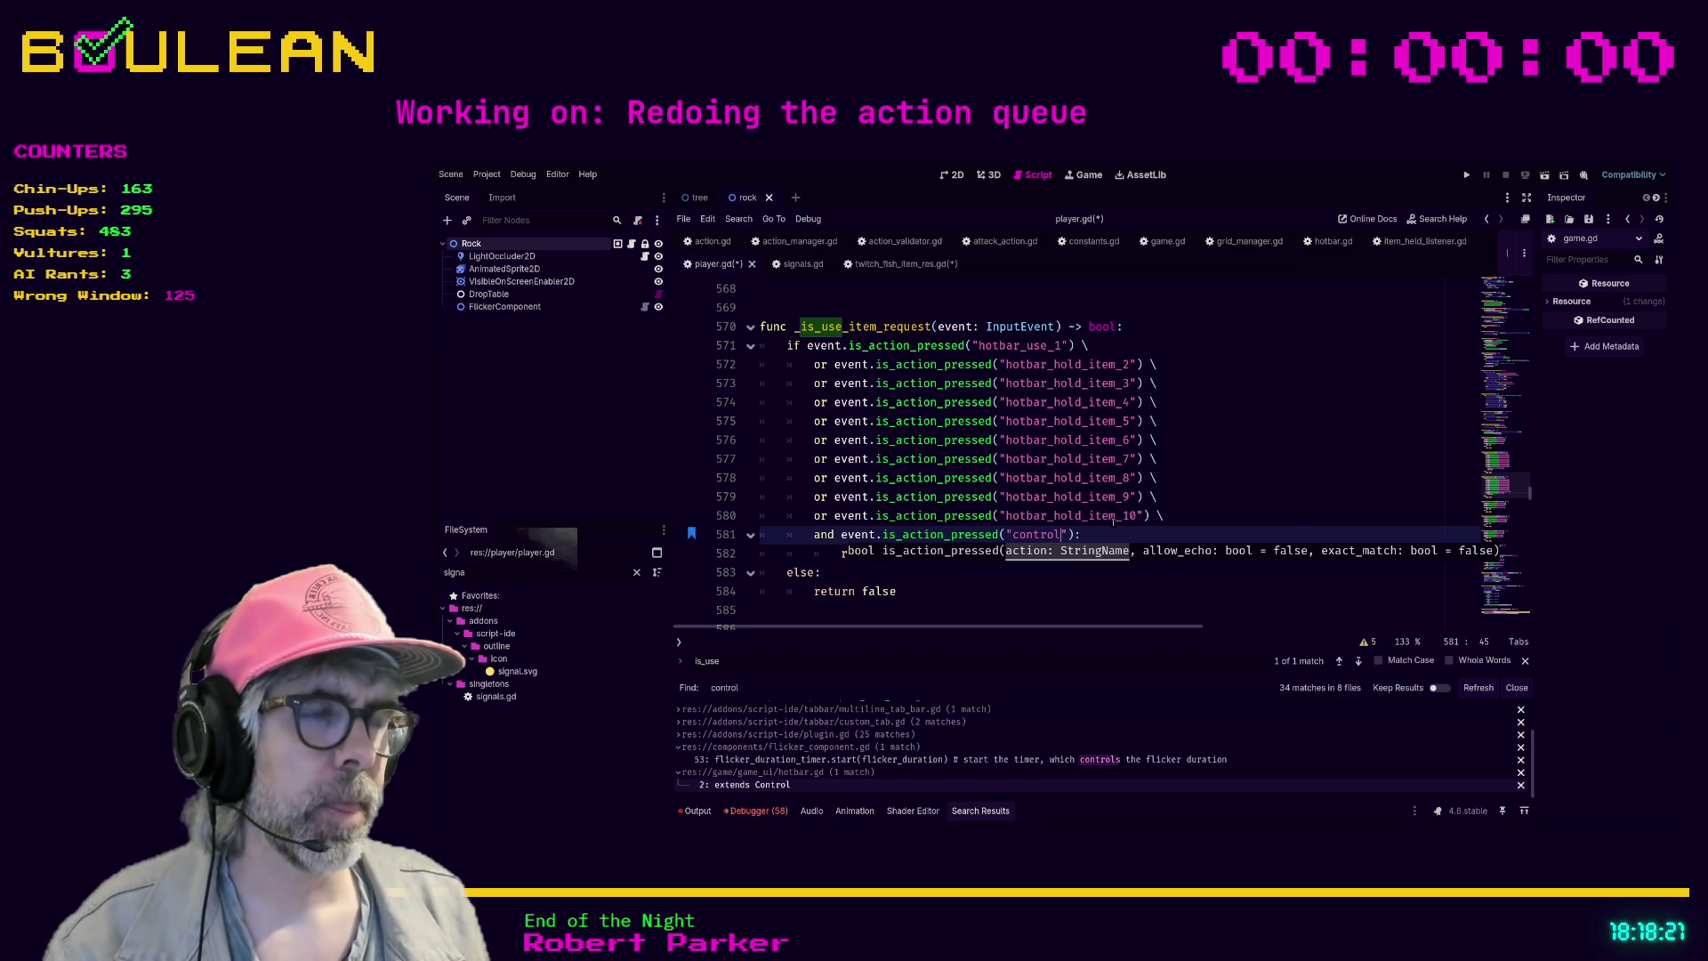
click(1099, 531)
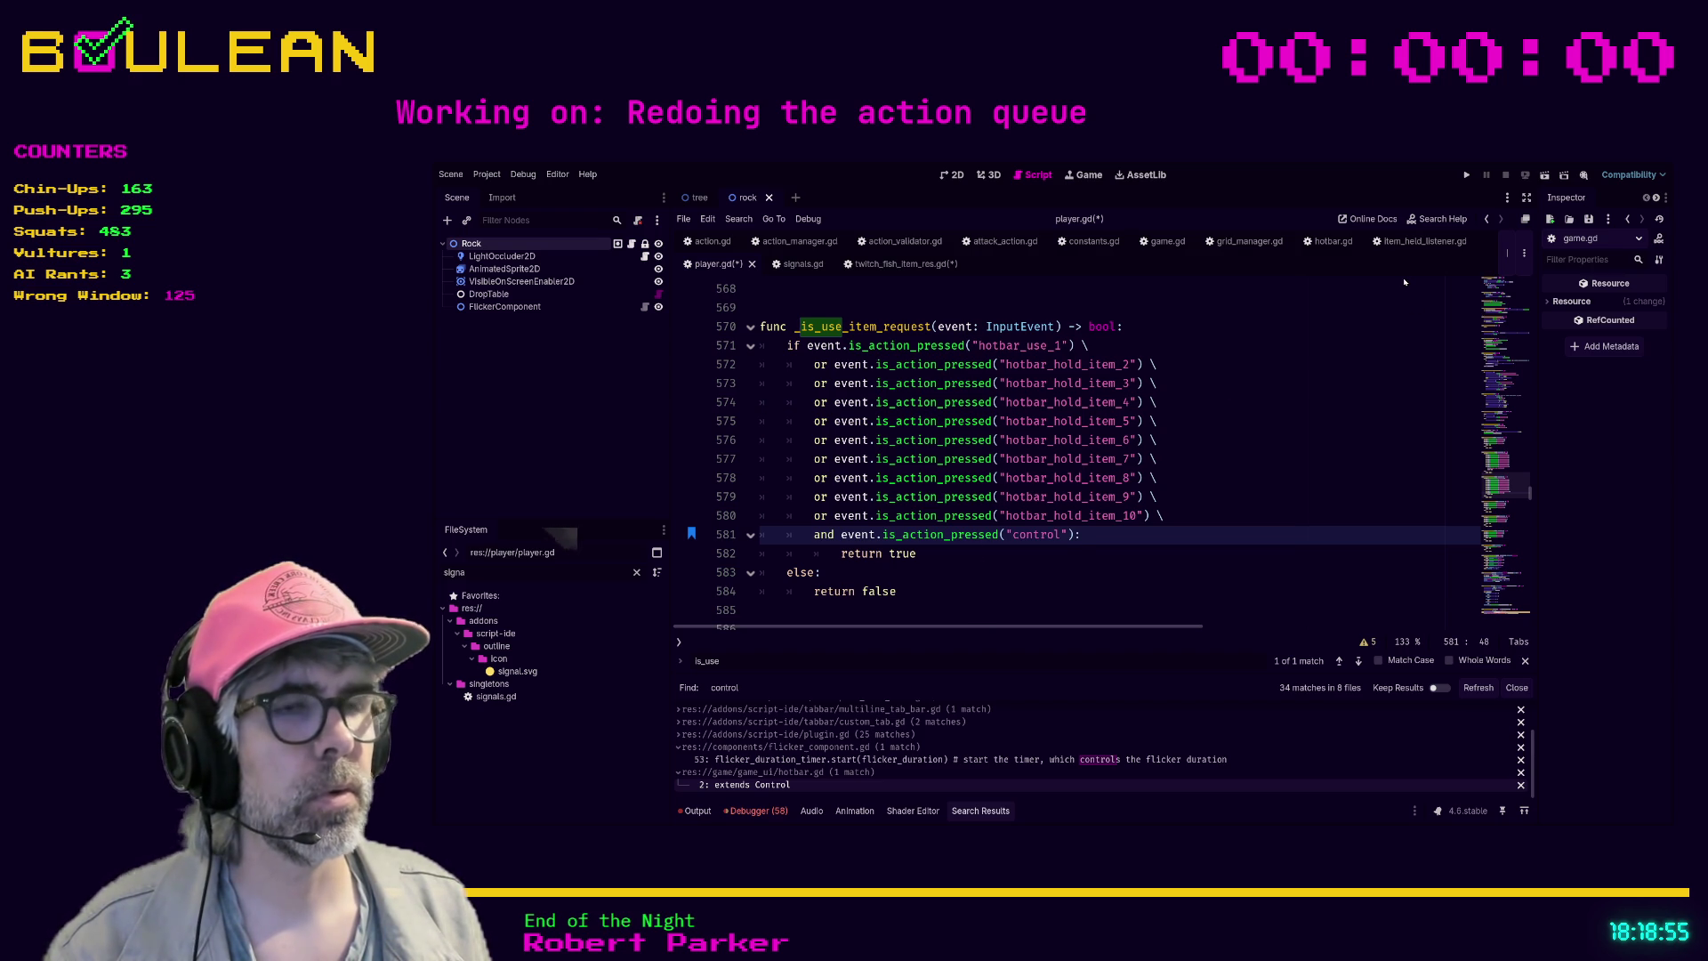
double_click(1044, 535)
text(contr)
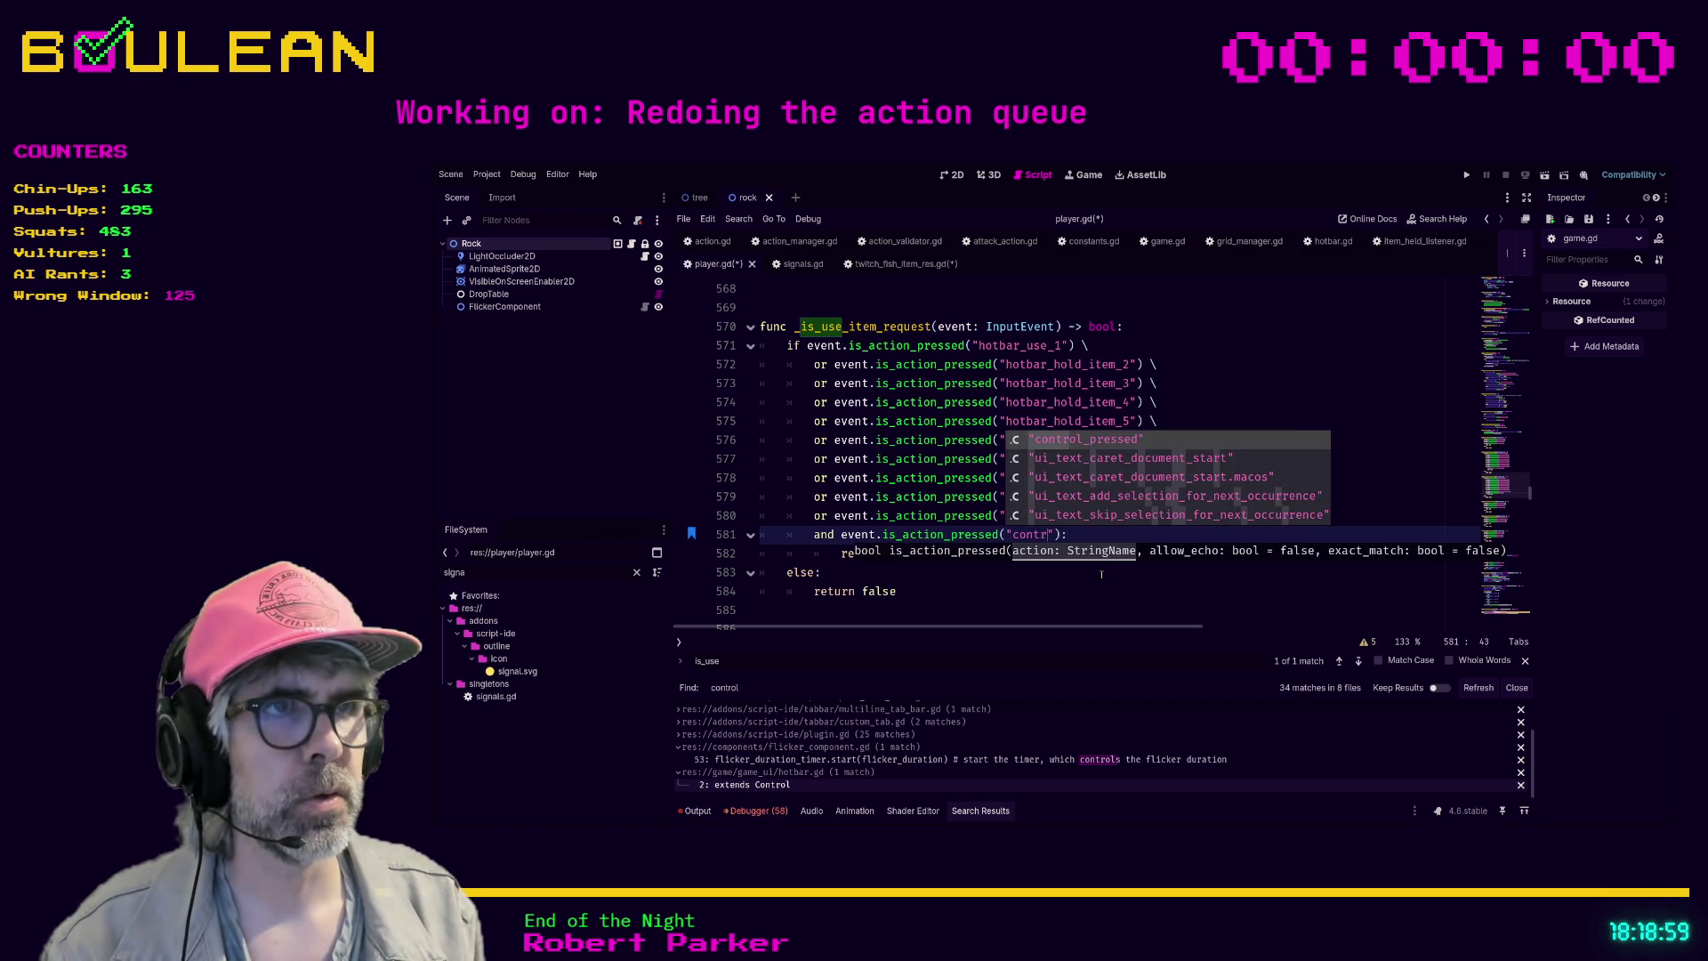
key(Return)
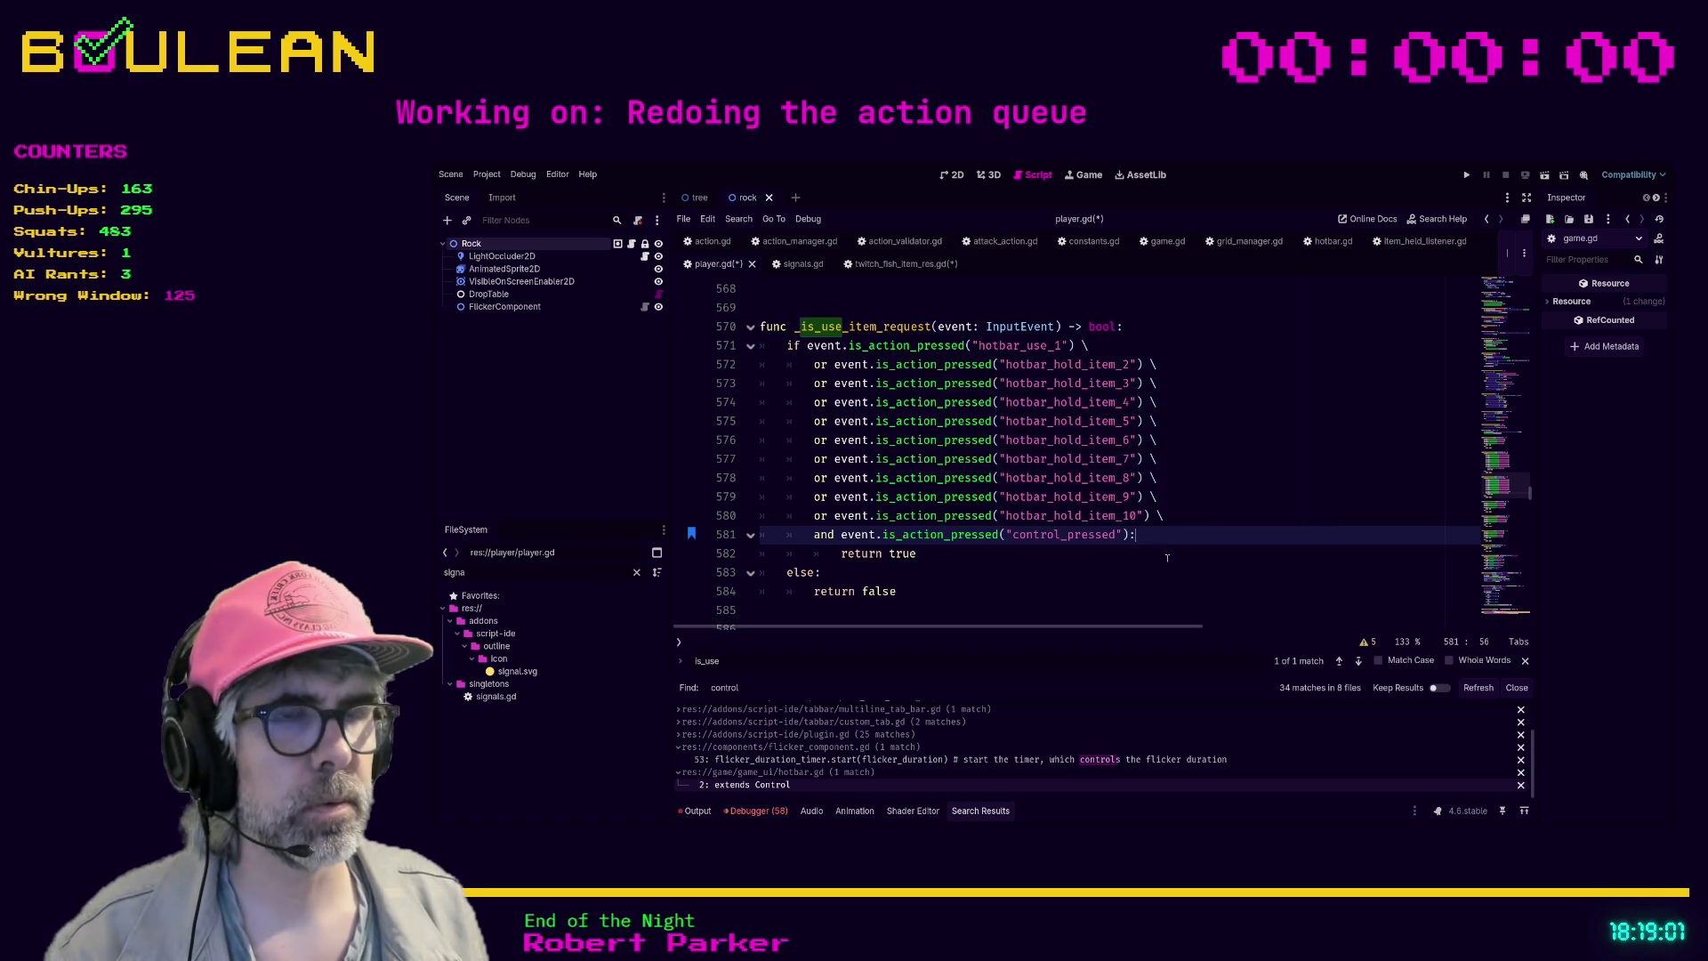
- Open a new indented line above return true
click(938, 554)
click(1152, 538)
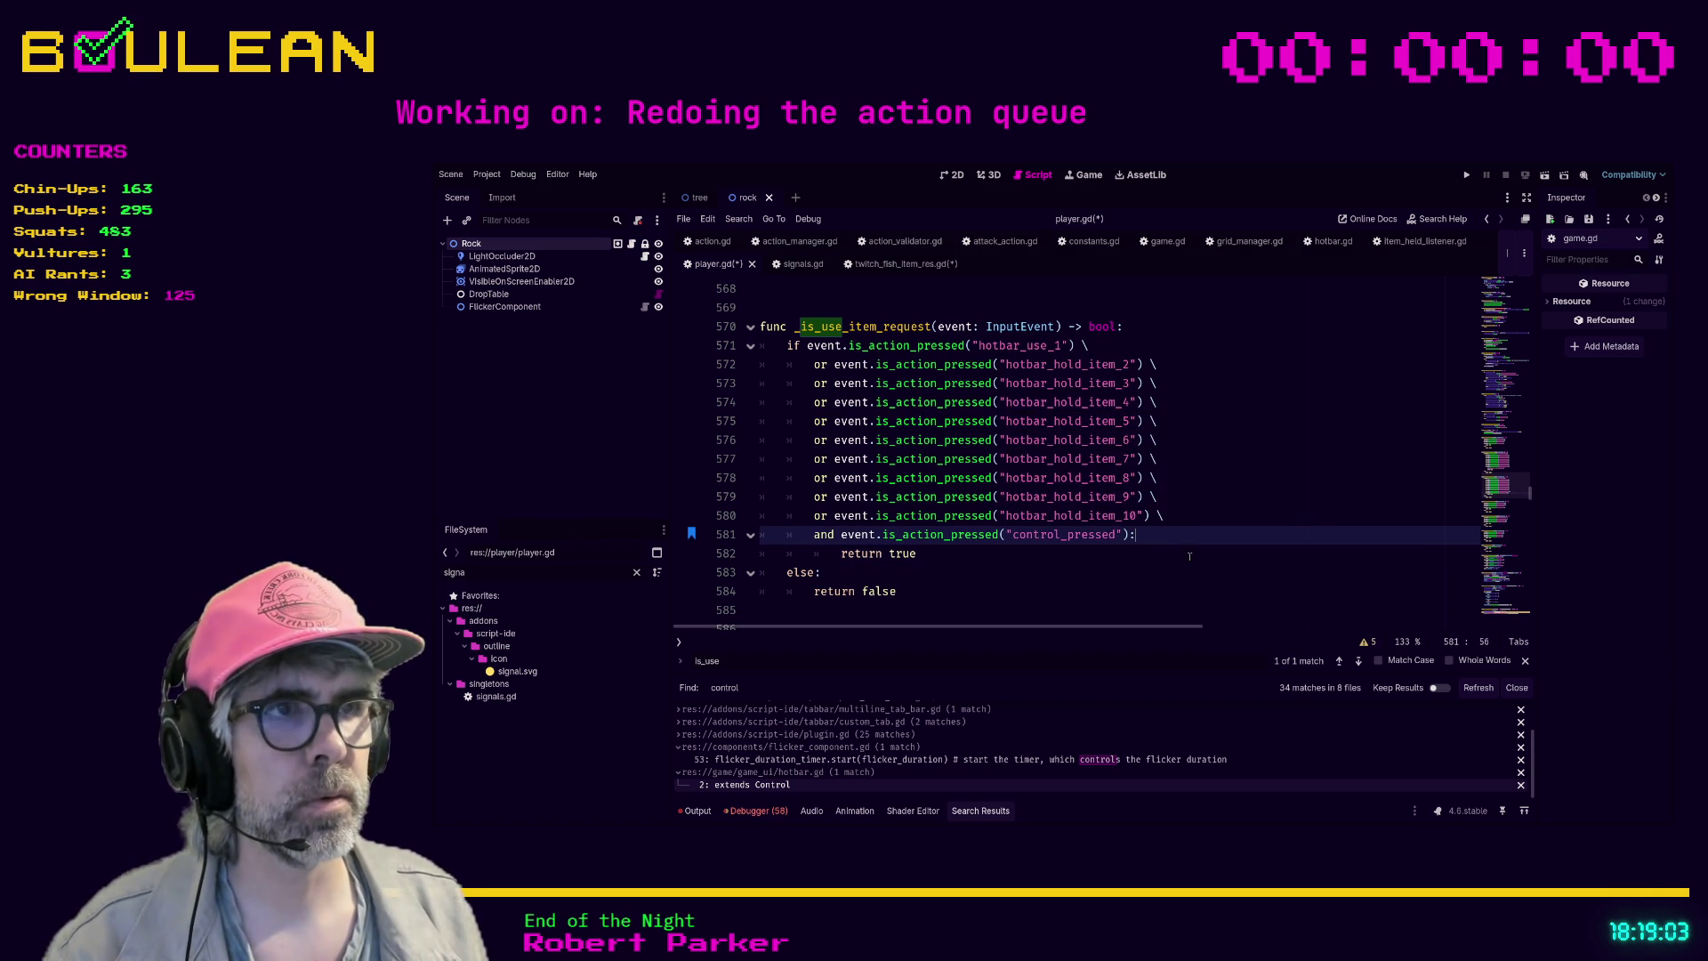
key(ctrl+Return)
- Add a print("🔴🔴🔴🔴🔴 USE ITEM REQUEST") debug line before return true
text(print)
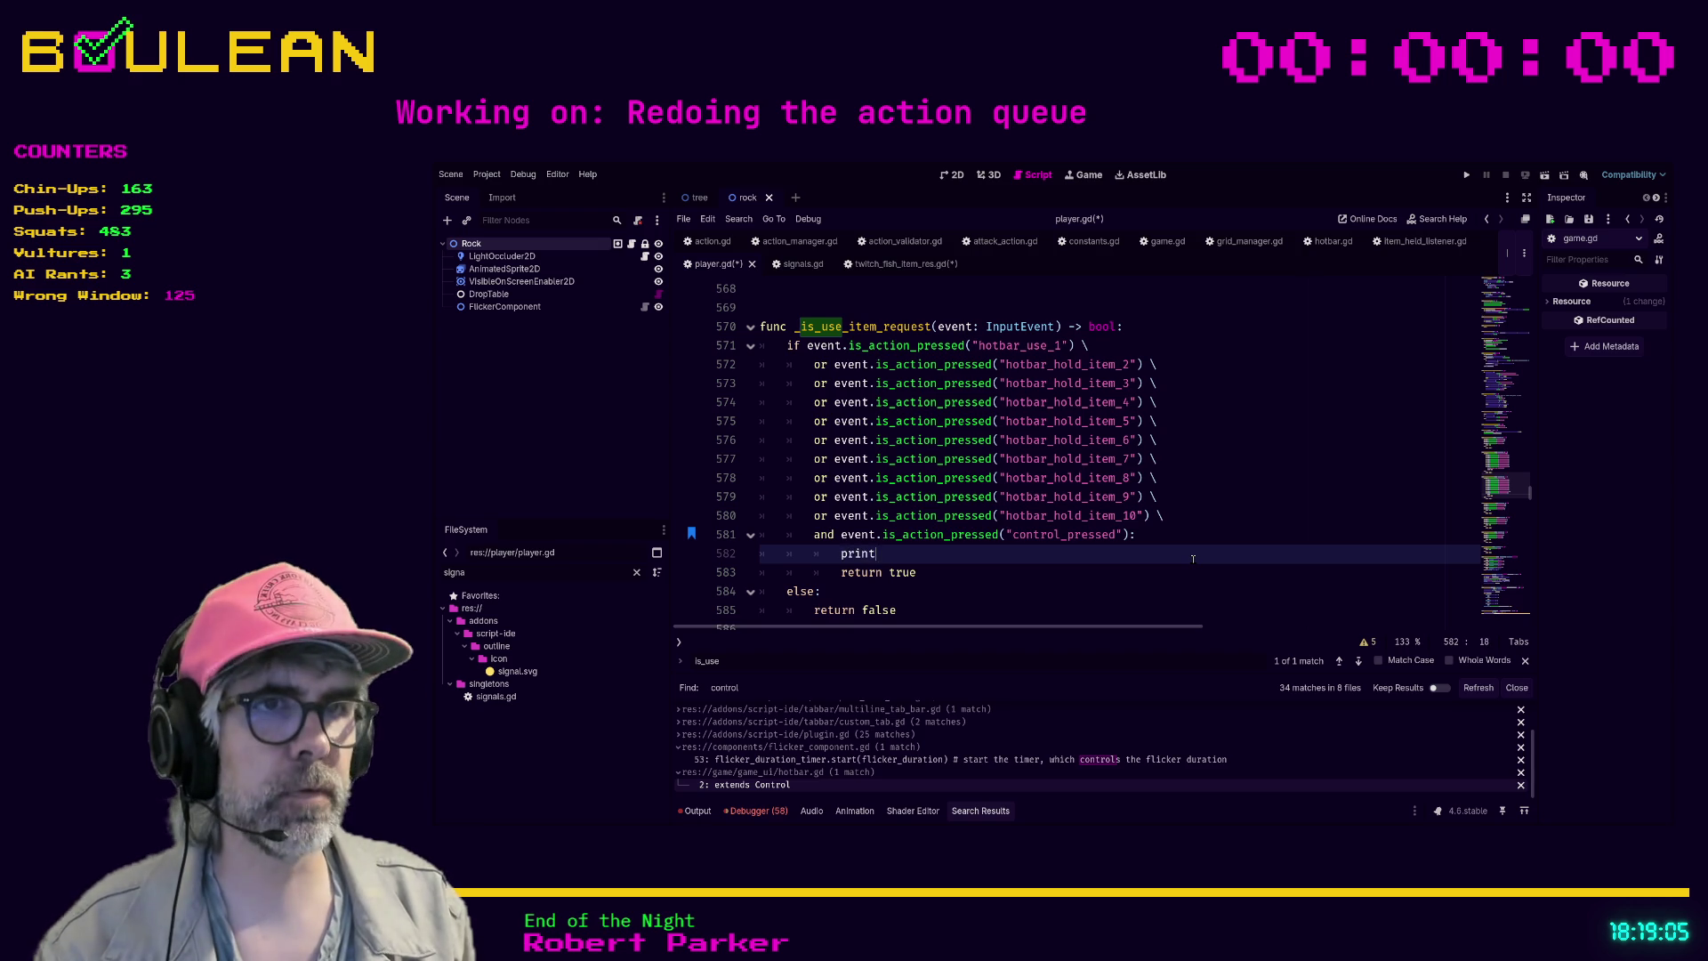
text(("USE ITEM REQUEST)
click(888, 554)
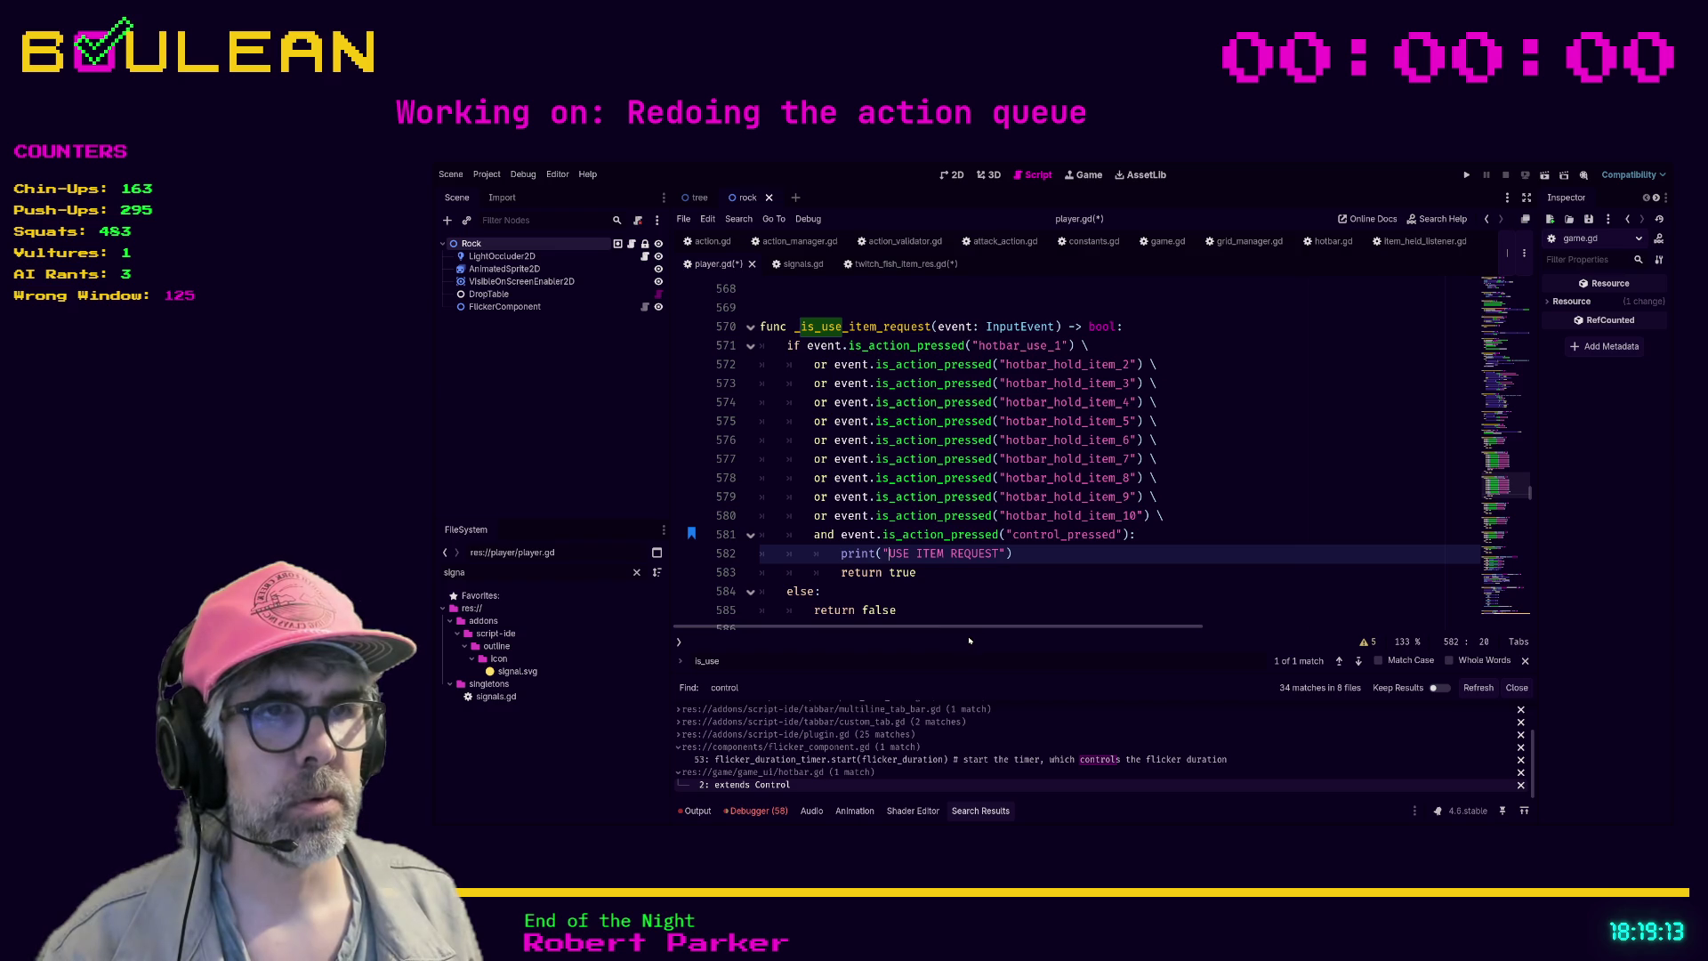
text(🔥🔥🔥🔥🔥🔥🔥🔥)
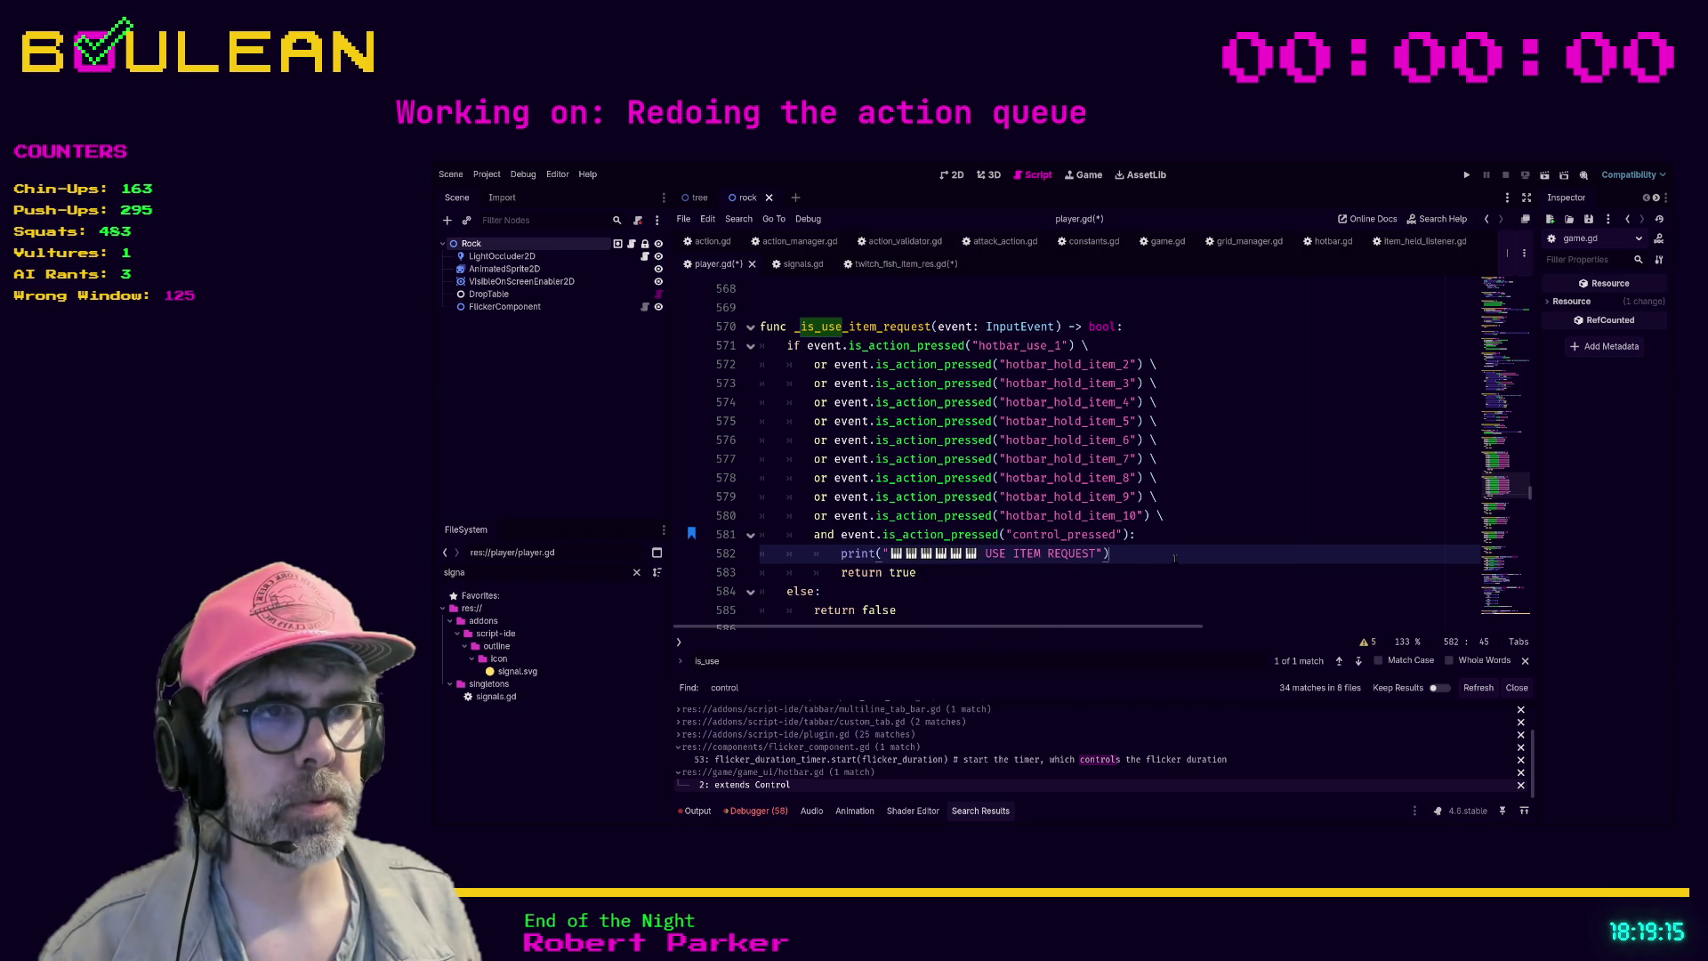
drag(978, 553, 889, 554)
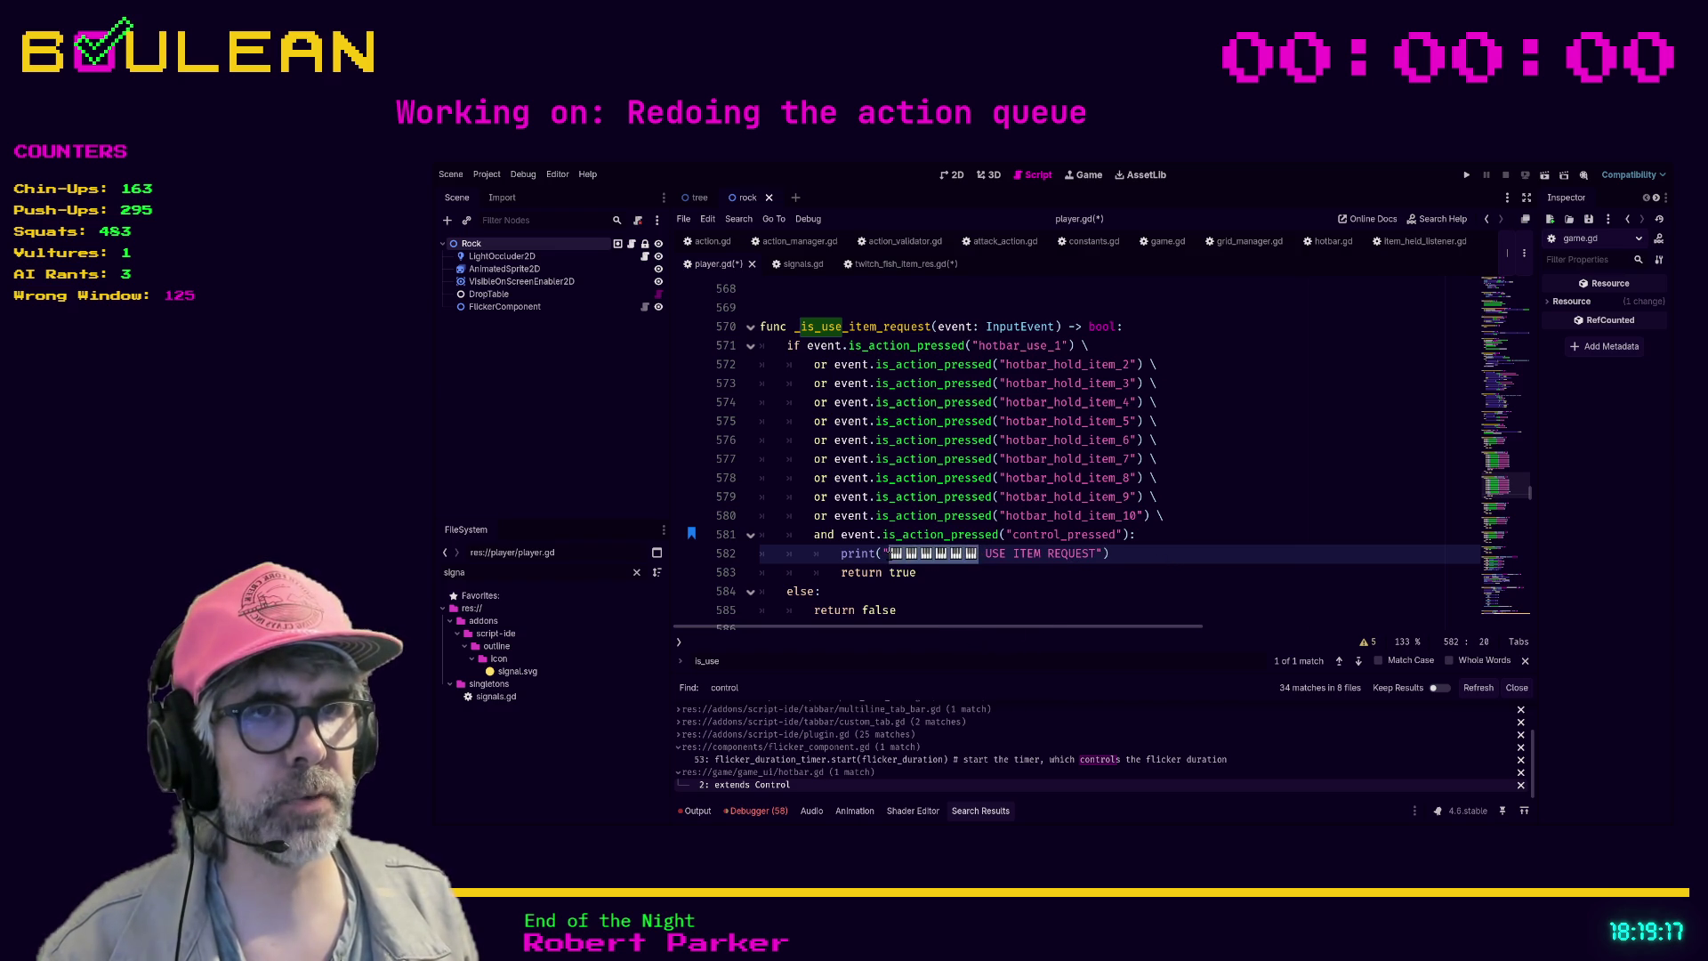
key(BackSpace)
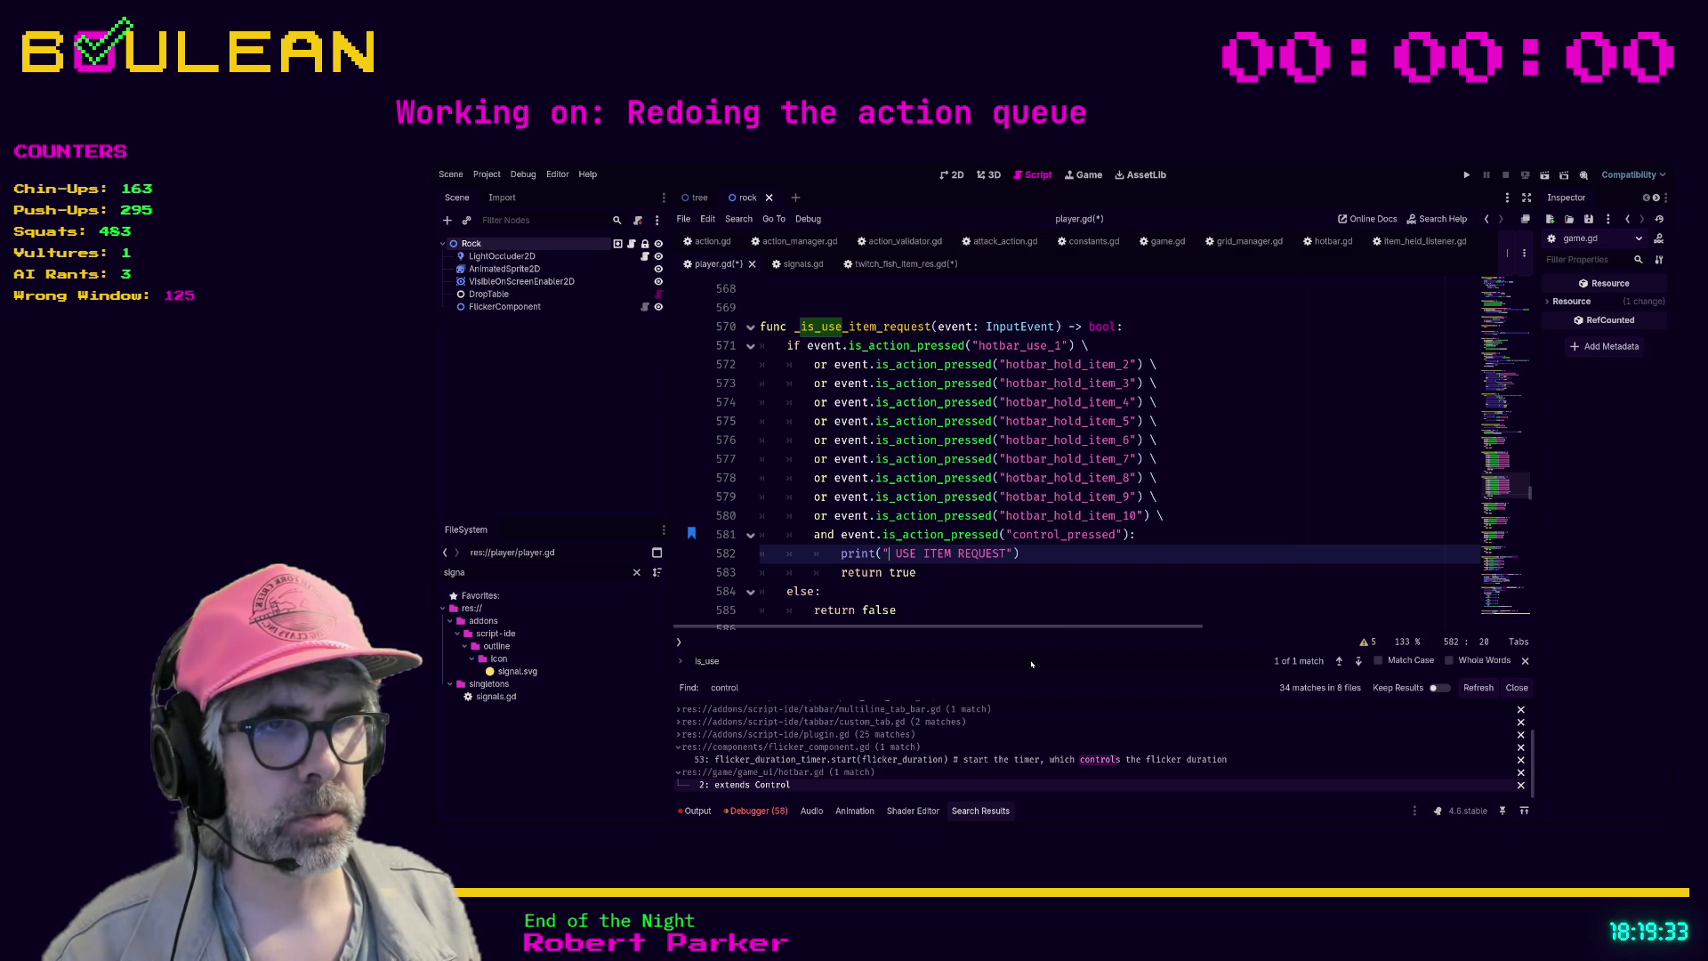
text(🔴🔴🔴🔴🔴)
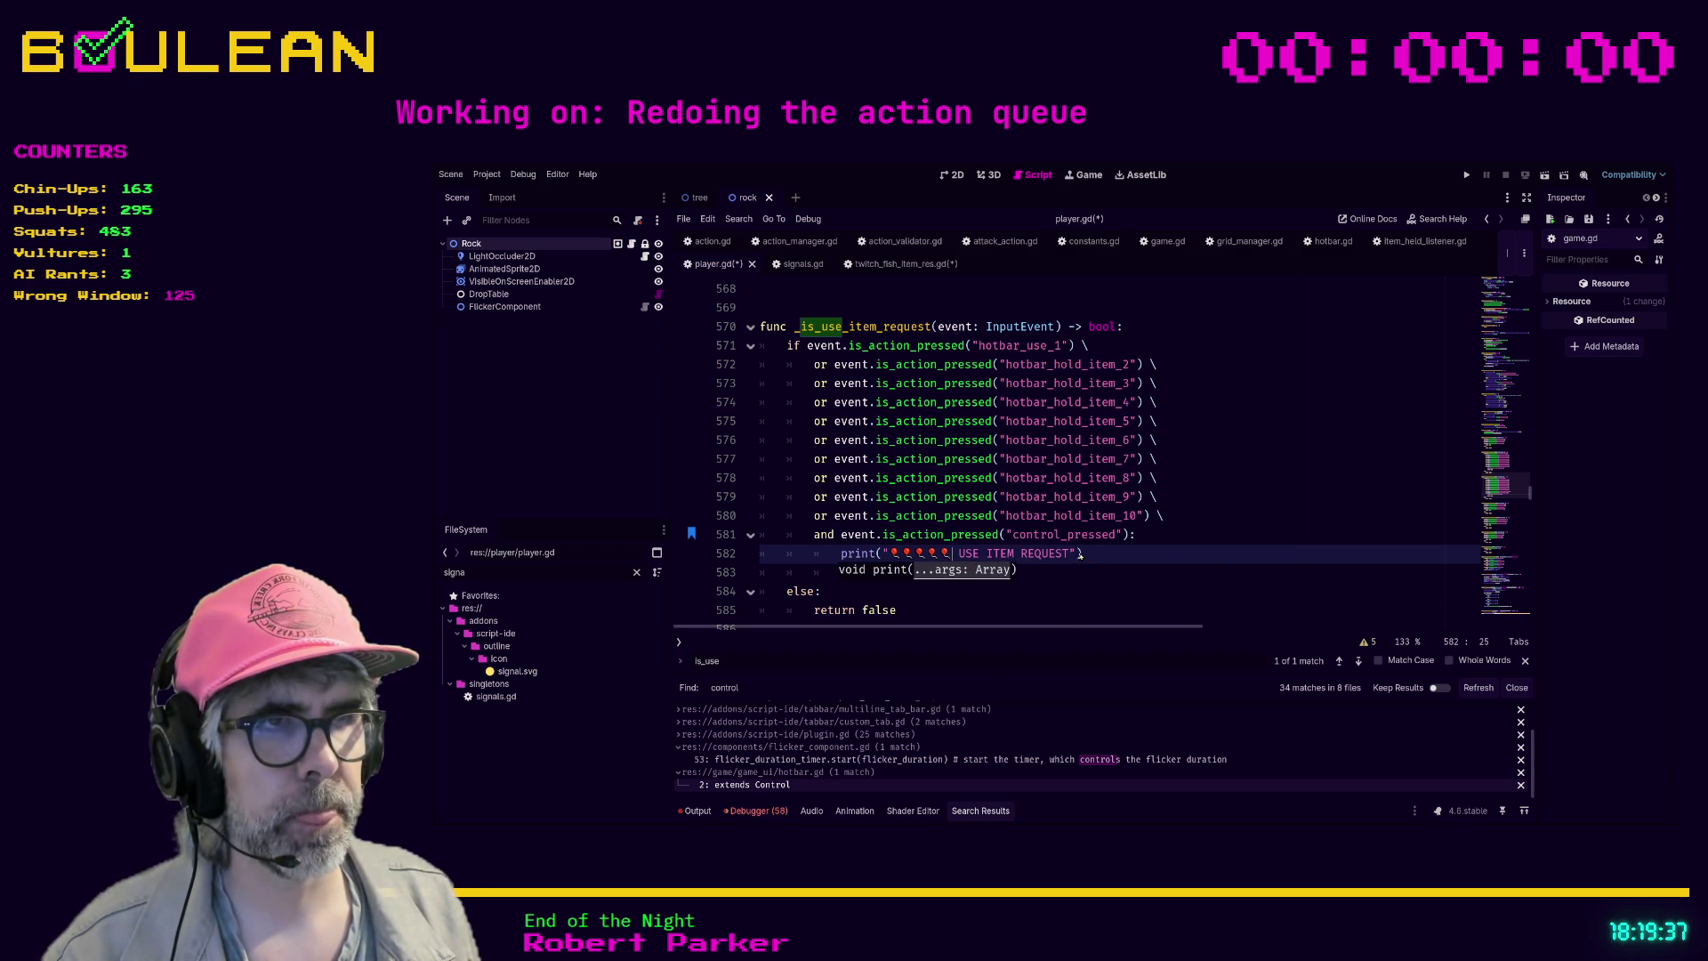
- Save player.gd and launch the game with F5
click(1112, 553)
key(ctrl+s)
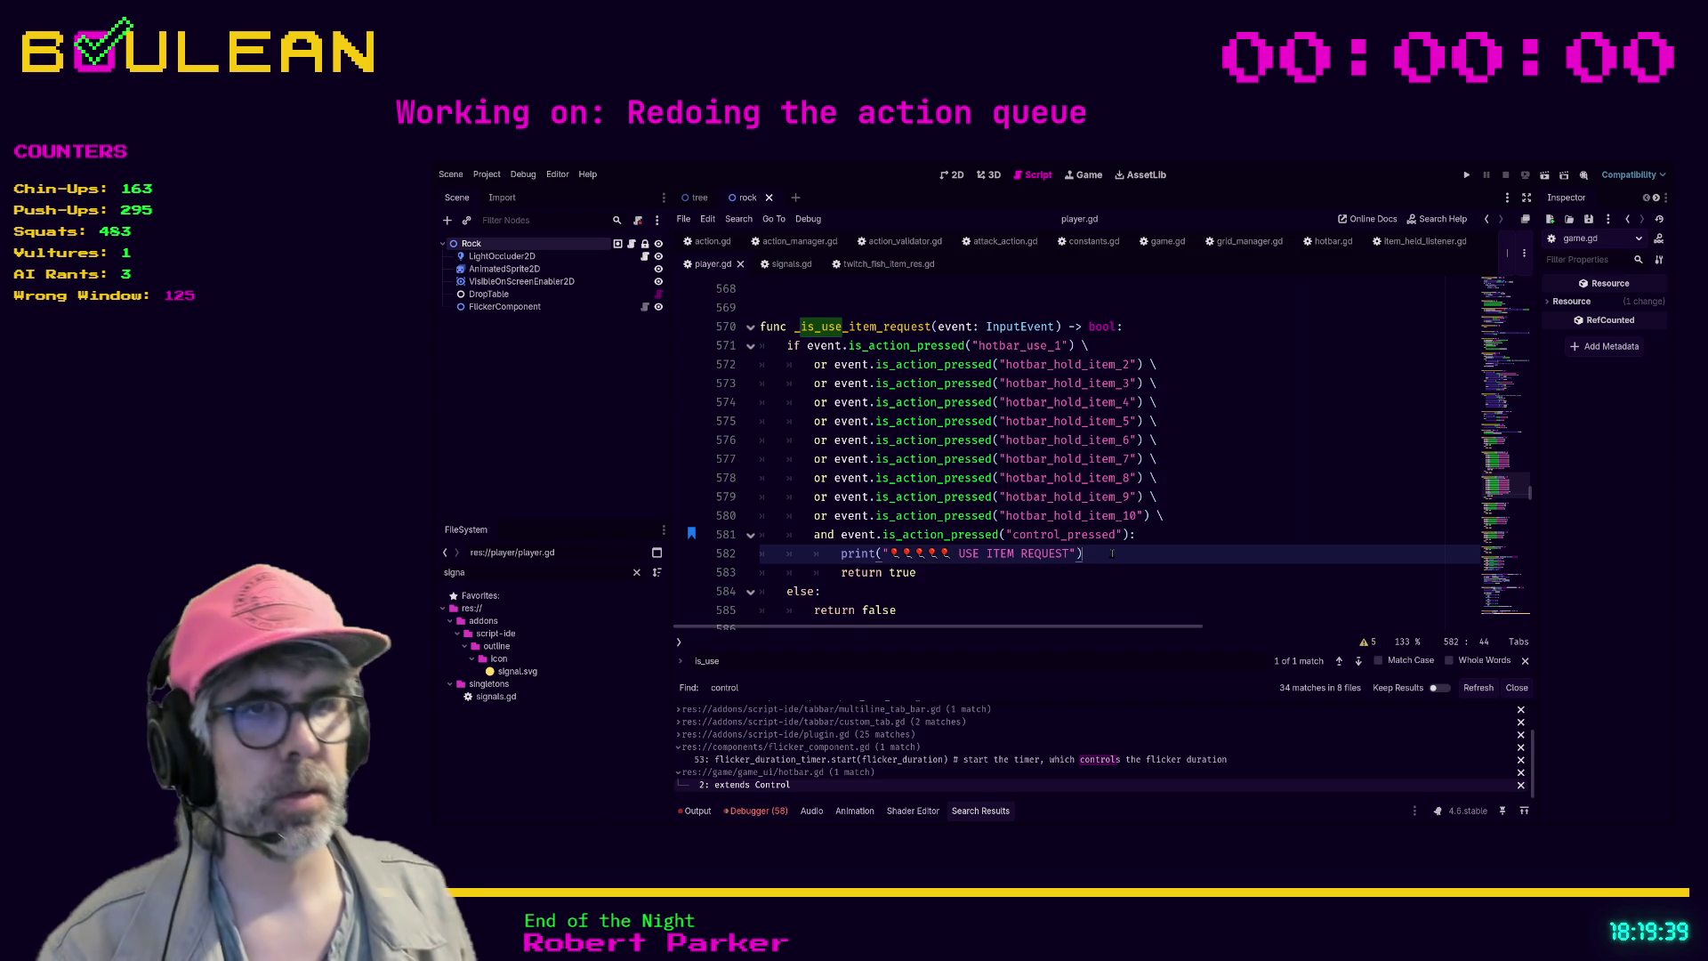
key(F5)
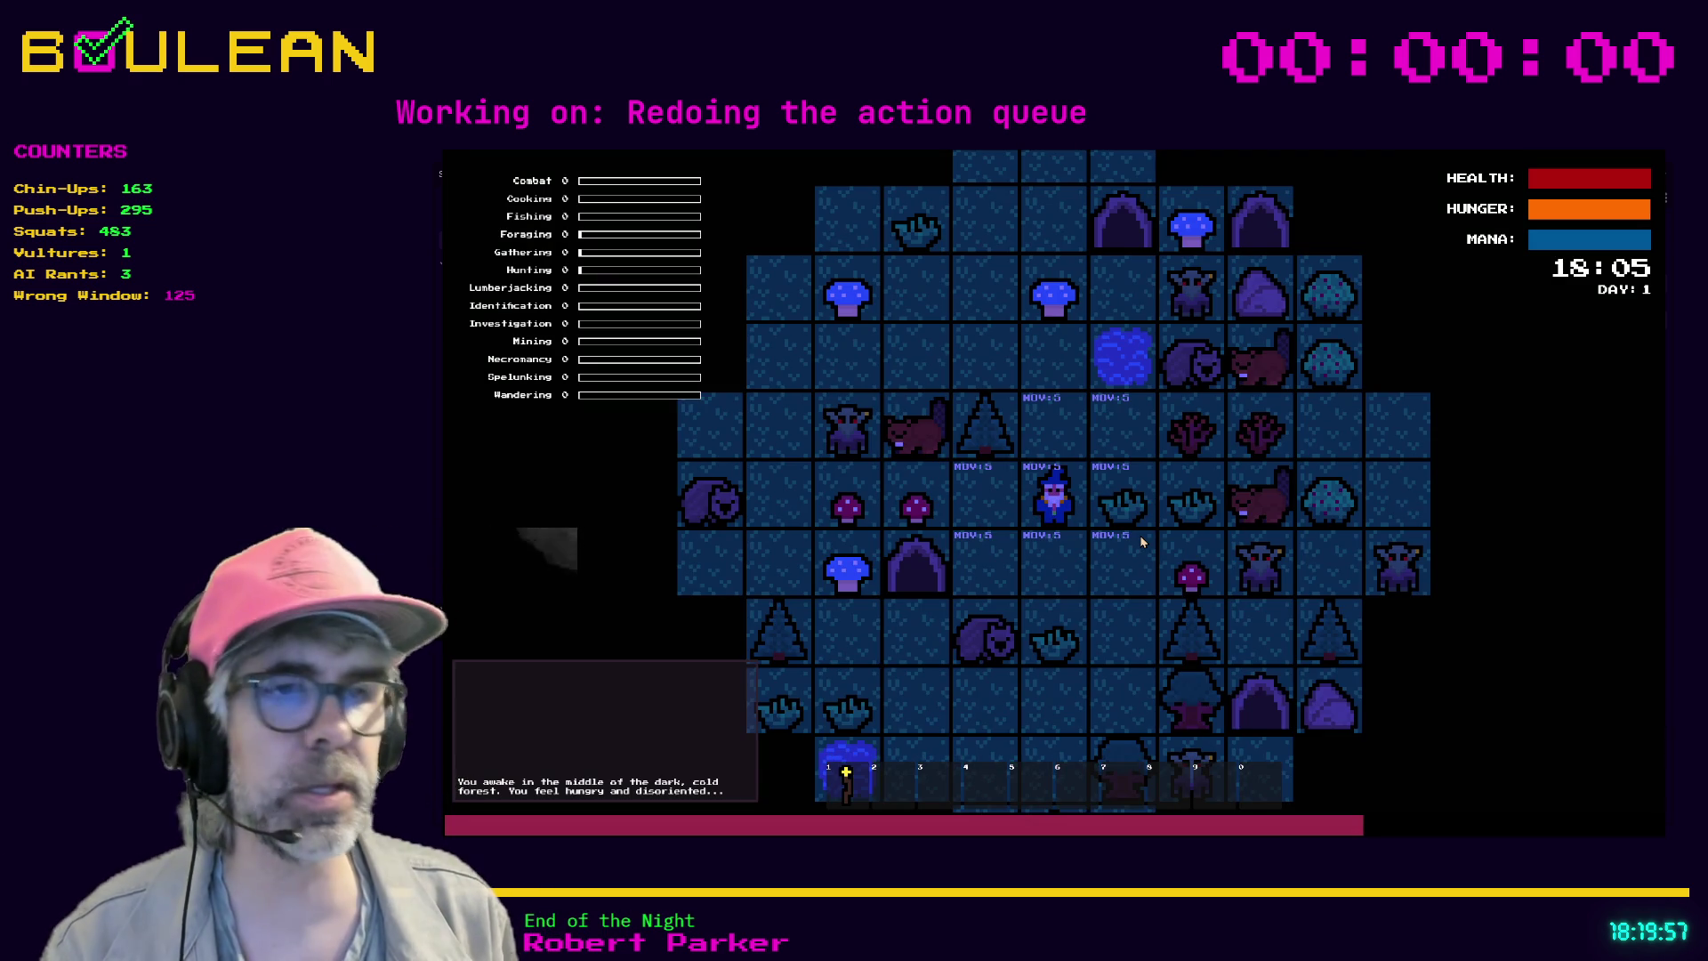
- Move the wizard north to the Fishing Hole, switch to interact mode and start fishing
key(Up)
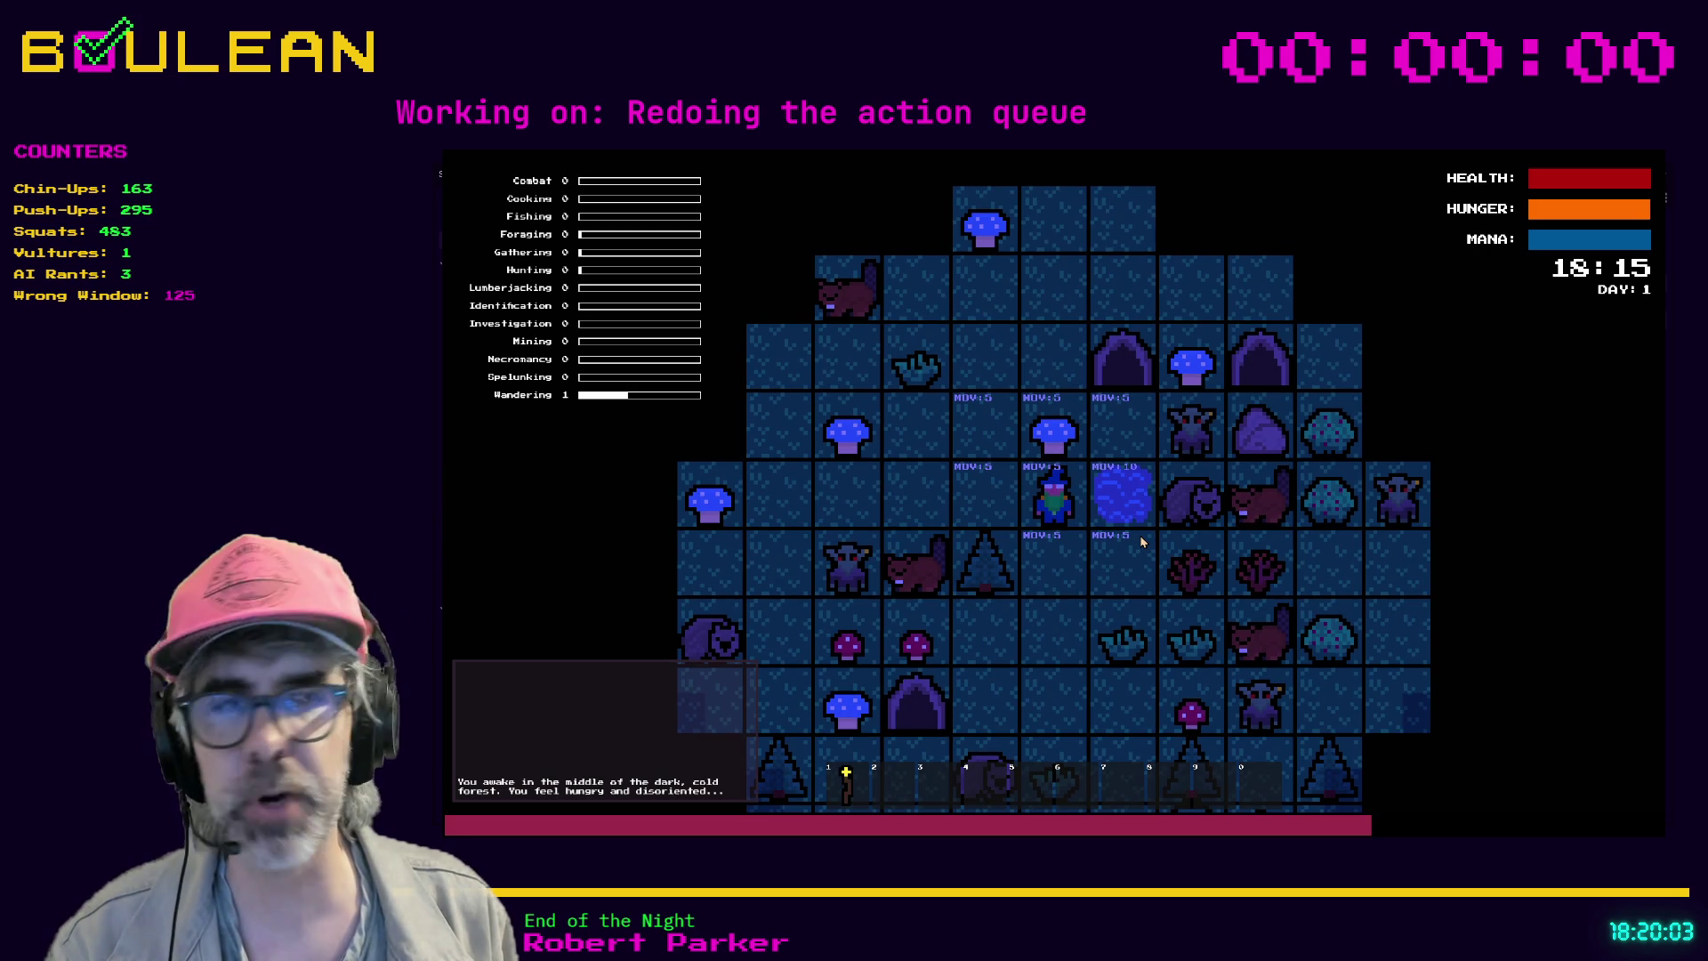
key(Right)
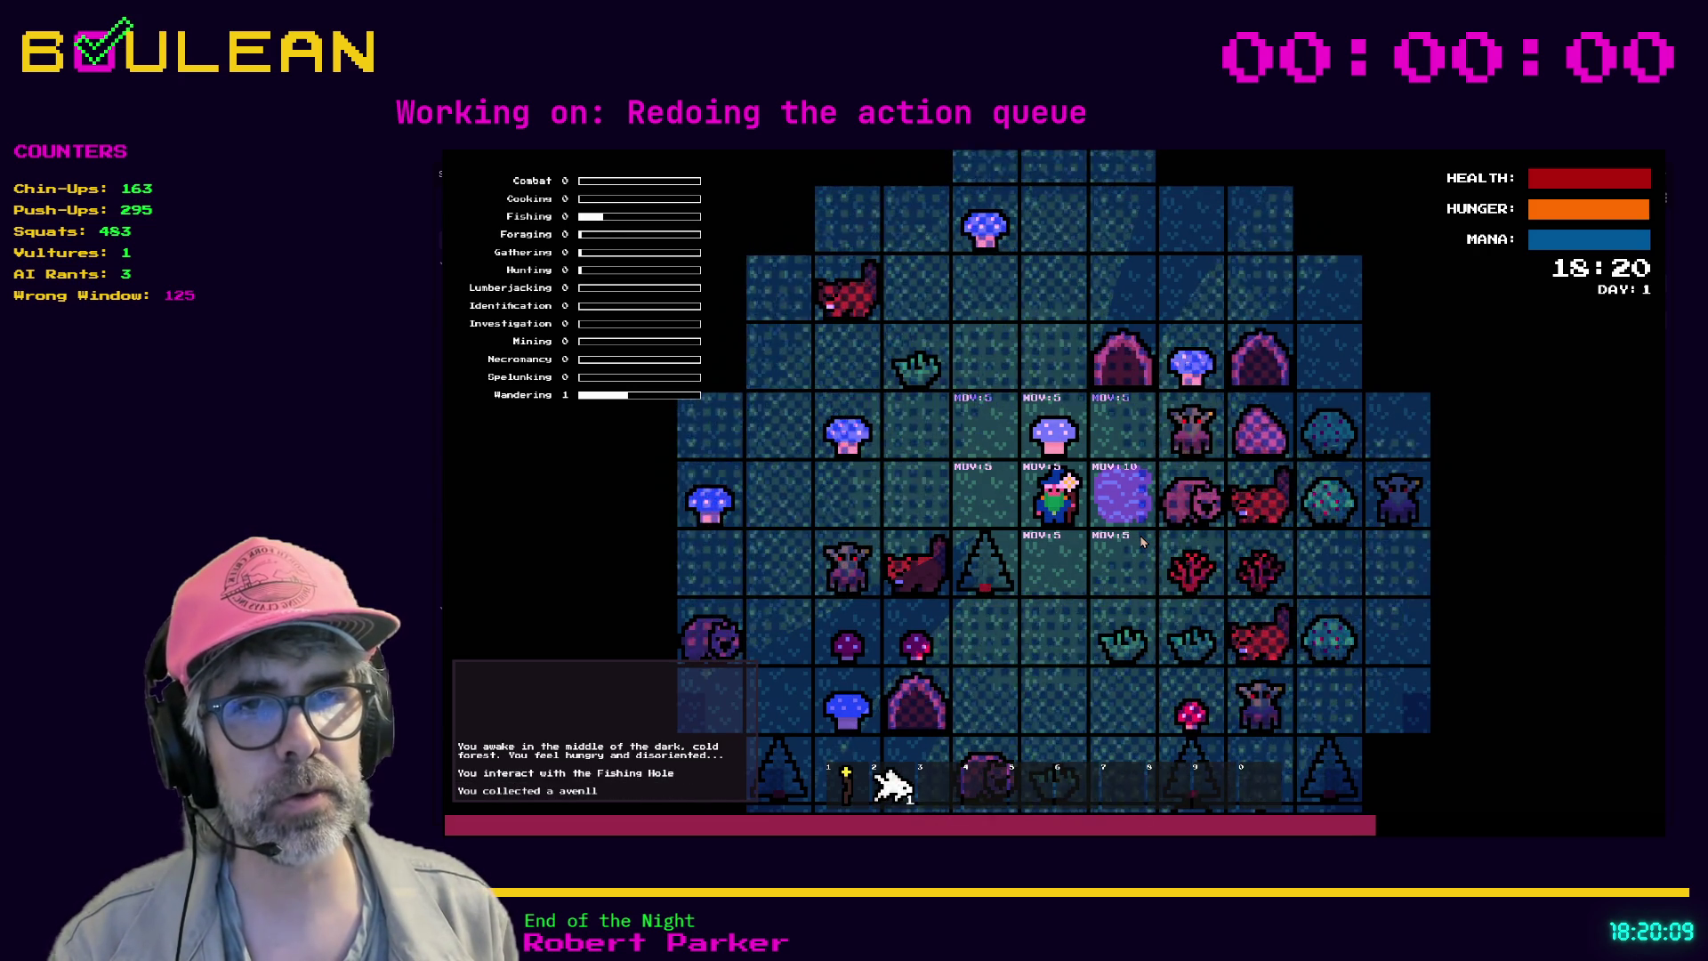
key(i)
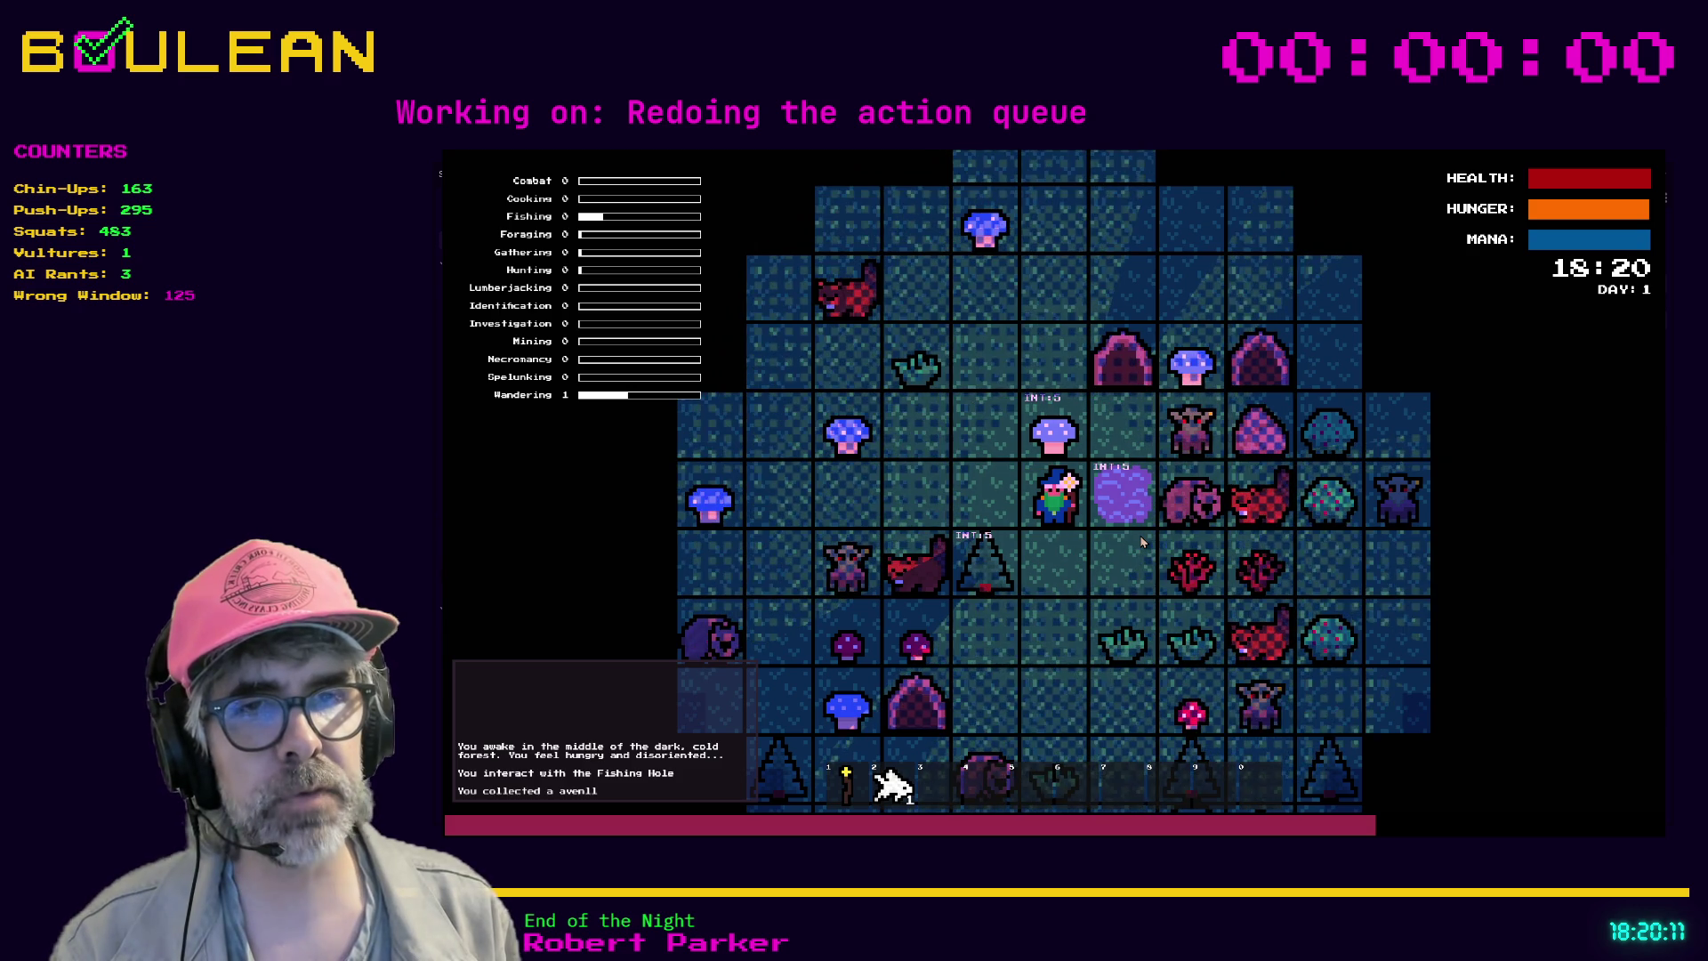
key(Right)
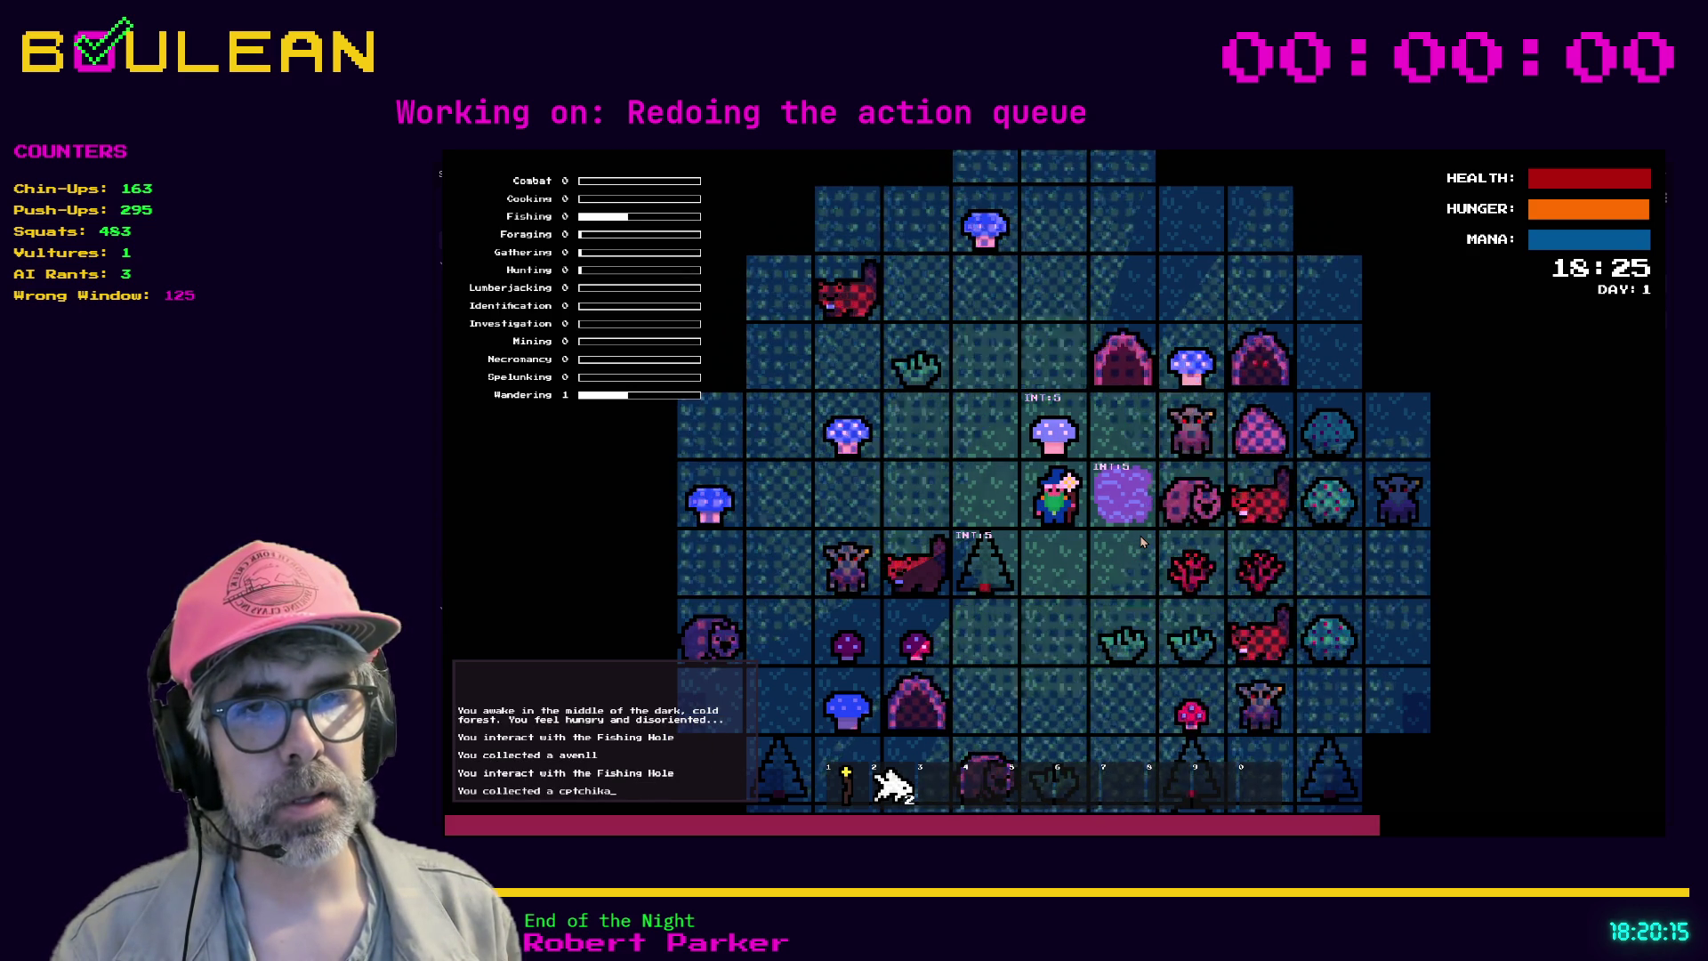
key(Right)
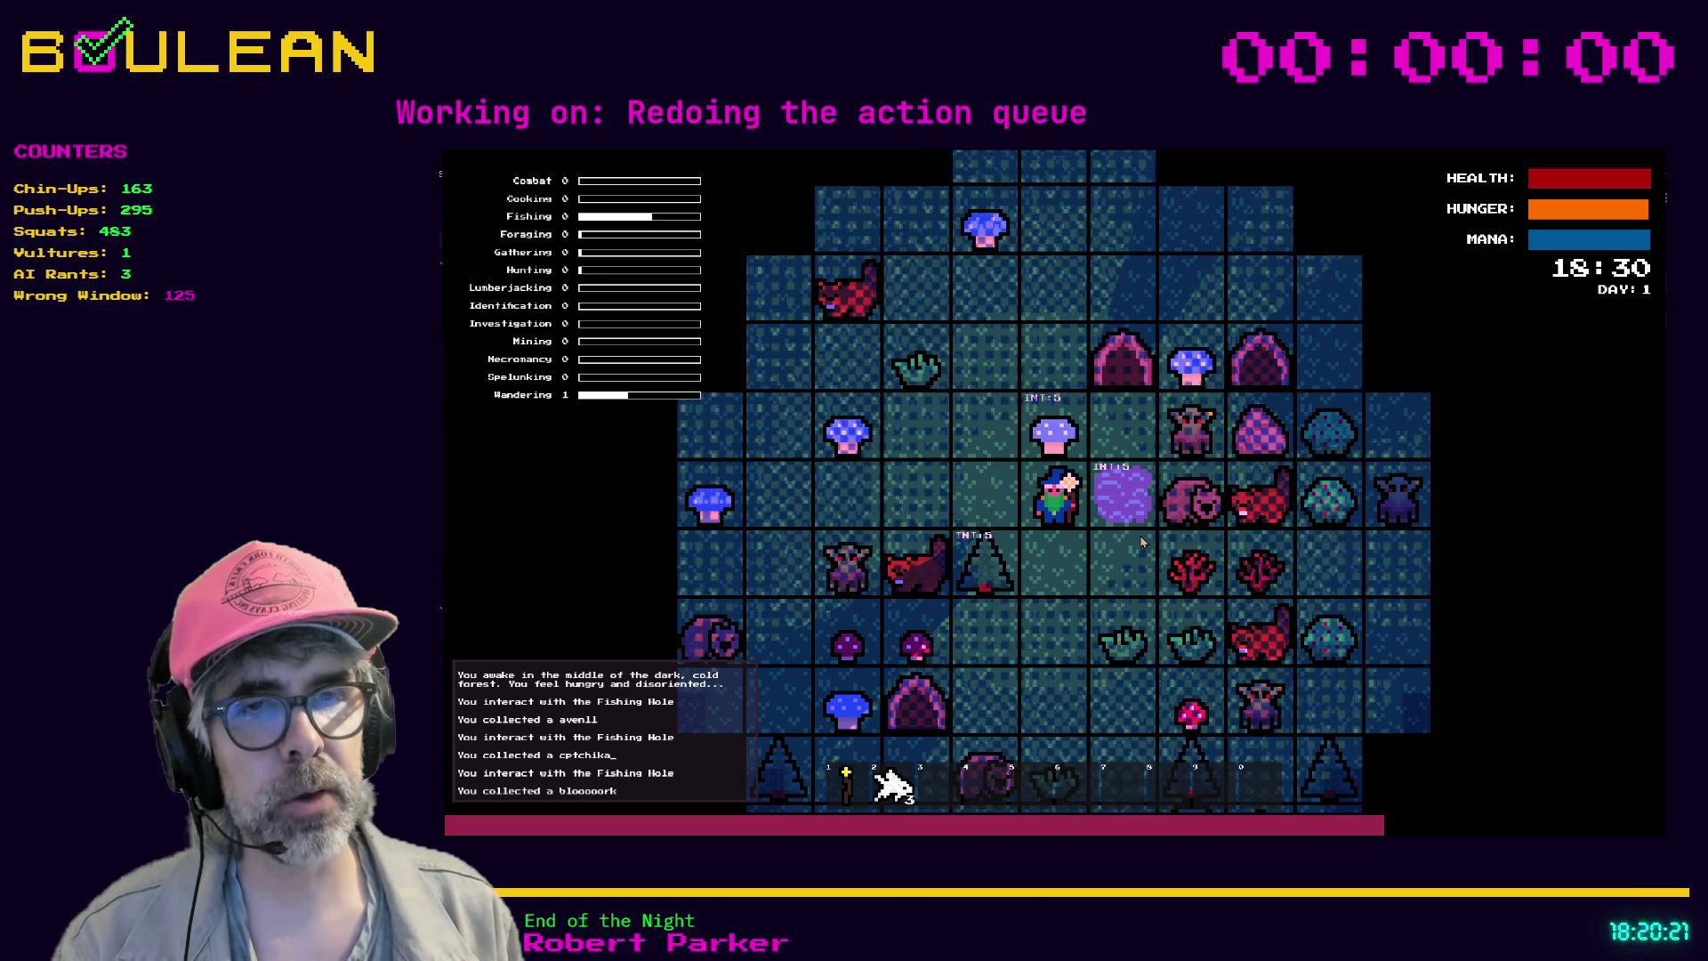
- Keep fishing with E to catch more goldfish, then close the game with Alt+F4
key(e)
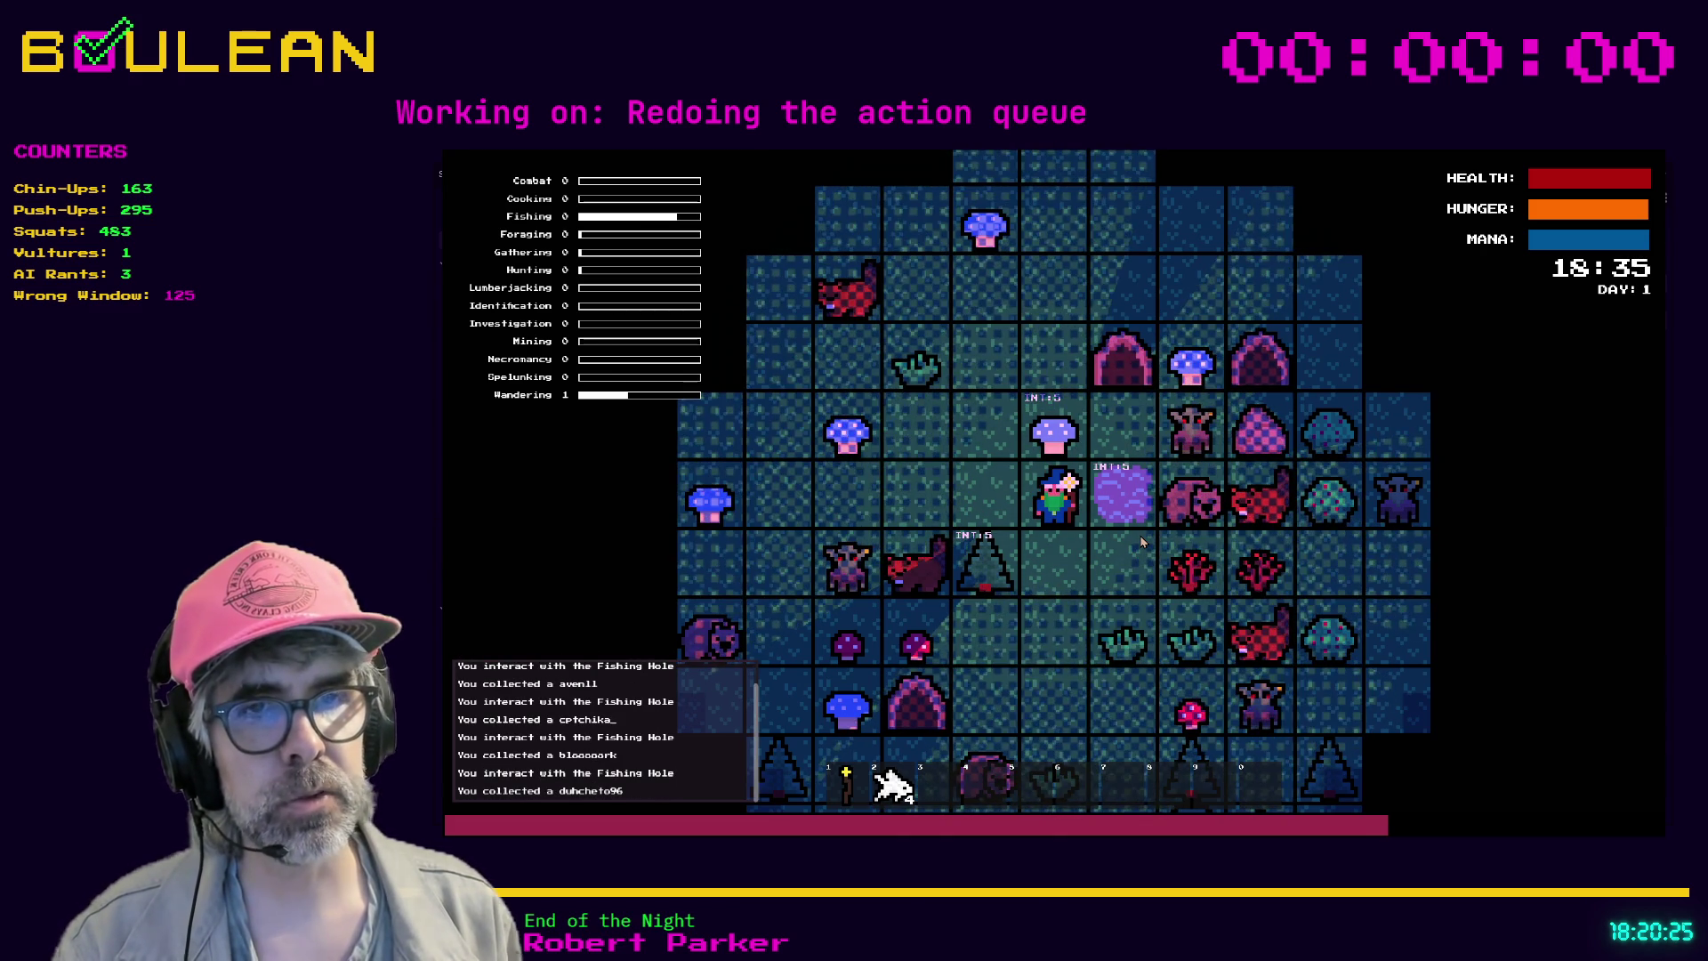
key(e)
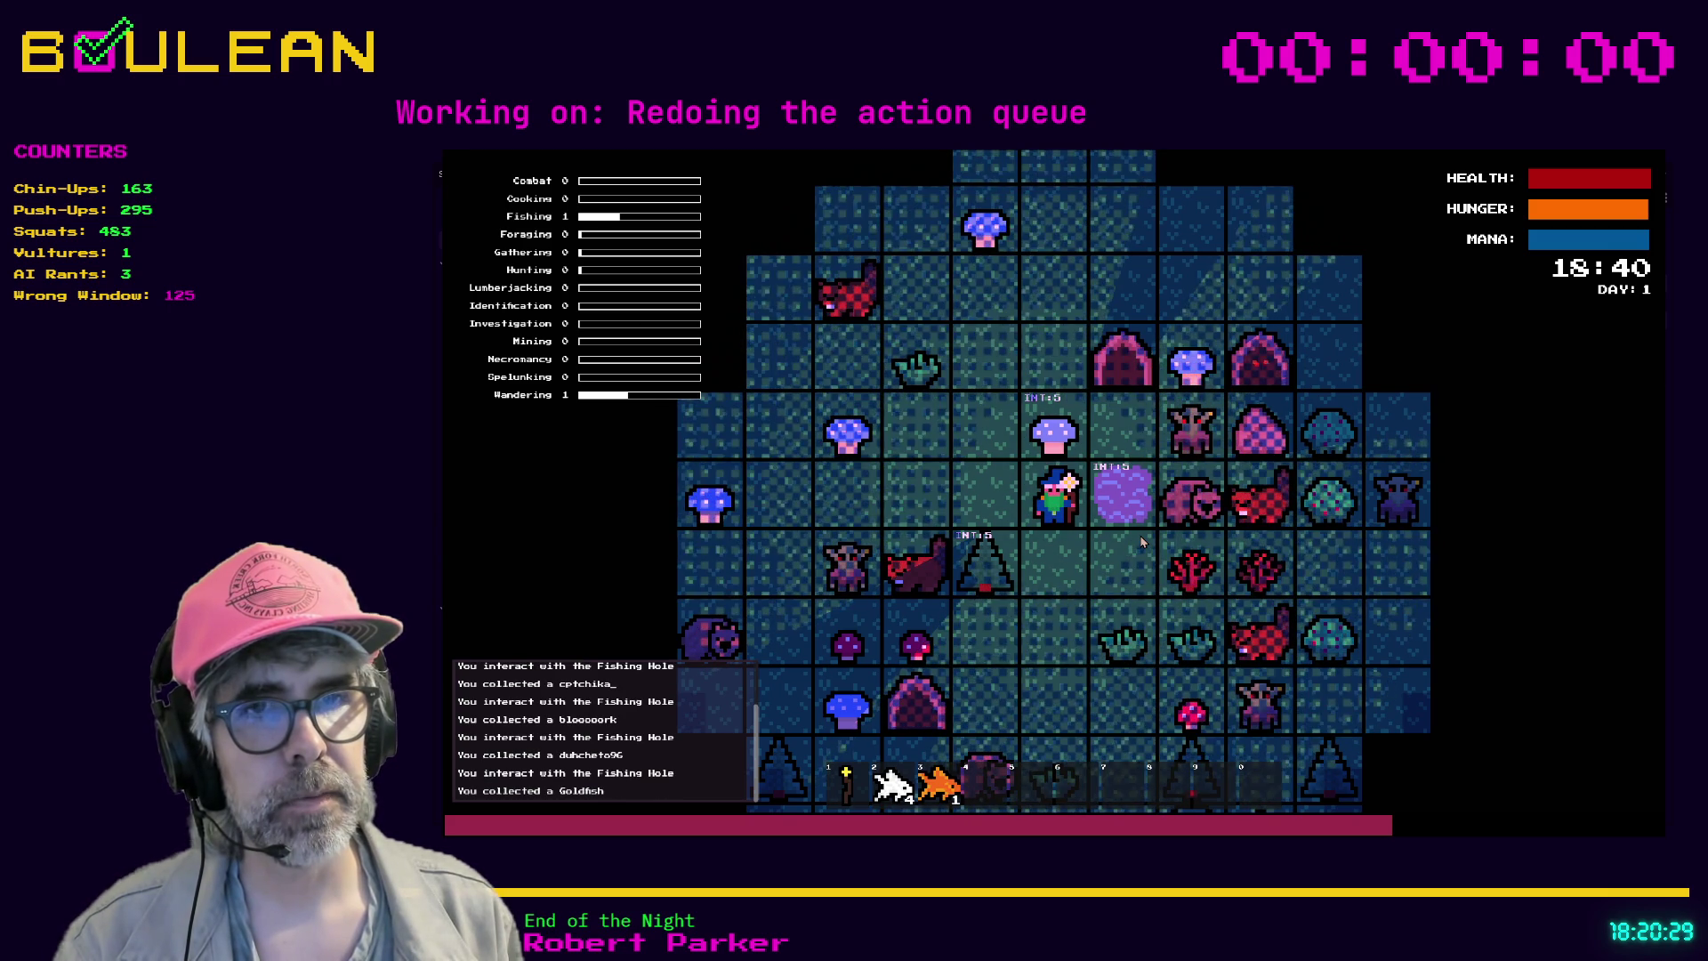
key(e)
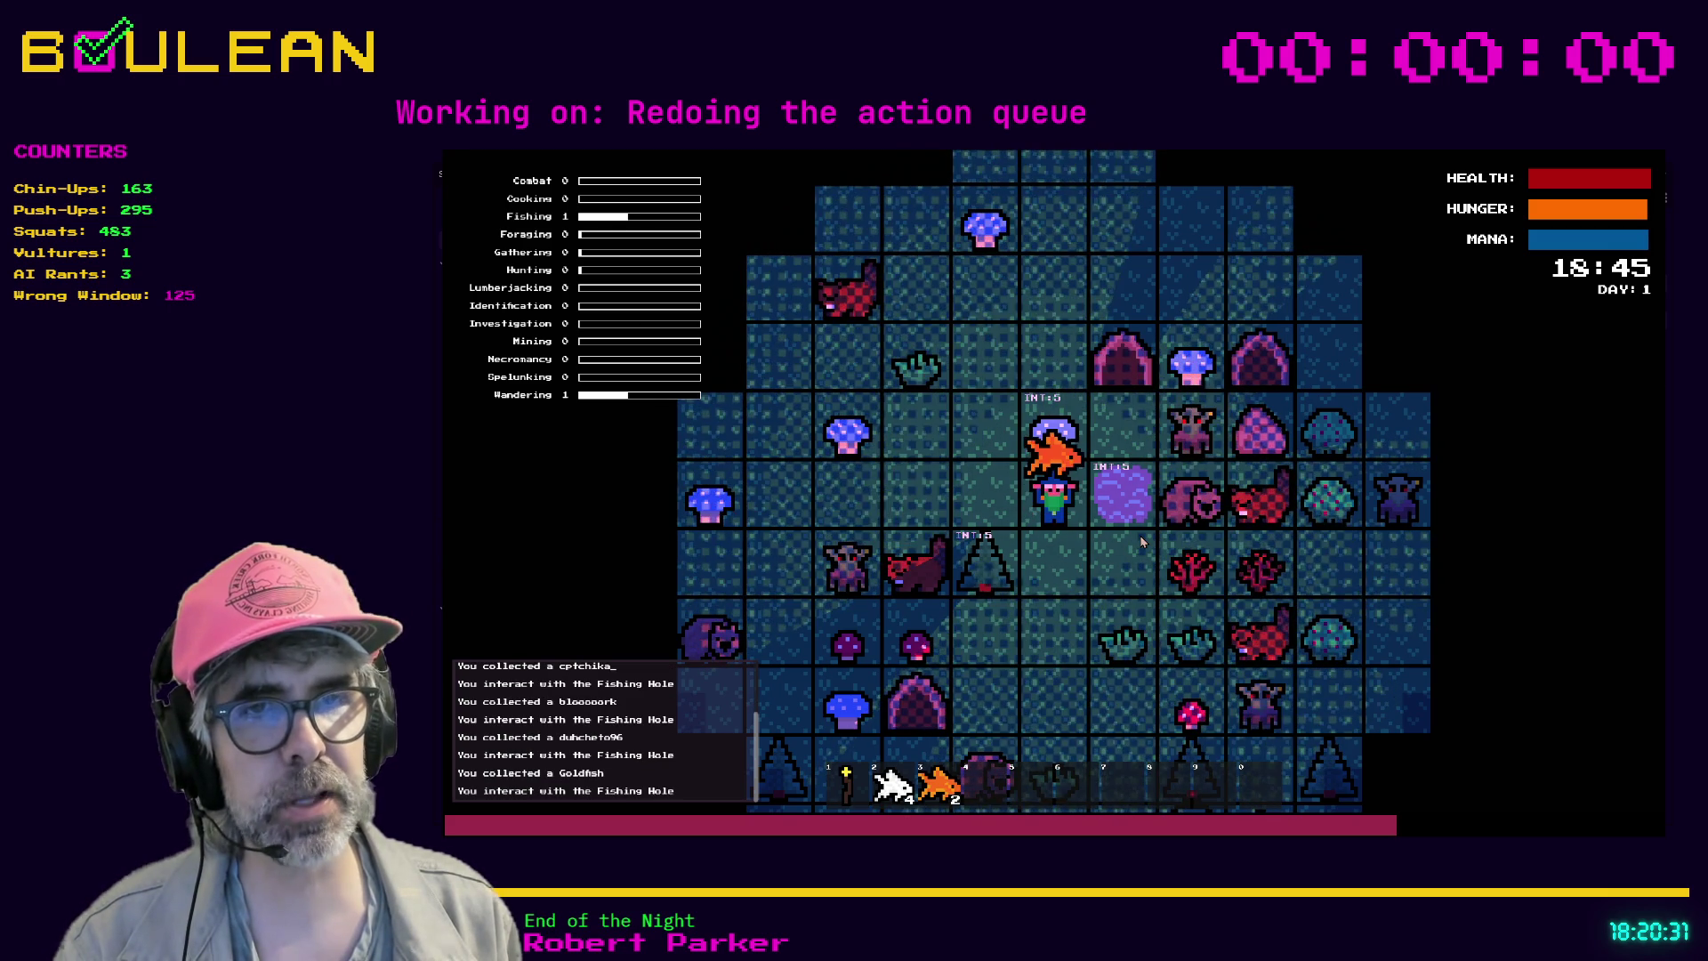
key(e)
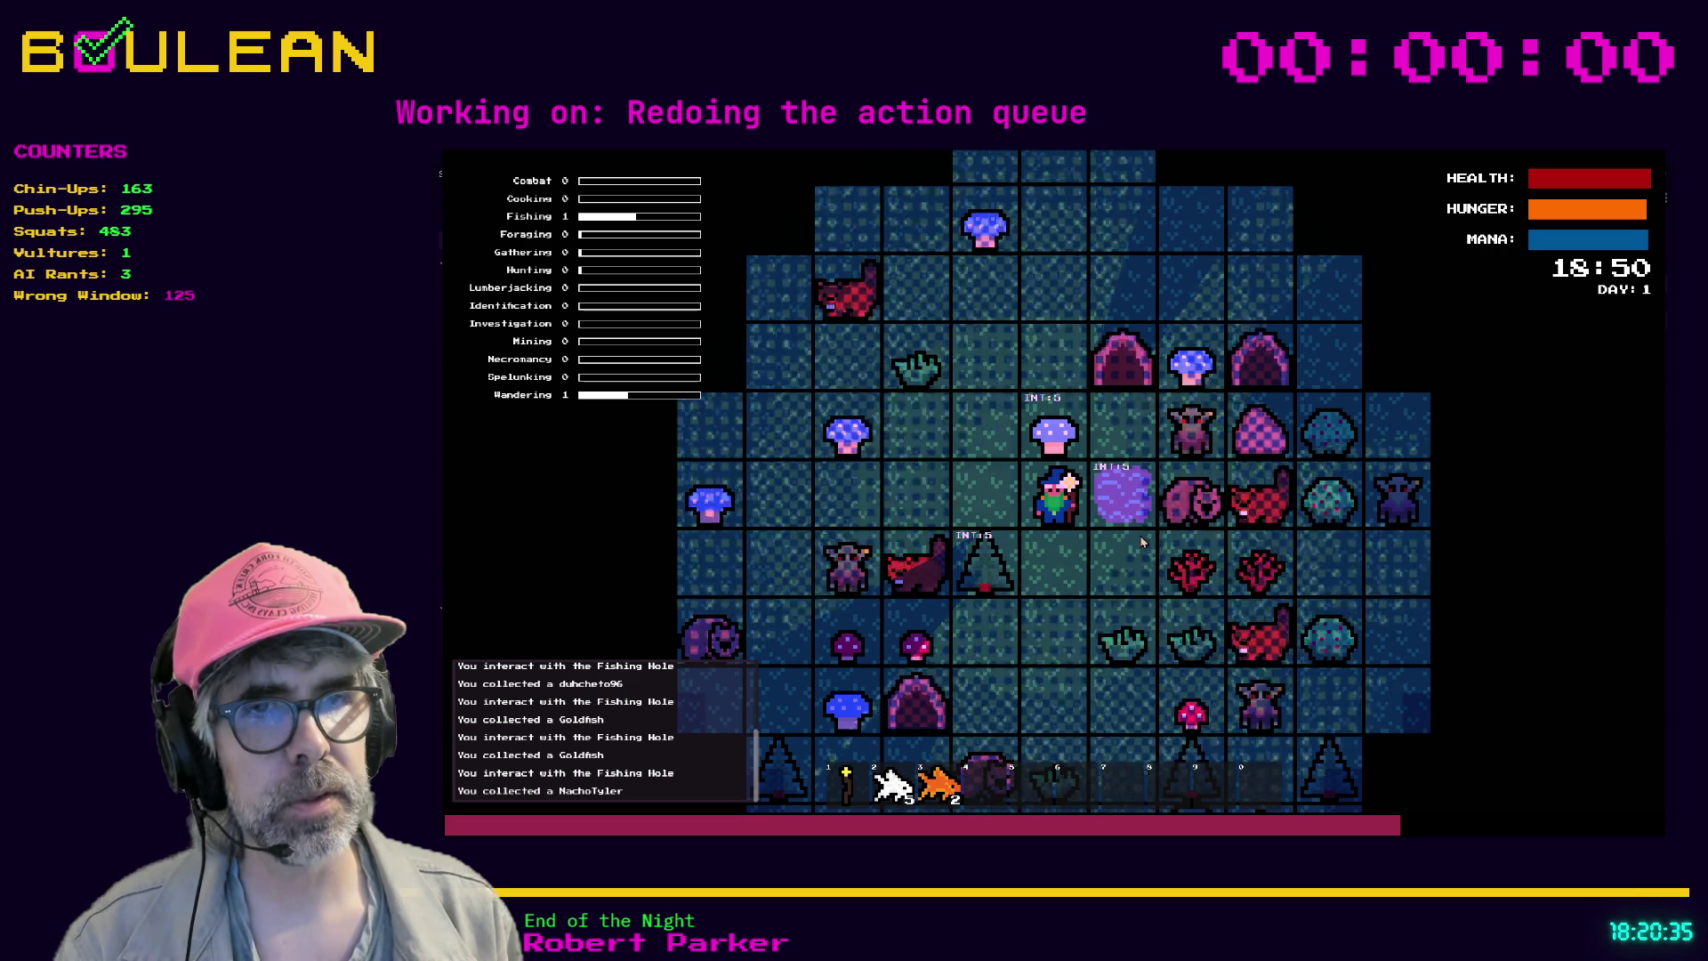
key(e)
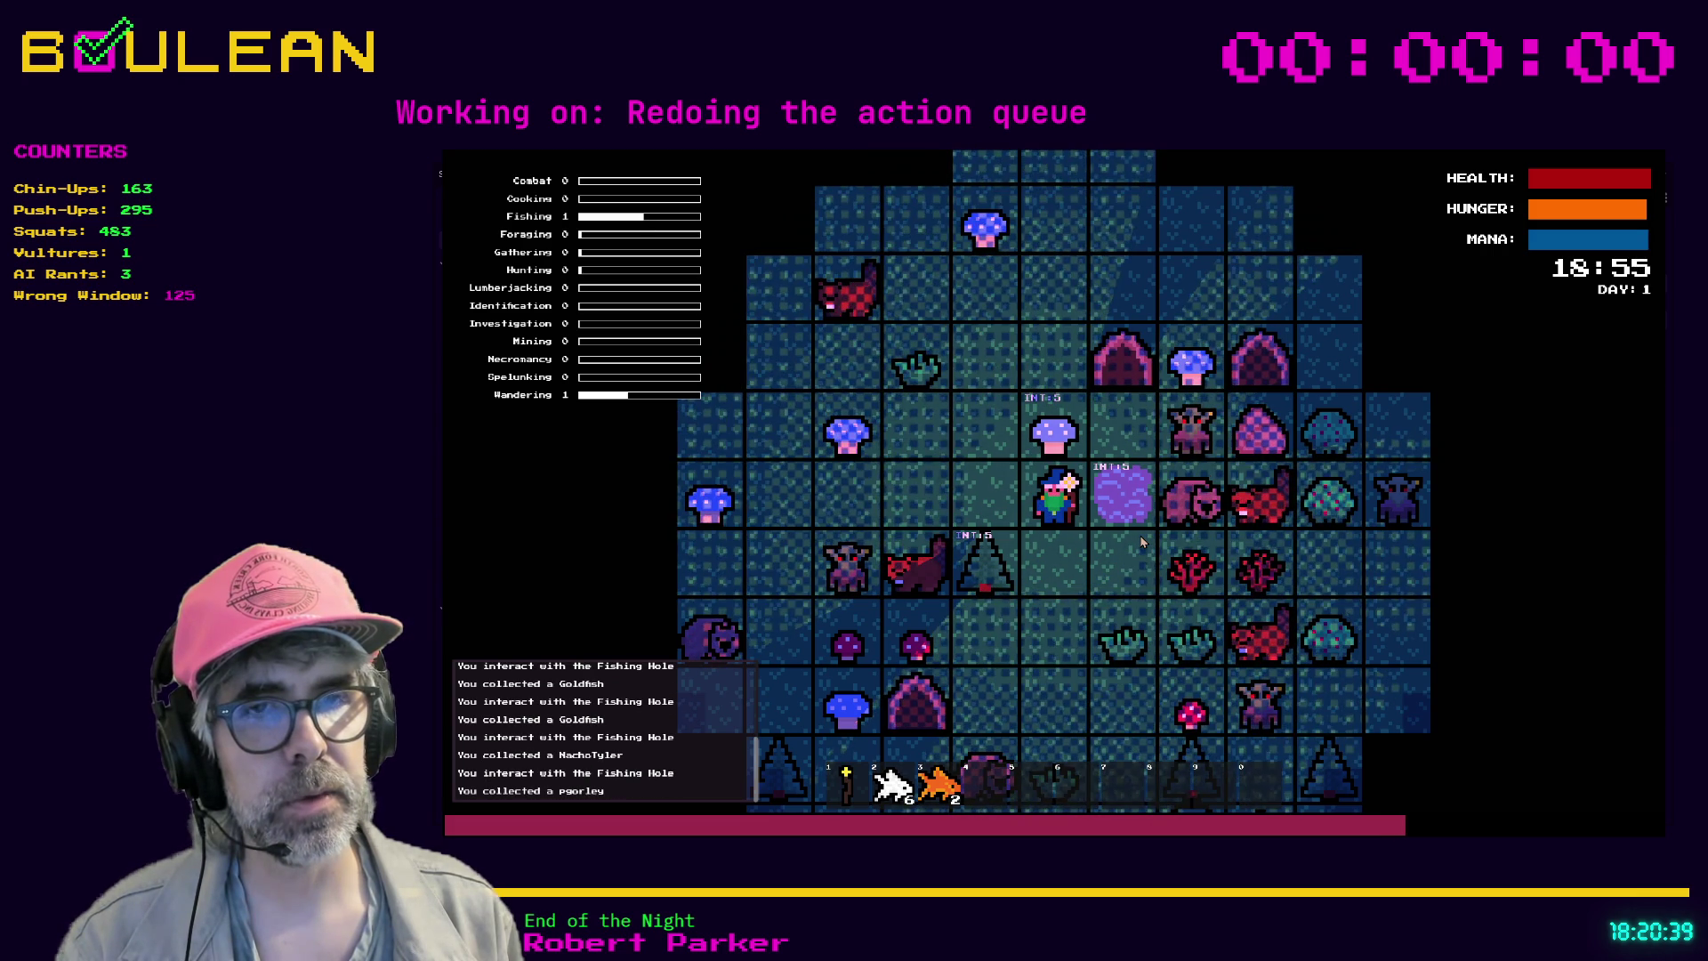
key(e)
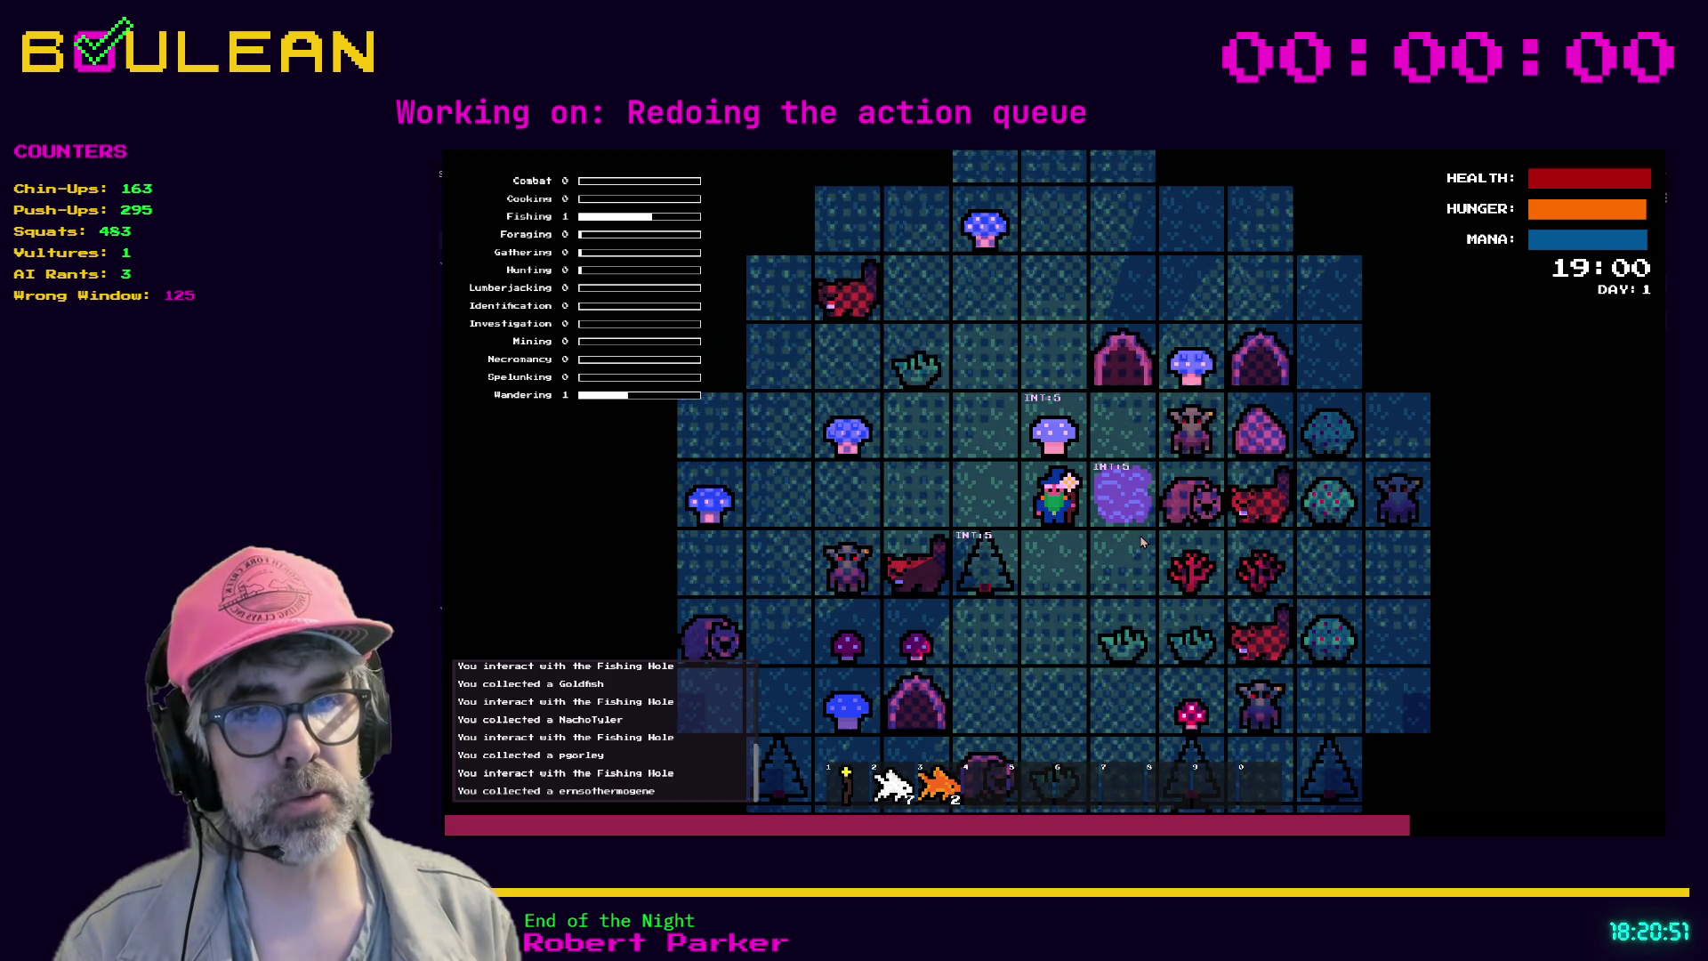
key(e)
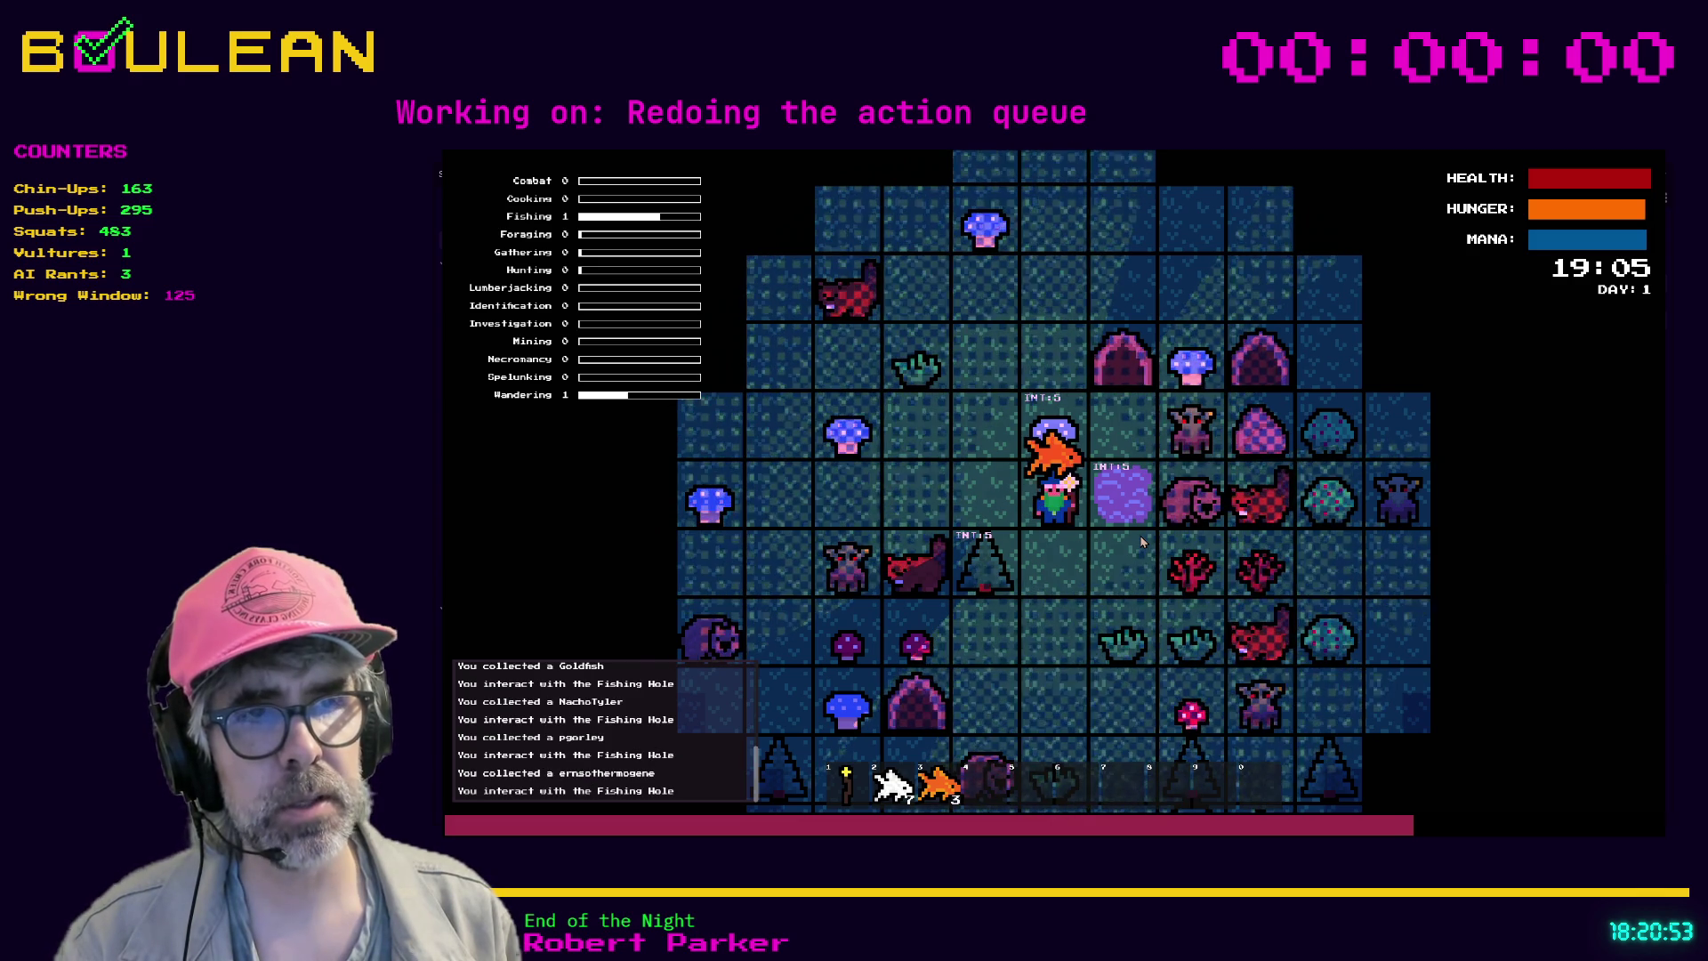
key(e)
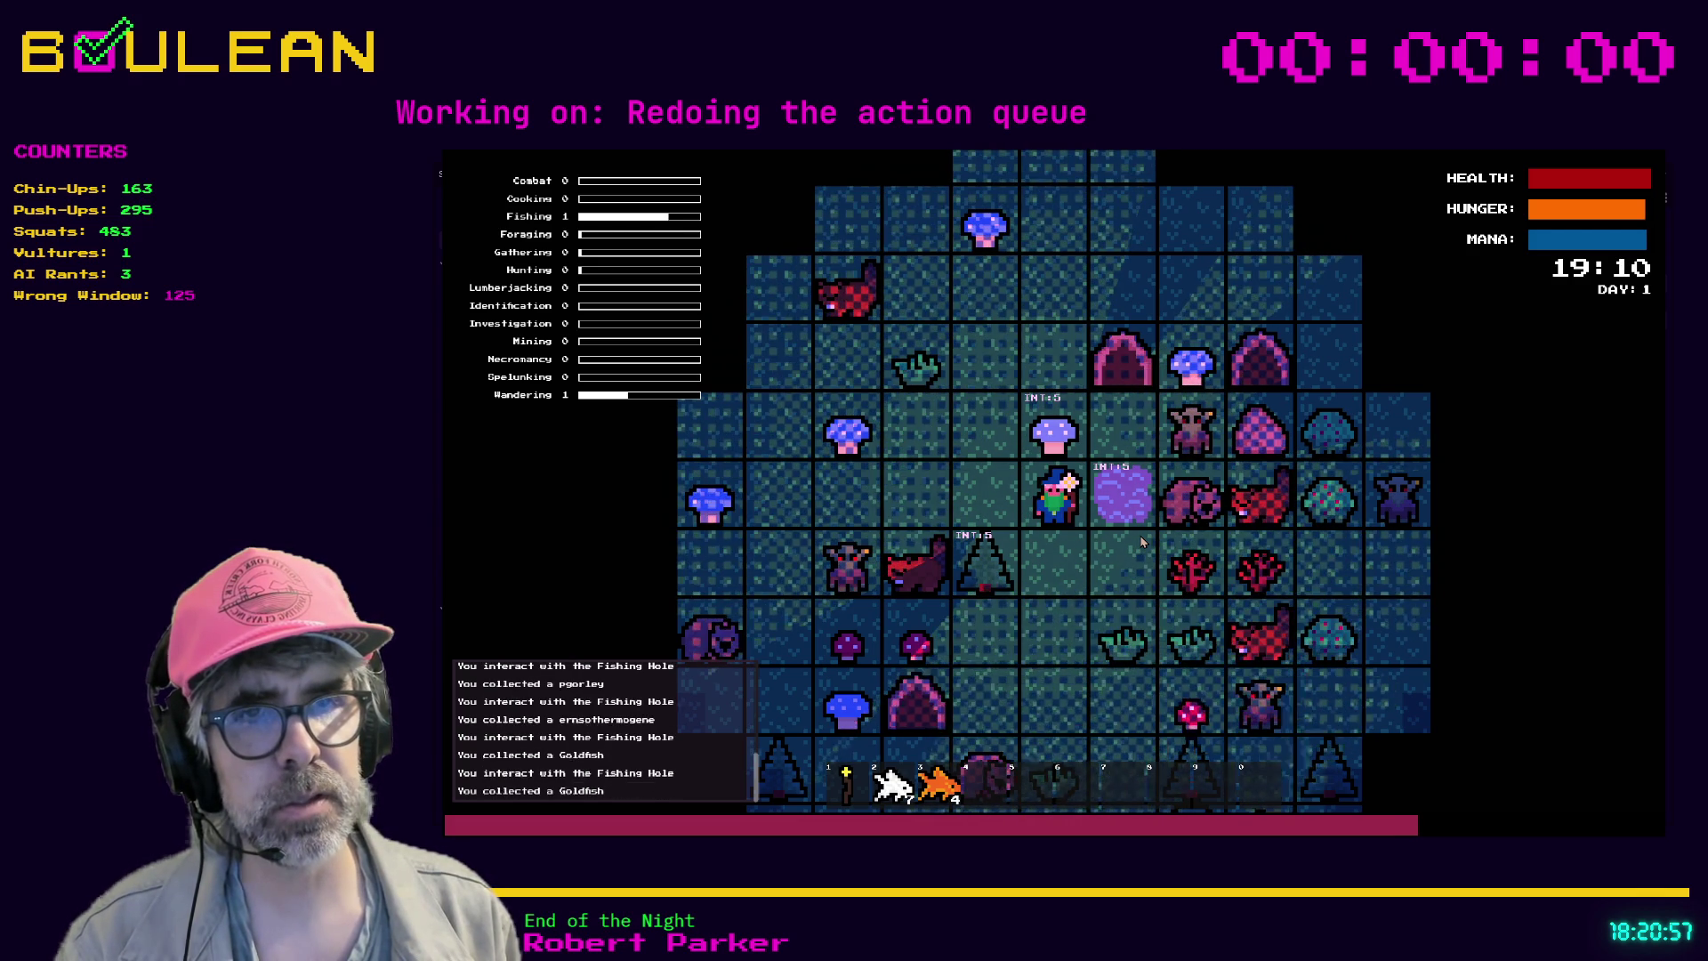
key(e)
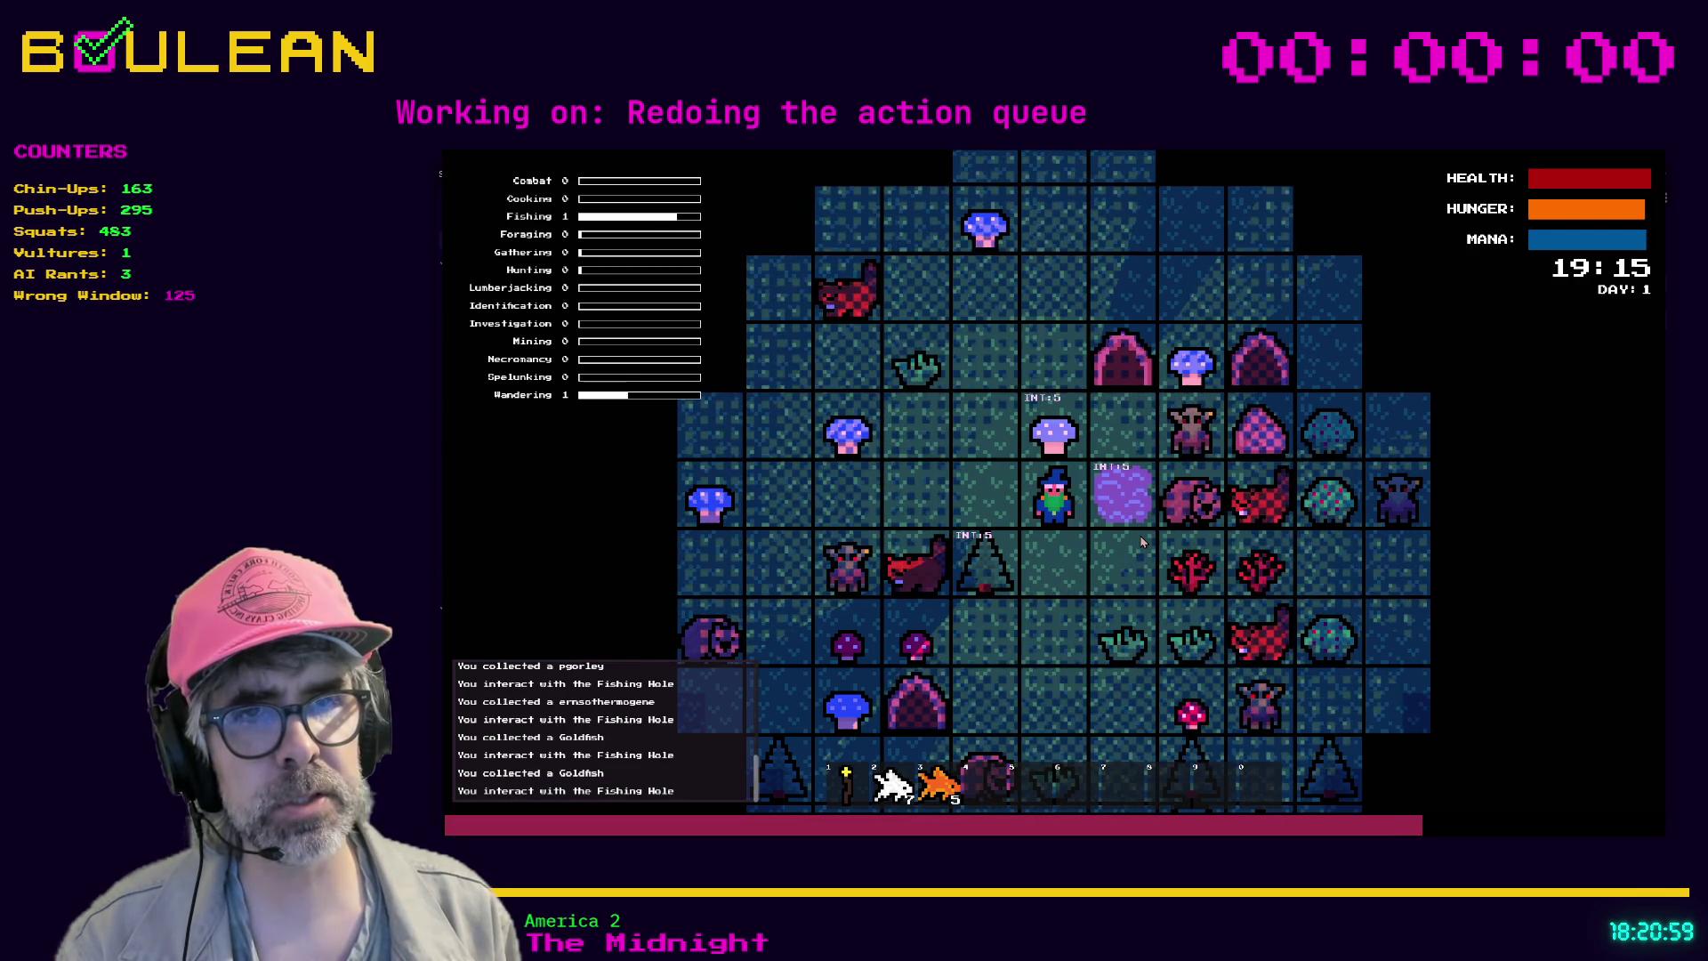
key(e)
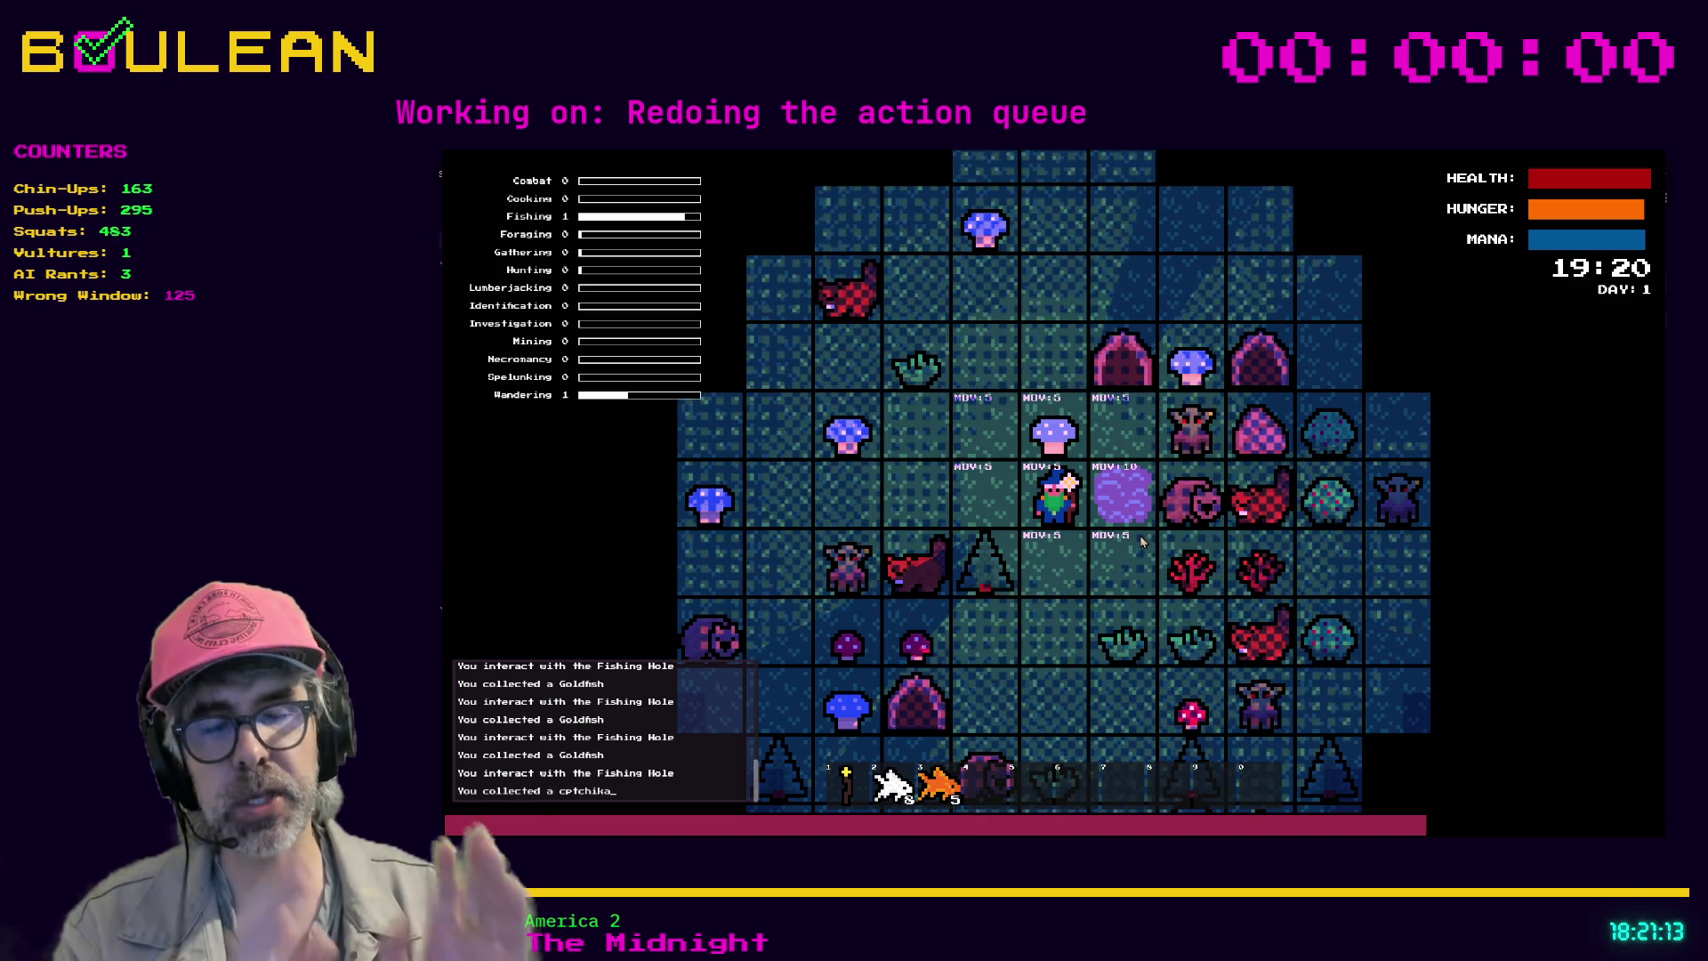
key(alt+F4)
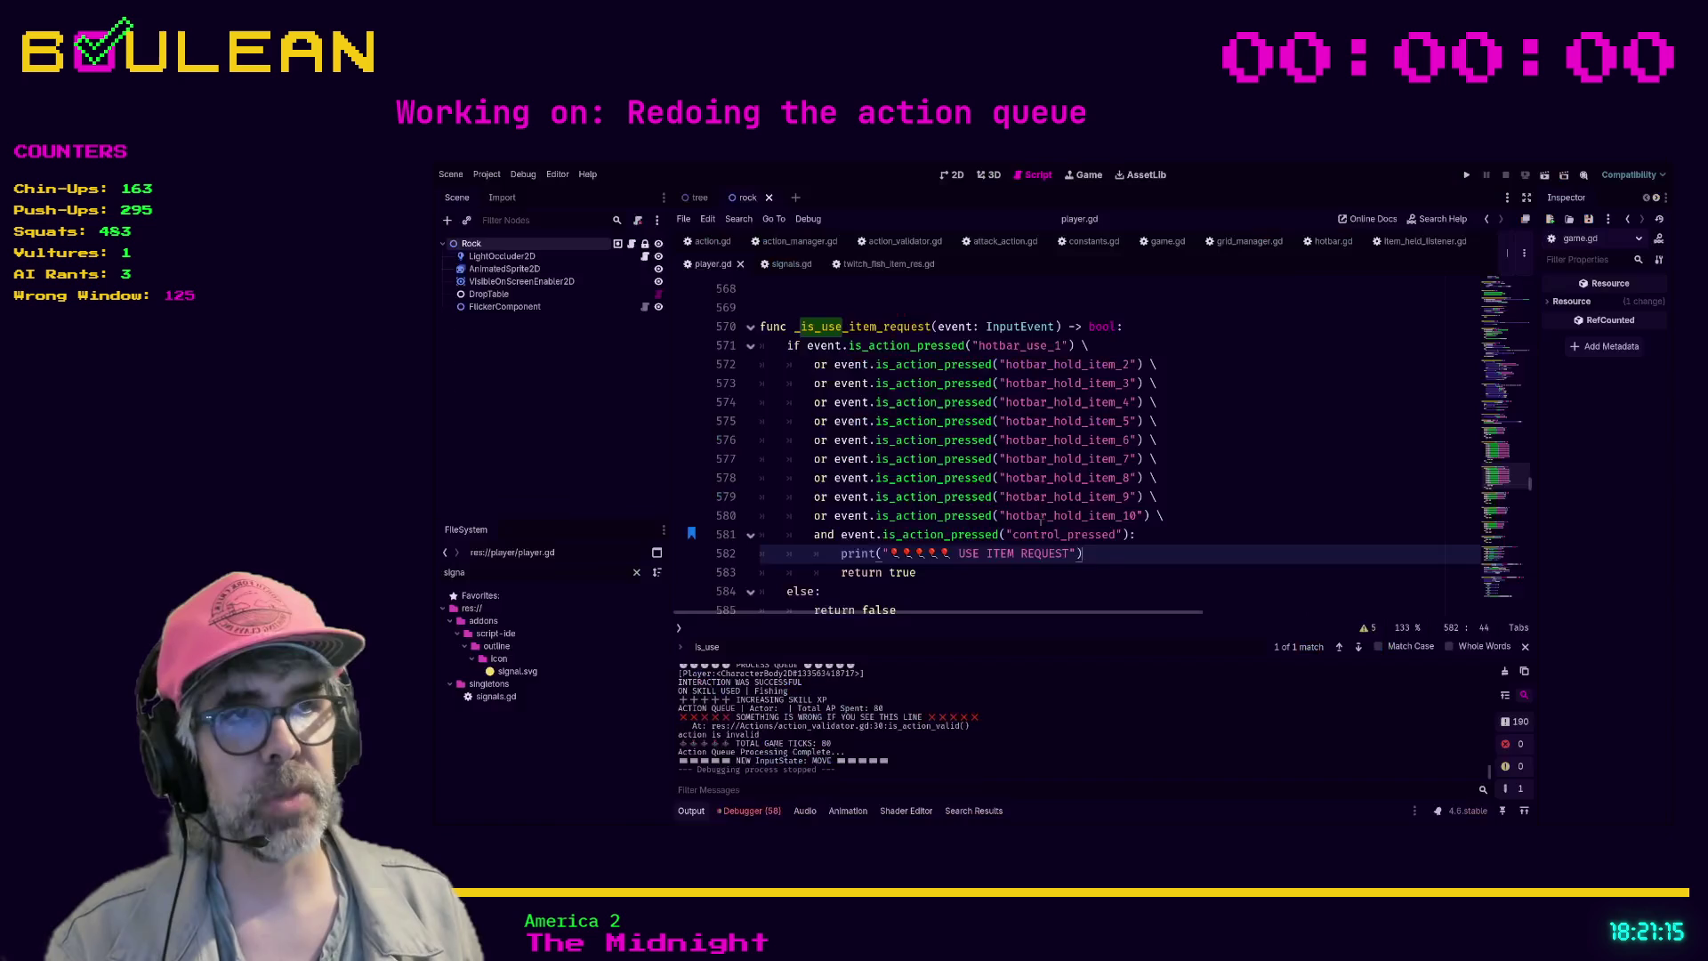
- Switch to twitch_fish_item_res.gd and scroll through its fish name list
click(880, 264)
scroll(943, 481, down, 1)
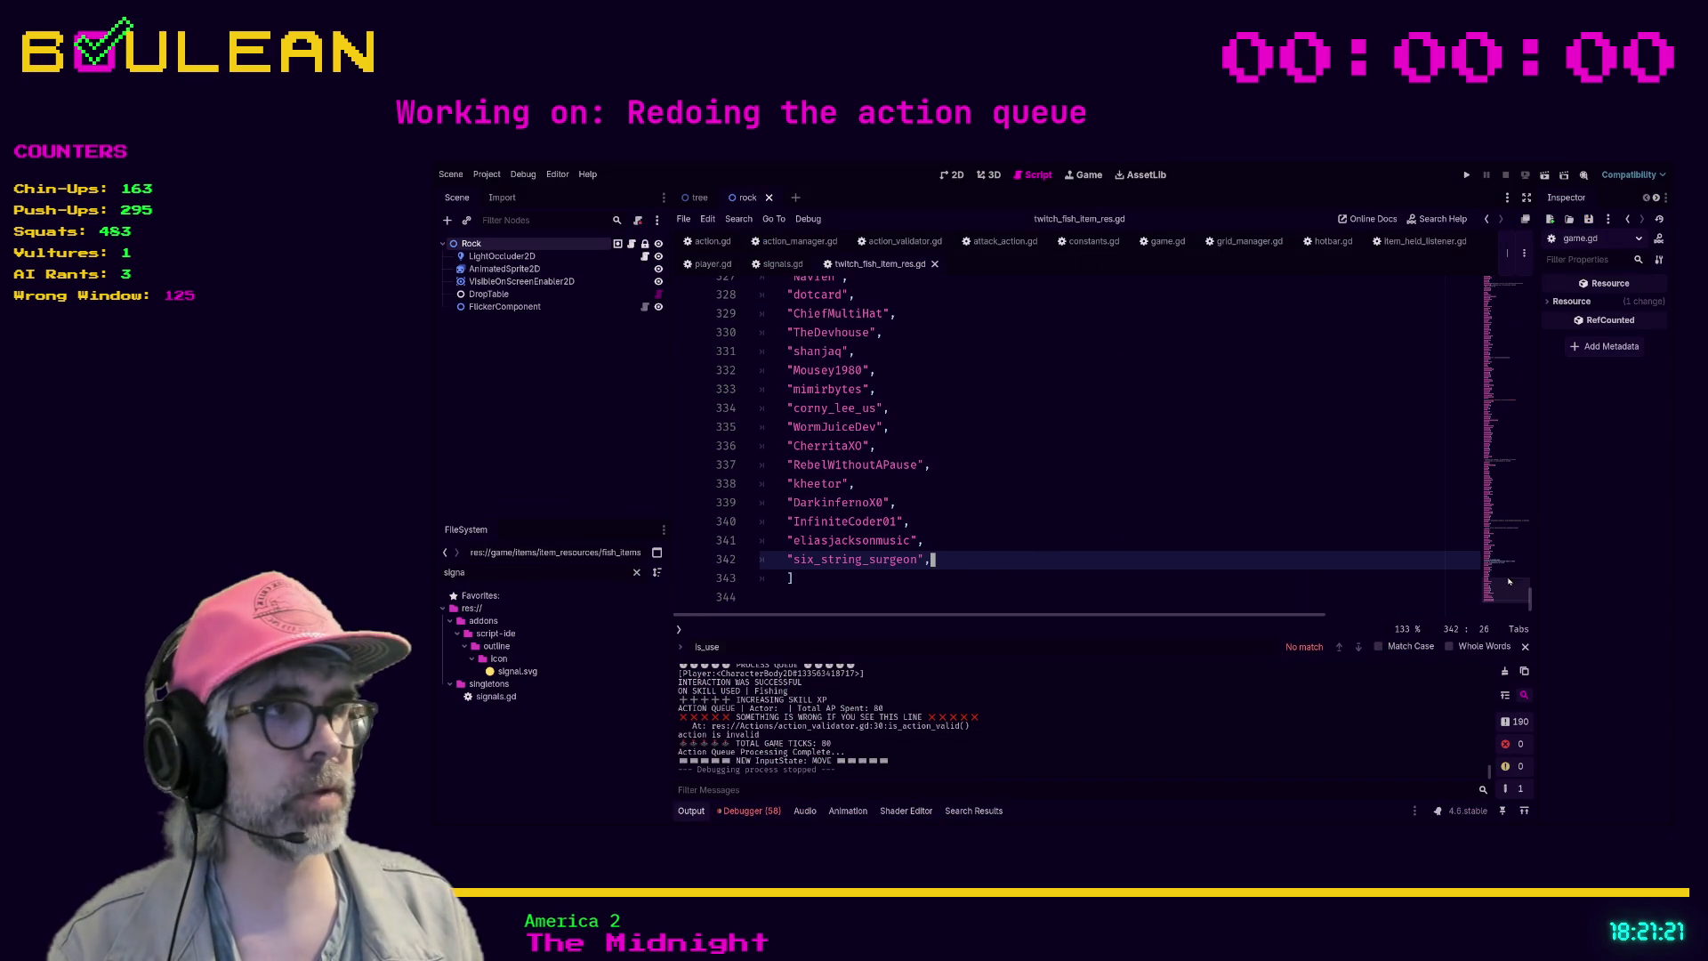
mouse_move(1505, 578)
mouse_down()
mouse_move(1514, 289)
mouse_move(1512, 592)
mouse_up()
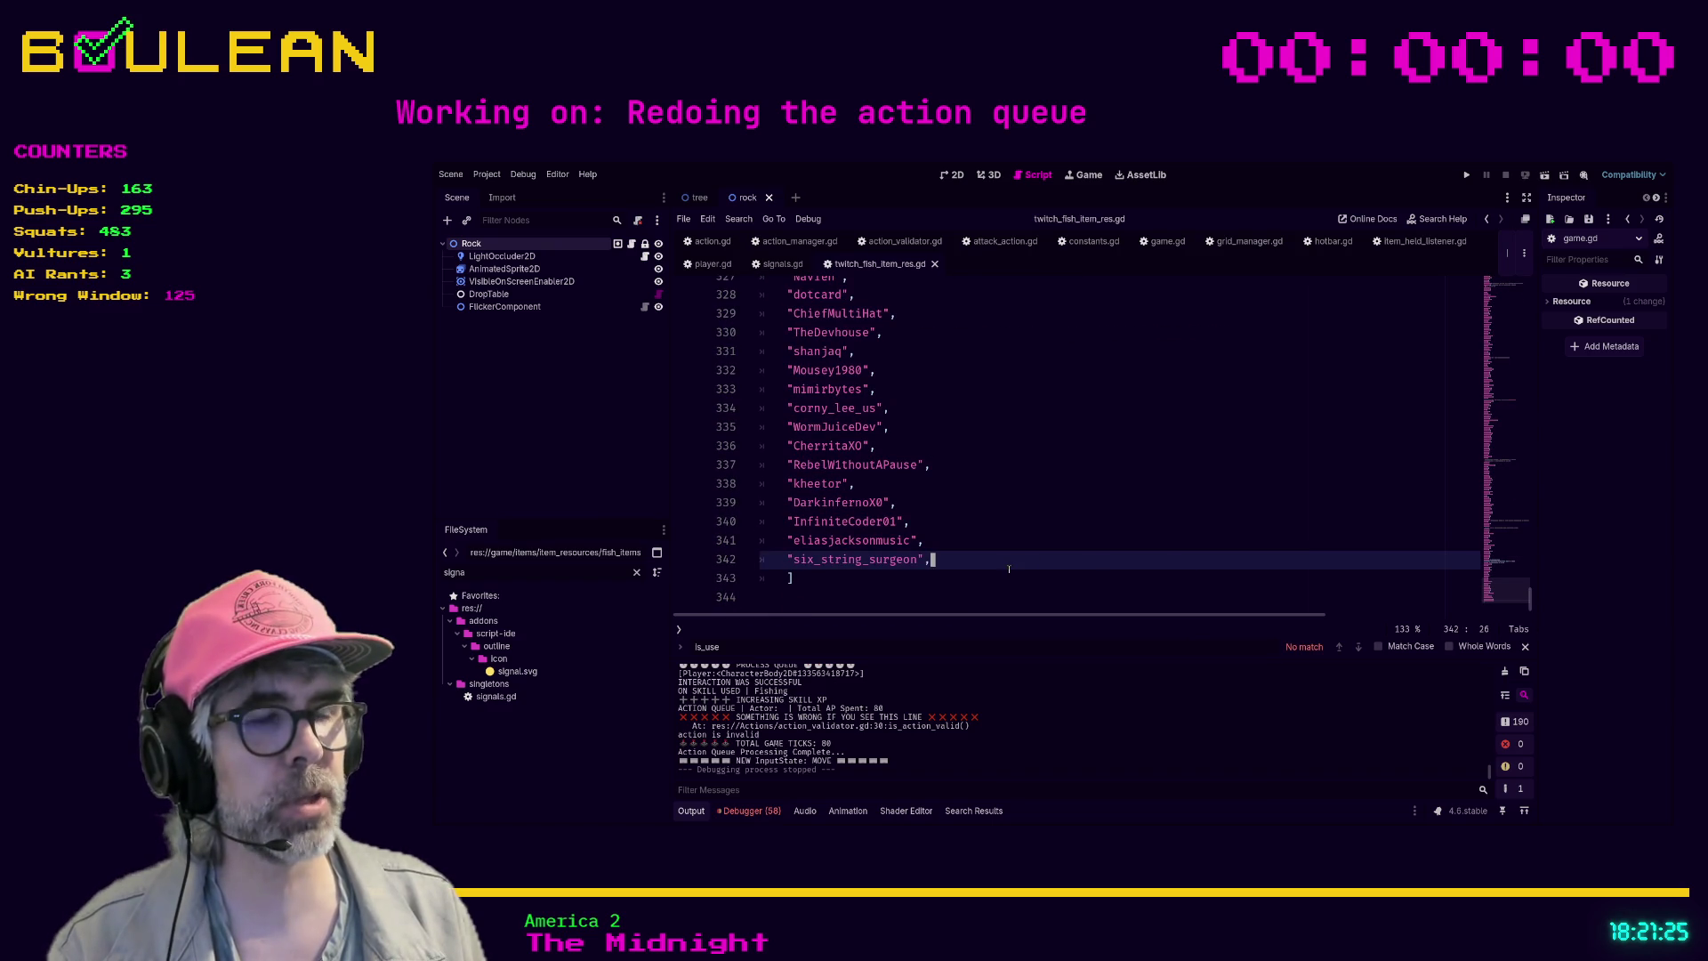
scroll(976, 560, up, 1)
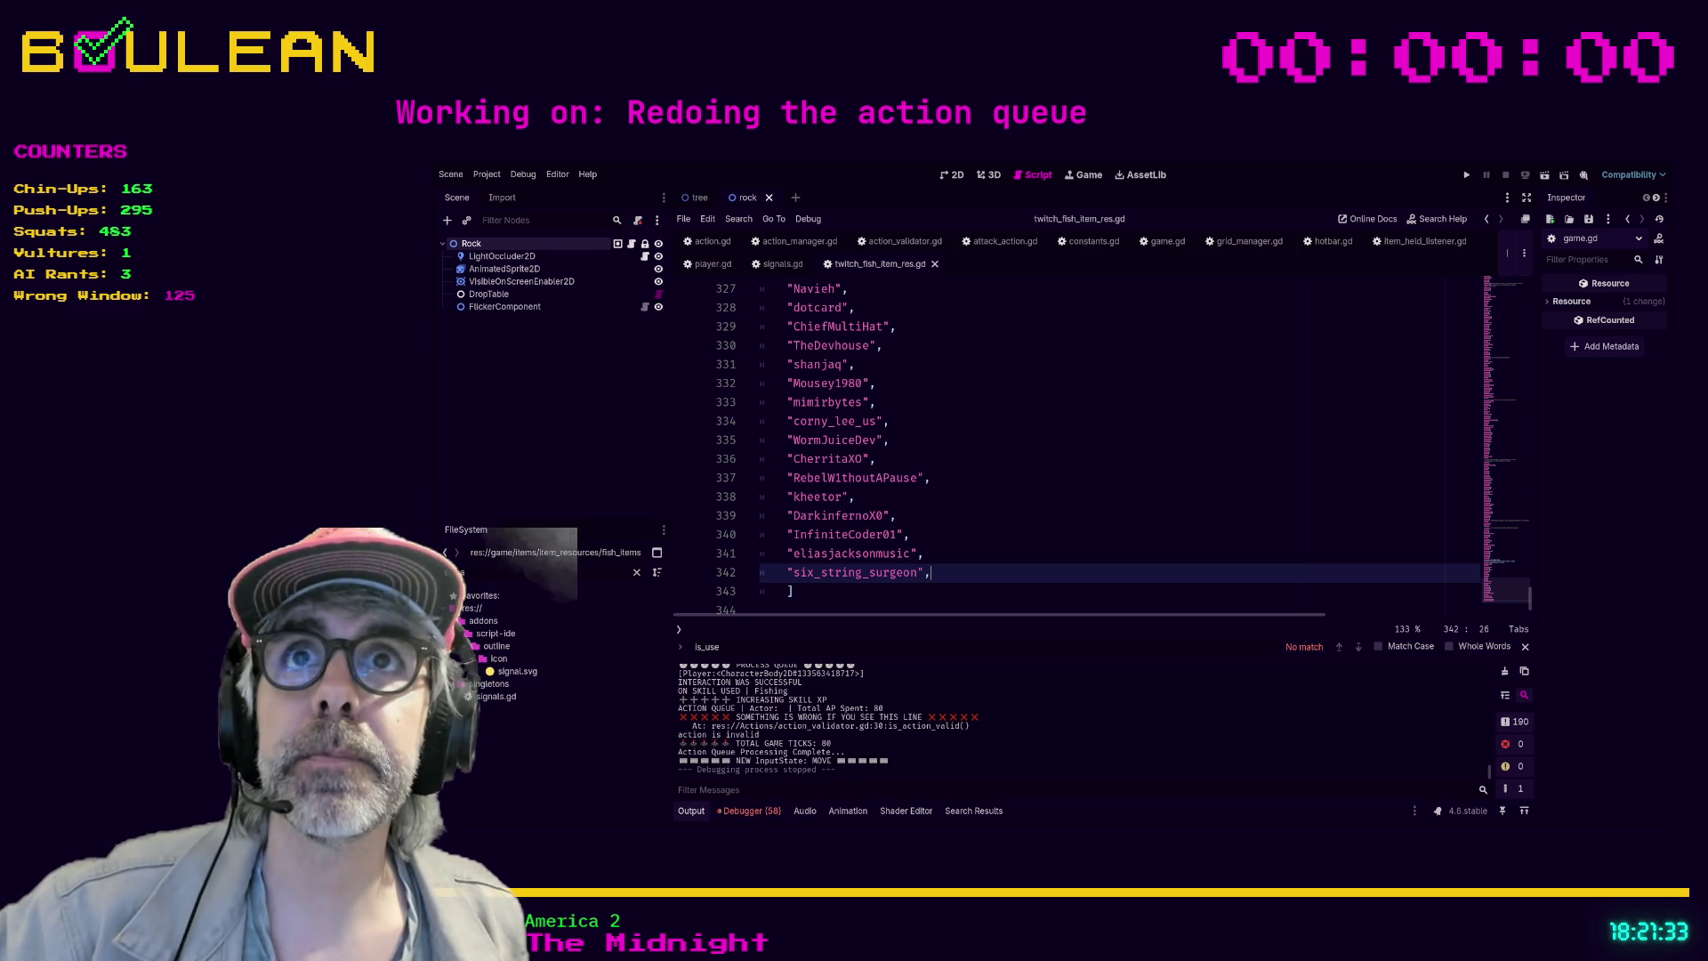
- Search the name list for 'rivenmain' and then 'growling'
click(980, 396)
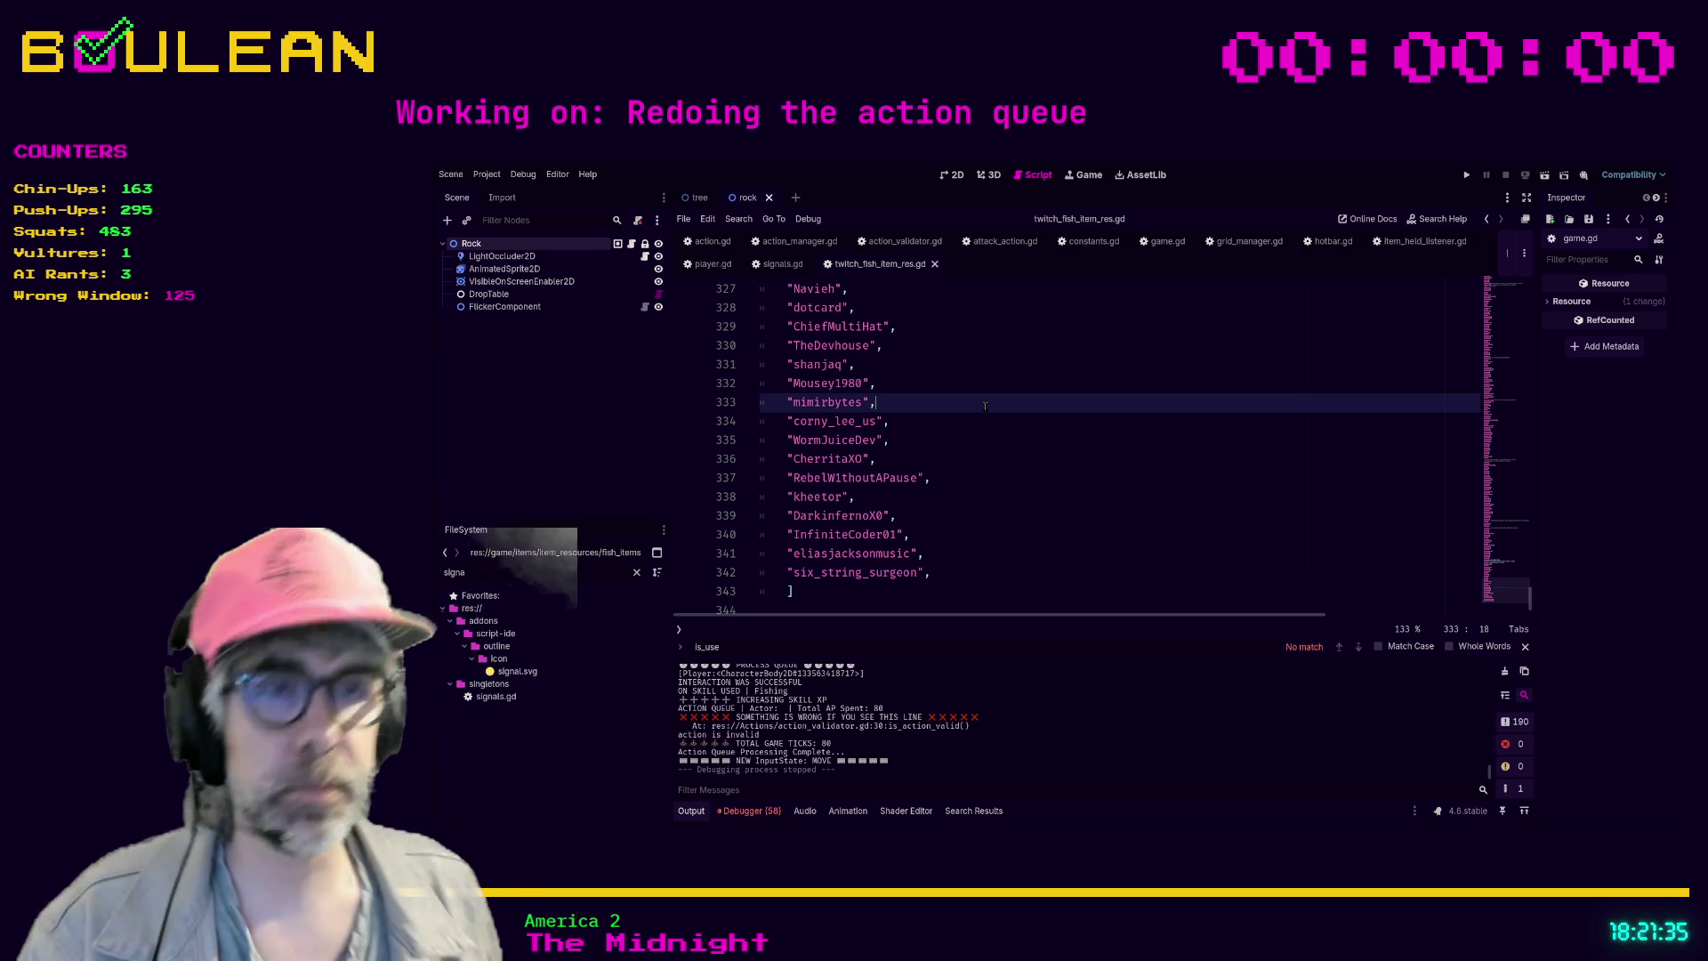
key(ctrl+f)
text(rivenmain)
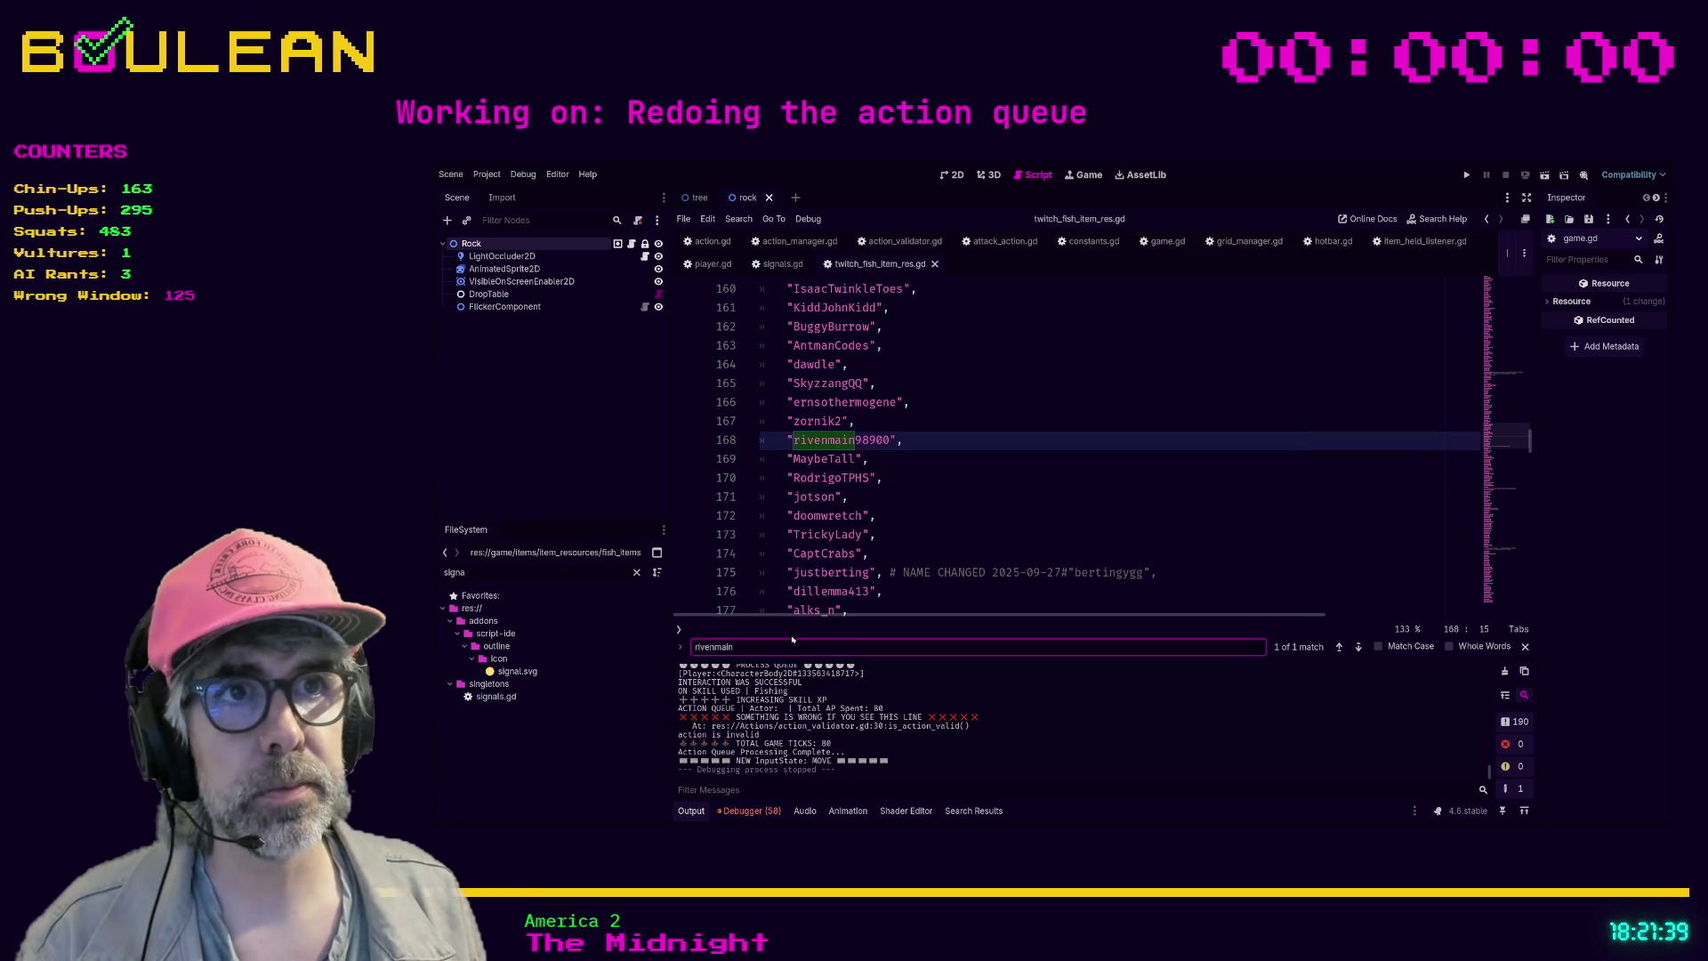
key(ctrl+a)
text(growling)
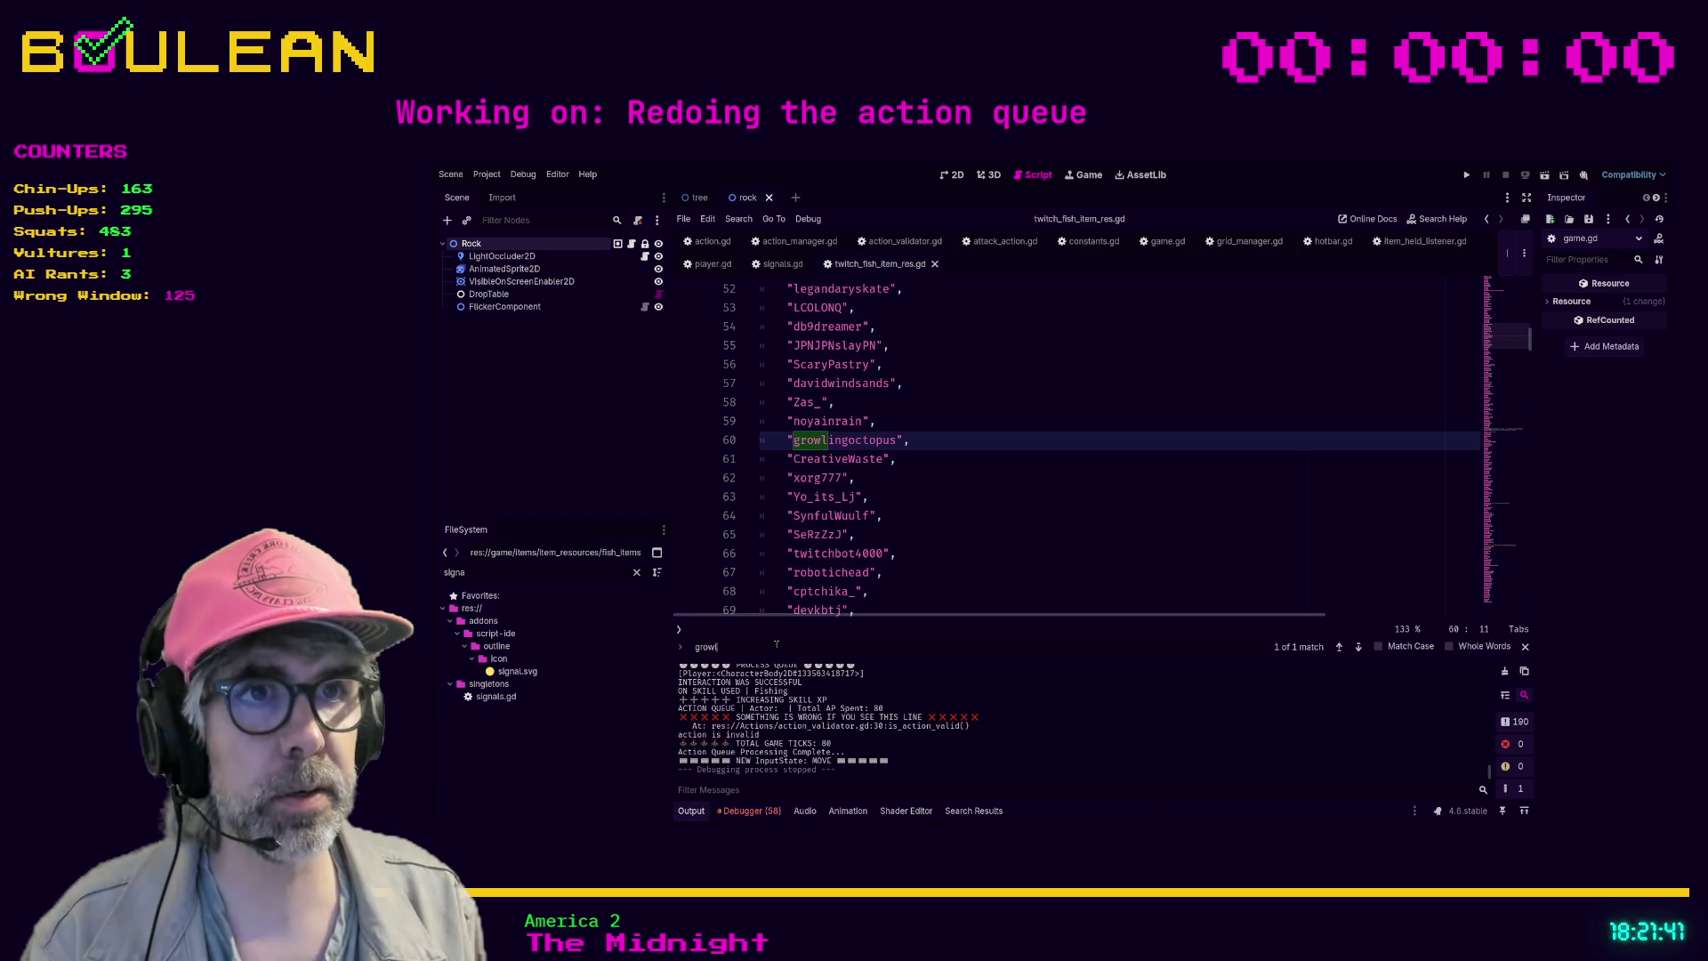
click(978, 549)
scroll(977, 548, down, 7)
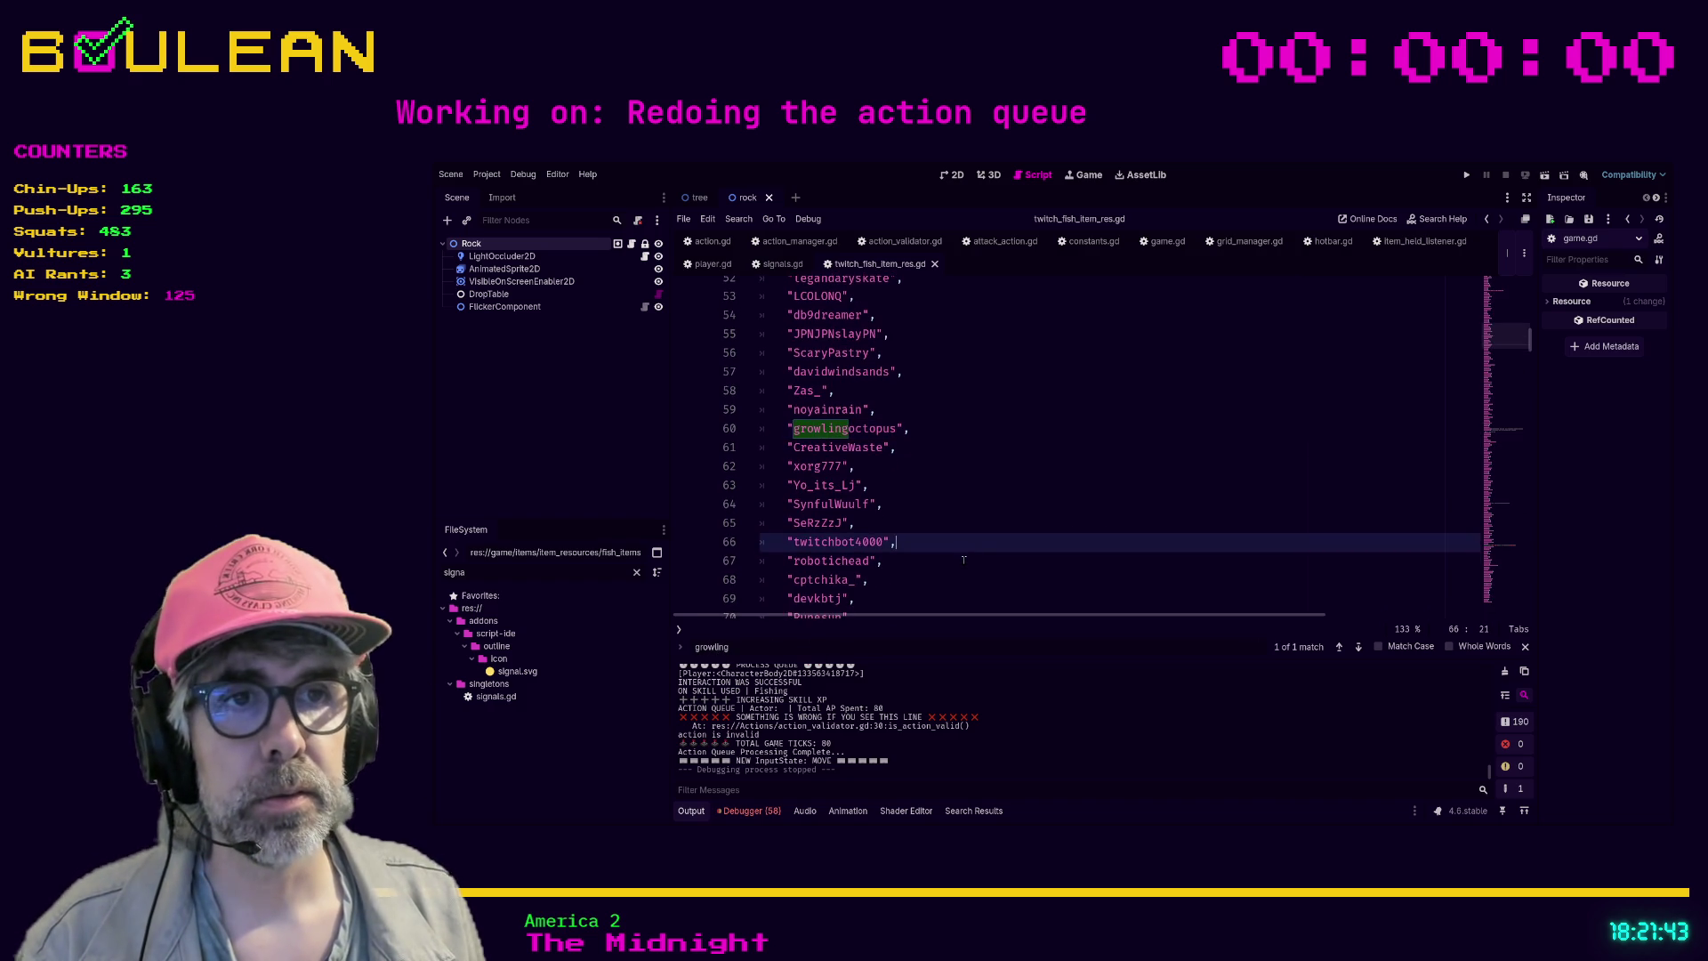
scroll(978, 548, down, 6)
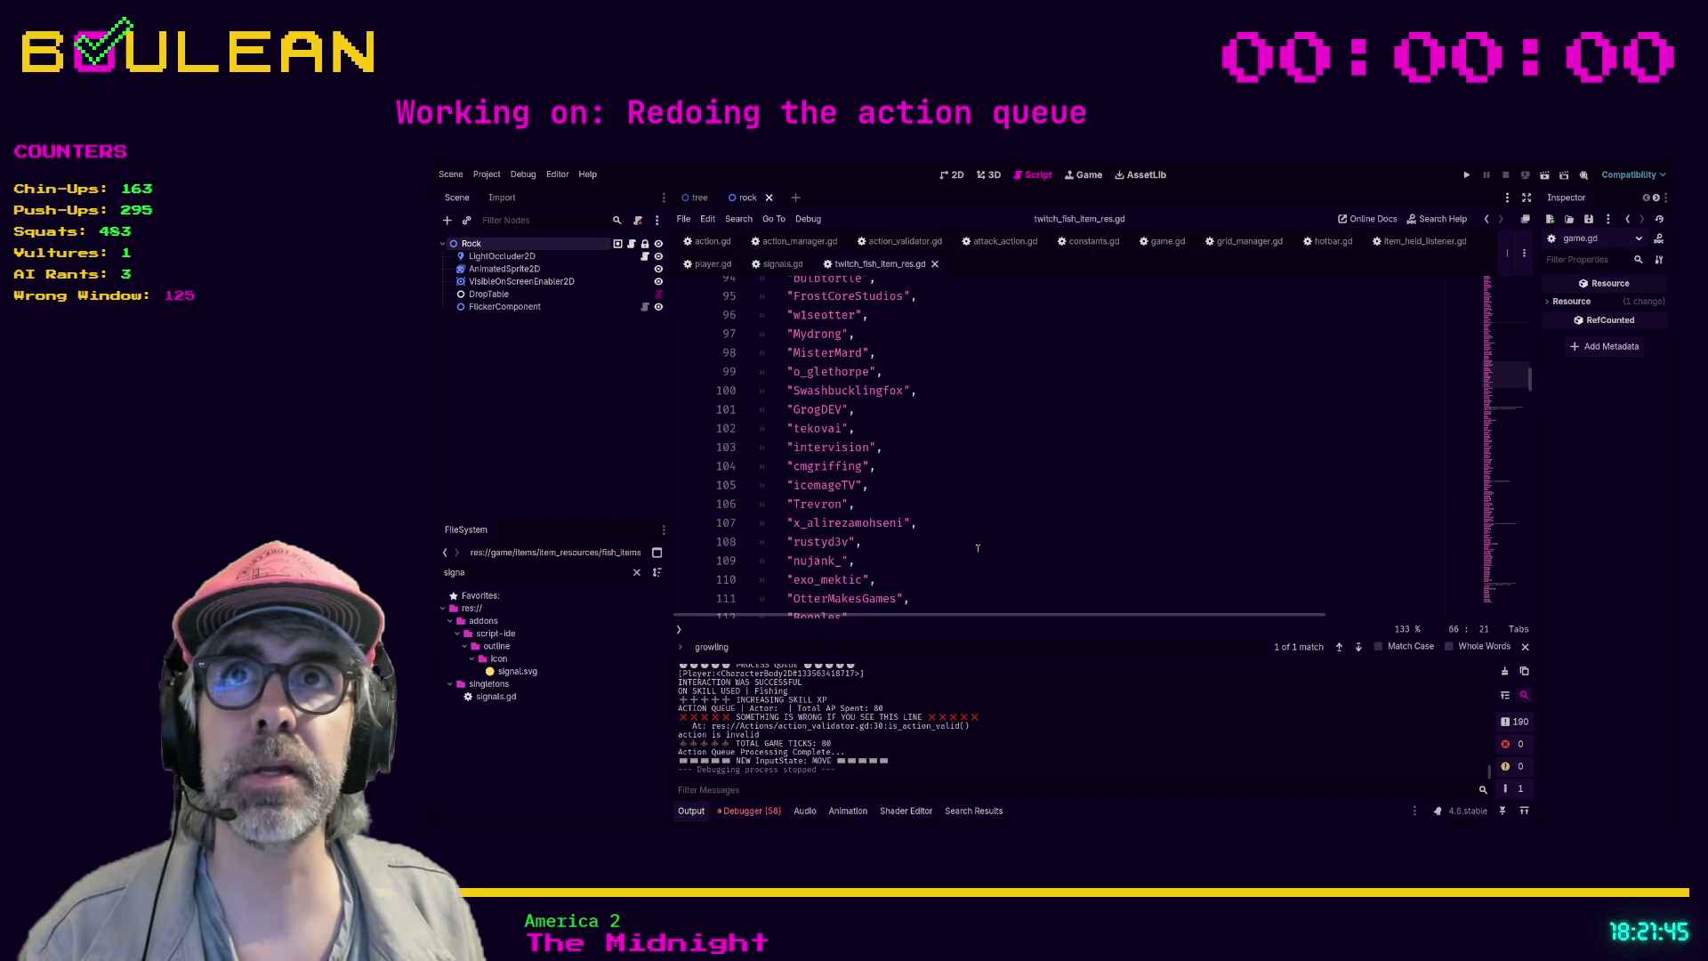
- Search further down the list for 'vex', 'aimee' and 'six'
click(1002, 514)
key(ctrl+f)
text(ve)
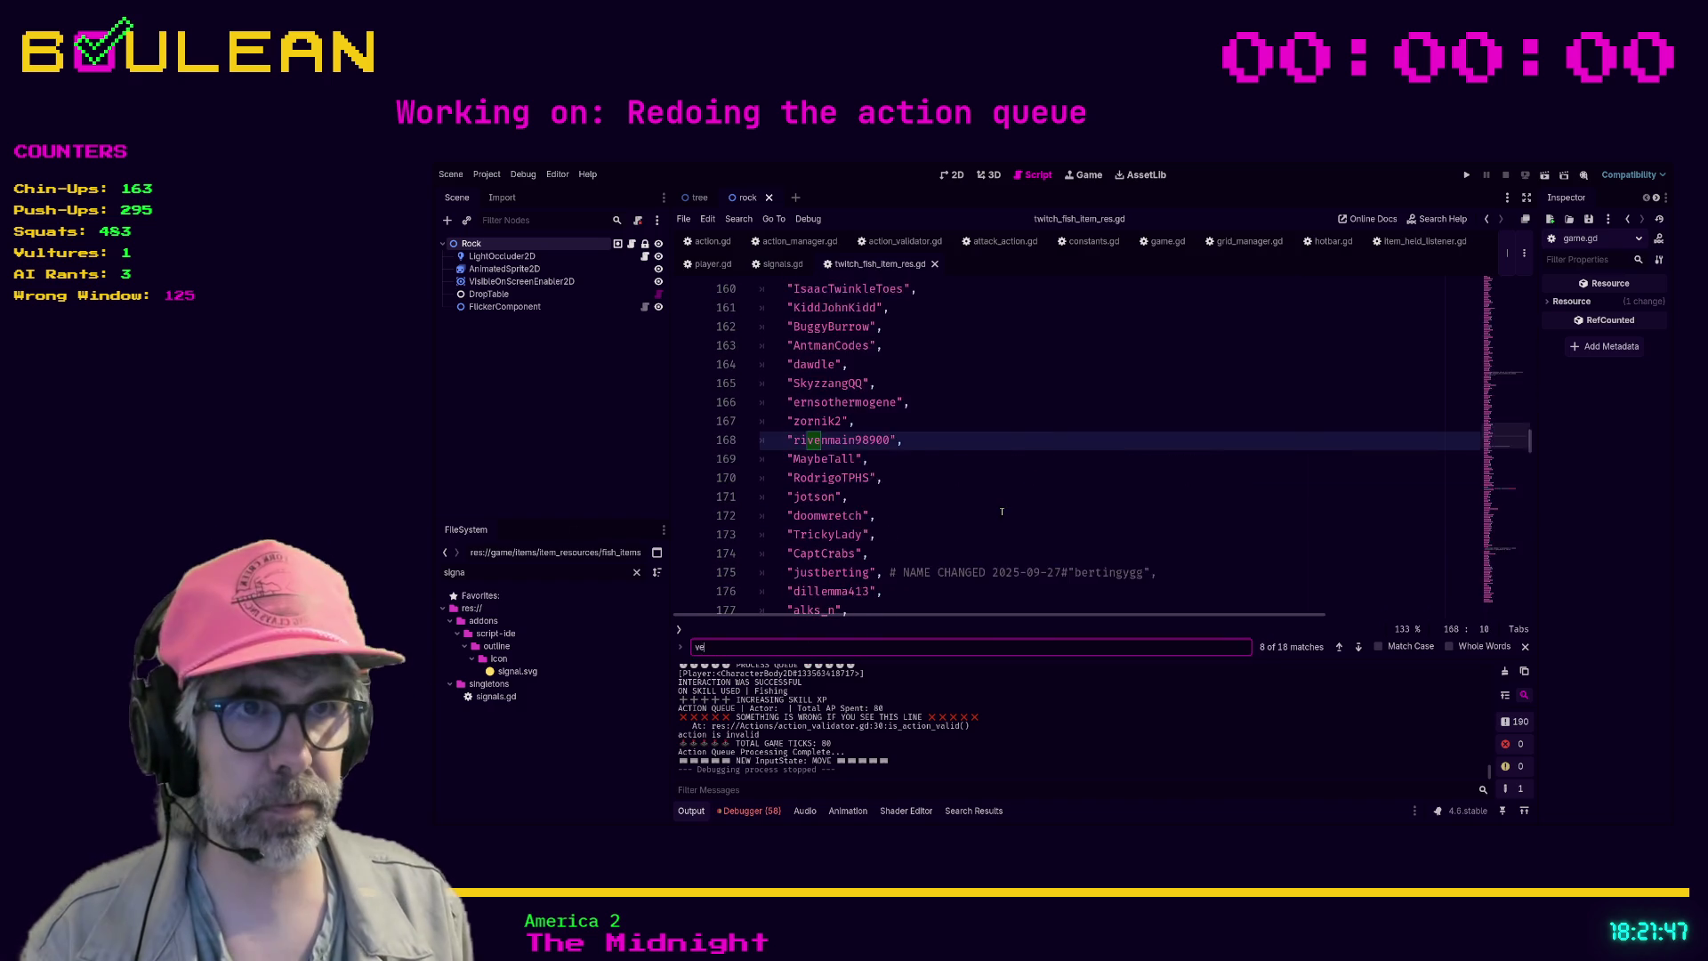
key(BackSpace)
key(BackSpace)
text(aimee)
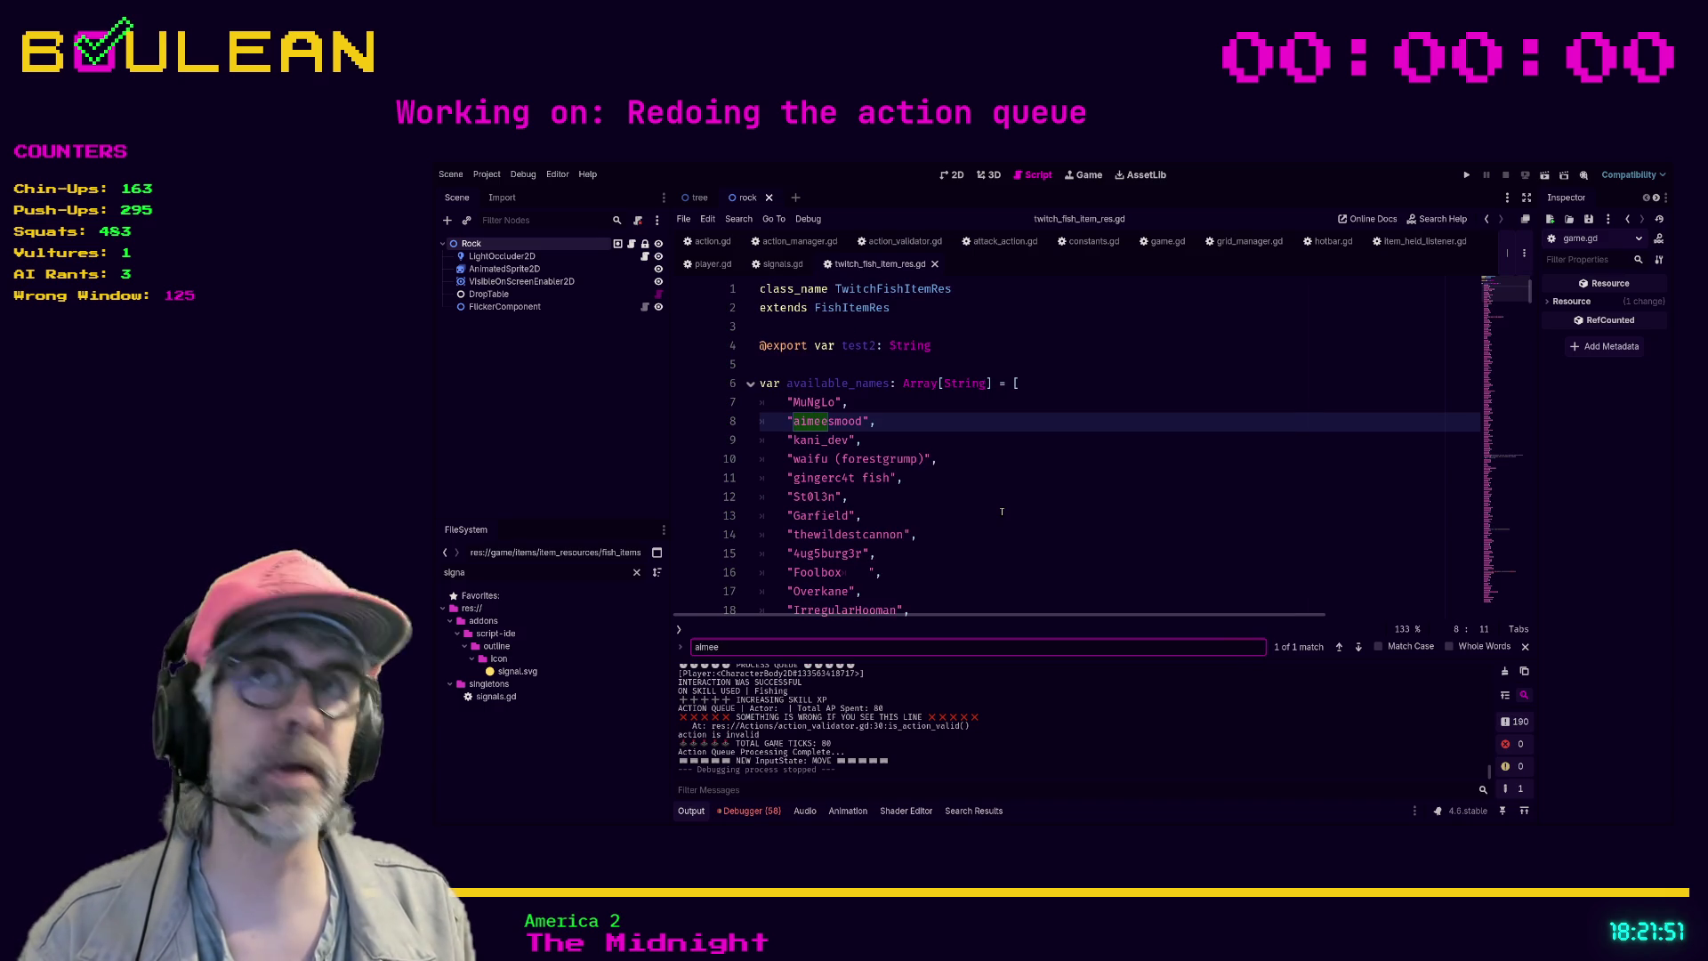
key(ctrl+a)
text(six)
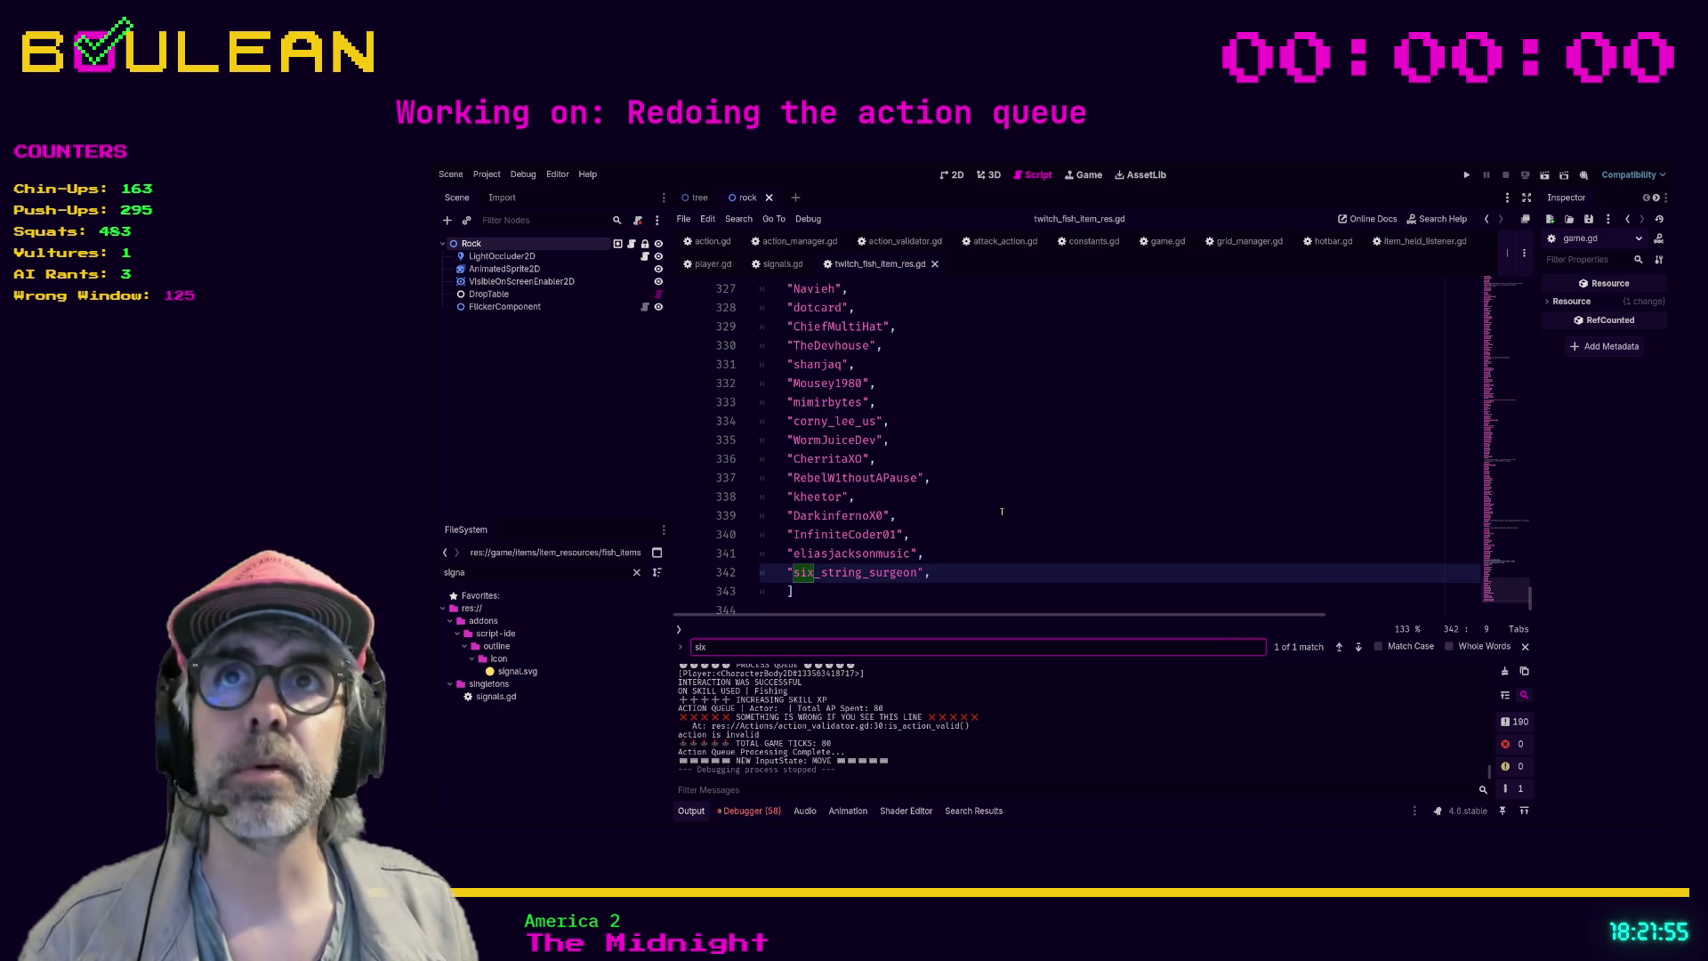
- Review lines 338–342 of the name list, close the find bar, and relaunch the game
click(1003, 503)
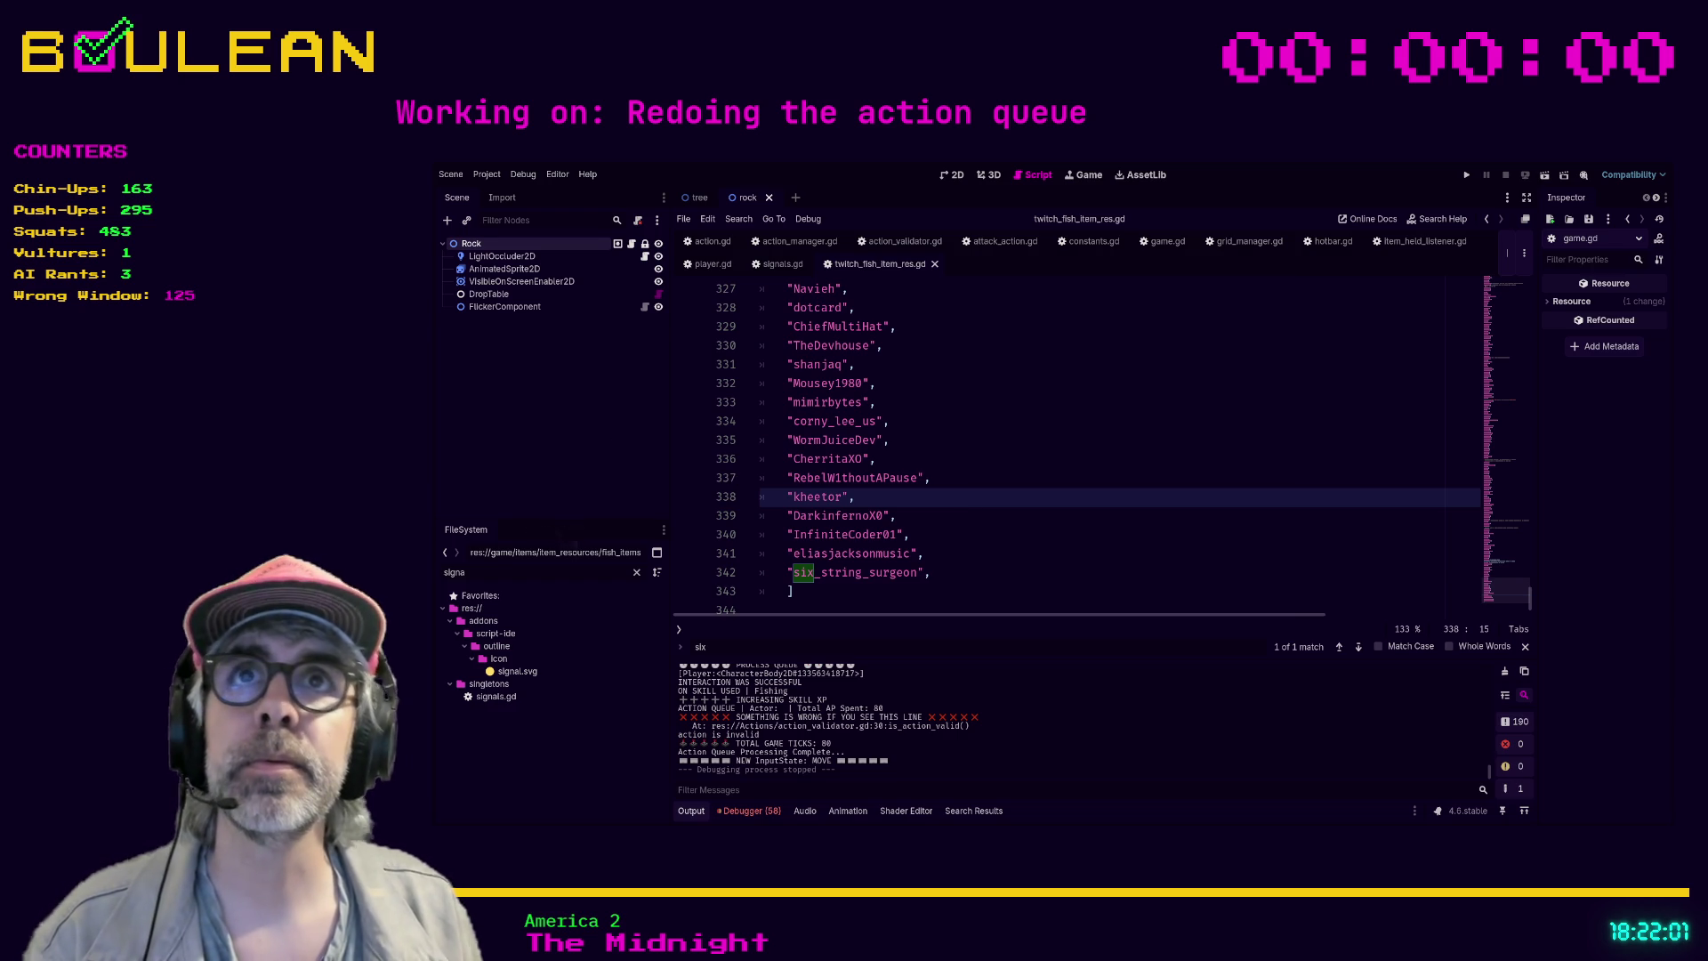
click(881, 394)
click(916, 515)
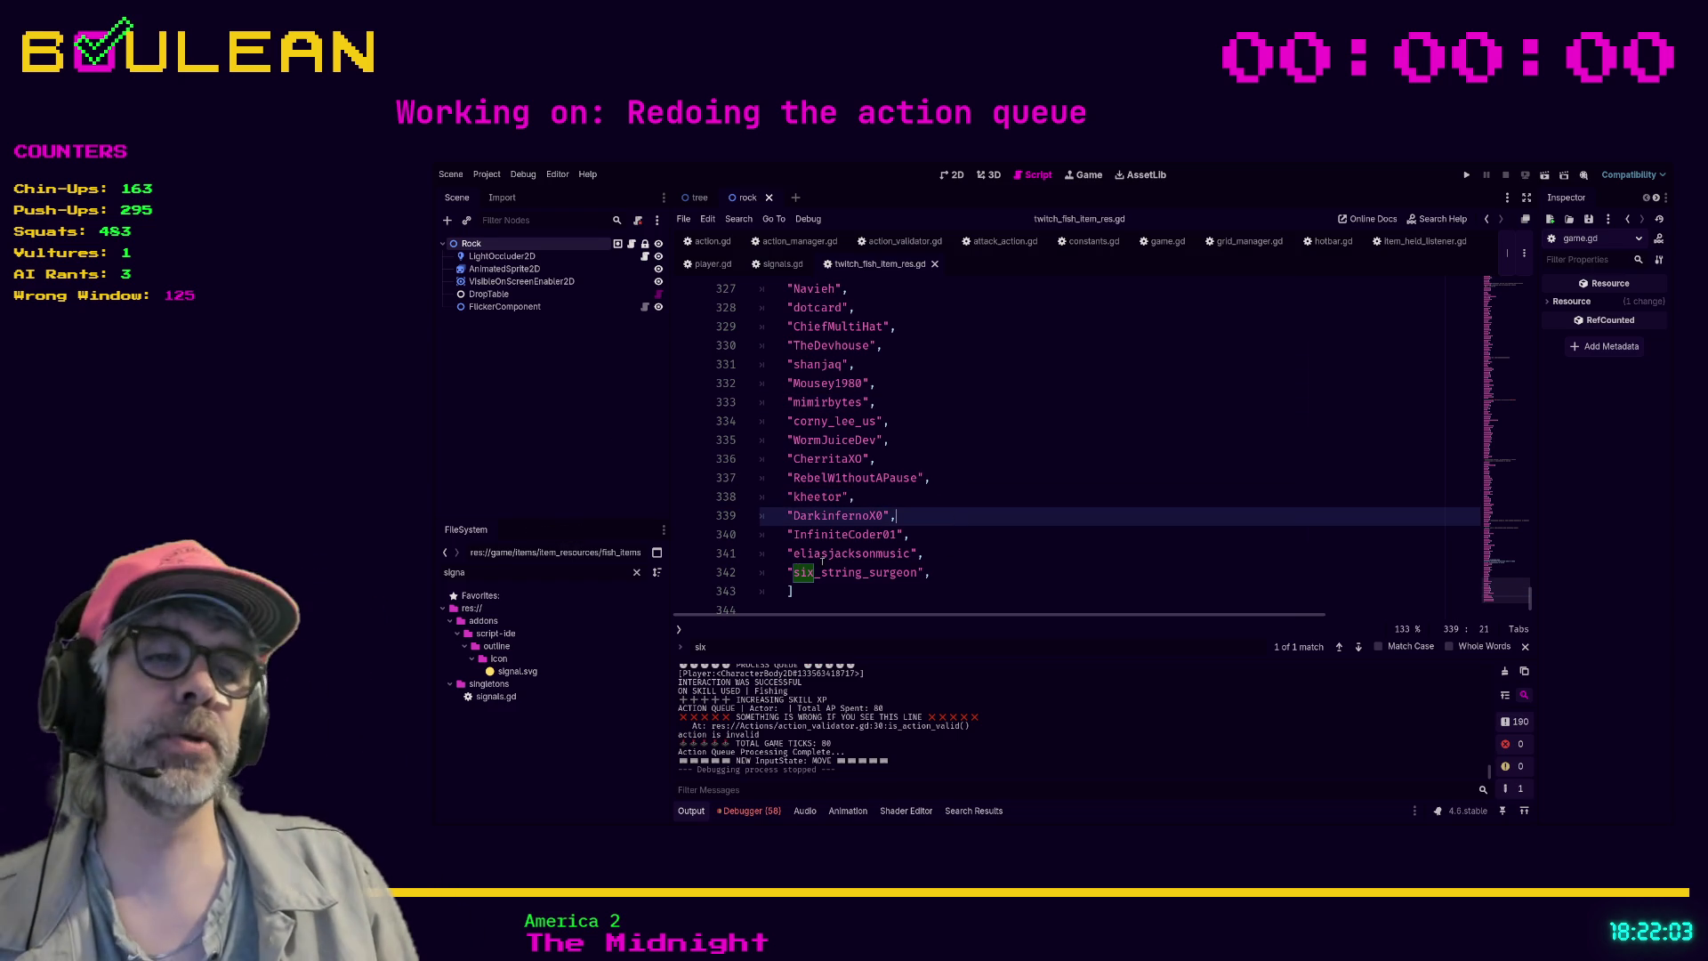
click(826, 574)
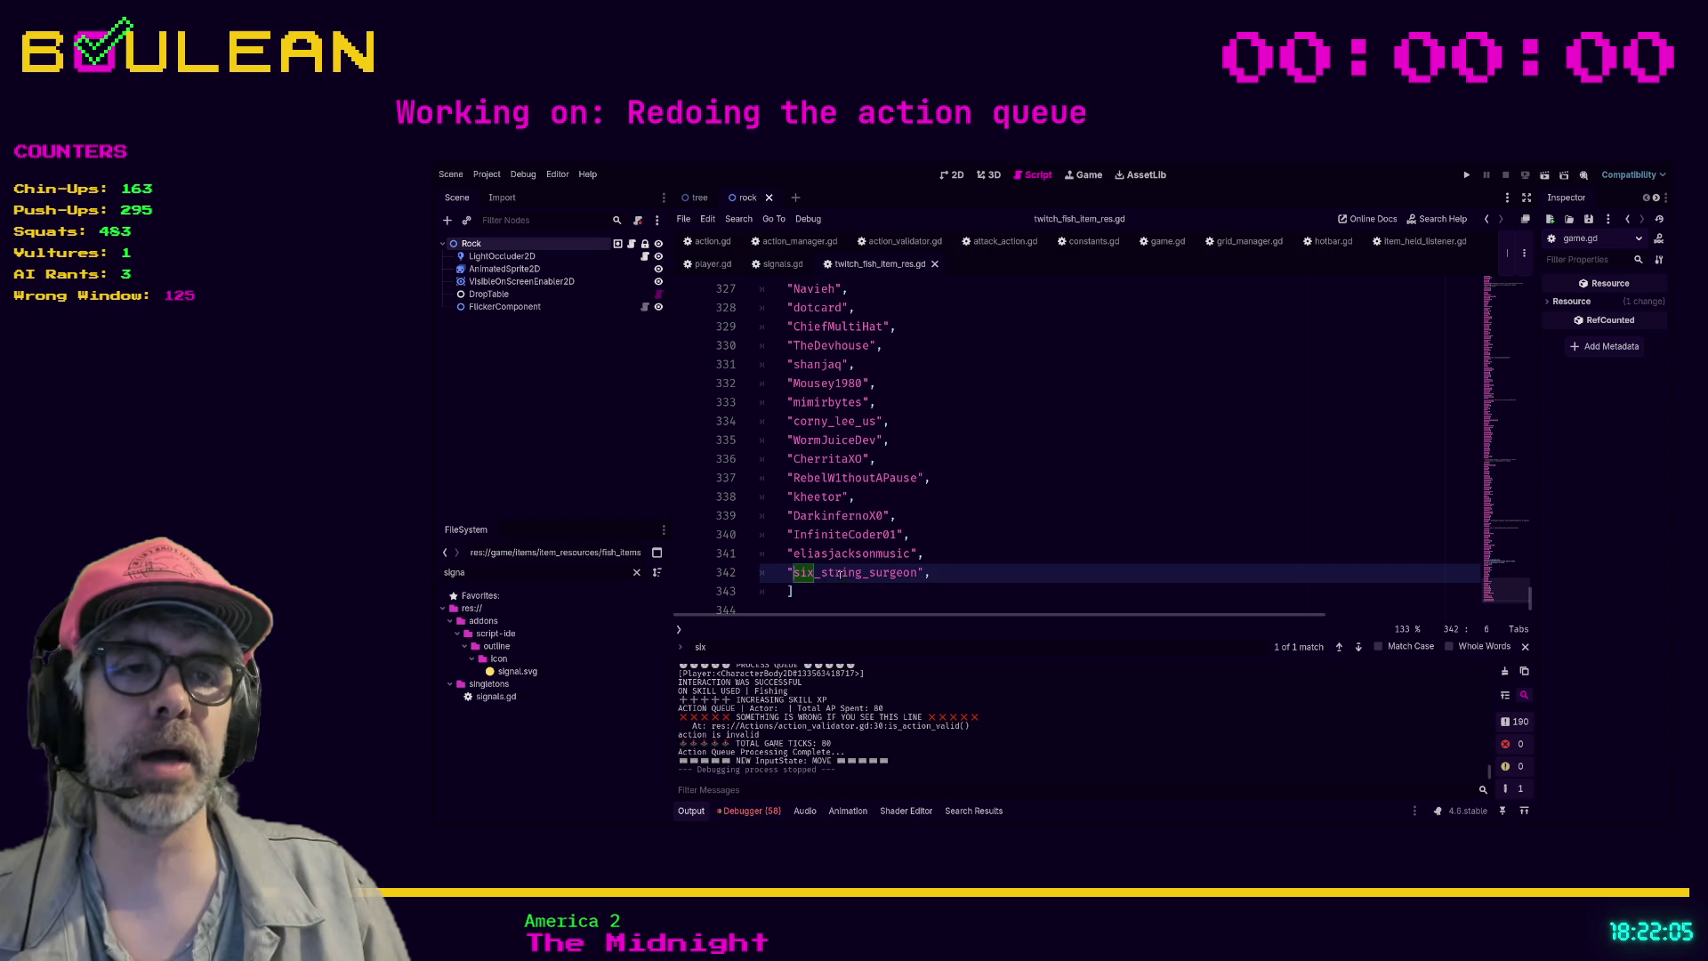
click(956, 571)
key(Escape)
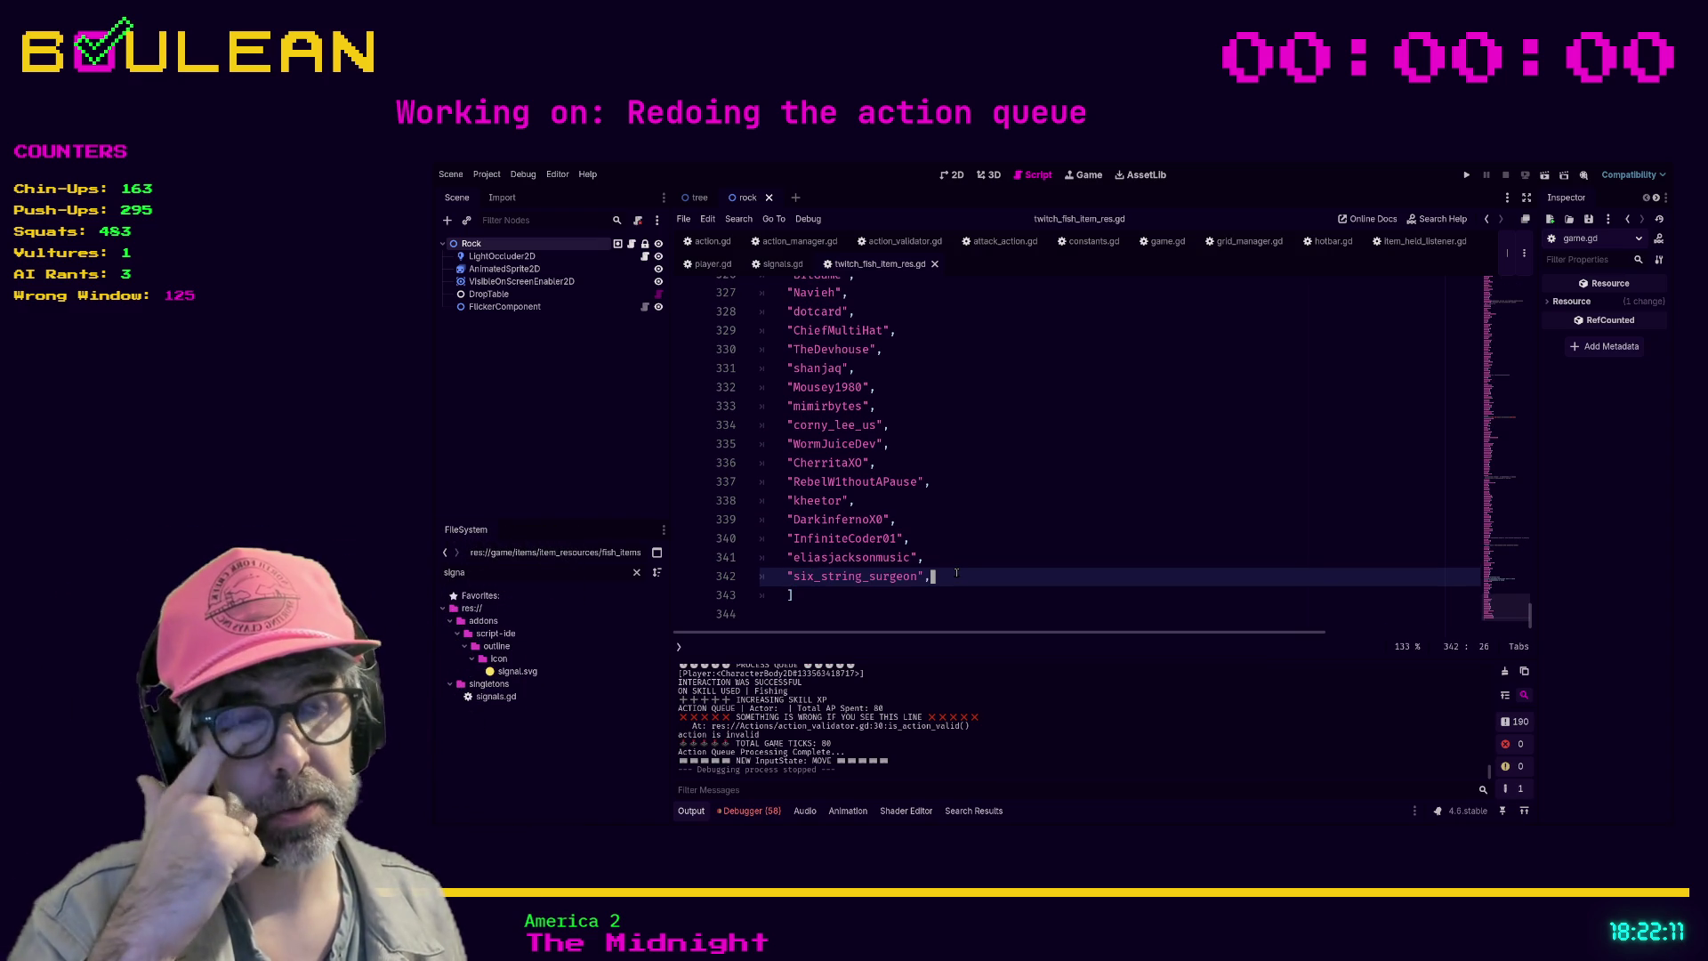
click(1019, 529)
key(F5)
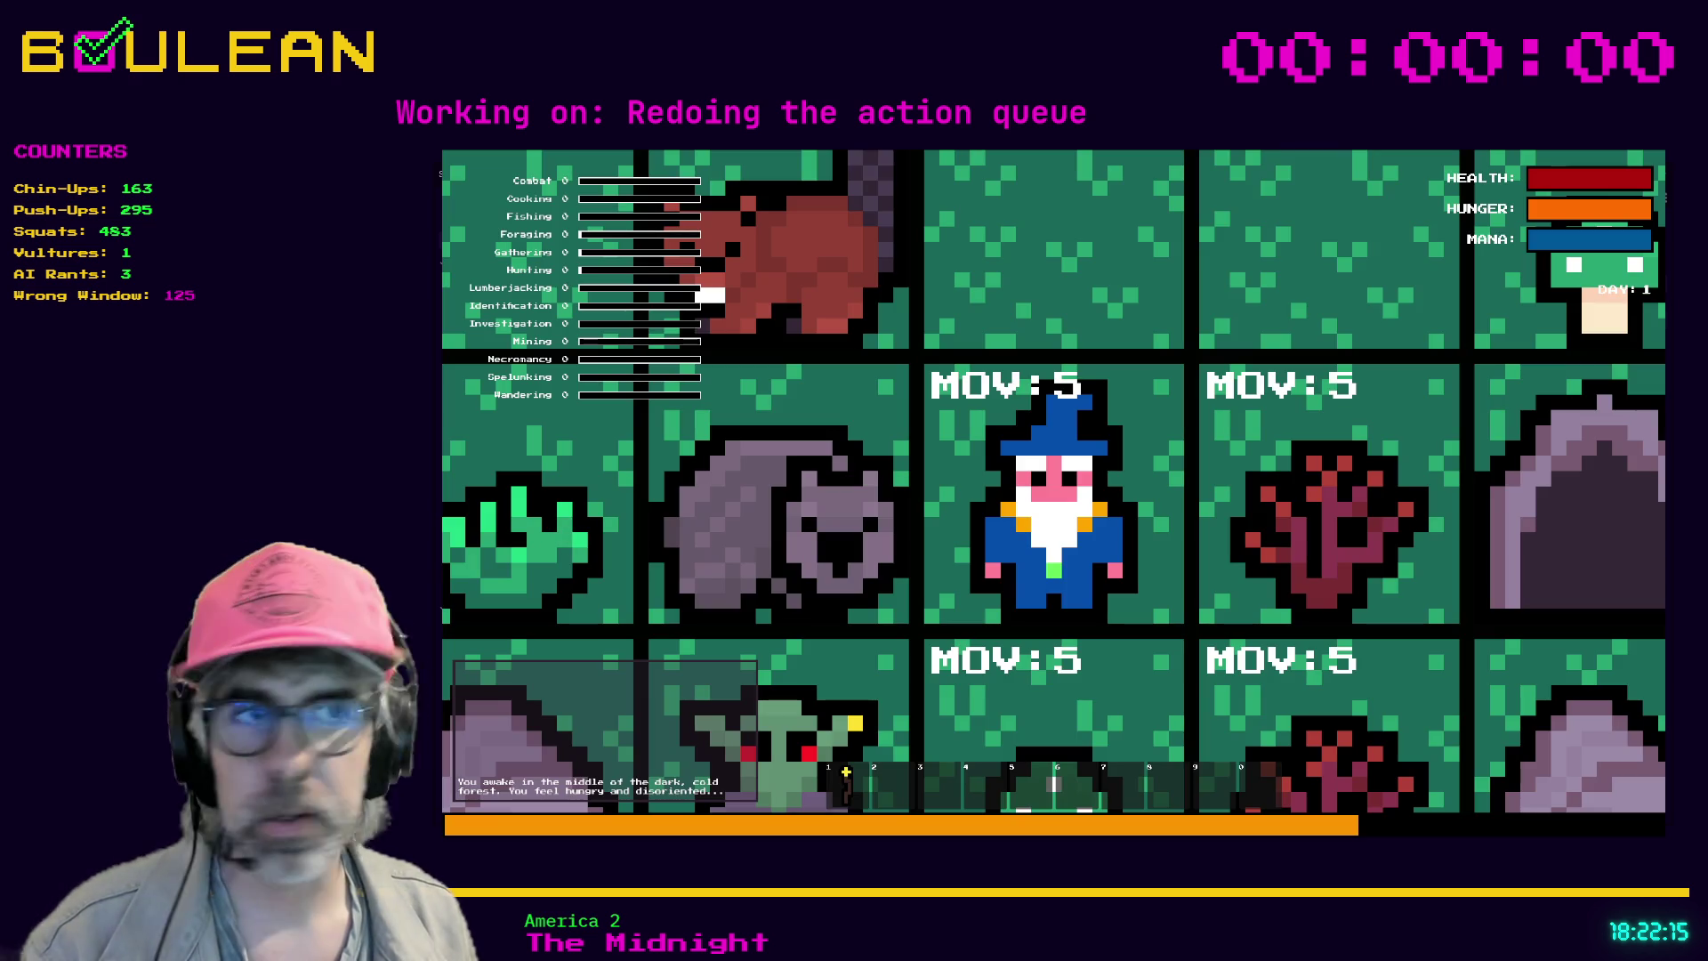
- Switch the wizard to interact mode and bring the game's debug console window forward
scroll(1054, 485, down, 2)
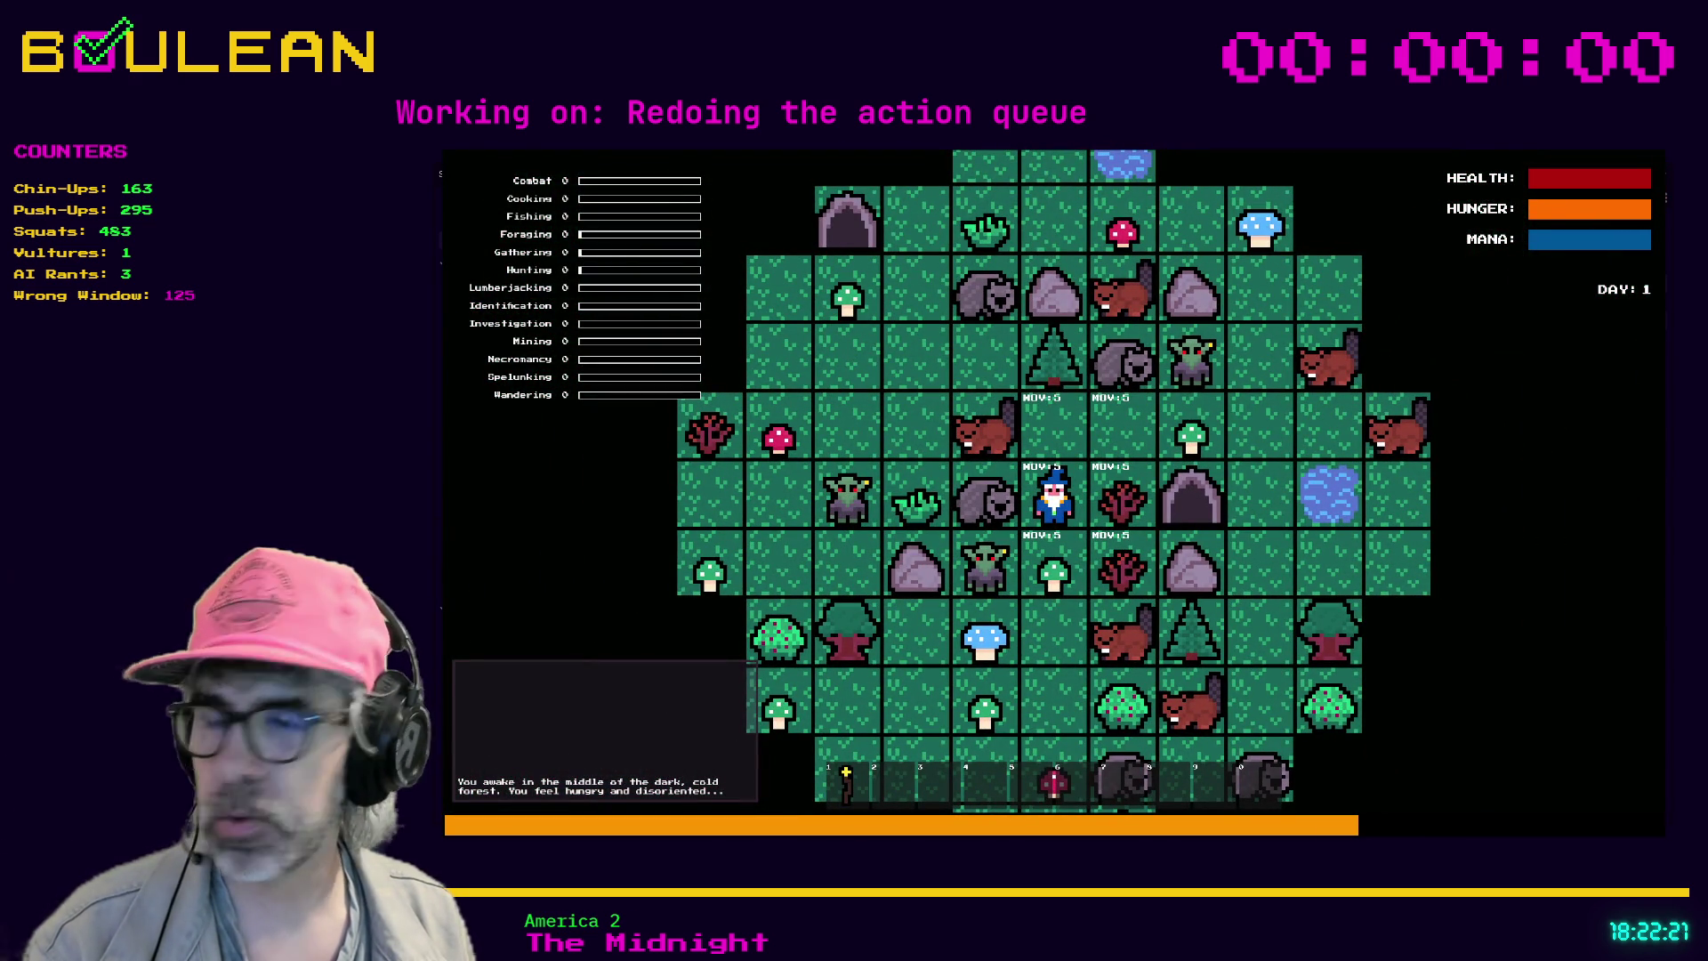
key(i)
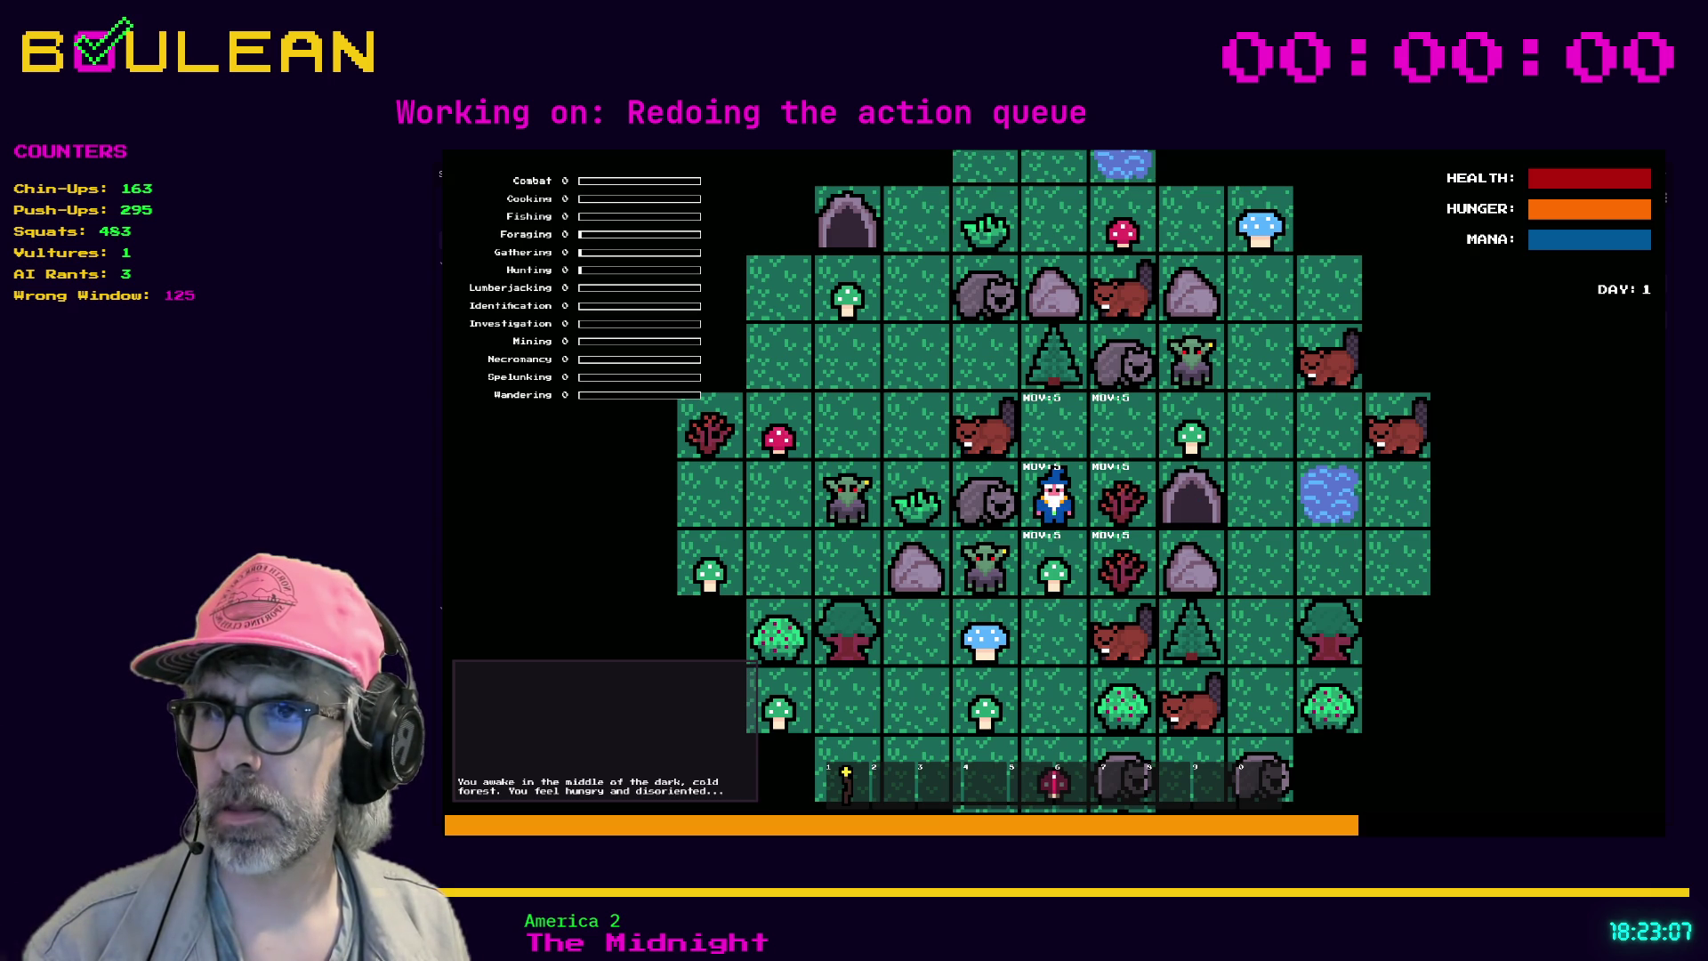
click(180, 178)
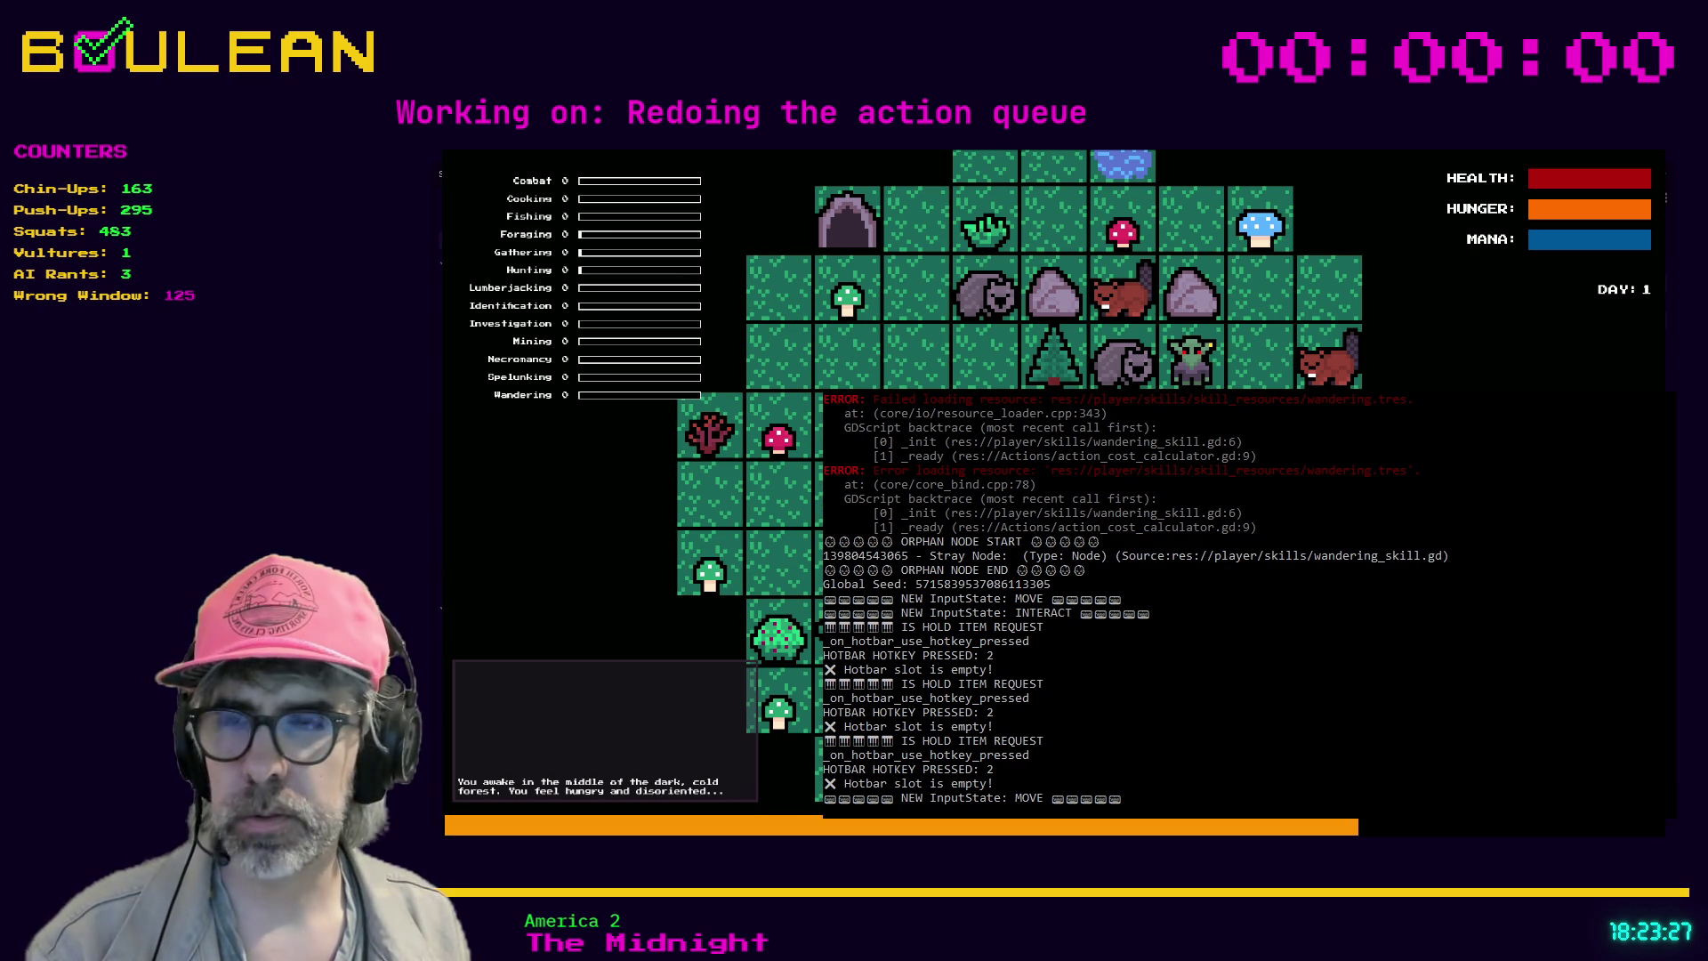
- Toggle interact mode, press hotbar hotkeys 1 and 2, then stop the game with F8
key(e)
key(e)
key(e)
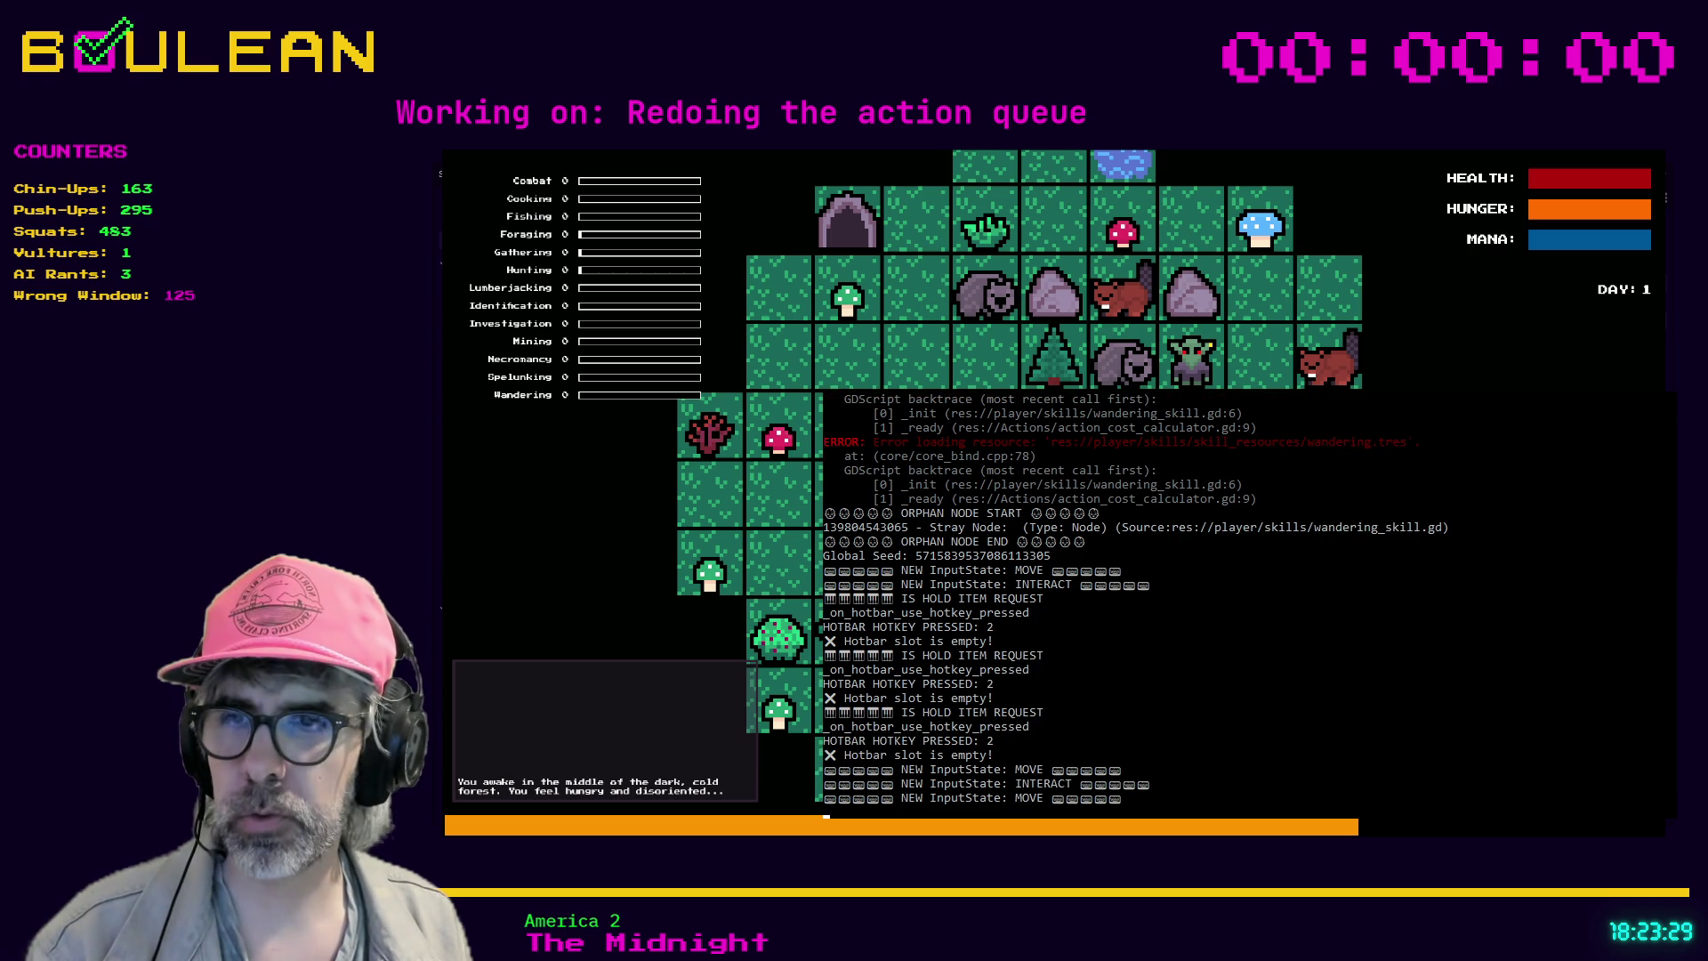
key(e)
key(e)
key(e)
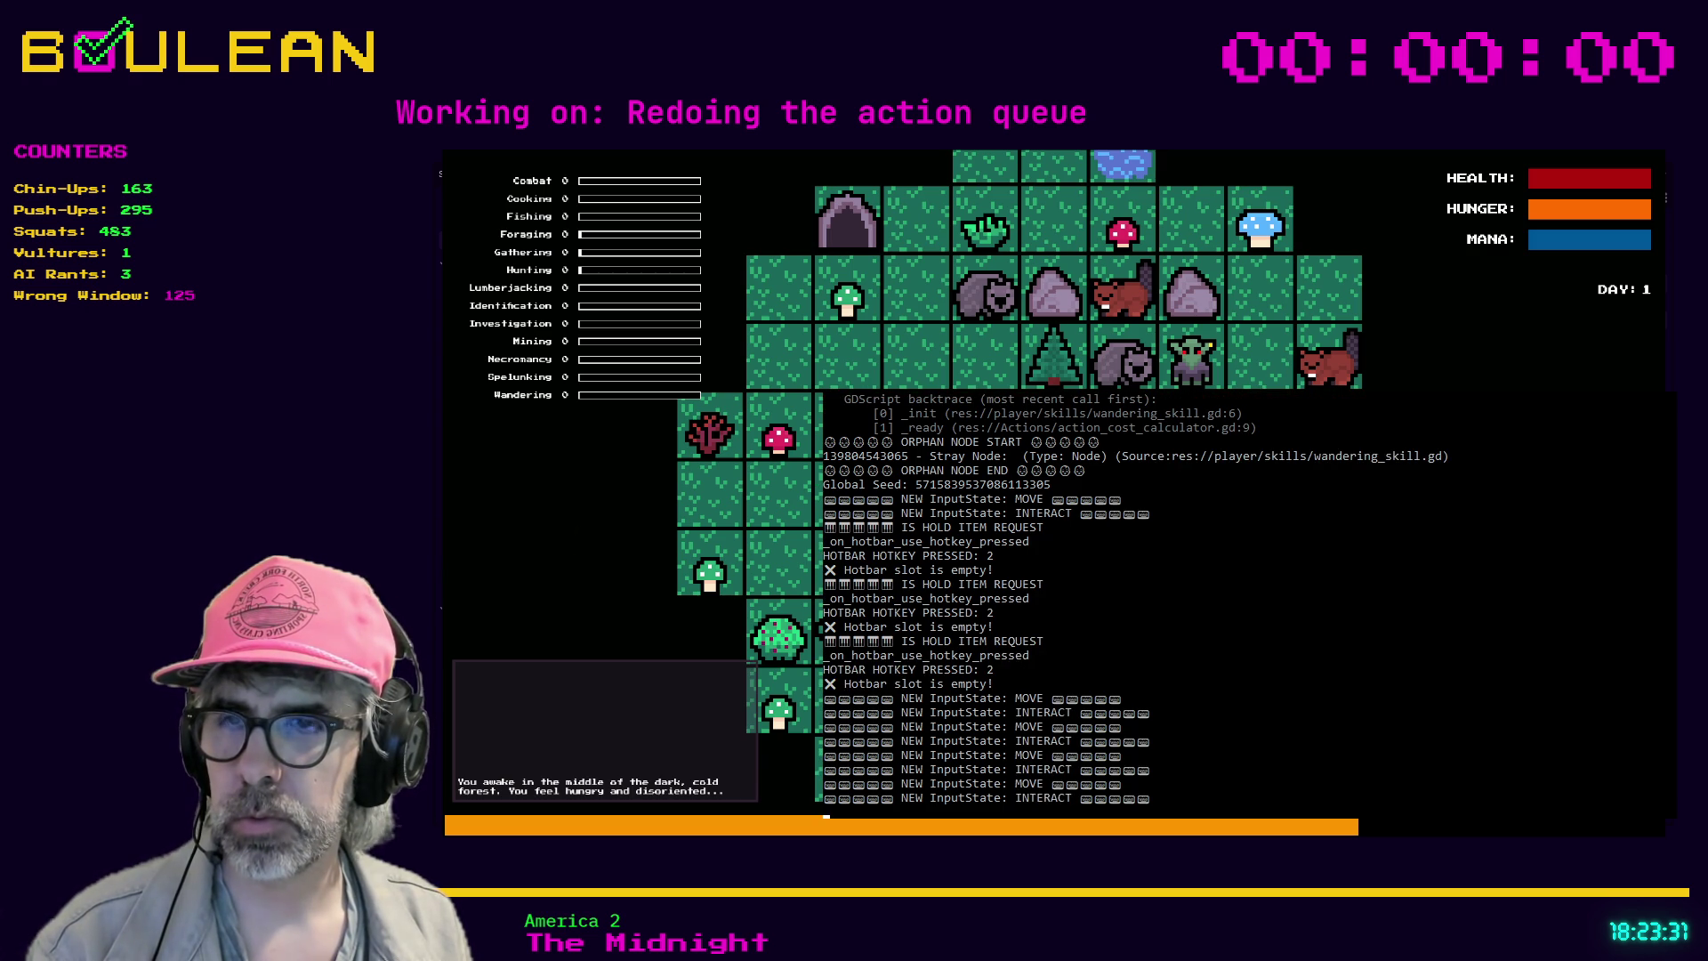
key(1)
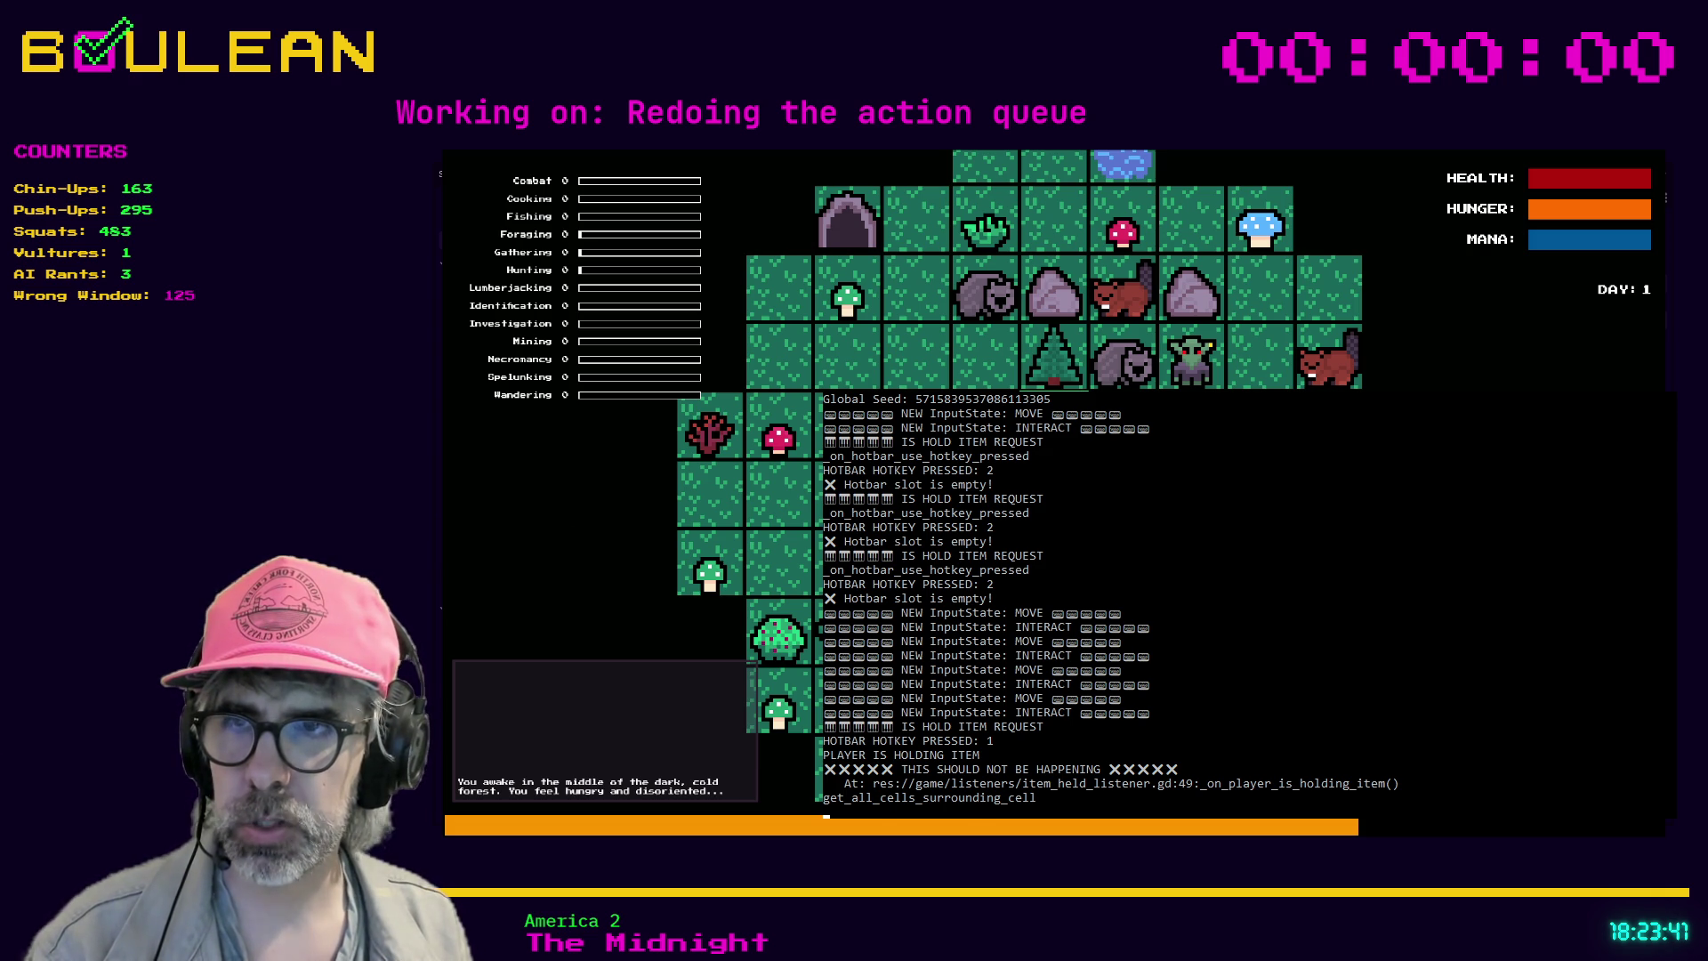
key(2)
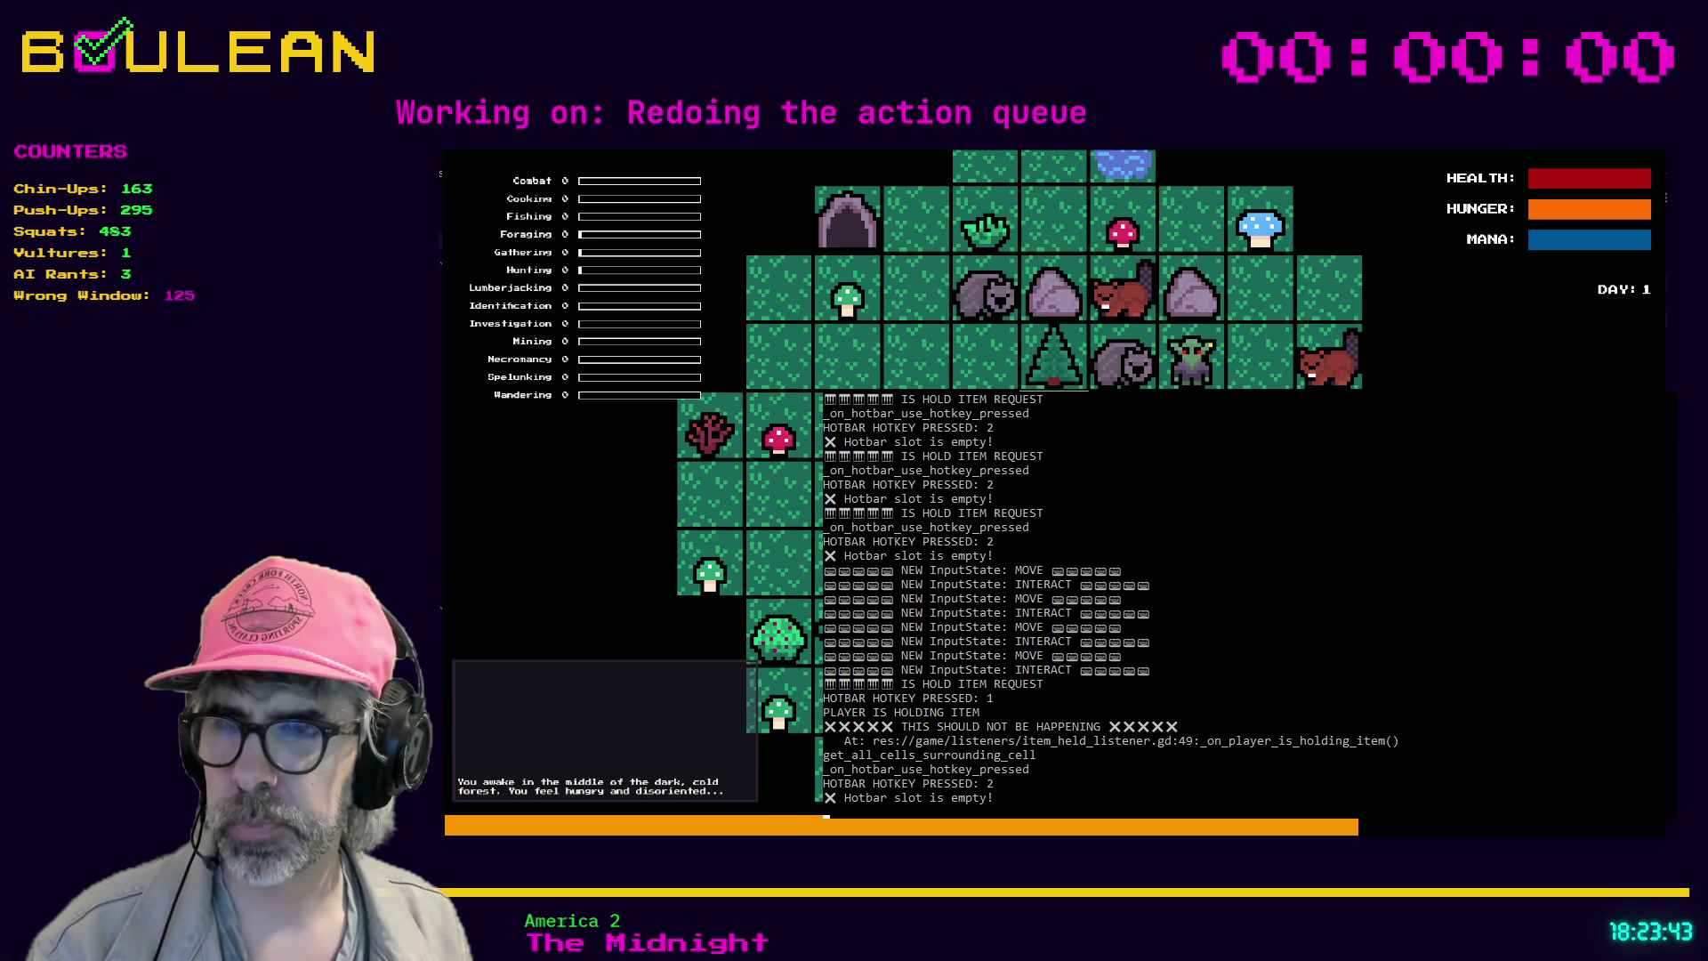
key(2)
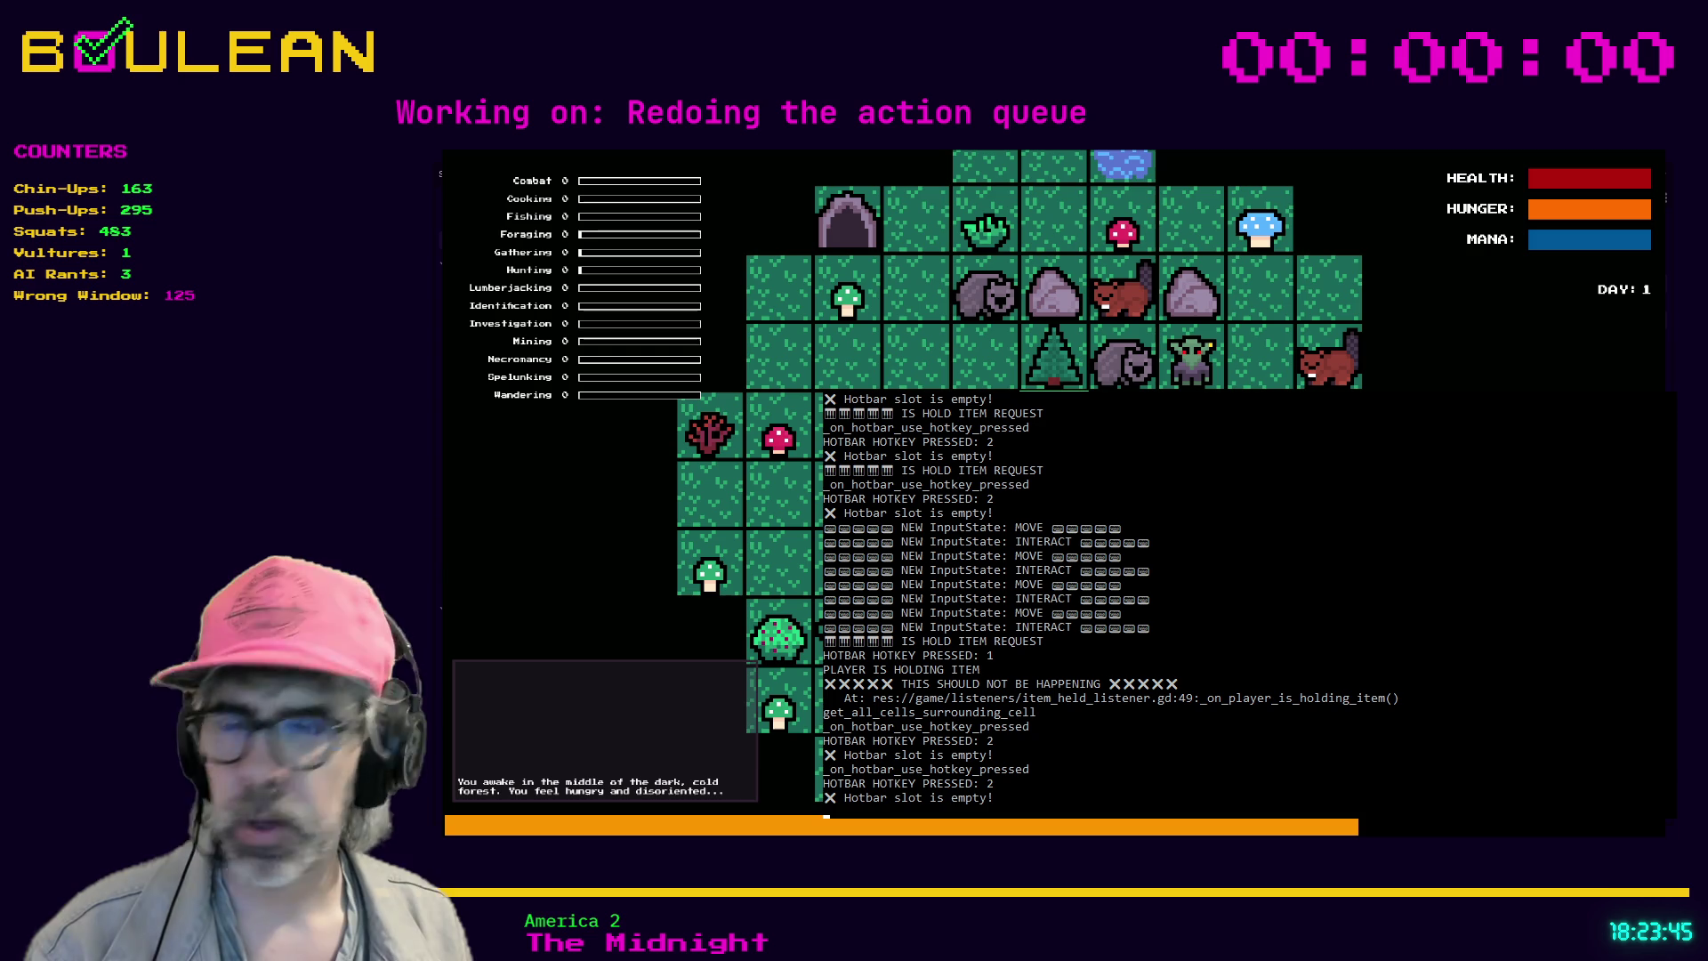
key(F8)
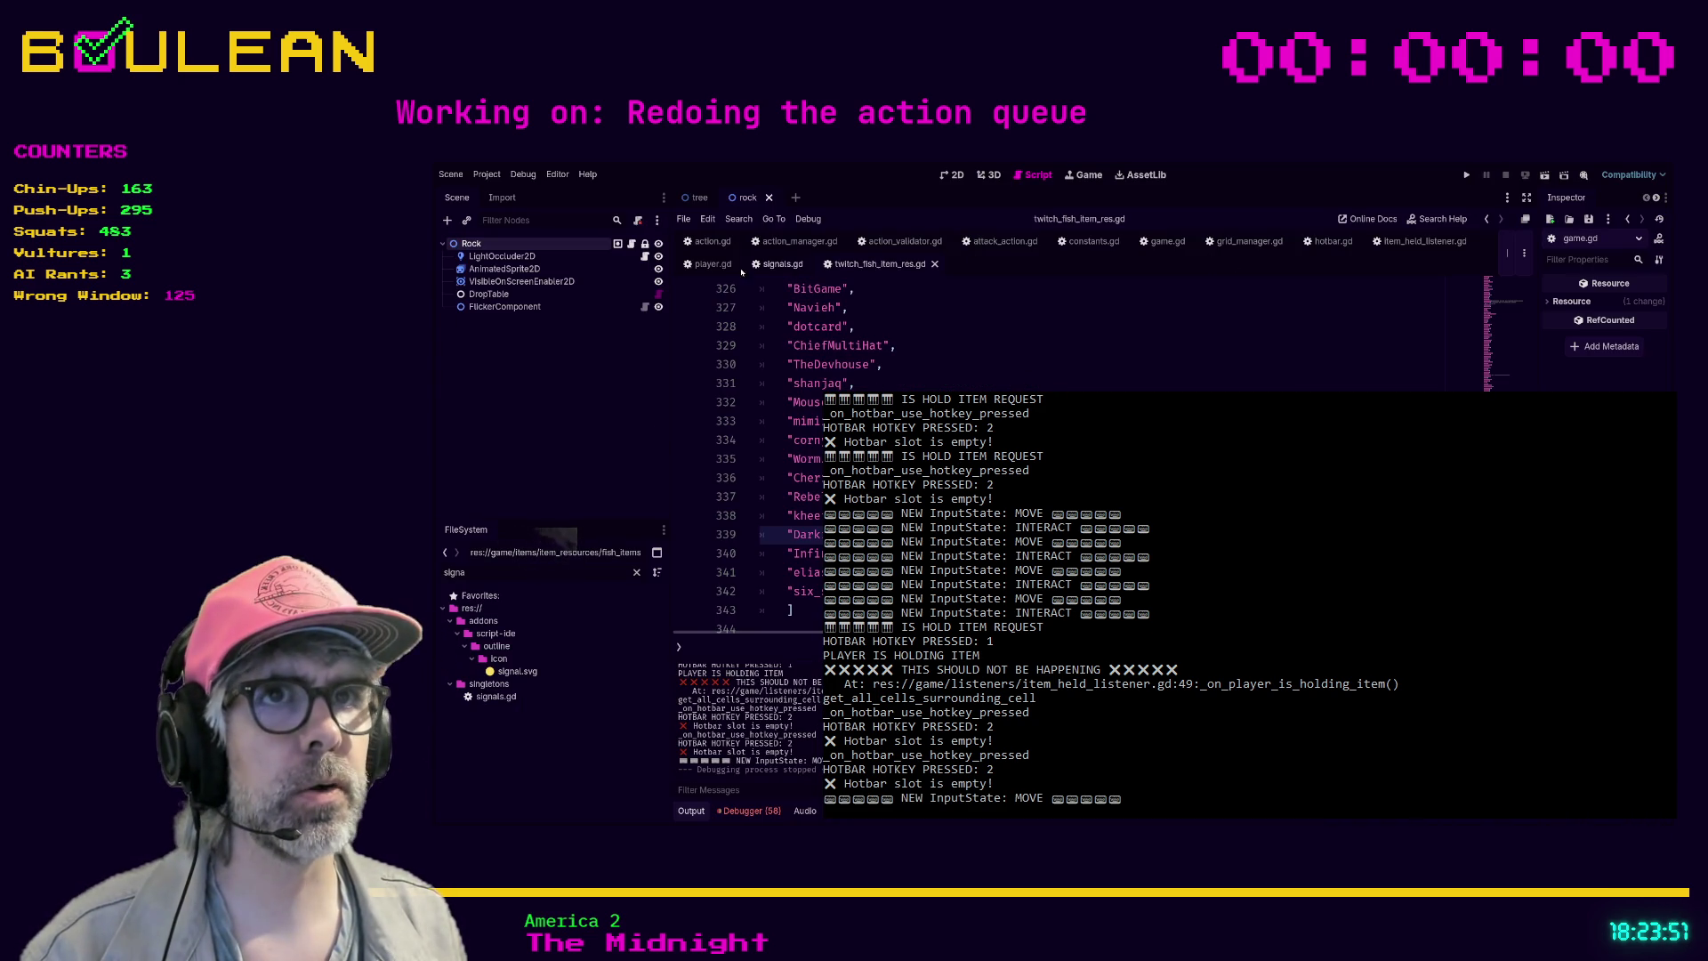
- In player.gd, search for 'is_hold_' to find the held-item handling
click(712, 264)
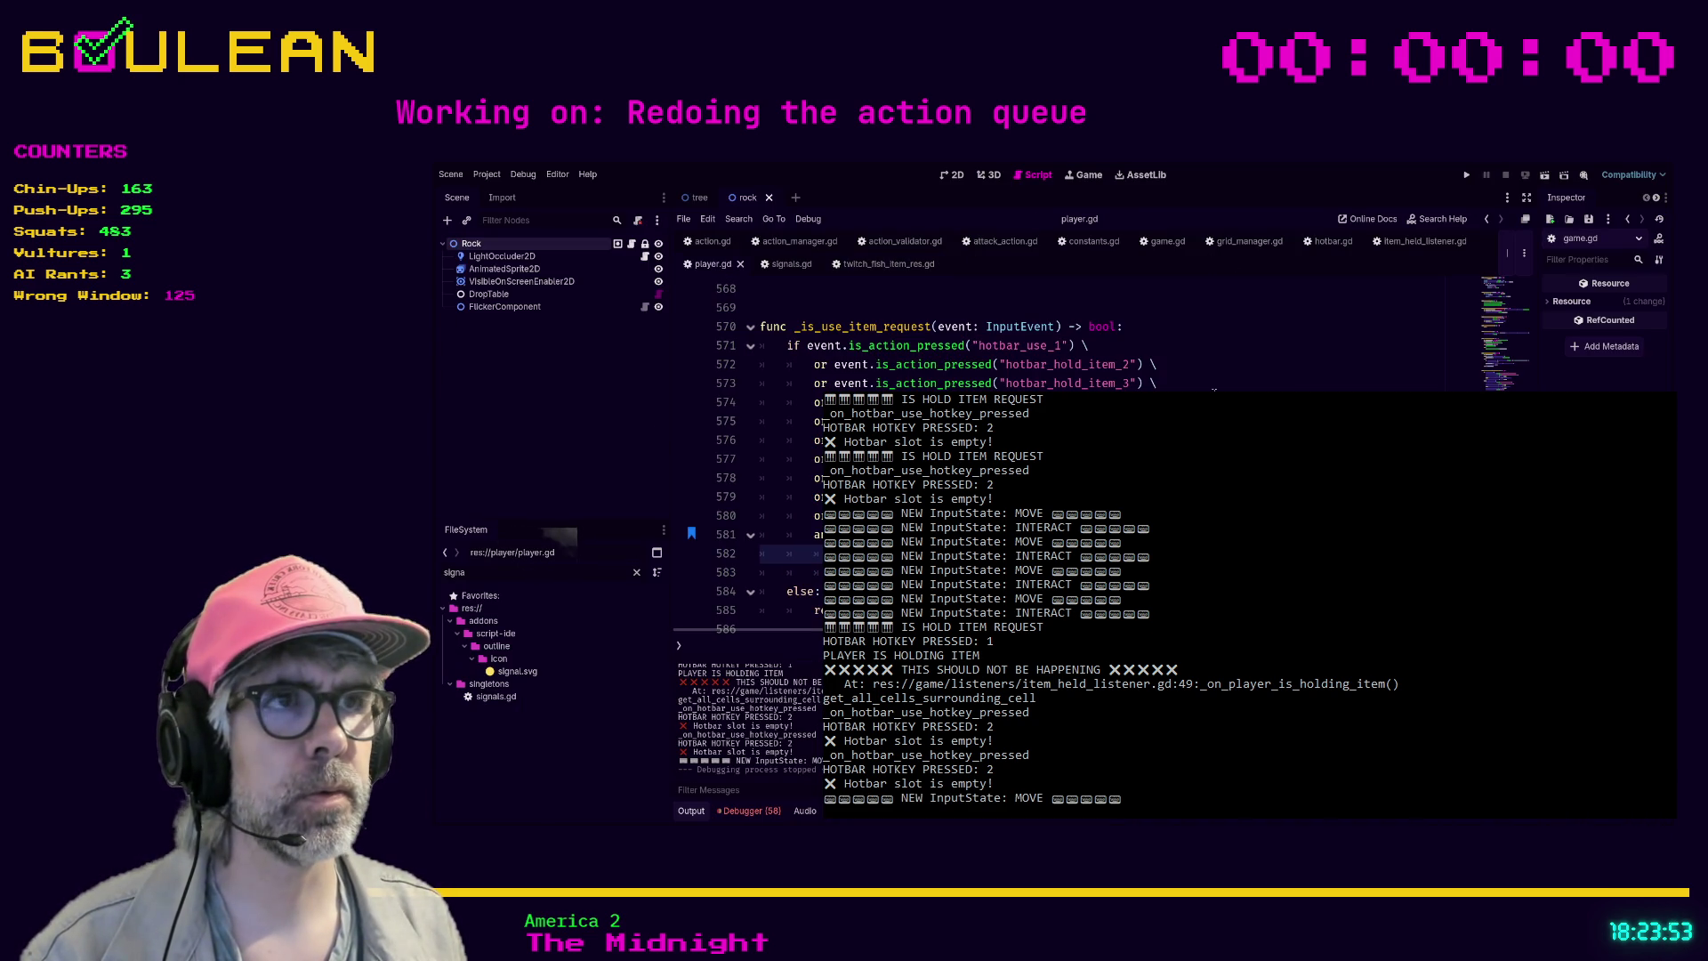
click(1165, 382)
click(1165, 327)
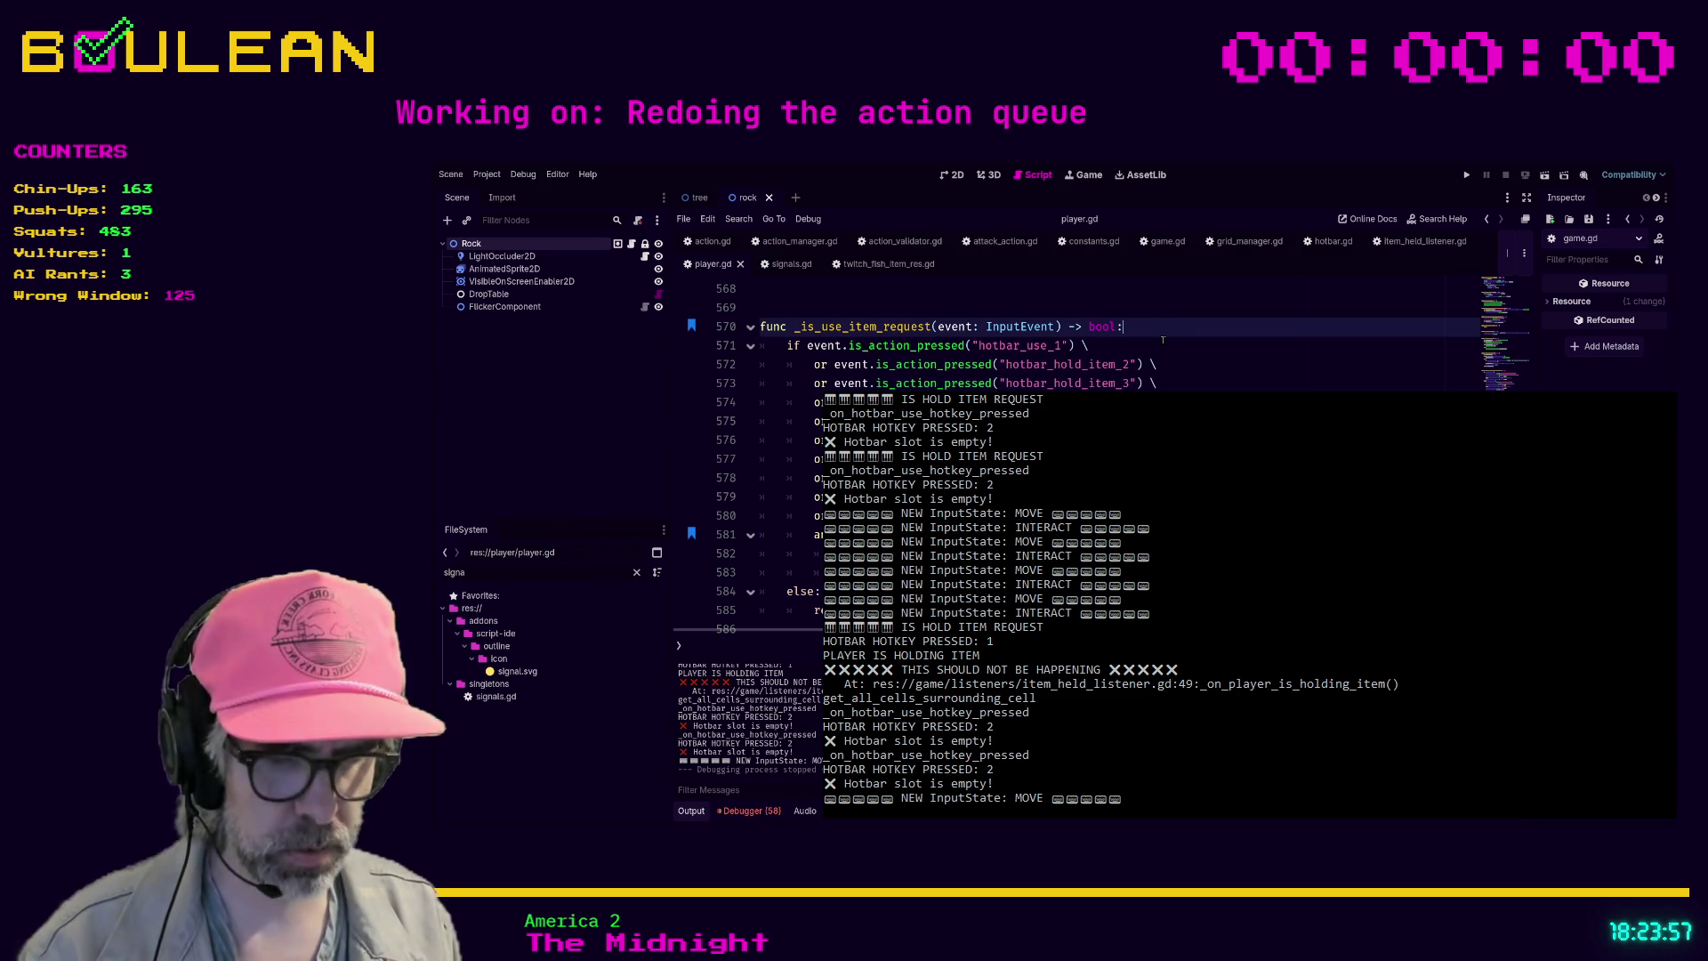
key(ctrl+f)
text(isho)
key(BackSpace)
text(_hold_)
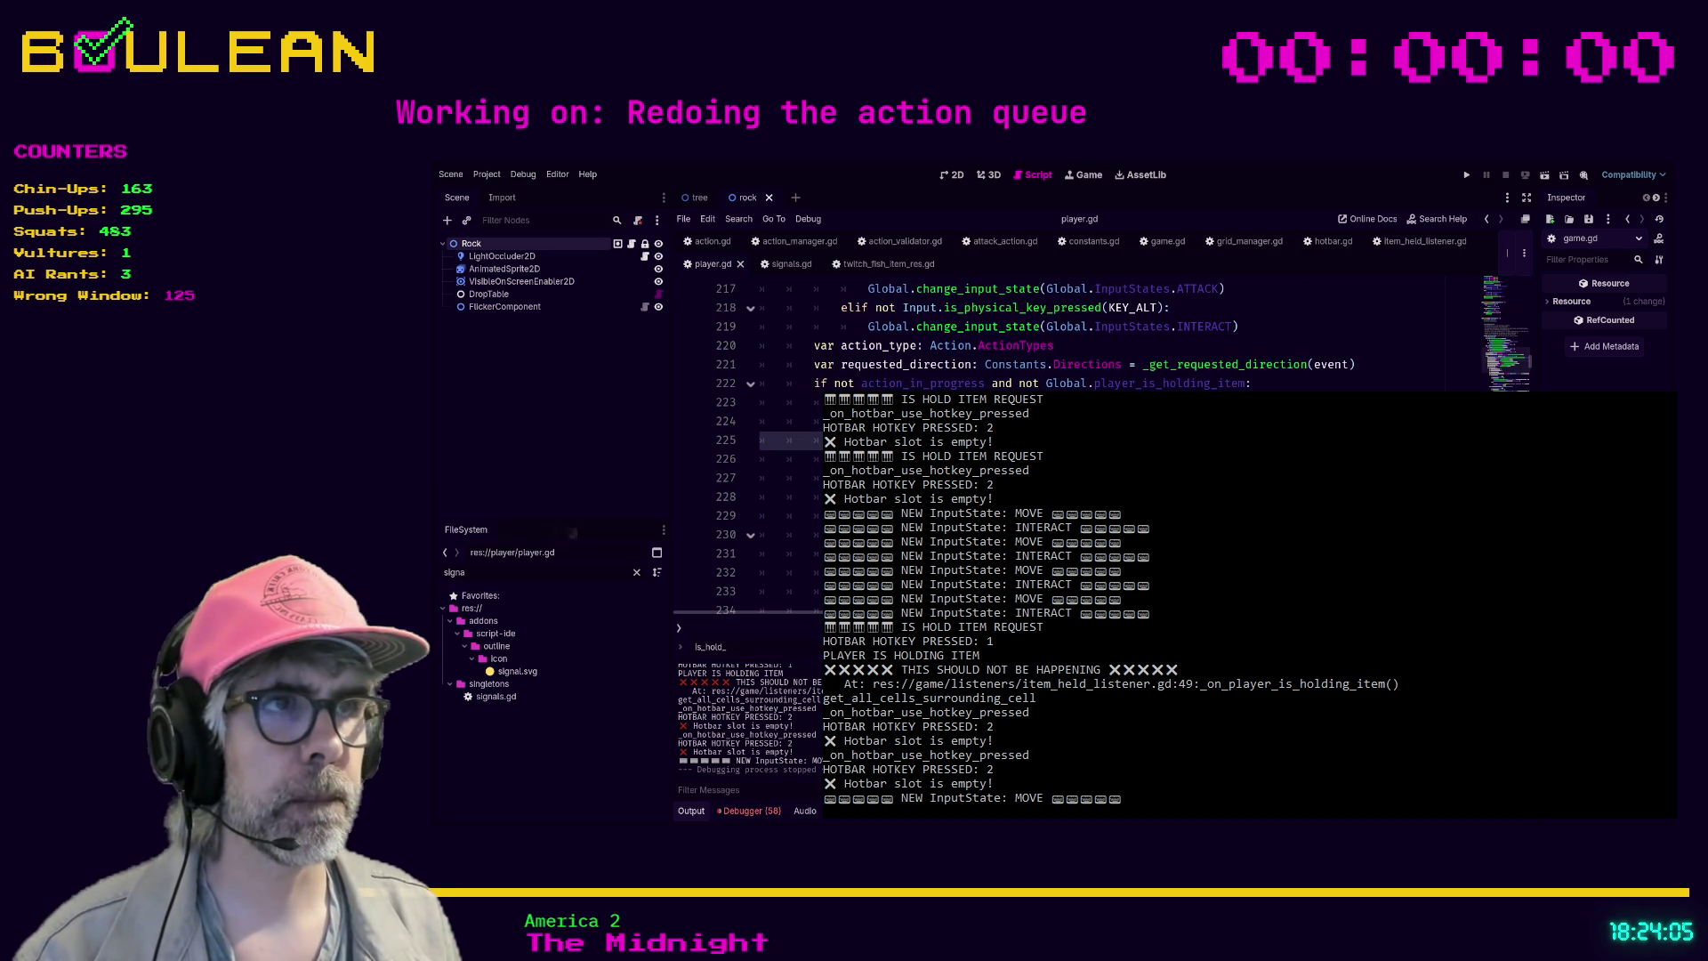
- Insert a Global.change_i… call on line 226, save player.gd and run the game
key(Return)
key(BackSpace)
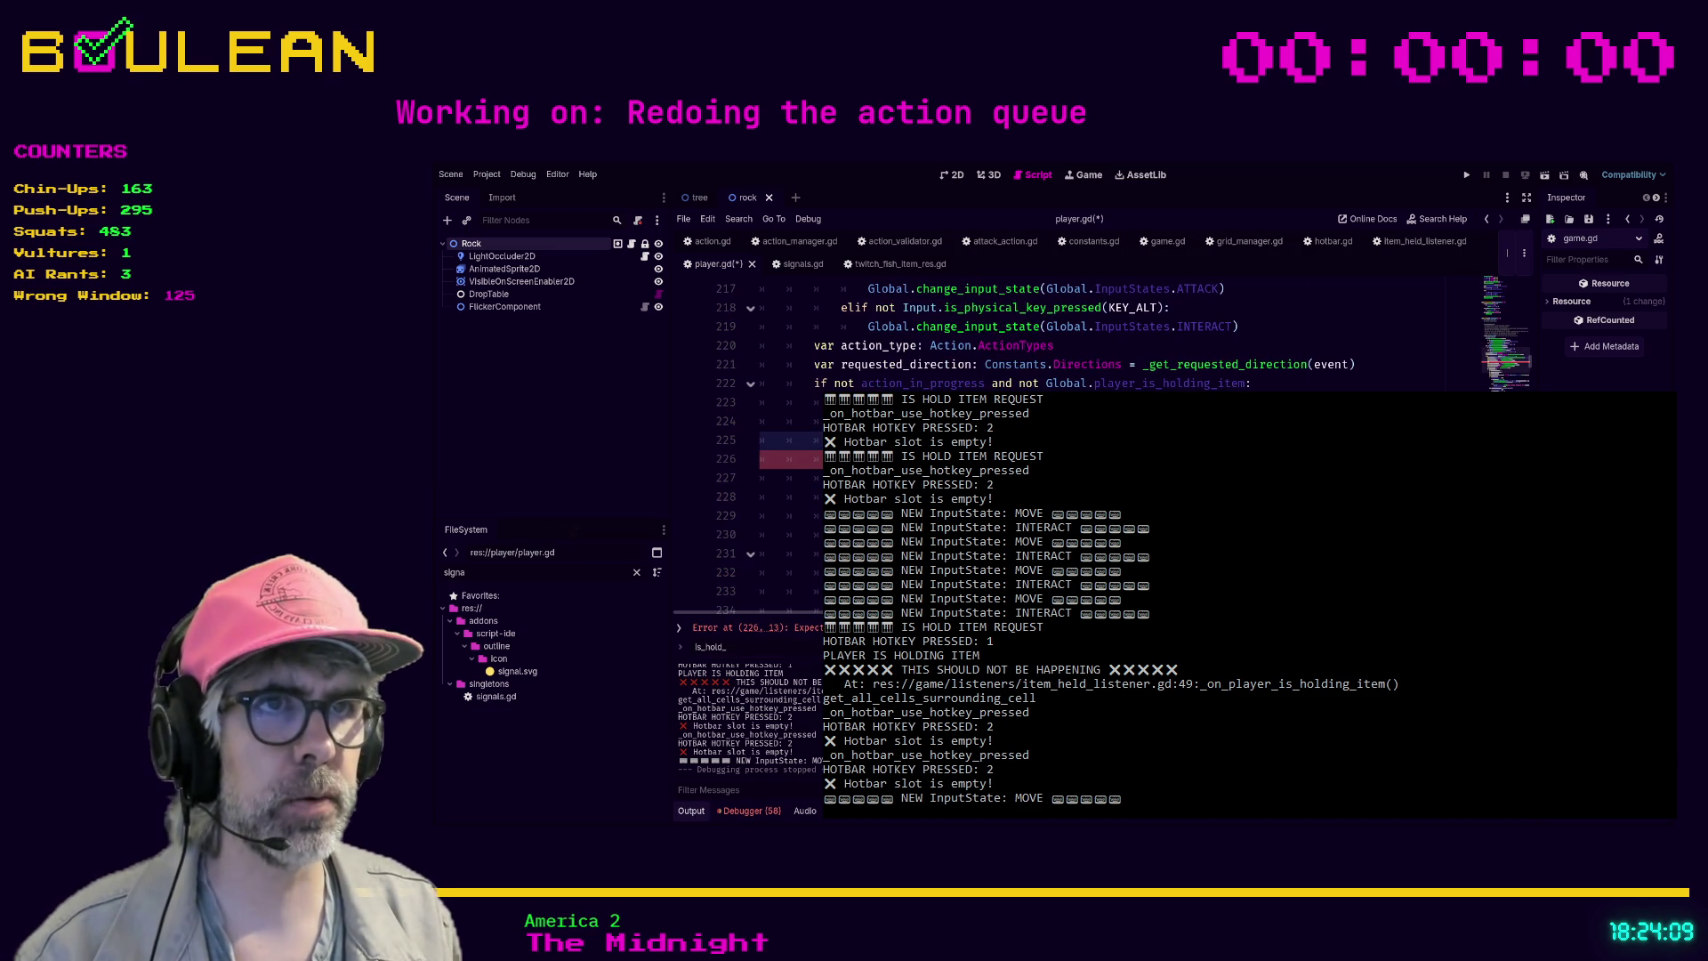
click(814, 458)
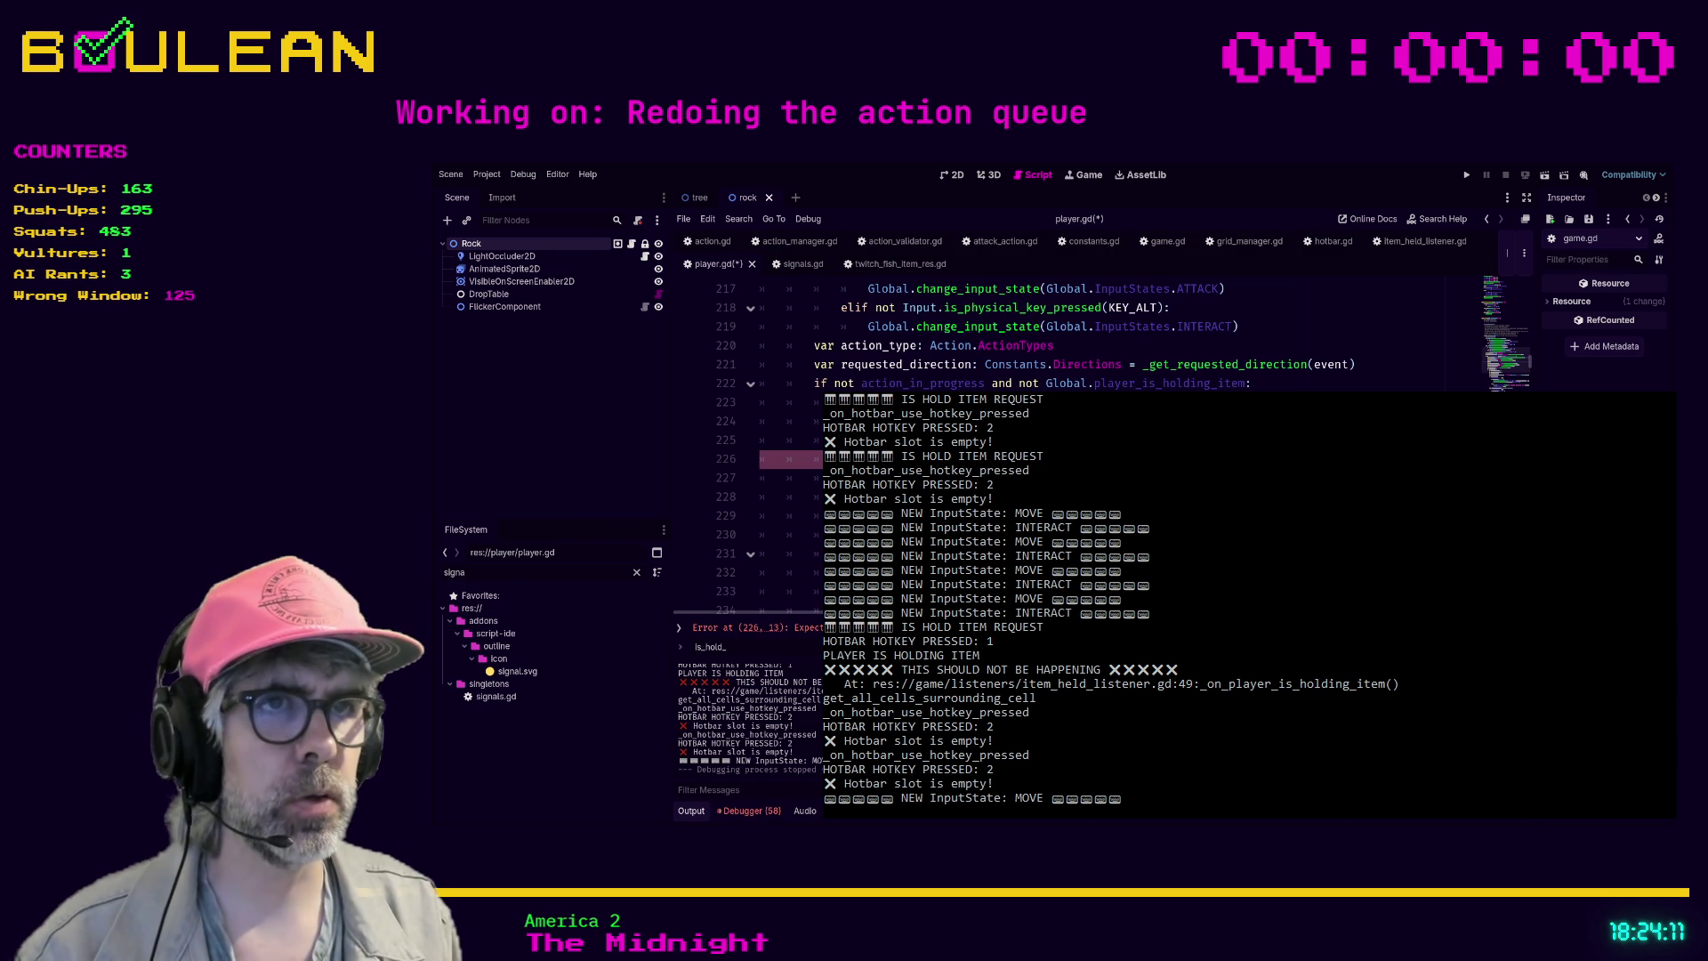
click(814, 440)
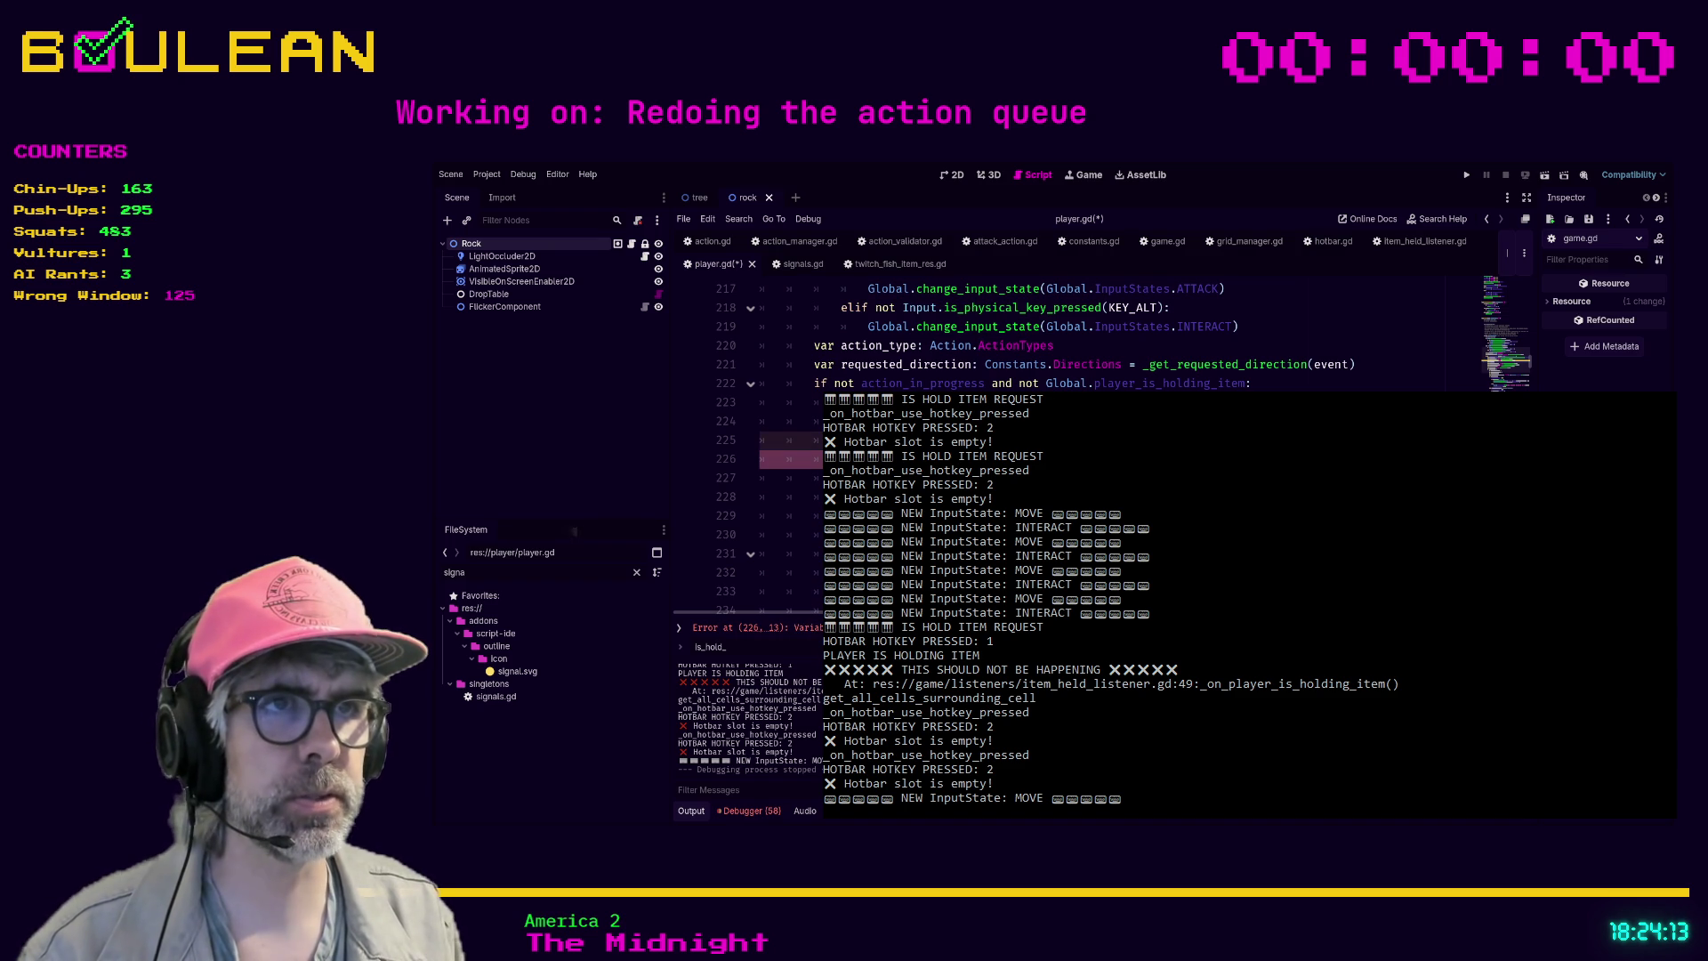
click(813, 458)
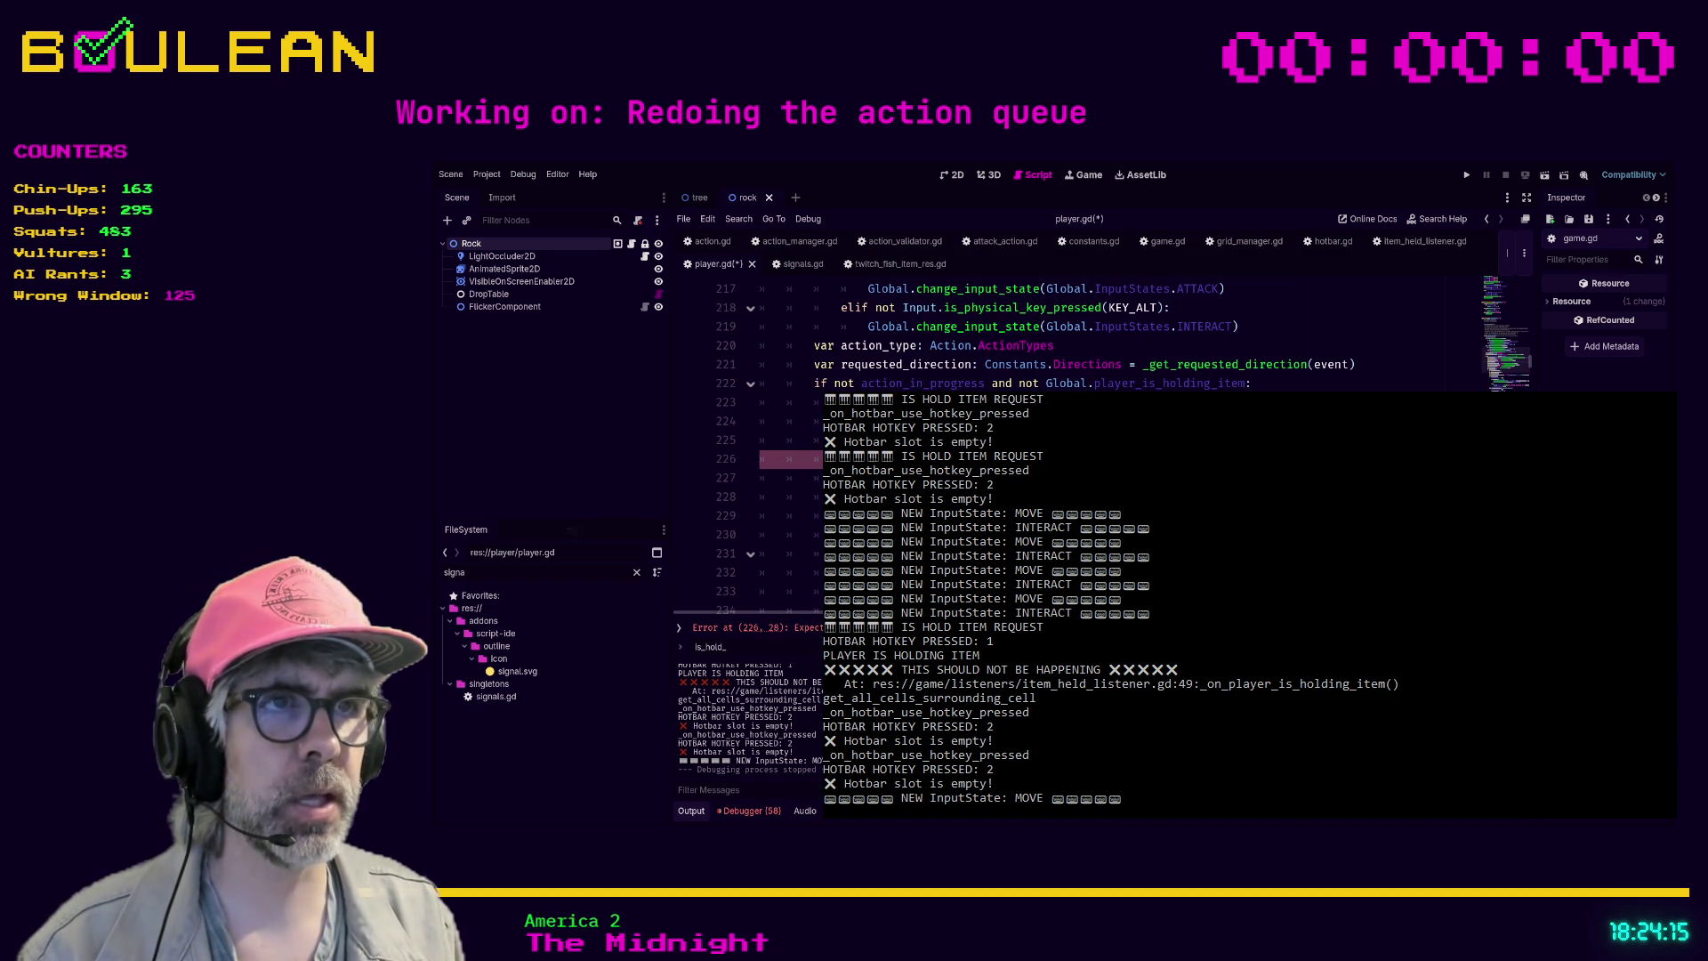
text(Global.change)
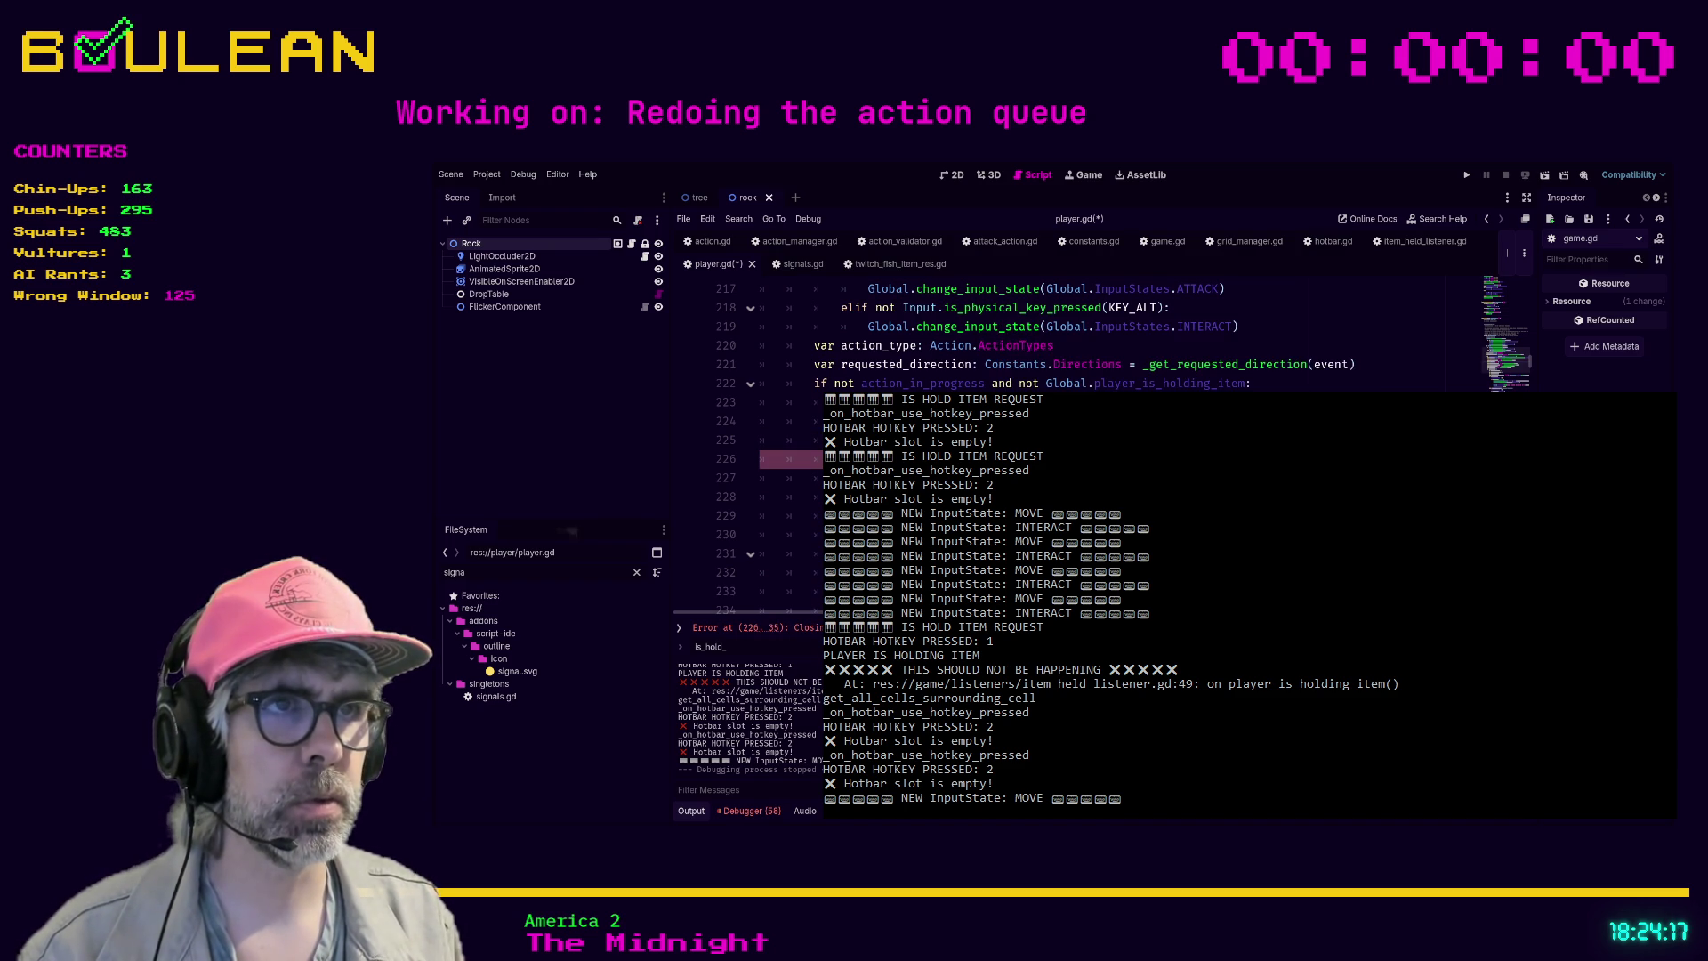
text(_i)
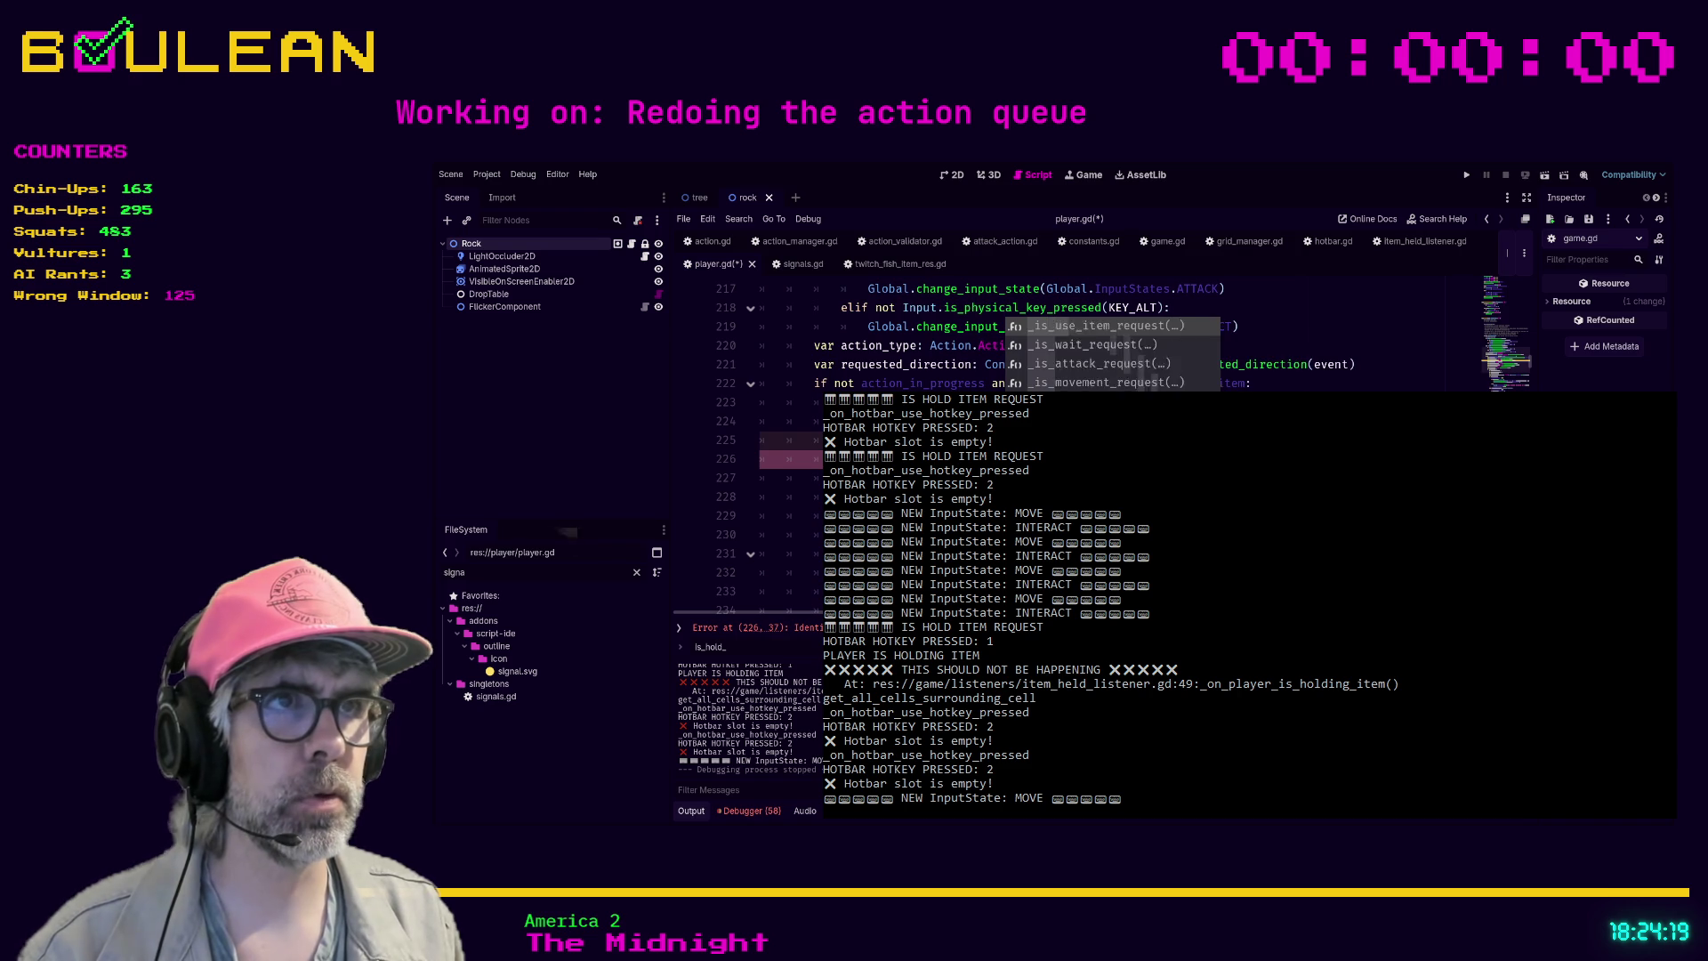
key(Escape)
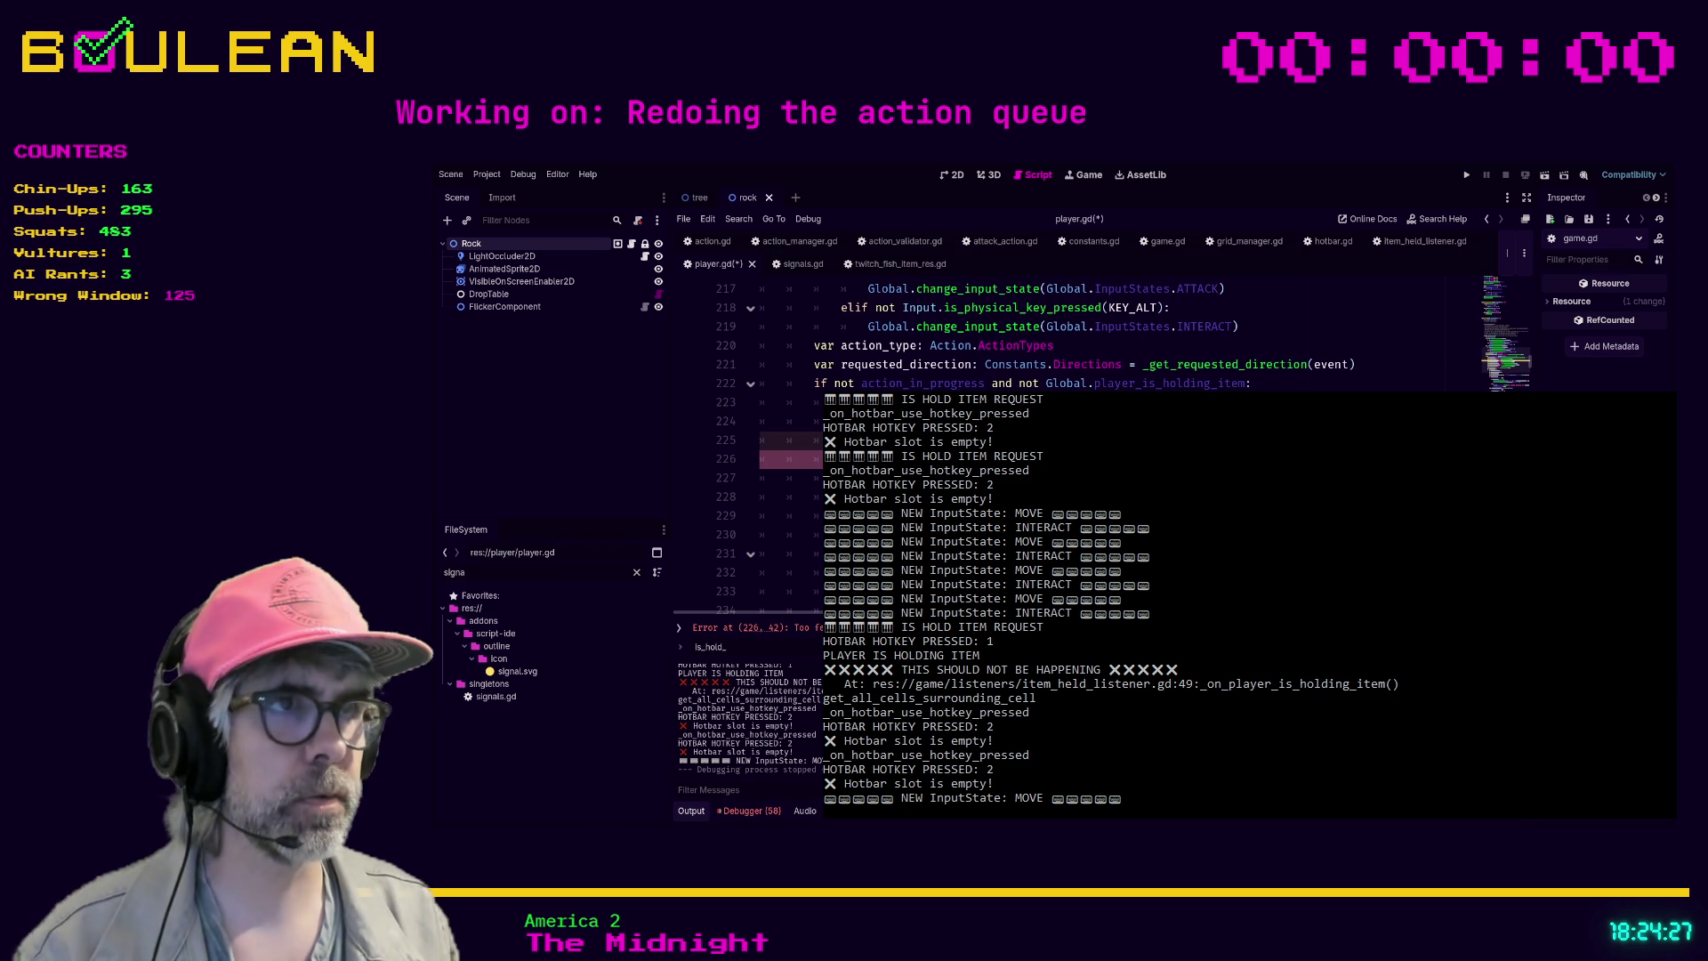
key(ctrl+s)
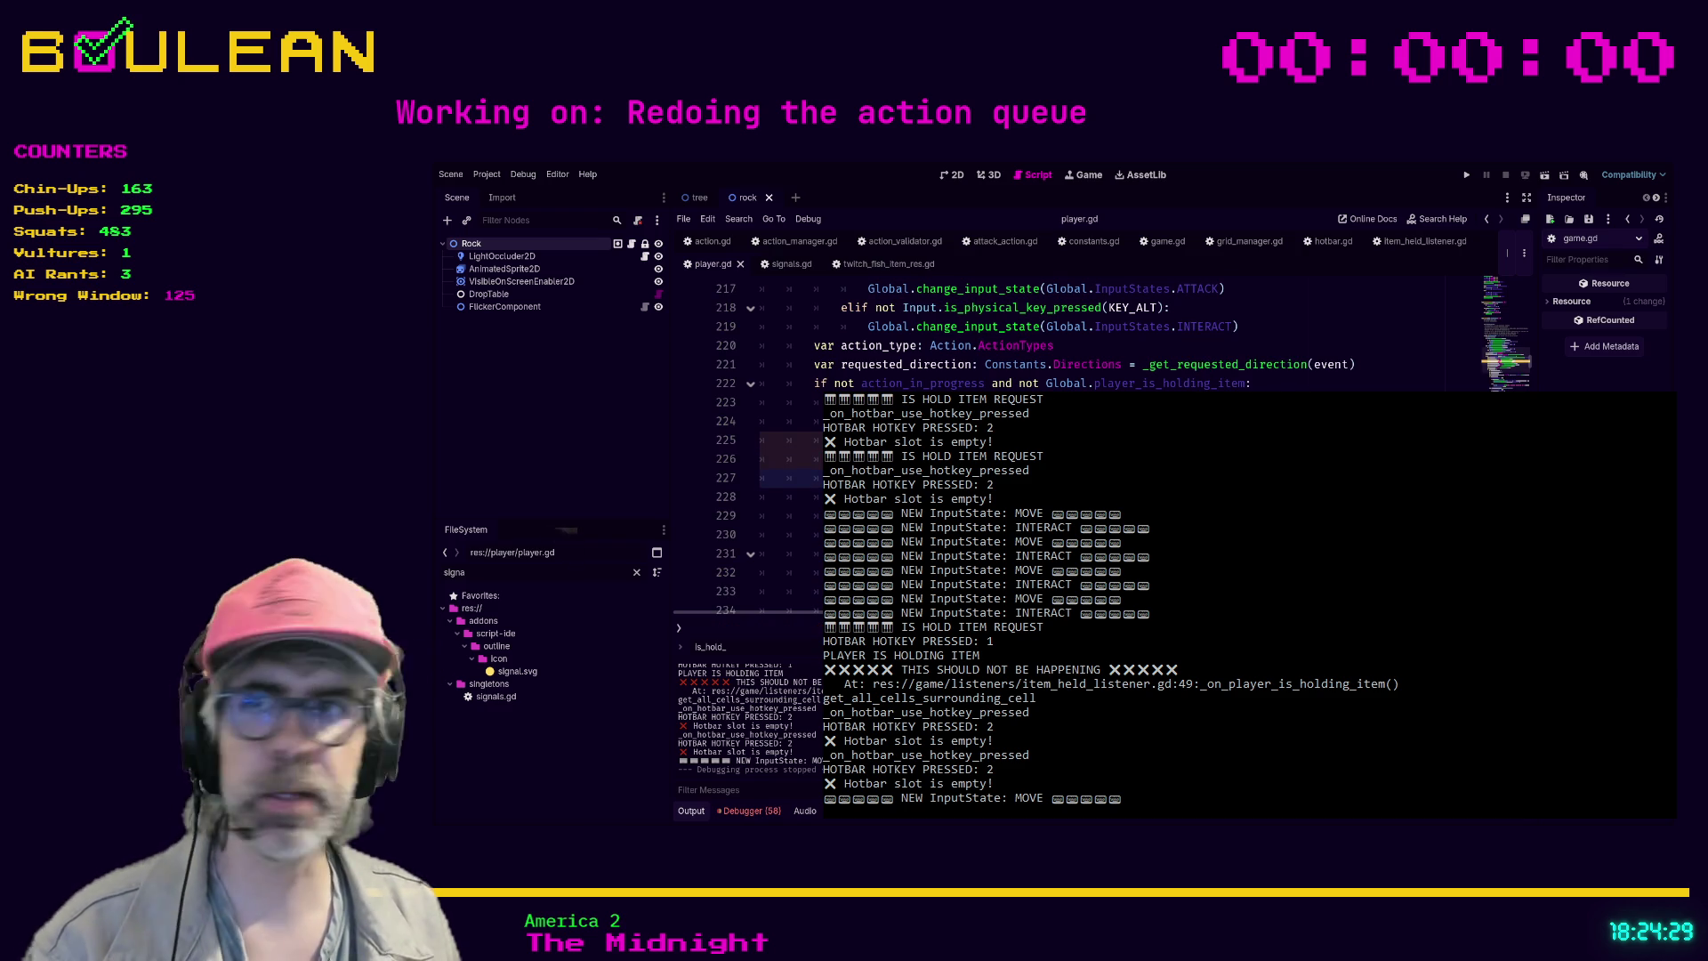
key(F5)
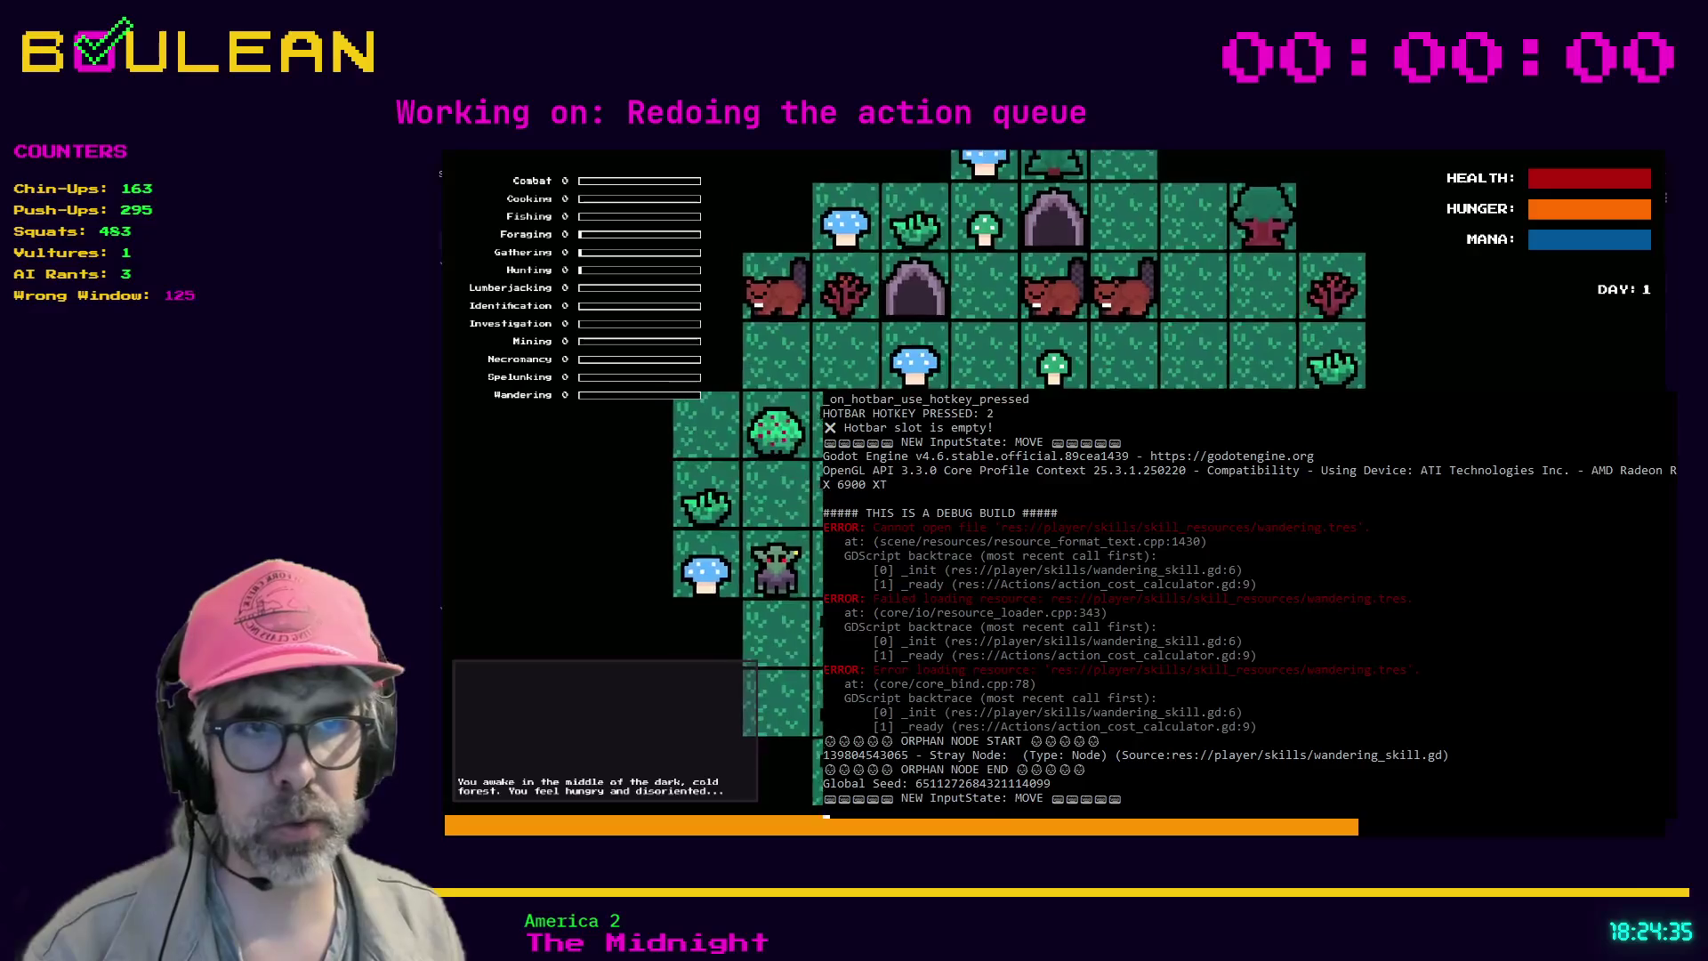
- Press hotbar hotkey 3, switch back to move mode, and stop the game with F8
key(3)
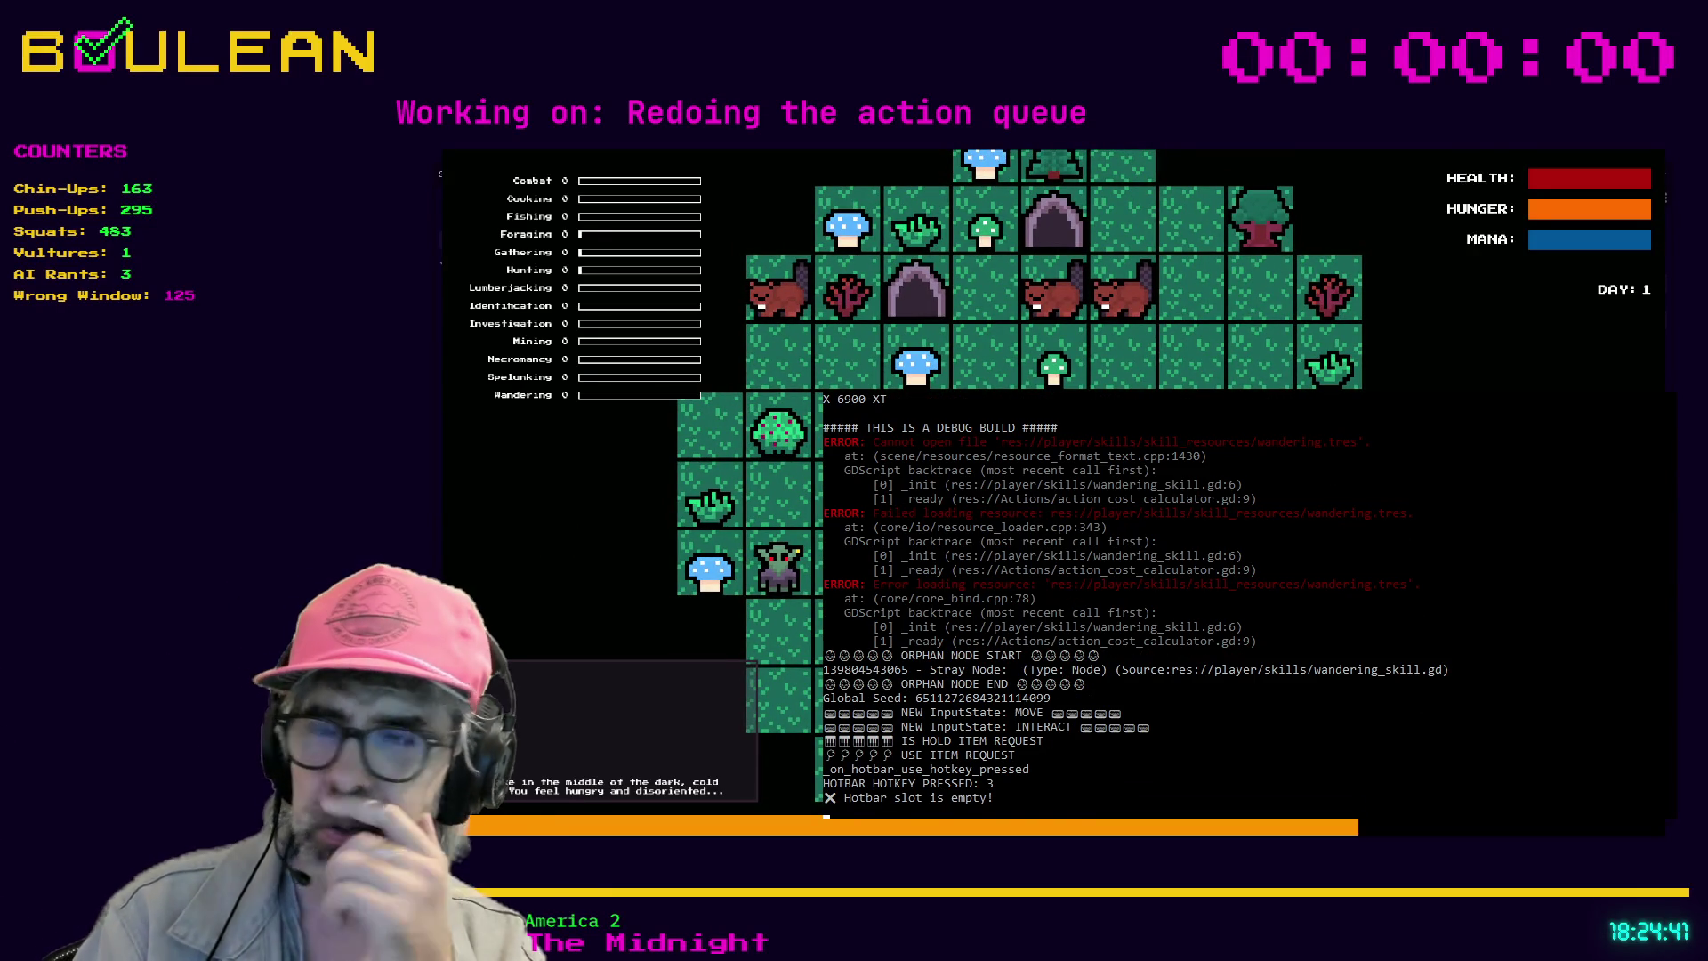
key(Escape)
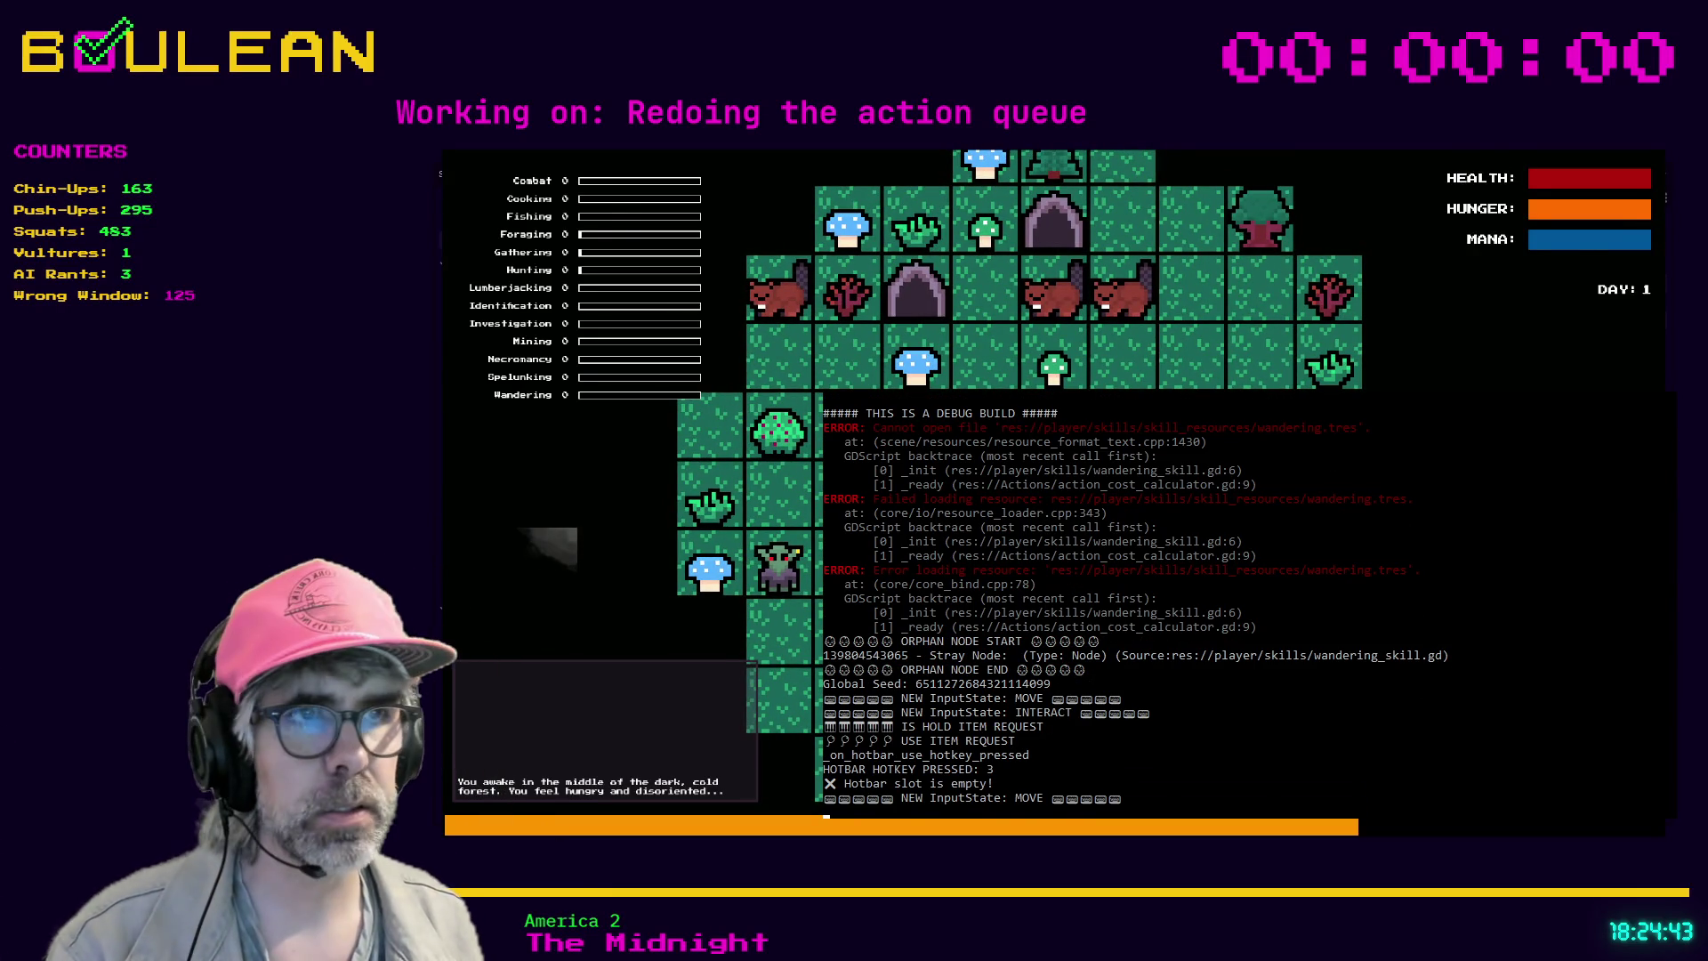
key(F8)
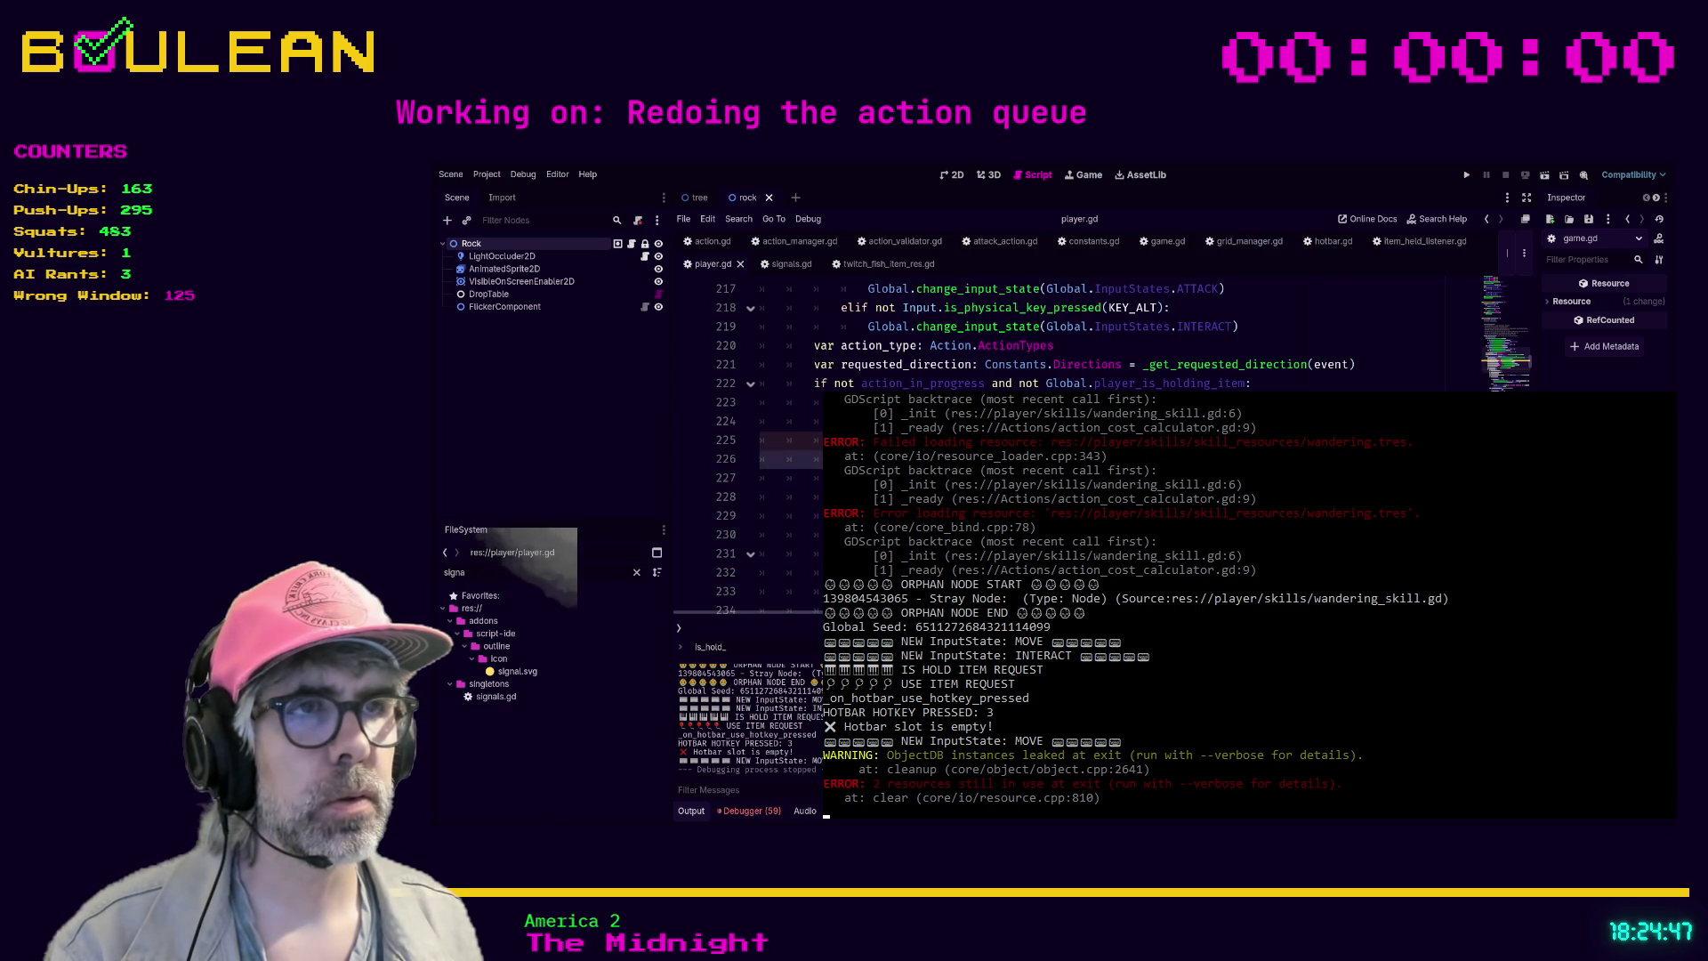
- Jump to the bookmarked _is_use_item_request, edit line 582's condition, save, and run
key(ctrl+b)
scroll(1058, 355, down, 3)
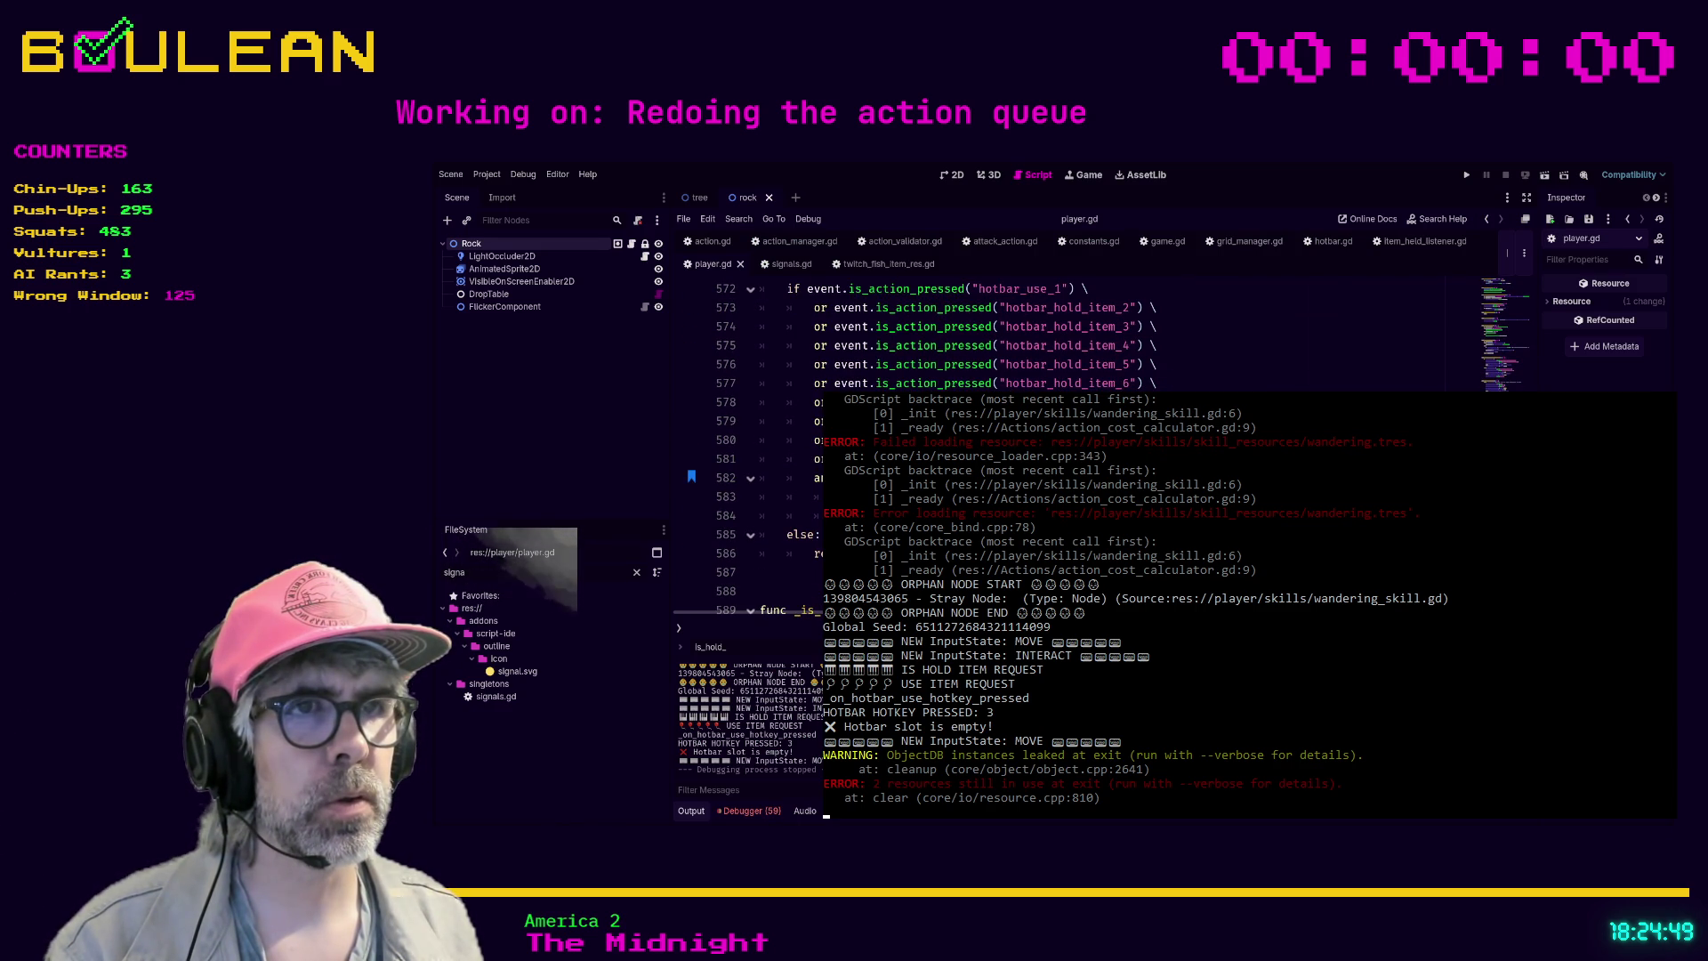
click(801, 478)
key(BackSpace)
click(783, 572)
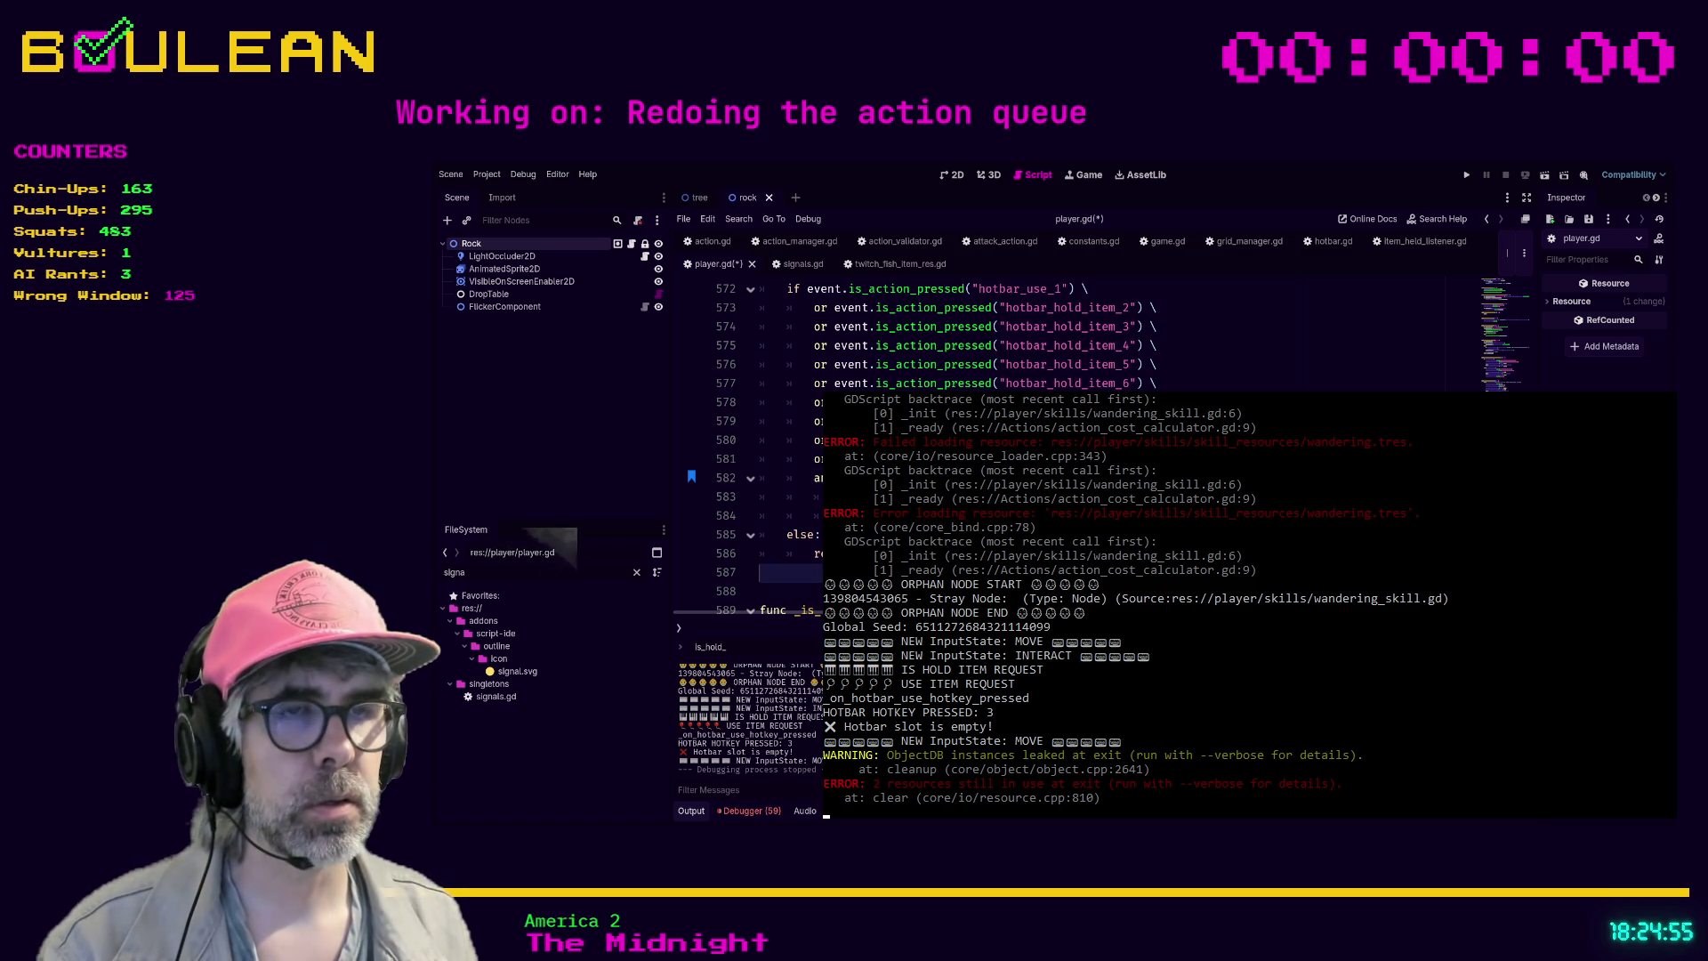
key(ctrl+s)
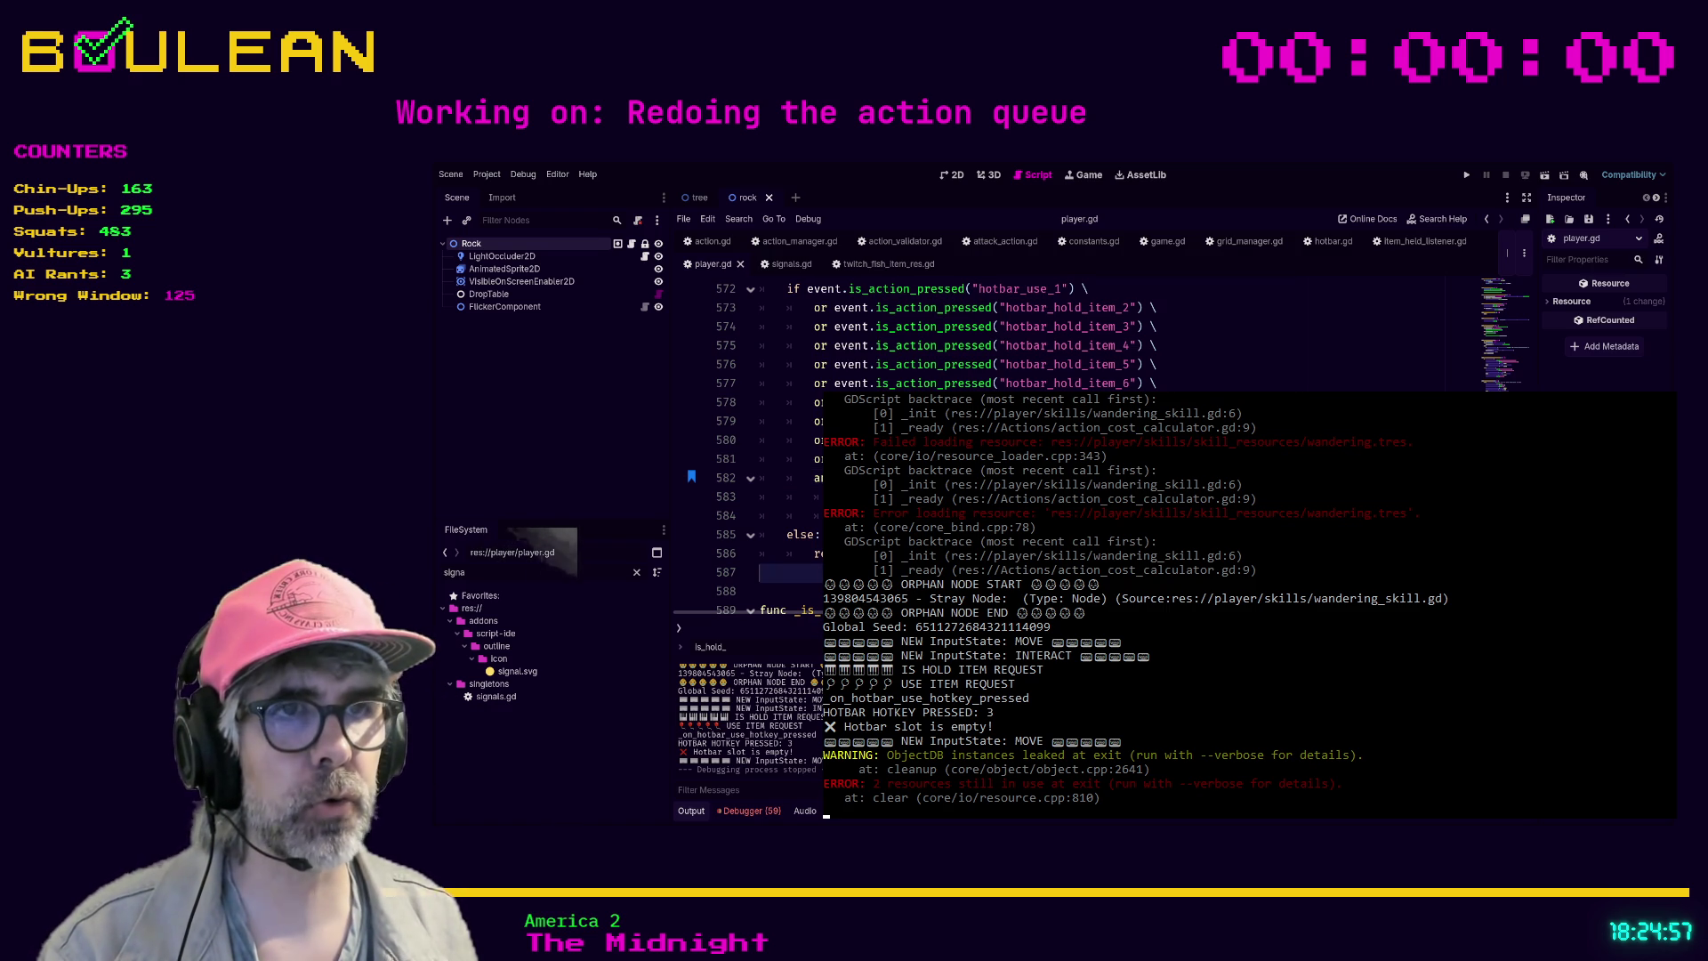
click(791, 516)
key(F5)
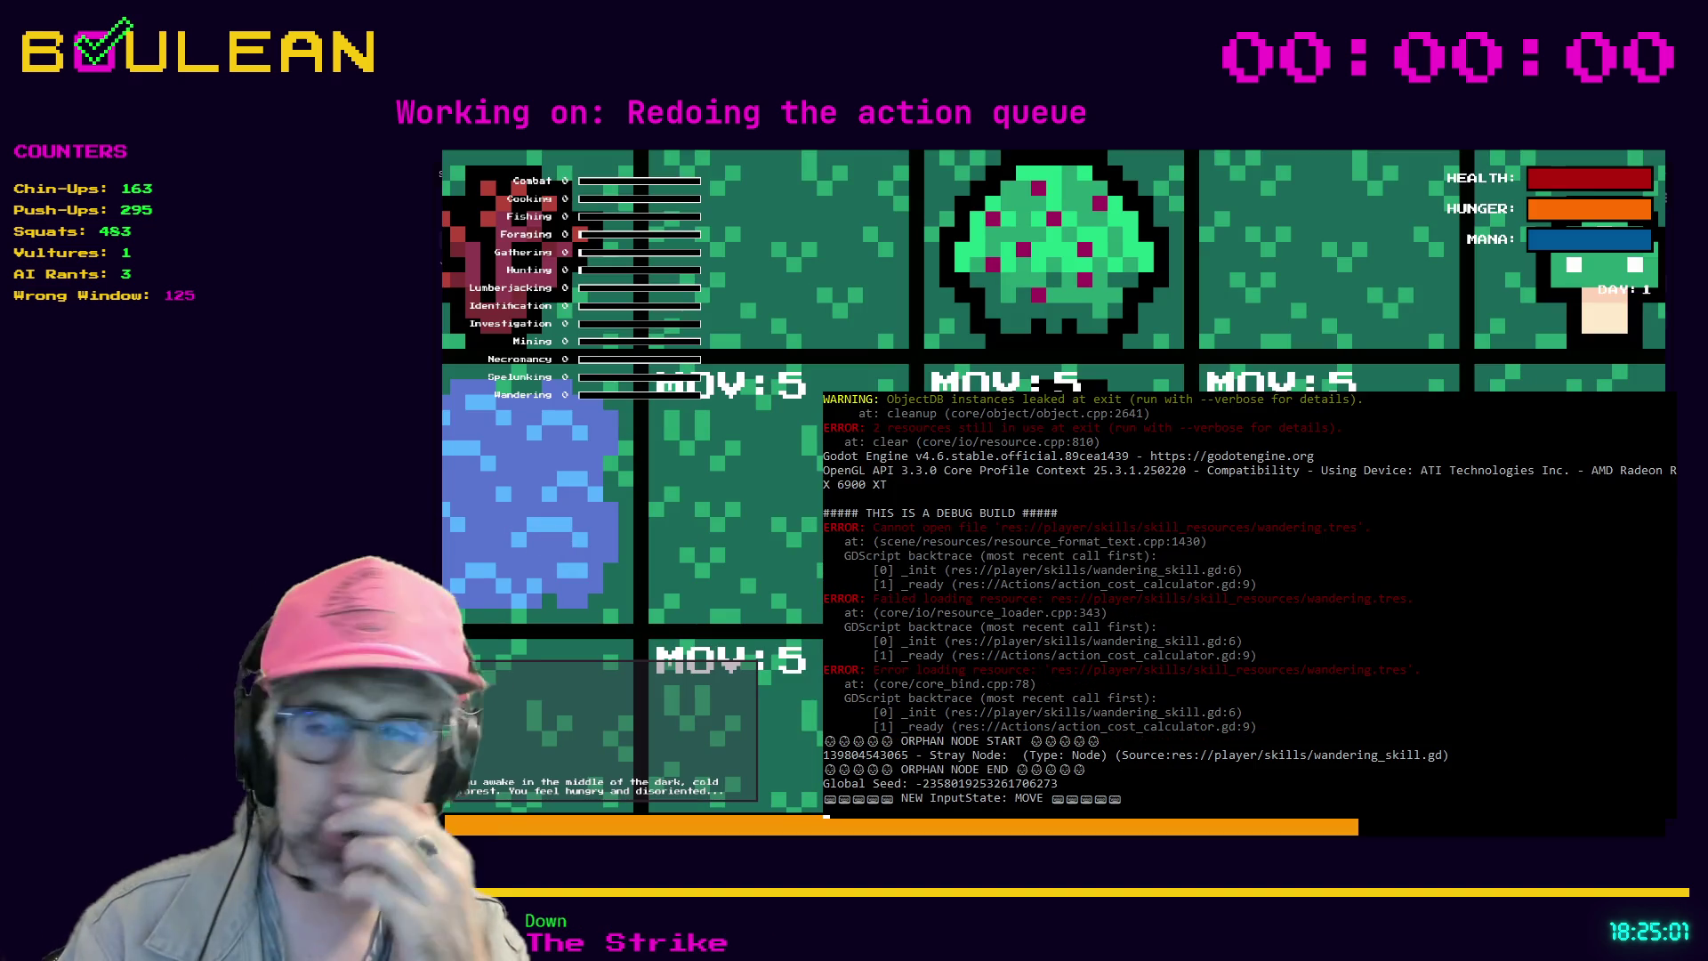
- Press hotkey 3 about eight times in interact mode, checking the empty-slot logs, then stop with F8
key(3)
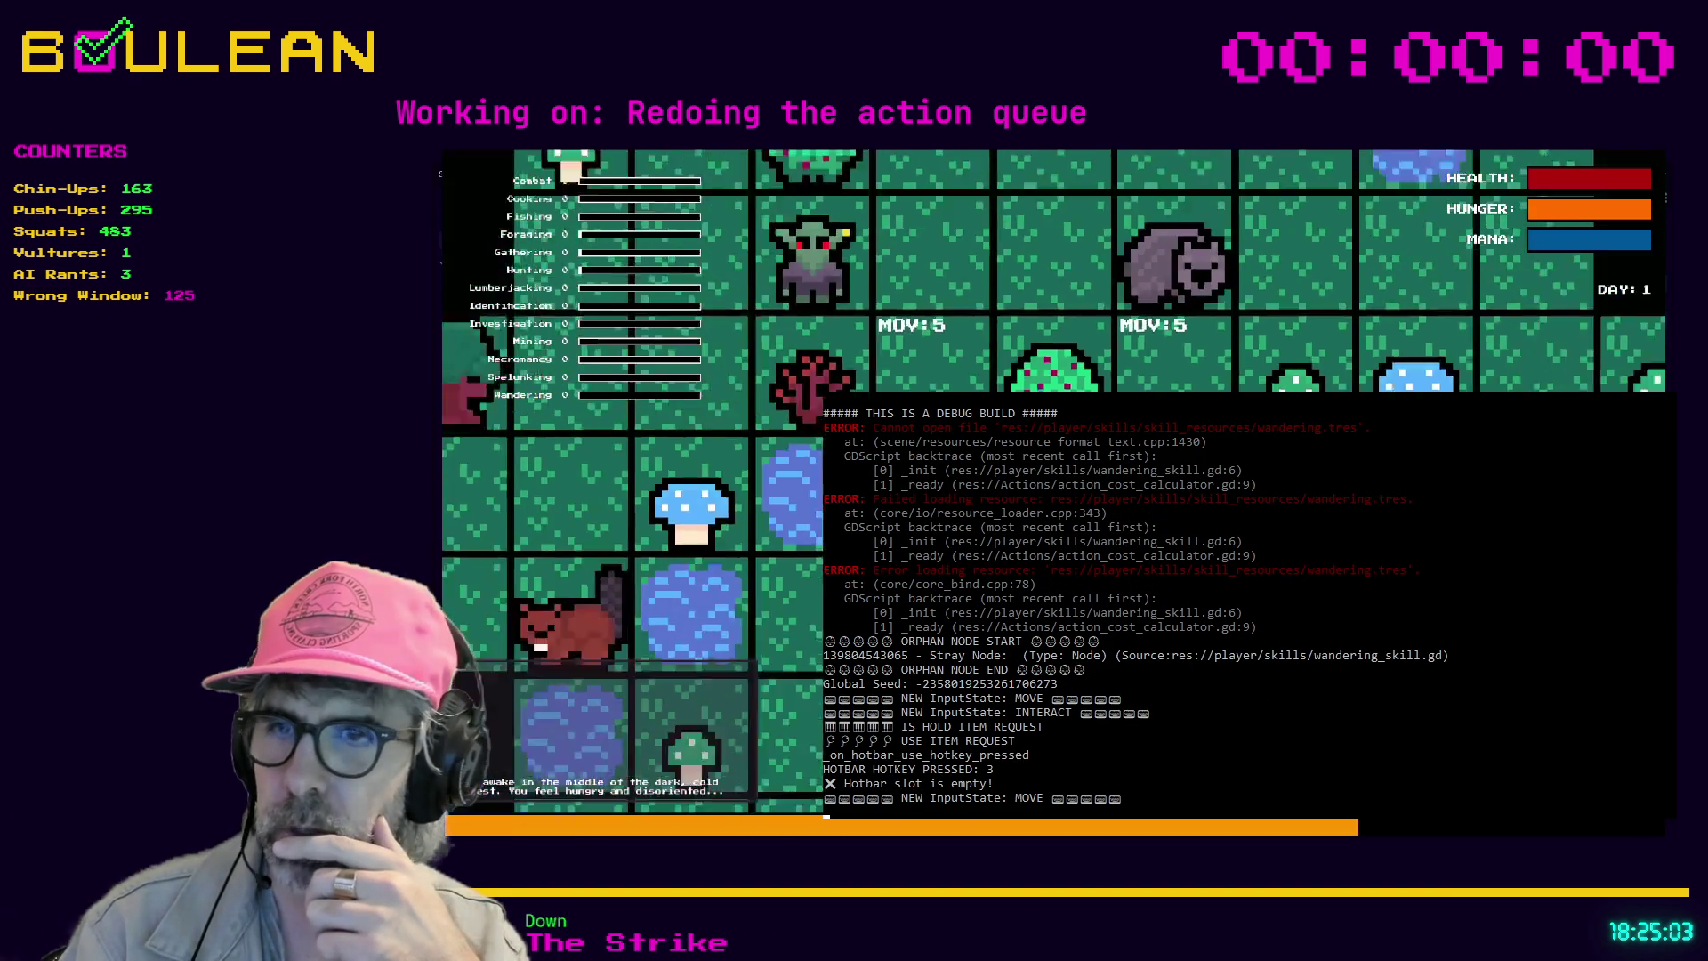
key(e)
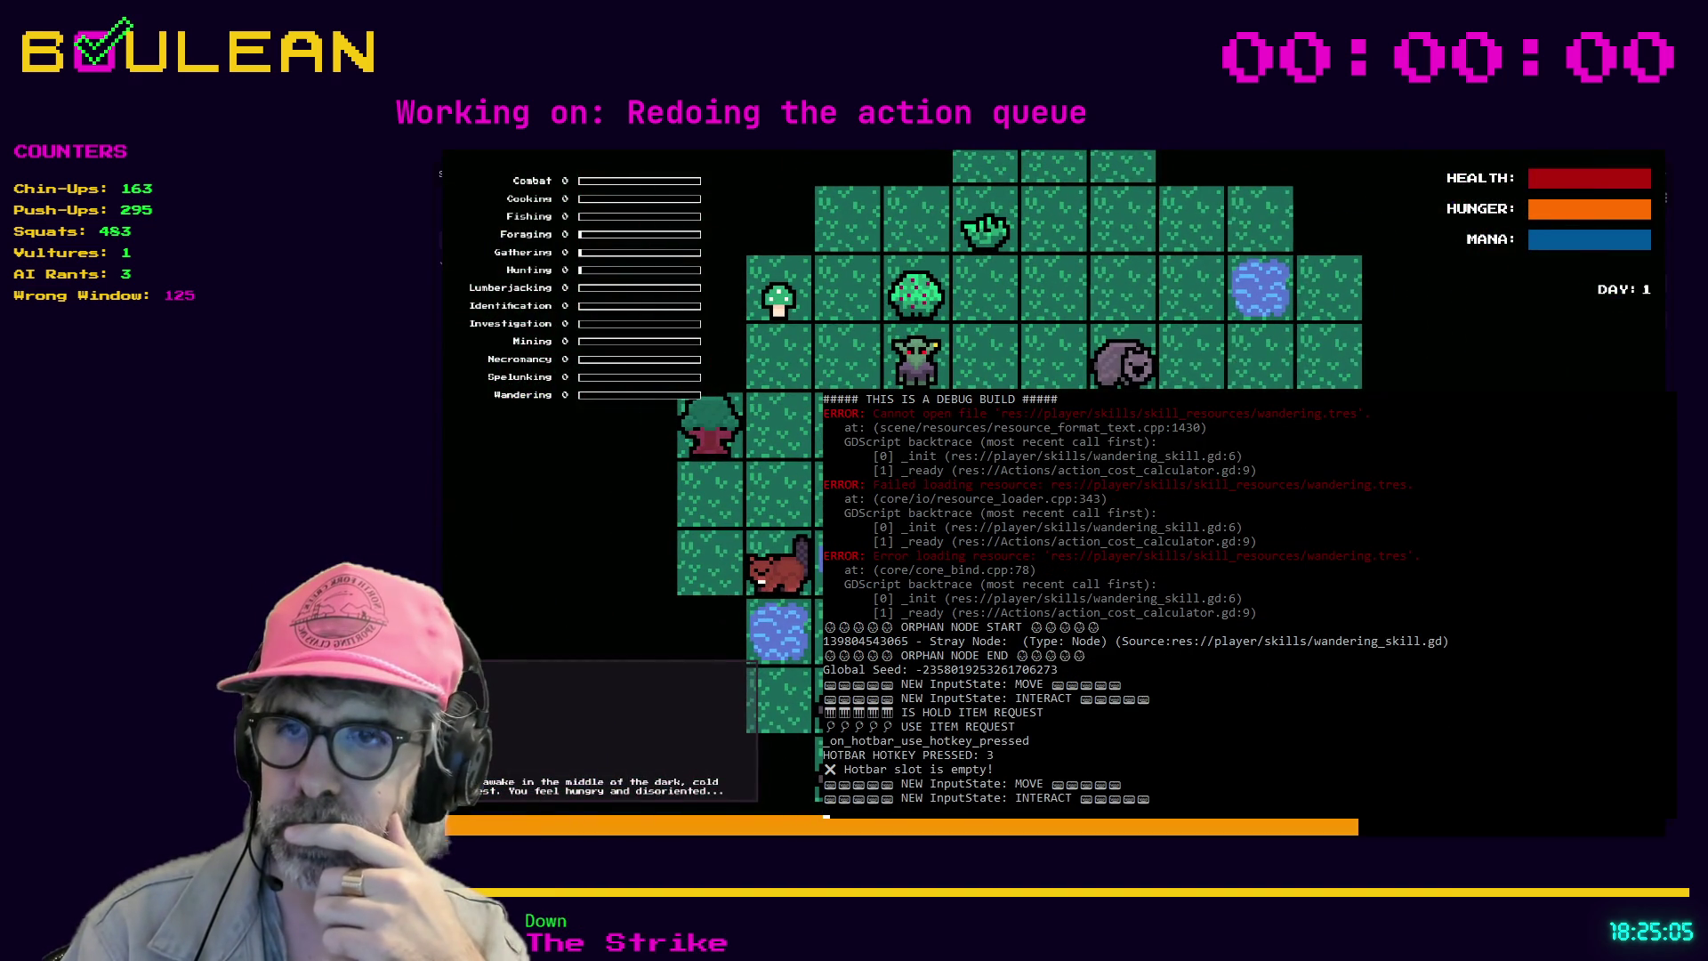
key(3)
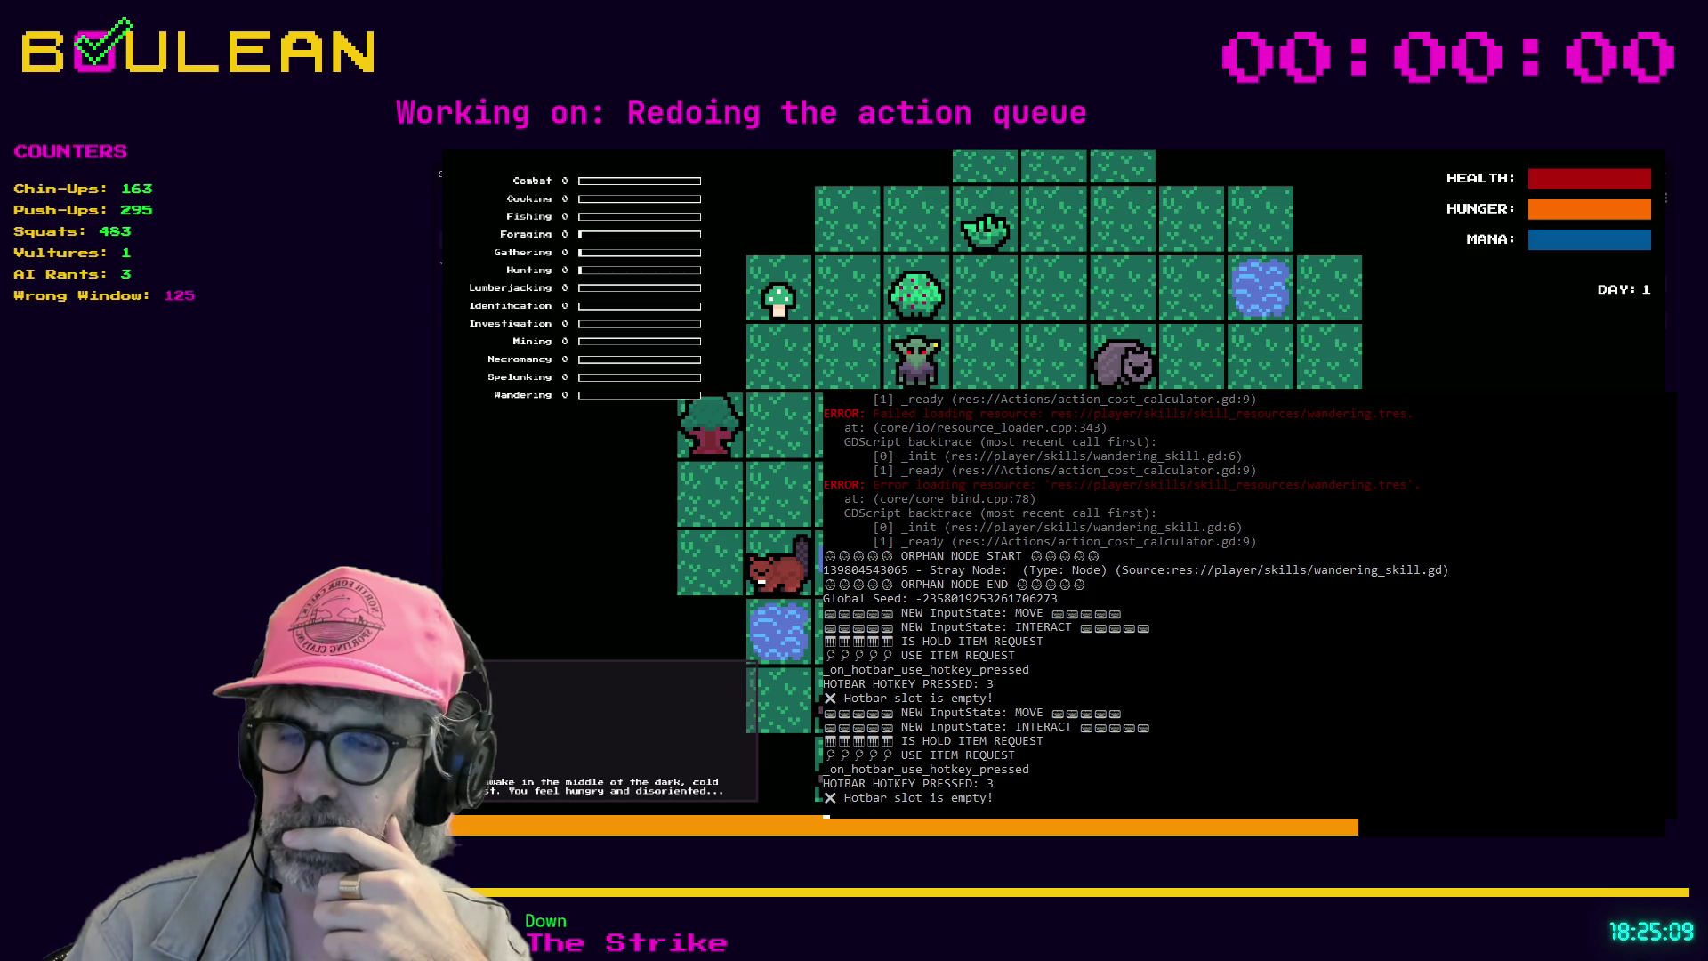
key(3)
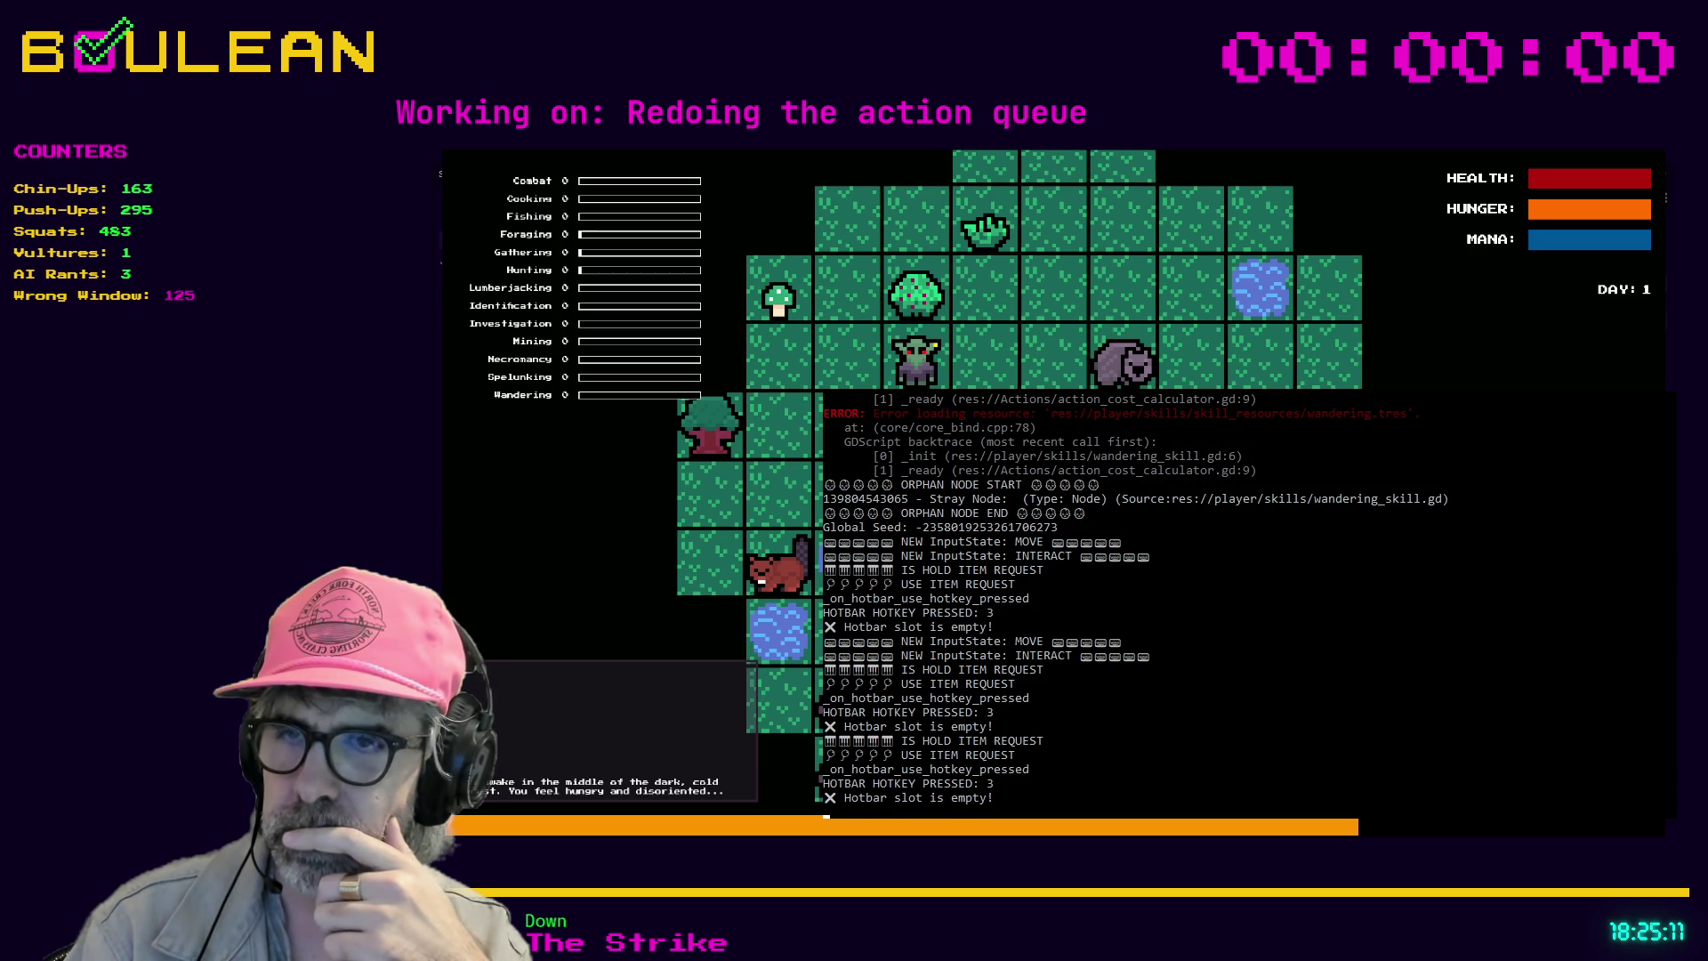
key(3)
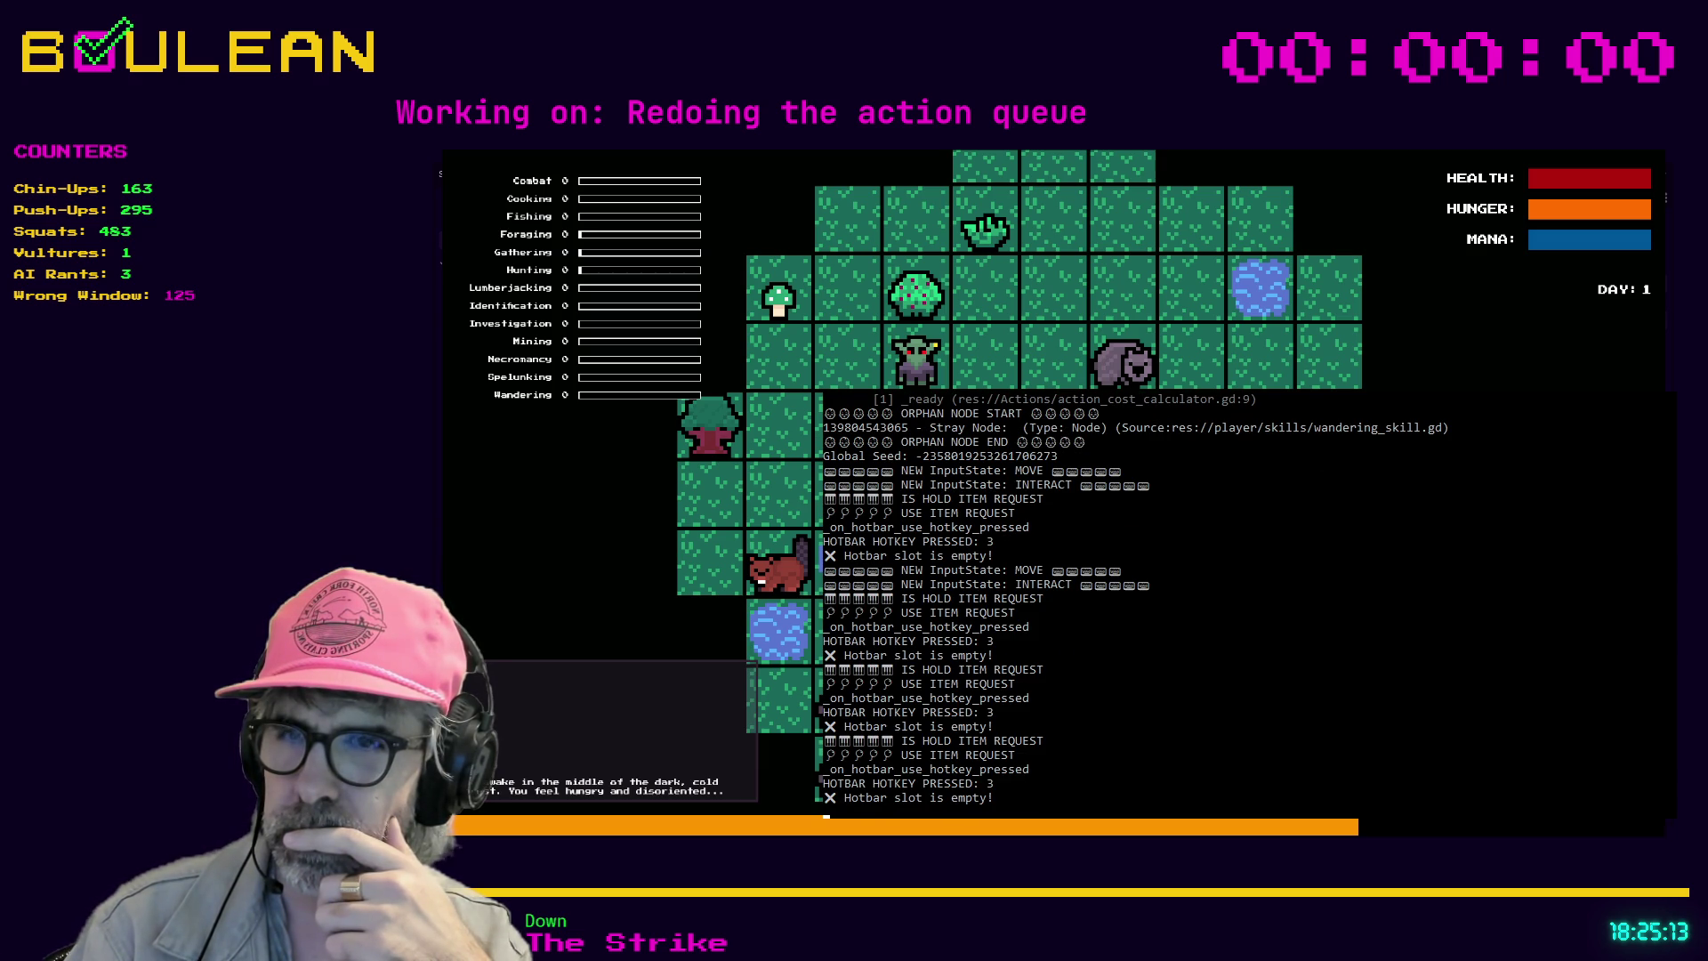
key(3)
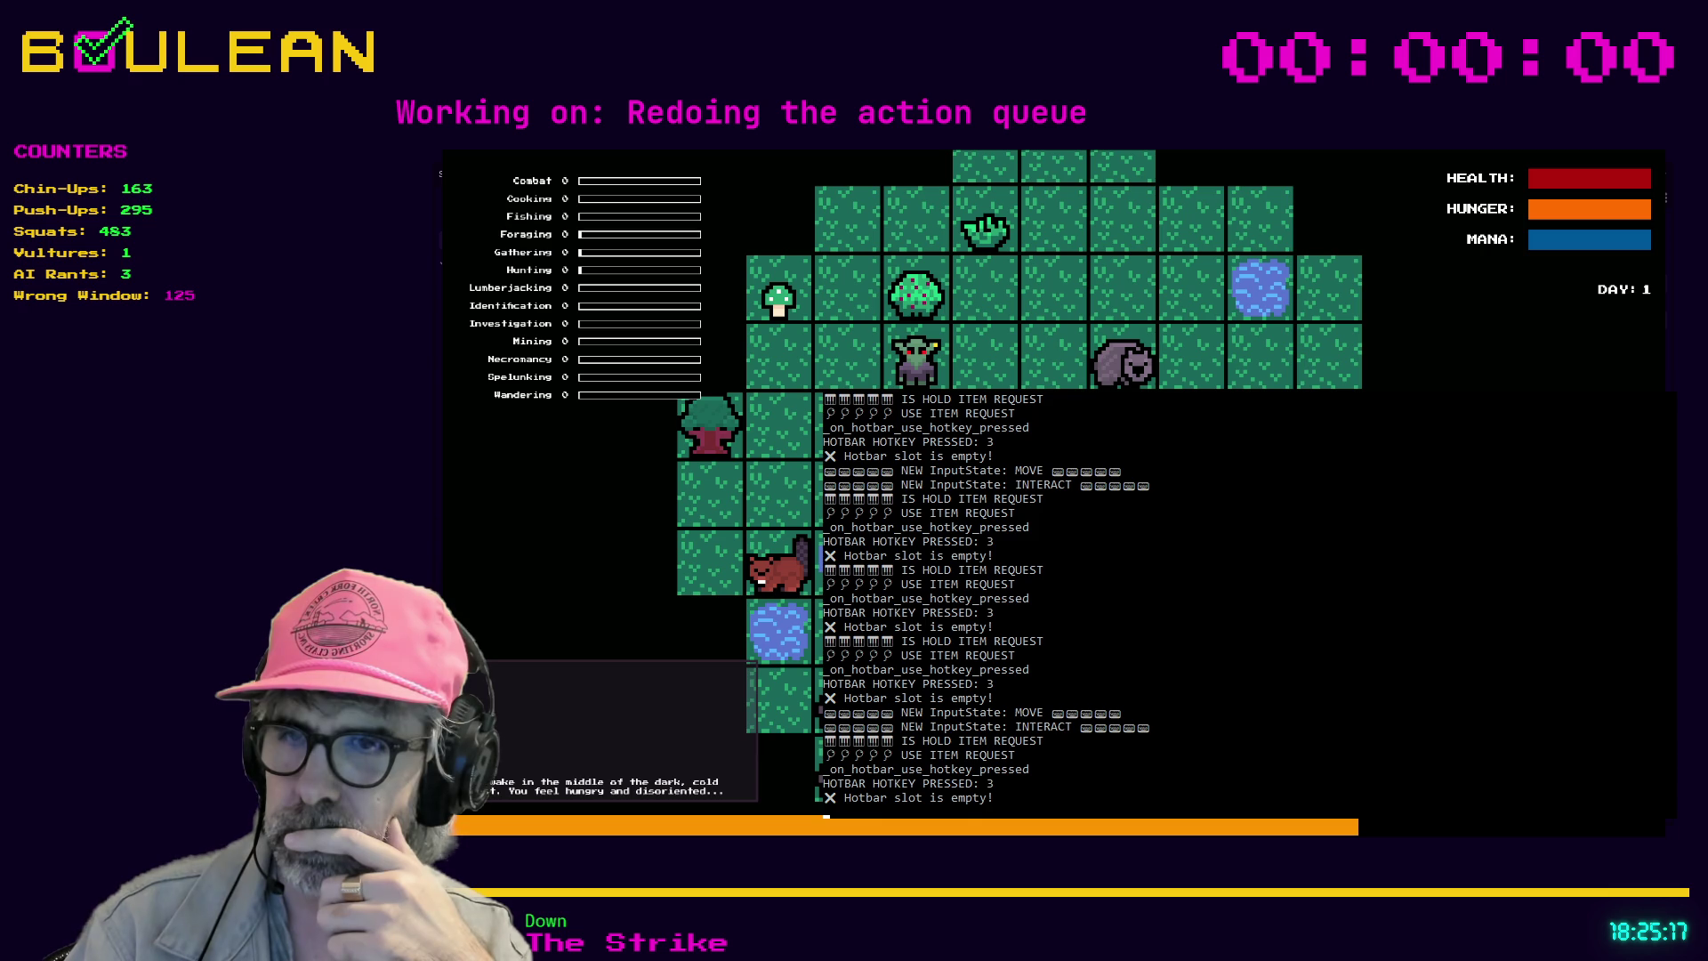
key(3)
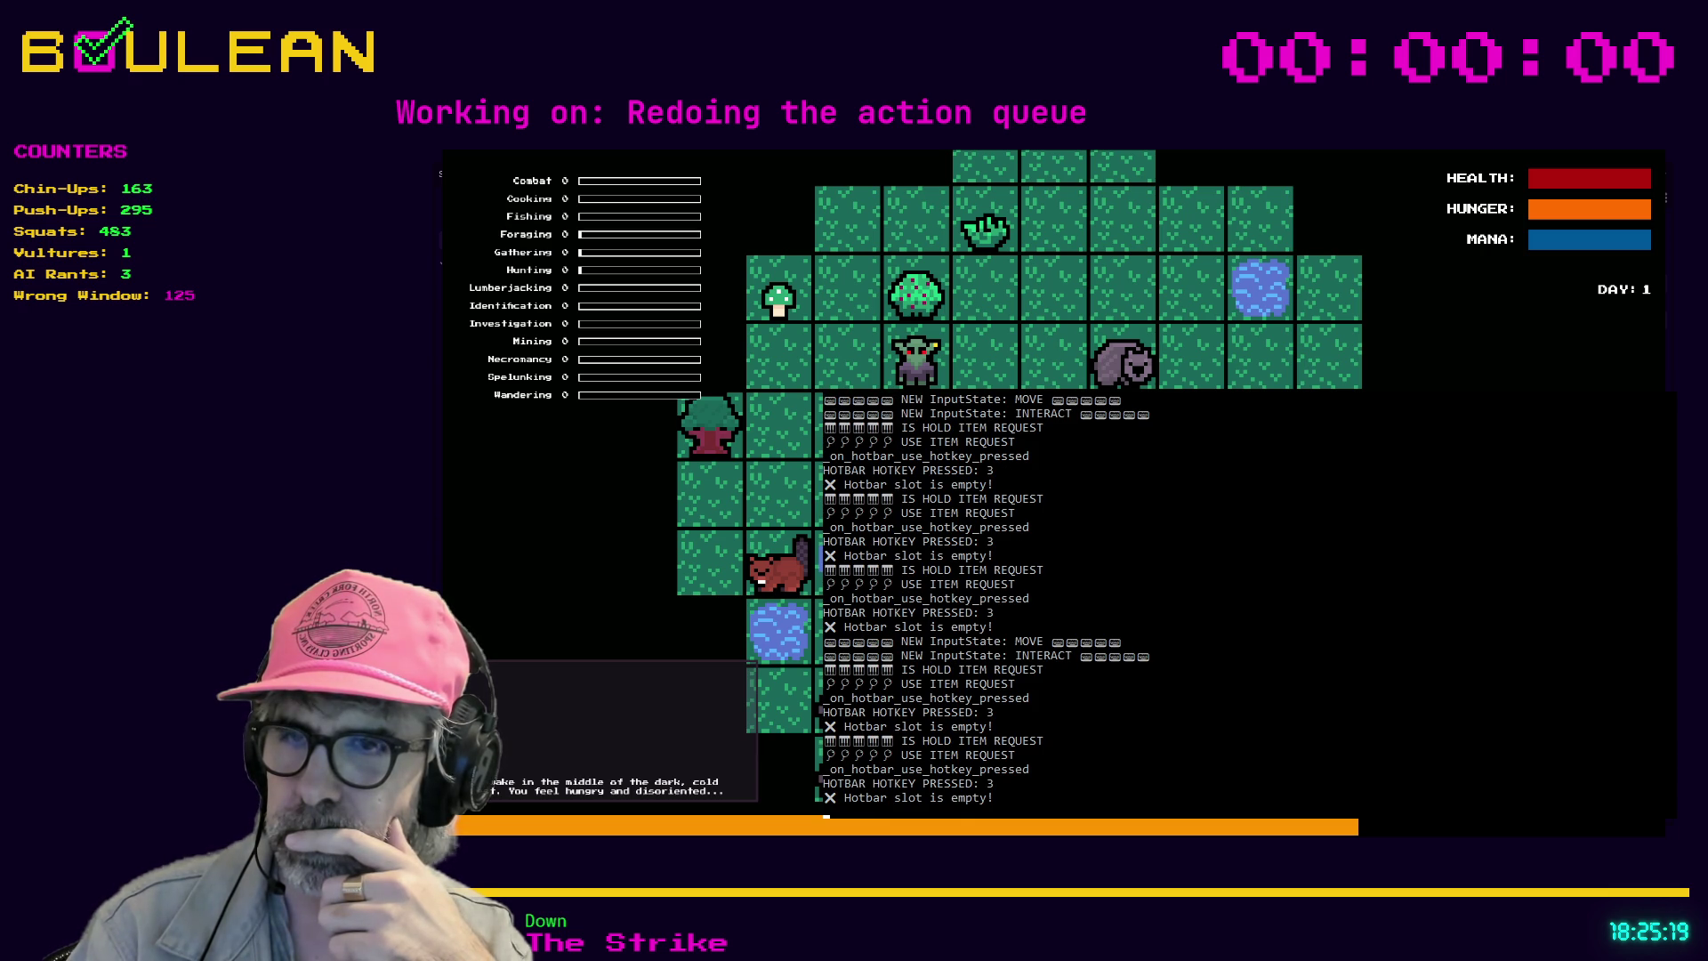
key(3)
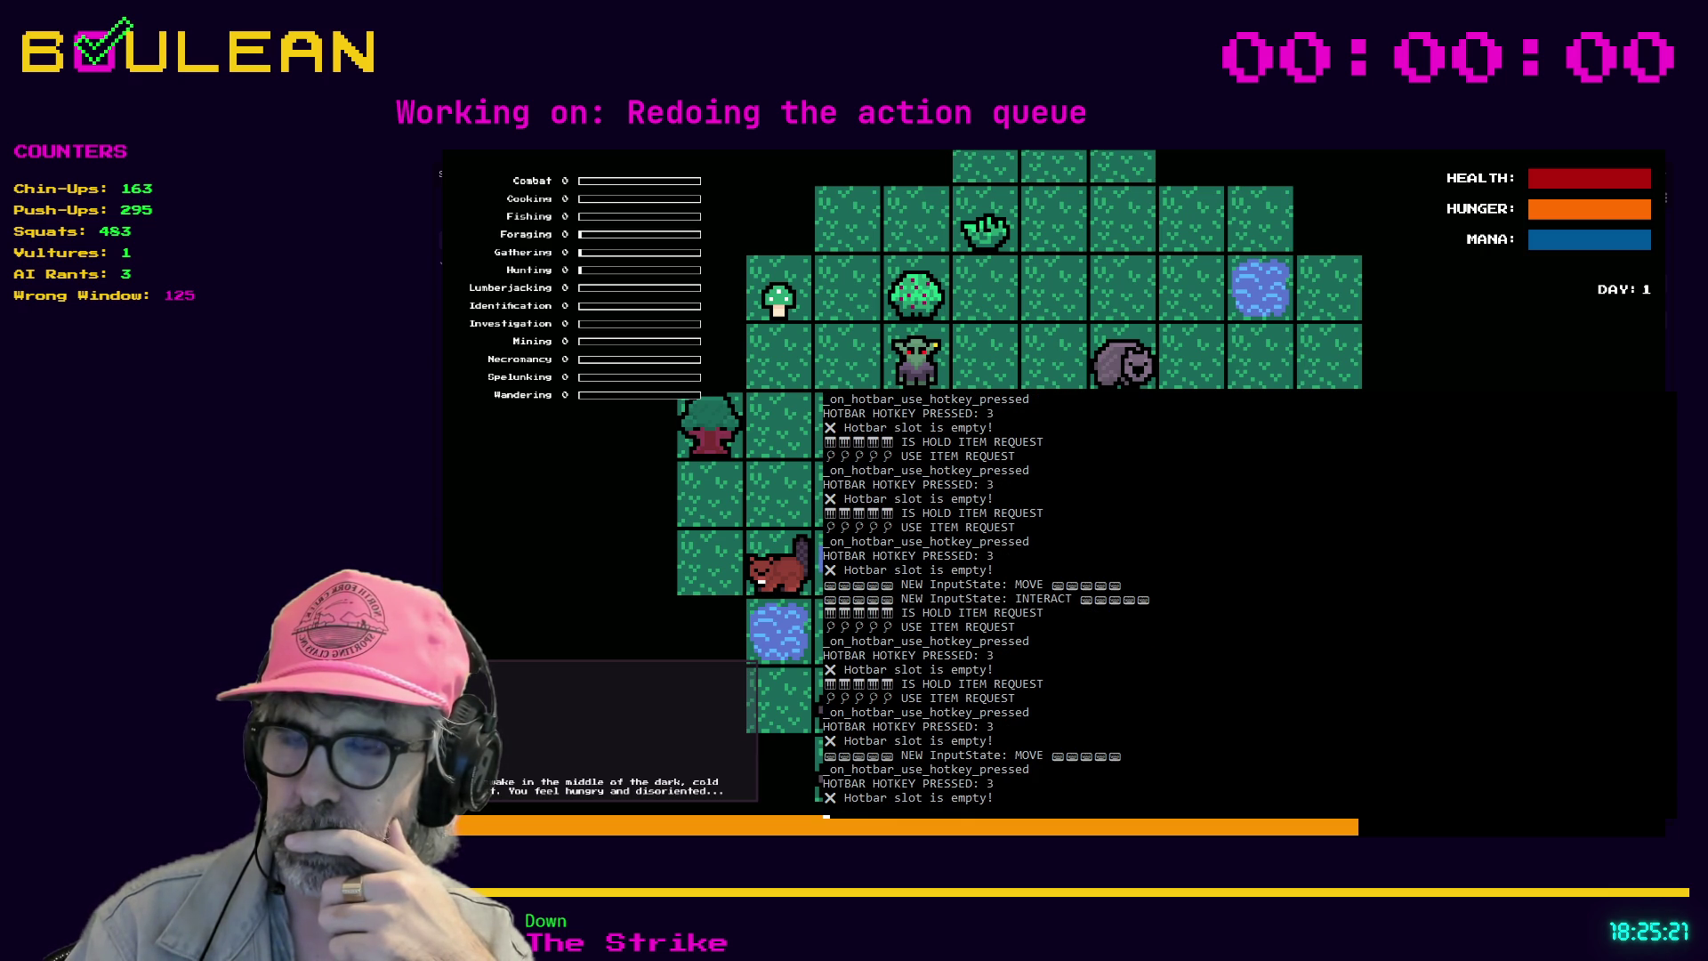
key(3)
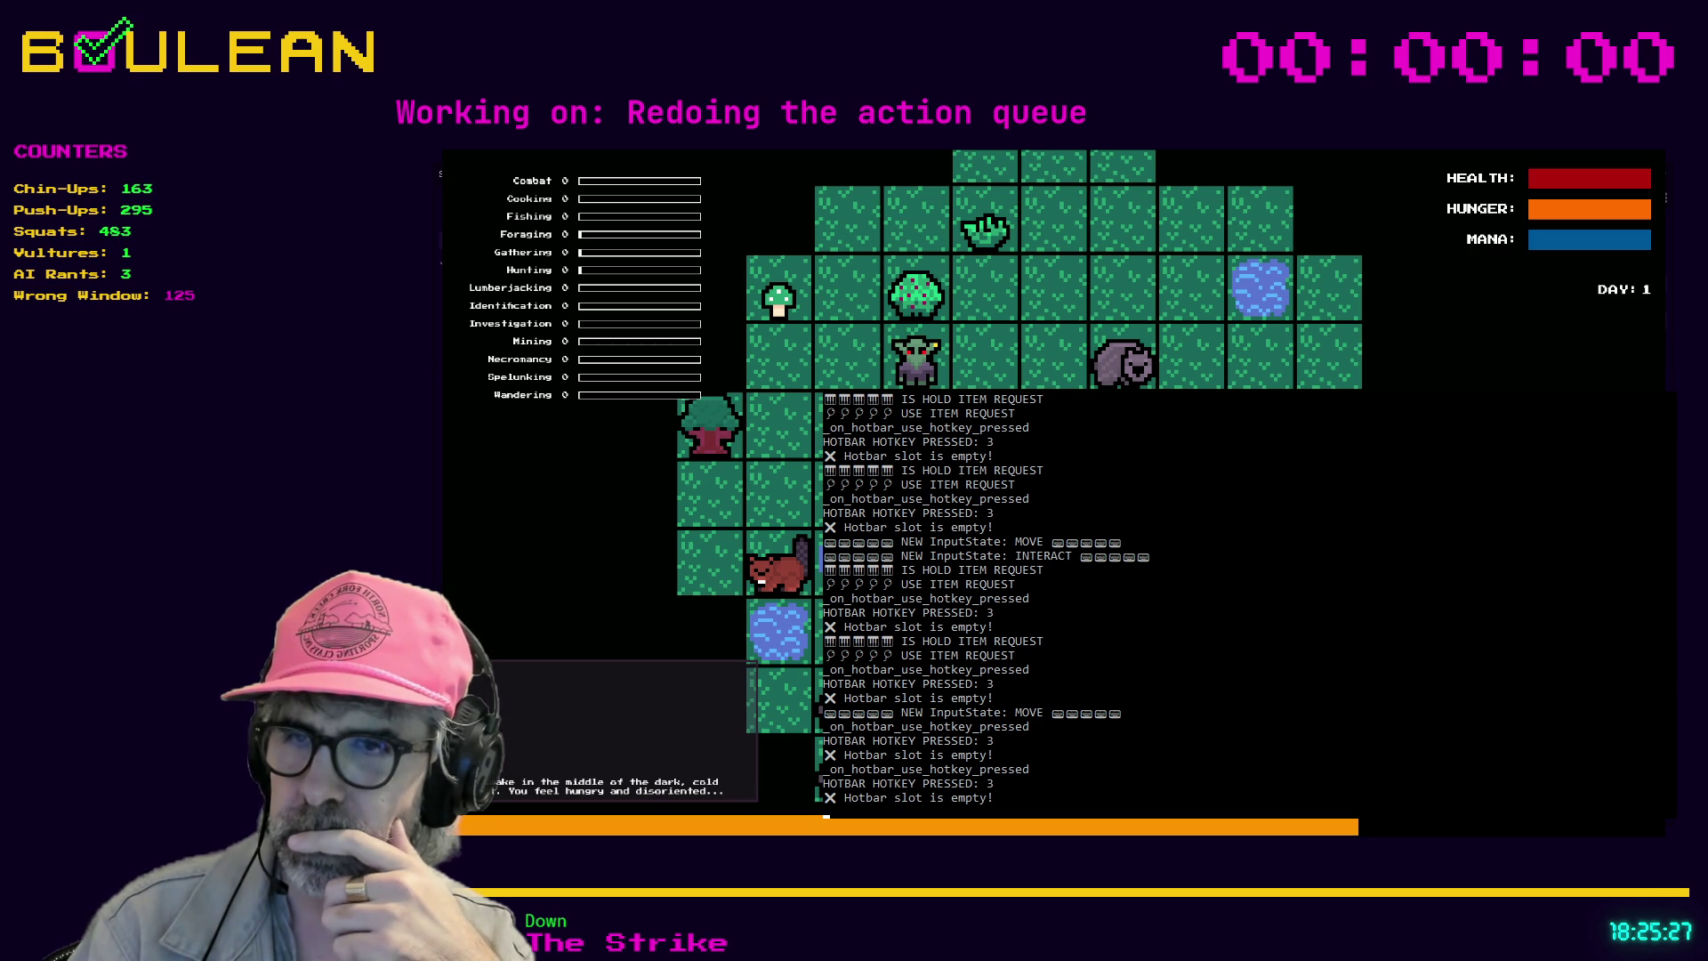
key(F8)
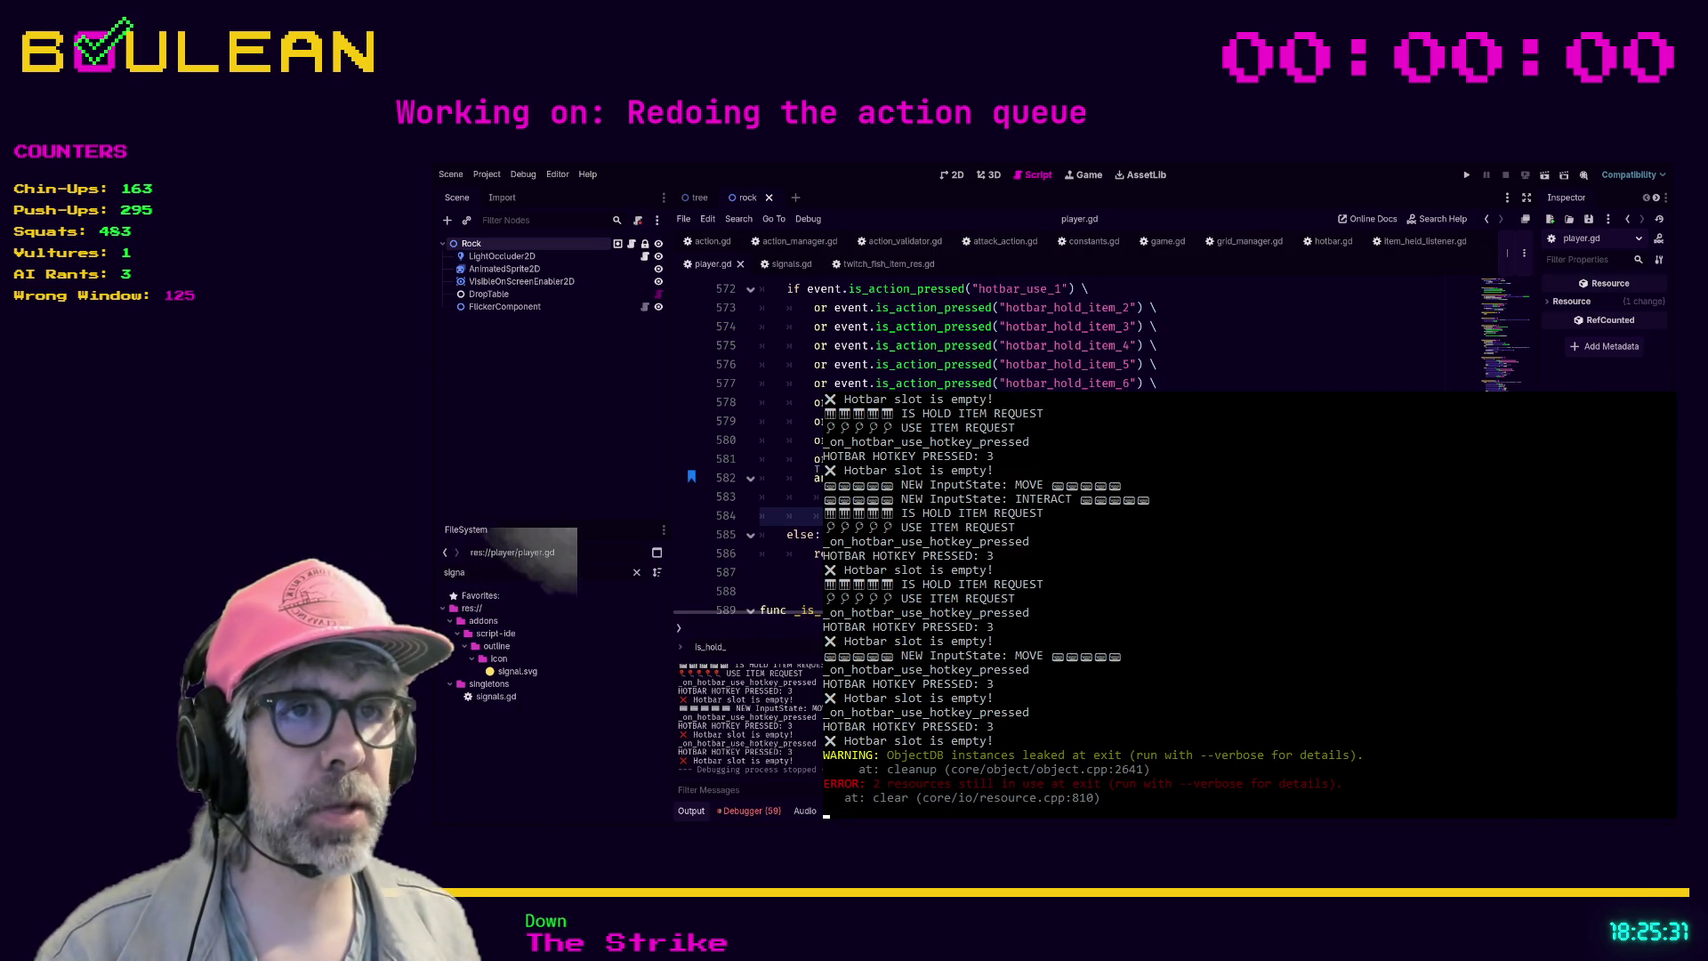
- Check lines 581–582 of _is_use_item_request, then switch to the Brave 'pipboy' image results
click(792, 478)
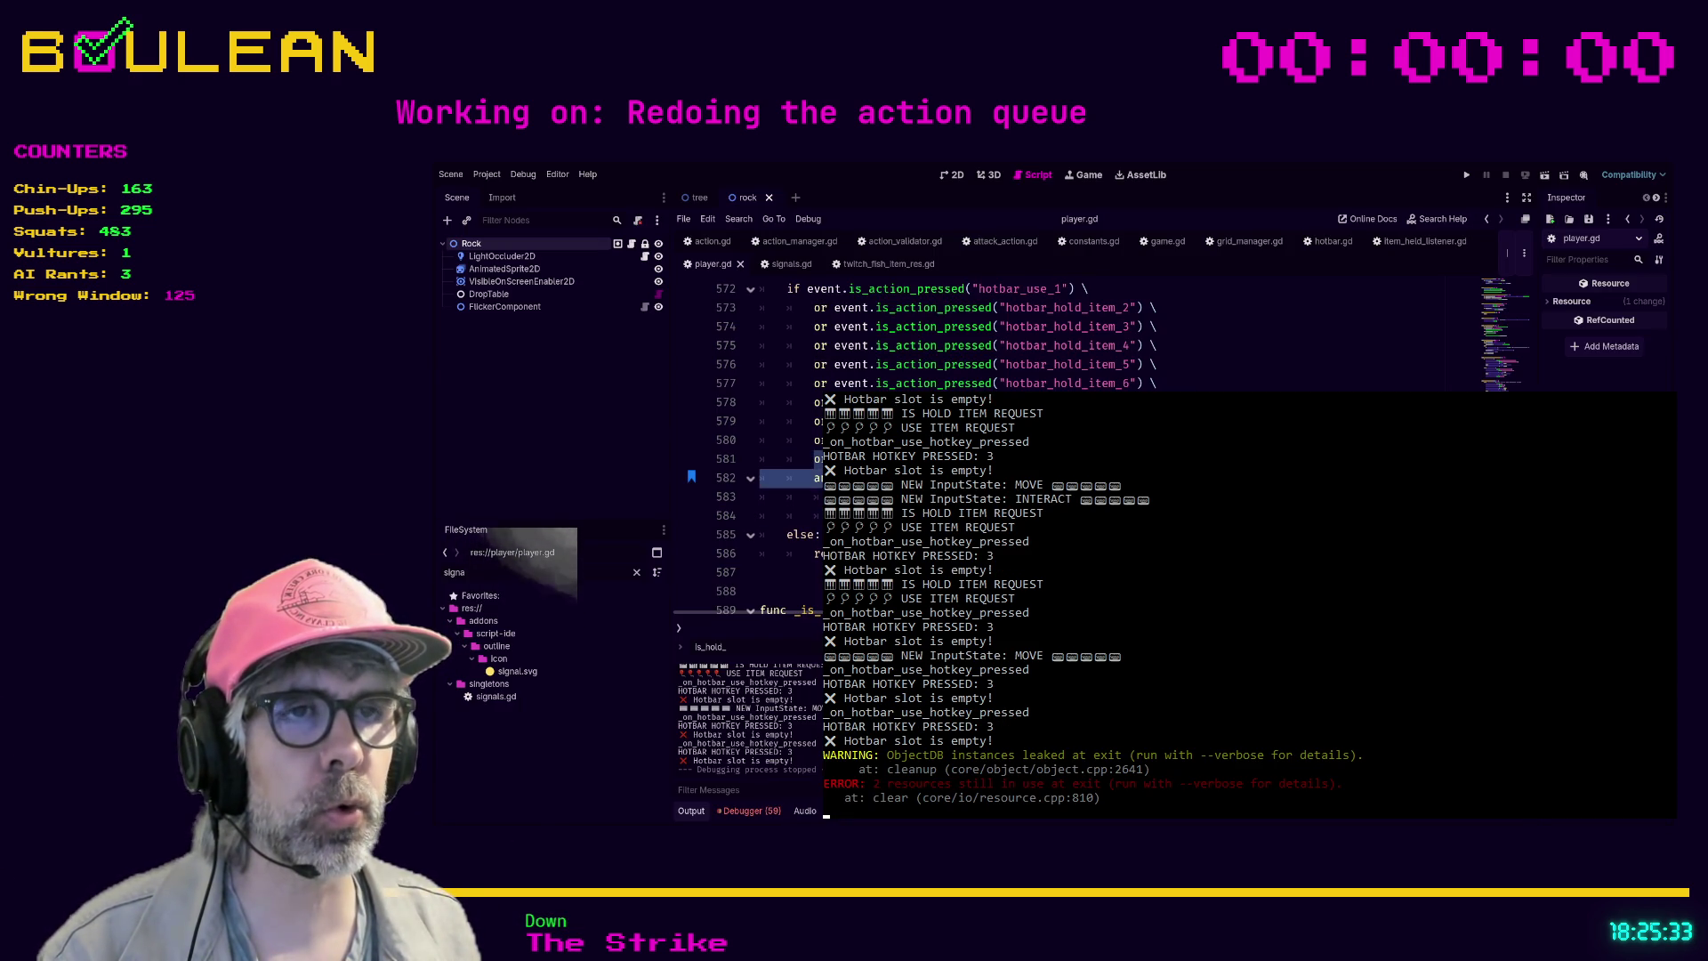
click(792, 458)
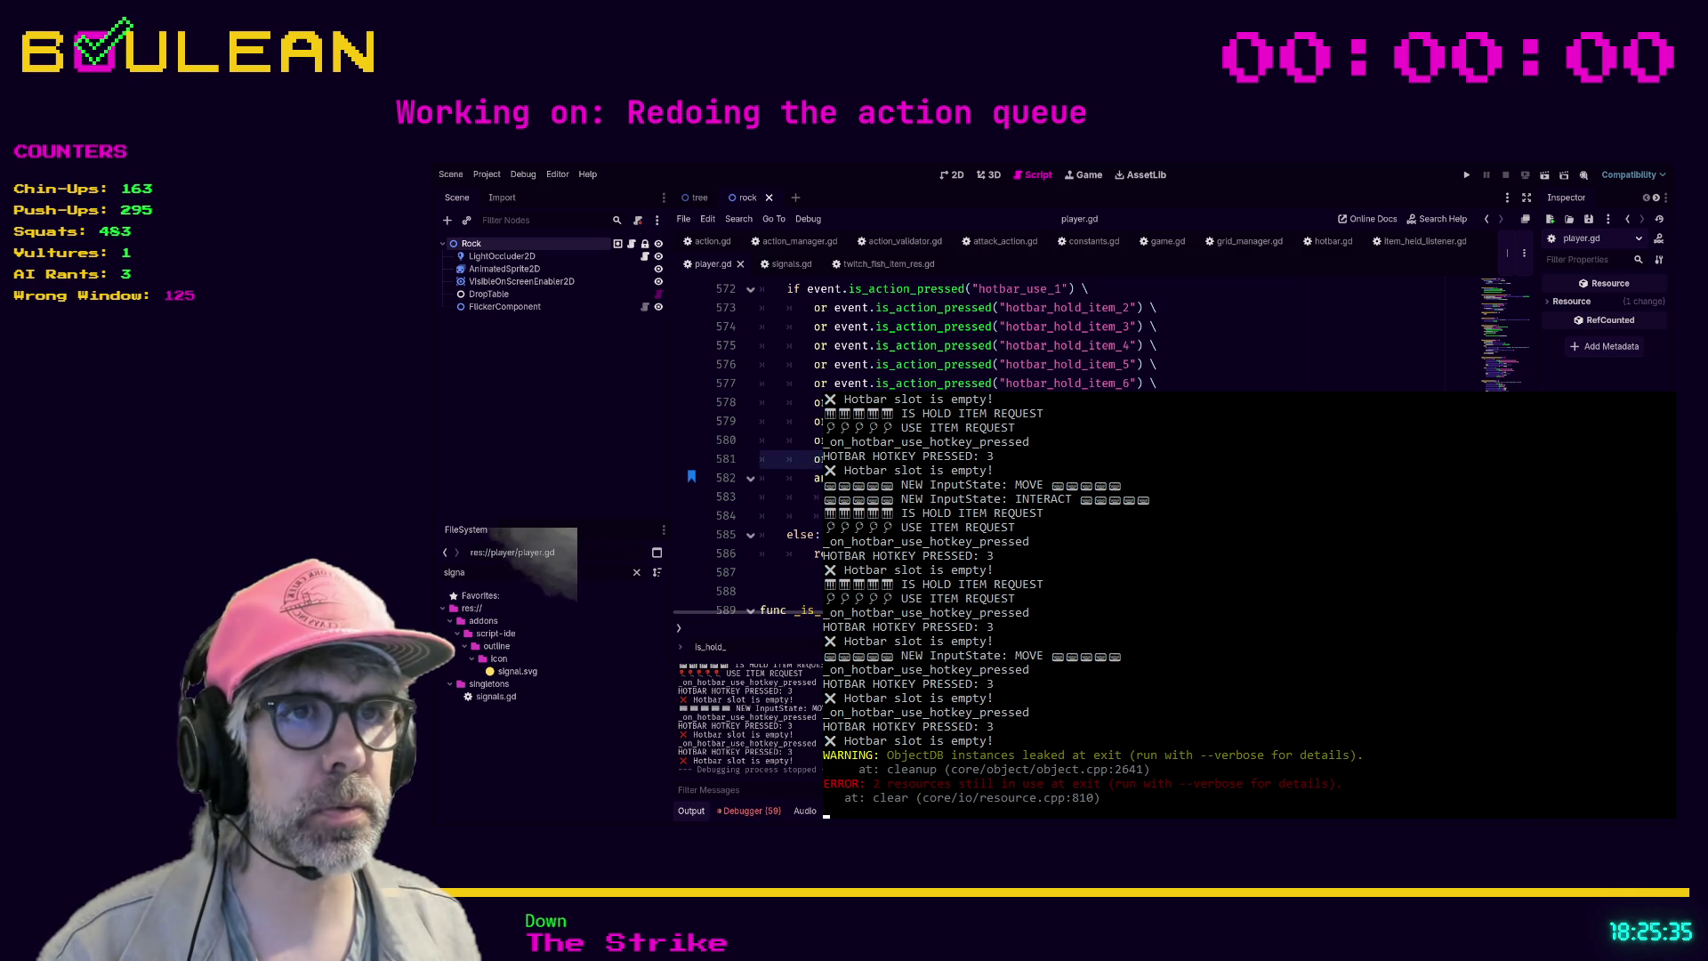
scroll(978, 338, up, 1)
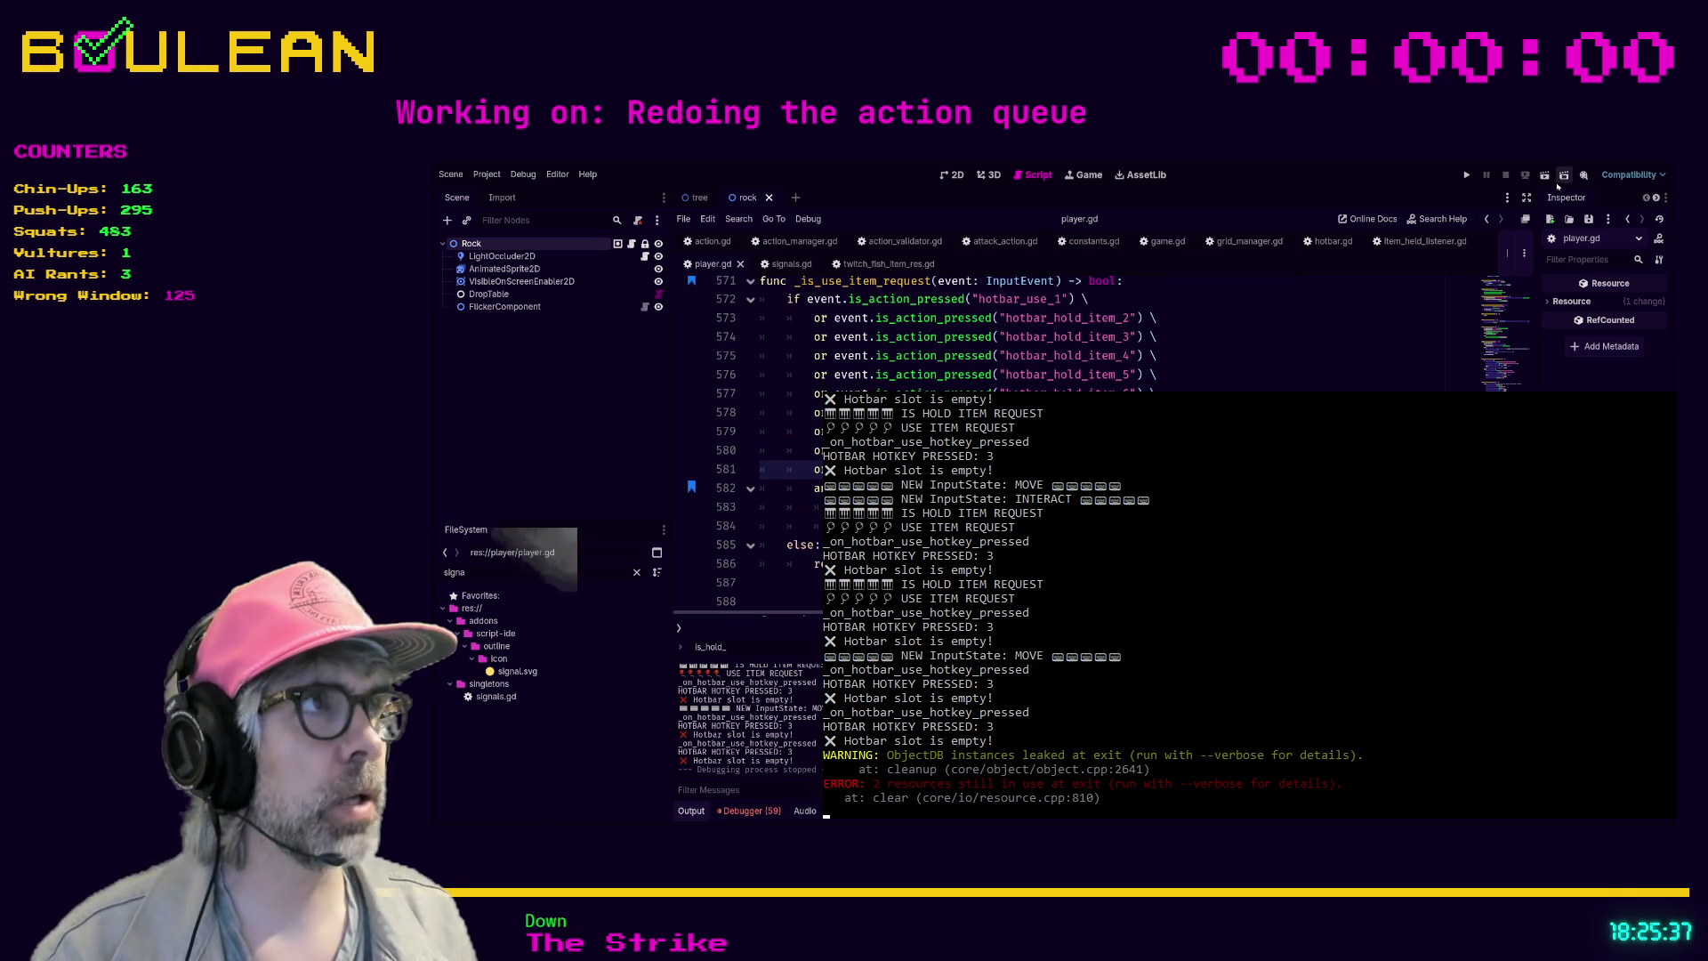
key(alt+Tab)
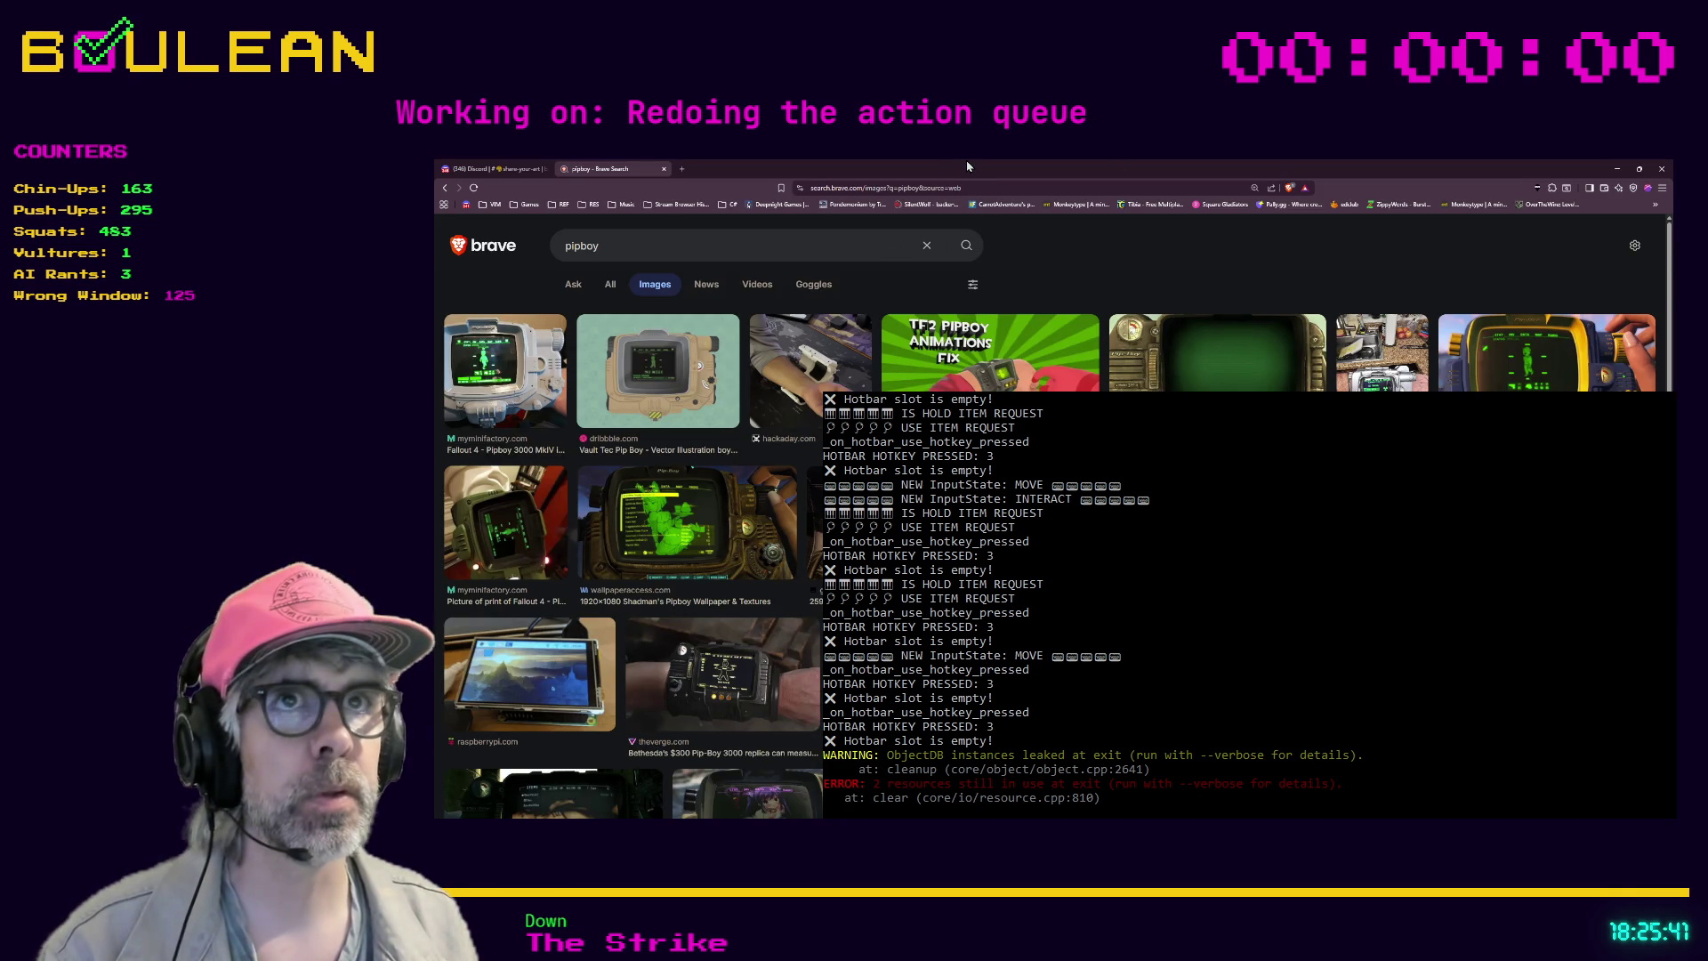
- Search a new tab for 'godot using and and or statement'
key(ctrl+t)
text(godot usi)
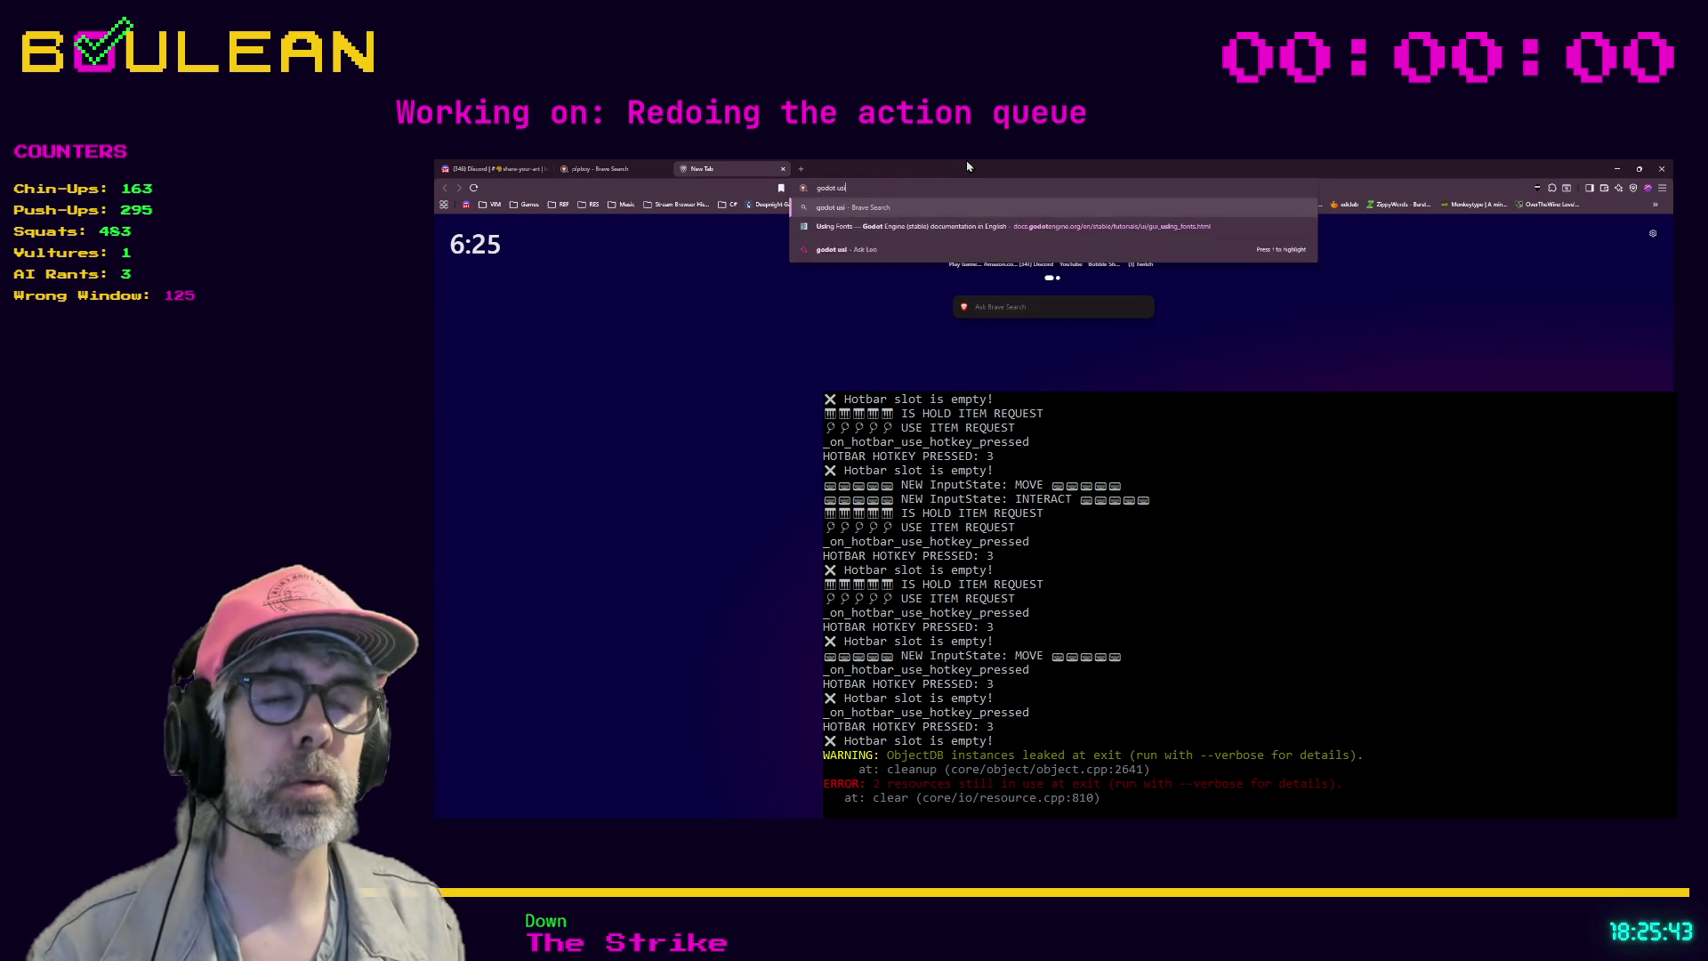
text(ng and and or)
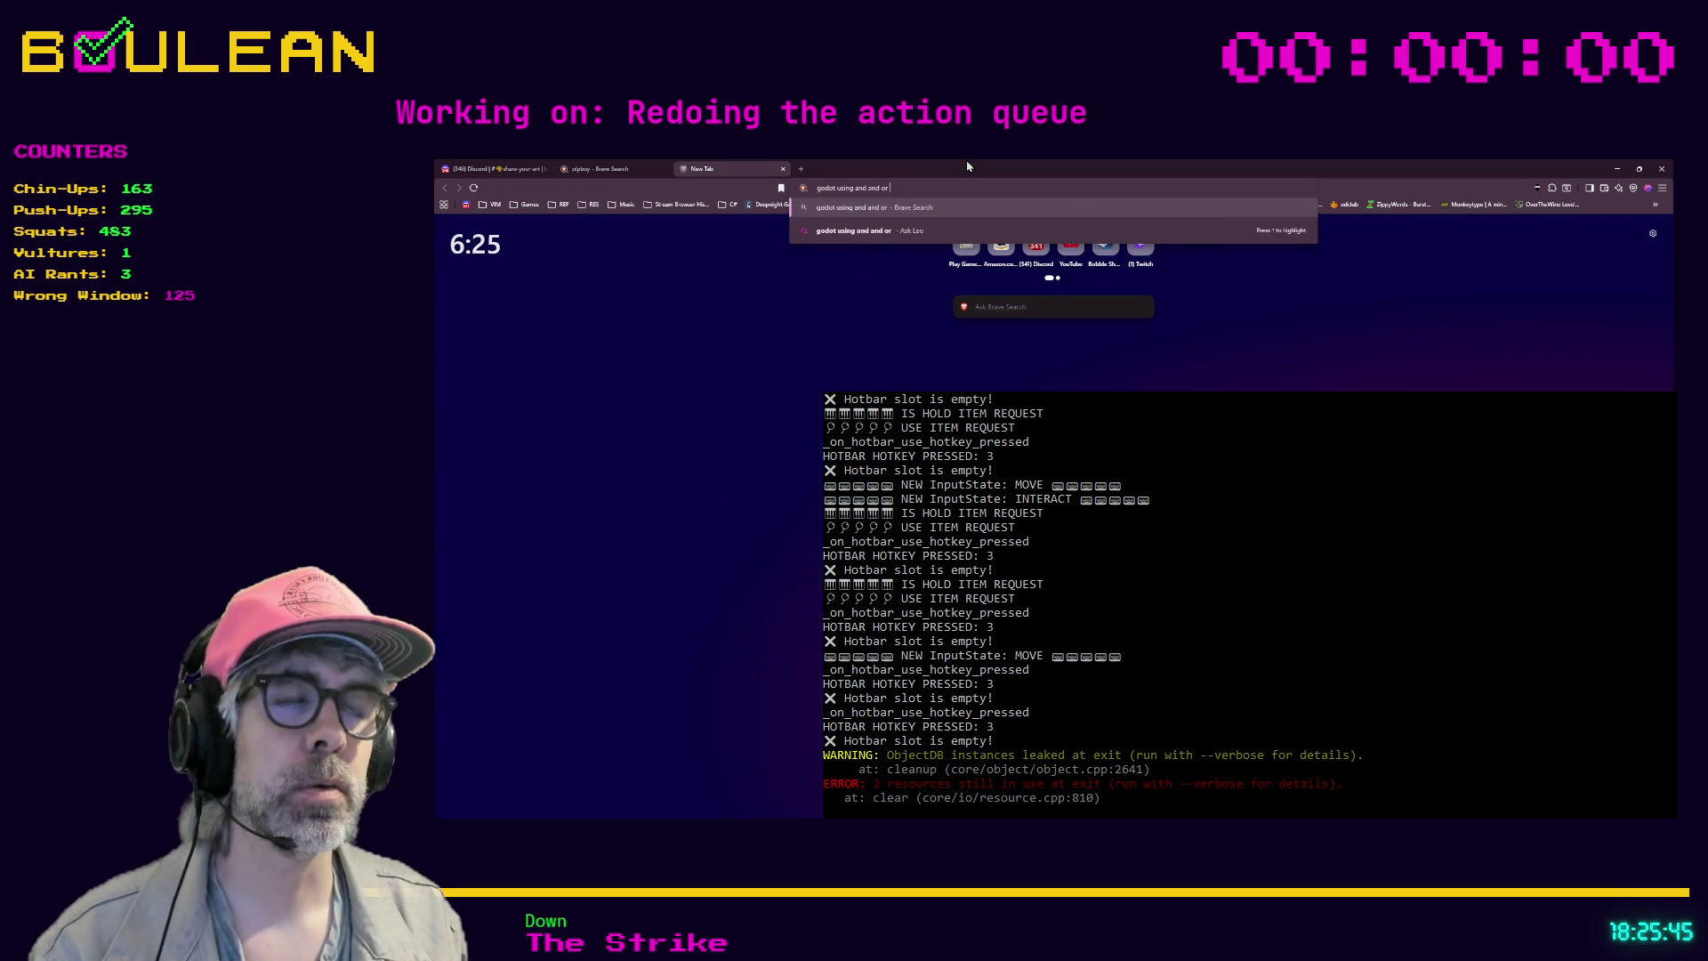
text( statement)
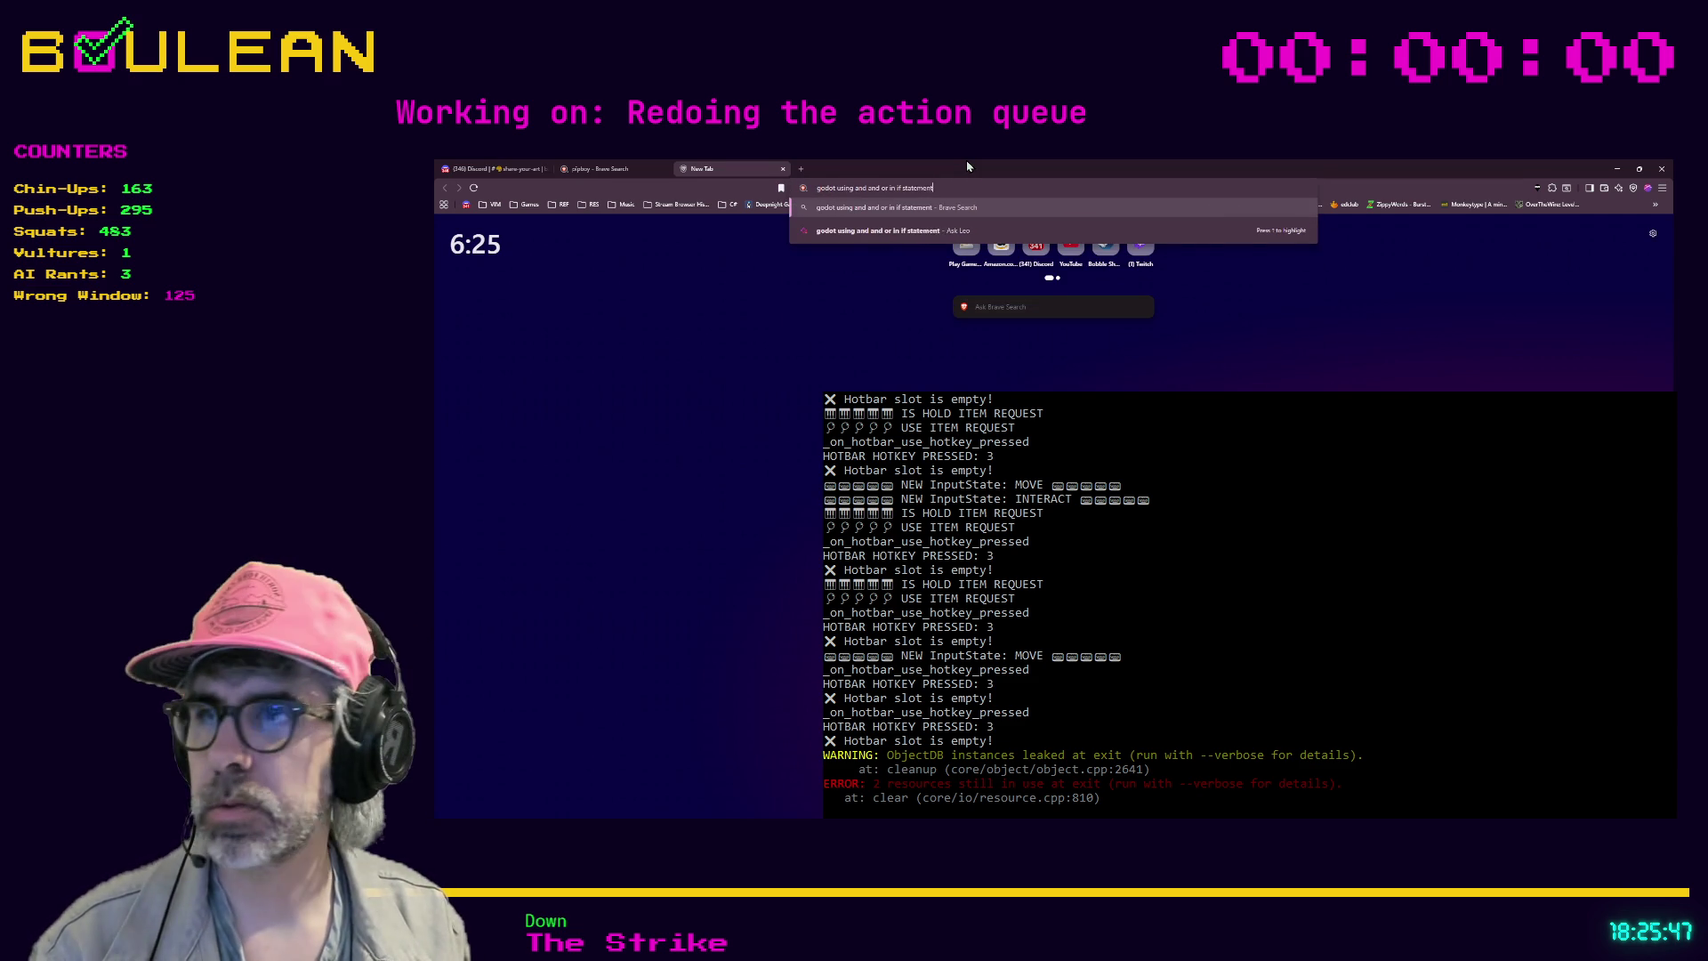
key(Return)
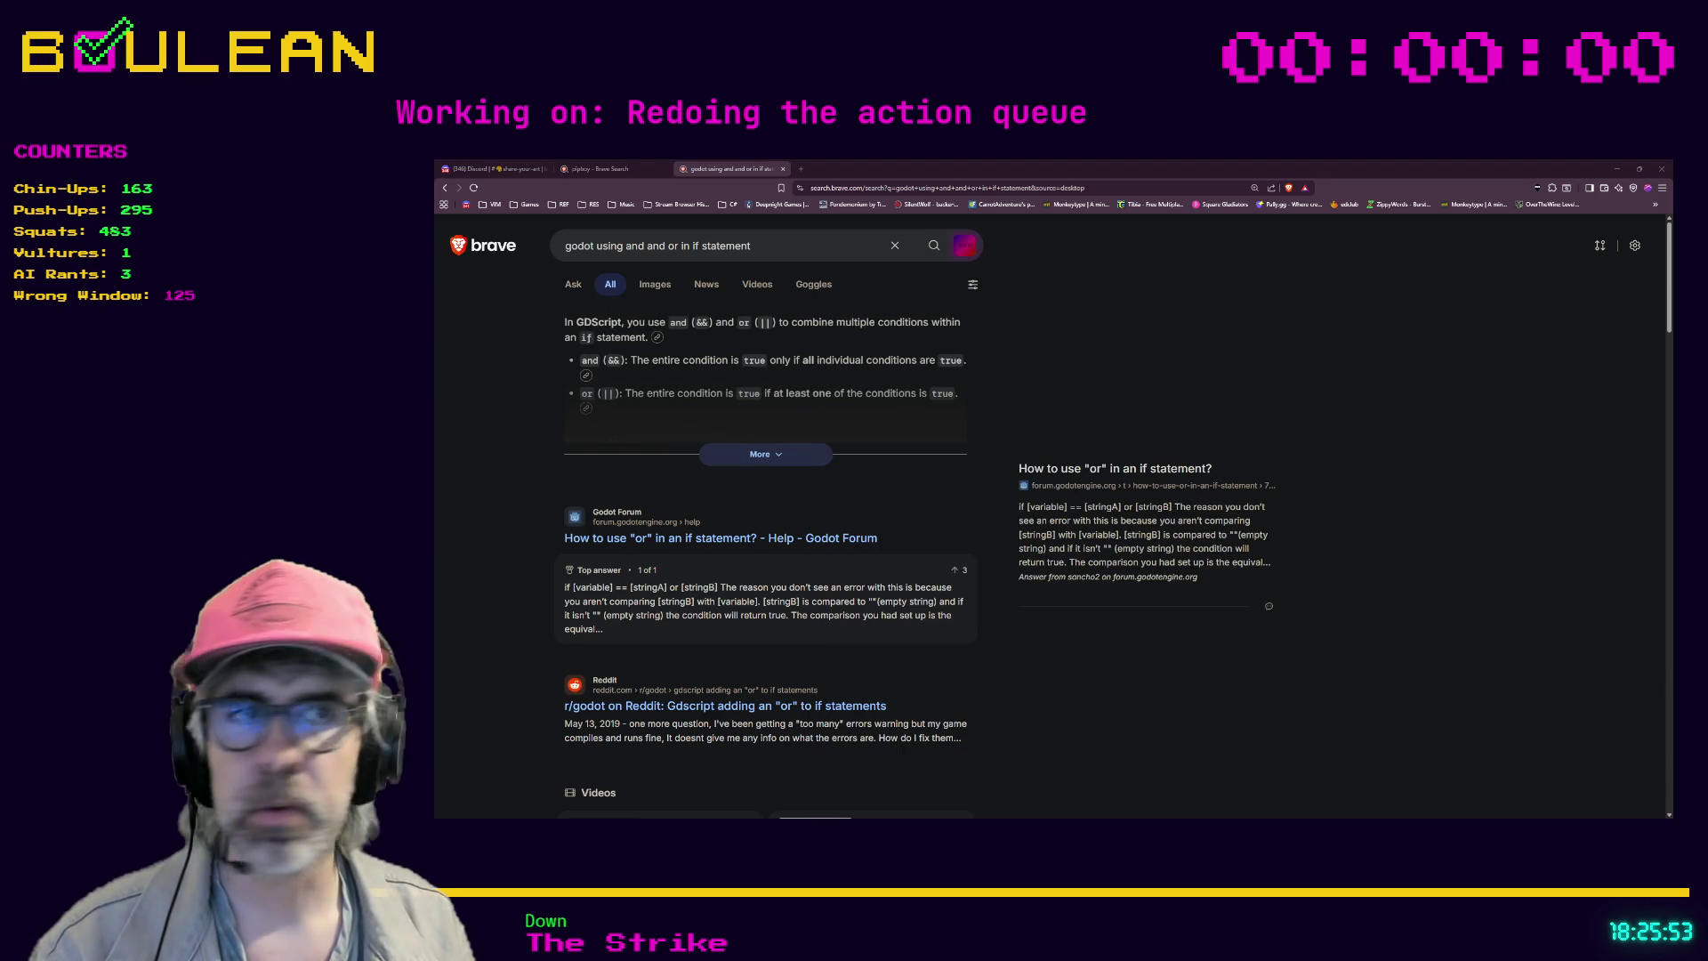
- Scroll through the search results and answer summary on combining and/or conditions
scroll(1096, 667, down, 1)
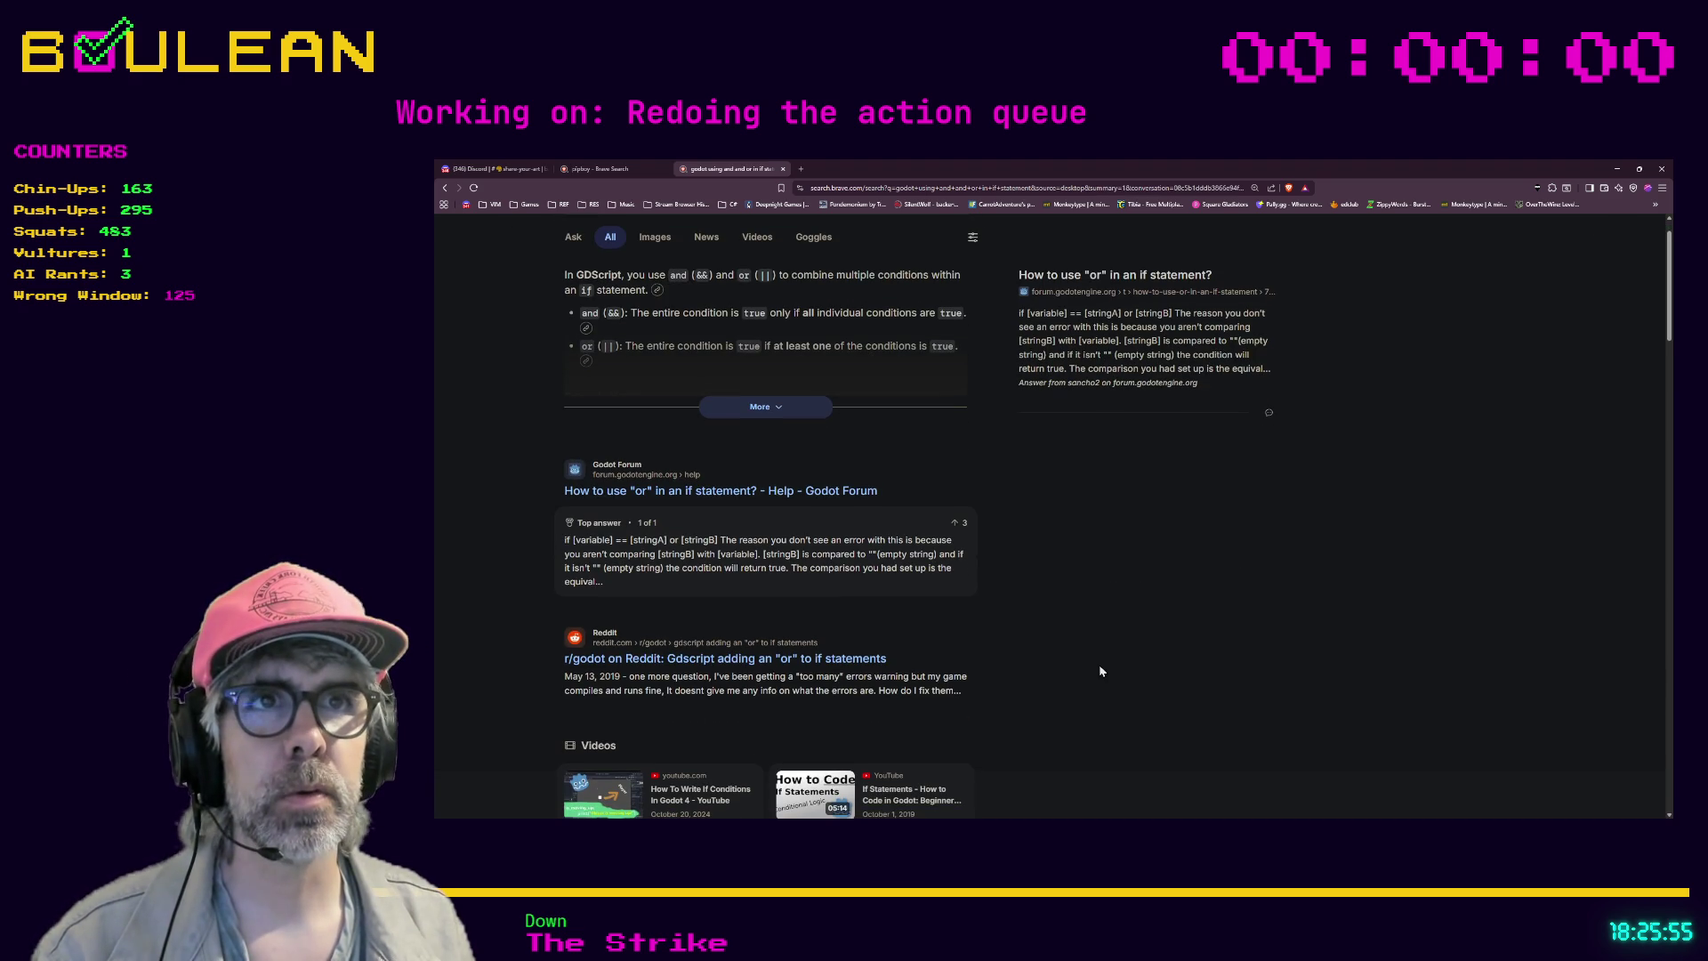
scroll(1050, 629, down, 1)
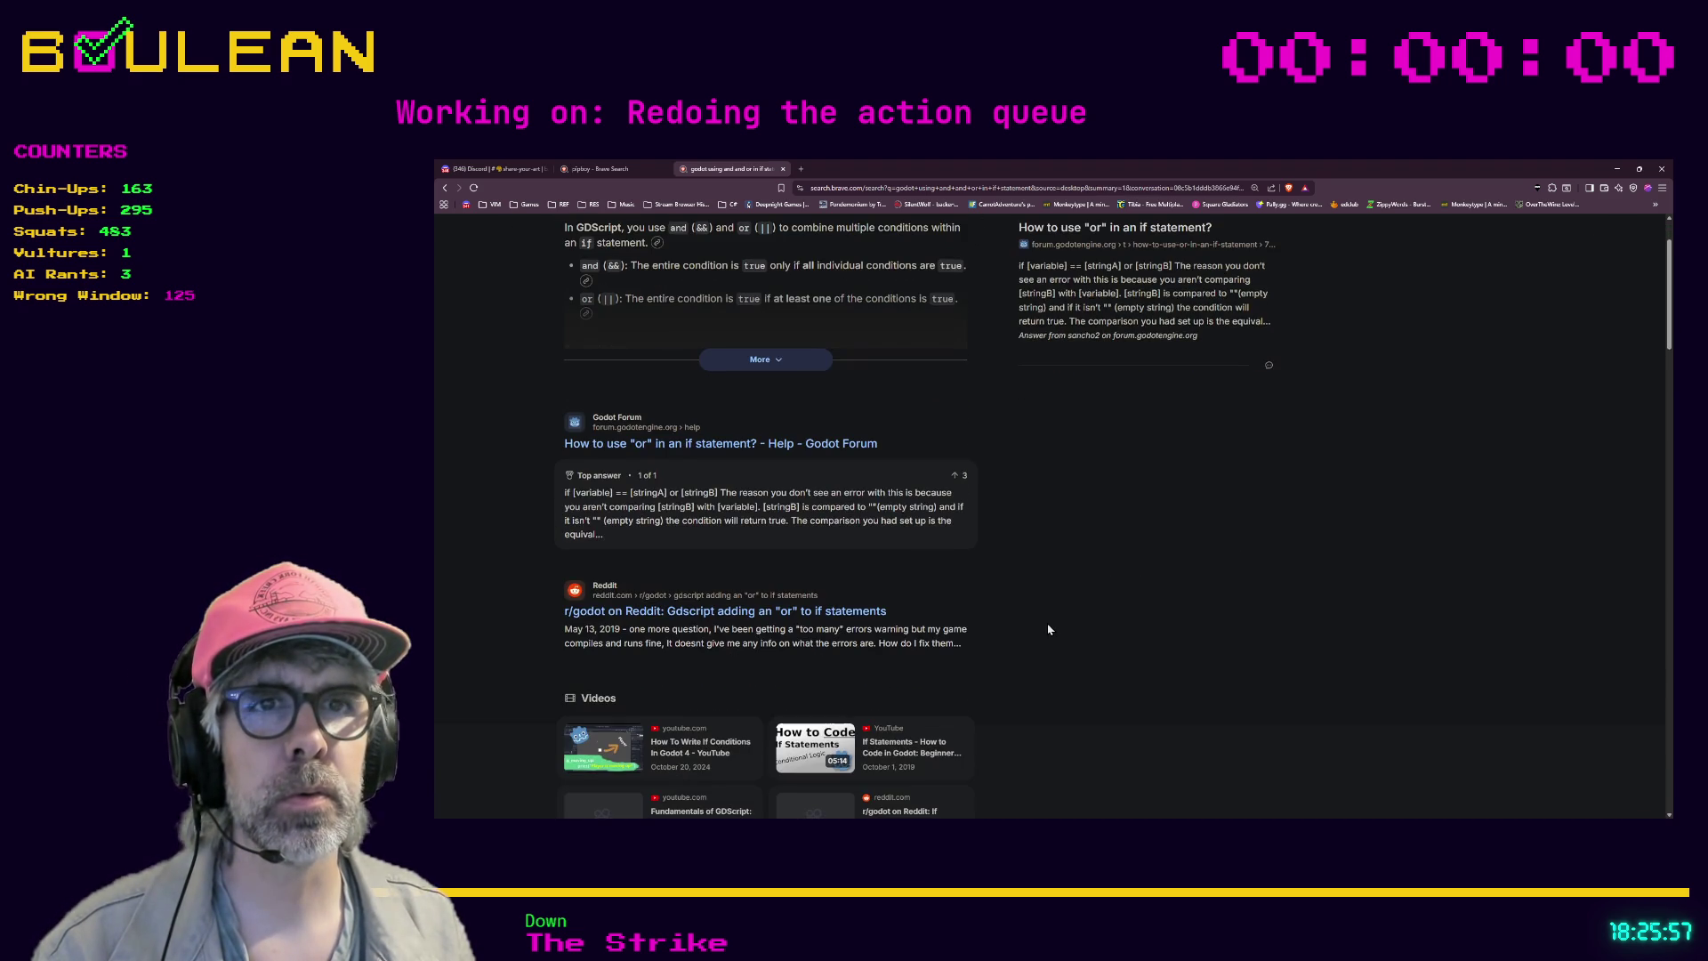
scroll(496, 514, down, 1)
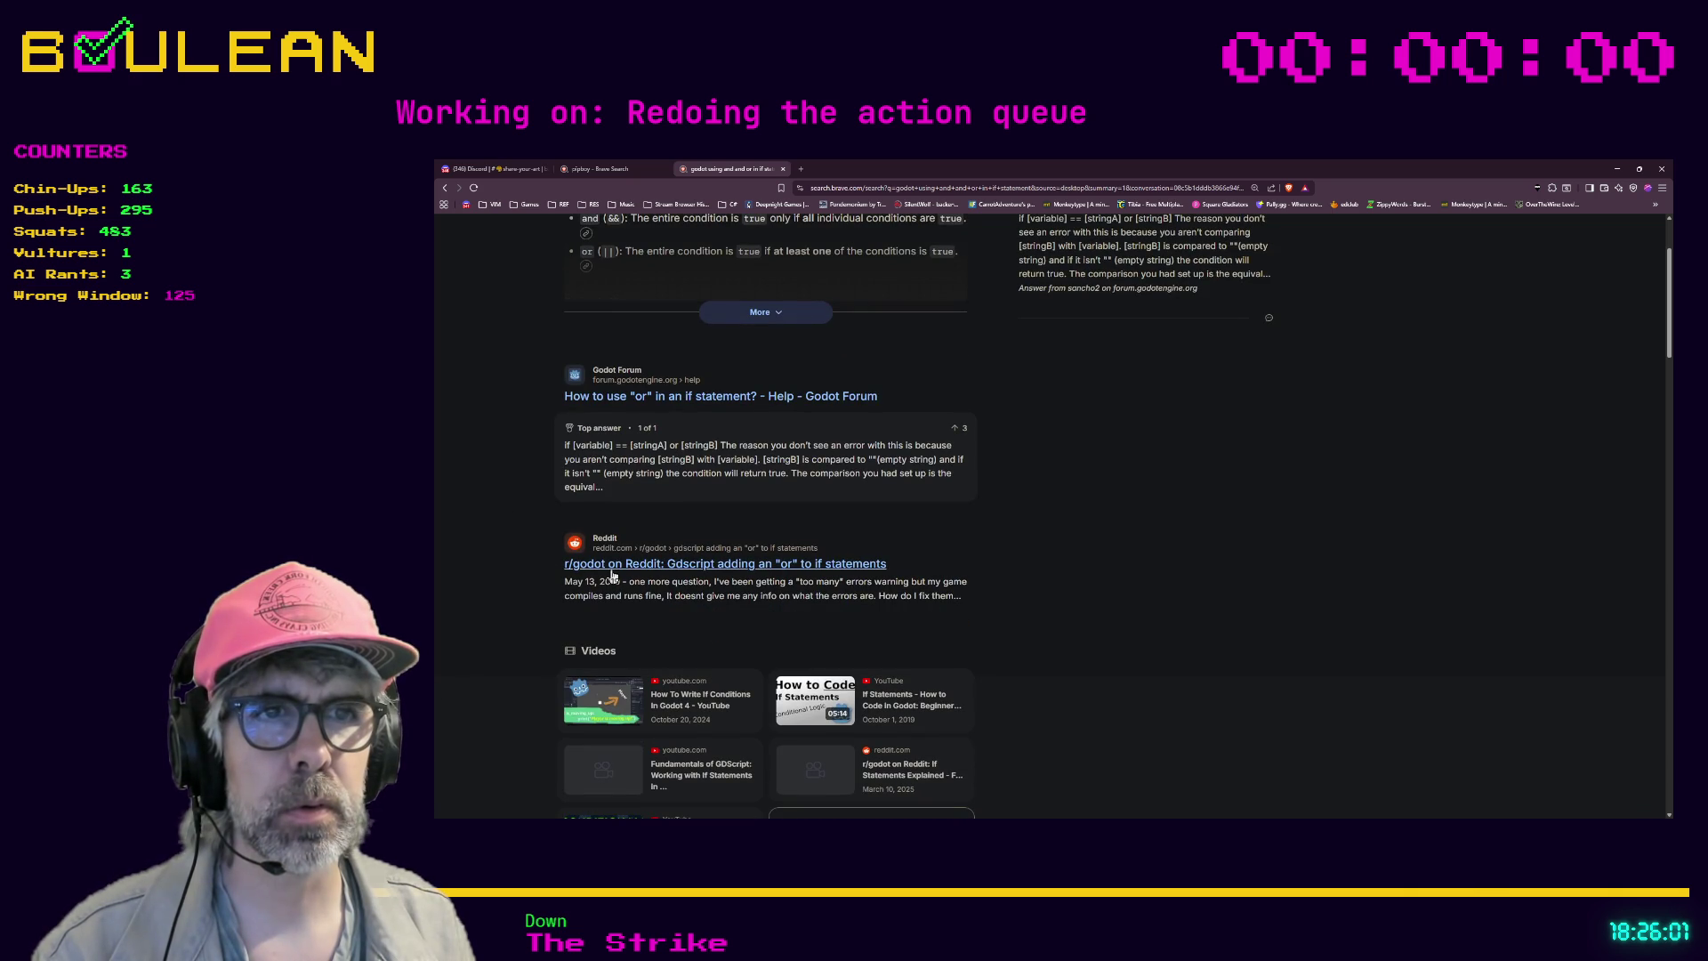
scroll(518, 568, down, 6)
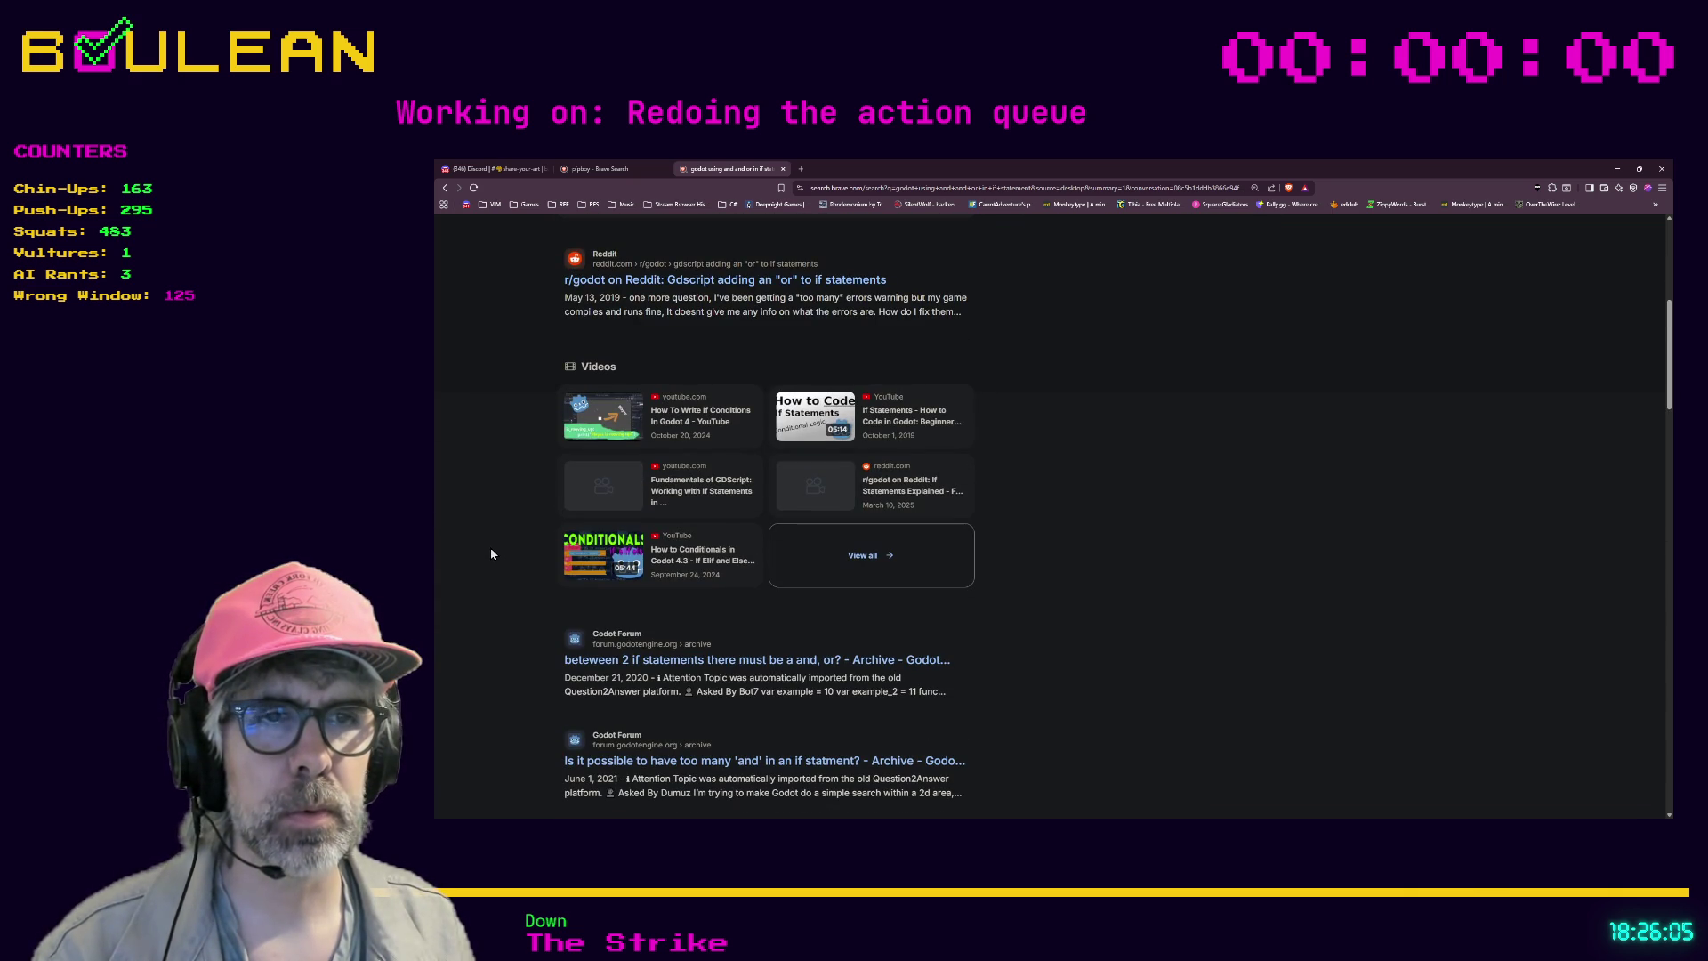
scroll(535, 637, down, 2)
scroll(579, 614, down, 2)
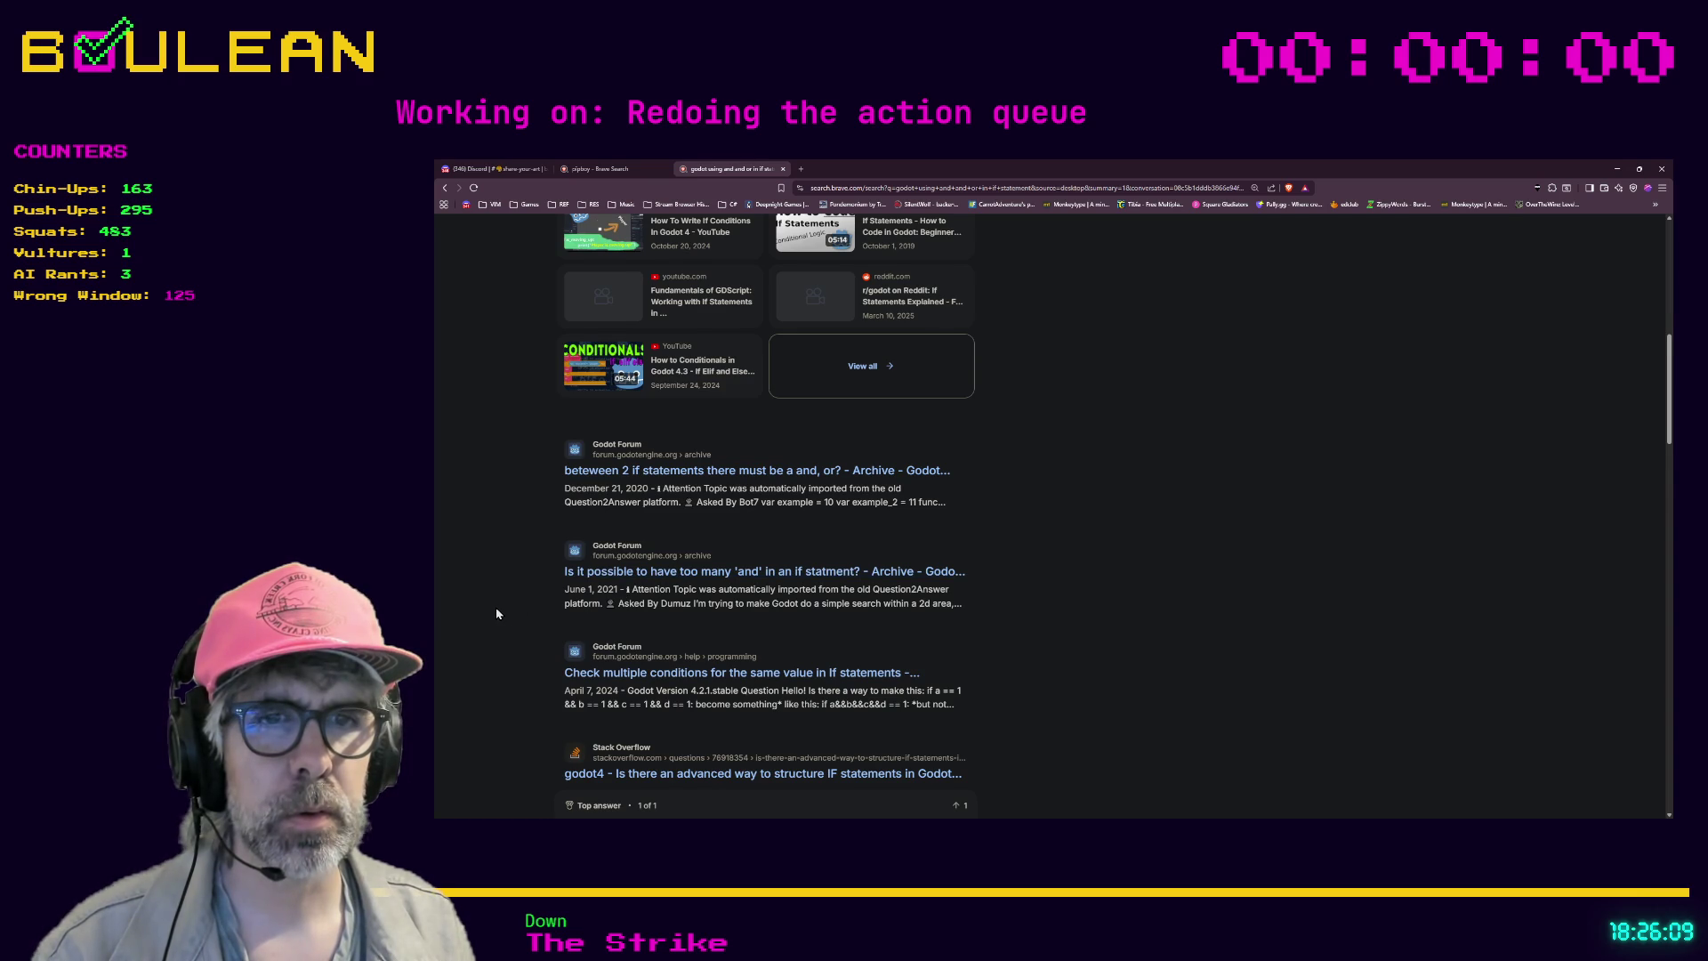
scroll(496, 613, down, 3)
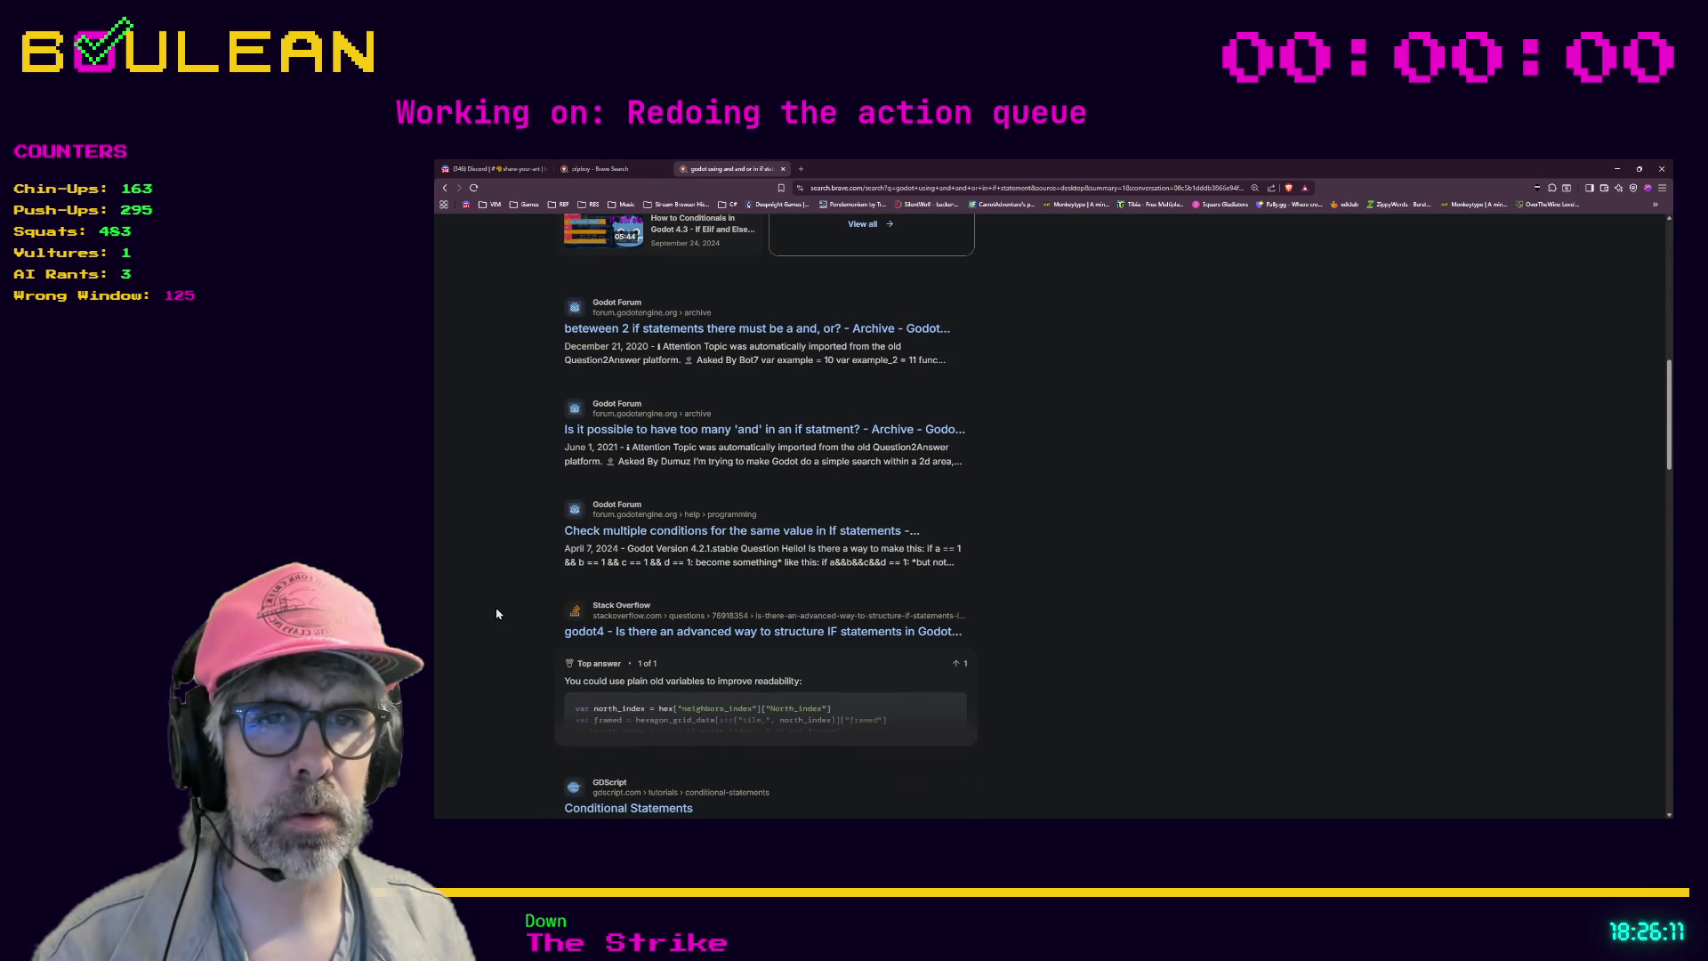
scroll(496, 613, down, 3)
scroll(495, 614, down, 3)
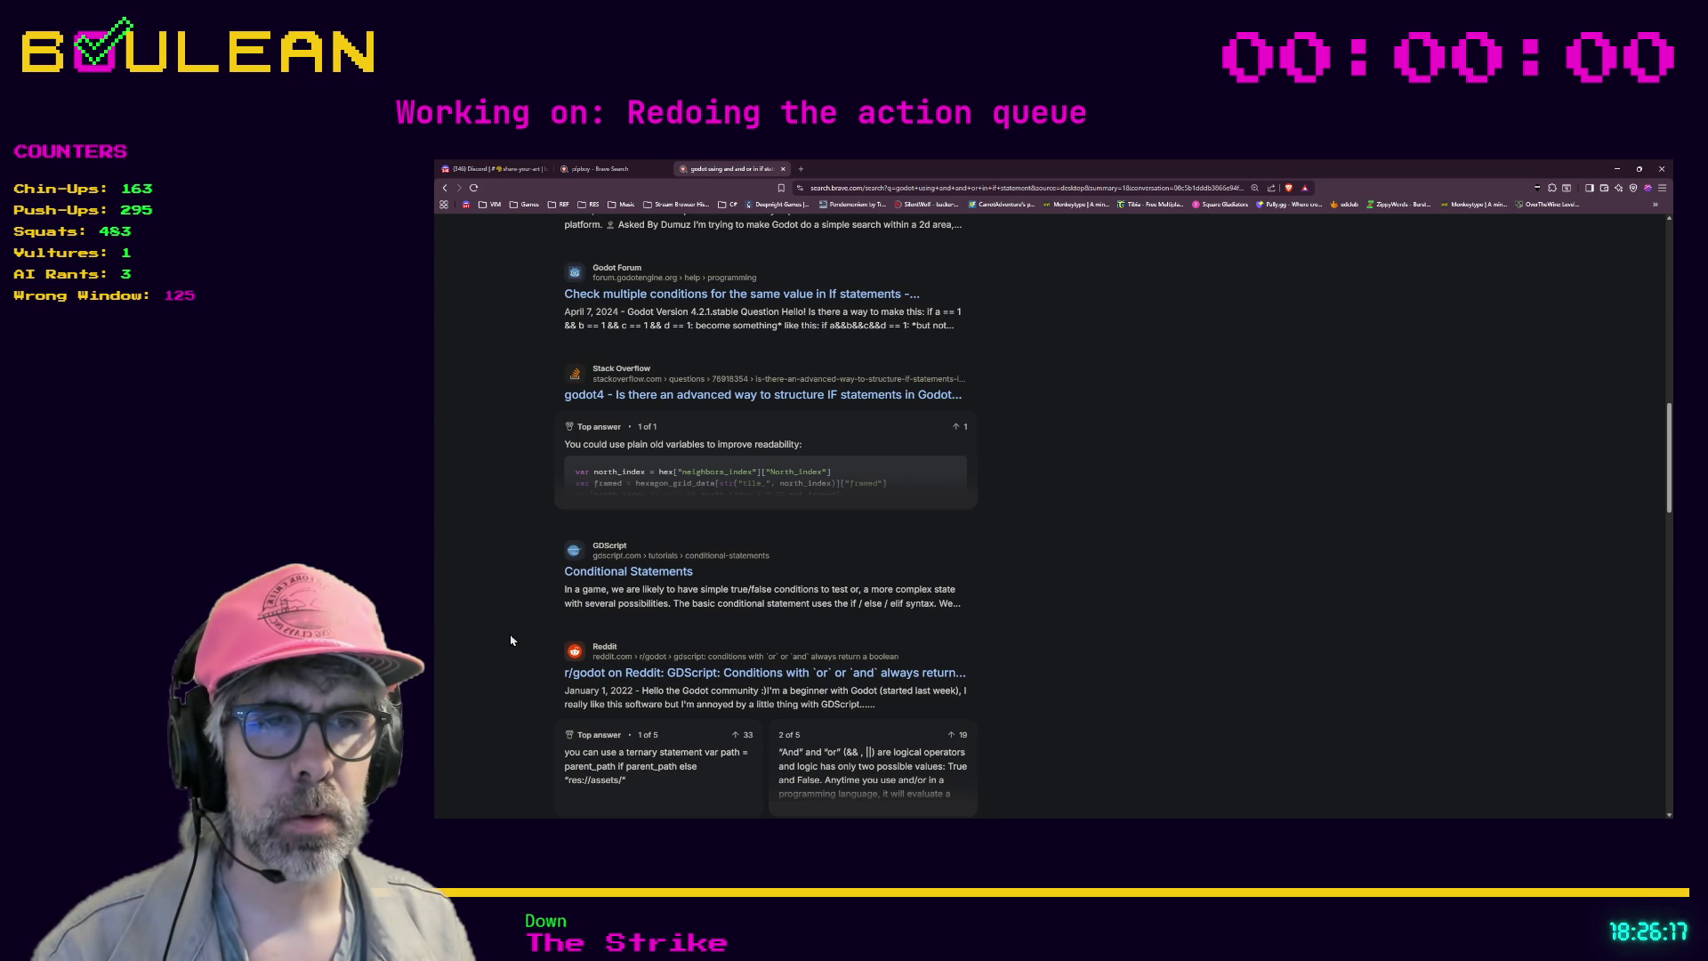
scroll(511, 639, down, 3)
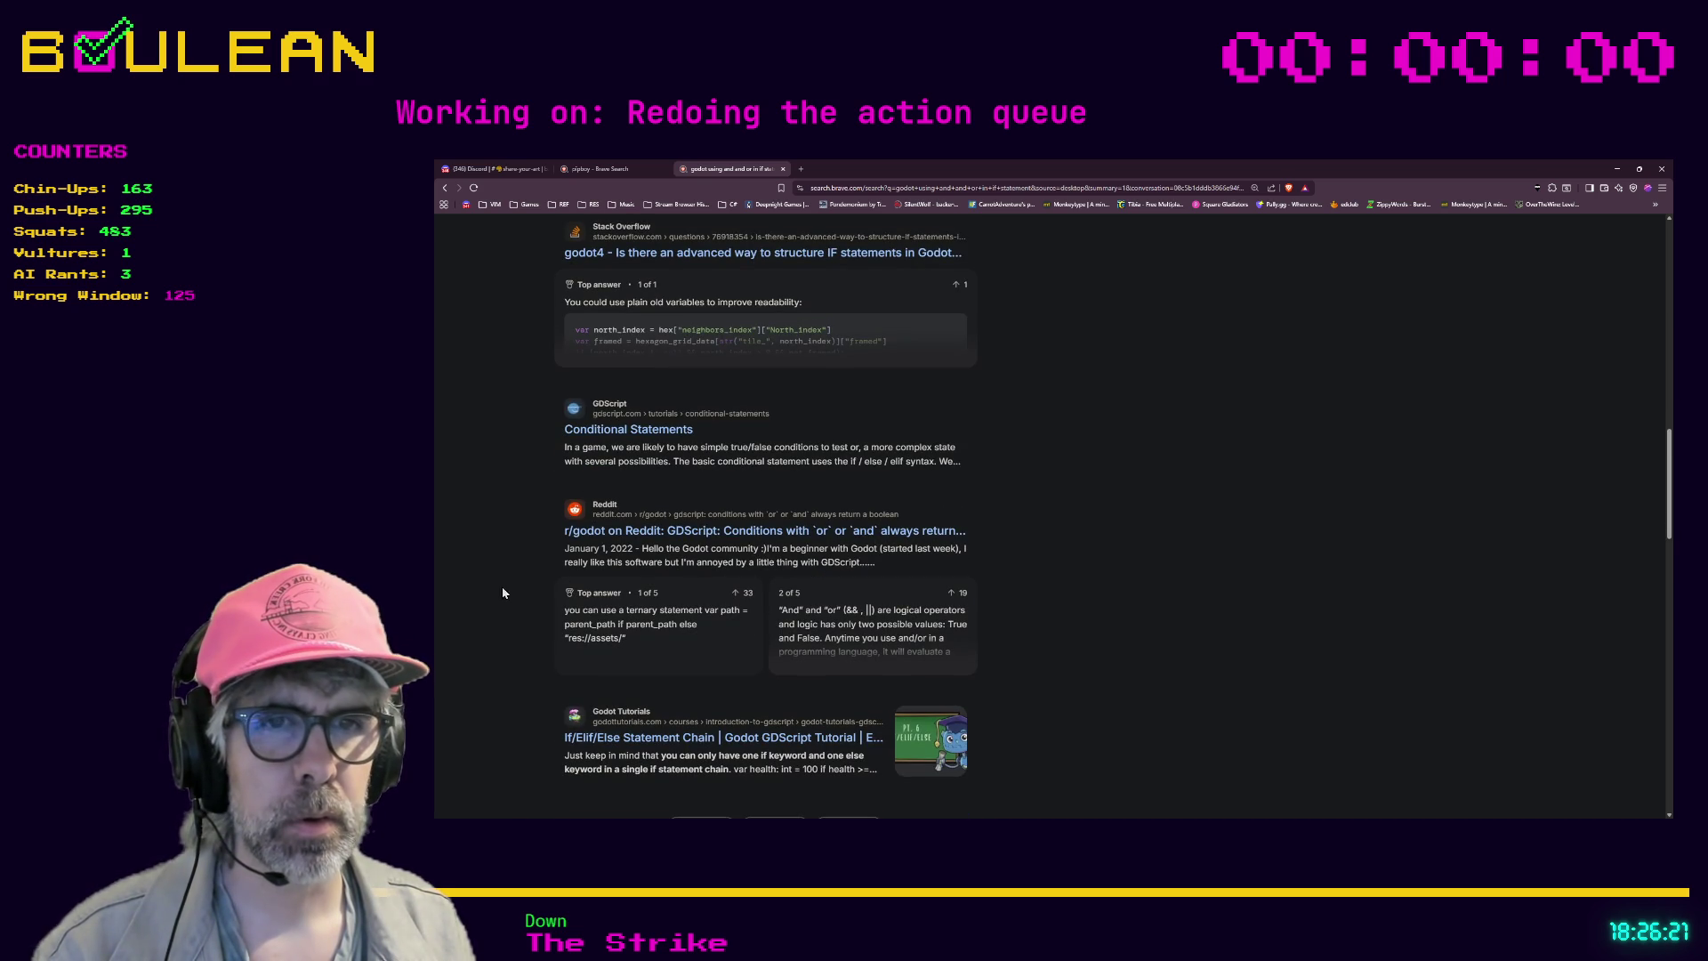
scroll(492, 650, down, 3)
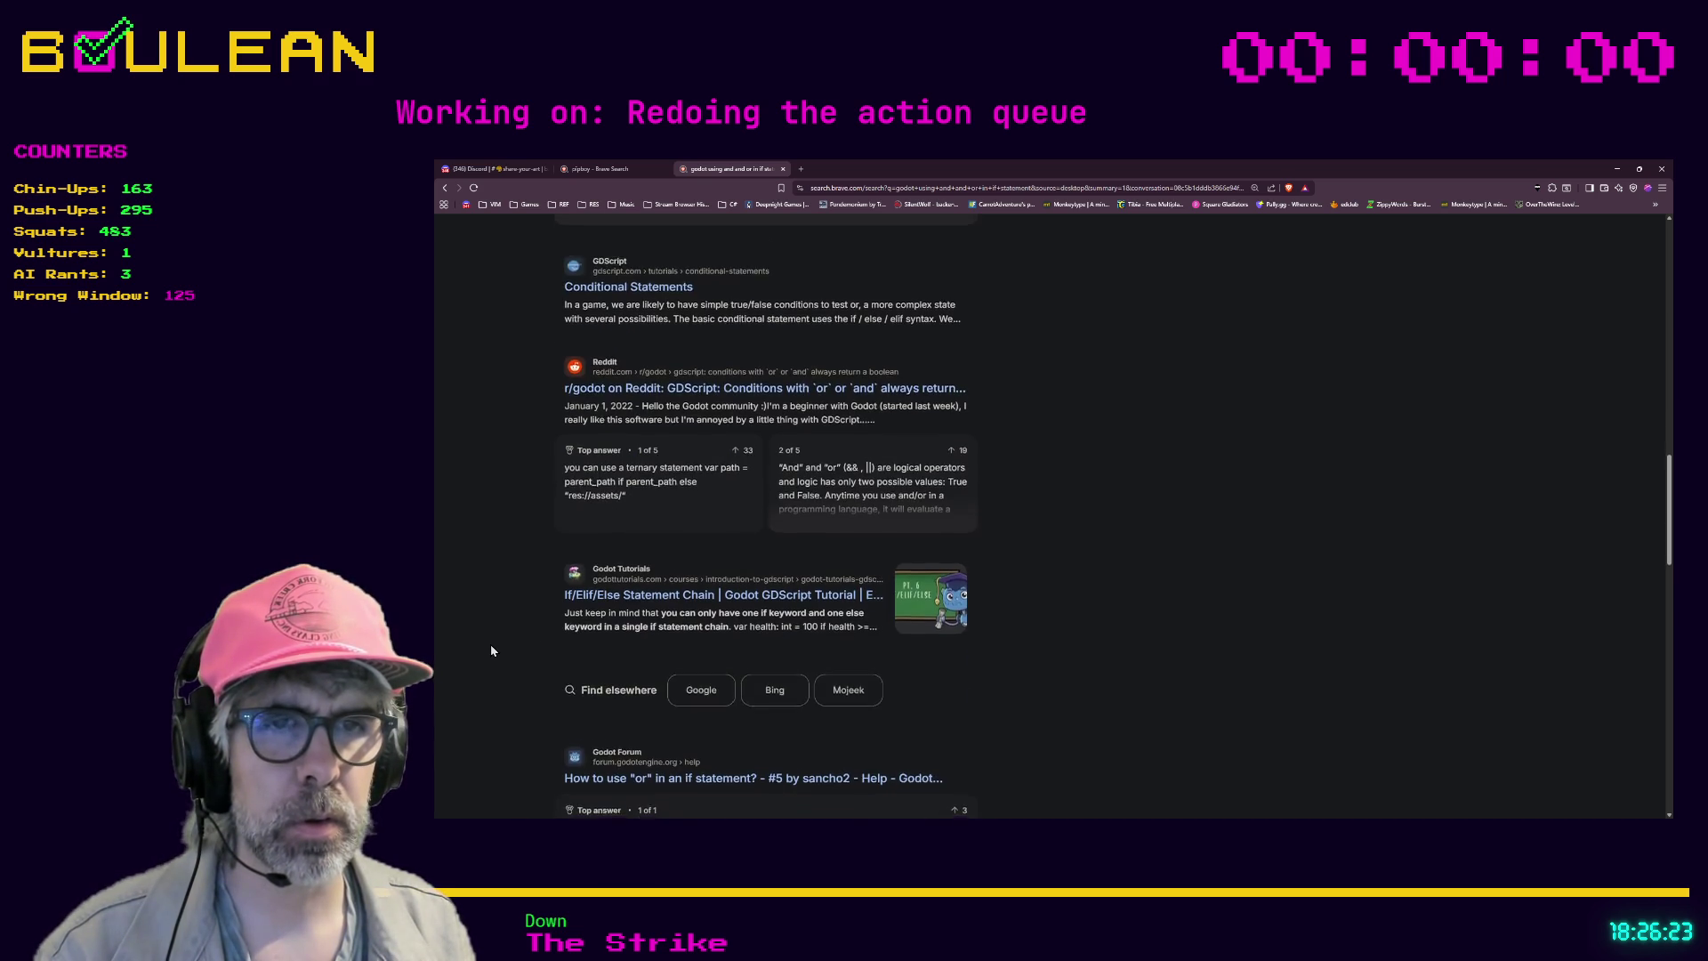
scroll(492, 651, down, 1)
scroll(489, 649, down, 1)
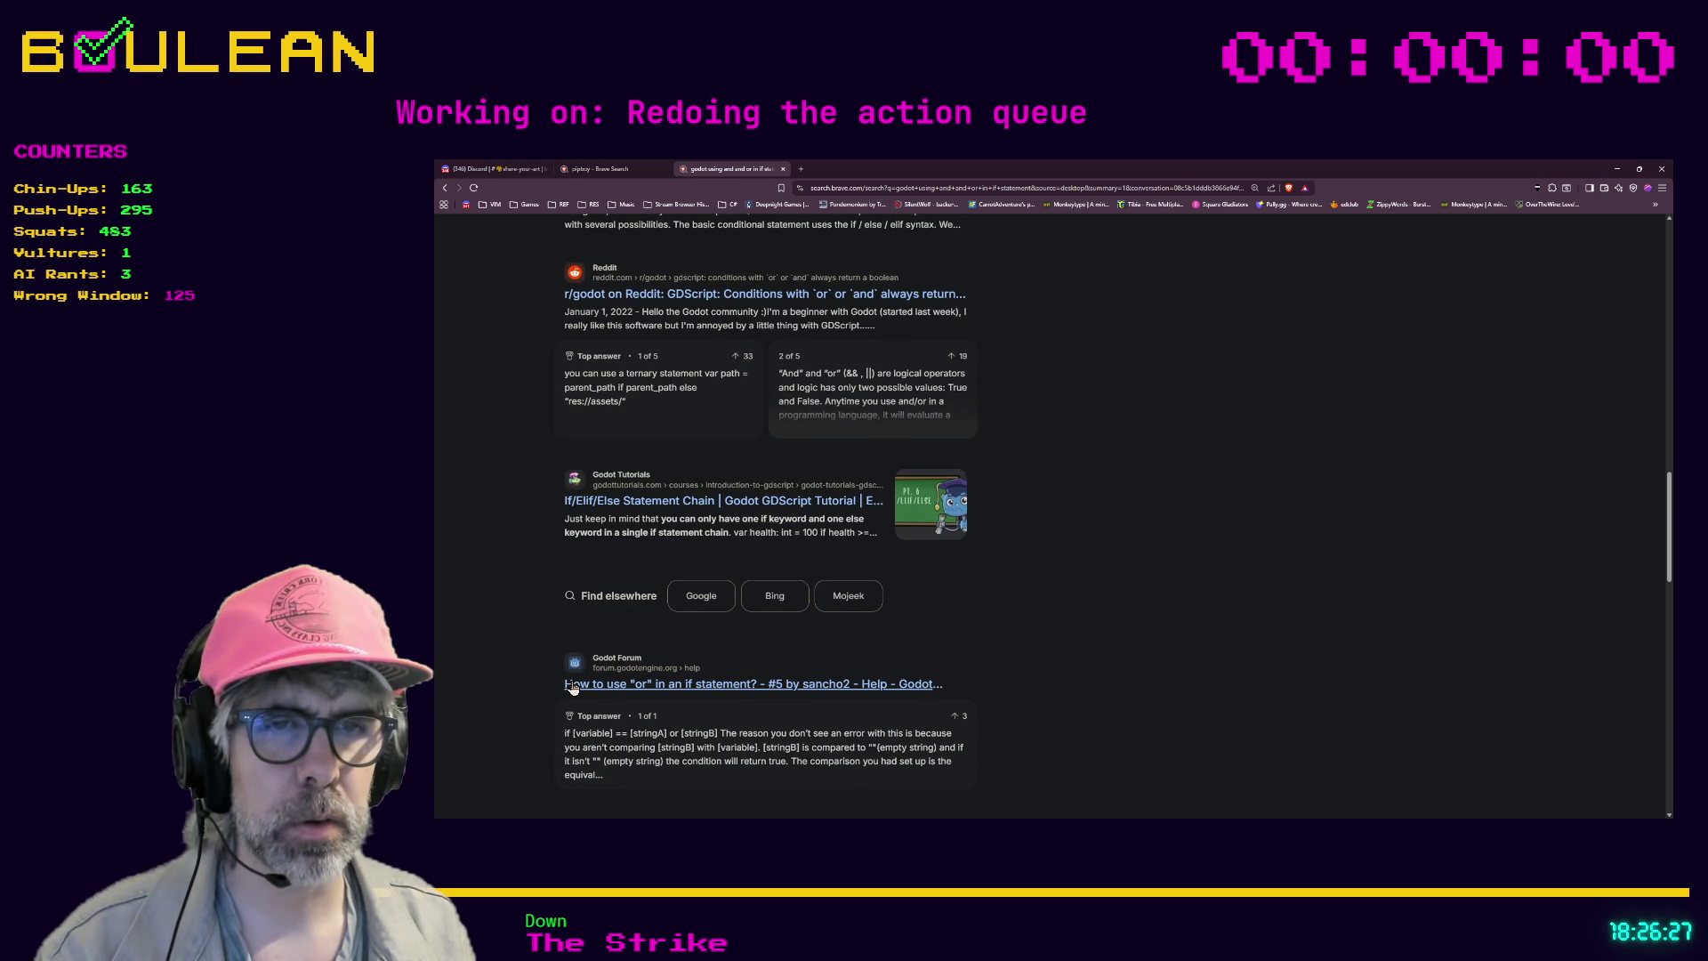
scroll(514, 655, down, 3)
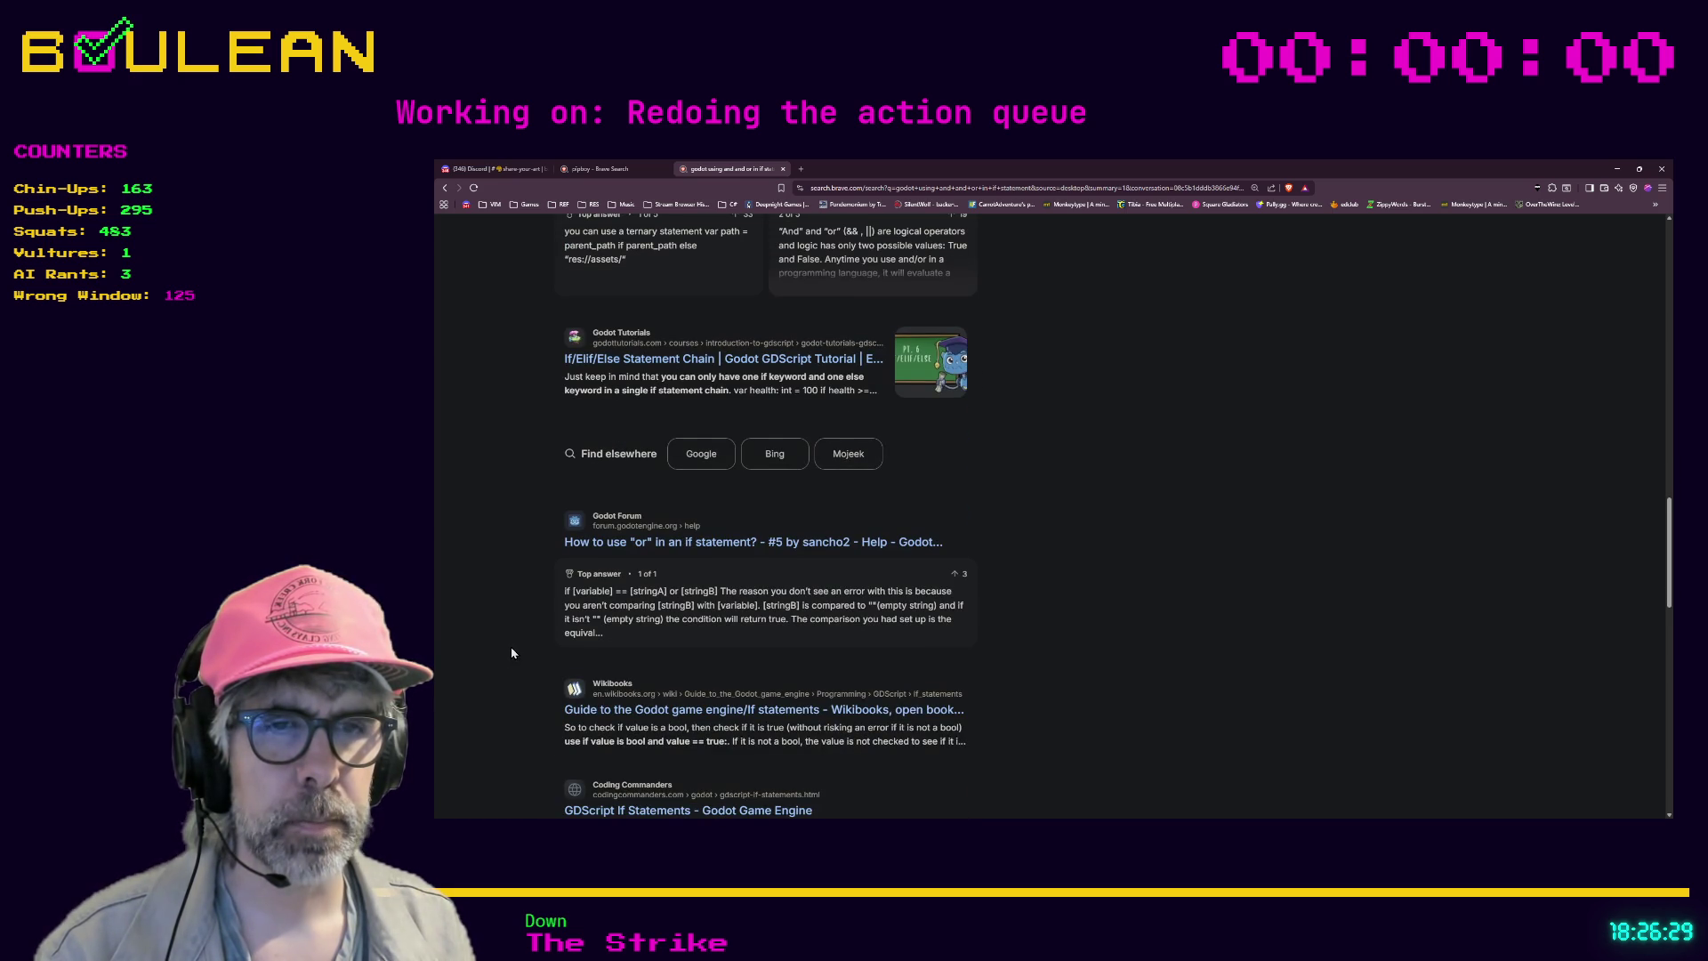
scroll(511, 653, down, 1)
scroll(511, 652, up, 2)
scroll(509, 652, down, 3)
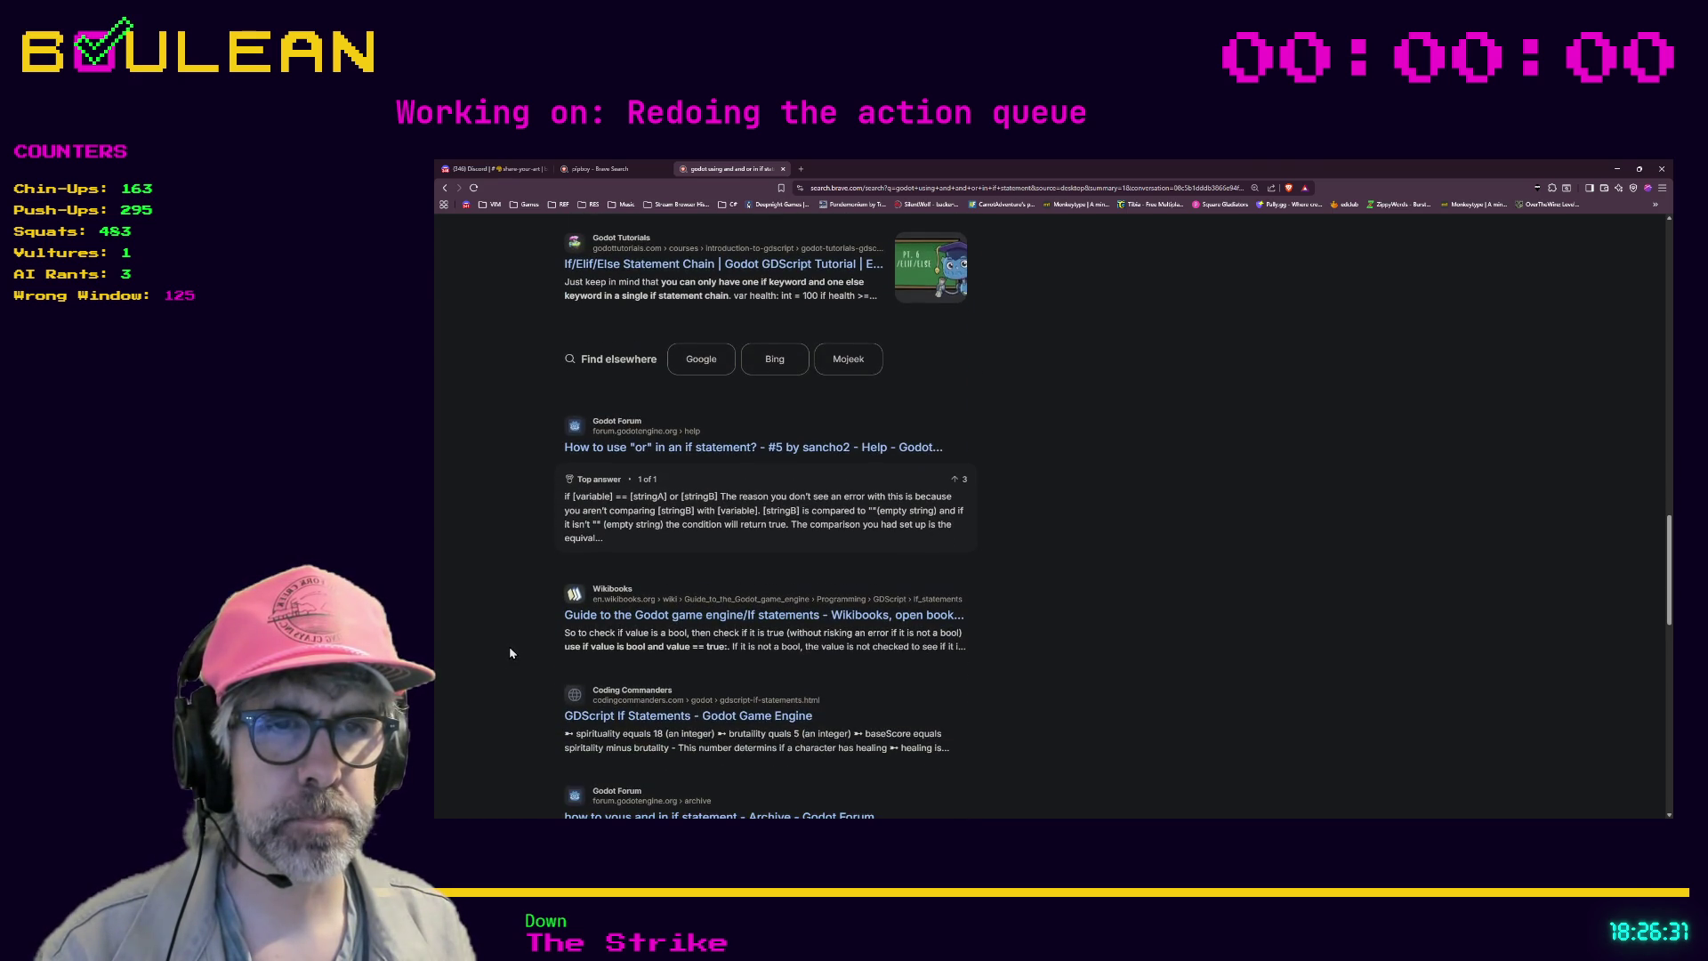
scroll(504, 650, down, 1)
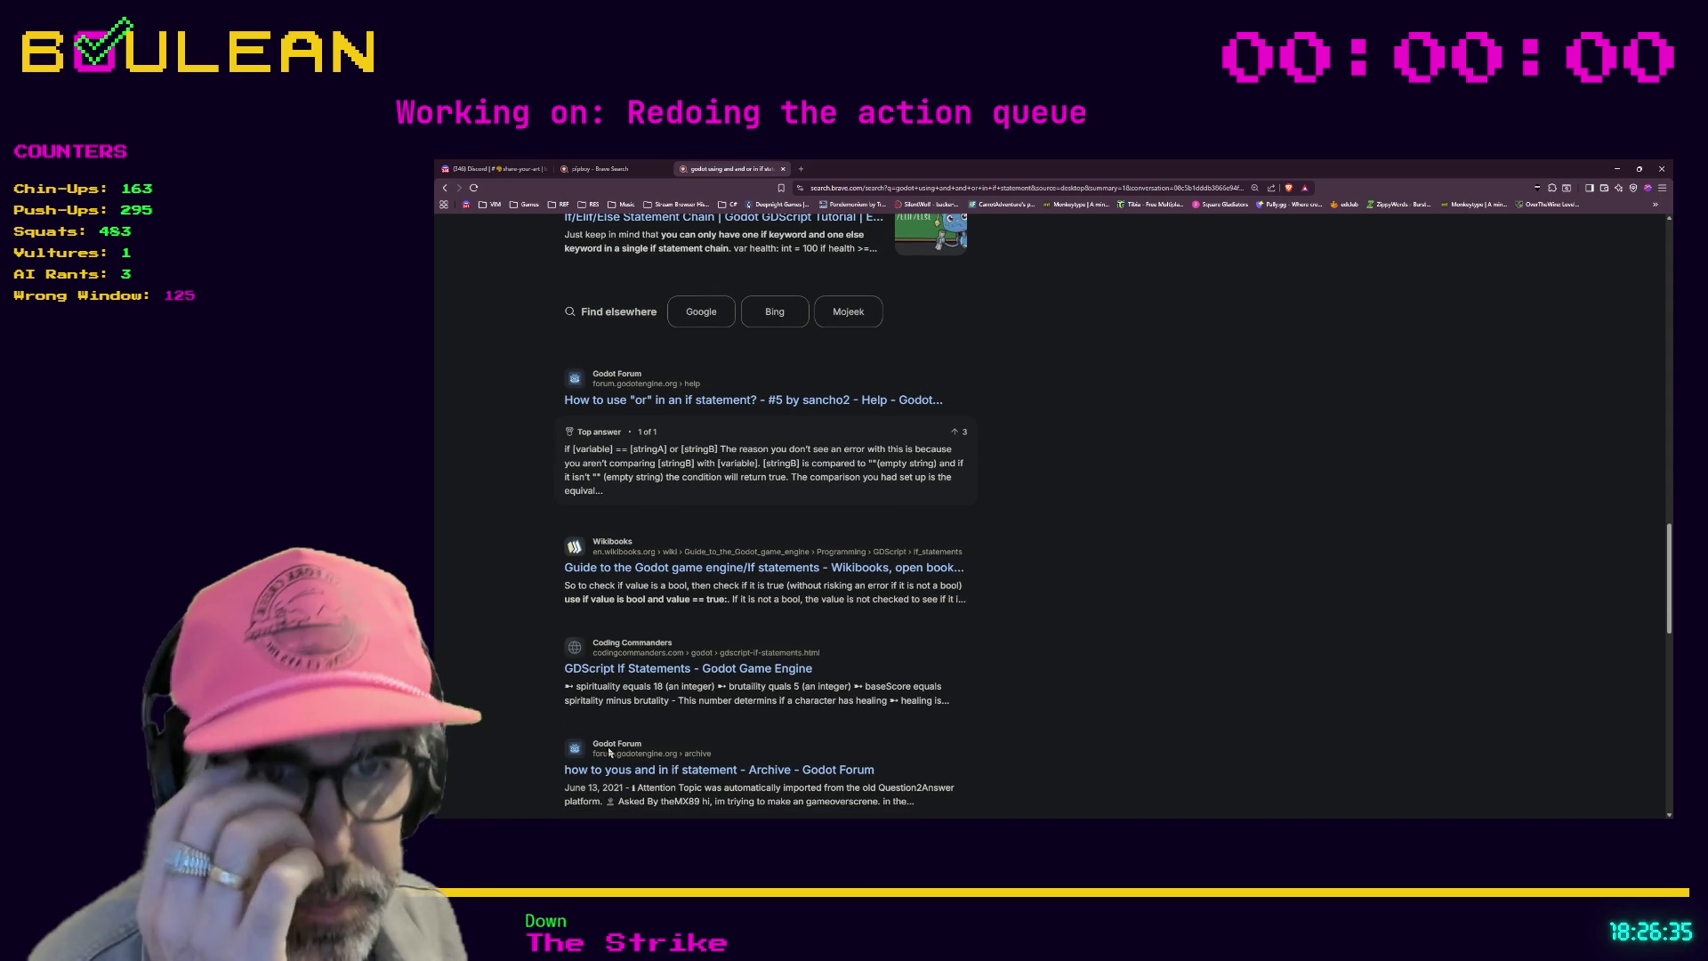
scroll(961, 663, up, 5)
scroll(960, 663, up, 10)
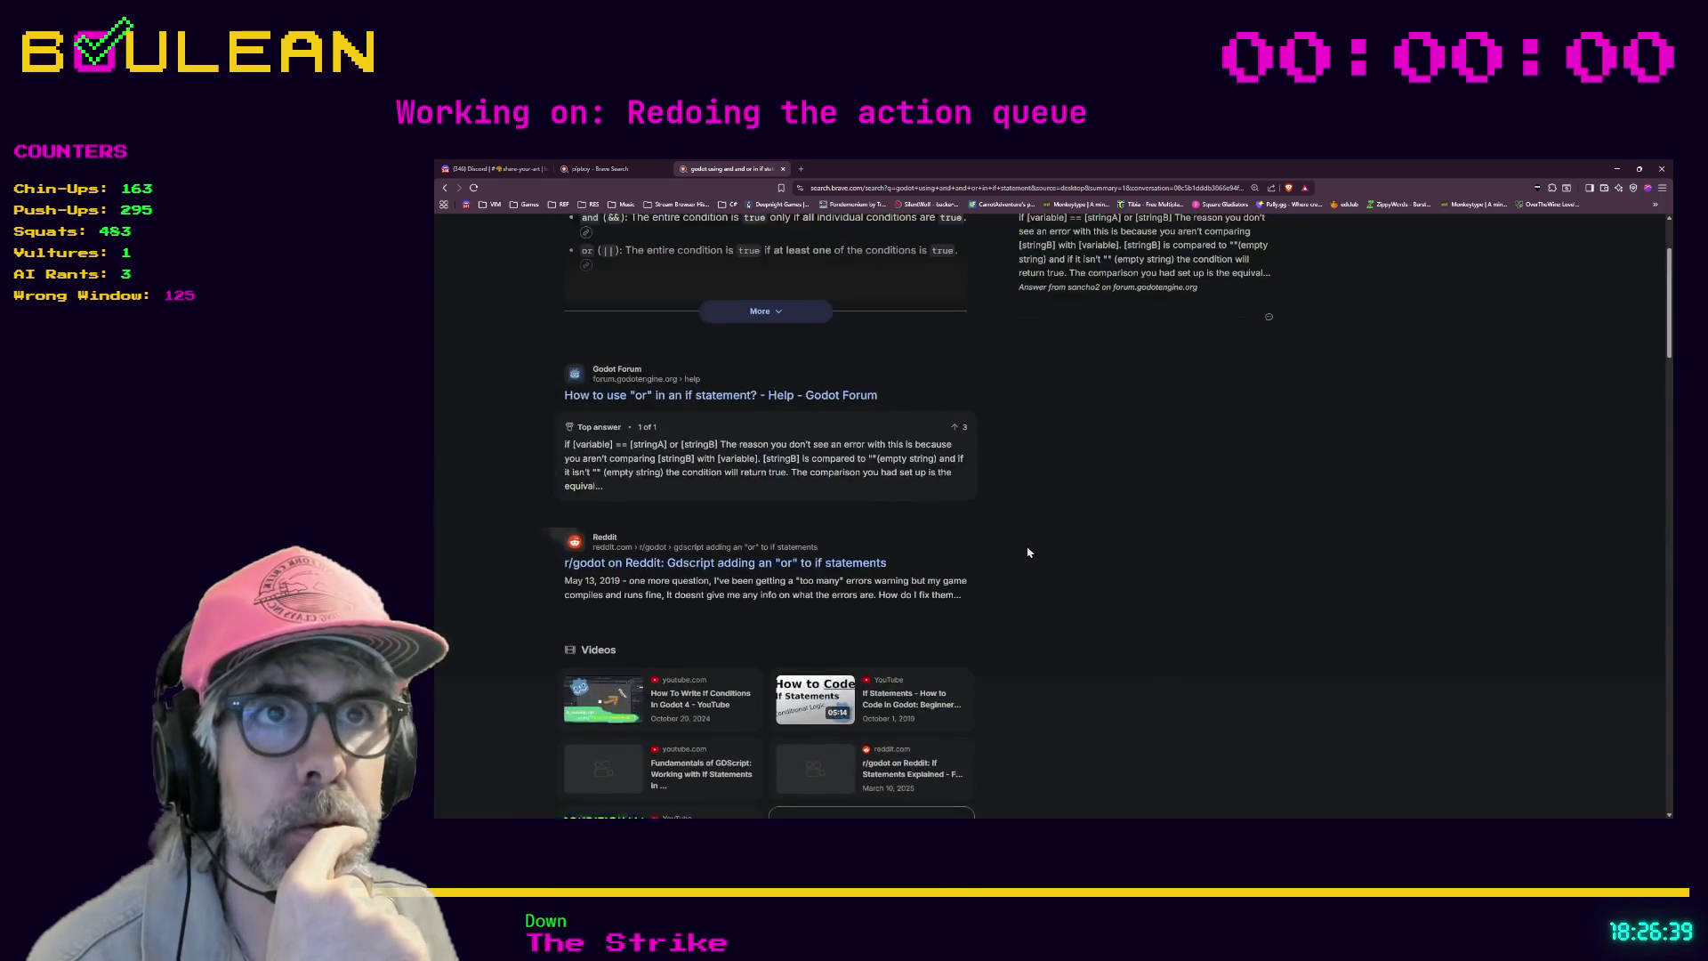
scroll(1028, 553, up, 3)
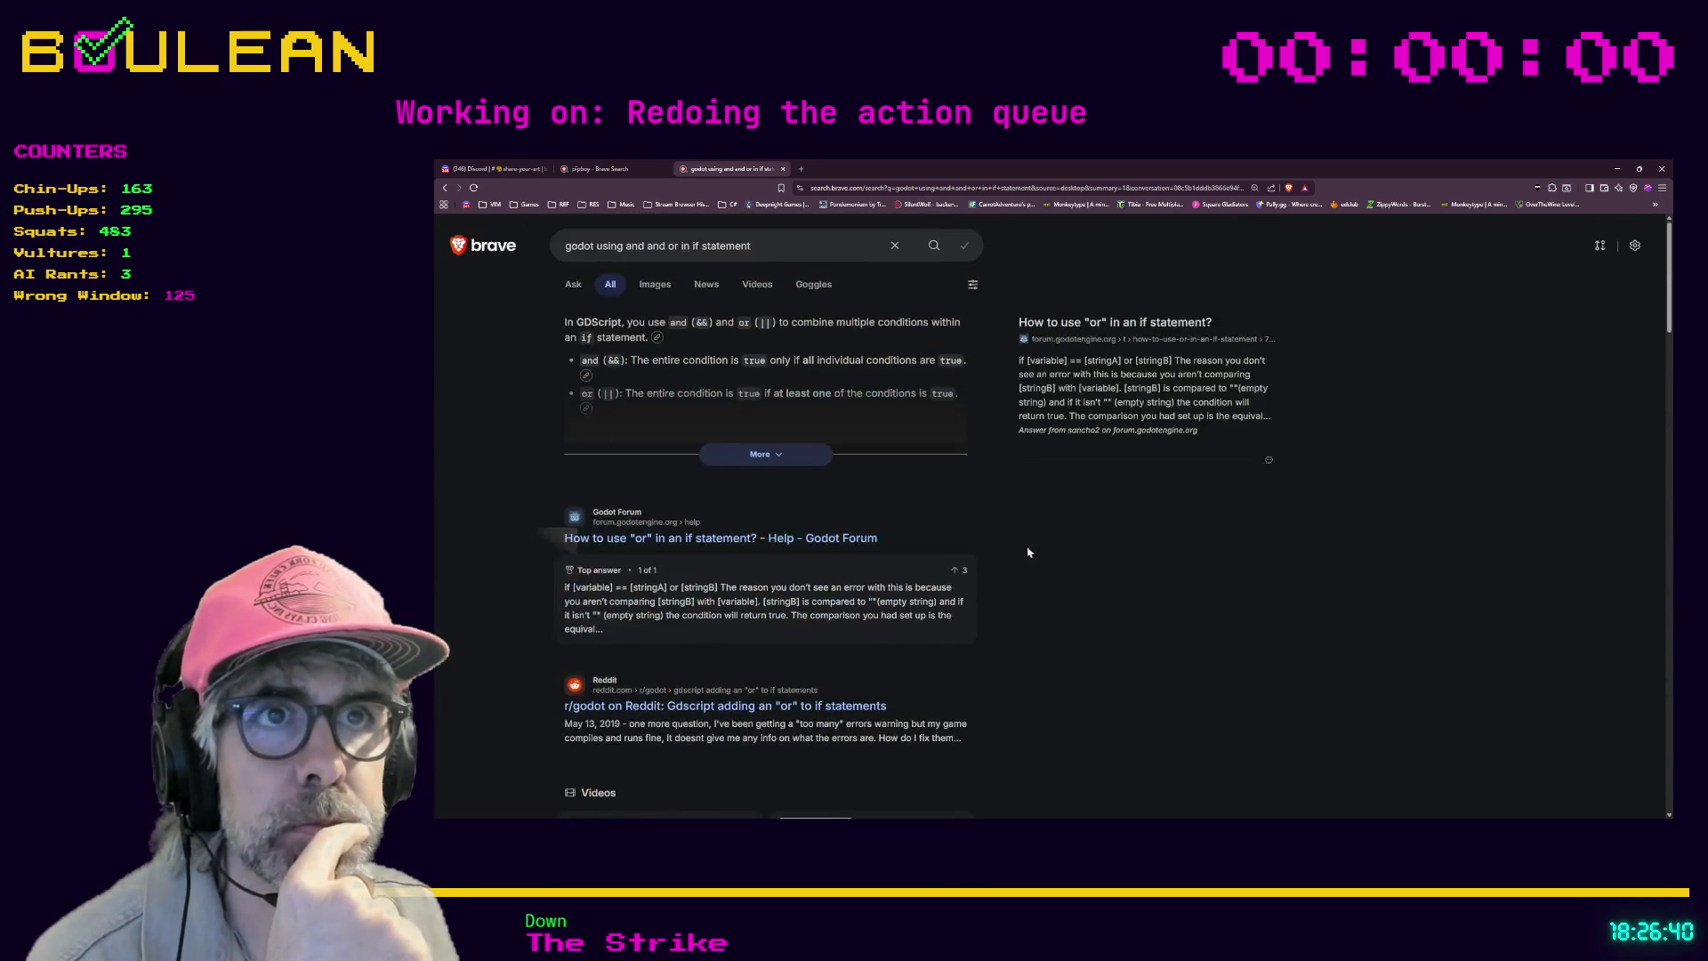
- Search 'godot wrap or and if statement' and open the Stack Overflow result on structuring IF statements
triple_click(596, 247)
text(godot wrap or and if s)
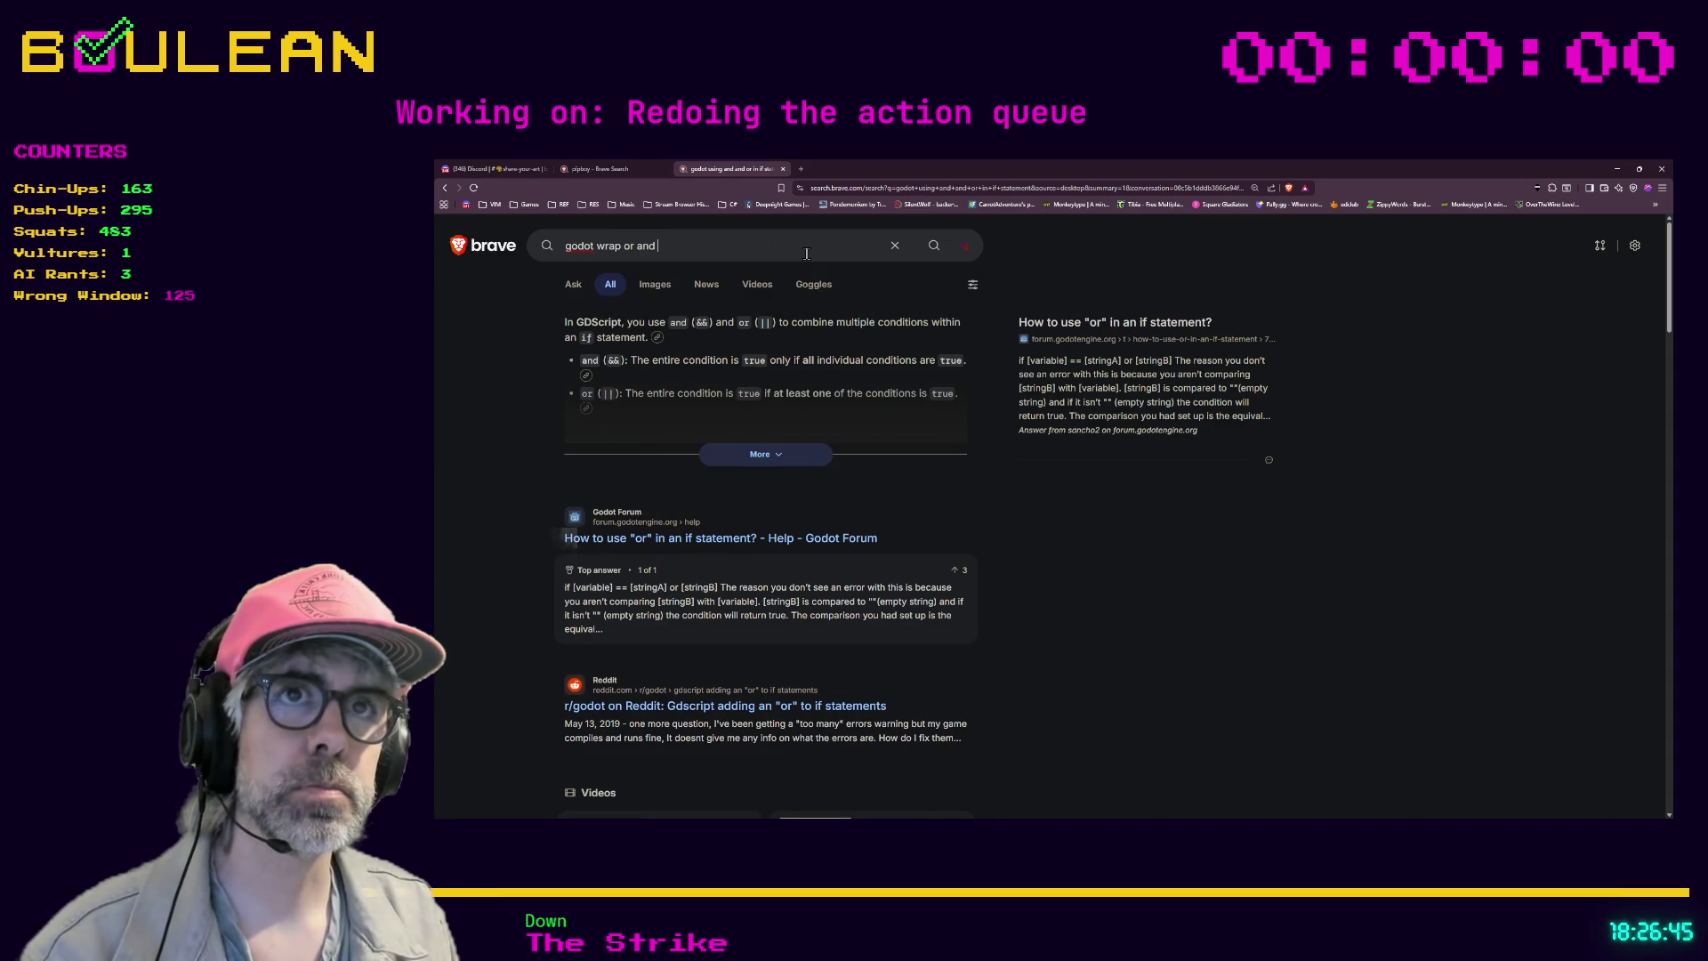
text(tatement)
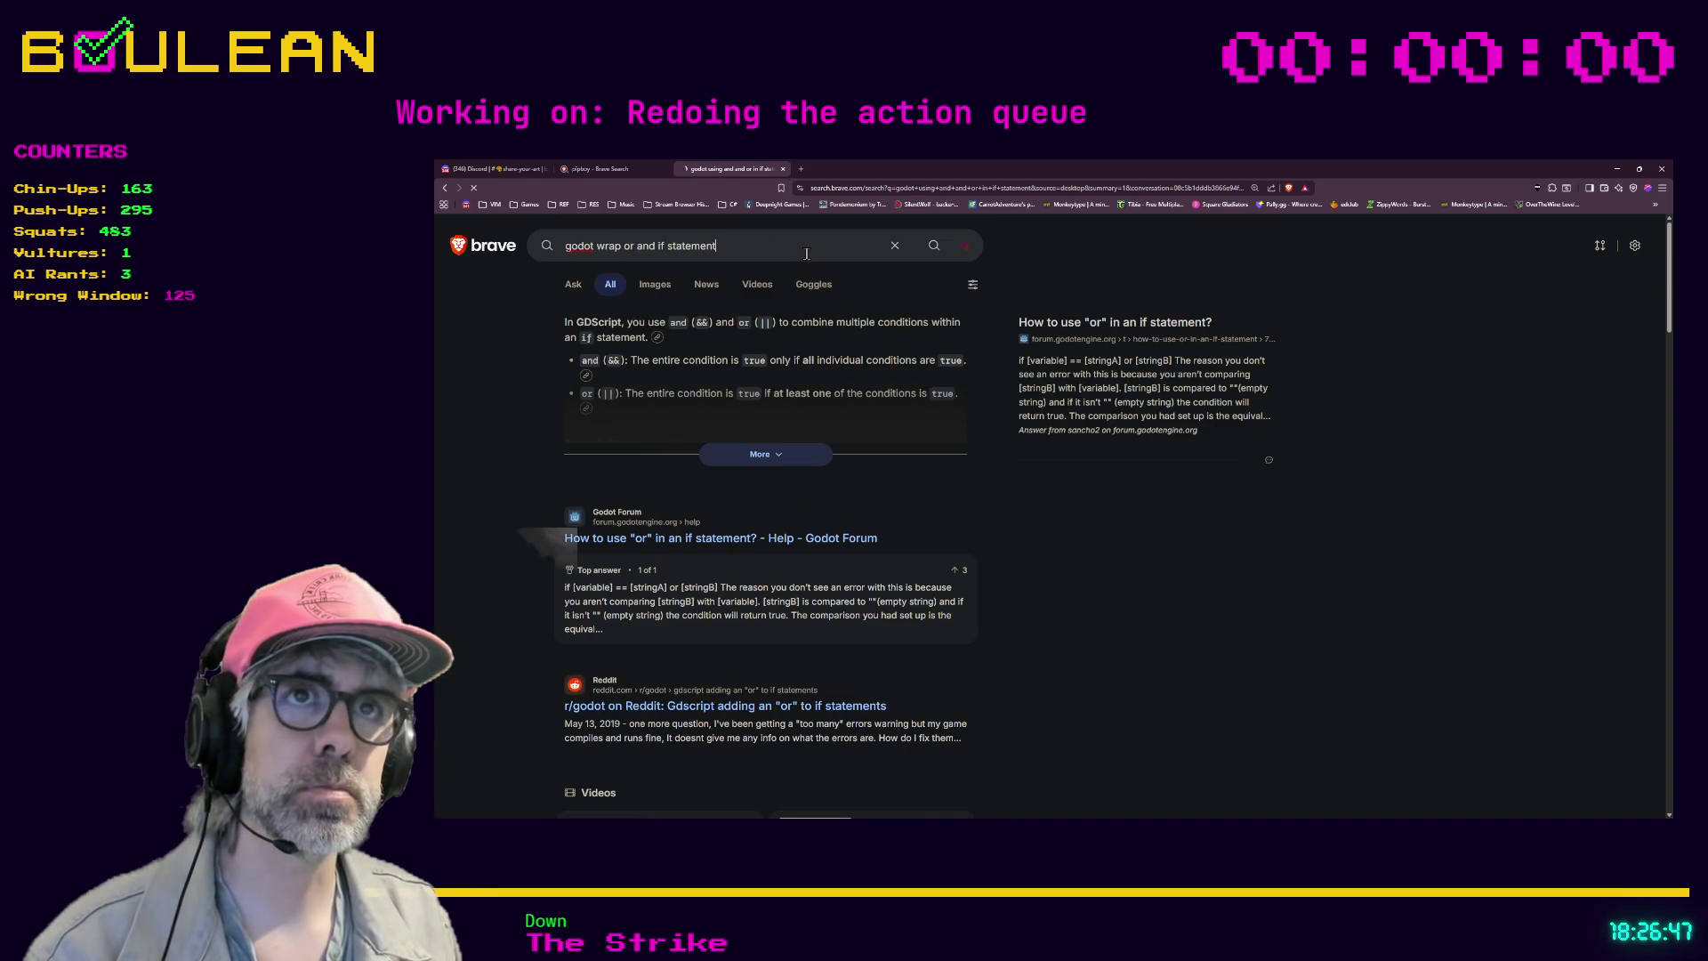
key(Return)
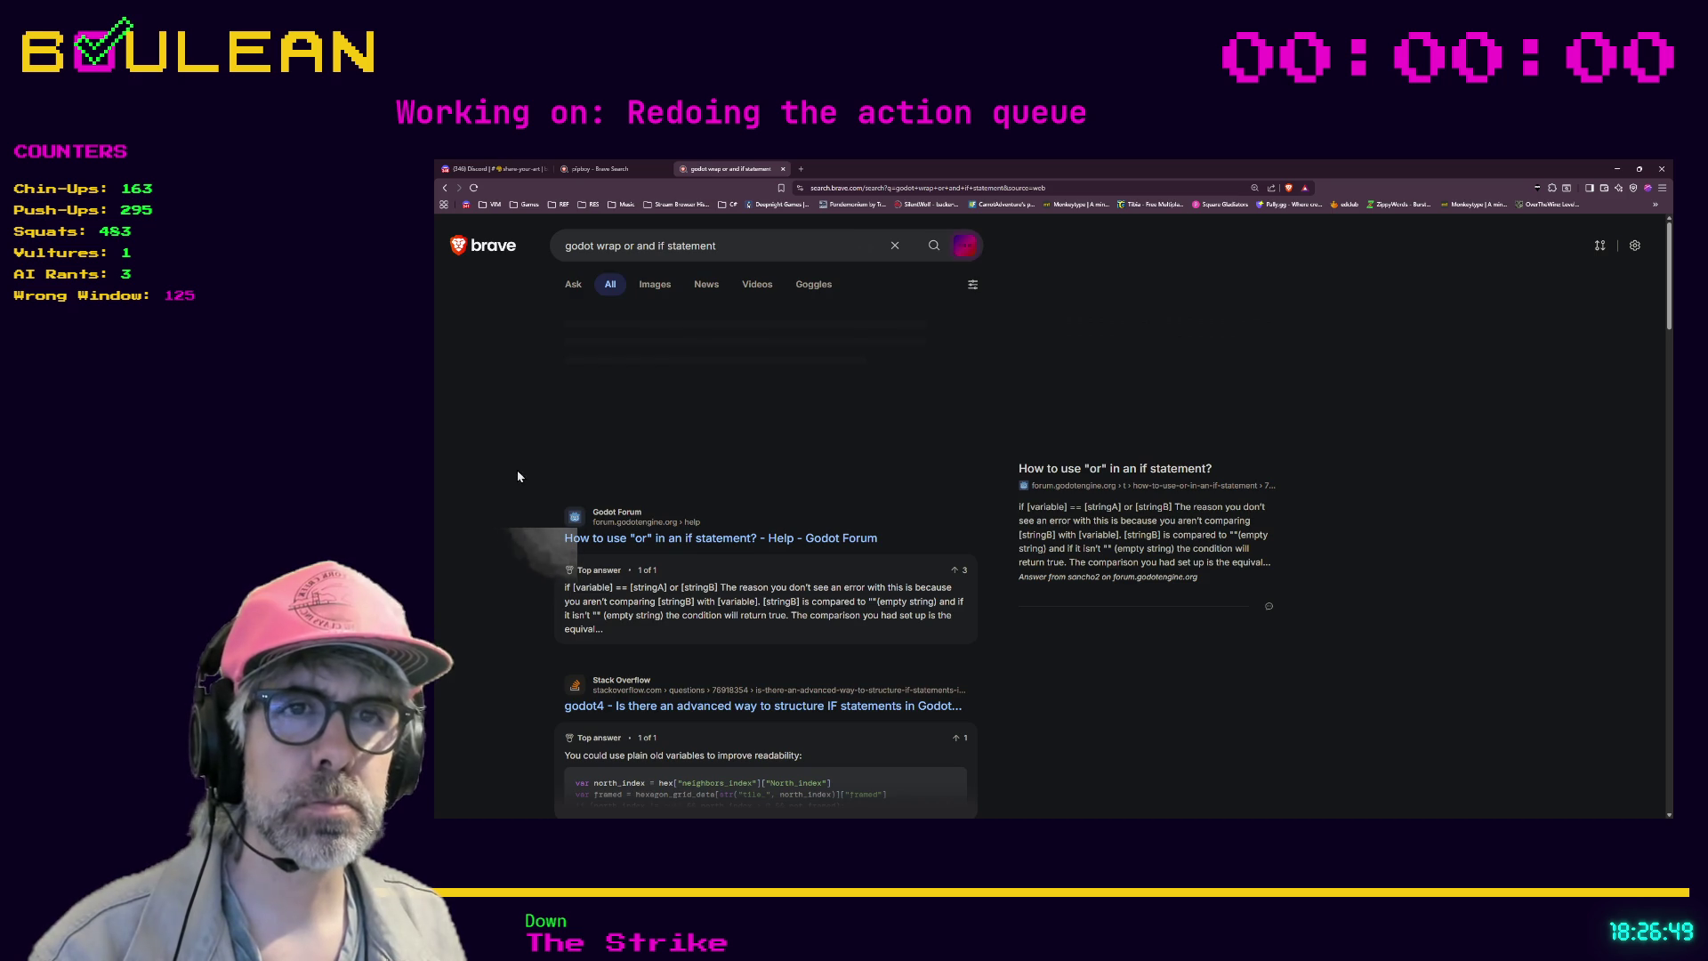
scroll(492, 514, down, 1)
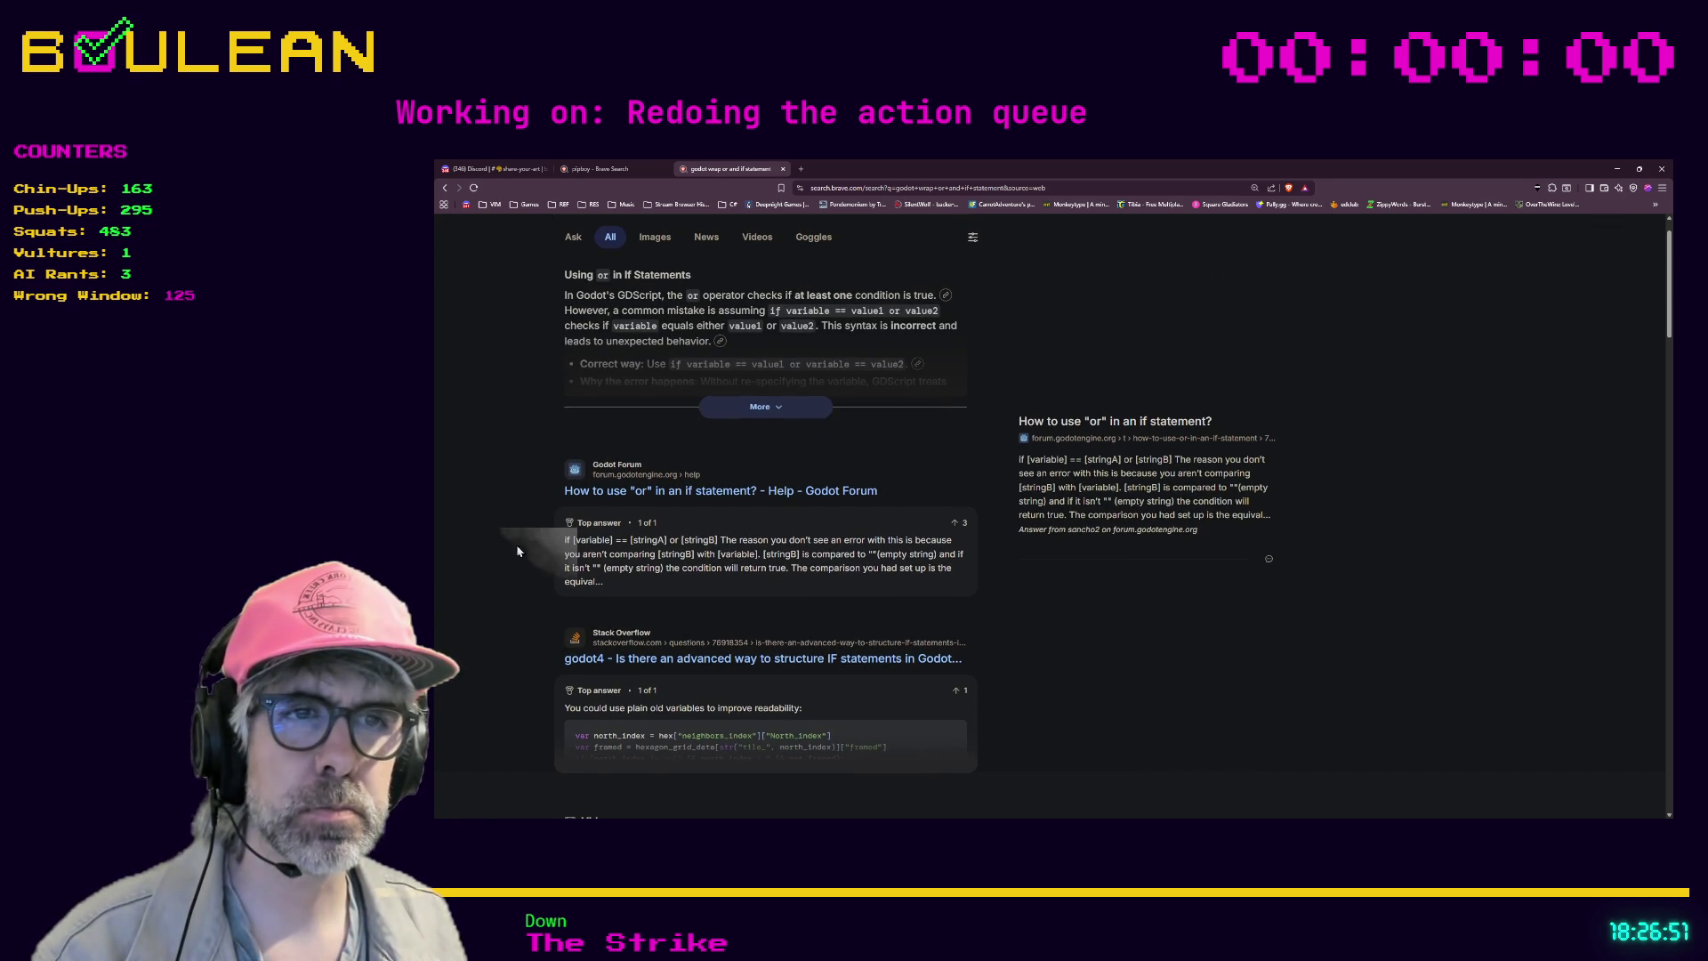
click(658, 659)
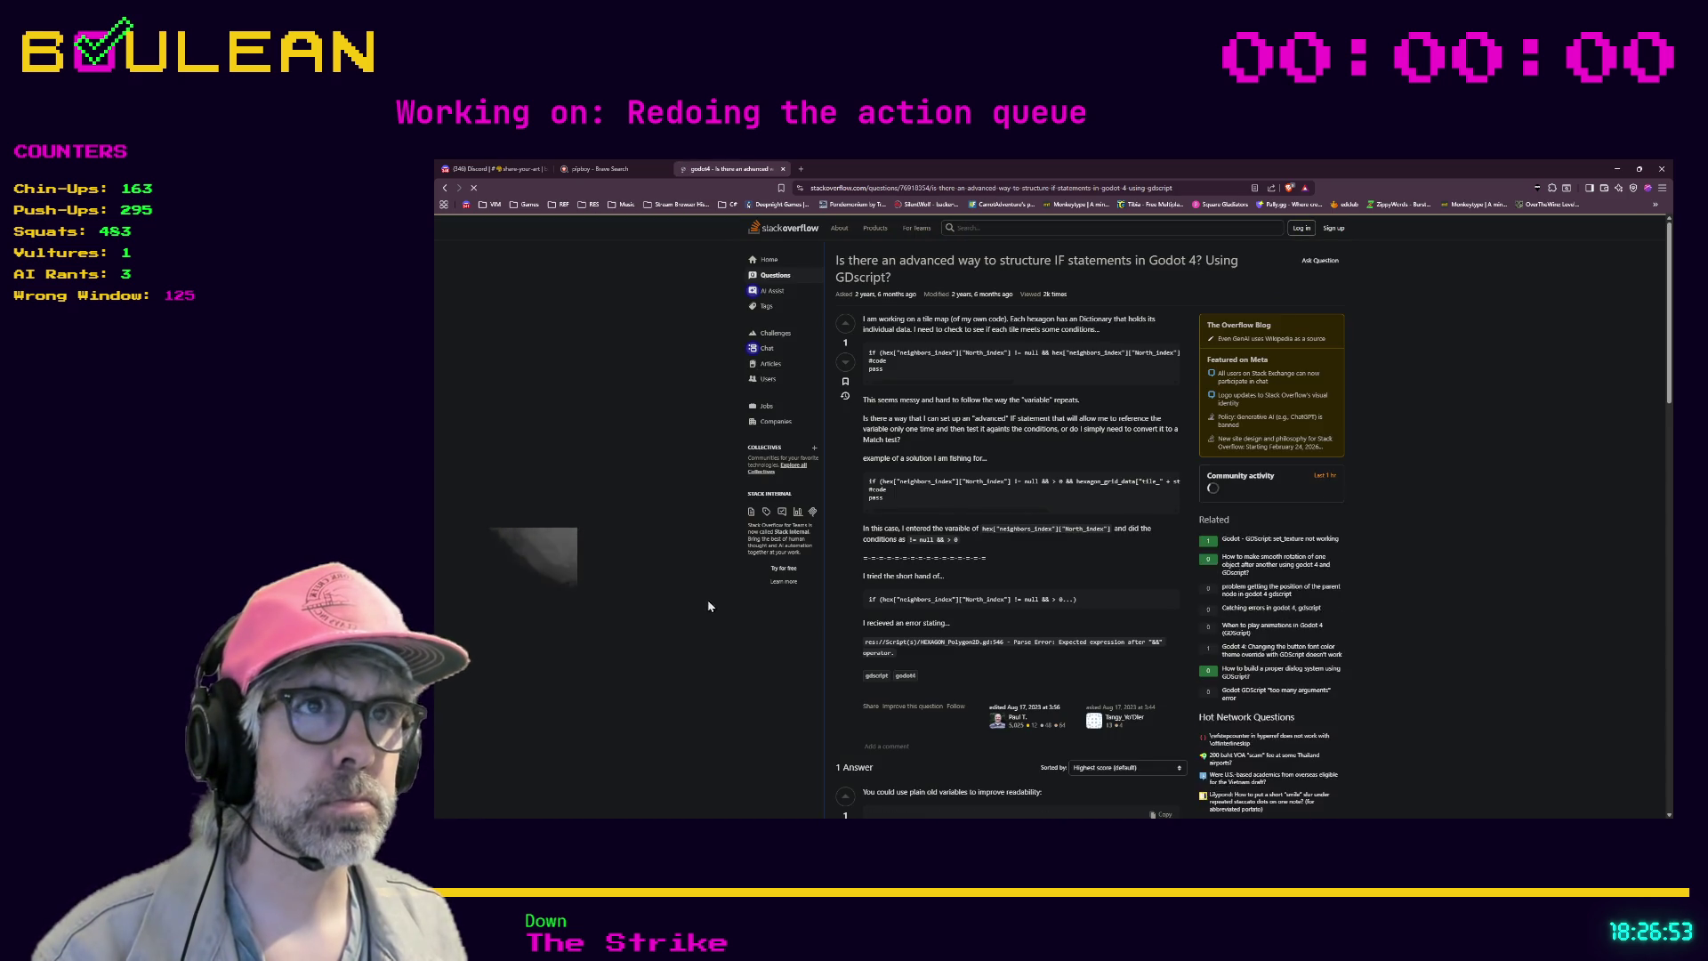
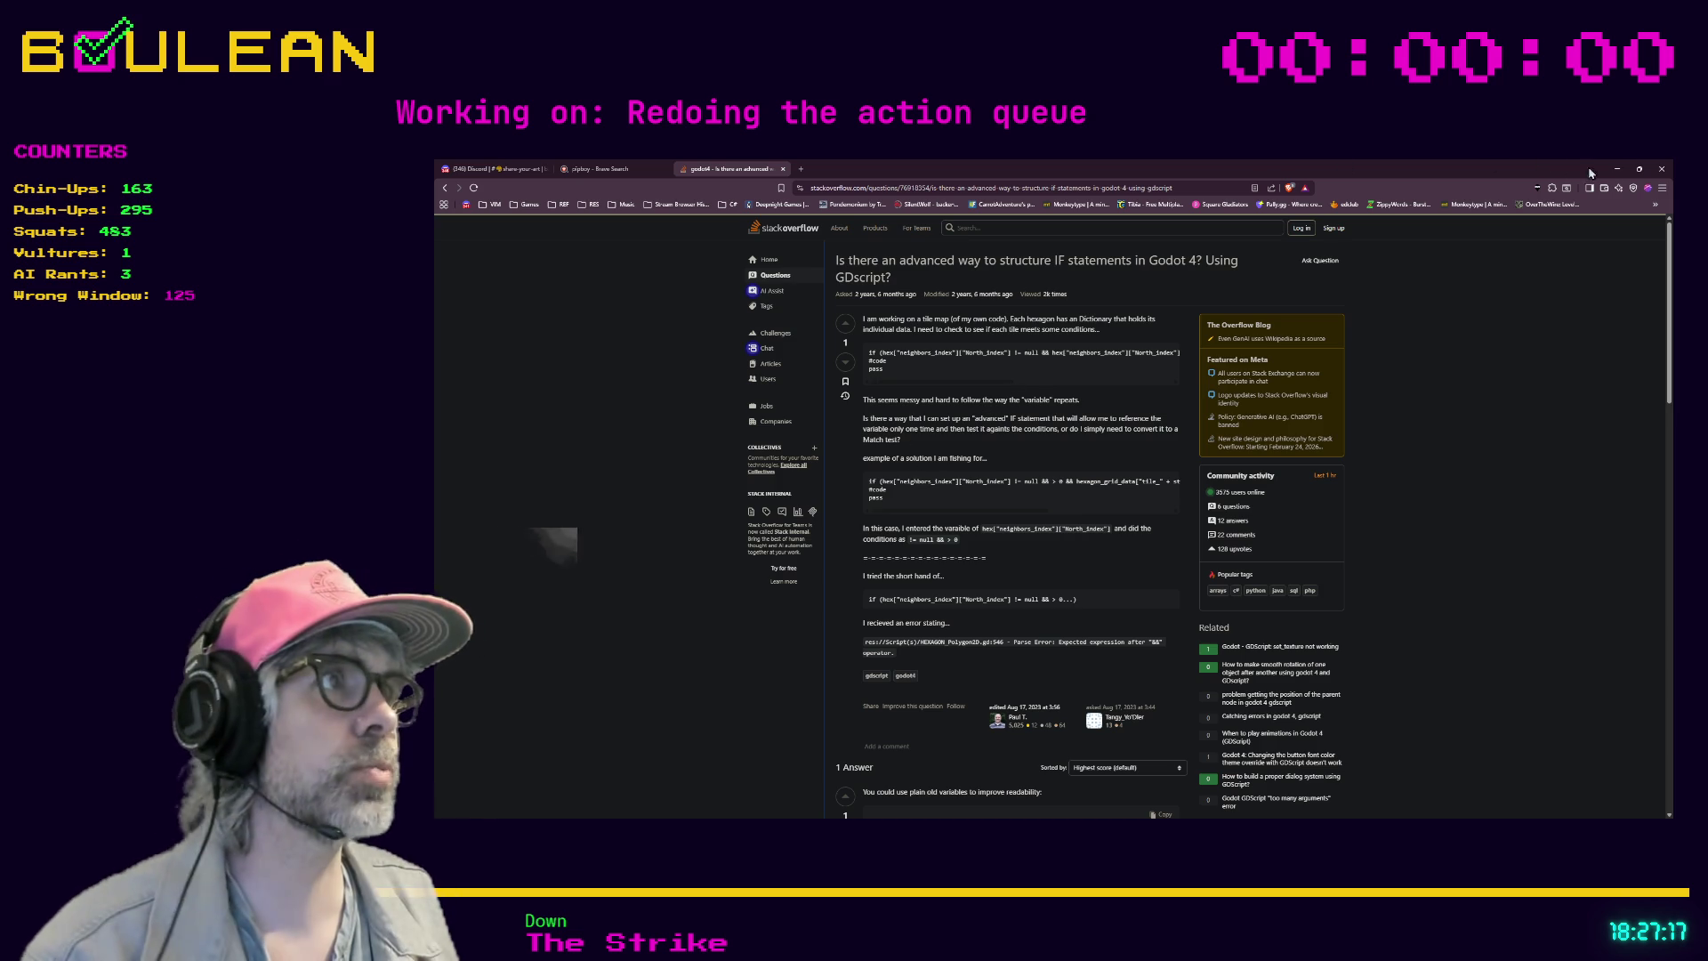
- Minimize the Stack Overflow page in Firefox and bring player.gd back up in Godot
click(1616, 169)
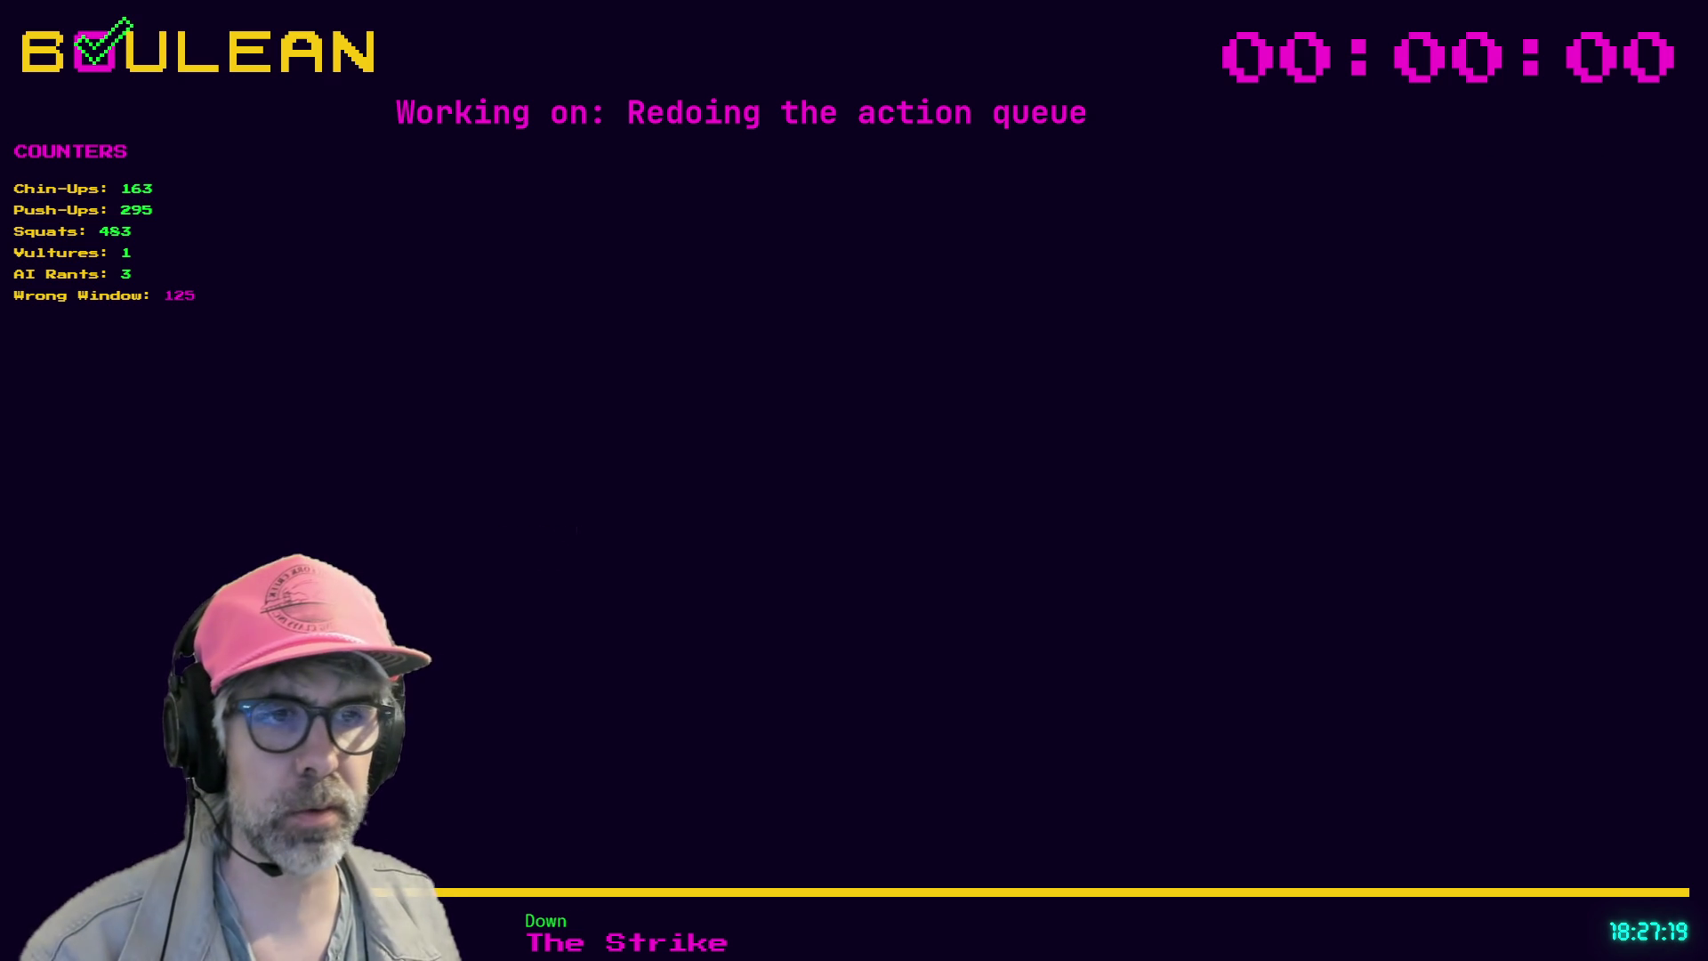
key(alt+Tab)
scroll(942, 559, up, 1)
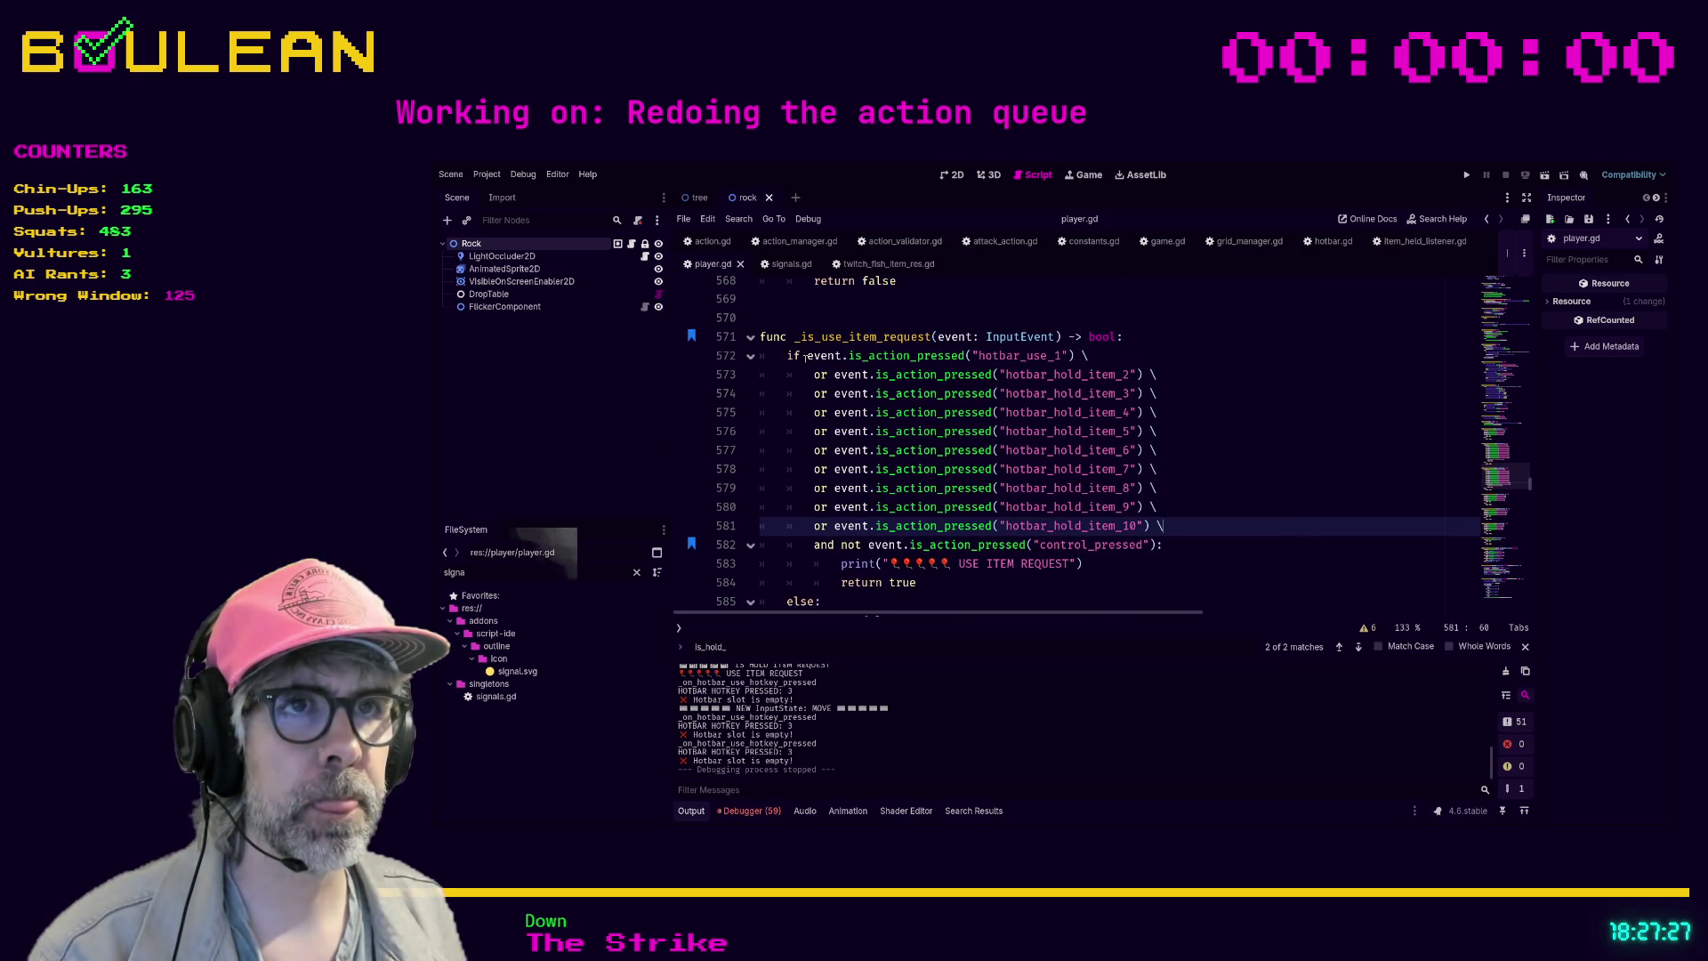
- Insert an opening parenthesis before event on line 572 and a closing one after line 581
click(805, 357)
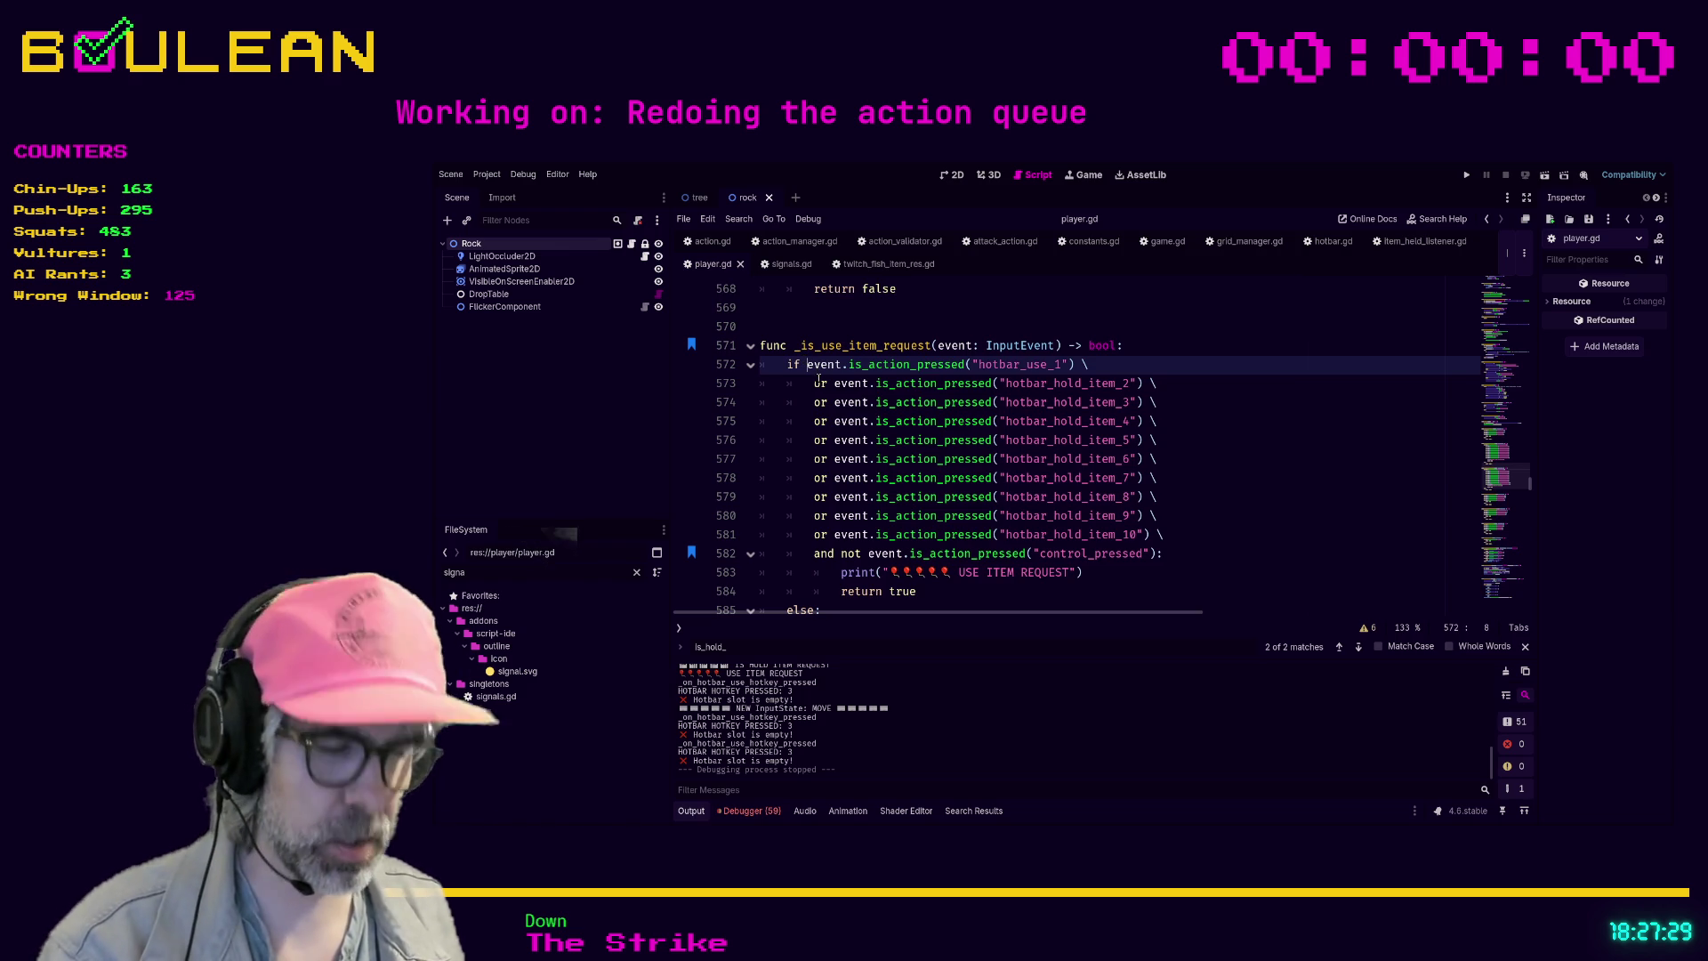
text(()
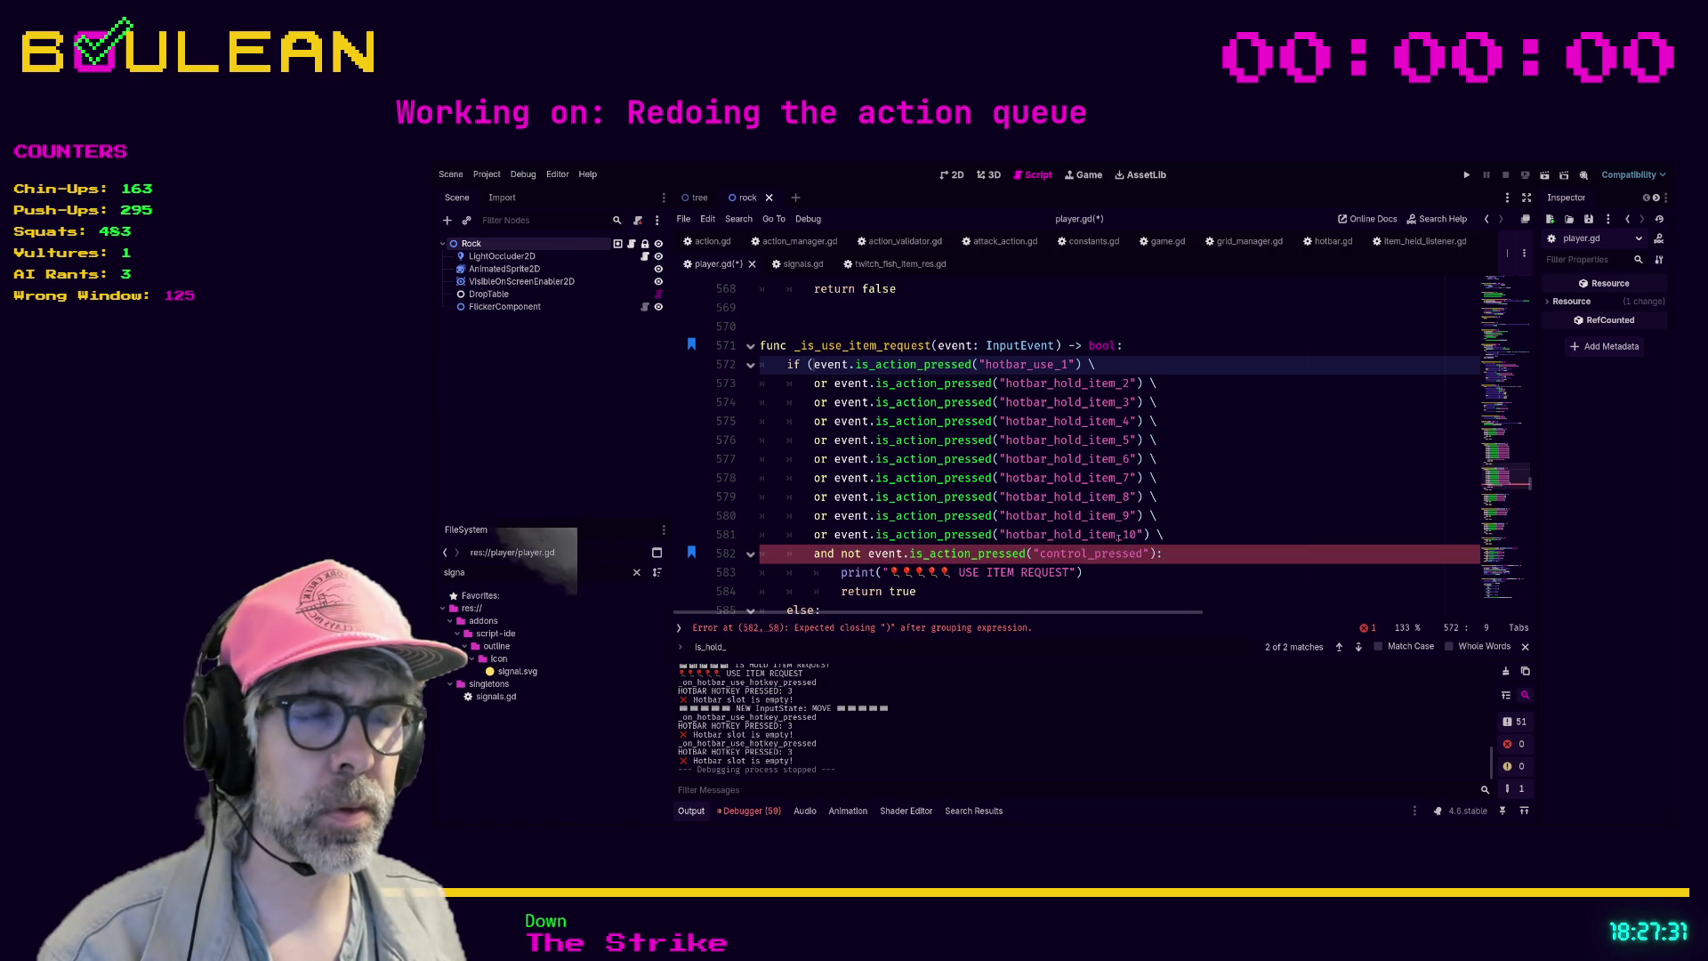
click(1147, 533)
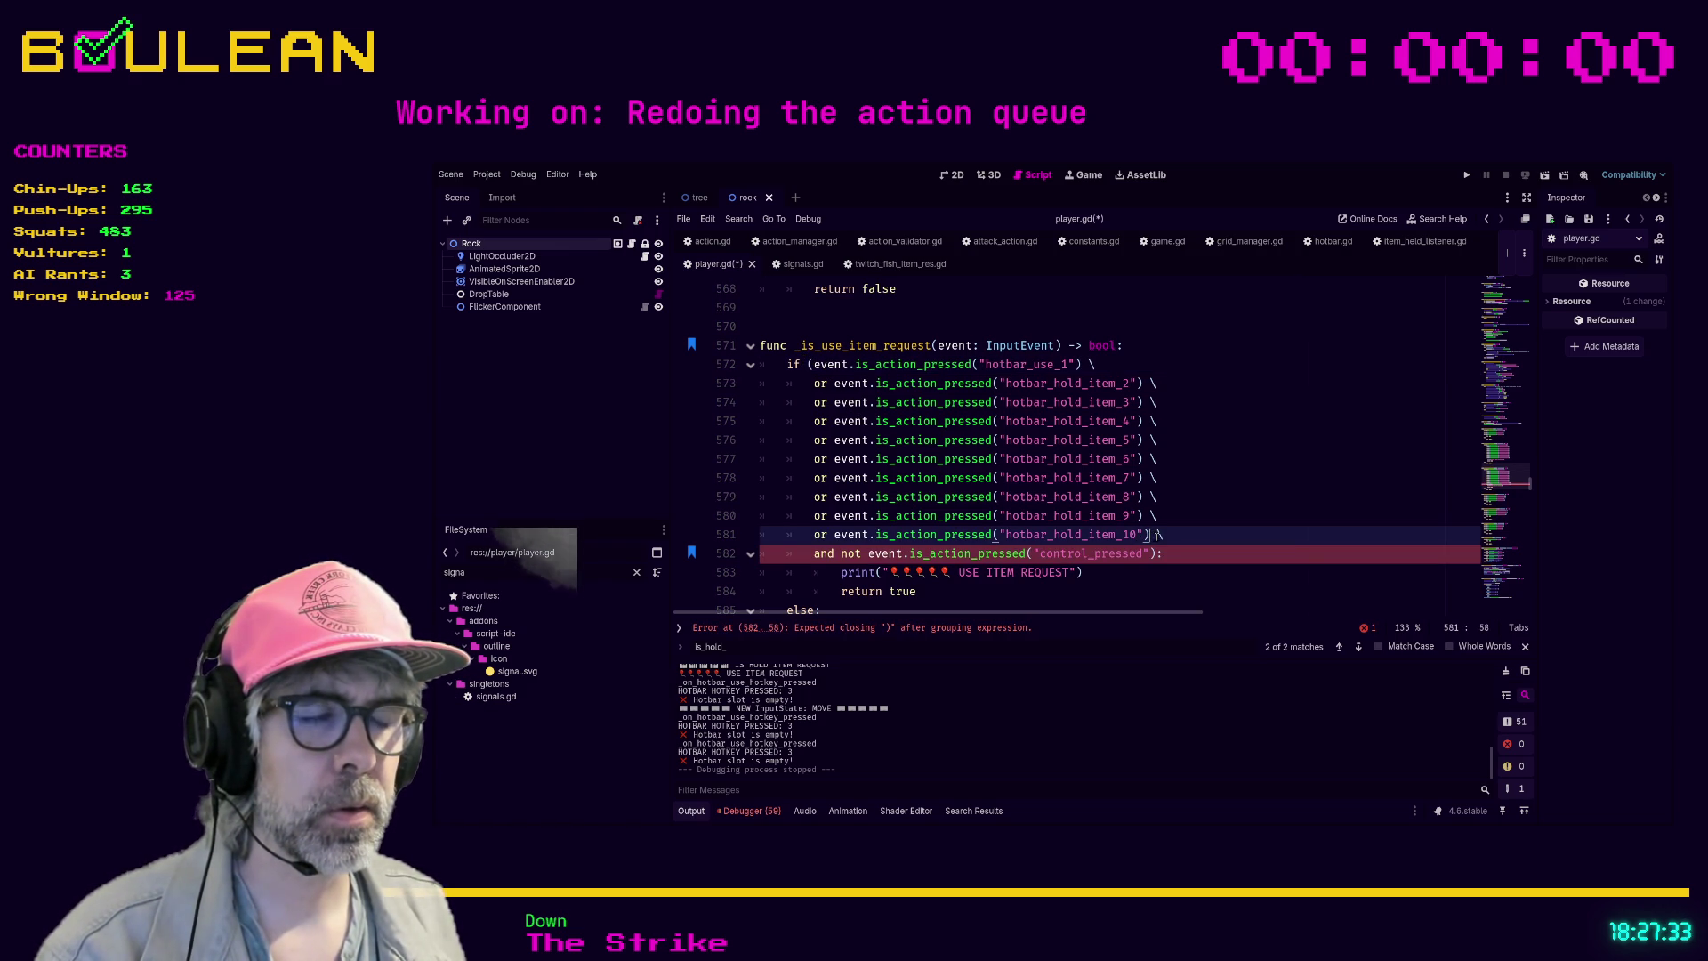
text())
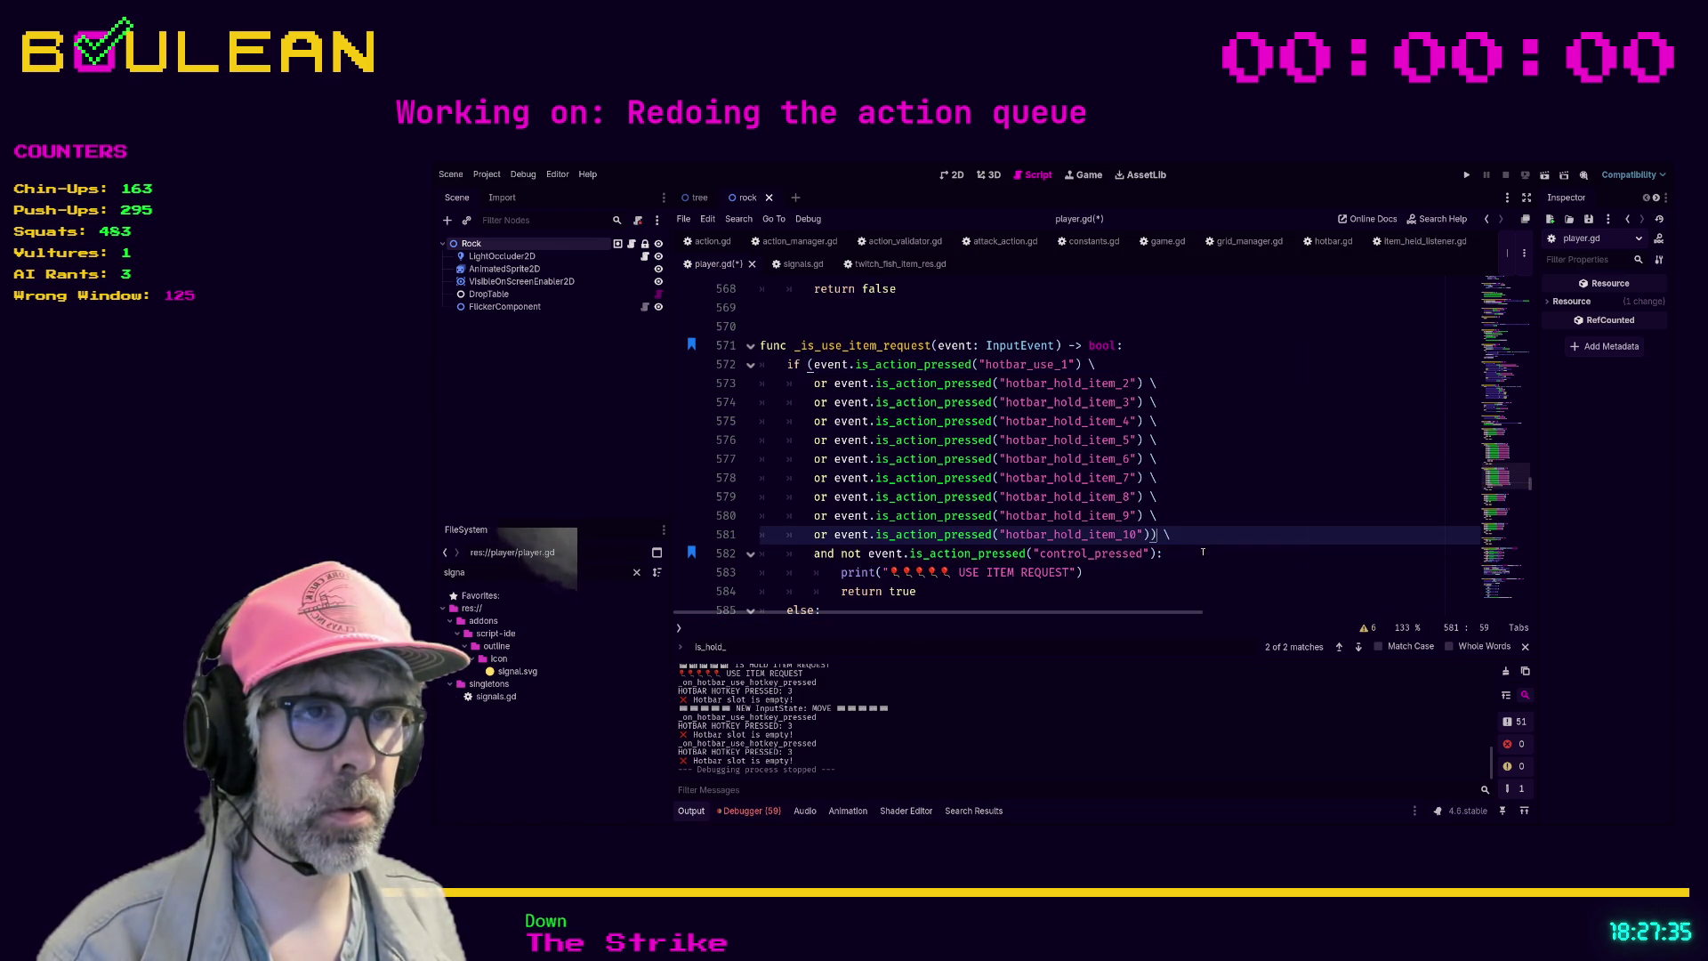
click(1201, 553)
scroll(1202, 552, down, 1)
scroll(1202, 553, up, 1)
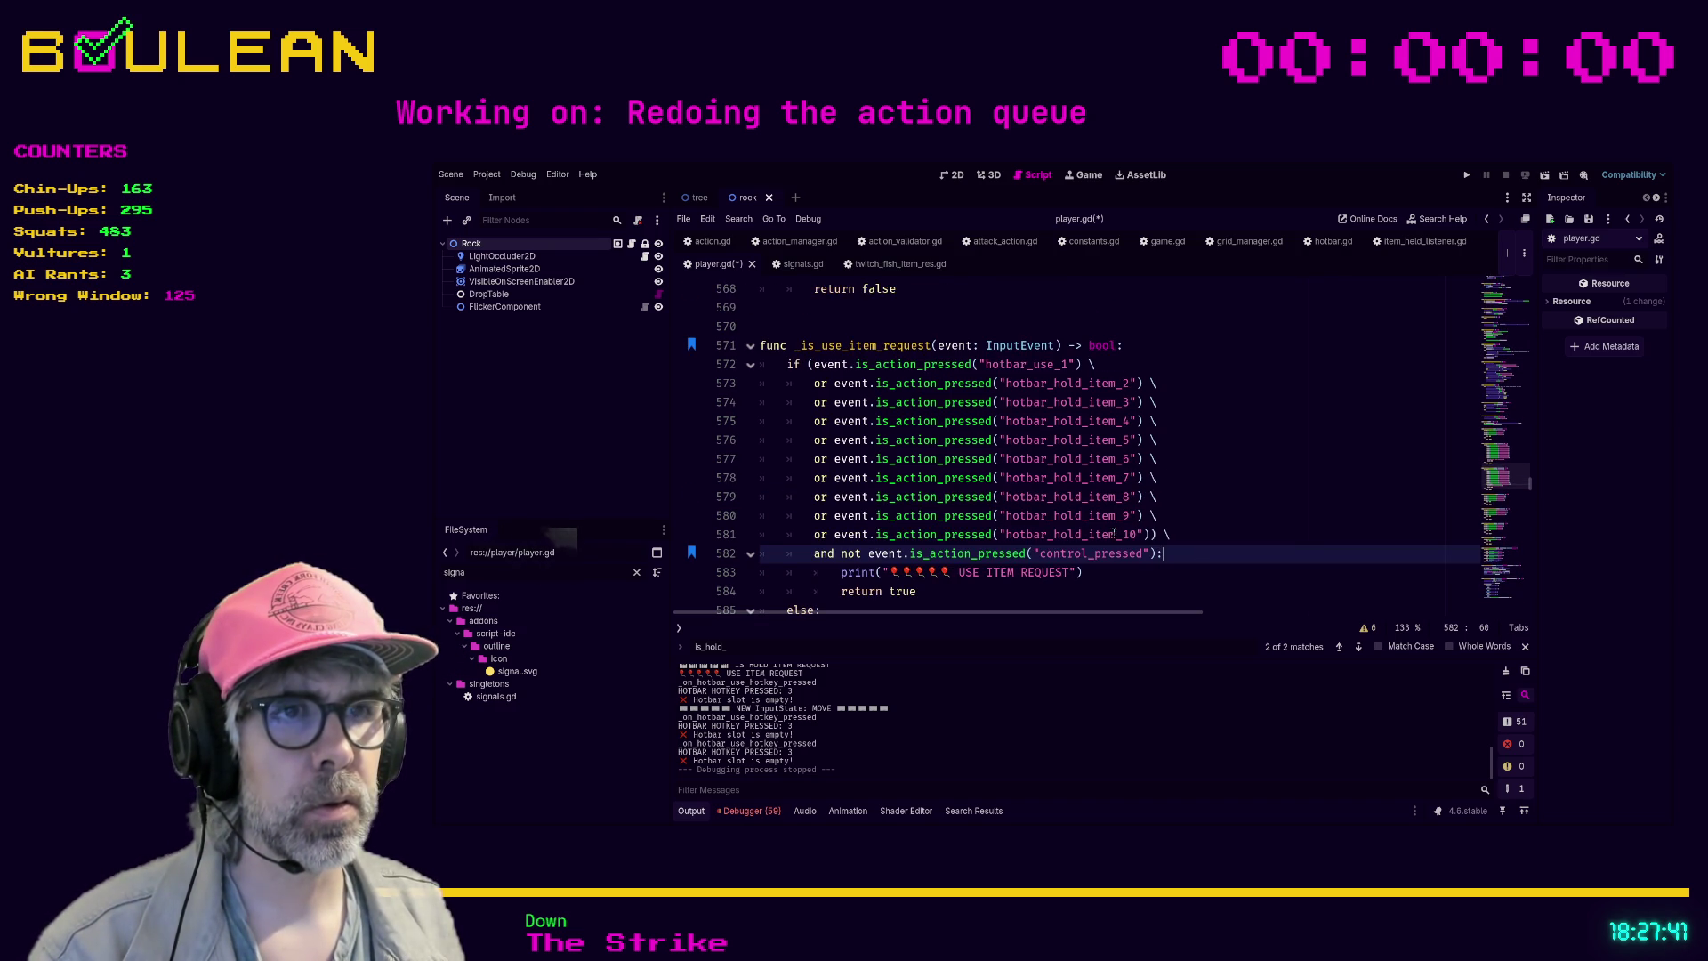
- Put the closing ') \' on its own line after the hotbar_hold_item_10 check
click(1158, 535)
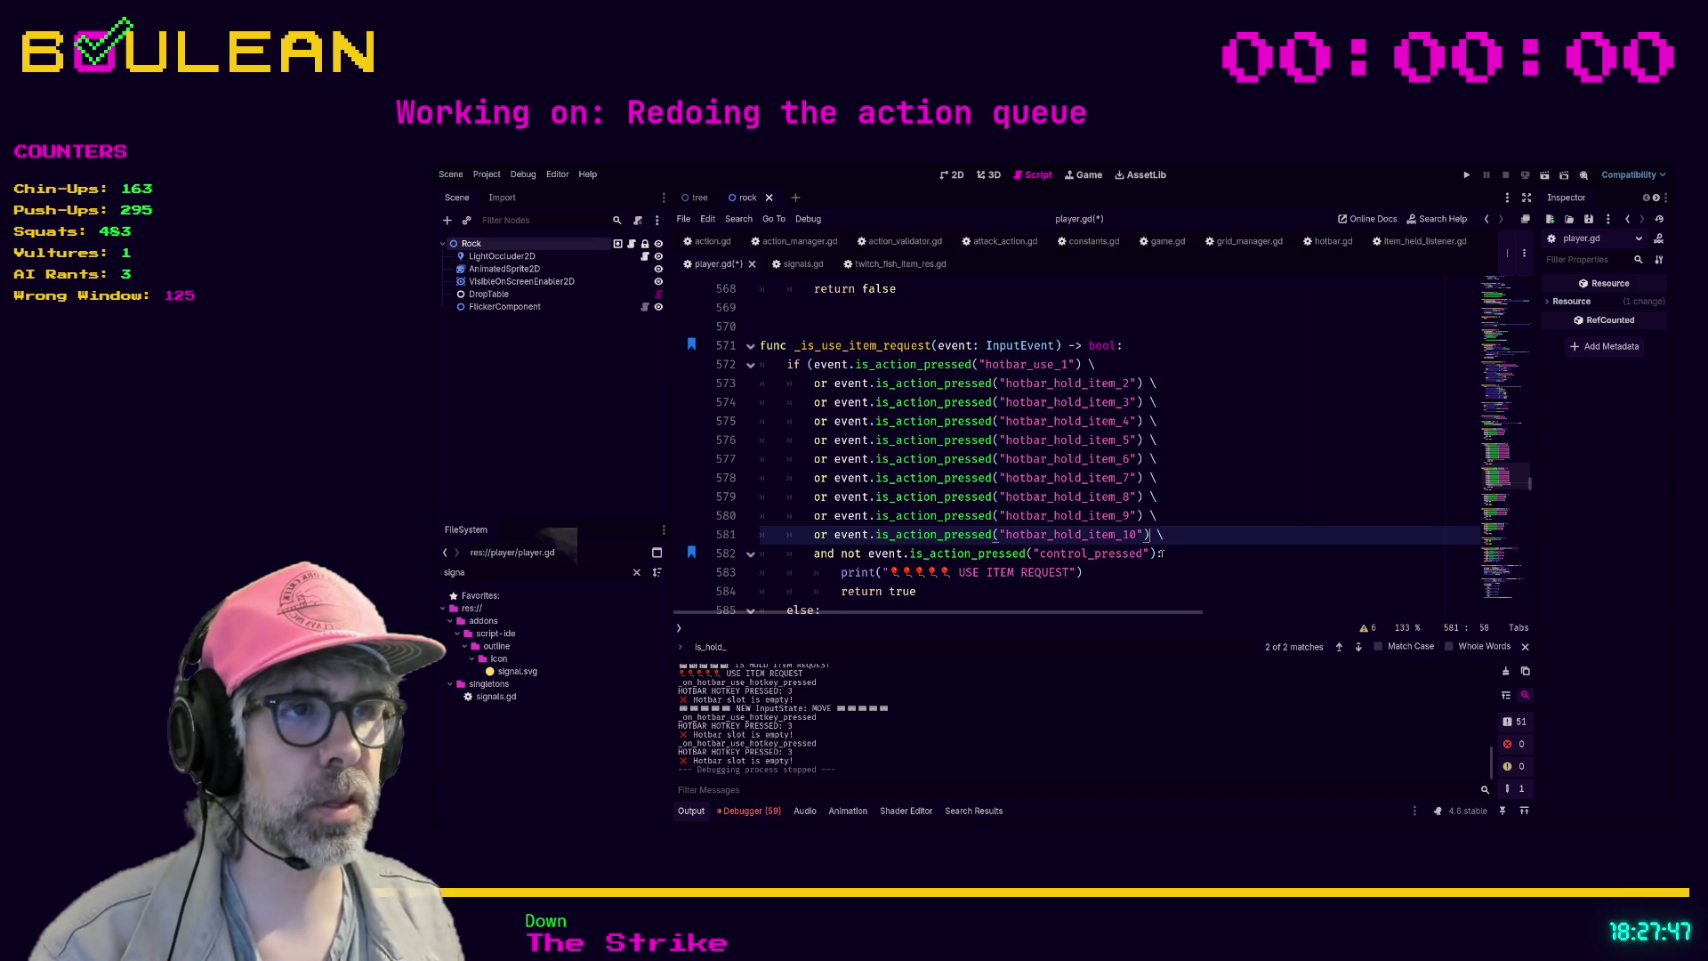
key(Return)
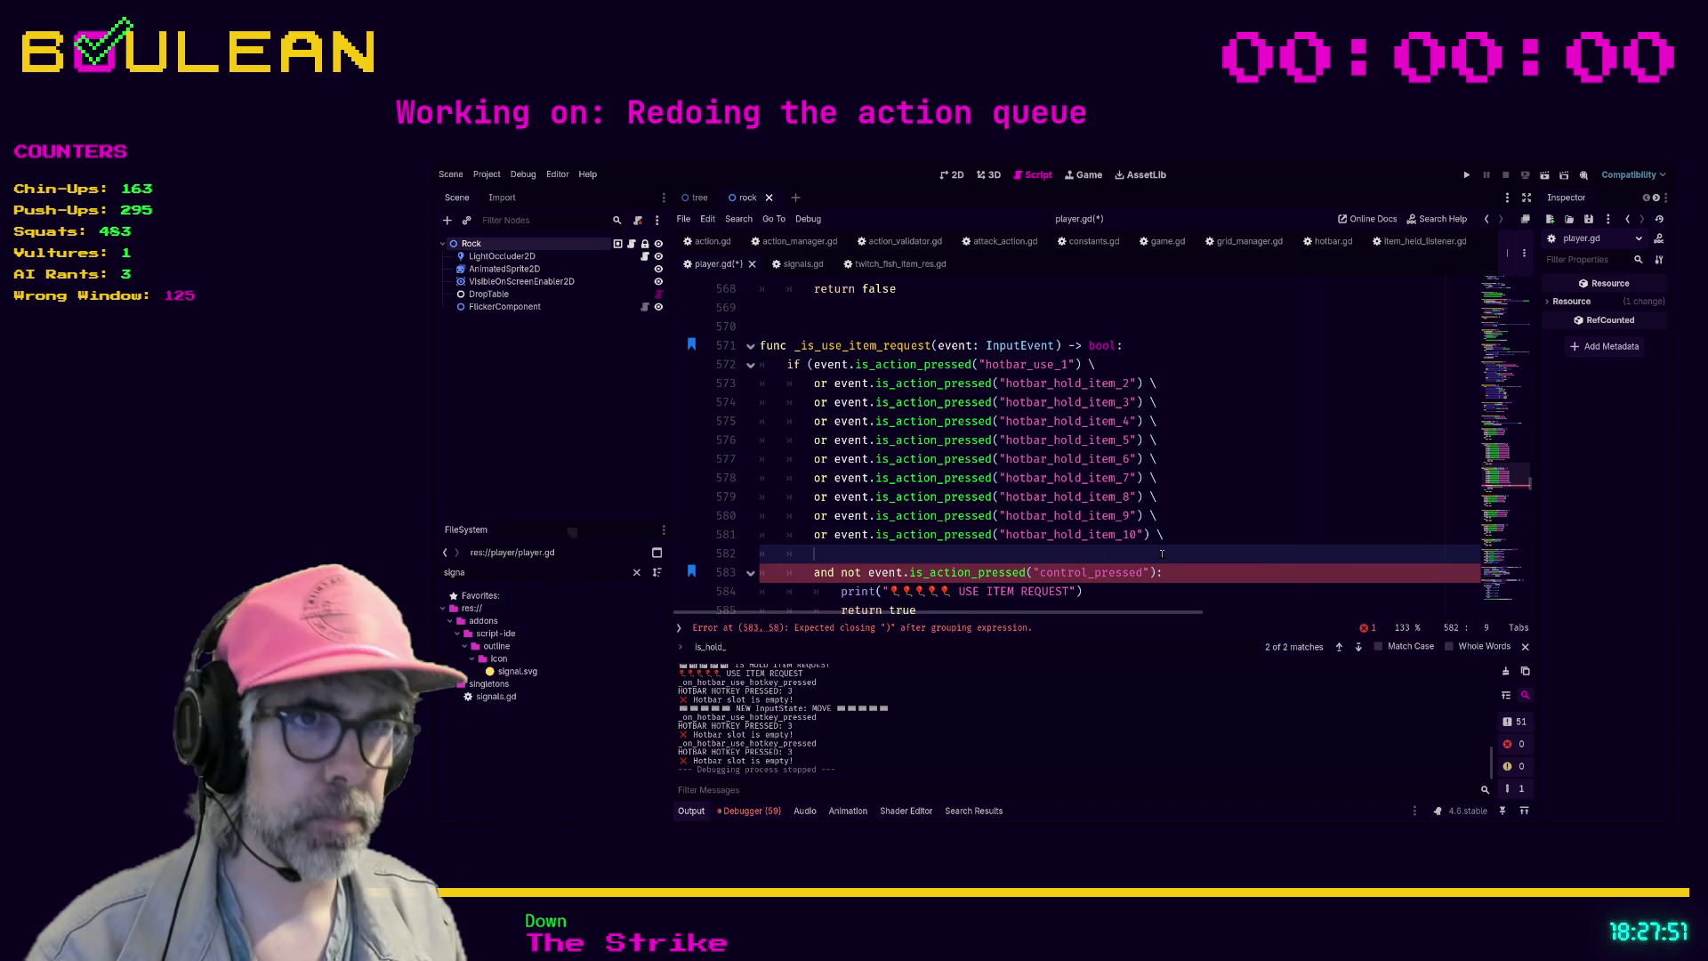
text() \)
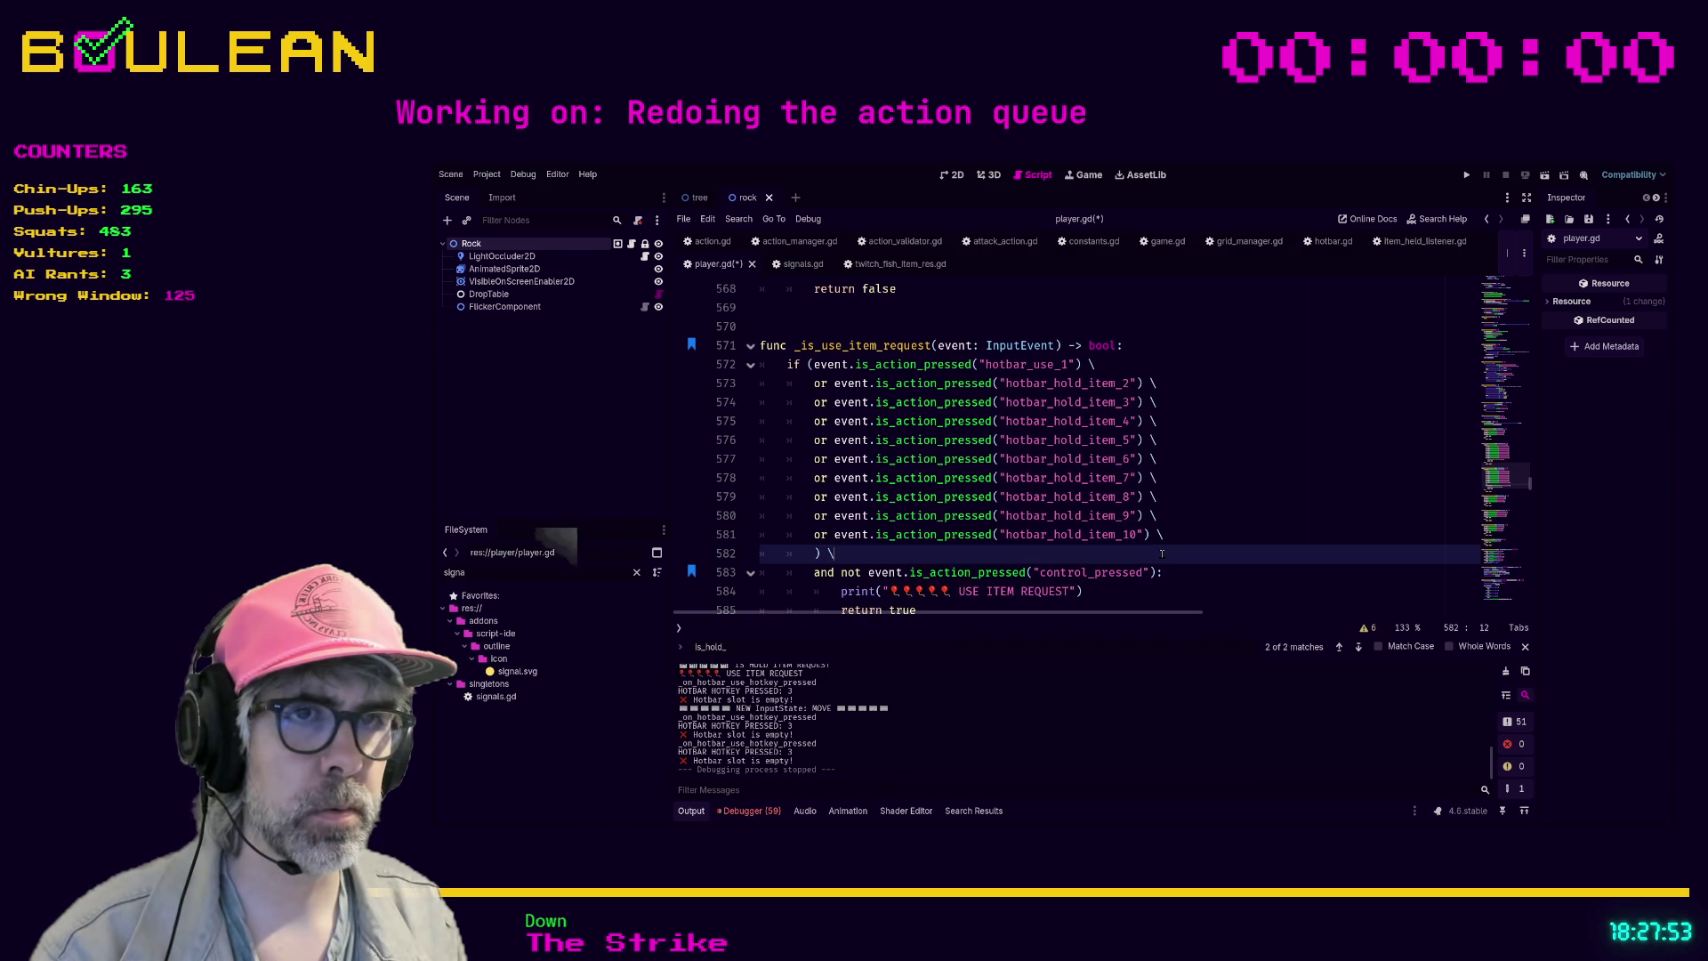
key(Return)
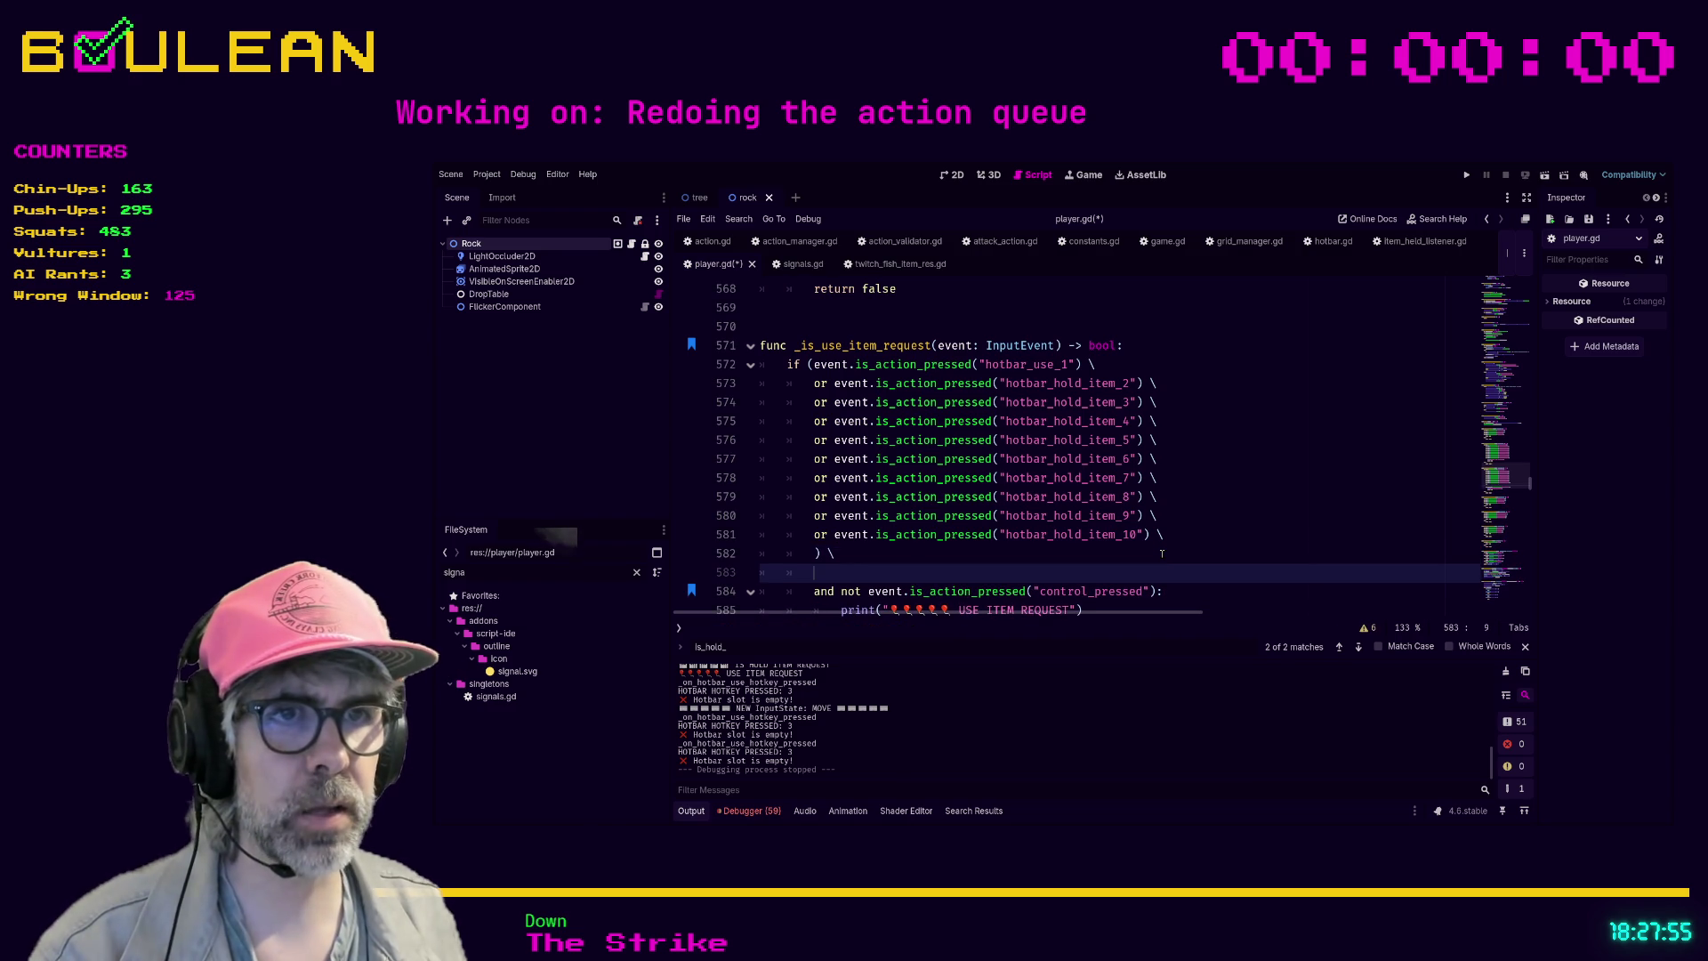
key(BackSpace)
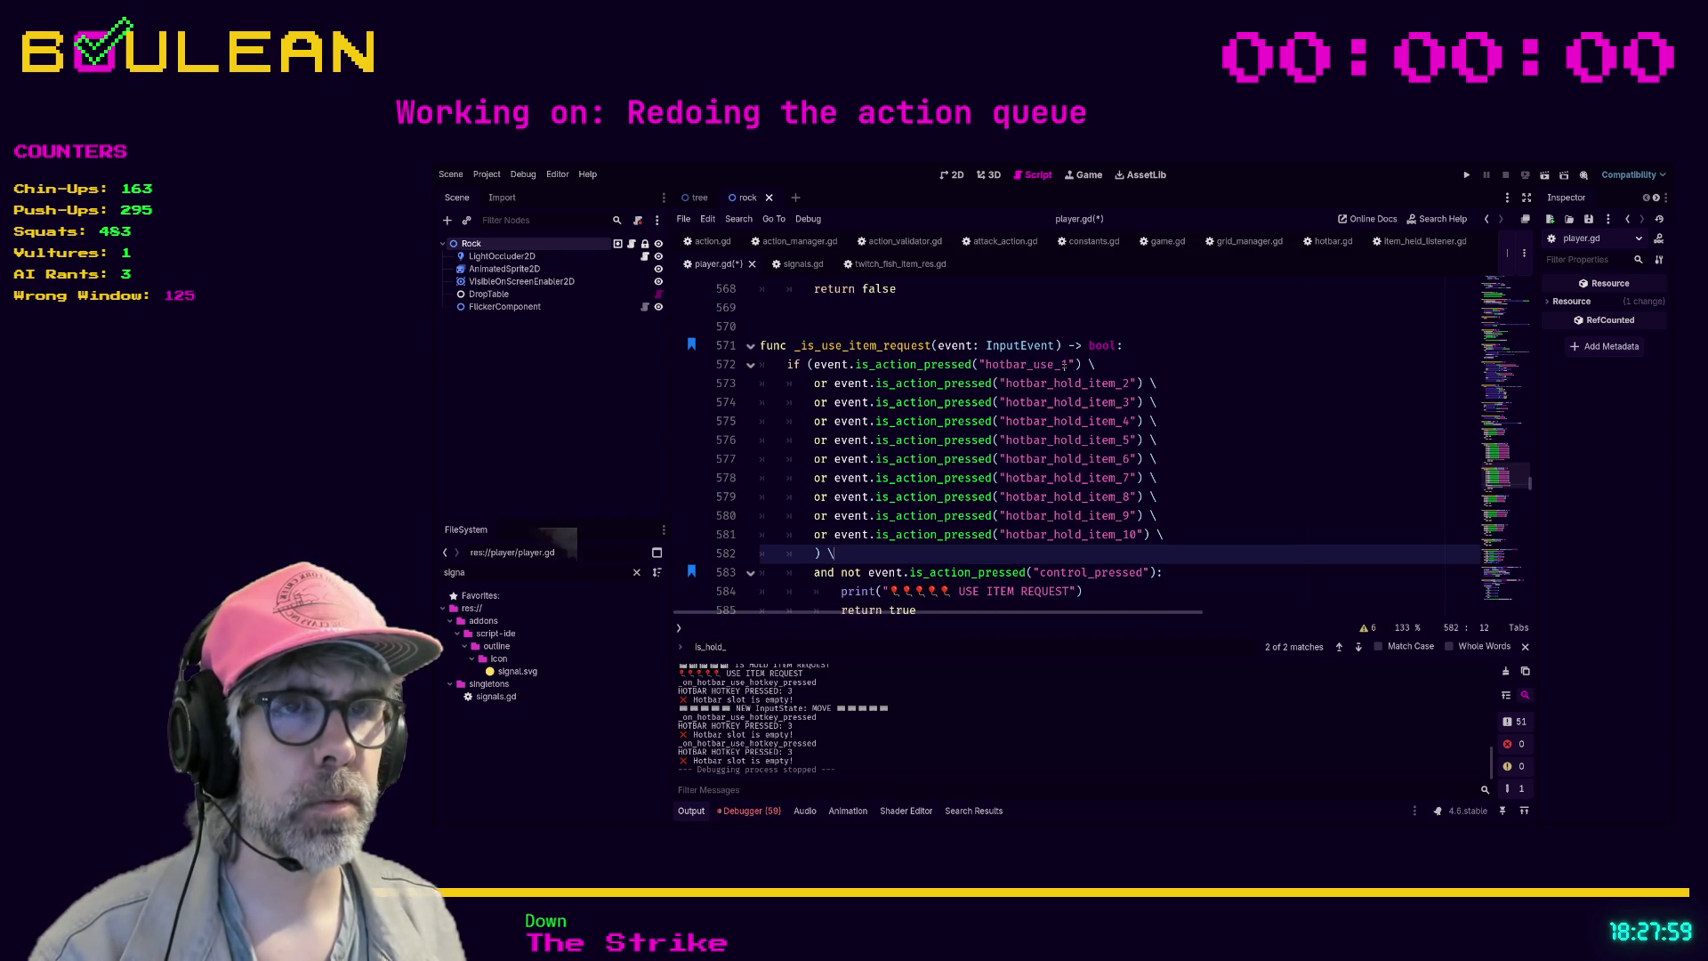
- Move the first hotbar check onto its own line after '( \', save player.gd, and run the game
click(816, 364)
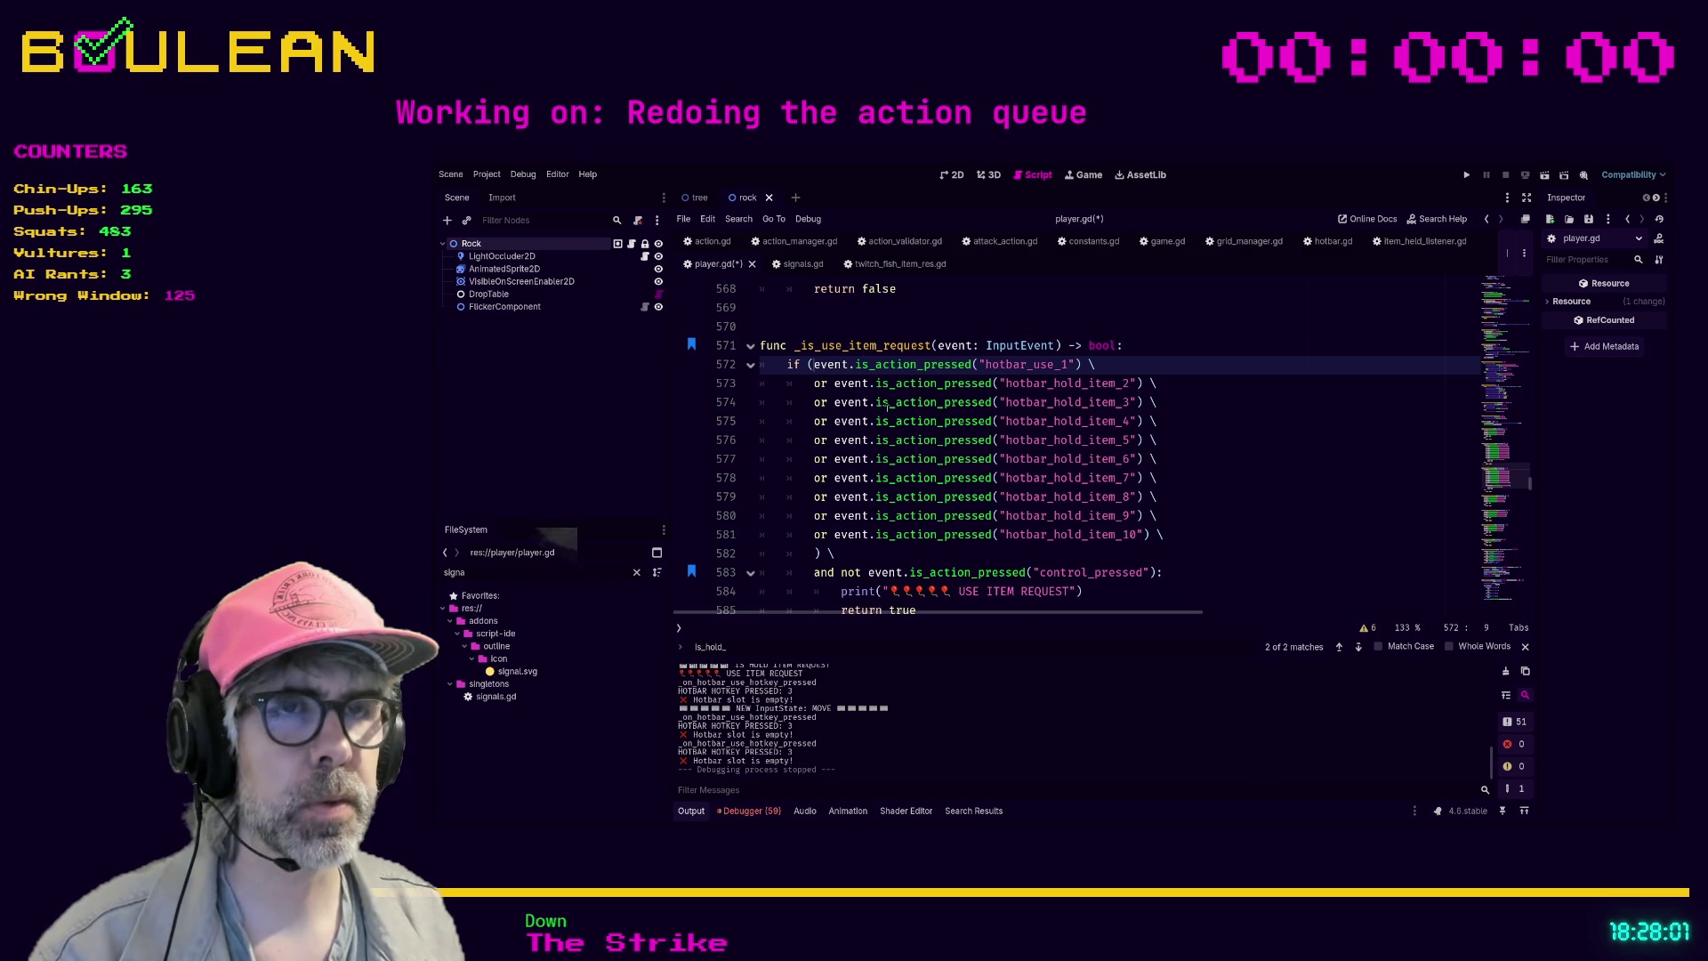
text(\)
key(Return)
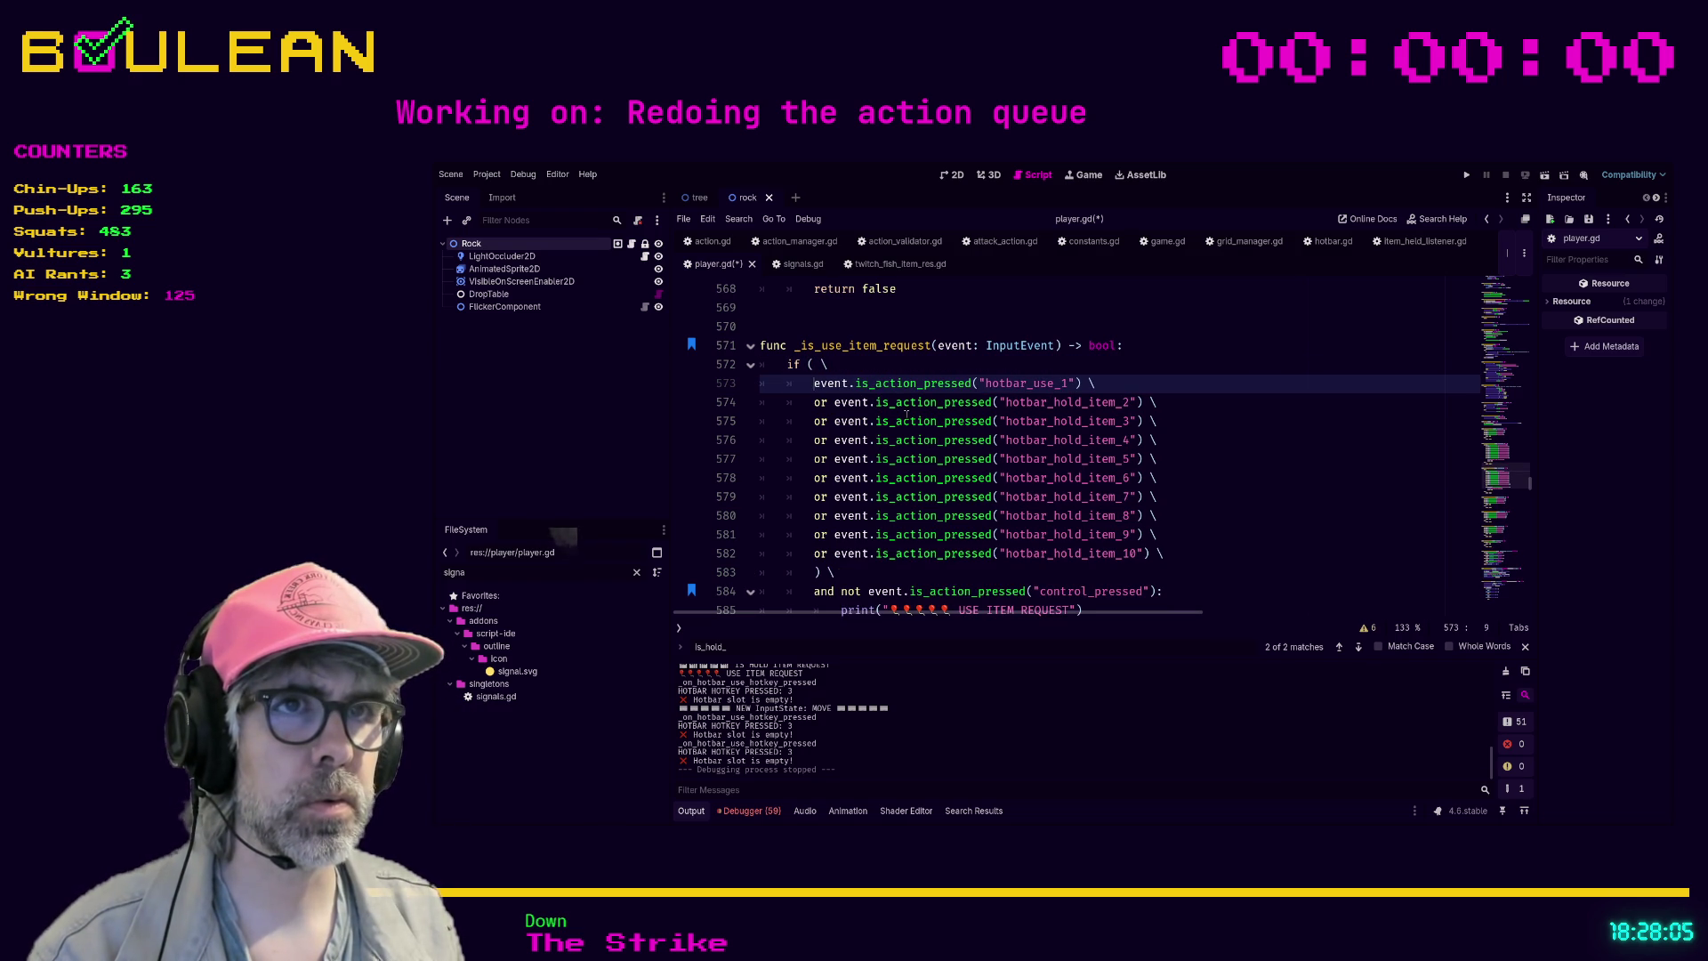
click(881, 574)
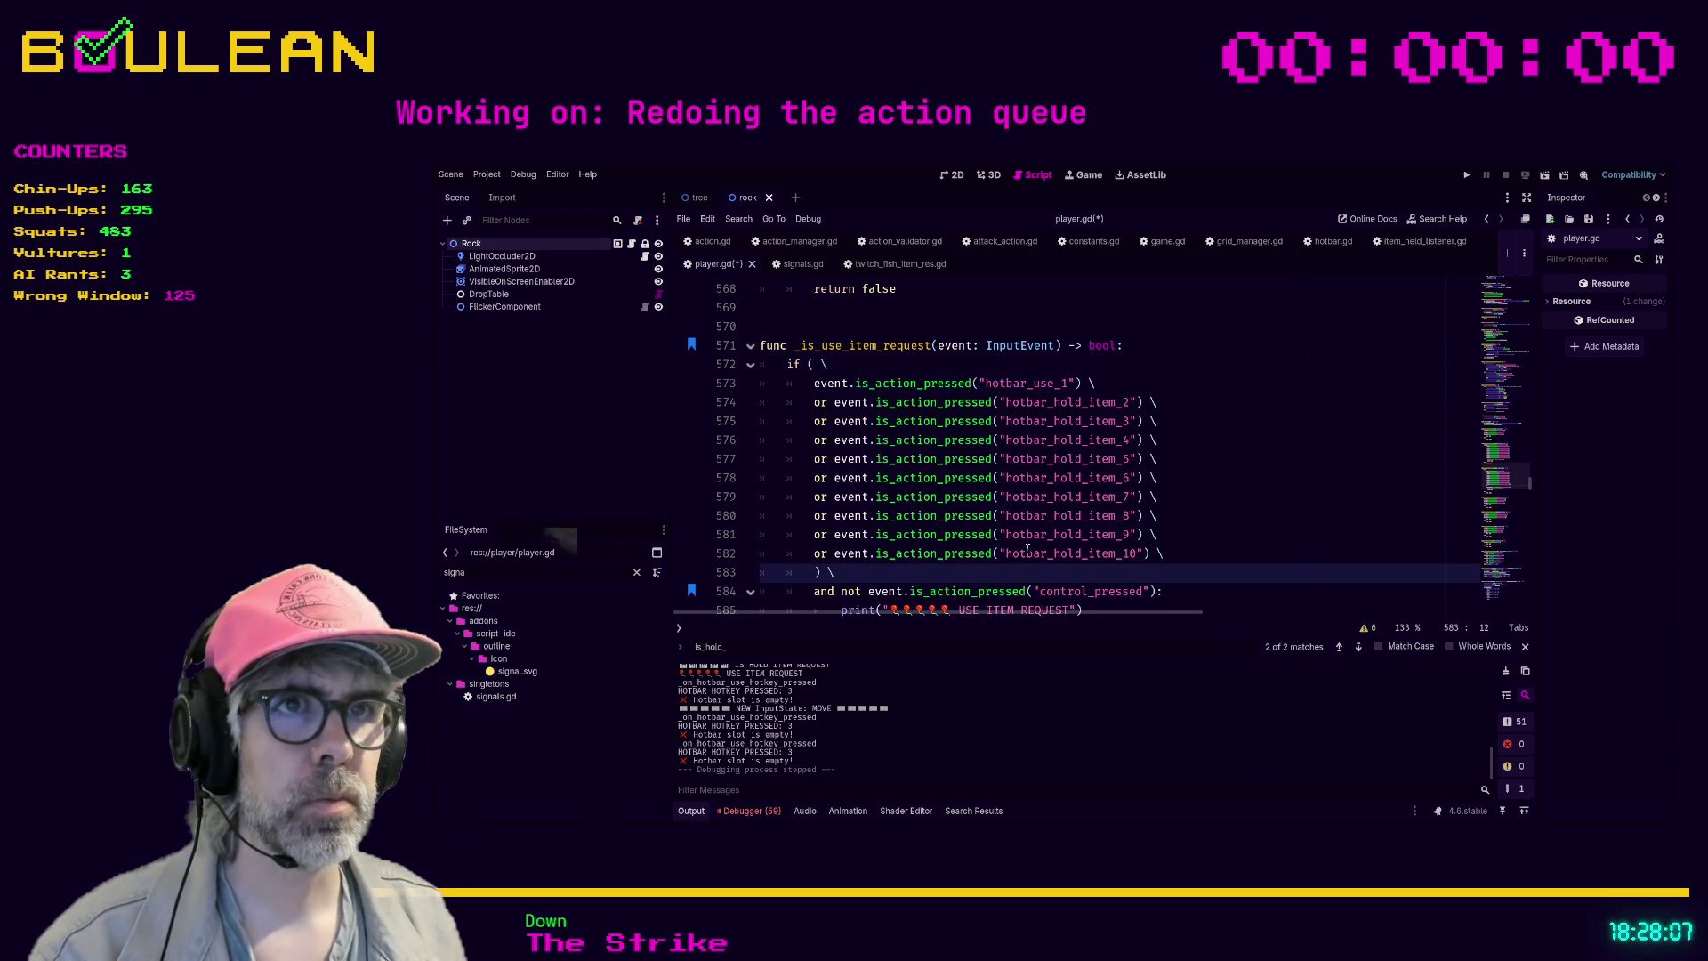
scroll(1027, 549, down, 1)
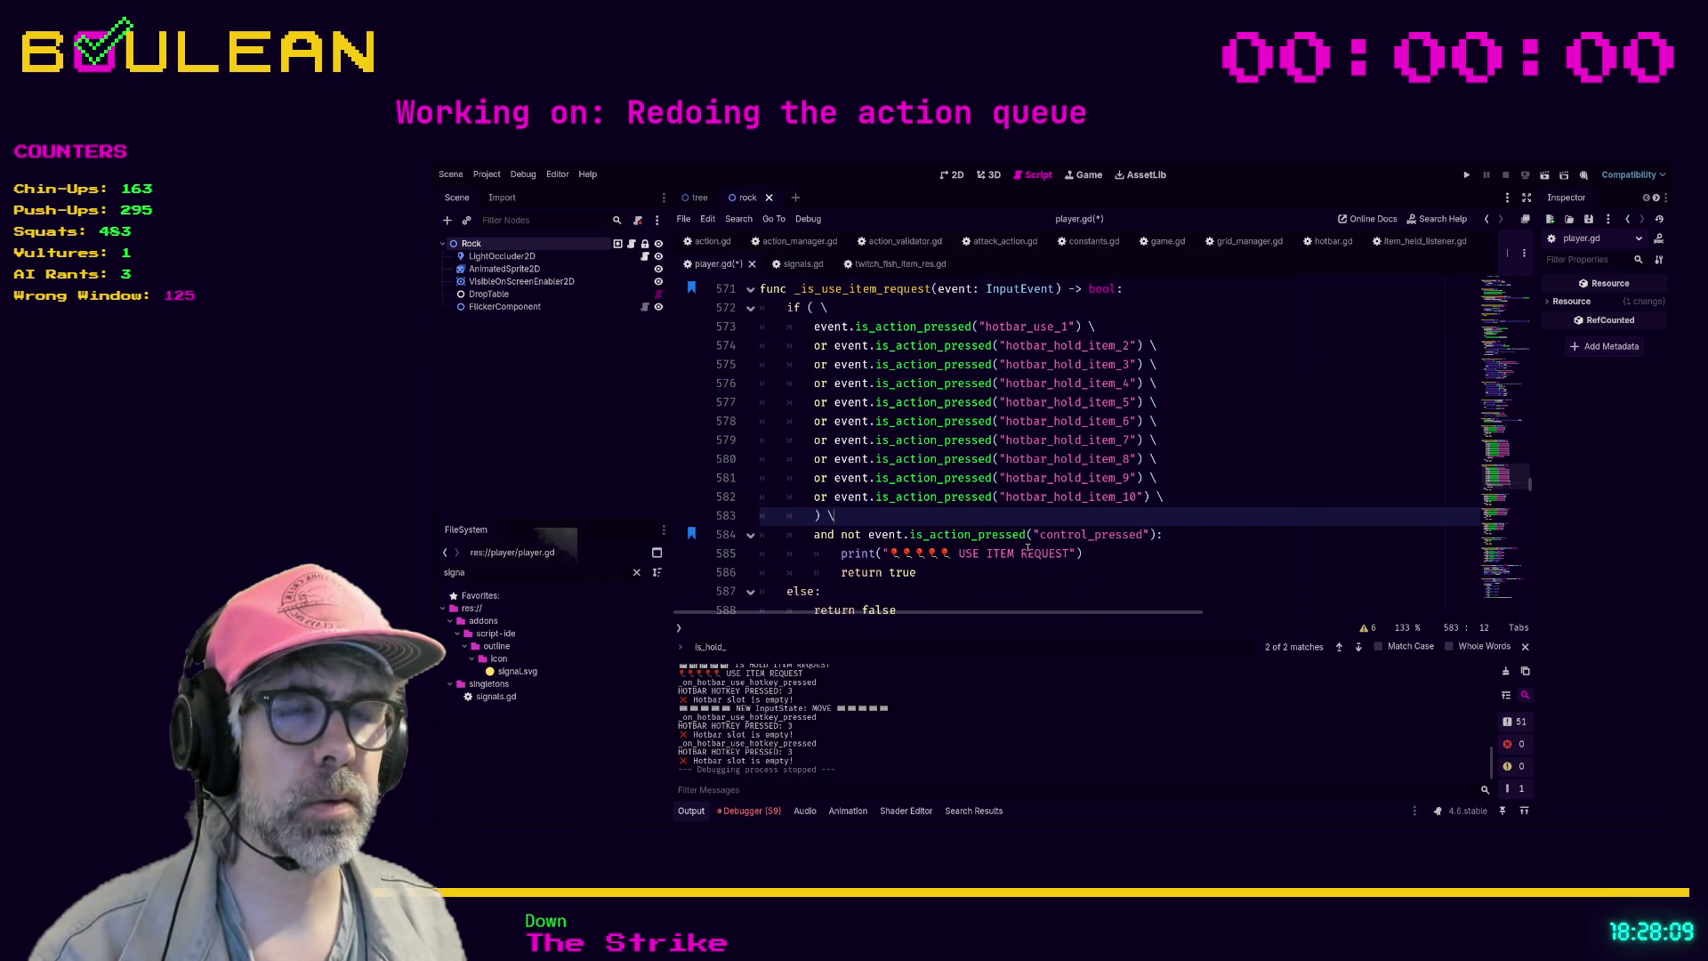
key(ctrl+s)
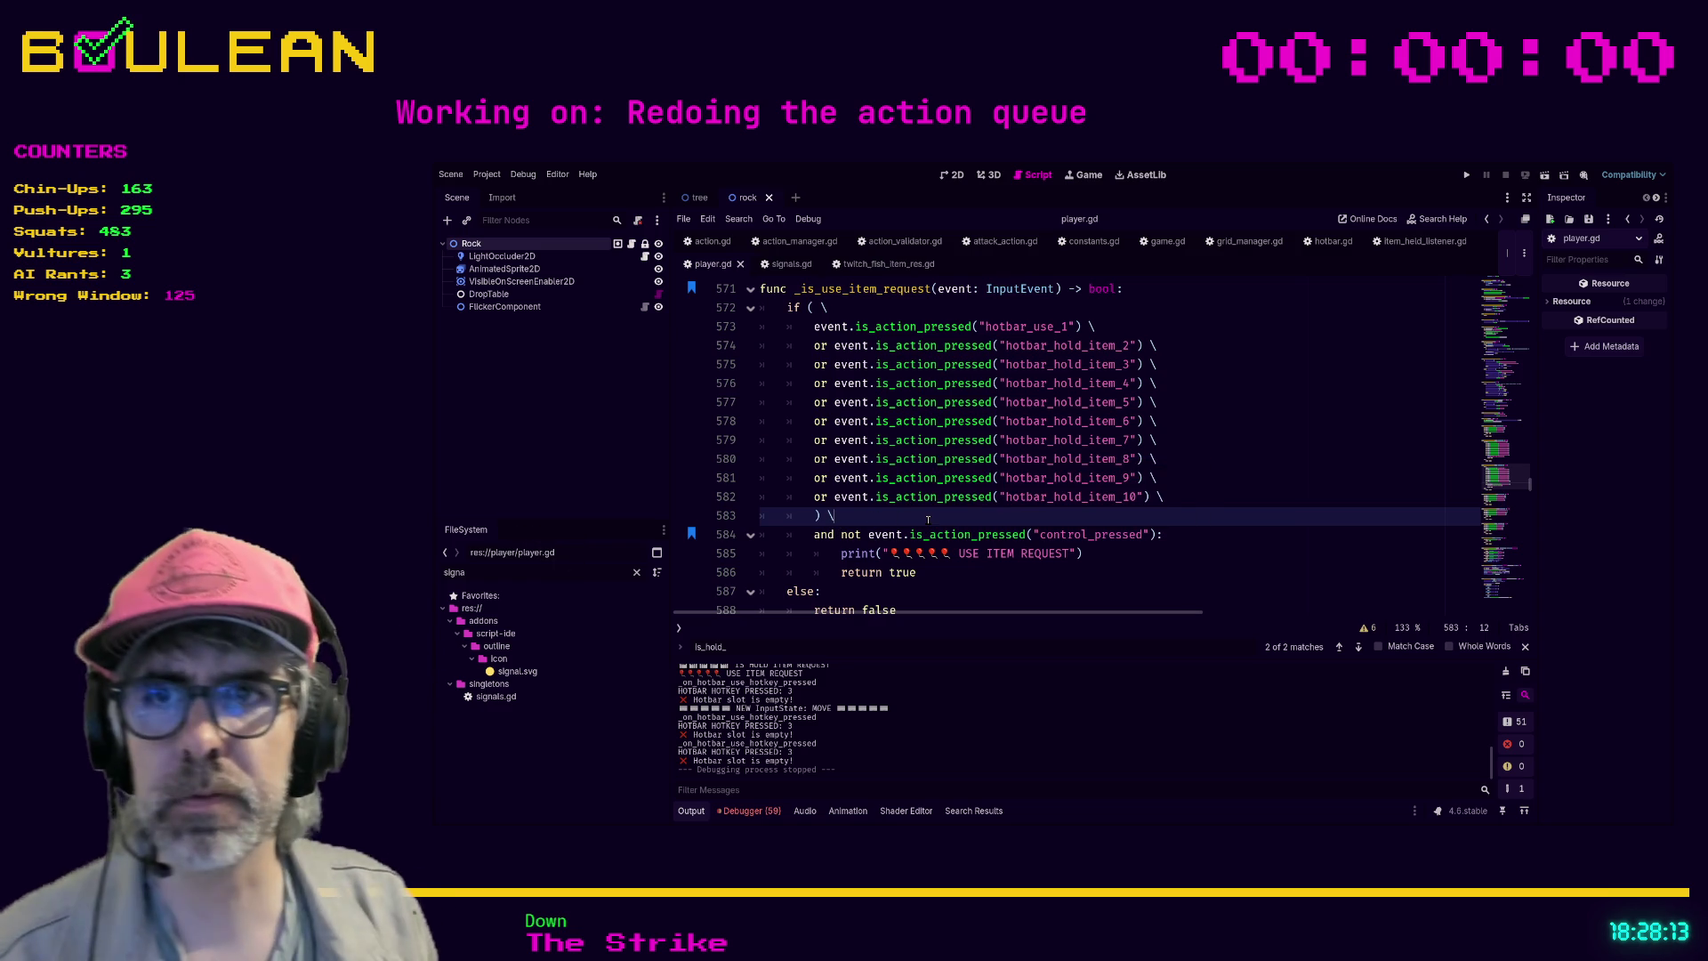
key(F5)
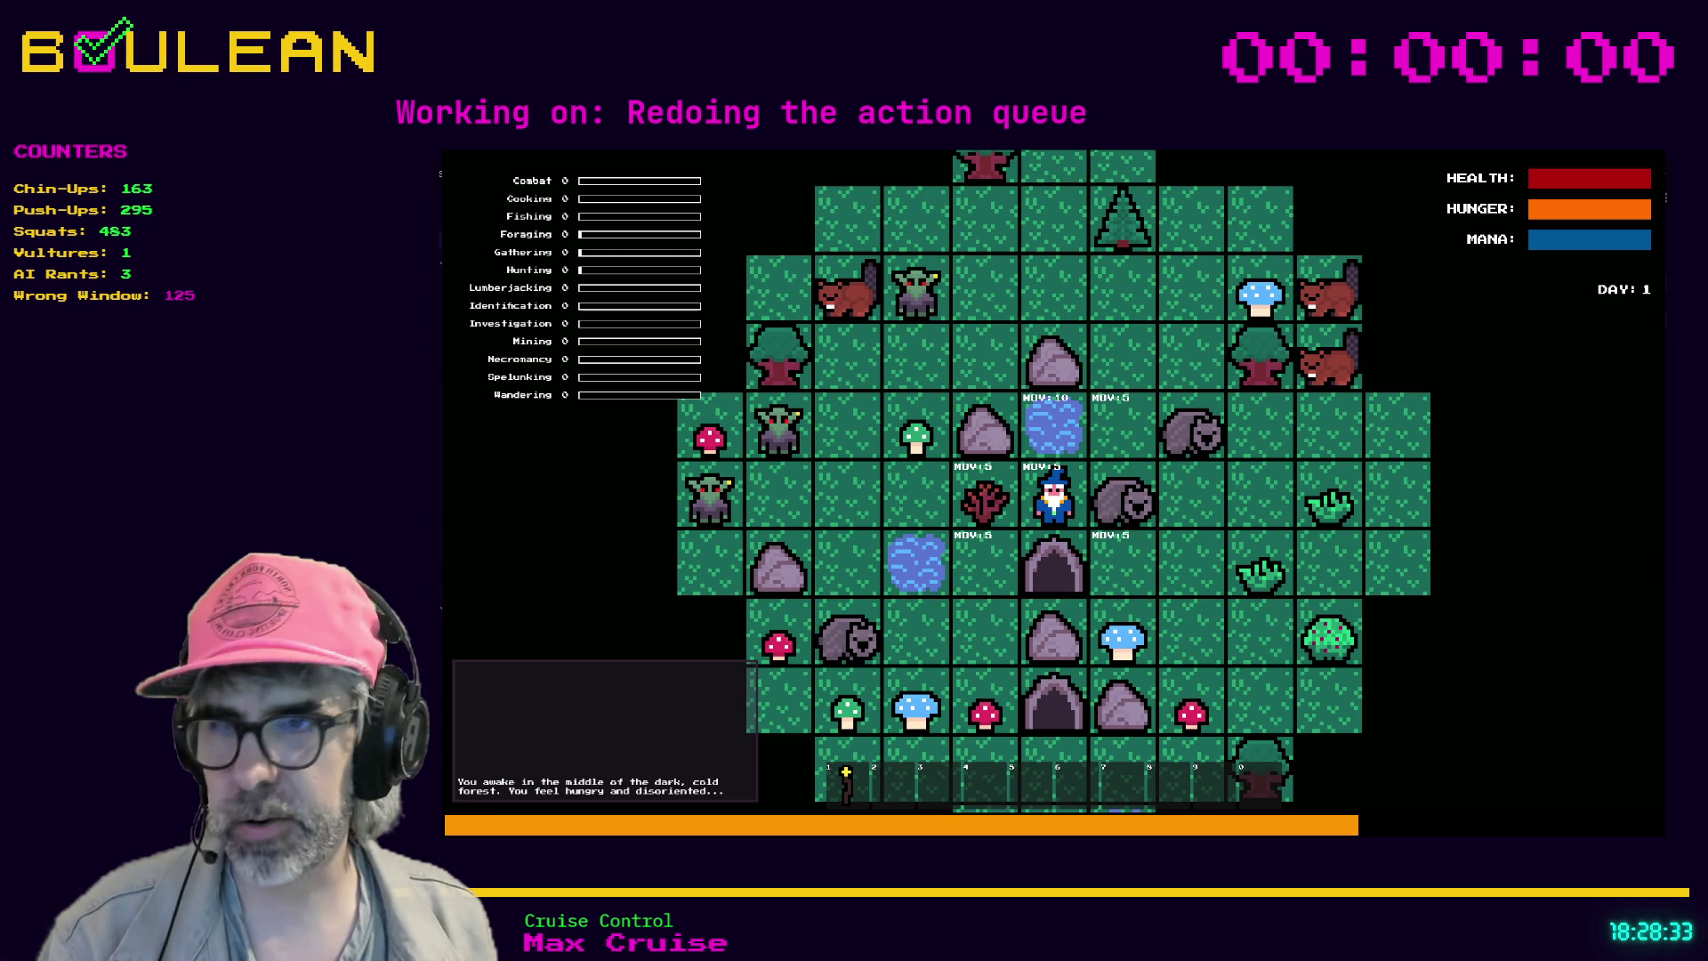
- With the debug console visible, test hotbar keys 1 and 2 for use-item requests
key(alt+Tab)
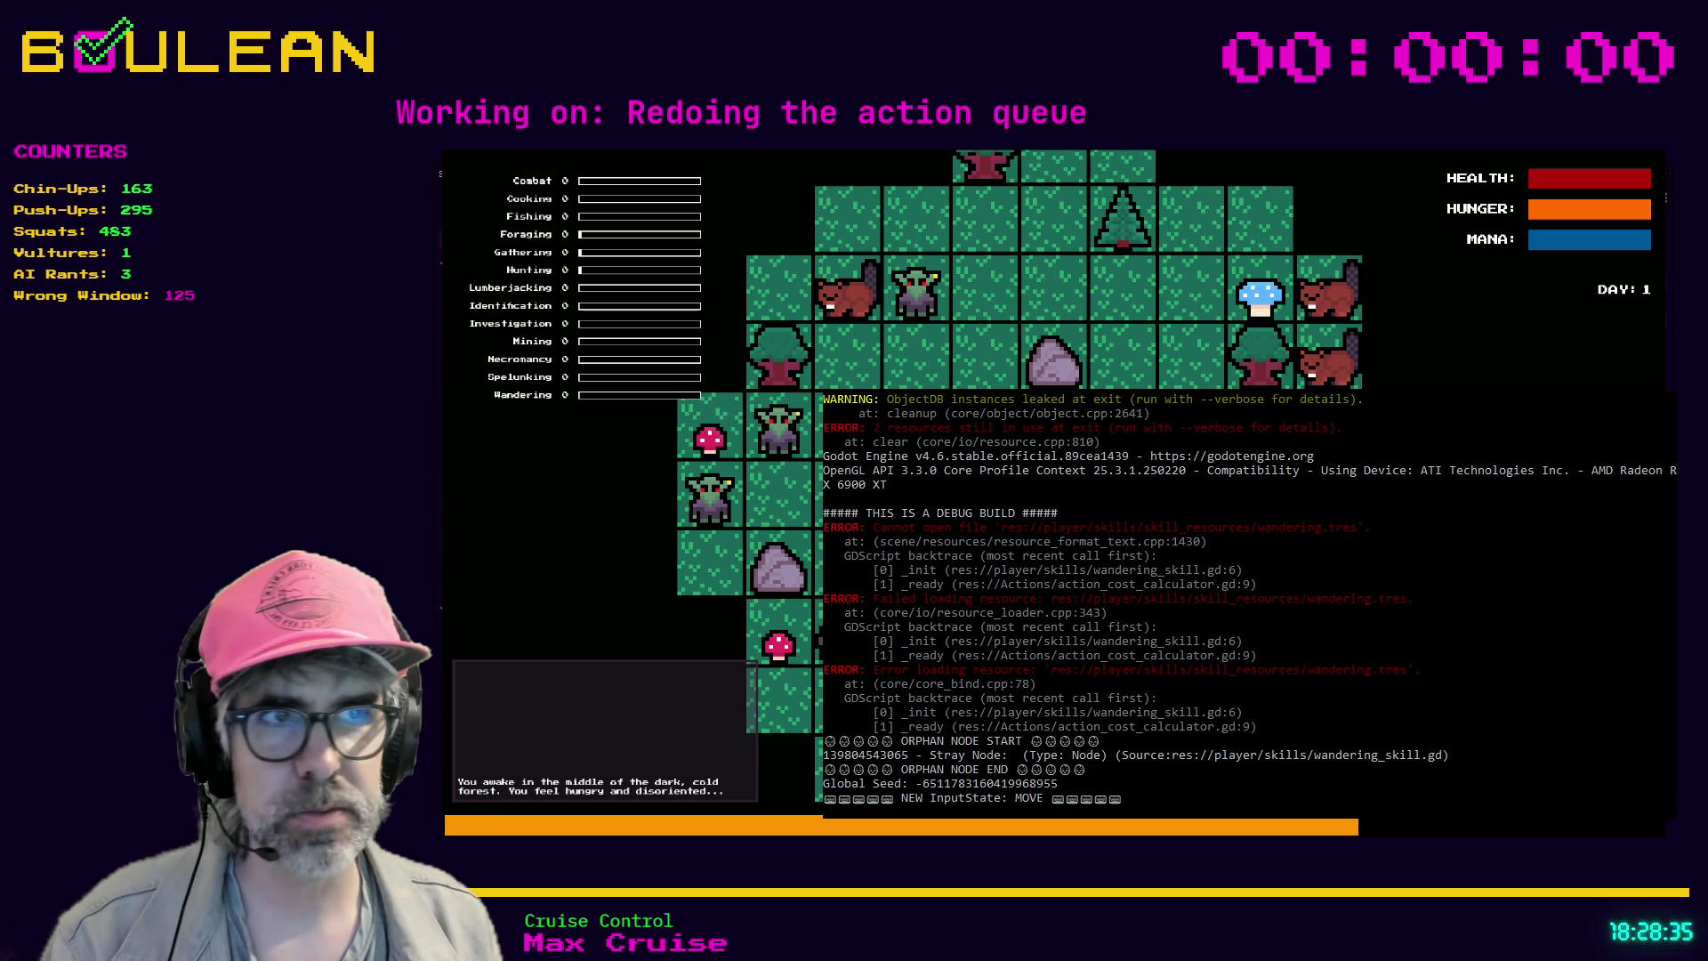
key(1)
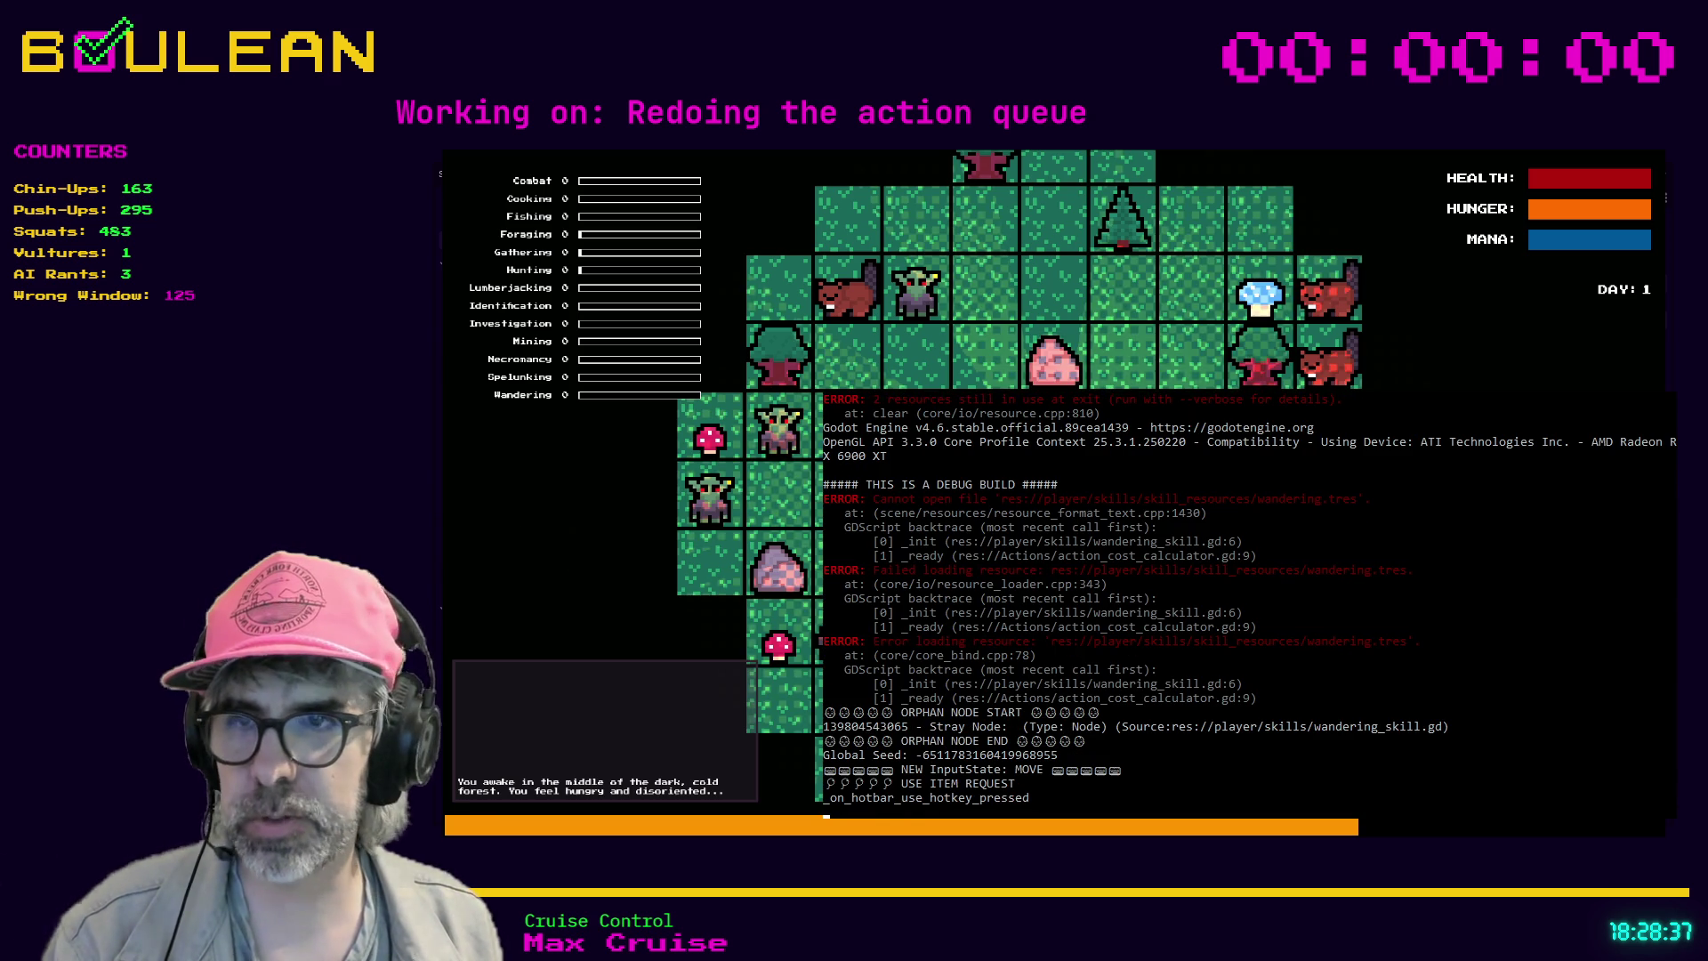
key(1)
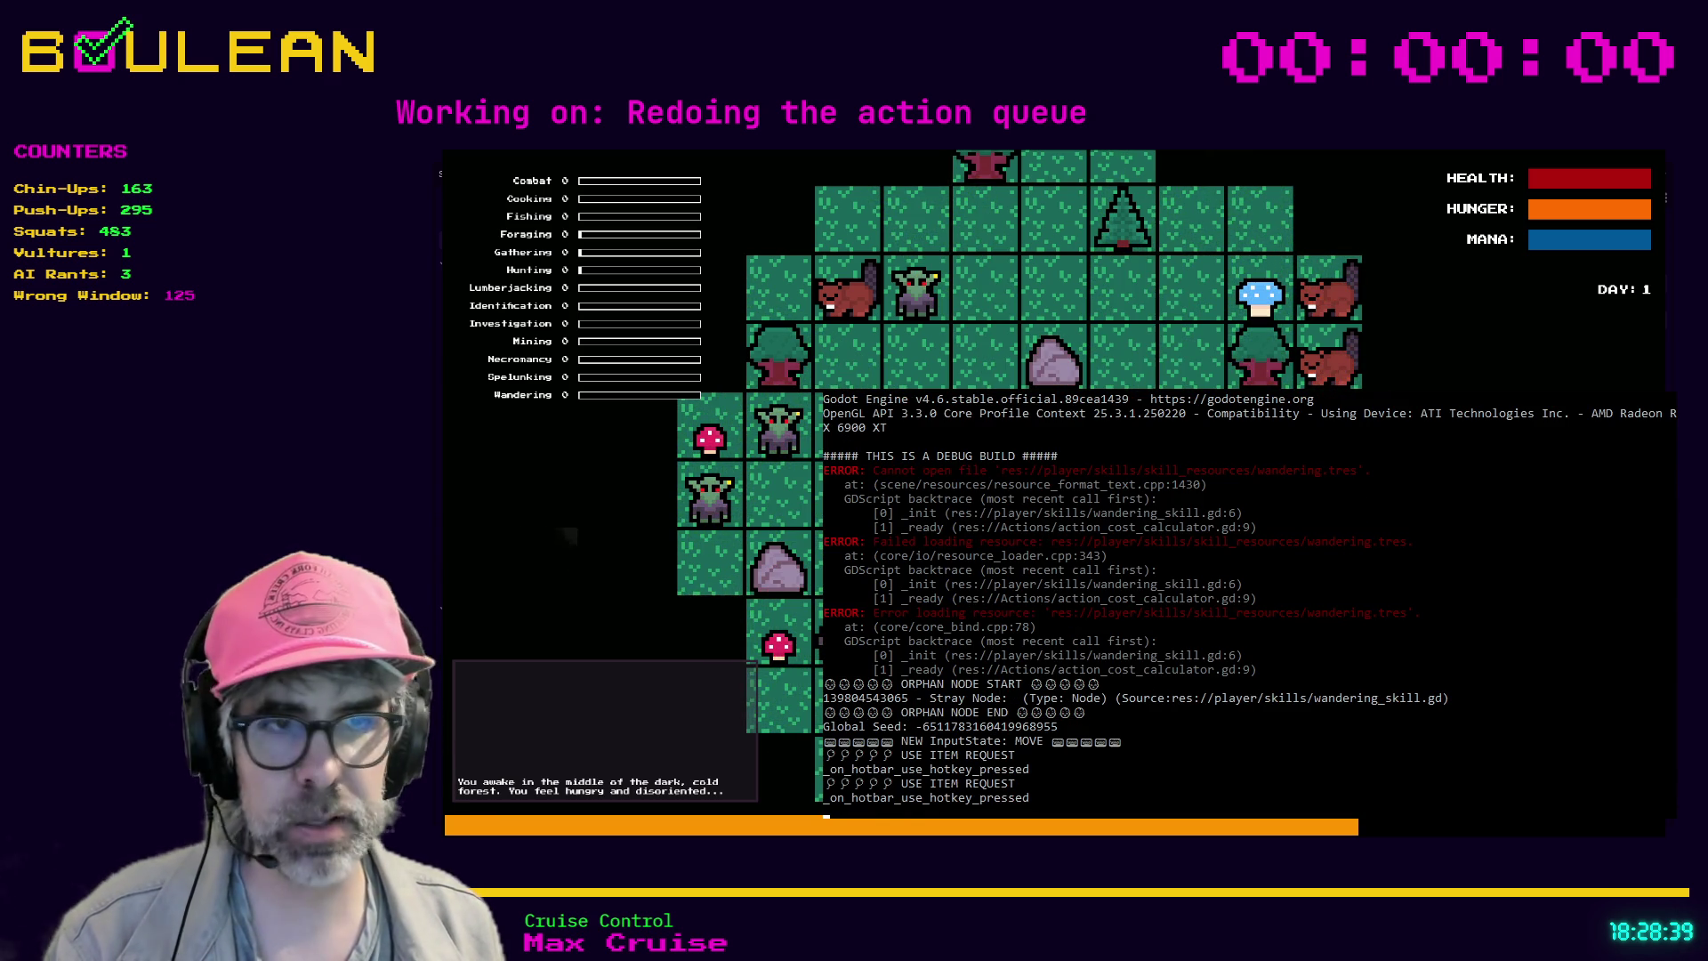
key(2)
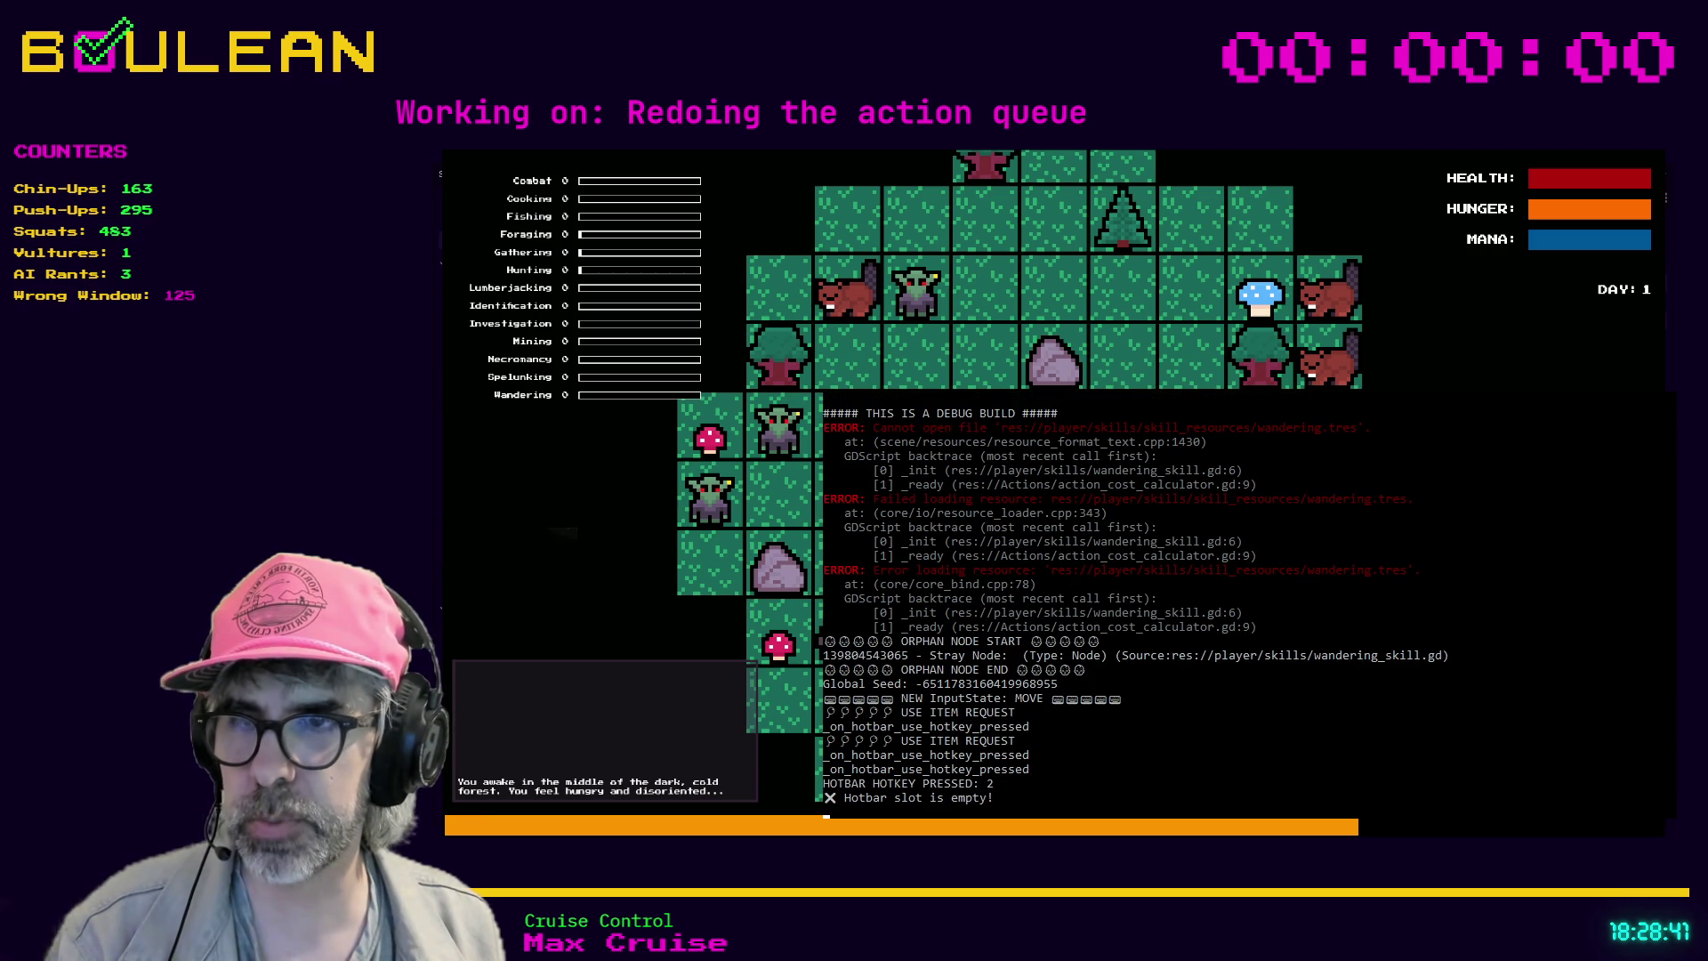
key(2)
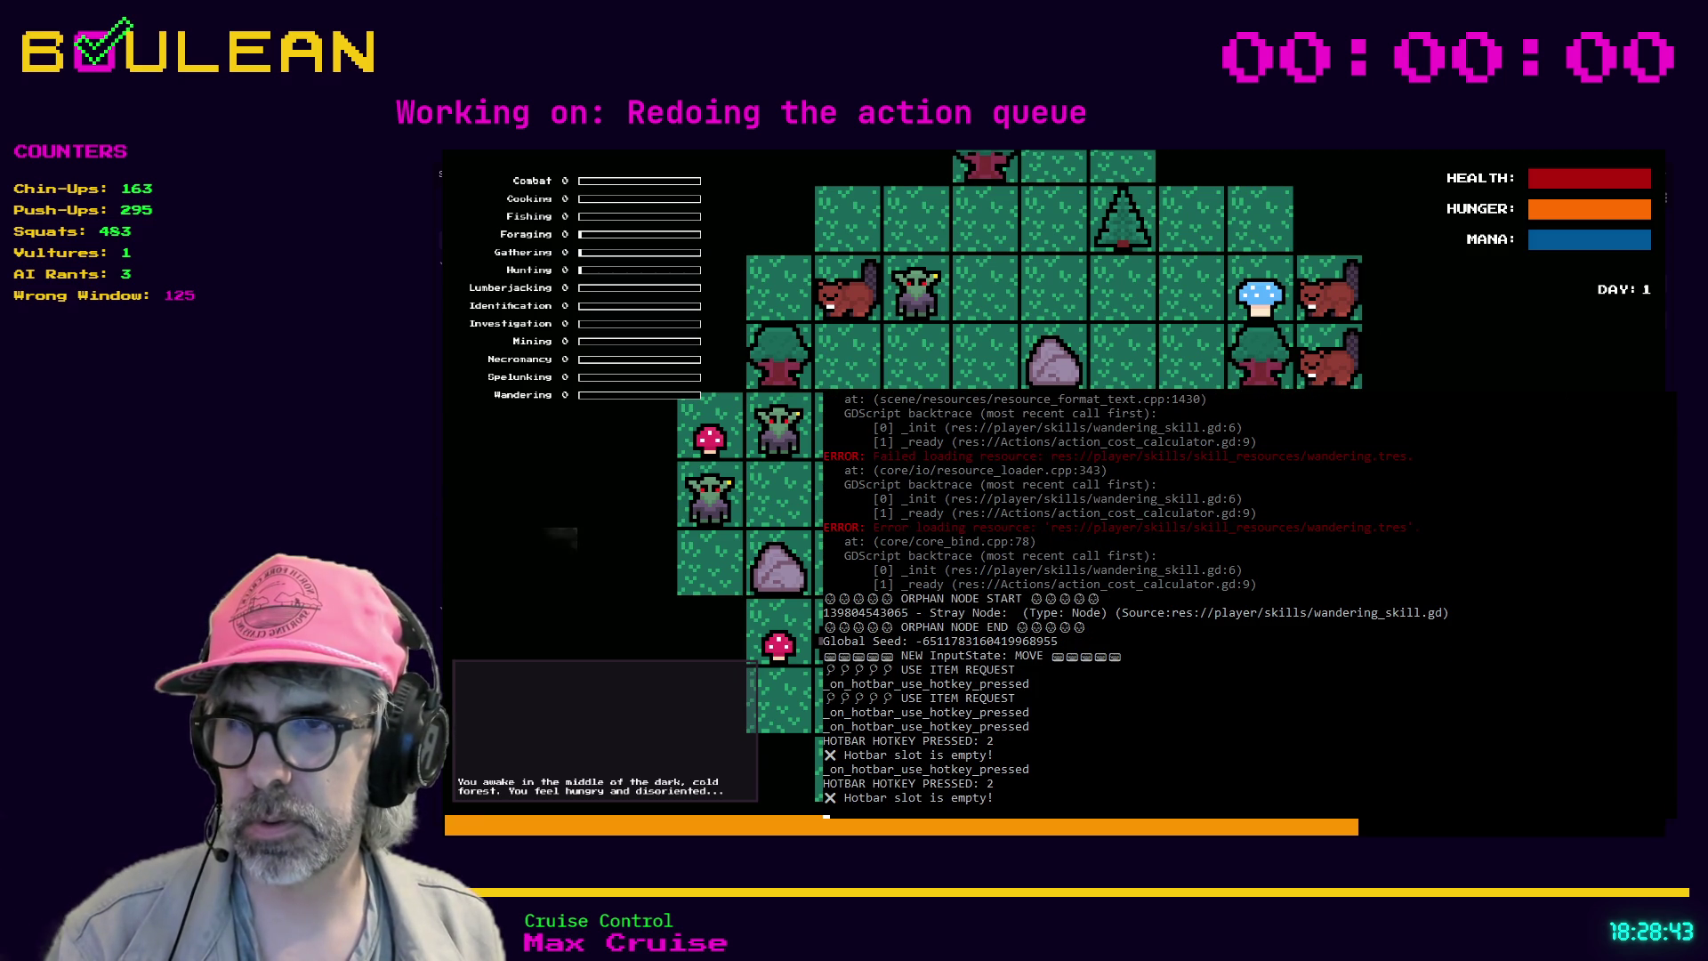
key(2)
- Try hotbar keys 3 through 8, each logging an empty hotbar slot
key(3)
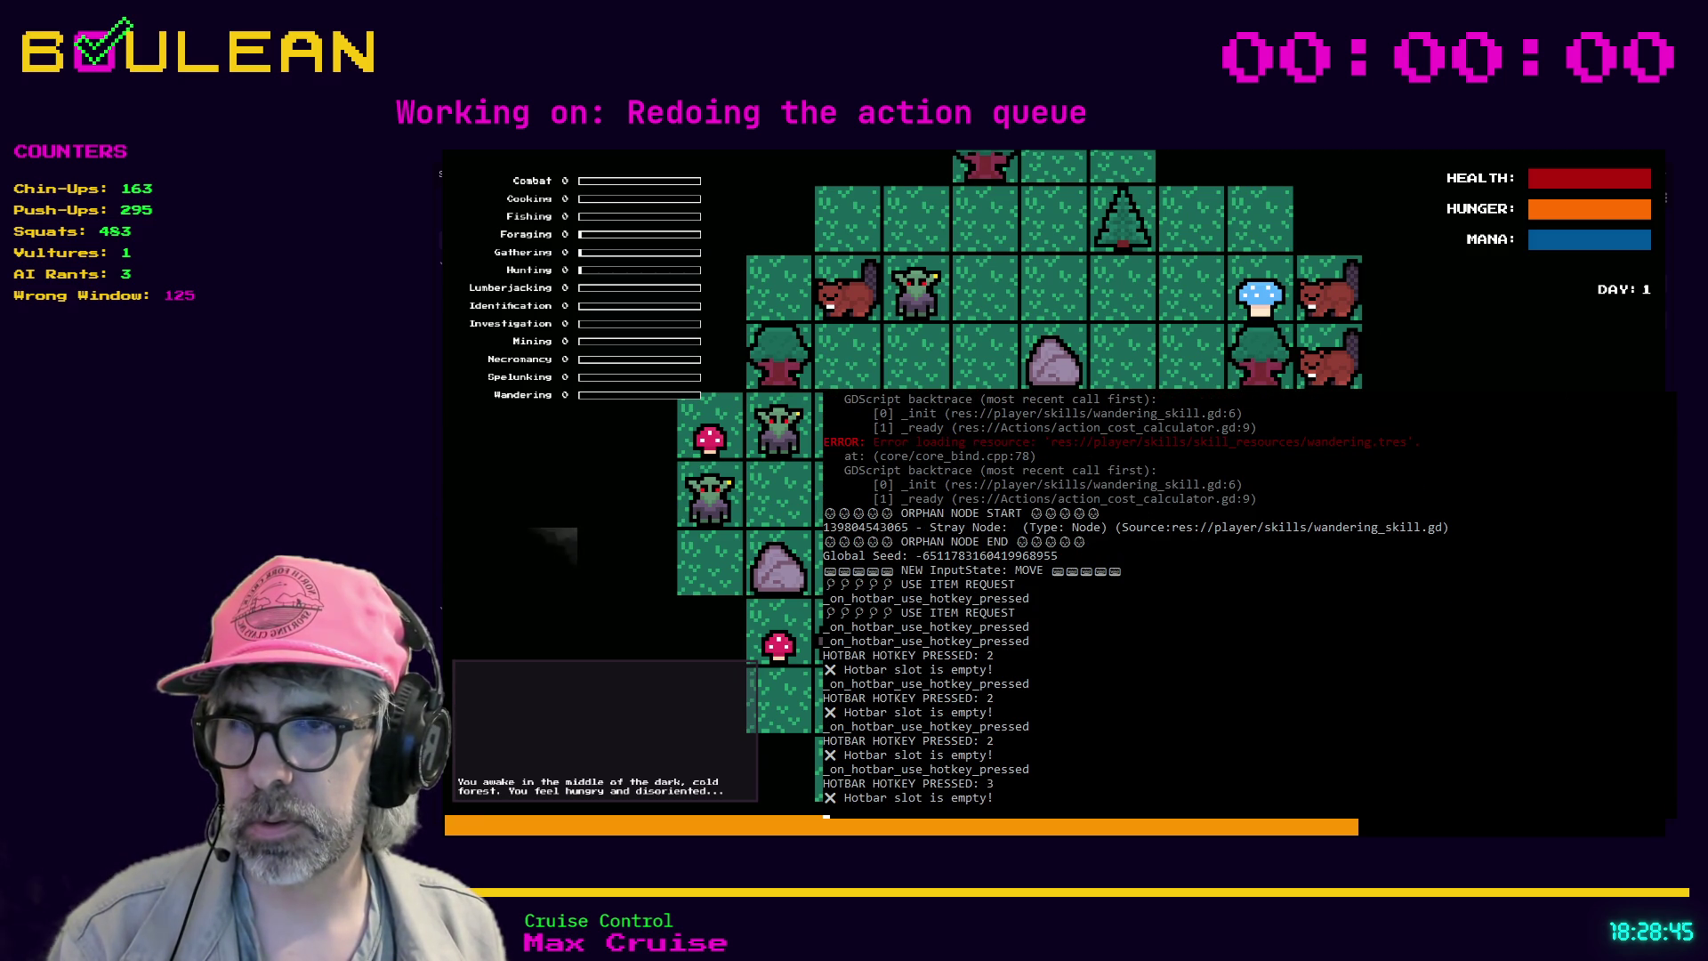
key(4)
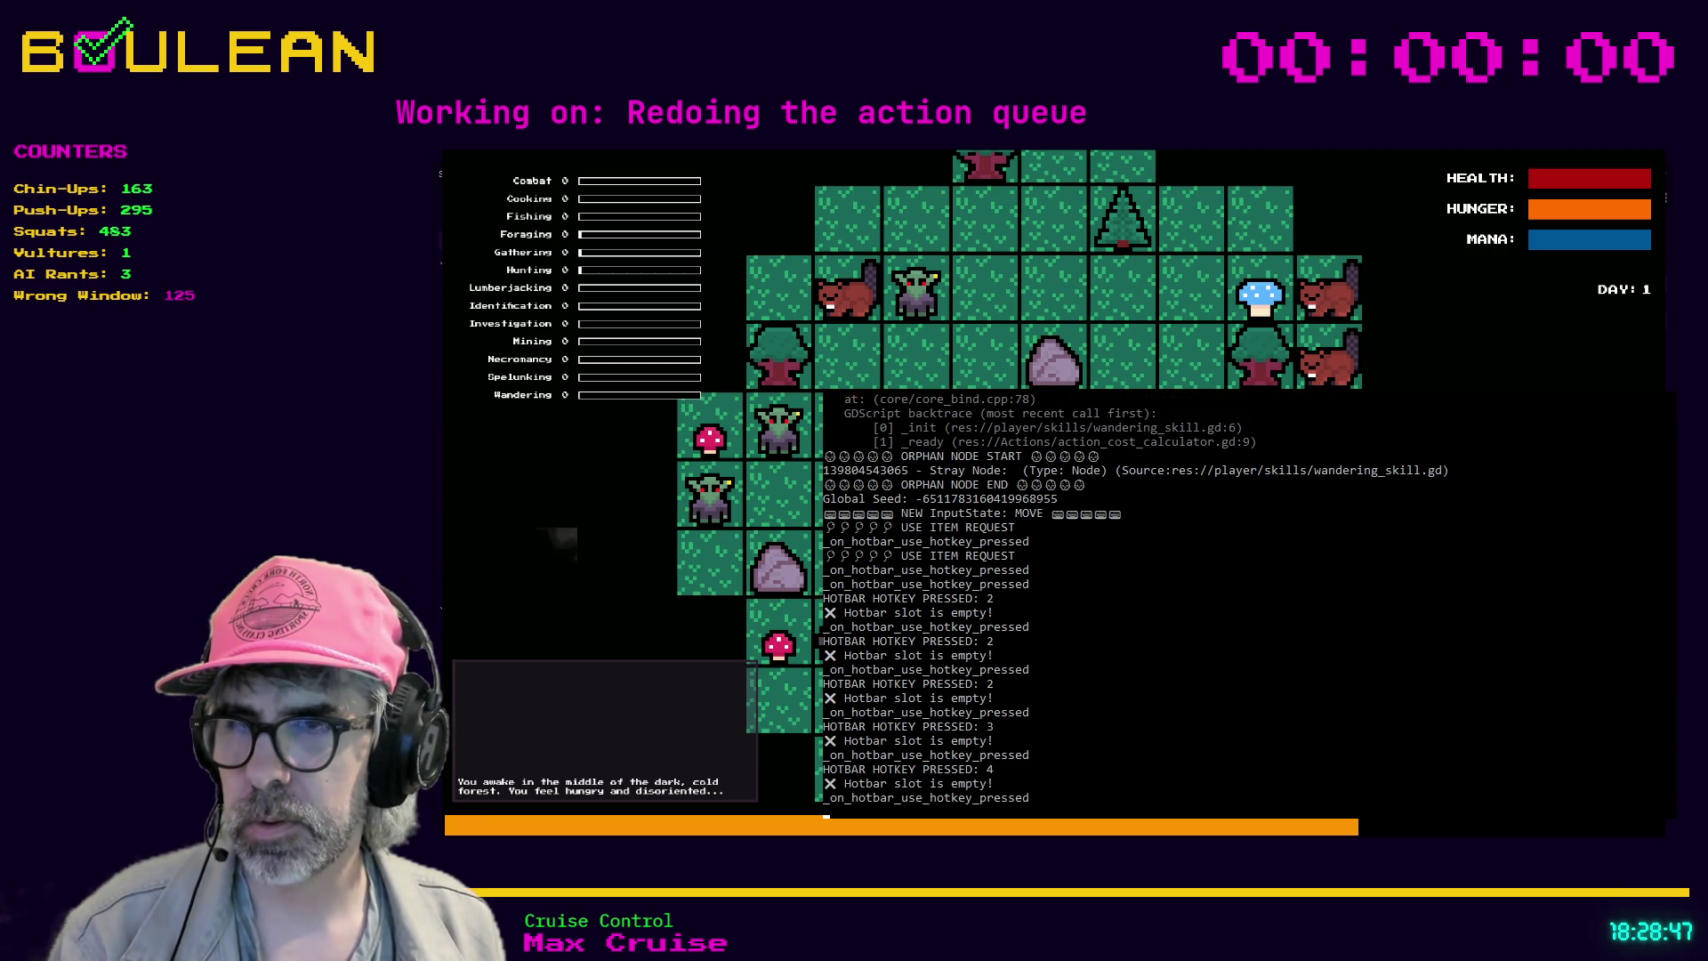
key(5)
key(6)
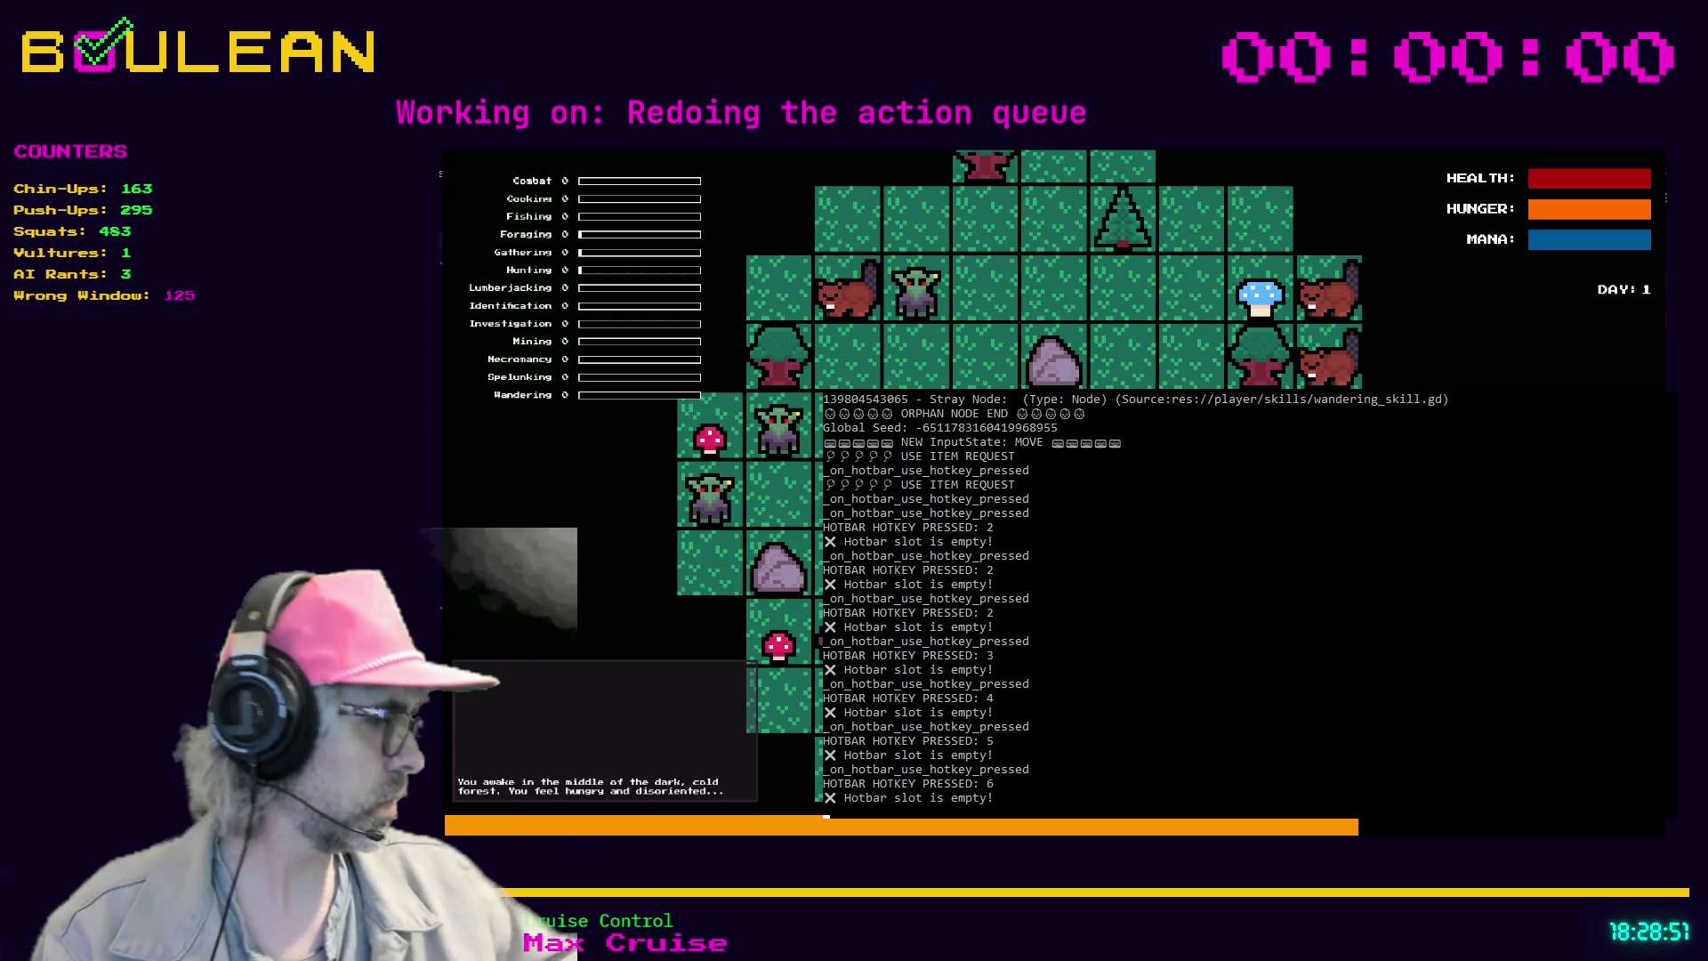
key(6)
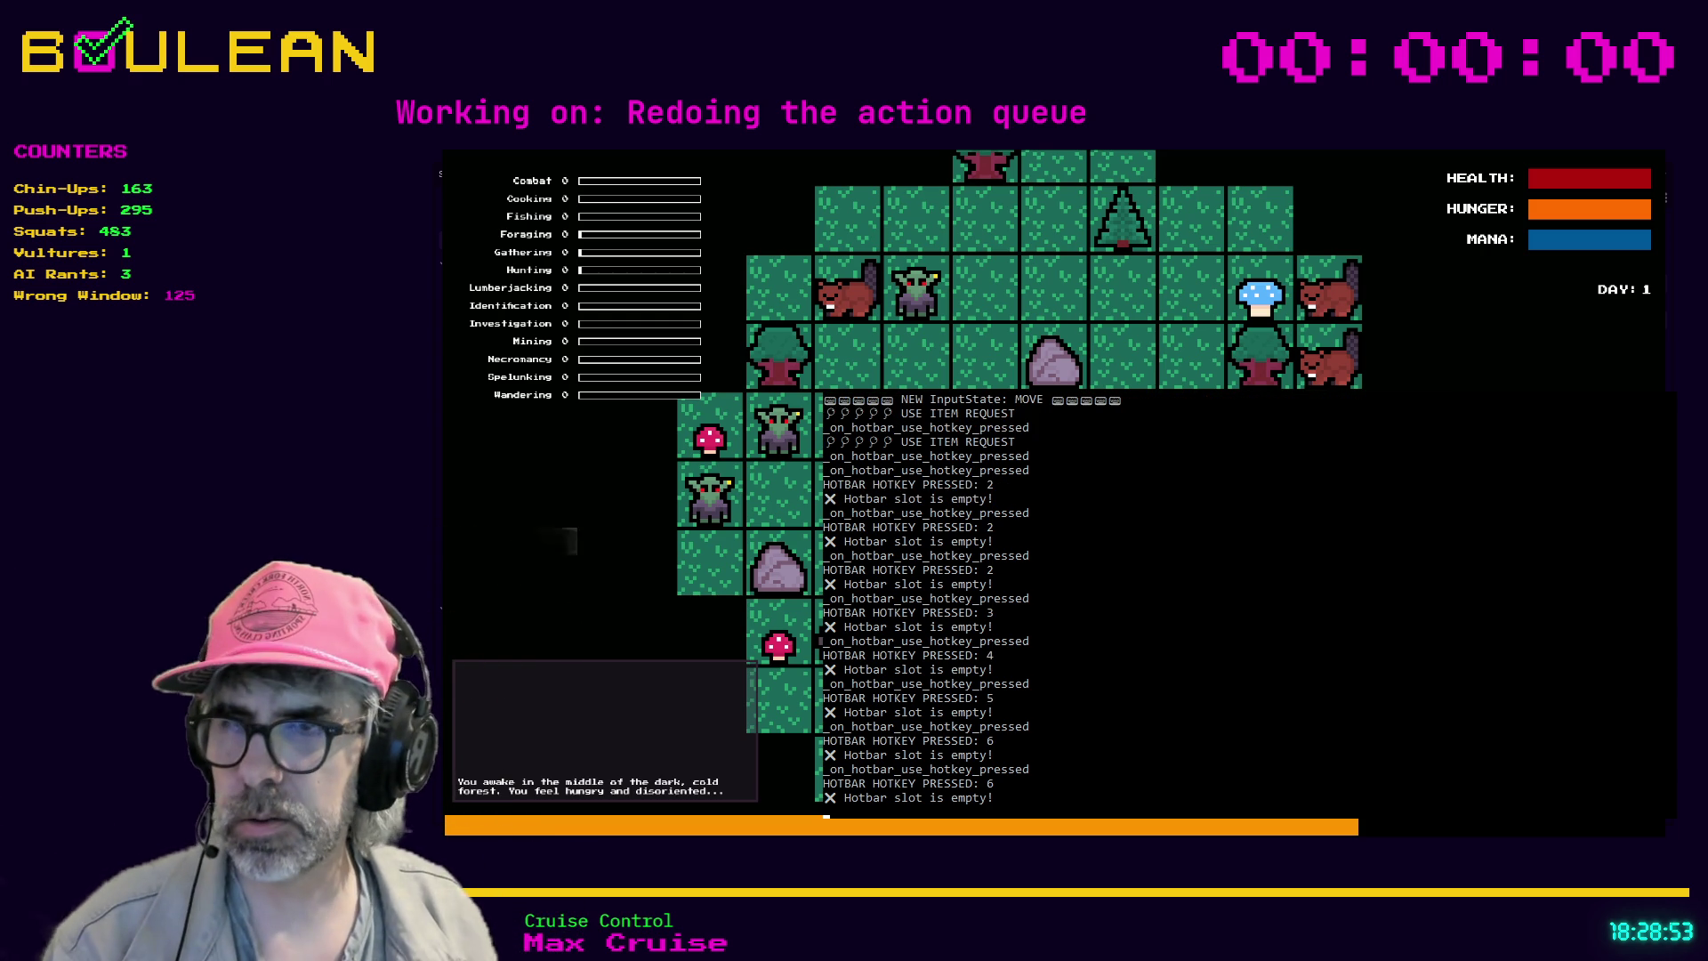
key(7)
key(8)
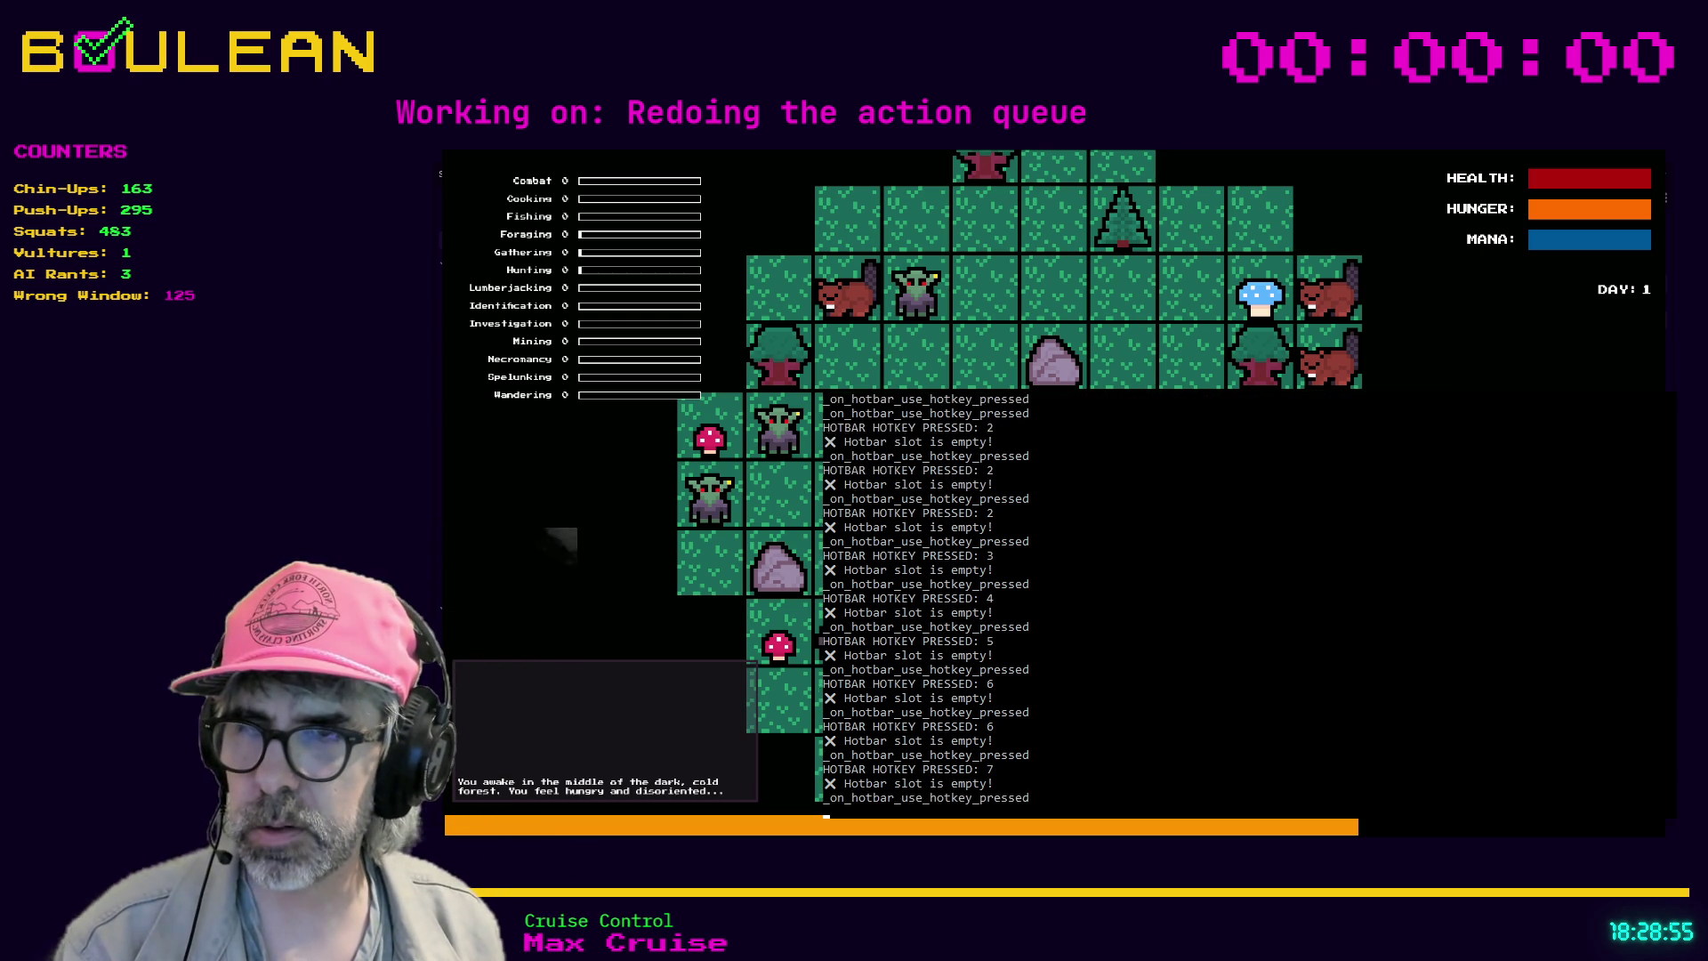
- Start slot 9's item targeting, cancel it, then request holding the slot 1 item
key(9)
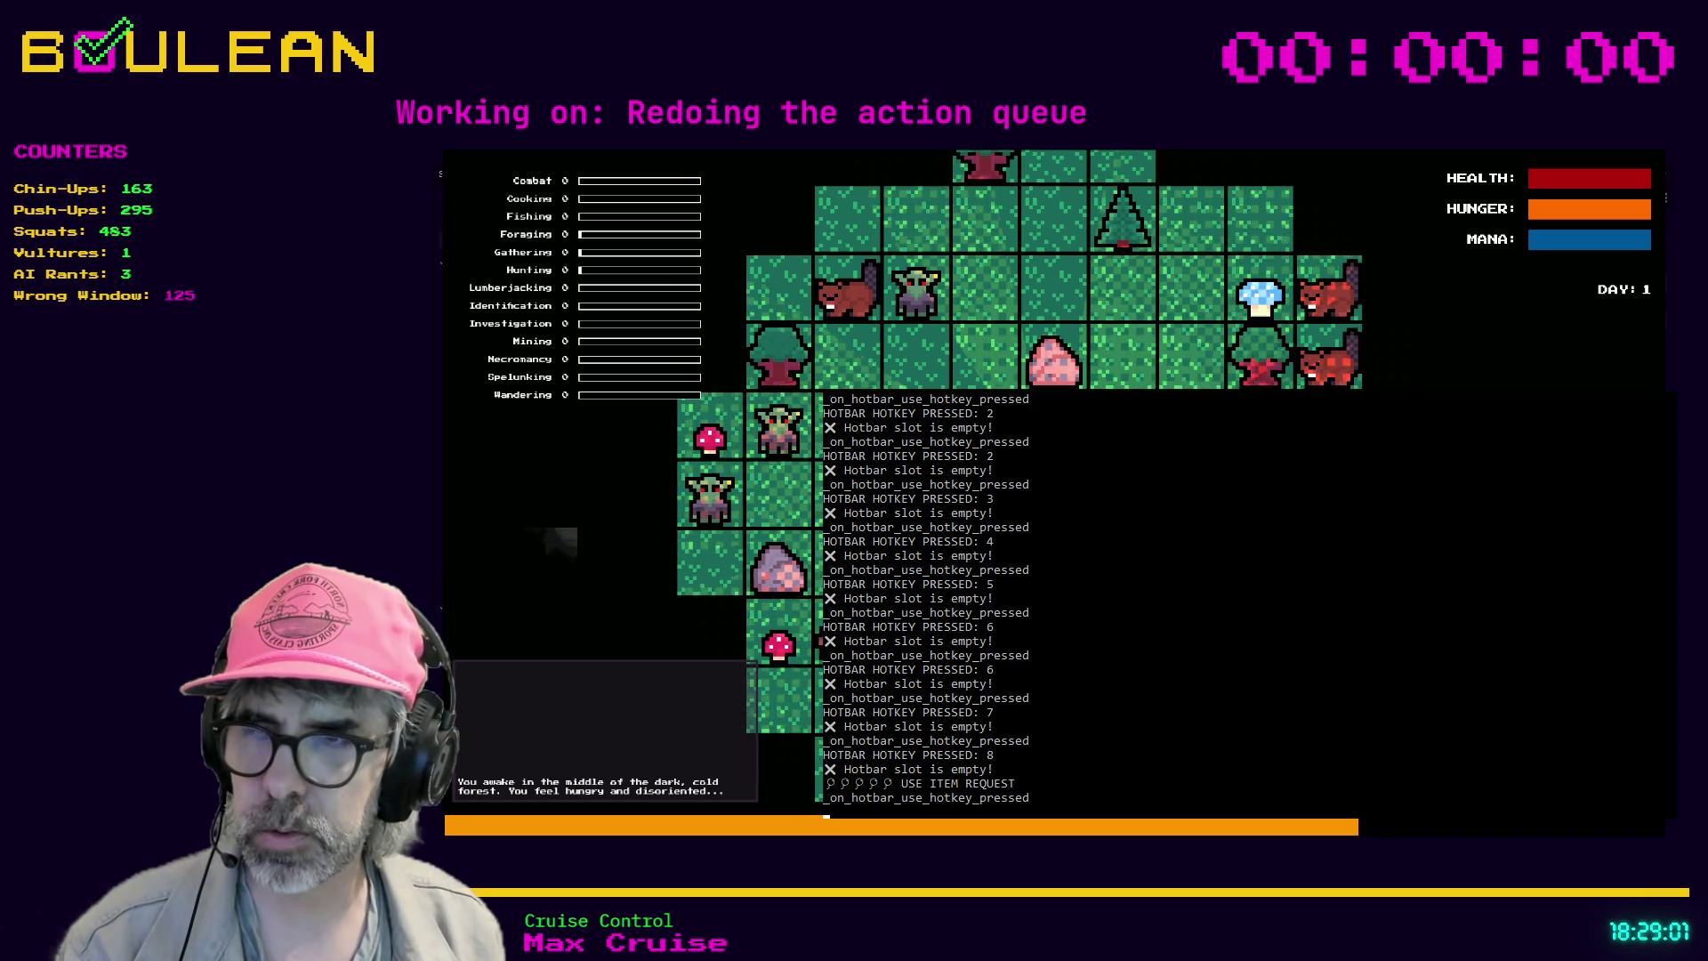
key(Escape)
key(1)
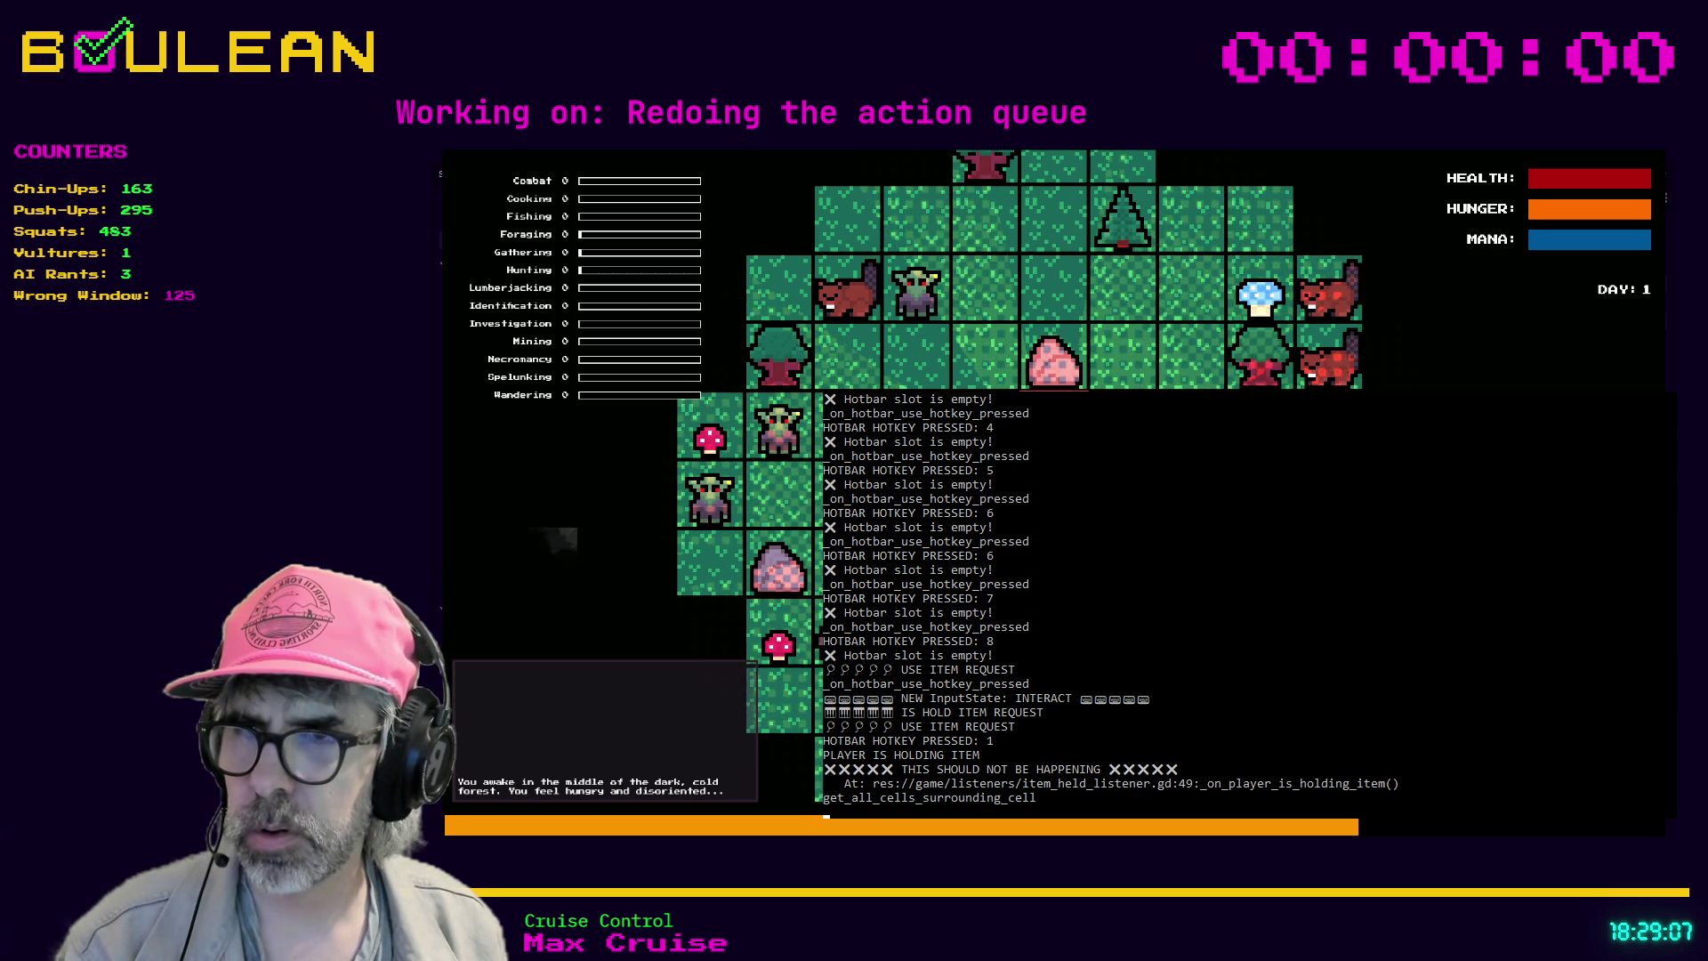
- Toggle holding the slot 1 item off and on three times
key(1)
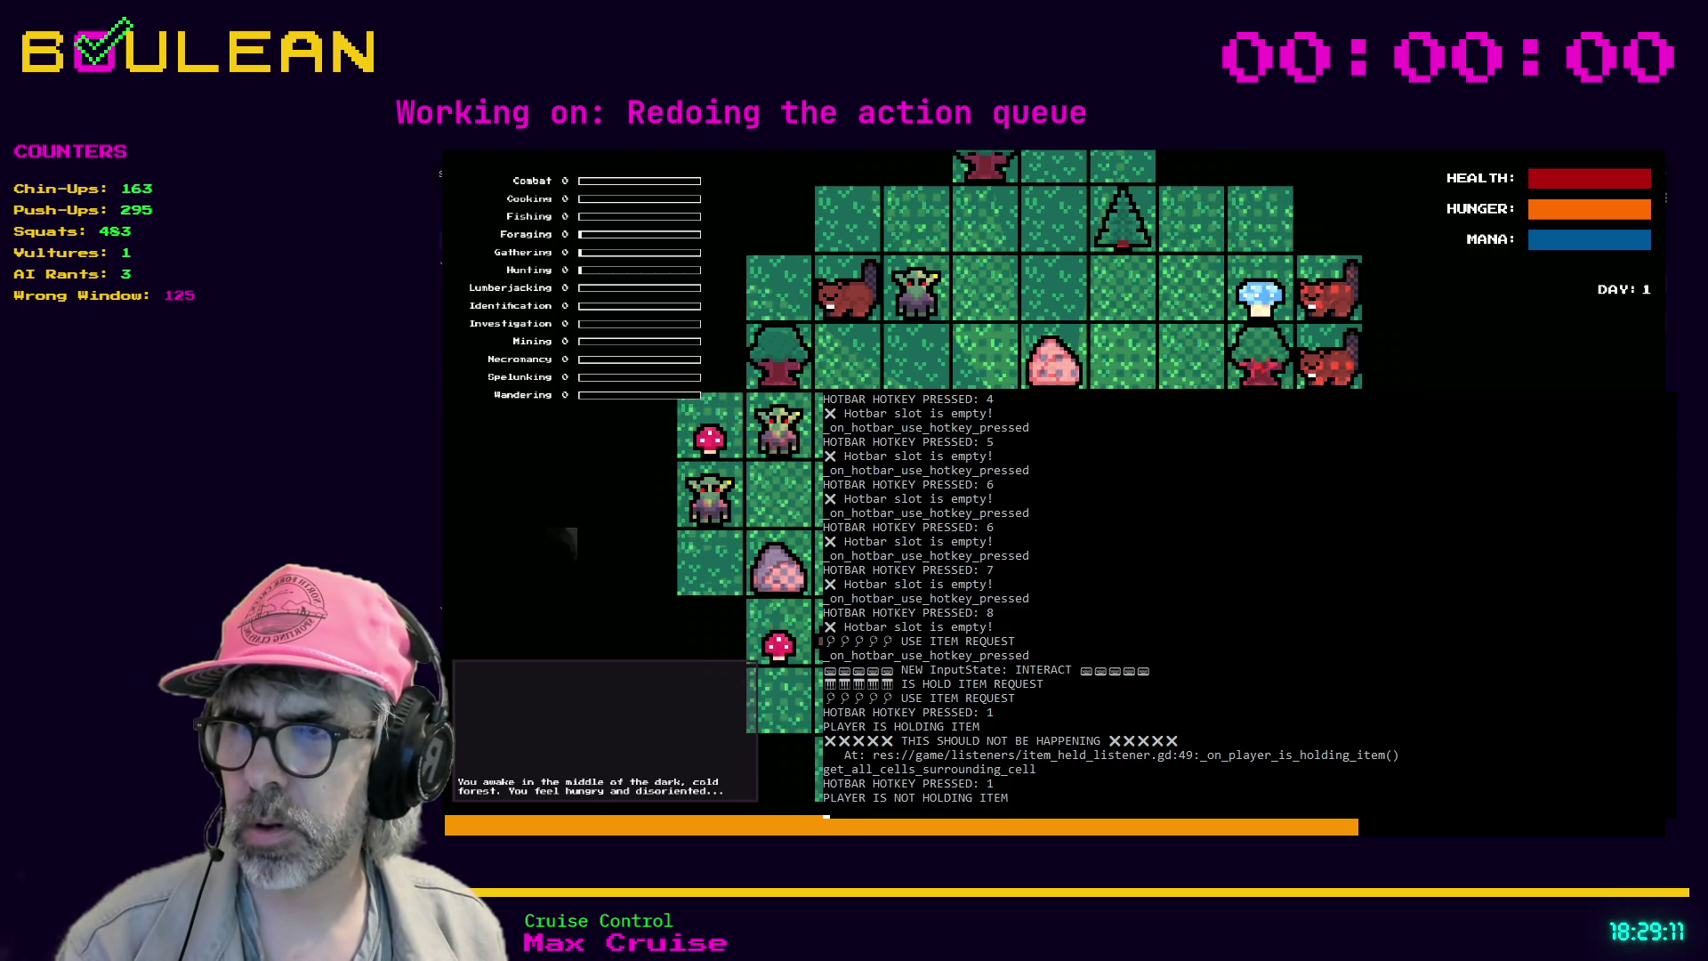
key(1)
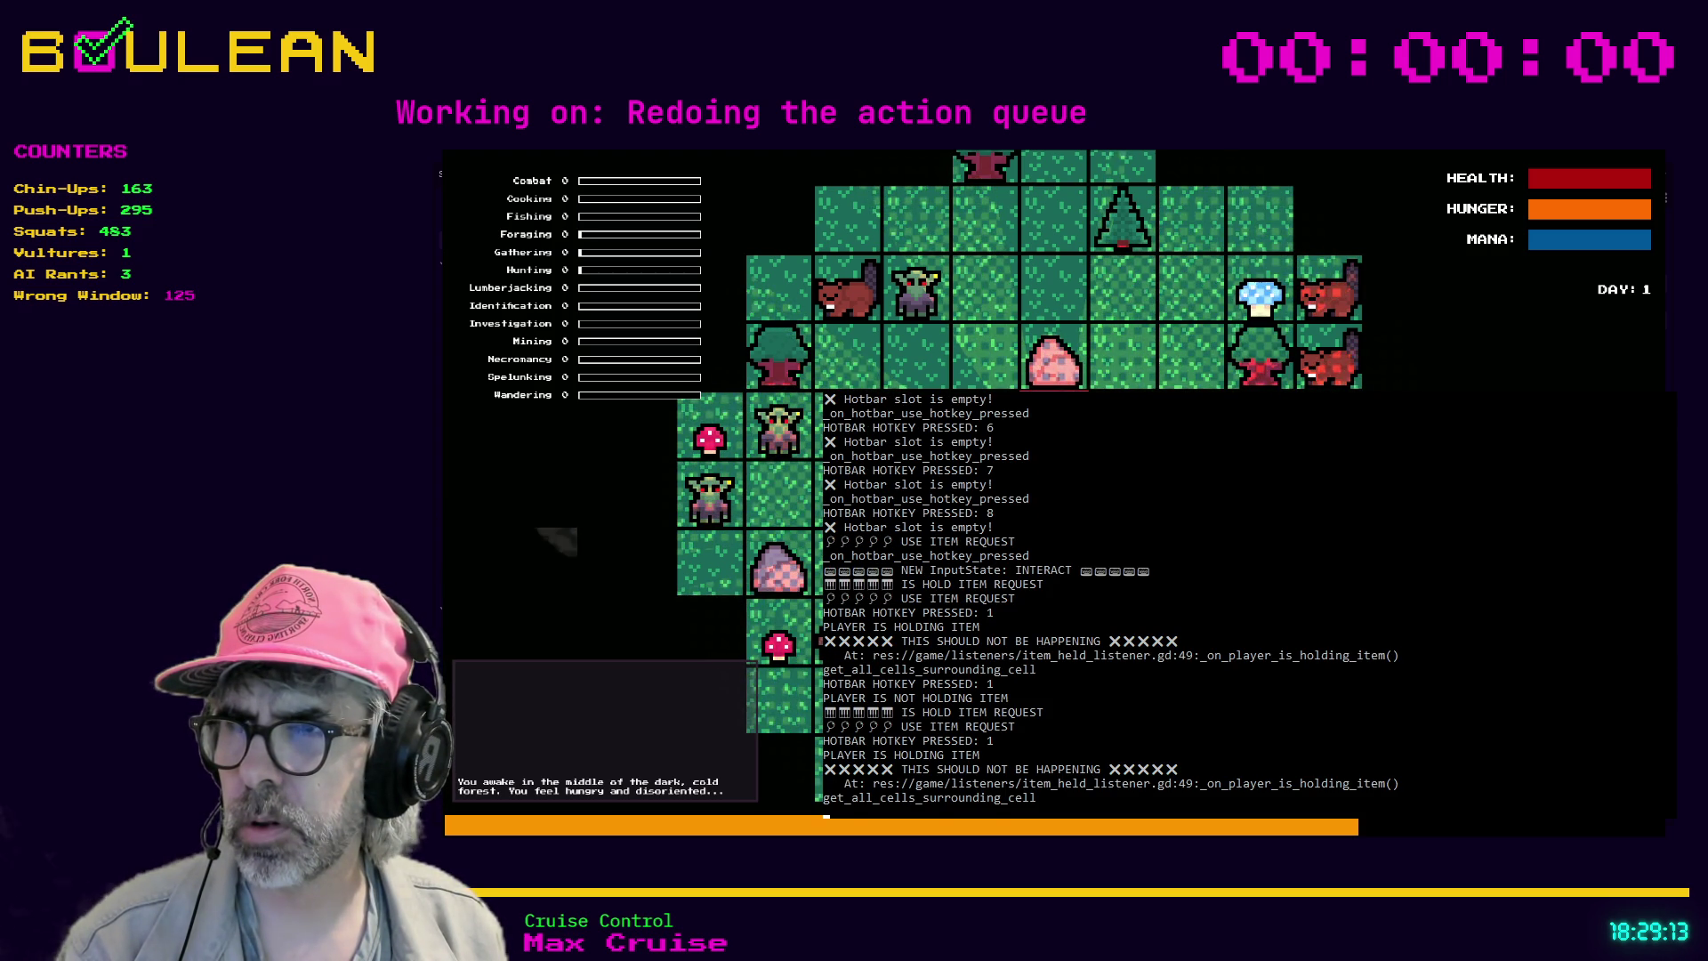
key(1)
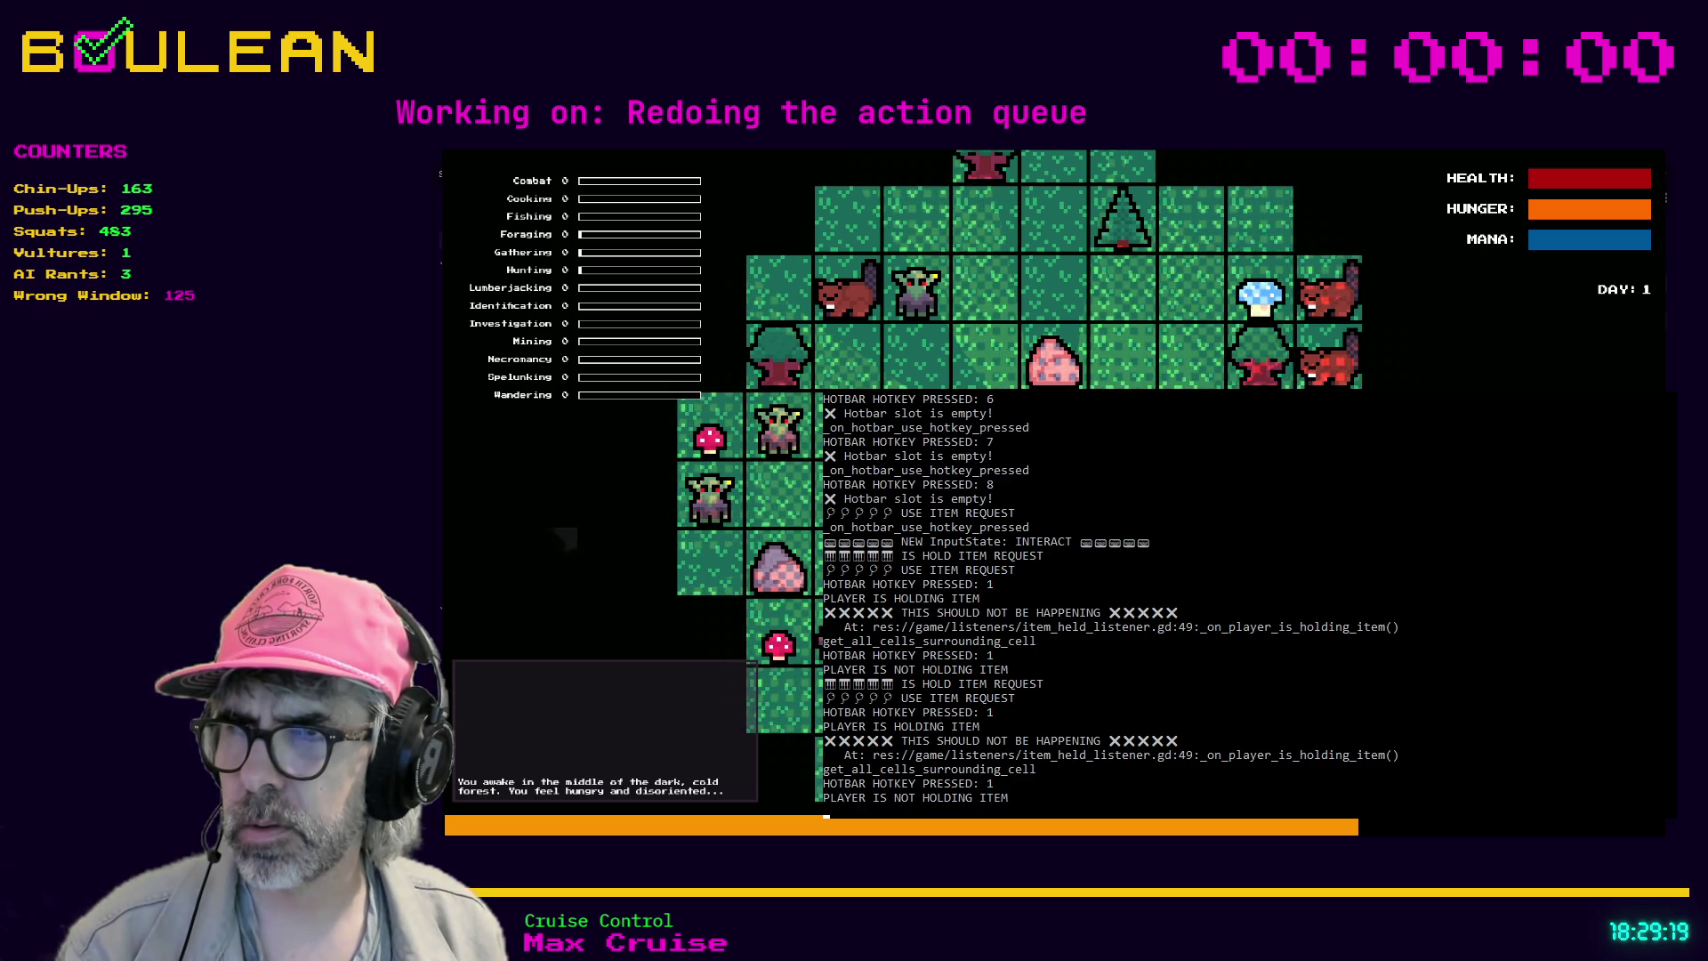
key(1)
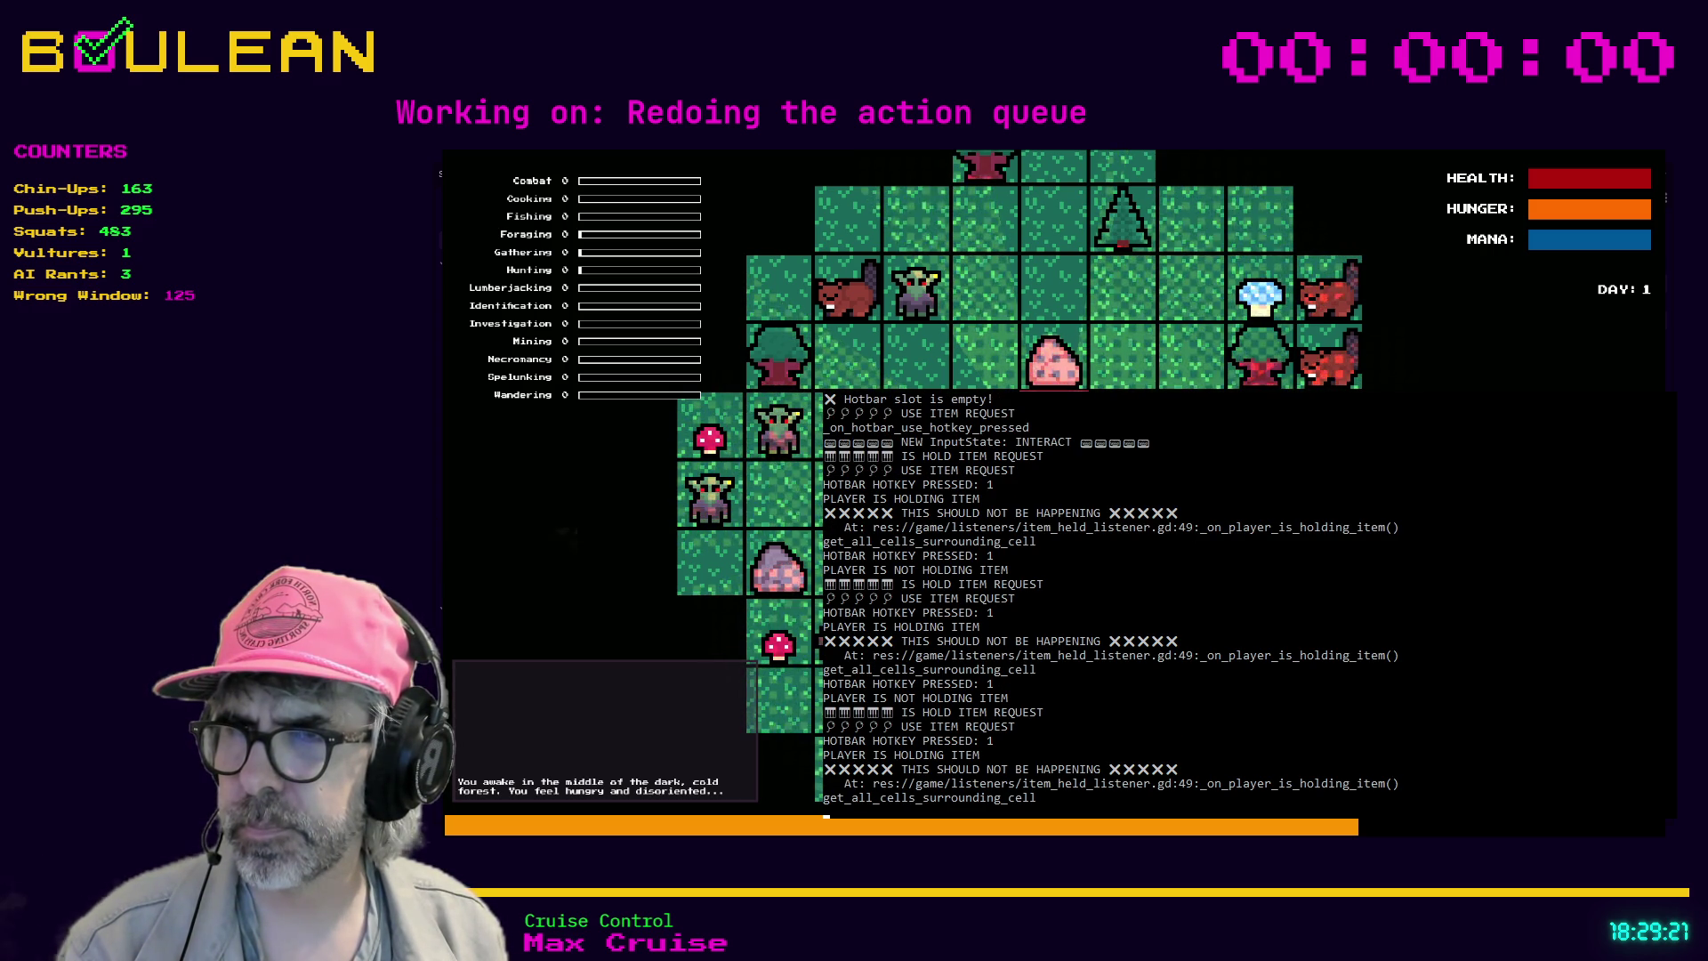
key(1)
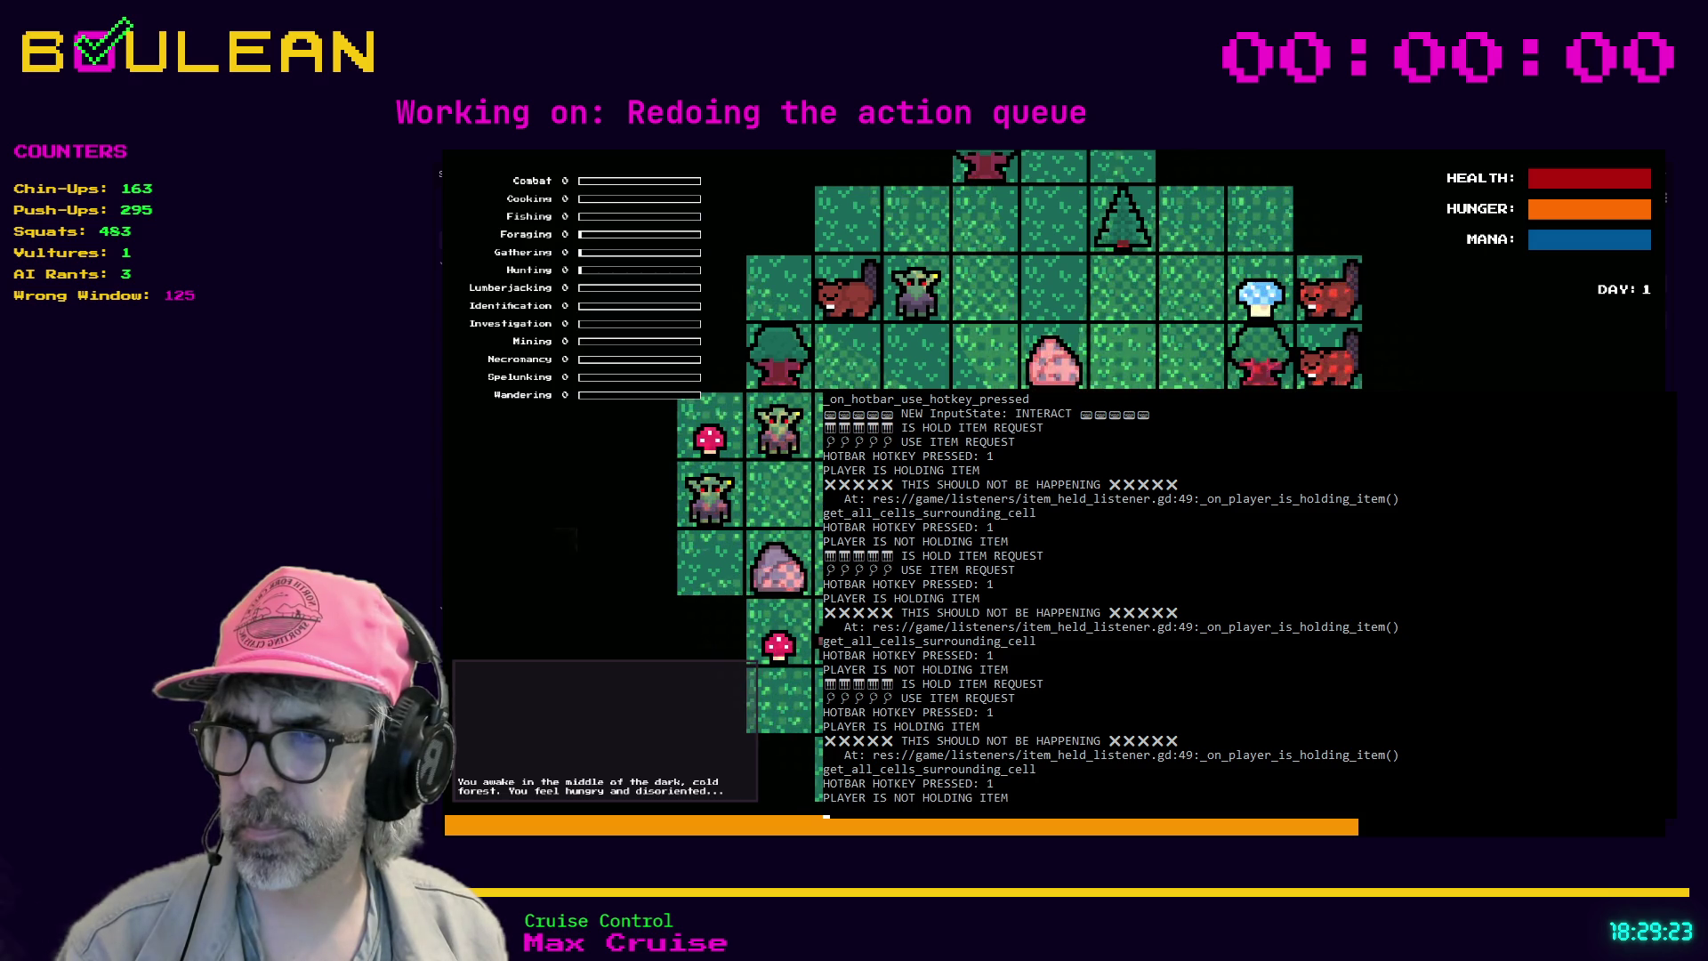
key(1)
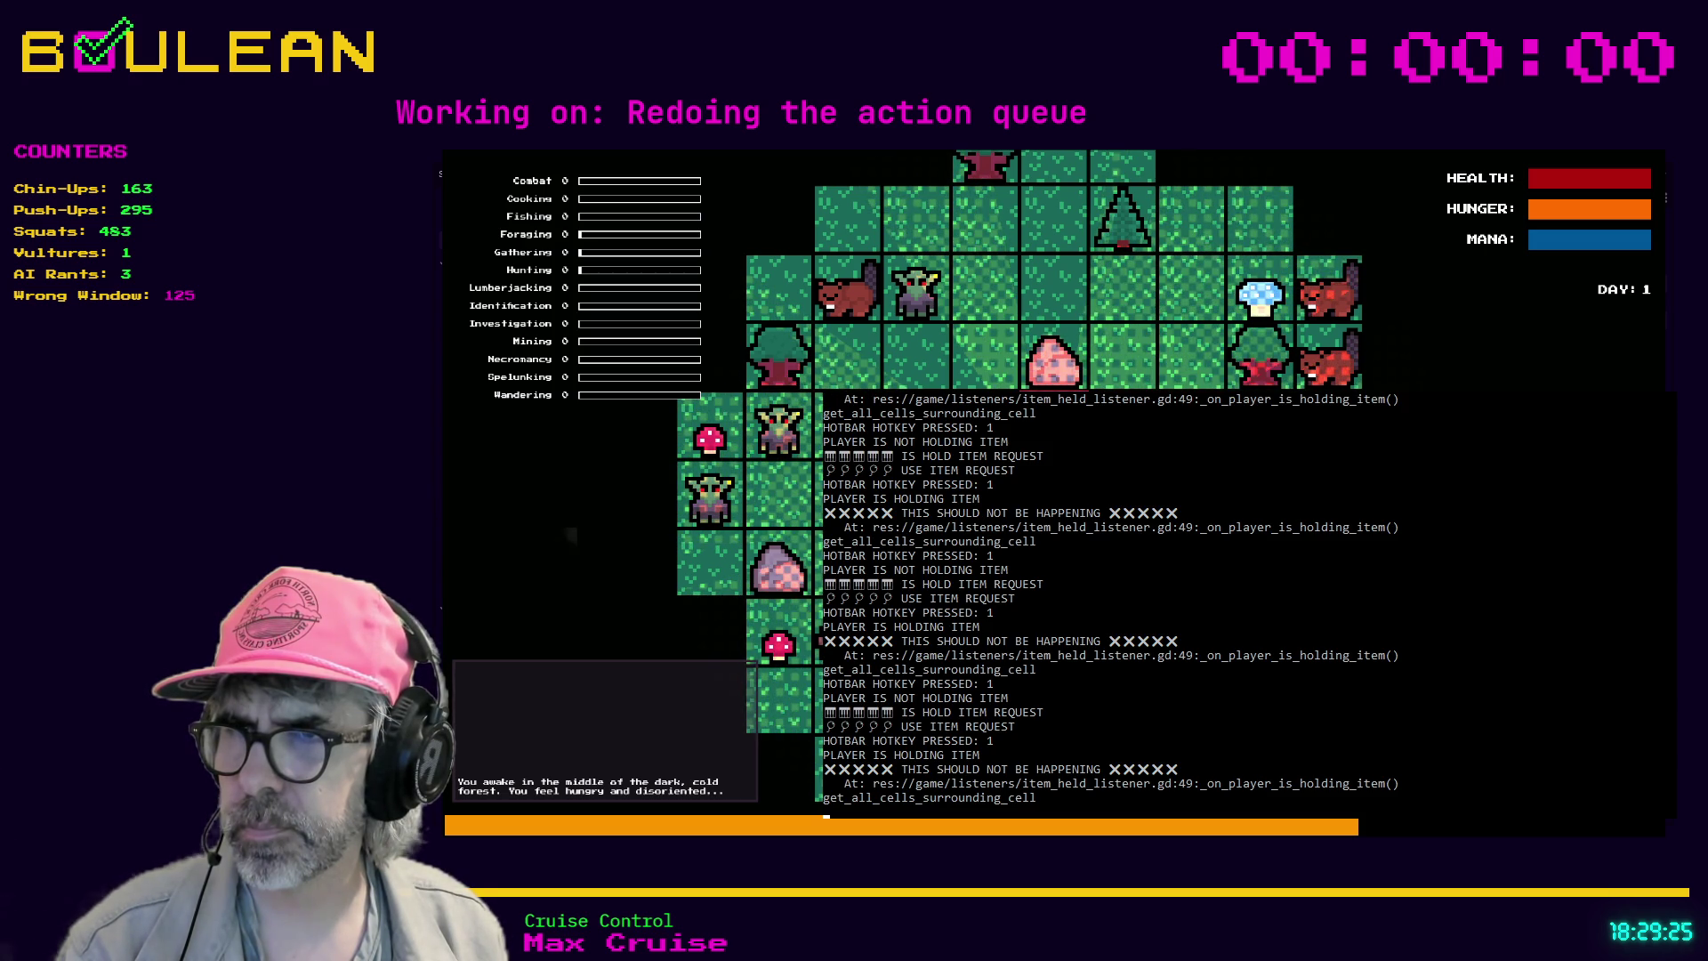
- Send two E use requests, try empty slots 2–5, then advance time to gather sticks from the sapling
key(e)
key(e)
key(e)
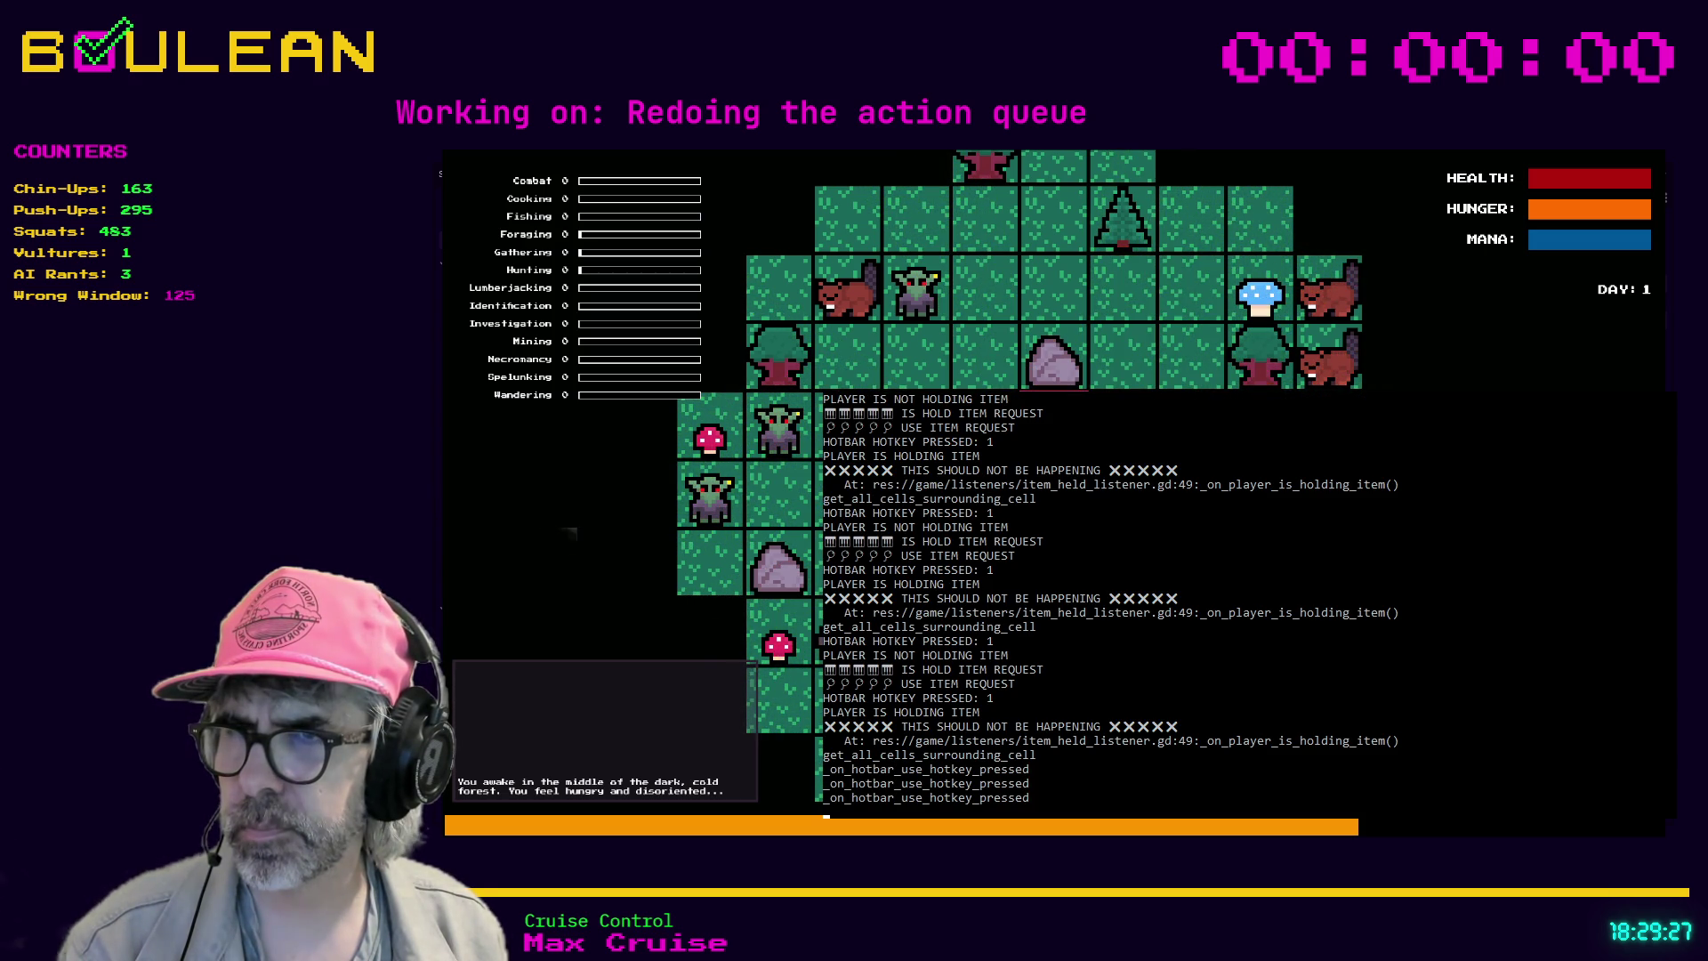
key(e)
key(2)
key(2)
key(2)
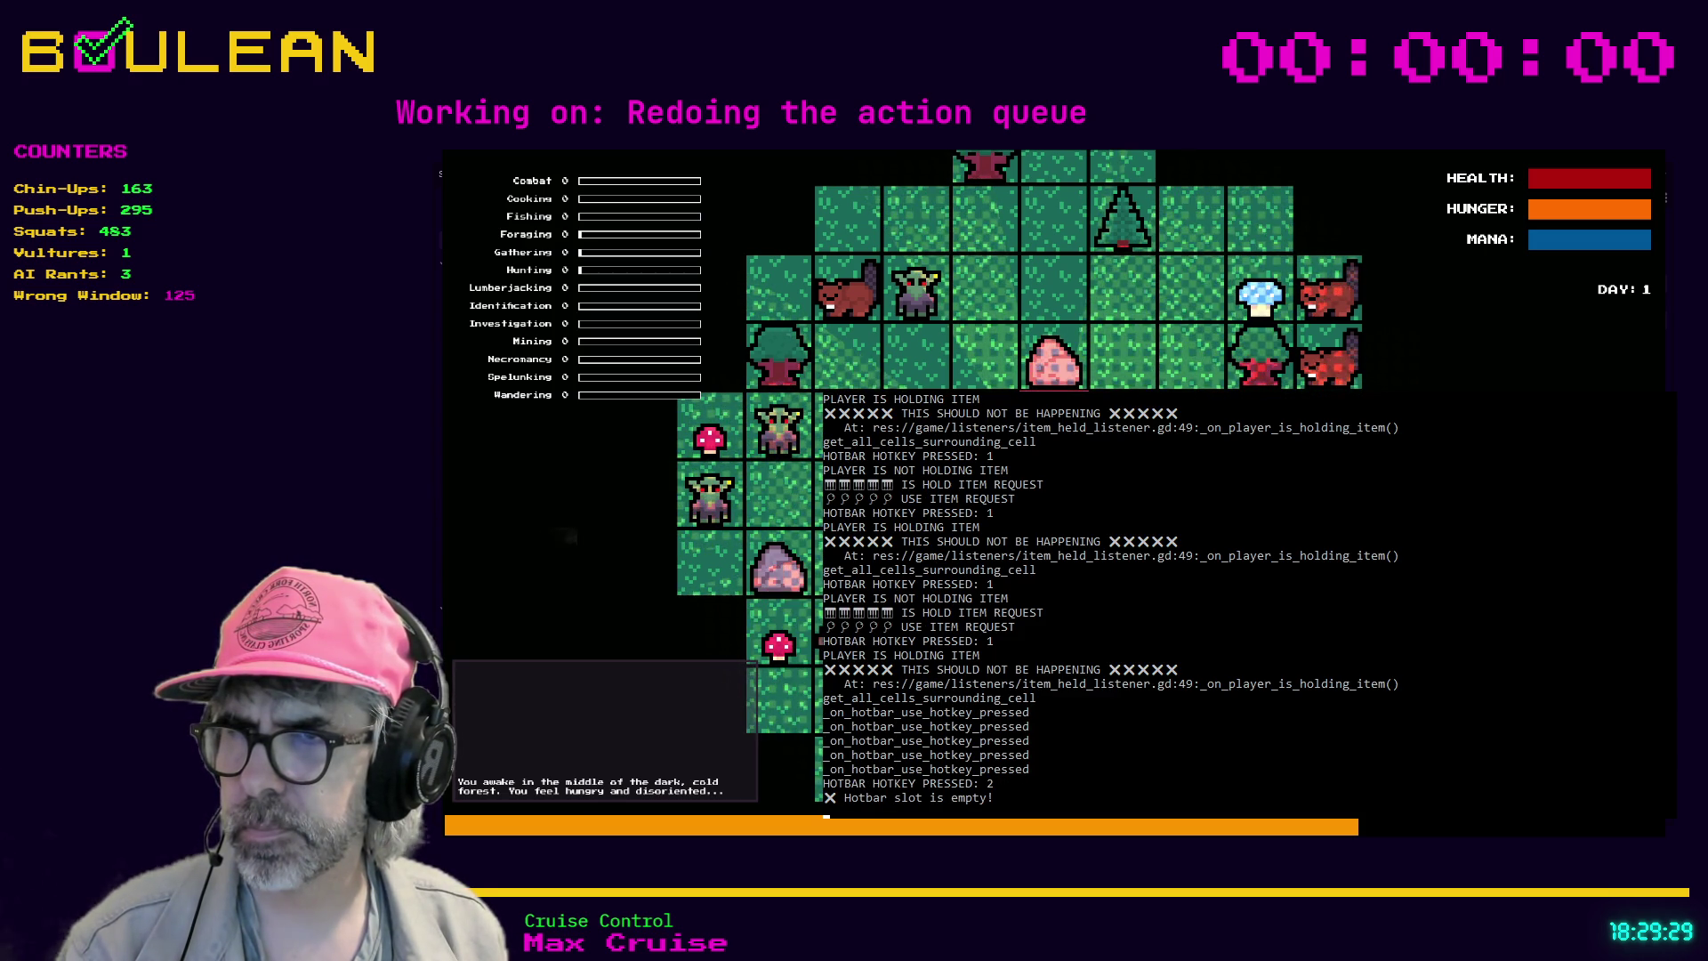
key(3)
key(3)
key(4)
key(5)
key(Return)
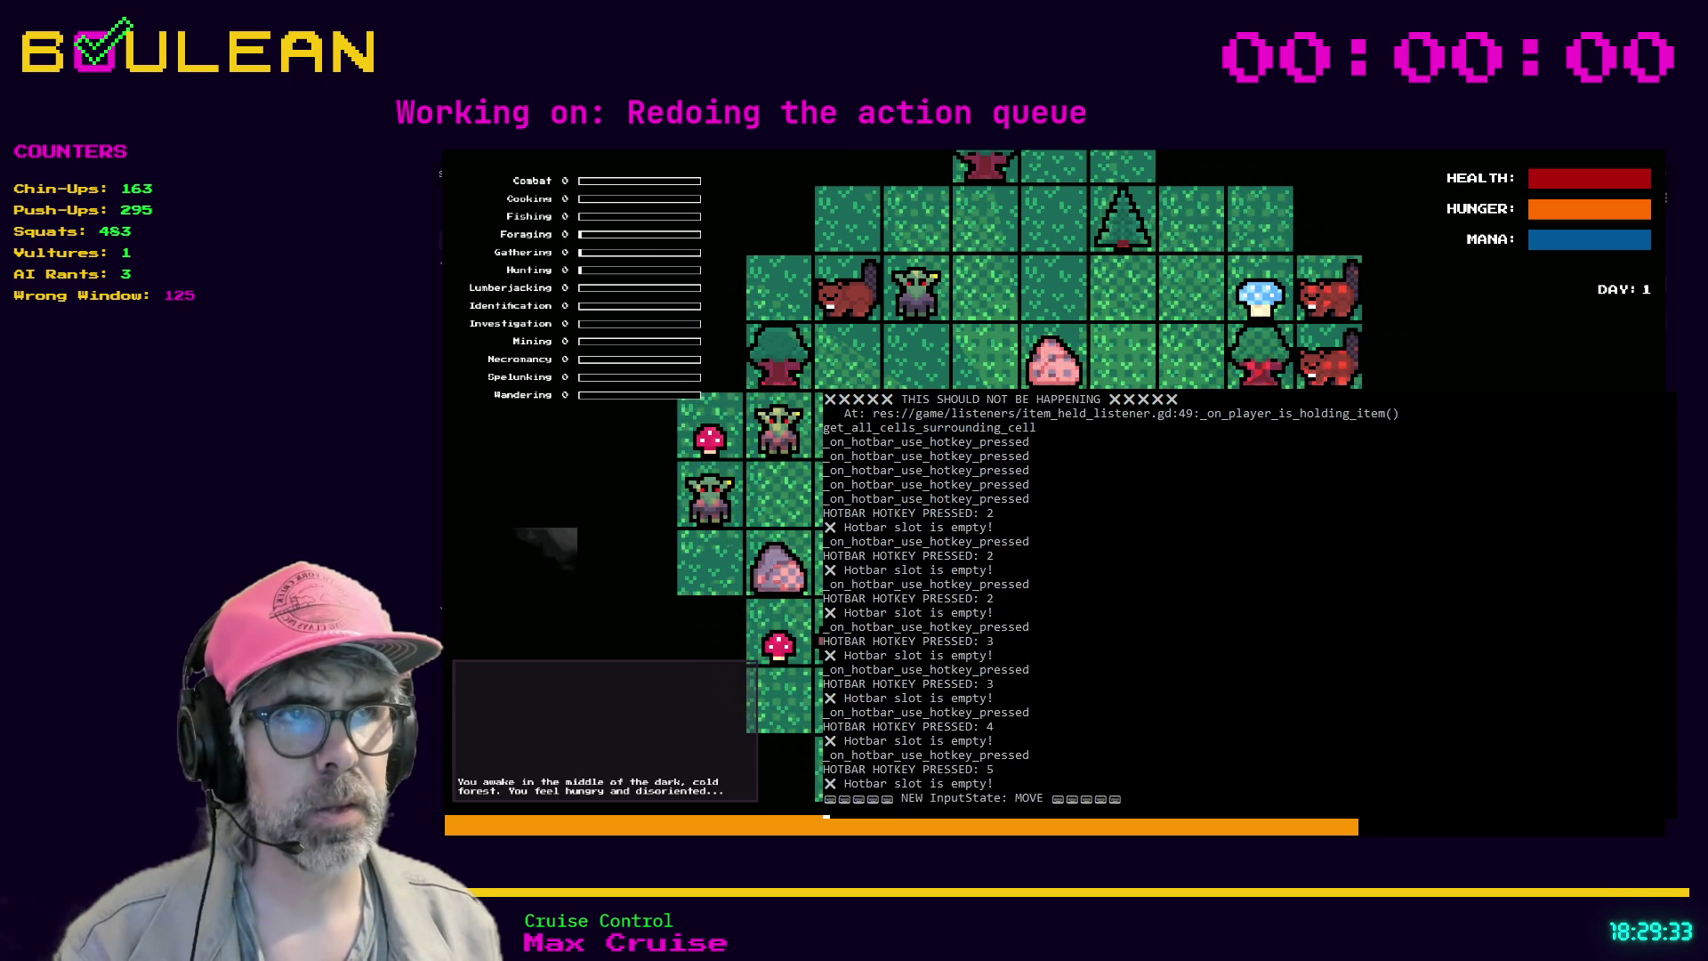
key(Return)
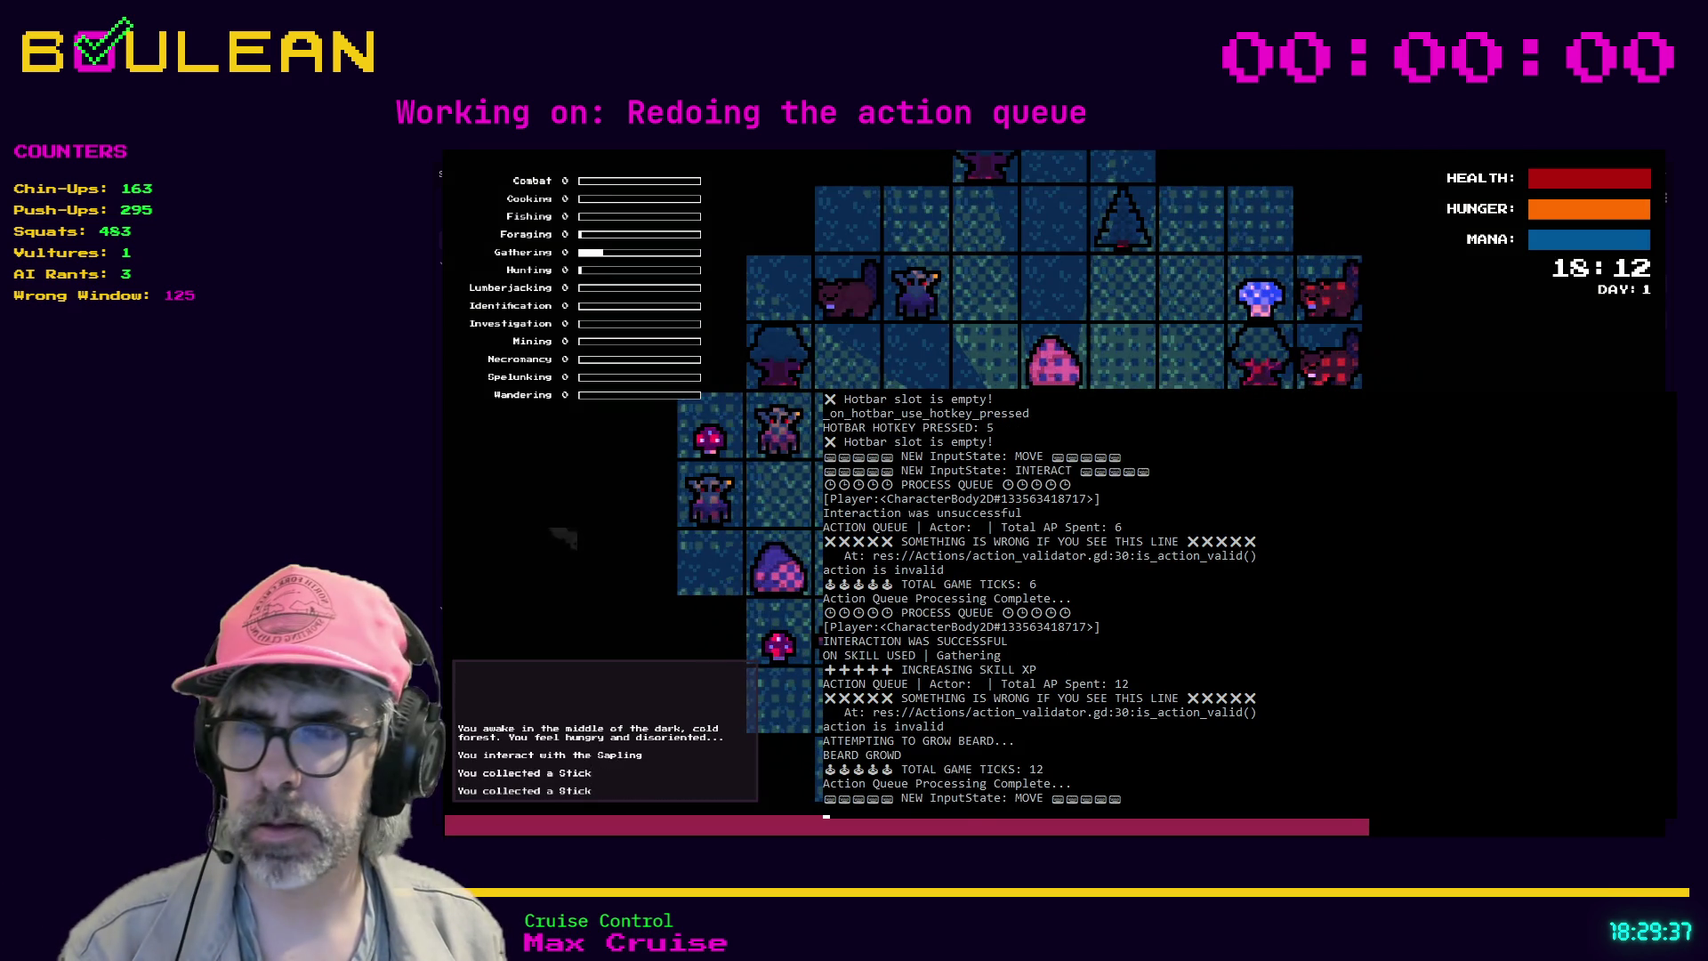
- Toggle holding the gathered stick with key 2, return to move mode, then close the game
key(2)
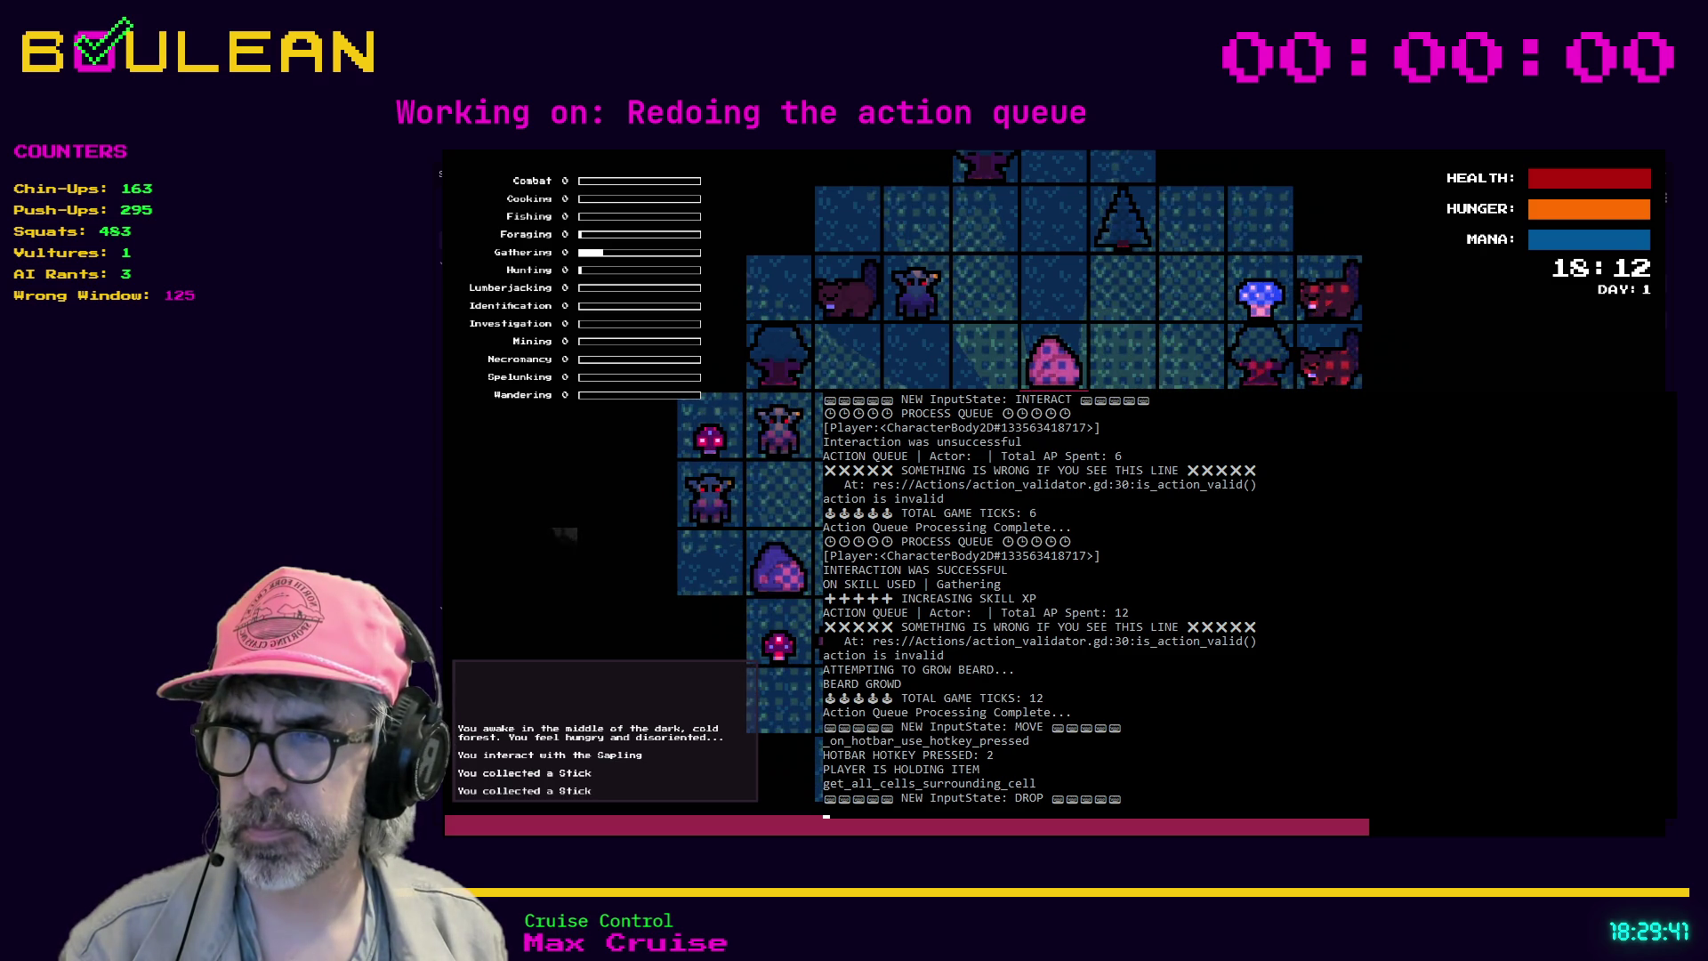
key(2)
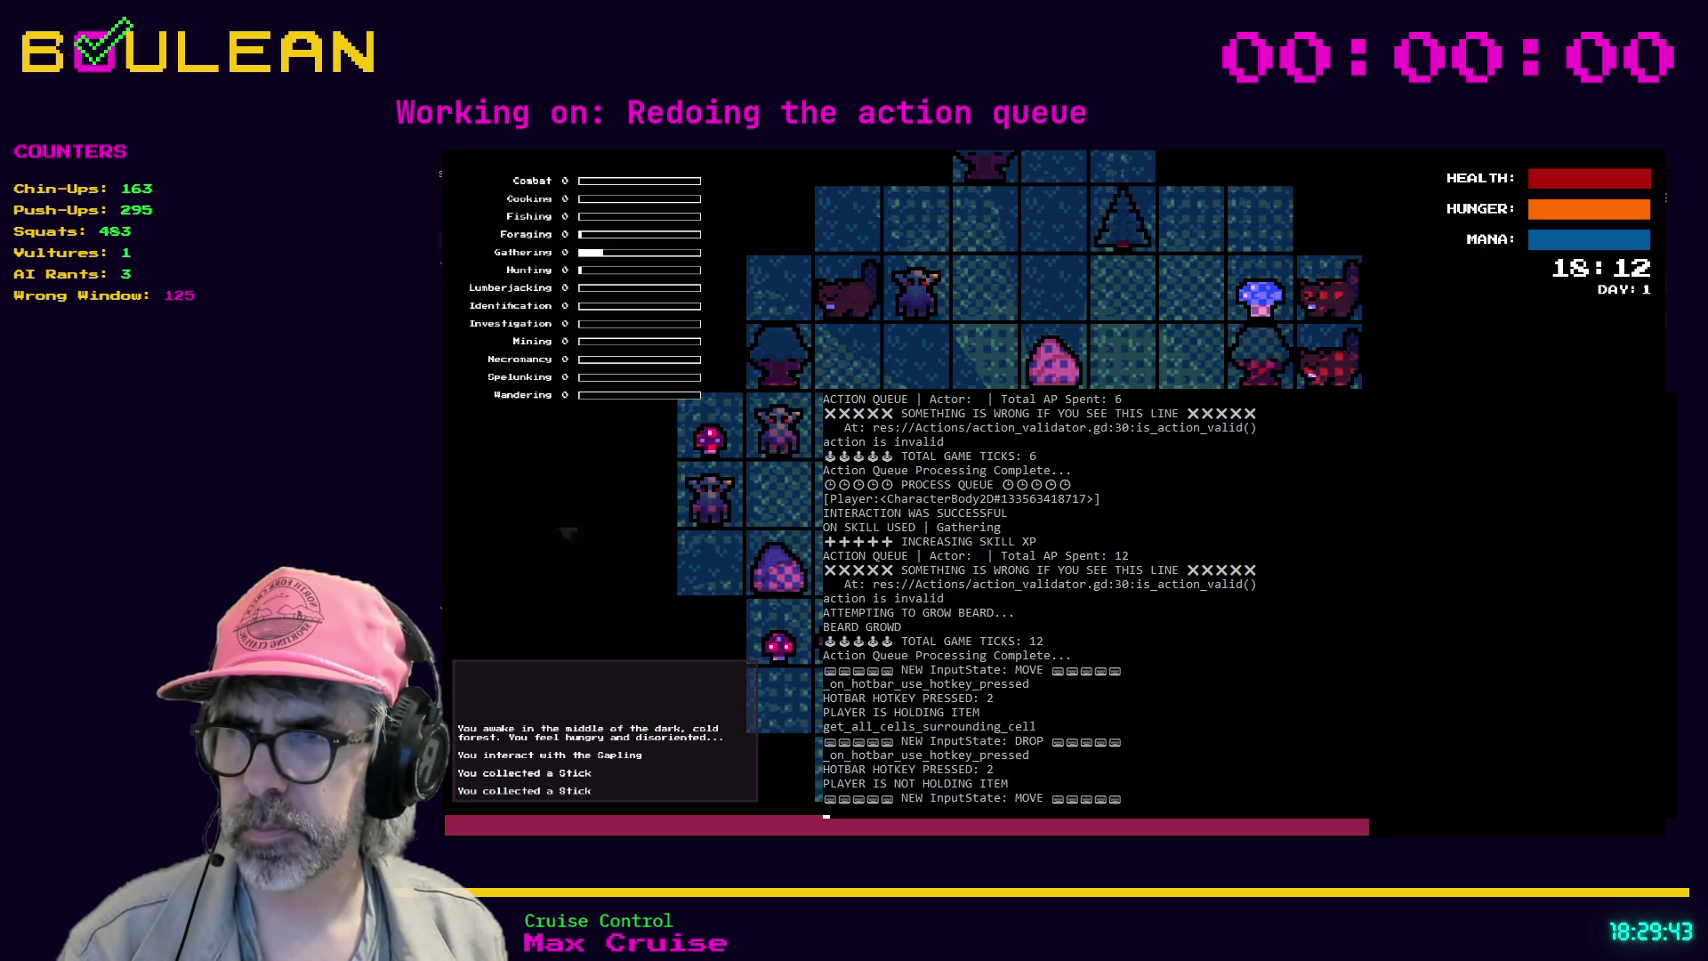
key(2)
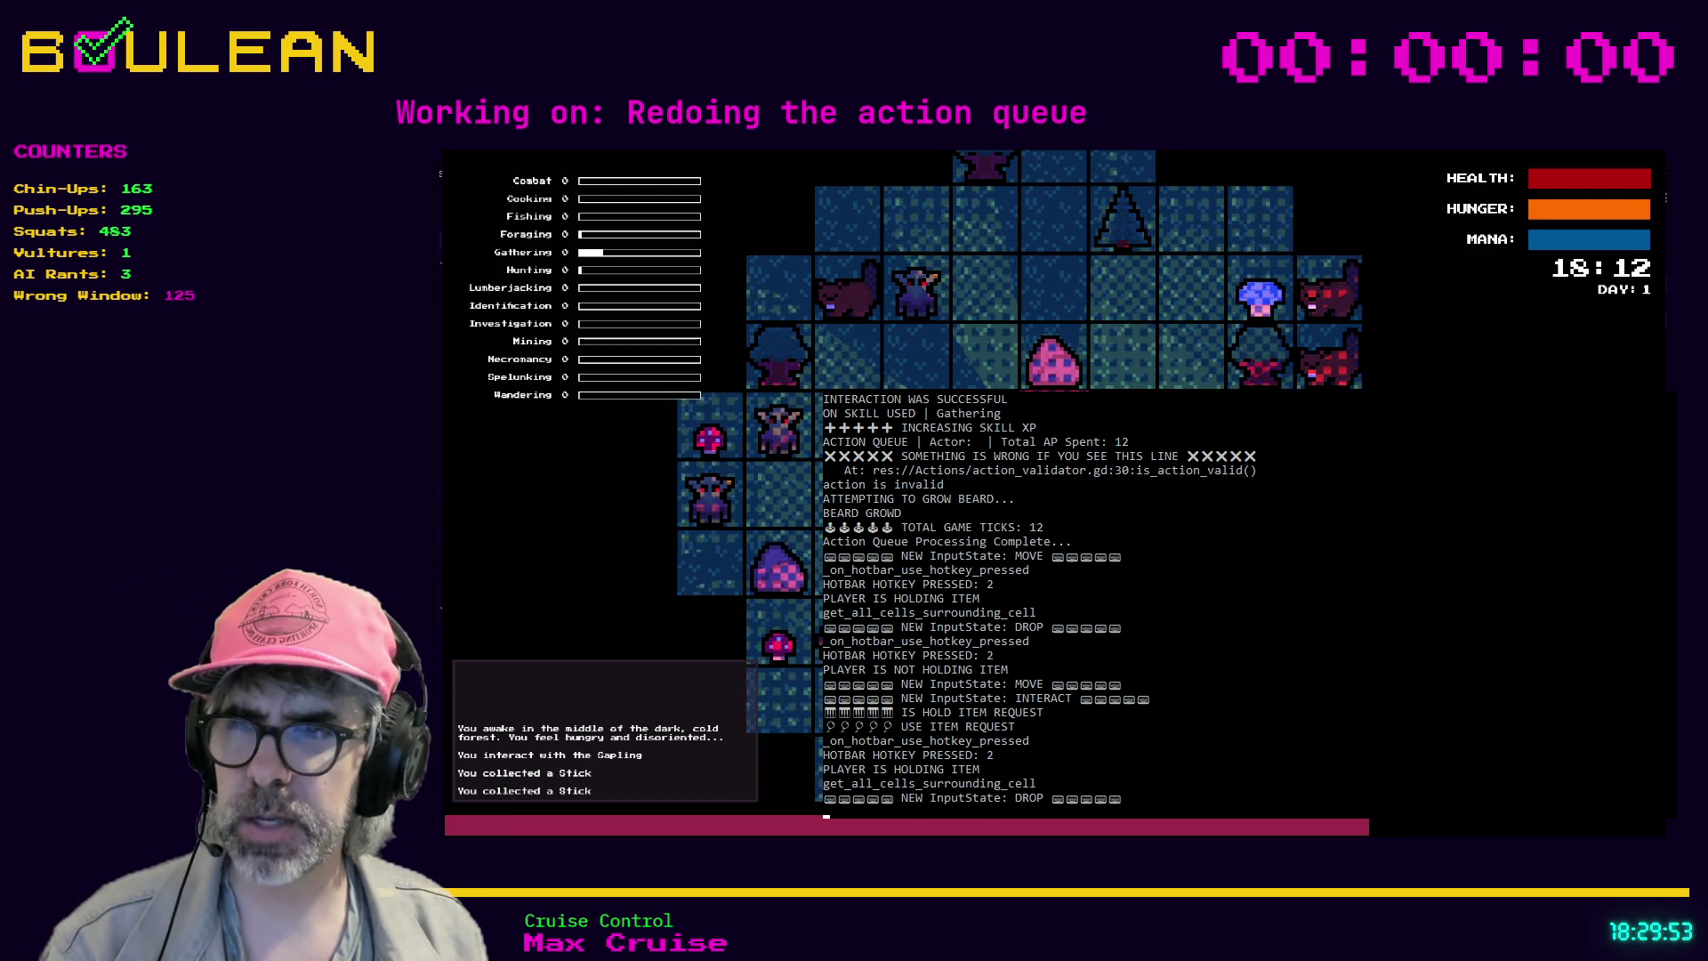
key(Escape)
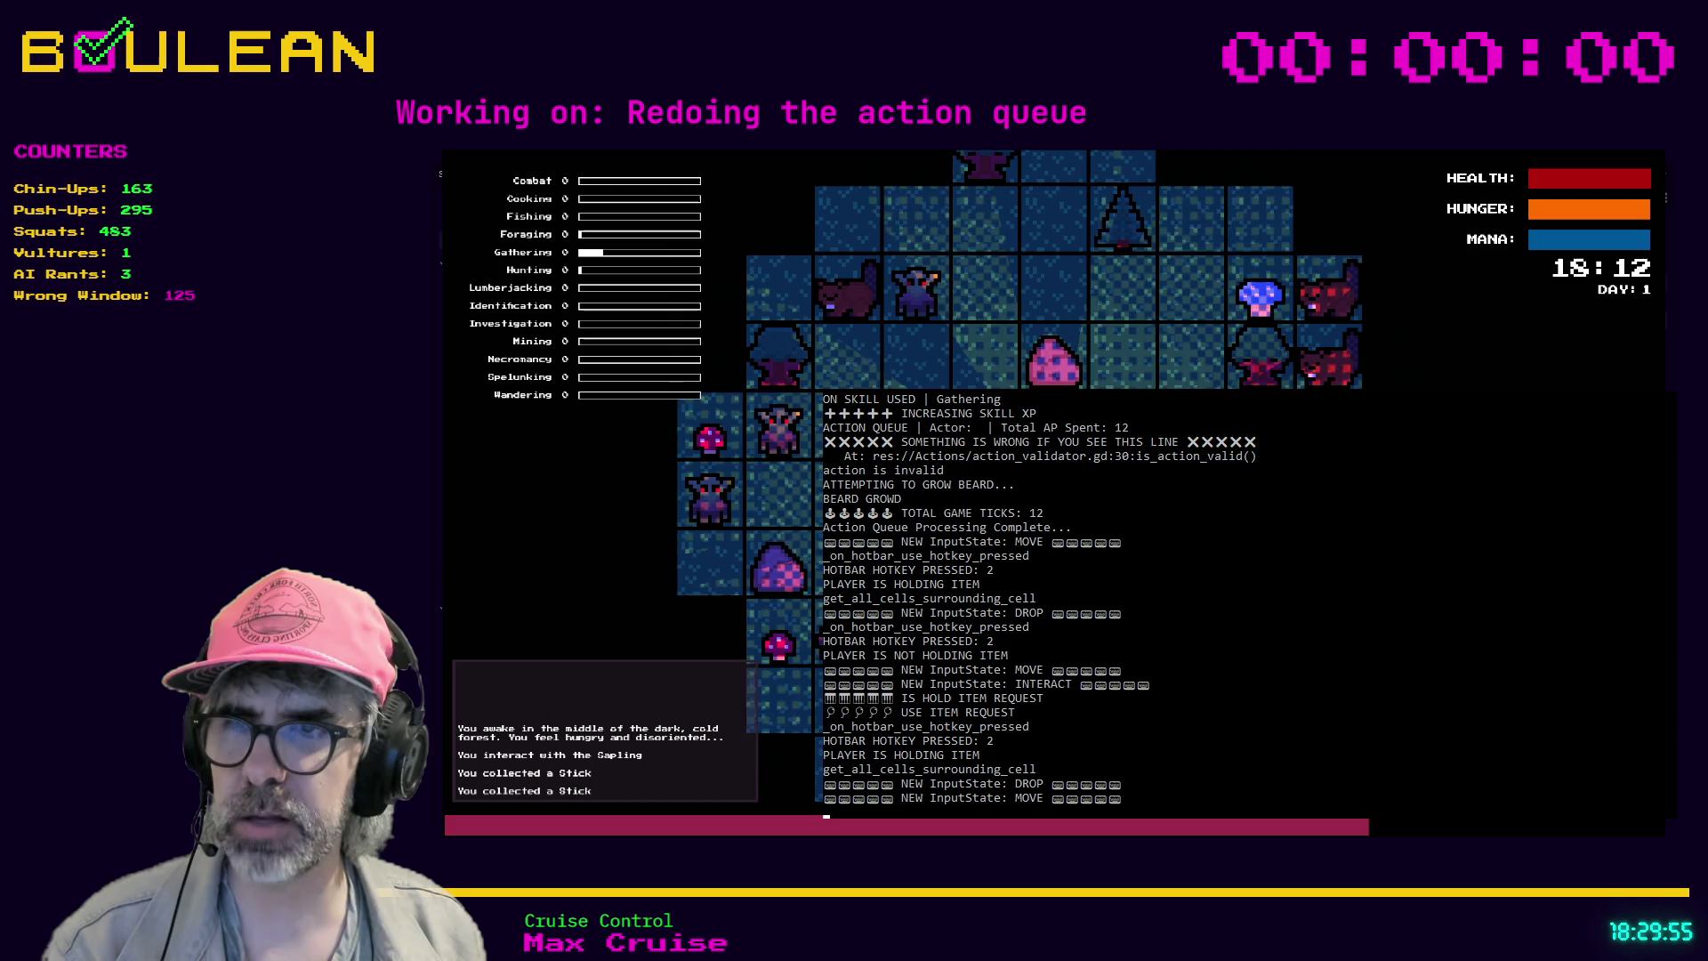
key(2)
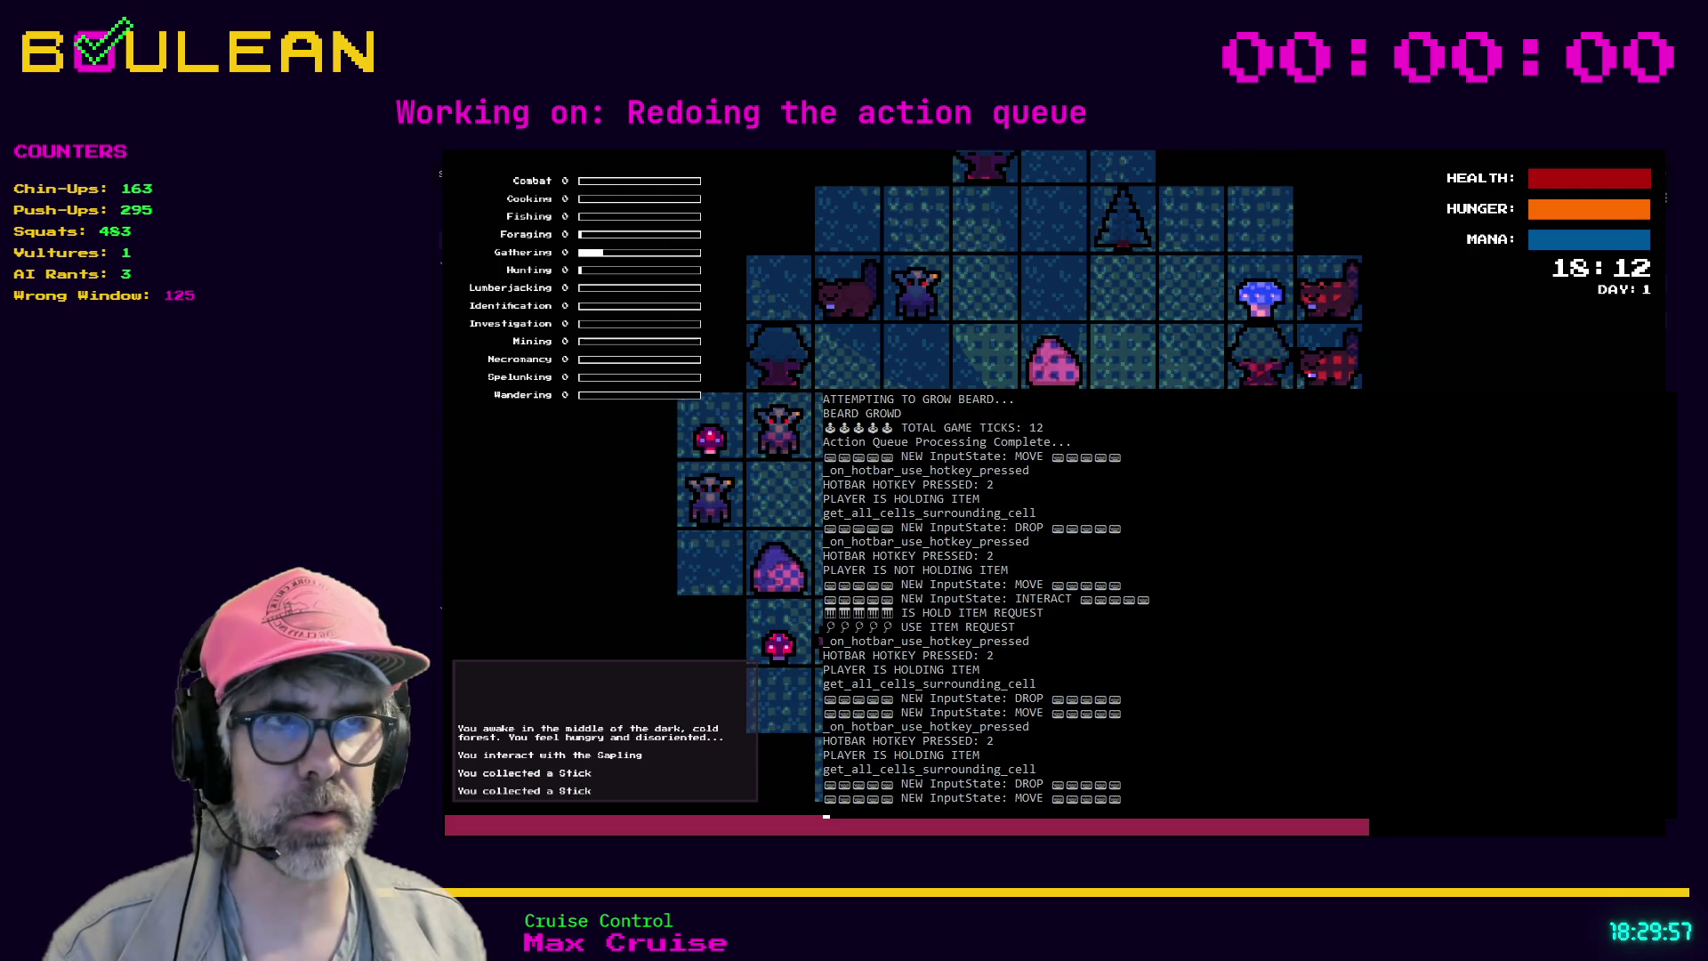
key(F8)
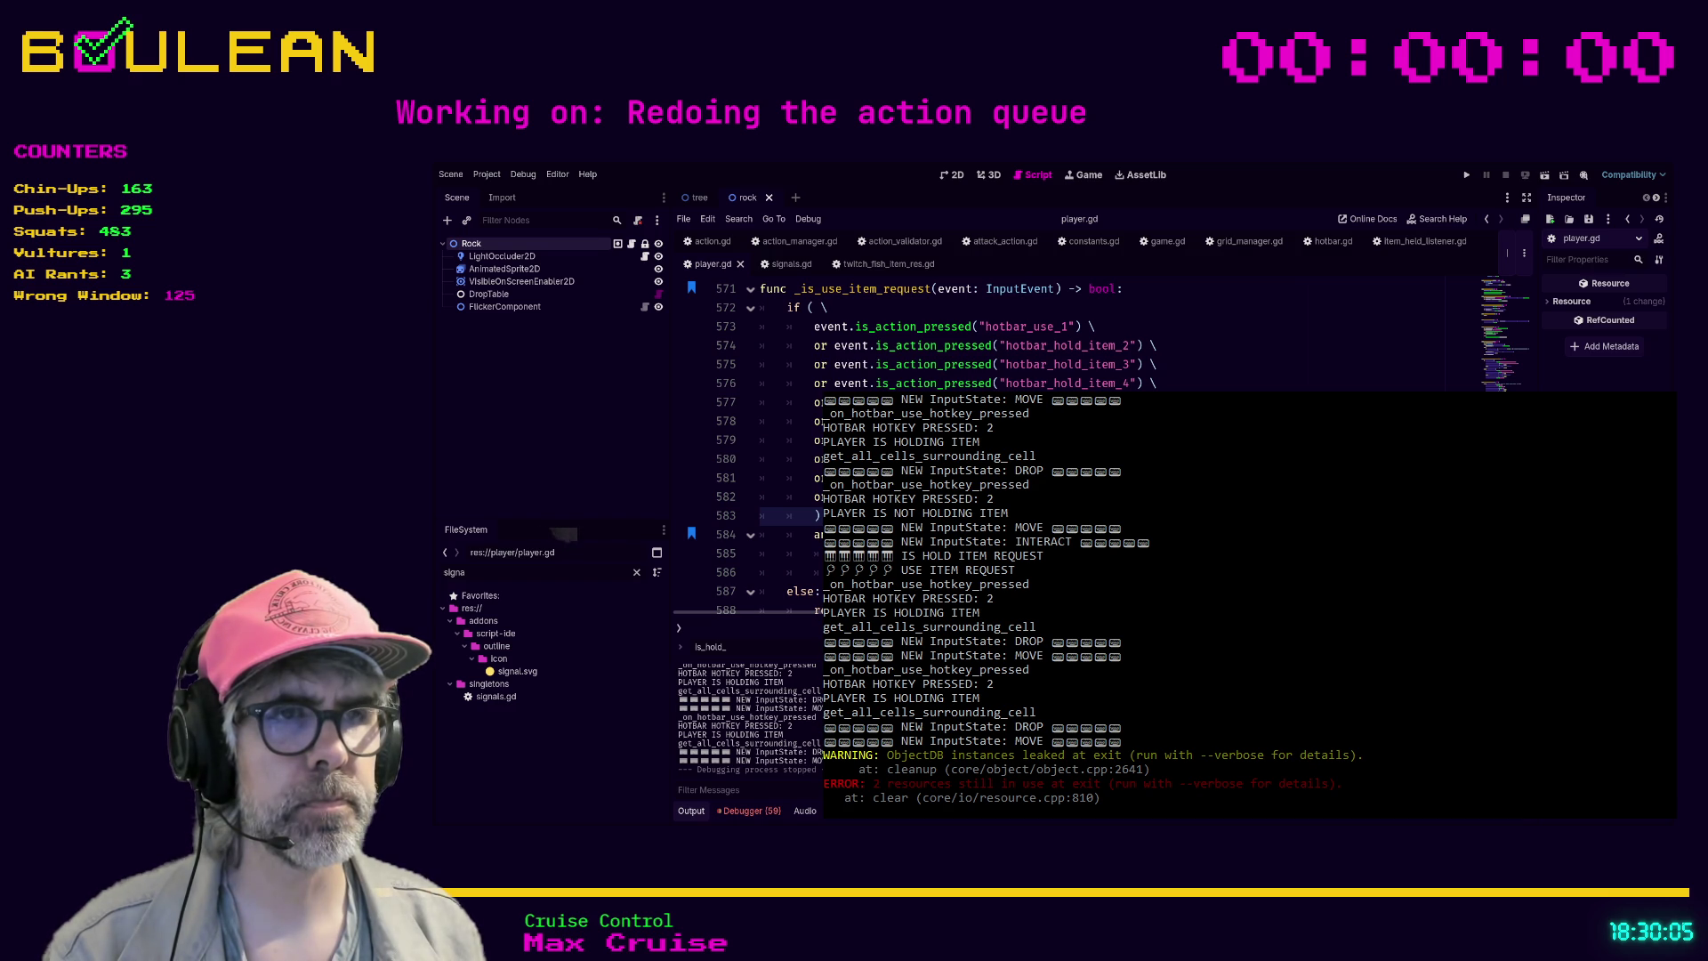
- Begin editing the _is_use_item_request condition at line 584 and select hotbar lines 577–583
scroll(889, 356, down, 1)
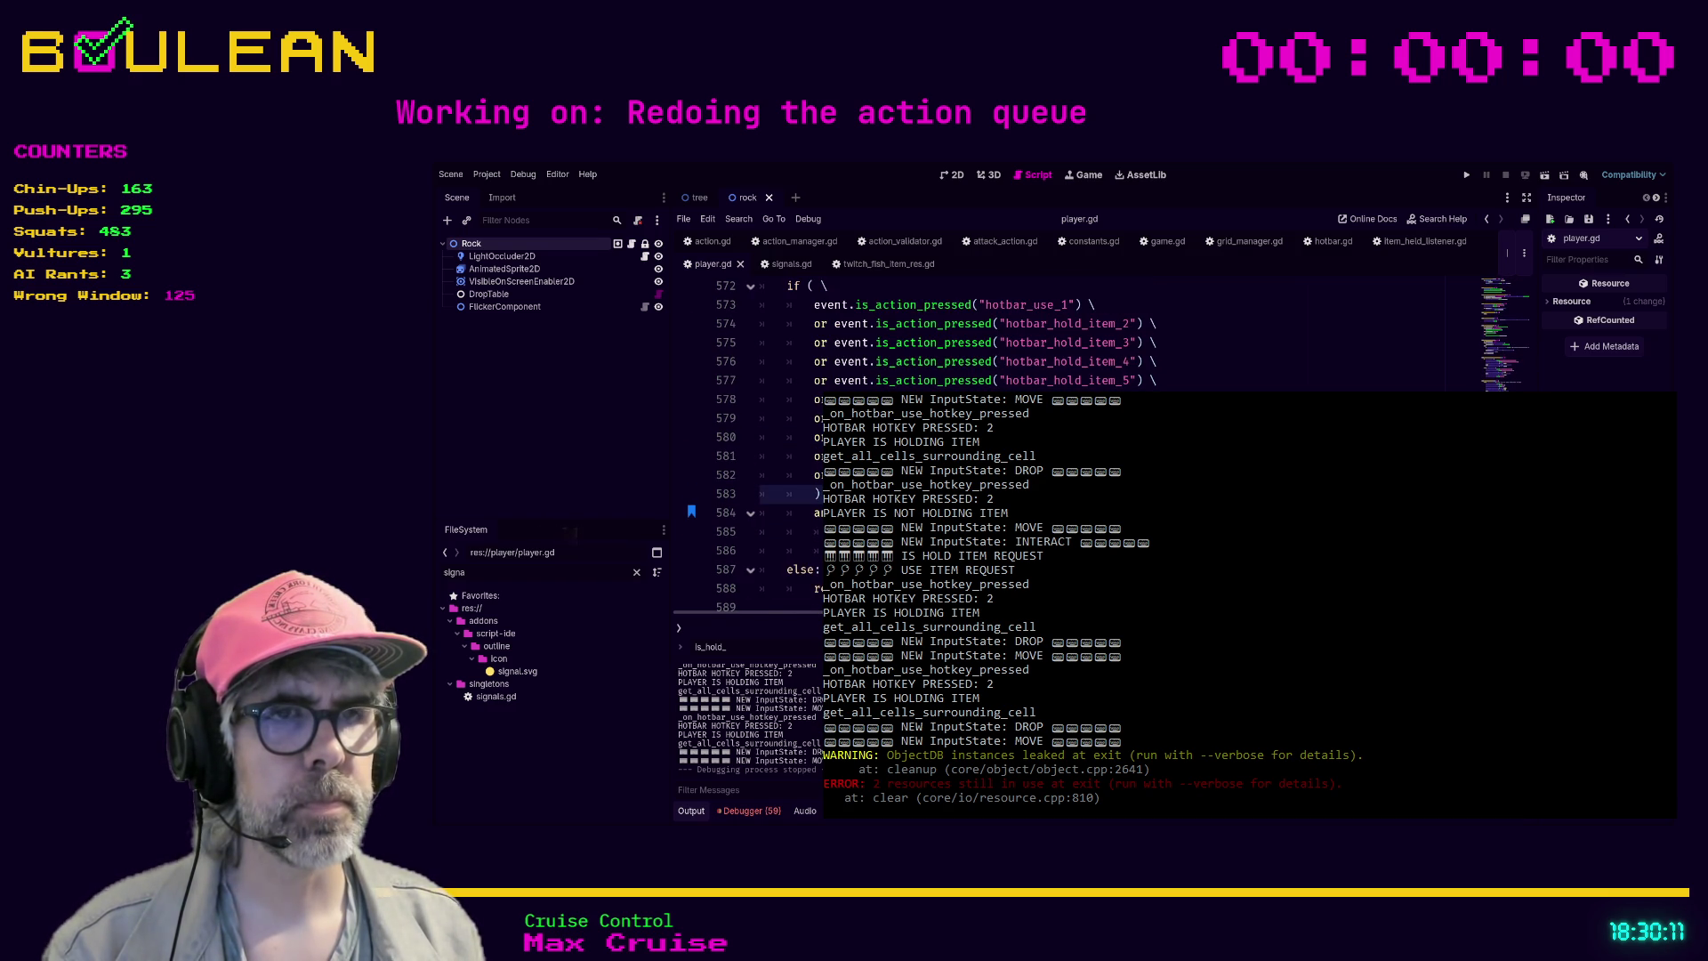
scroll(890, 401, up, 1)
scroll(889, 400, down, 1)
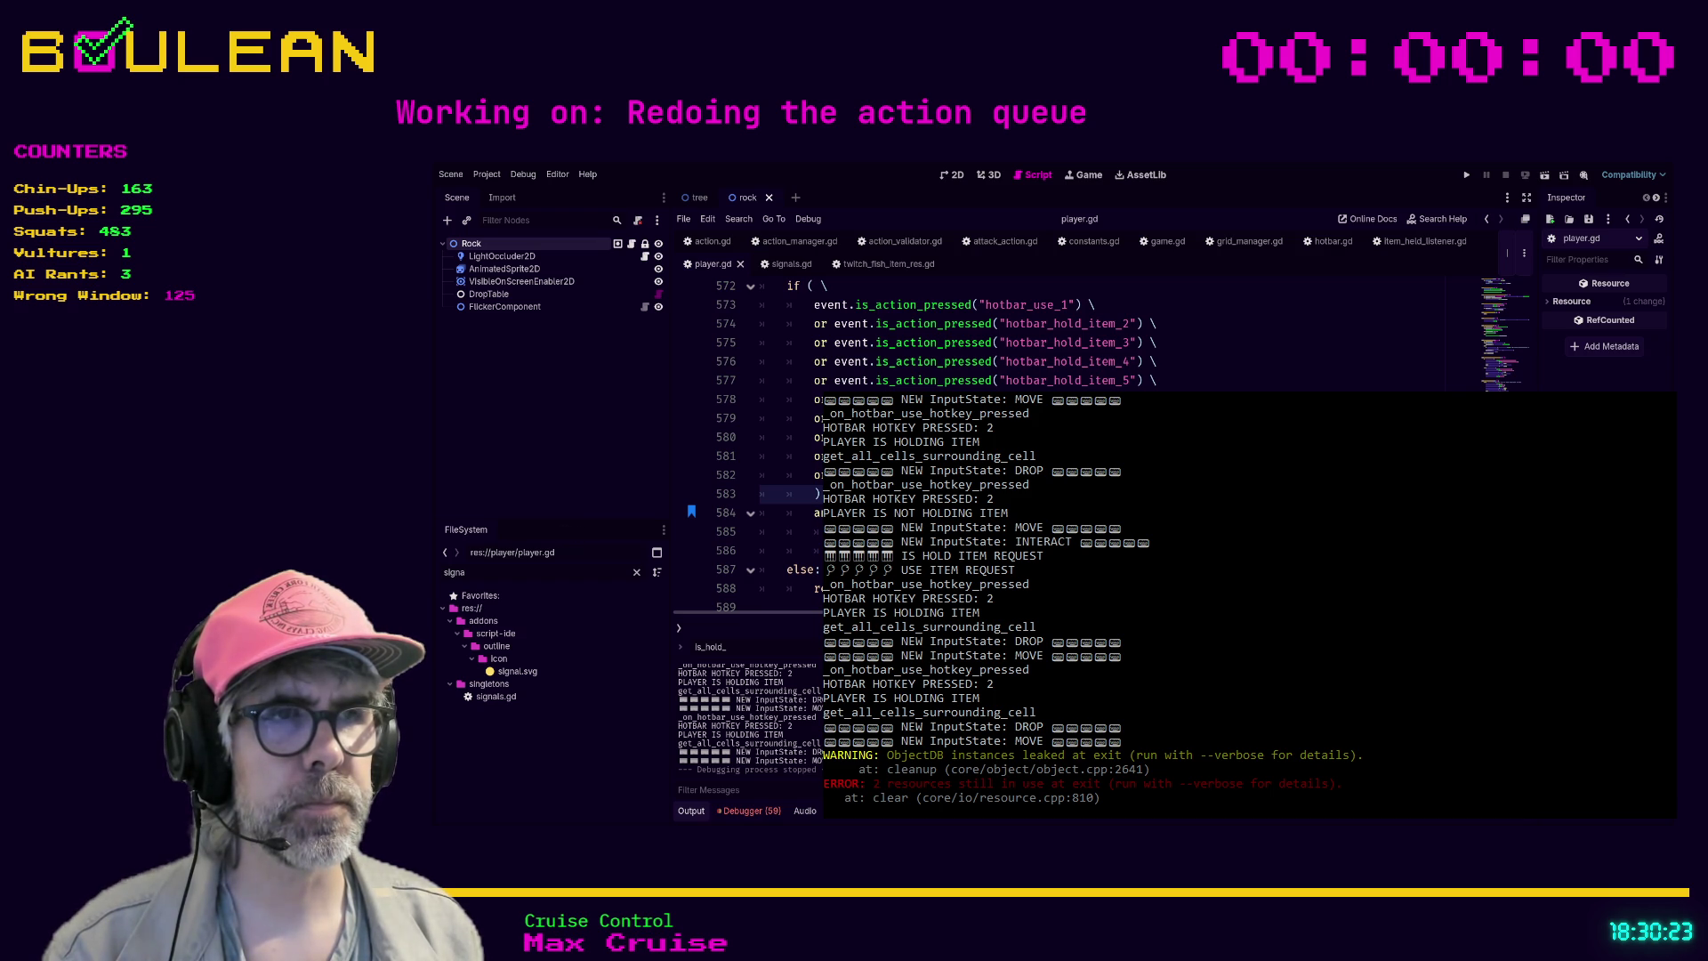
click(890, 515)
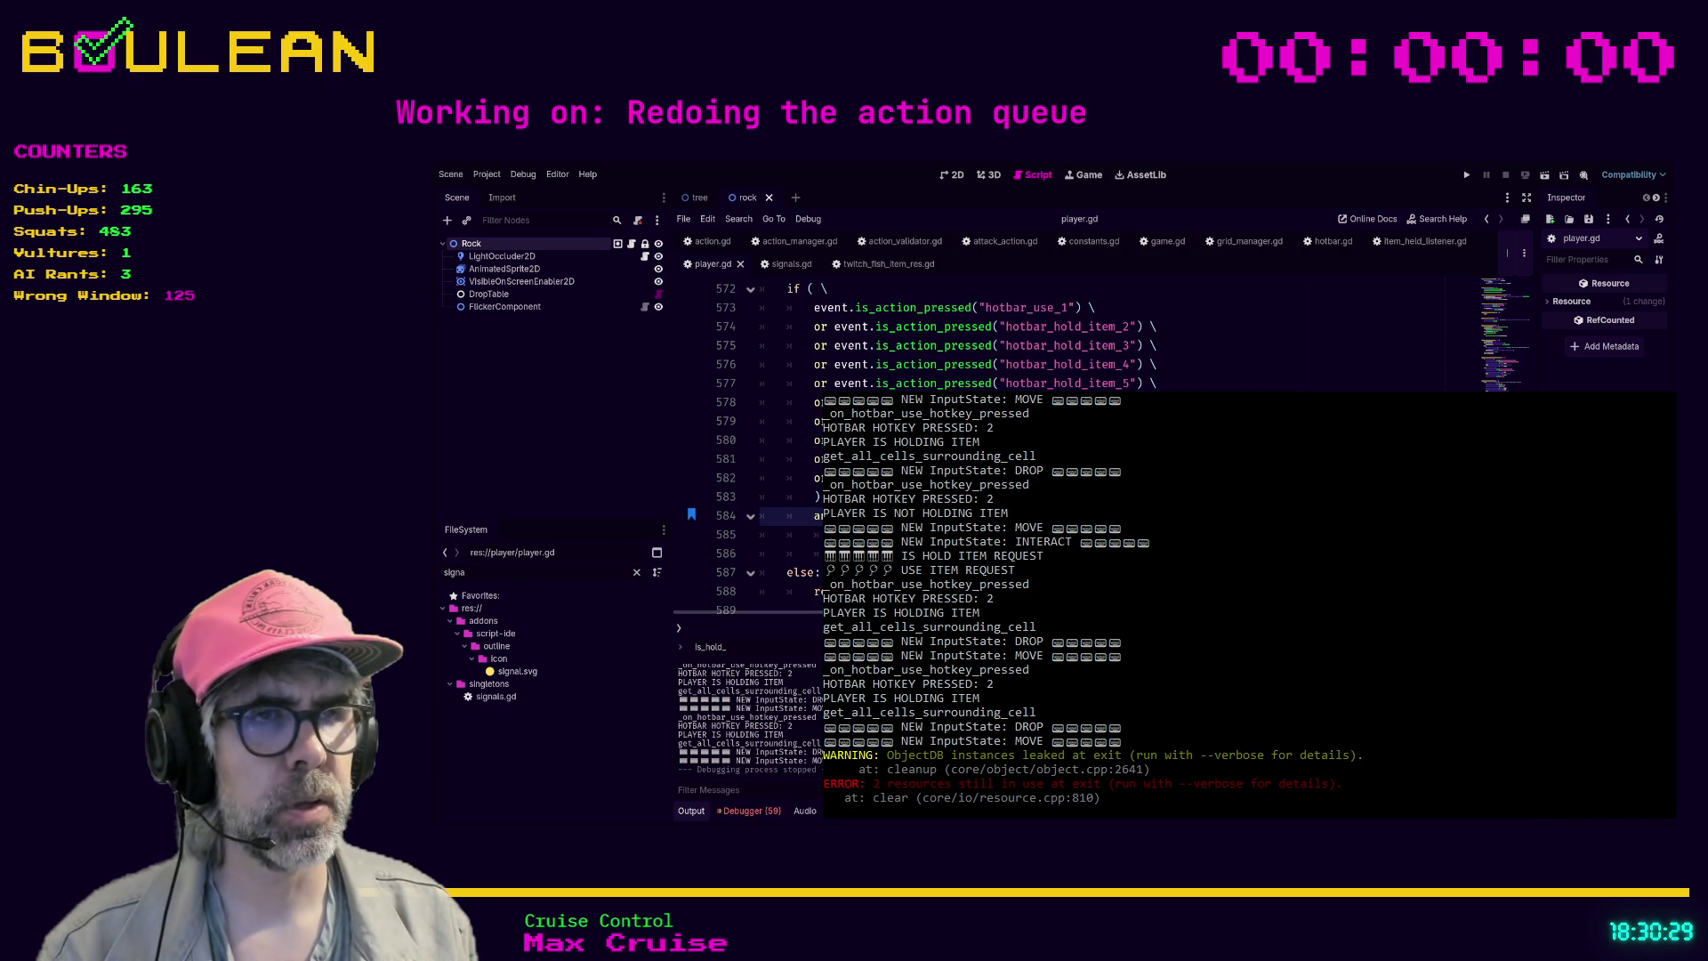
key(BackSpace)
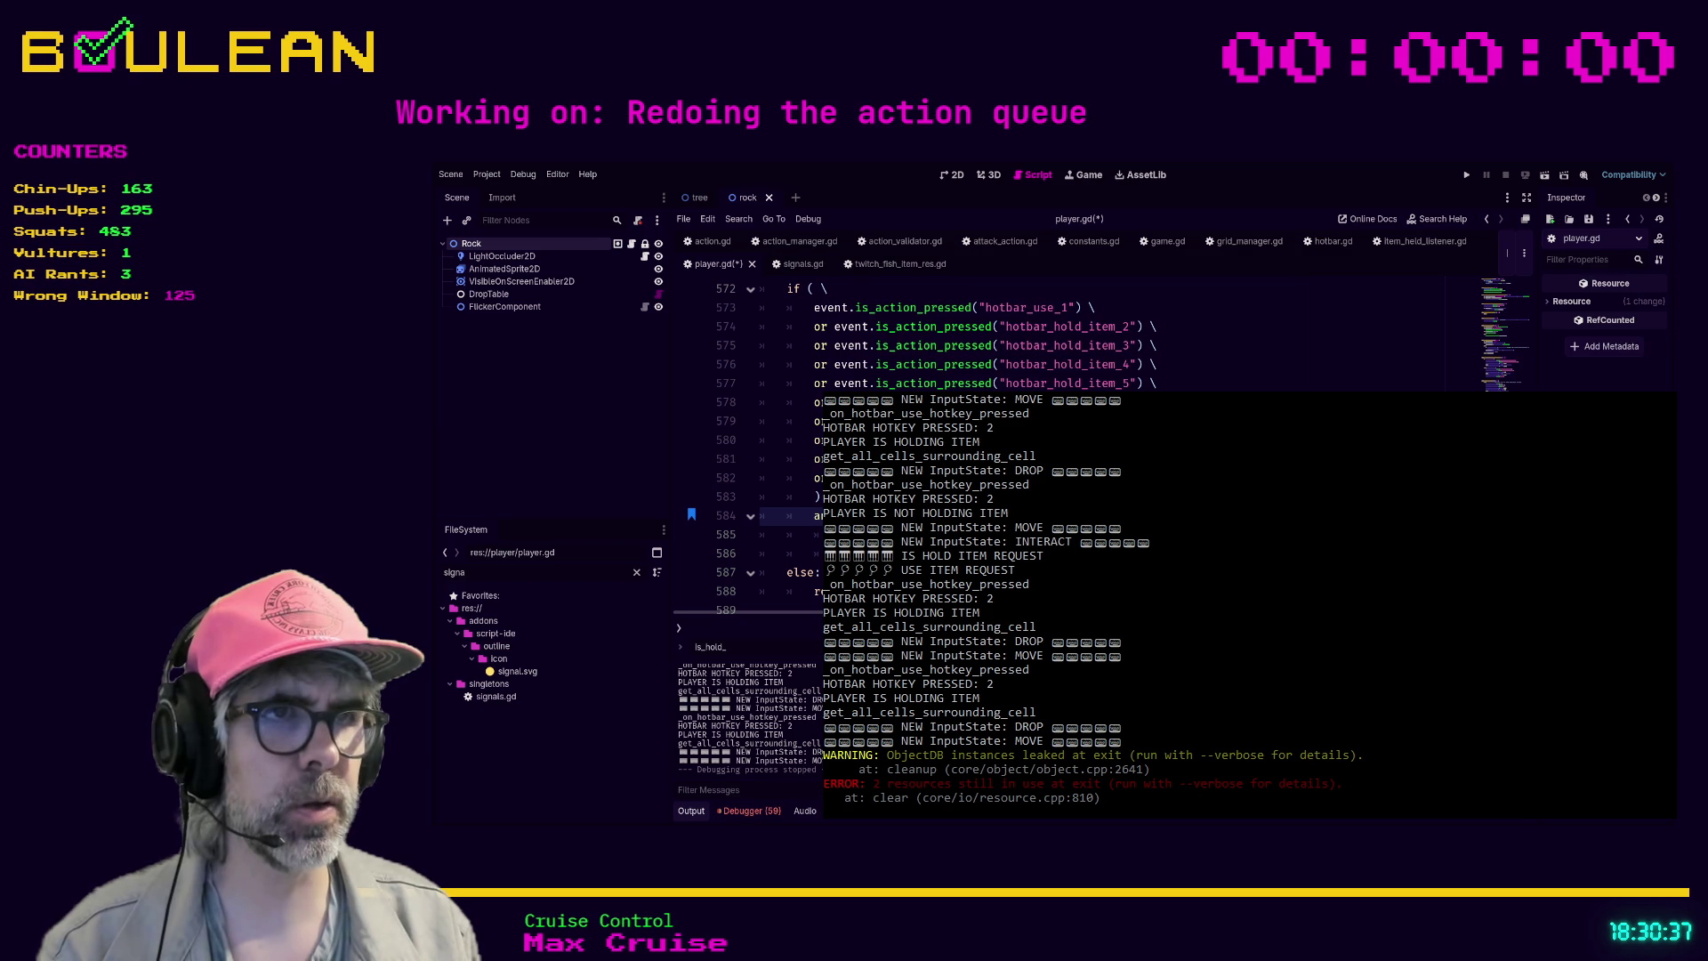
click(787, 534)
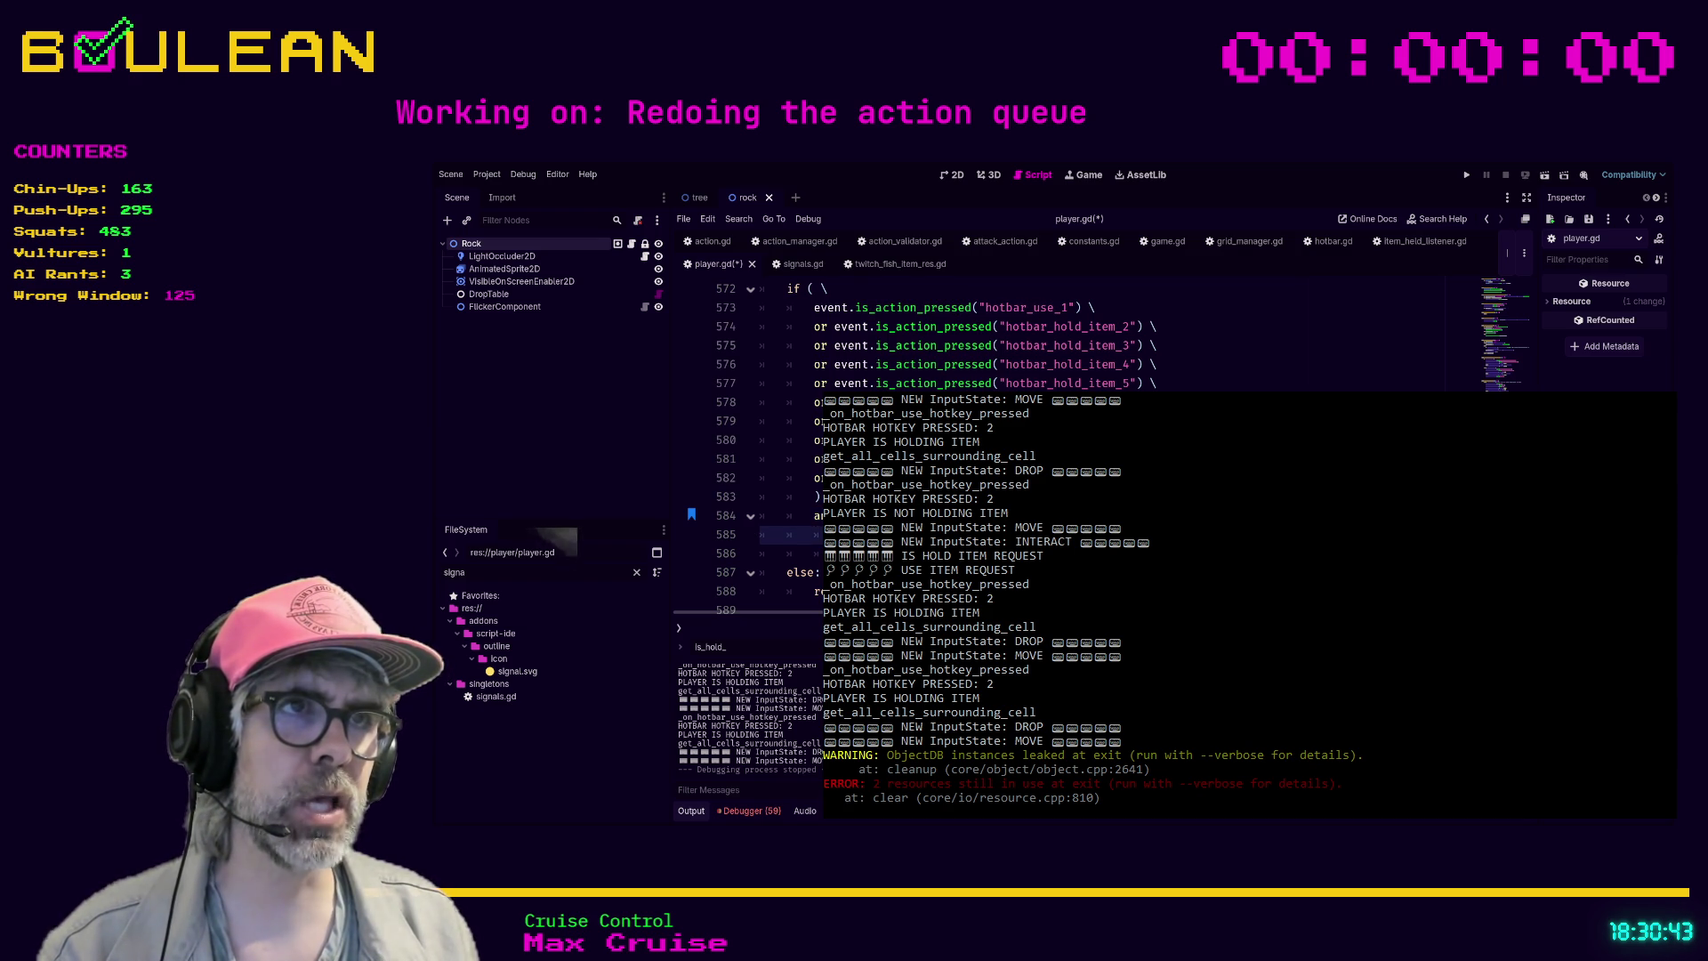
drag(754, 521, 753, 330)
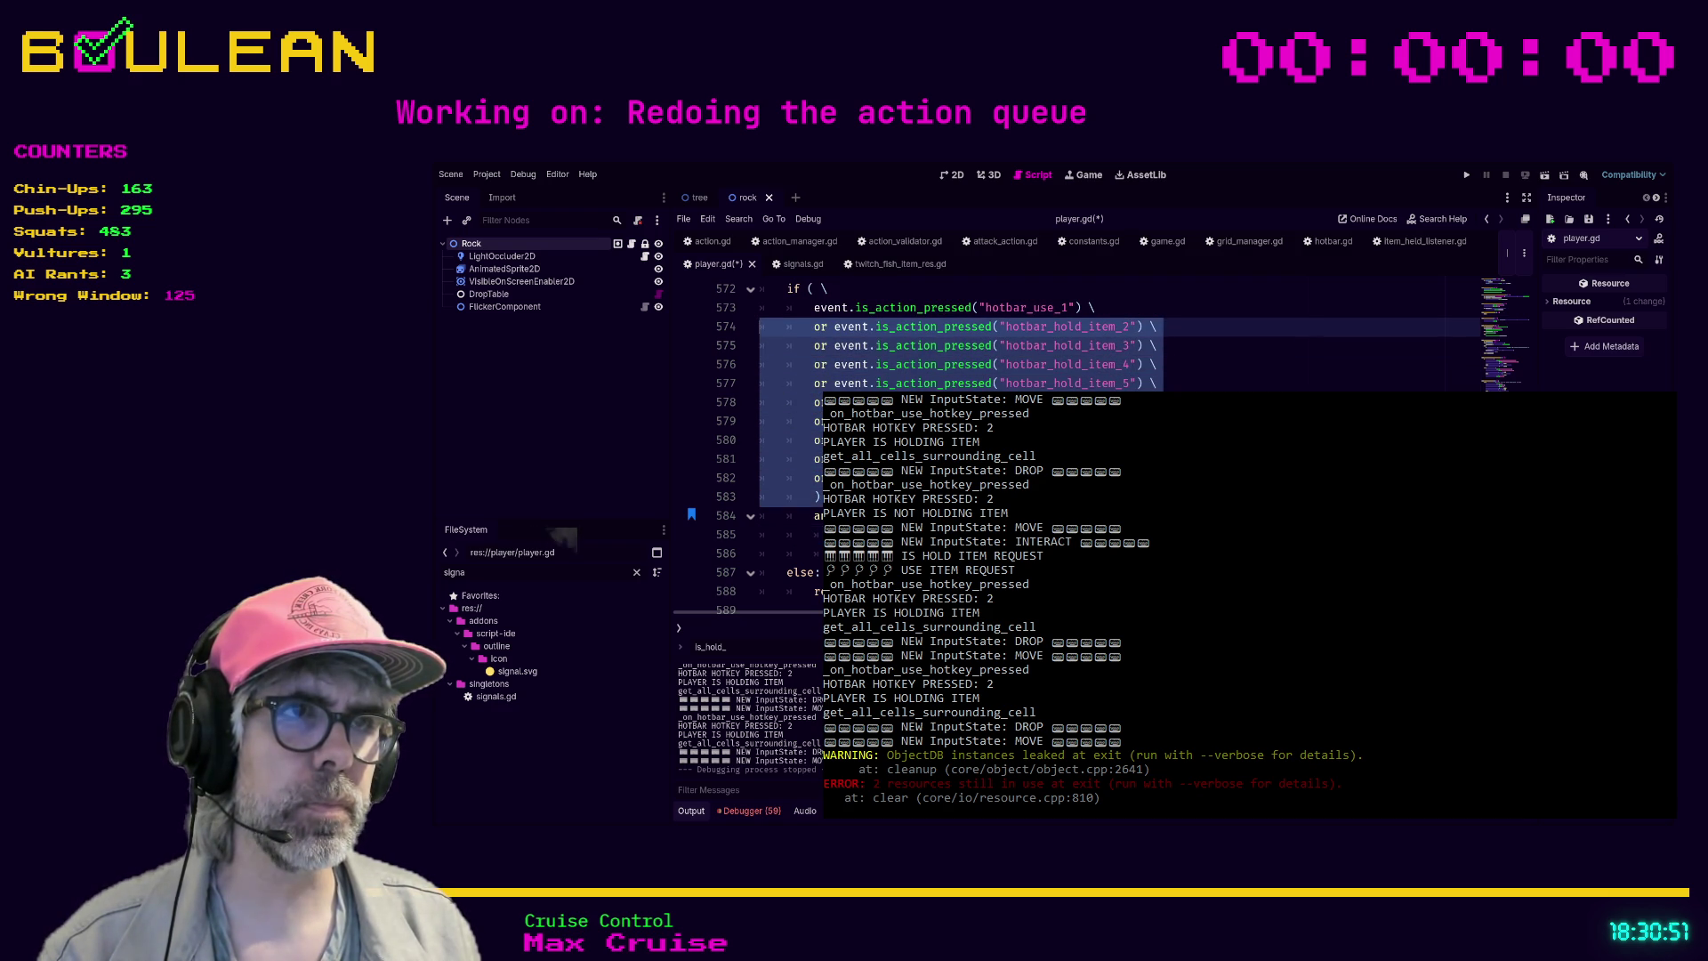
- Change line 574's hotbar_hold_item_2 to hotbar_use_2, close the find bar, and relaunch the game
key(Escape)
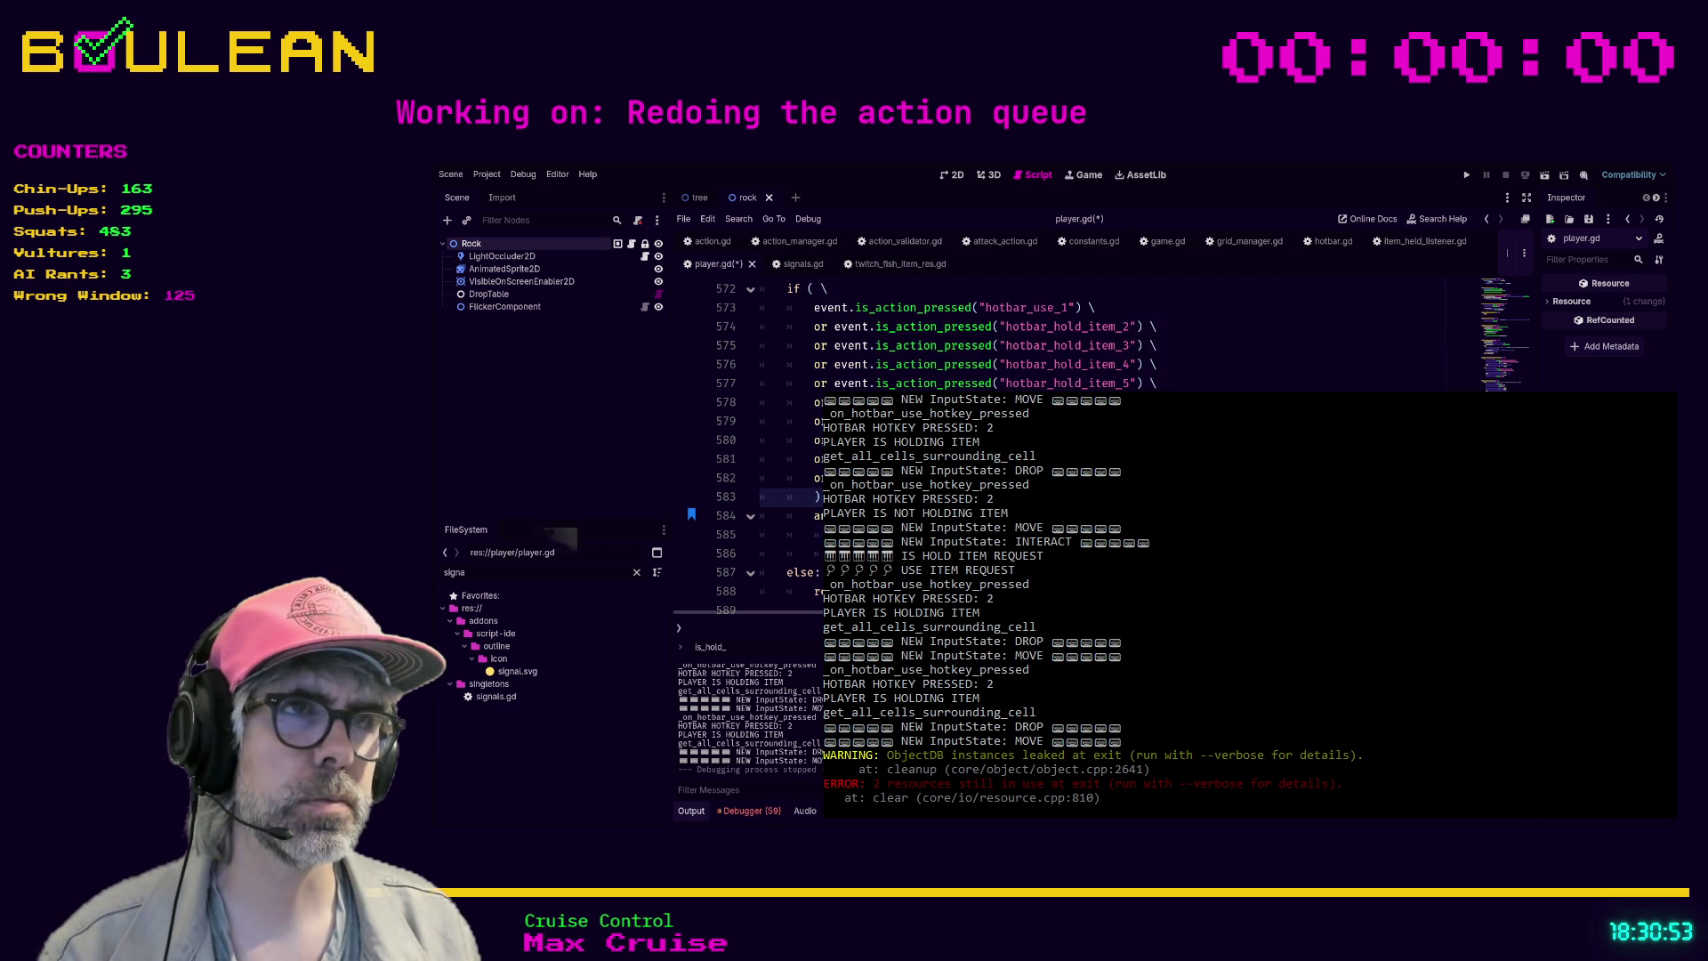
scroll(1074, 382, up, 1)
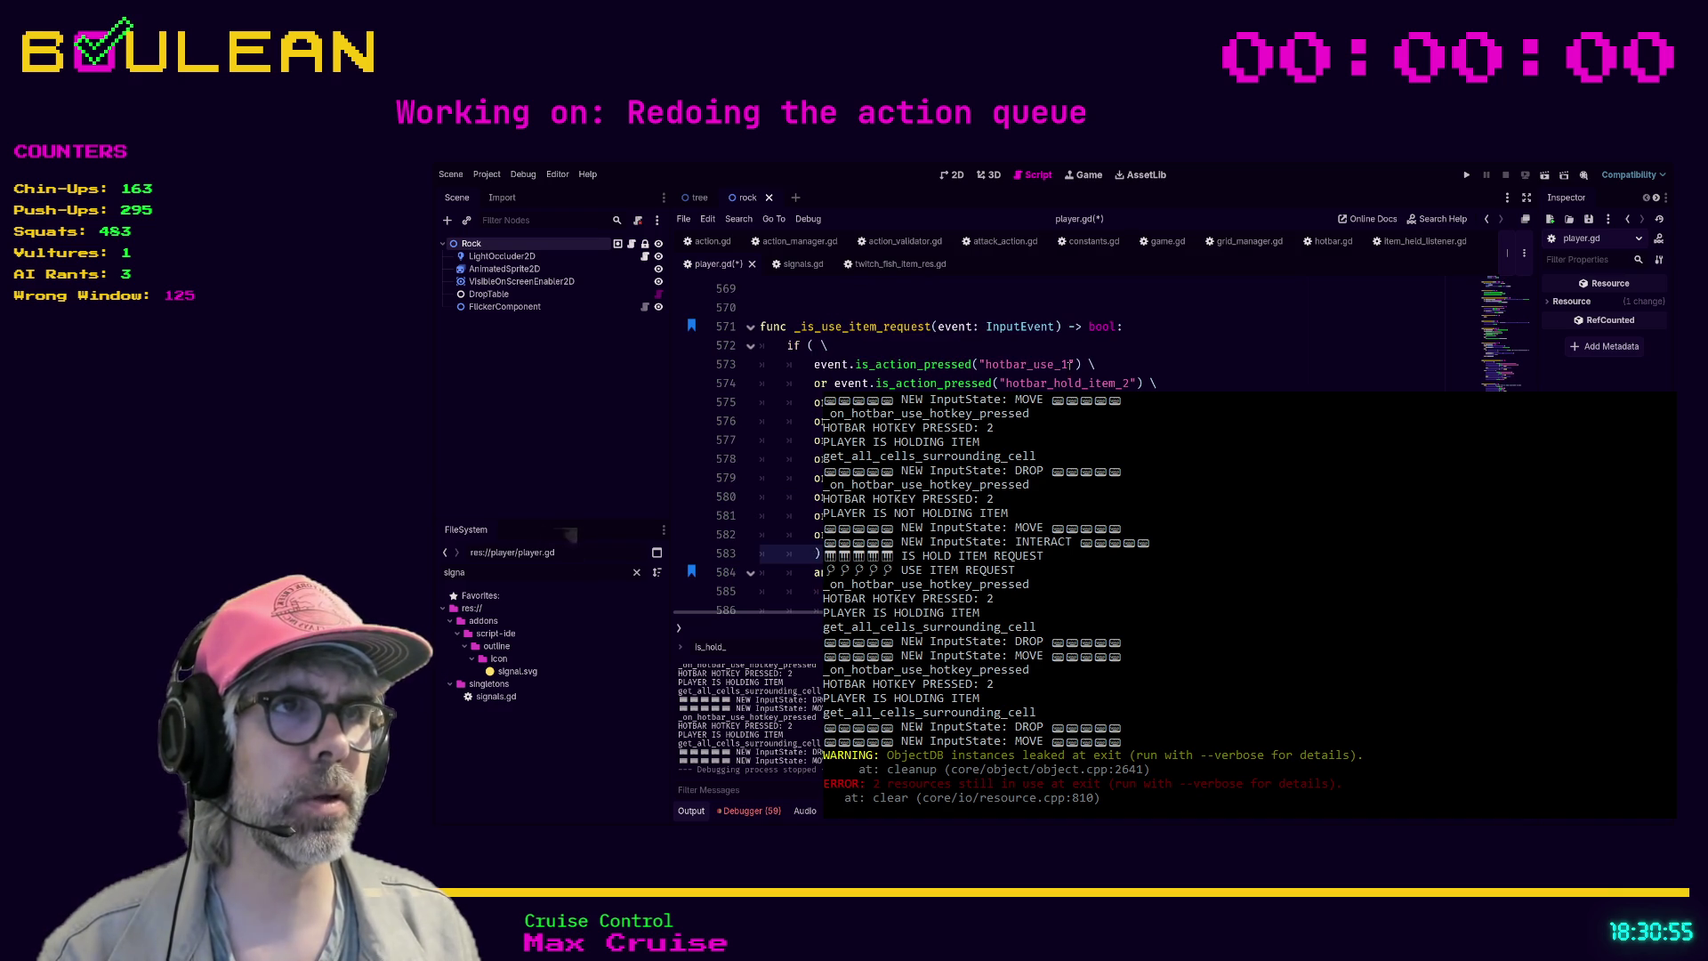
click(1070, 364)
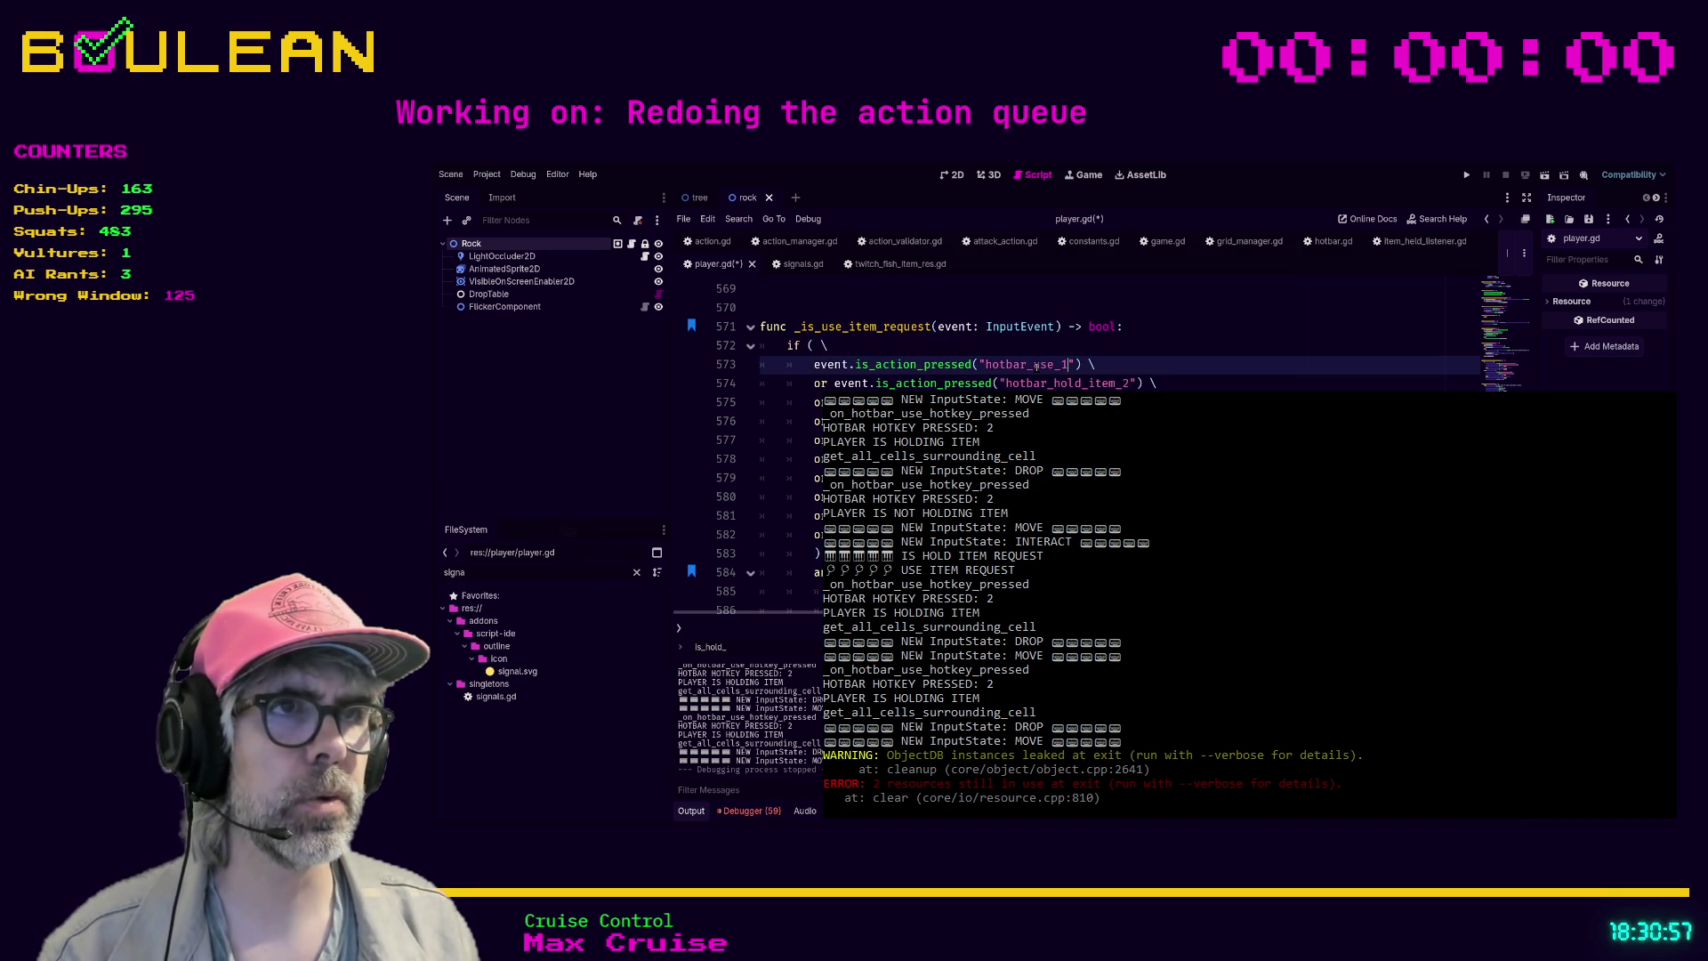
shift+click(1034, 365)
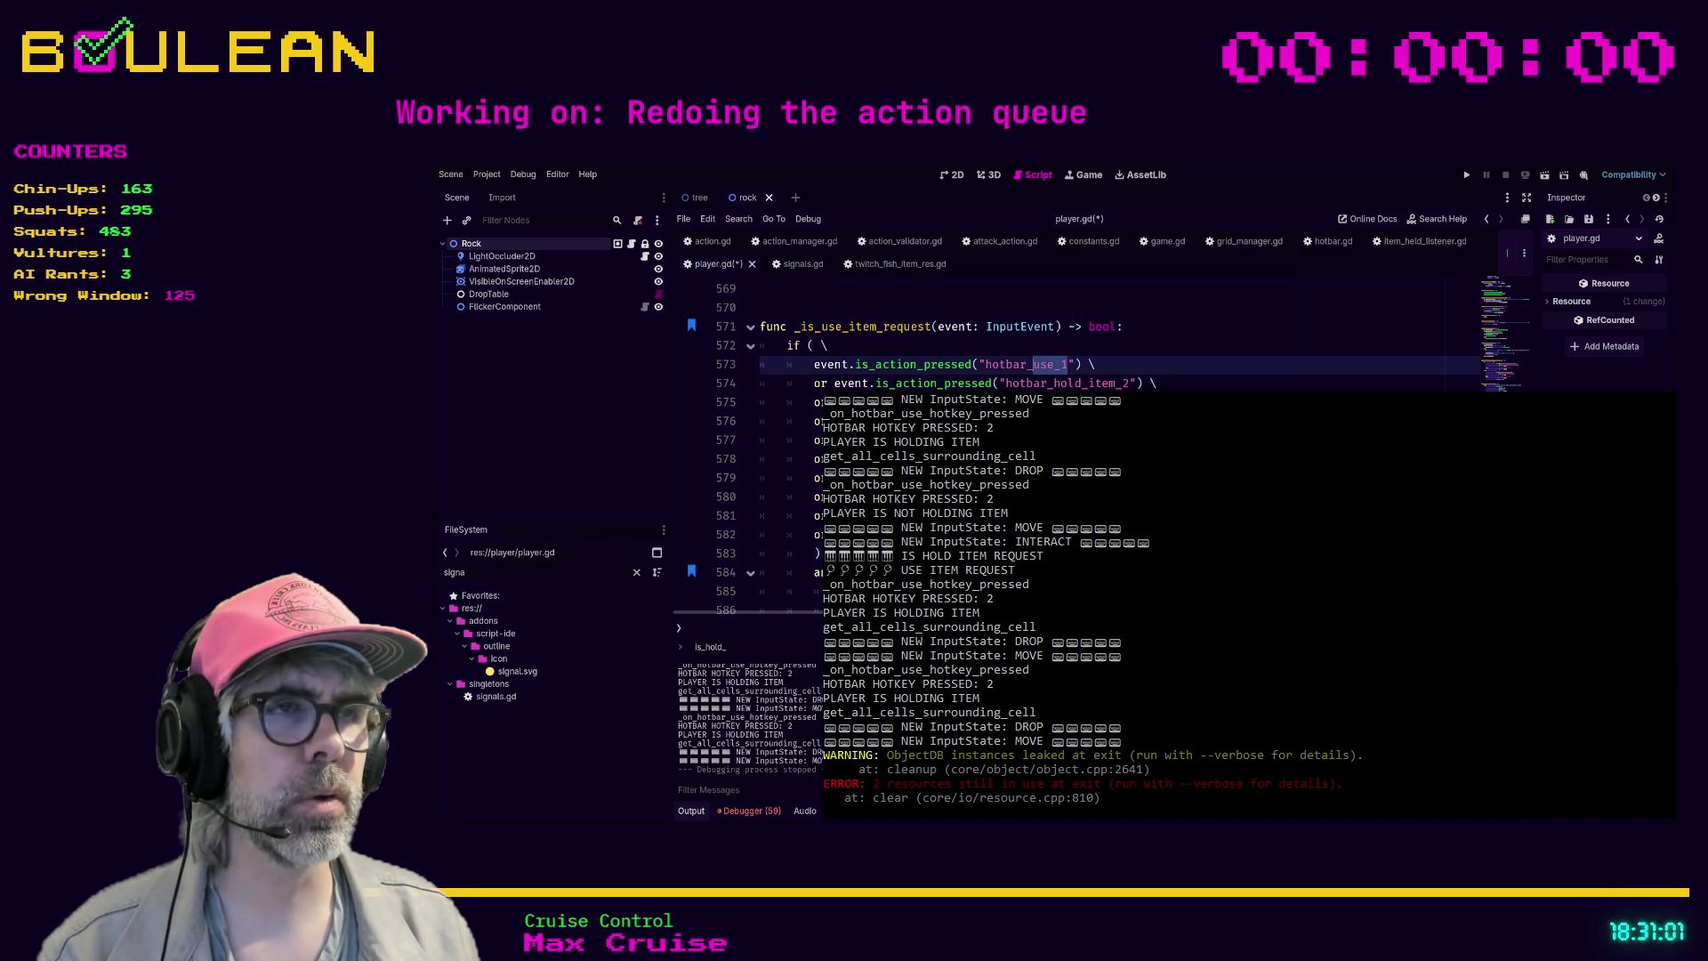
click(1055, 382)
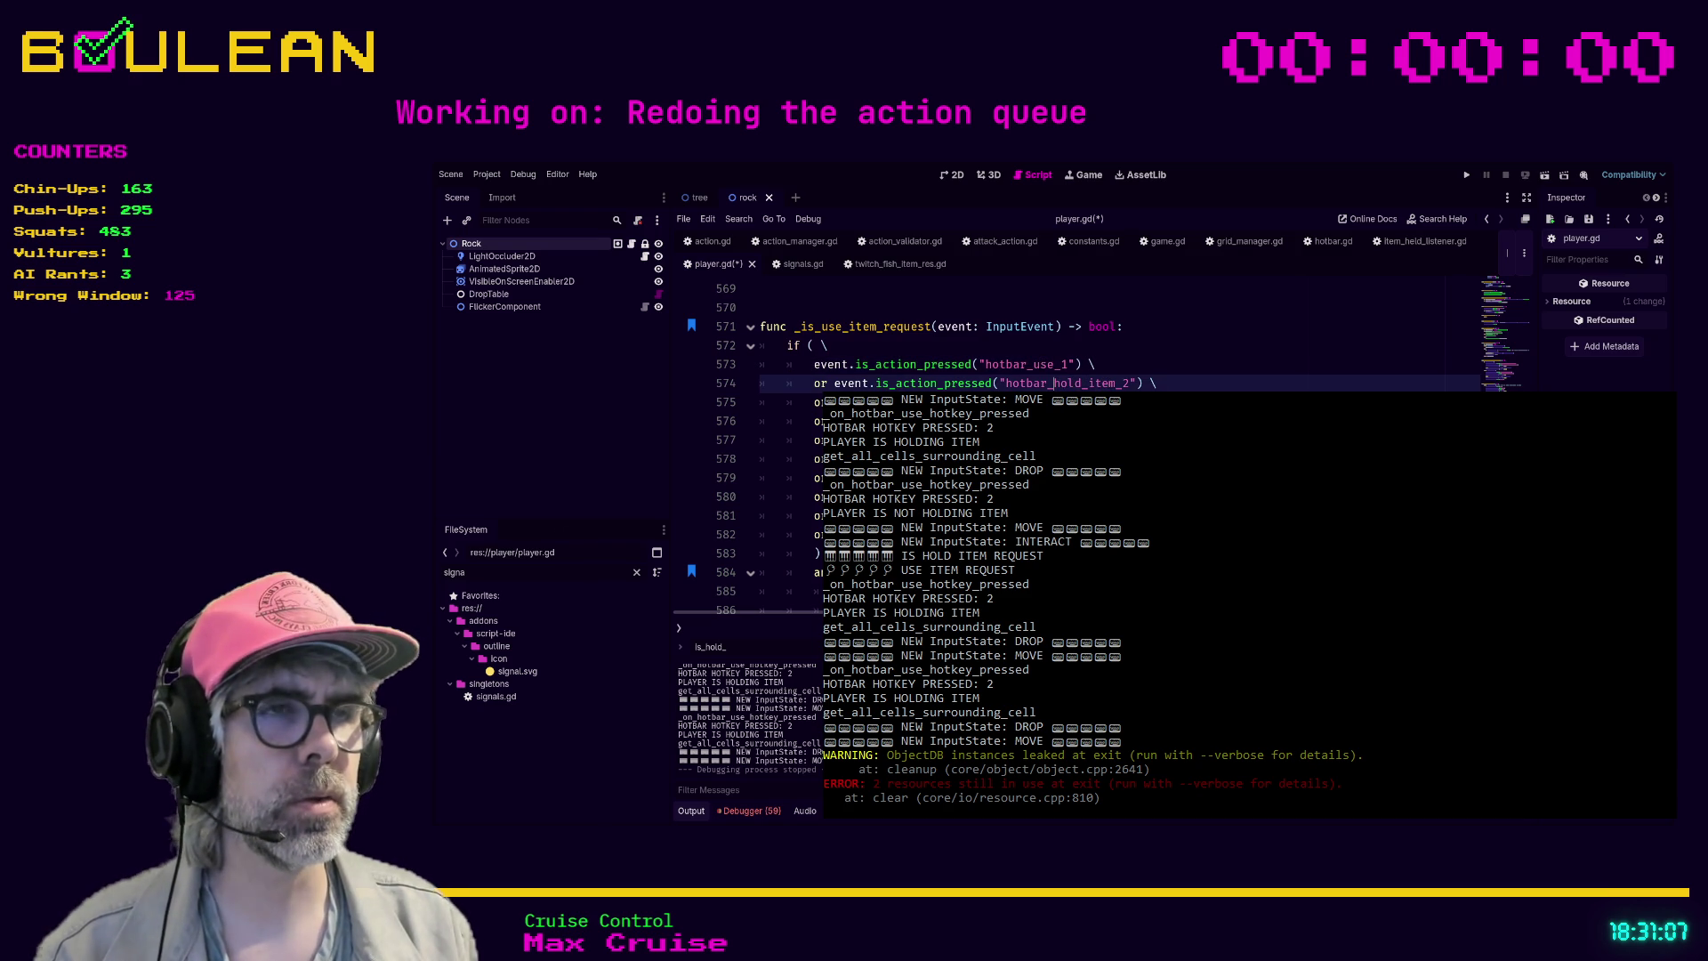
key(shift+Down)
key(shift+Down)
key(shift+Down)
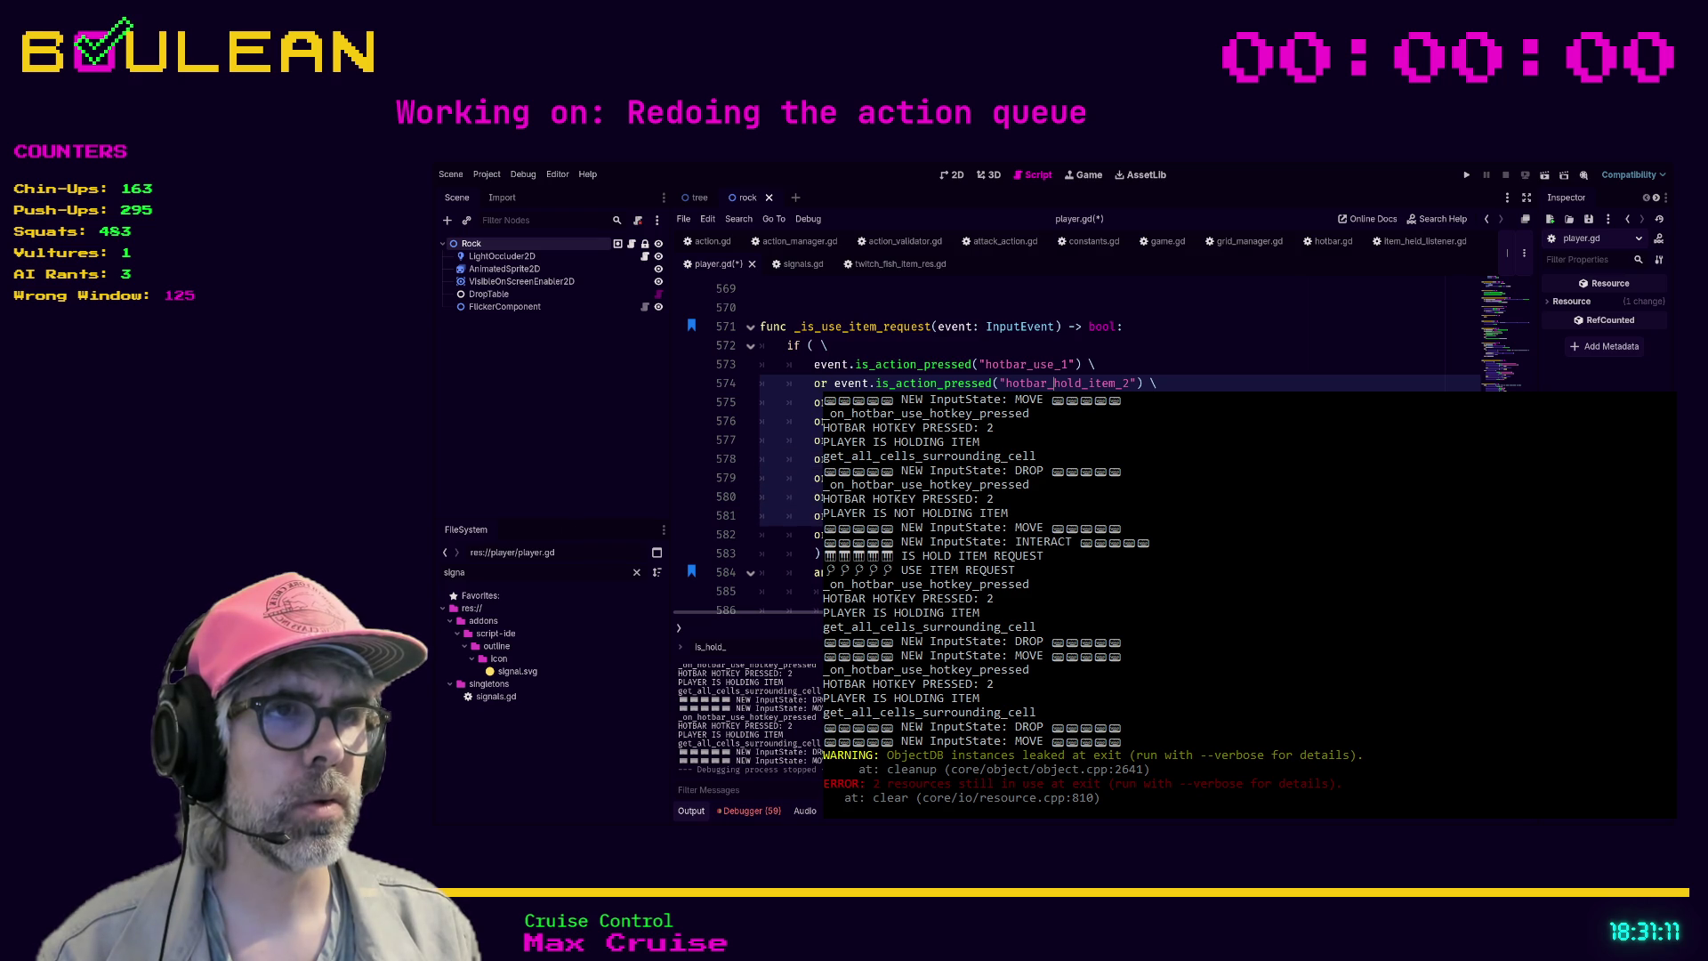
key(shift+Down)
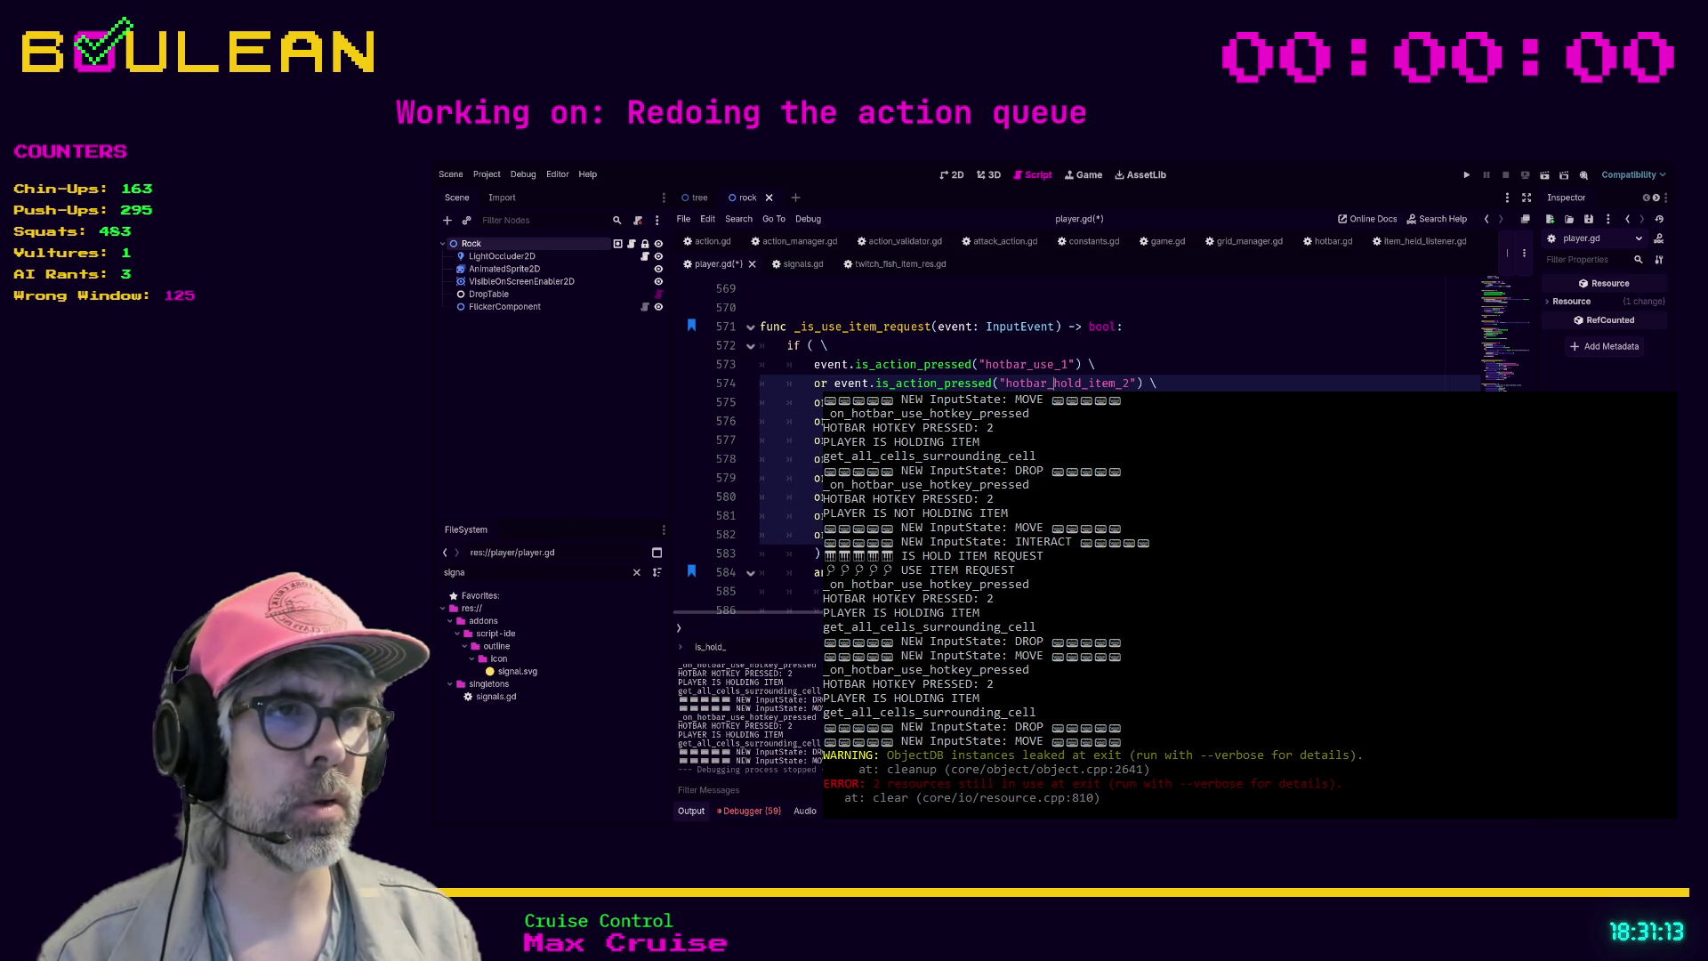
key(shift+Right)
key(shift+Right)
key(shift+Right)
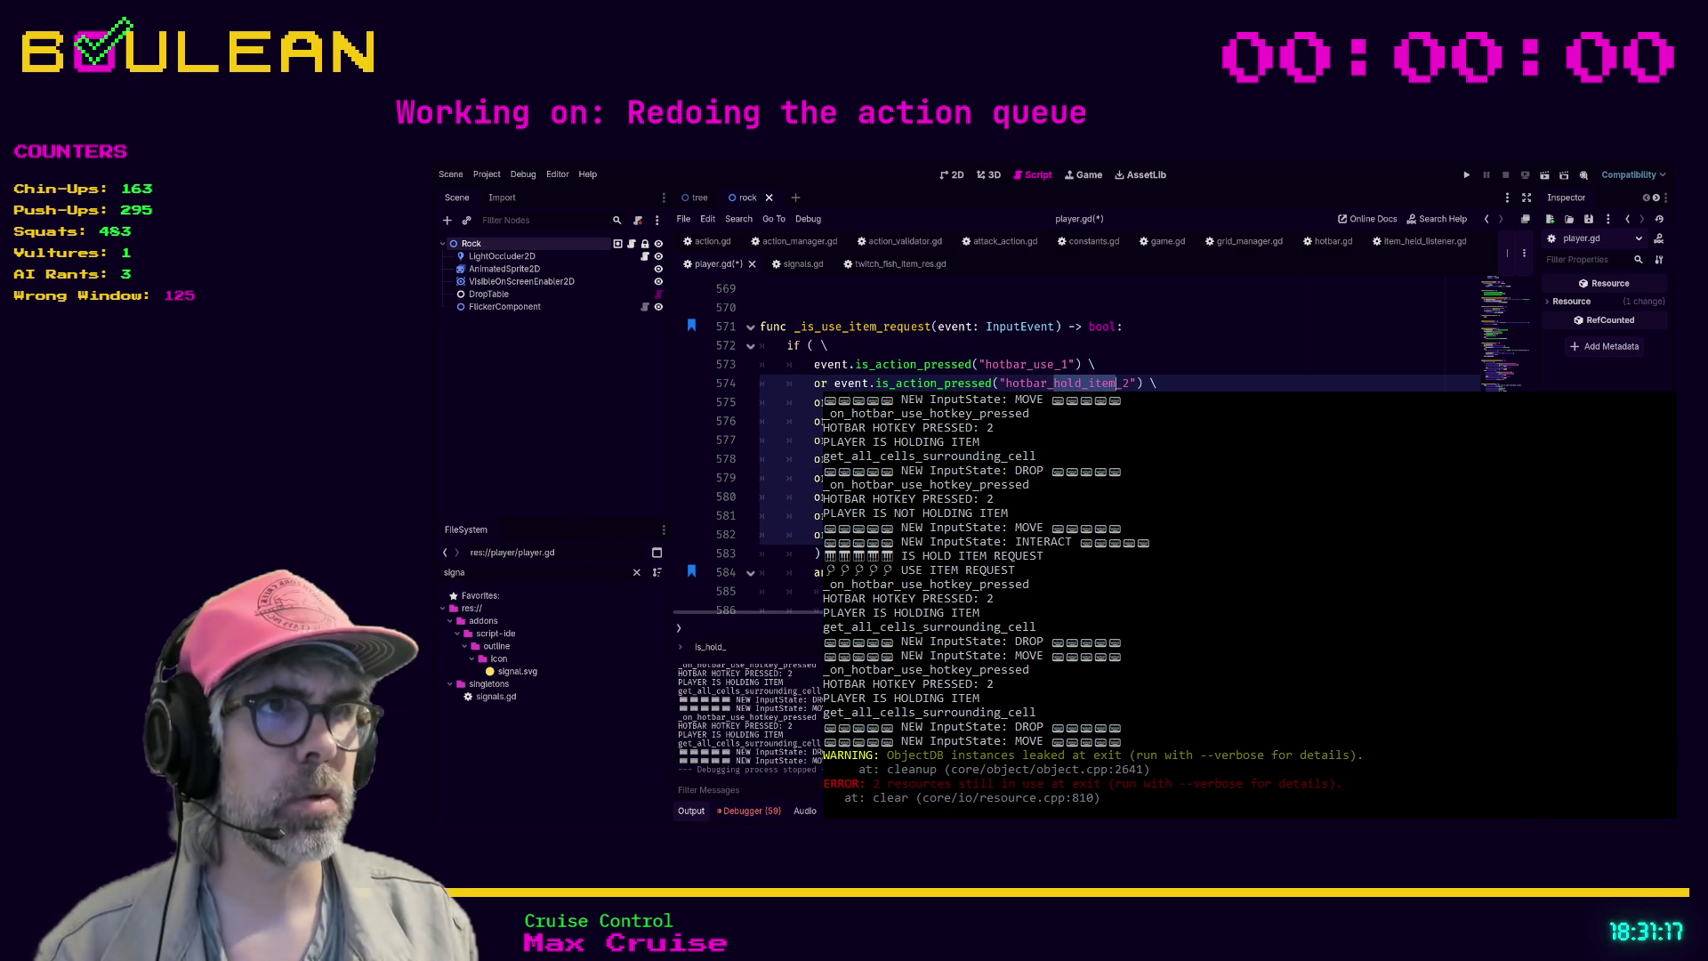
text(use)
click(818, 459)
key(Escape)
key(F5)
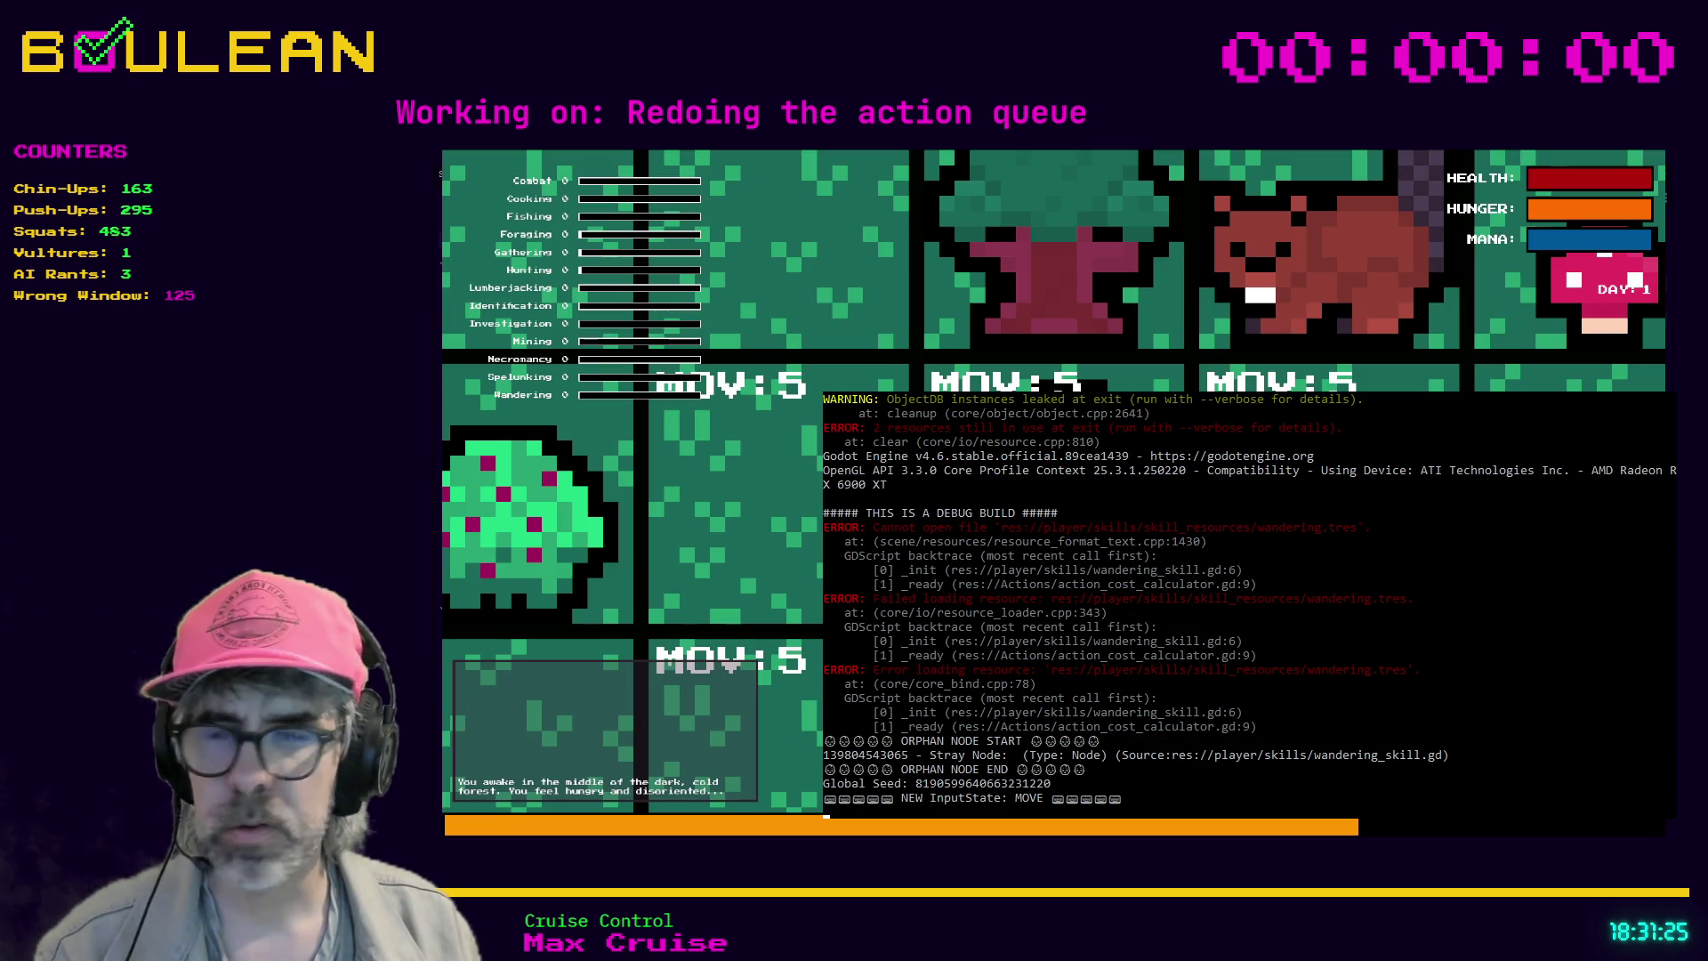
- Trigger hotbar slot 2 in the running game, switching to interact mode between presses
key(2)
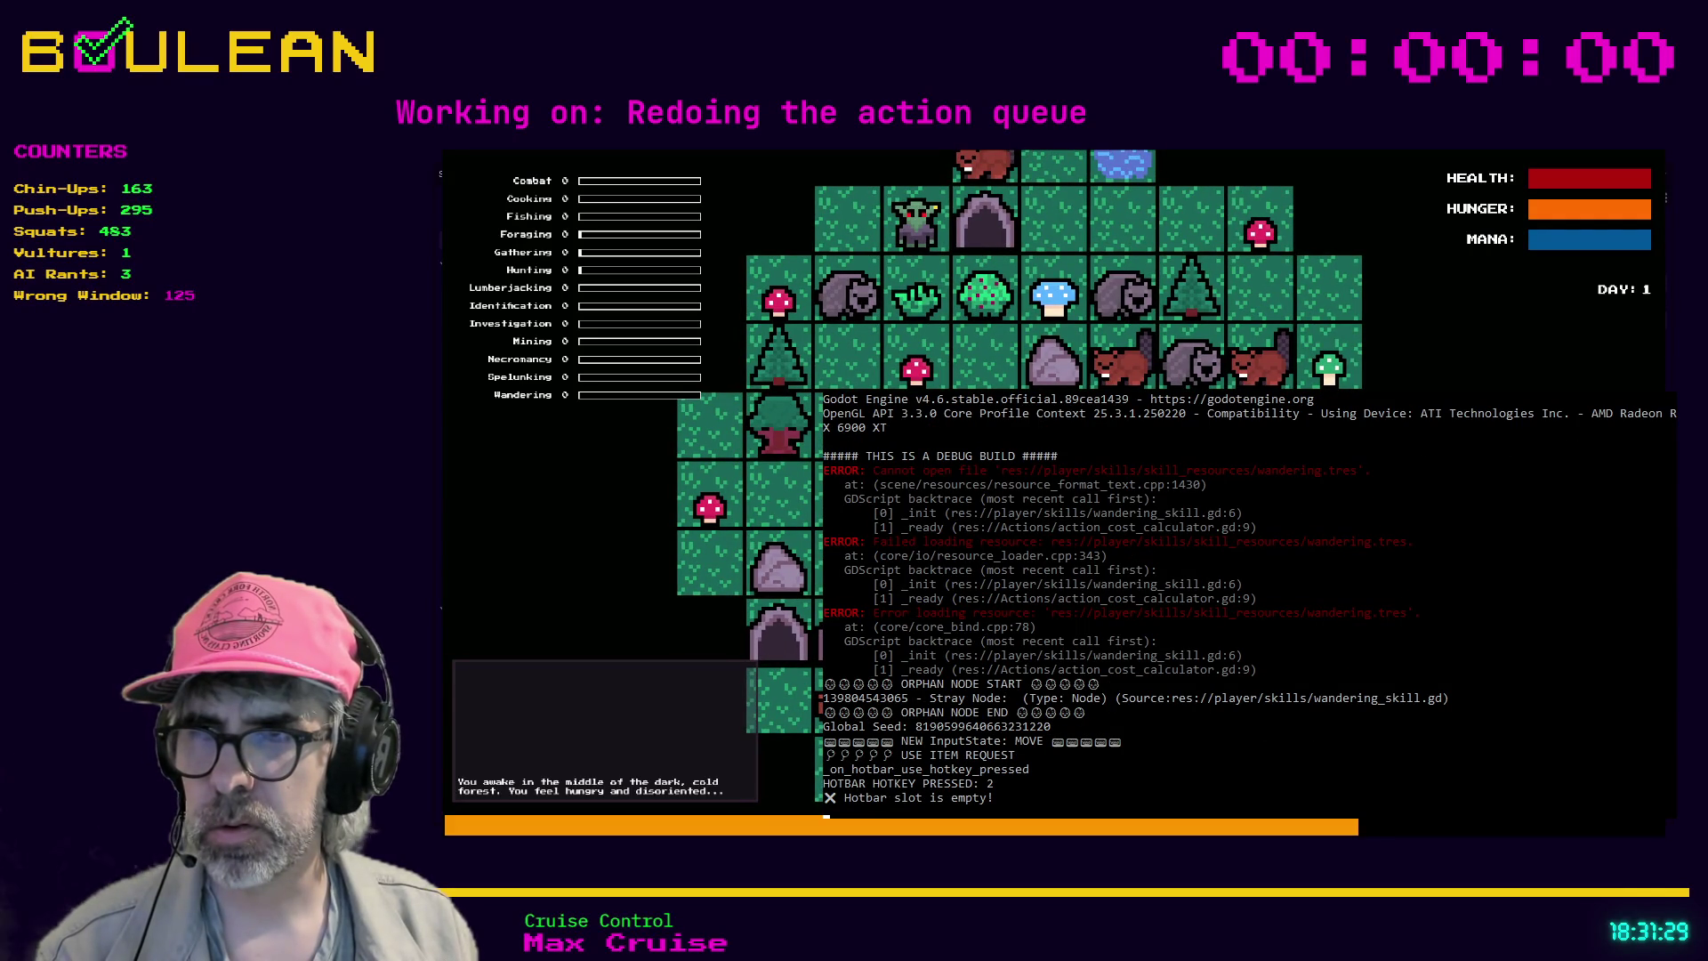
key(e)
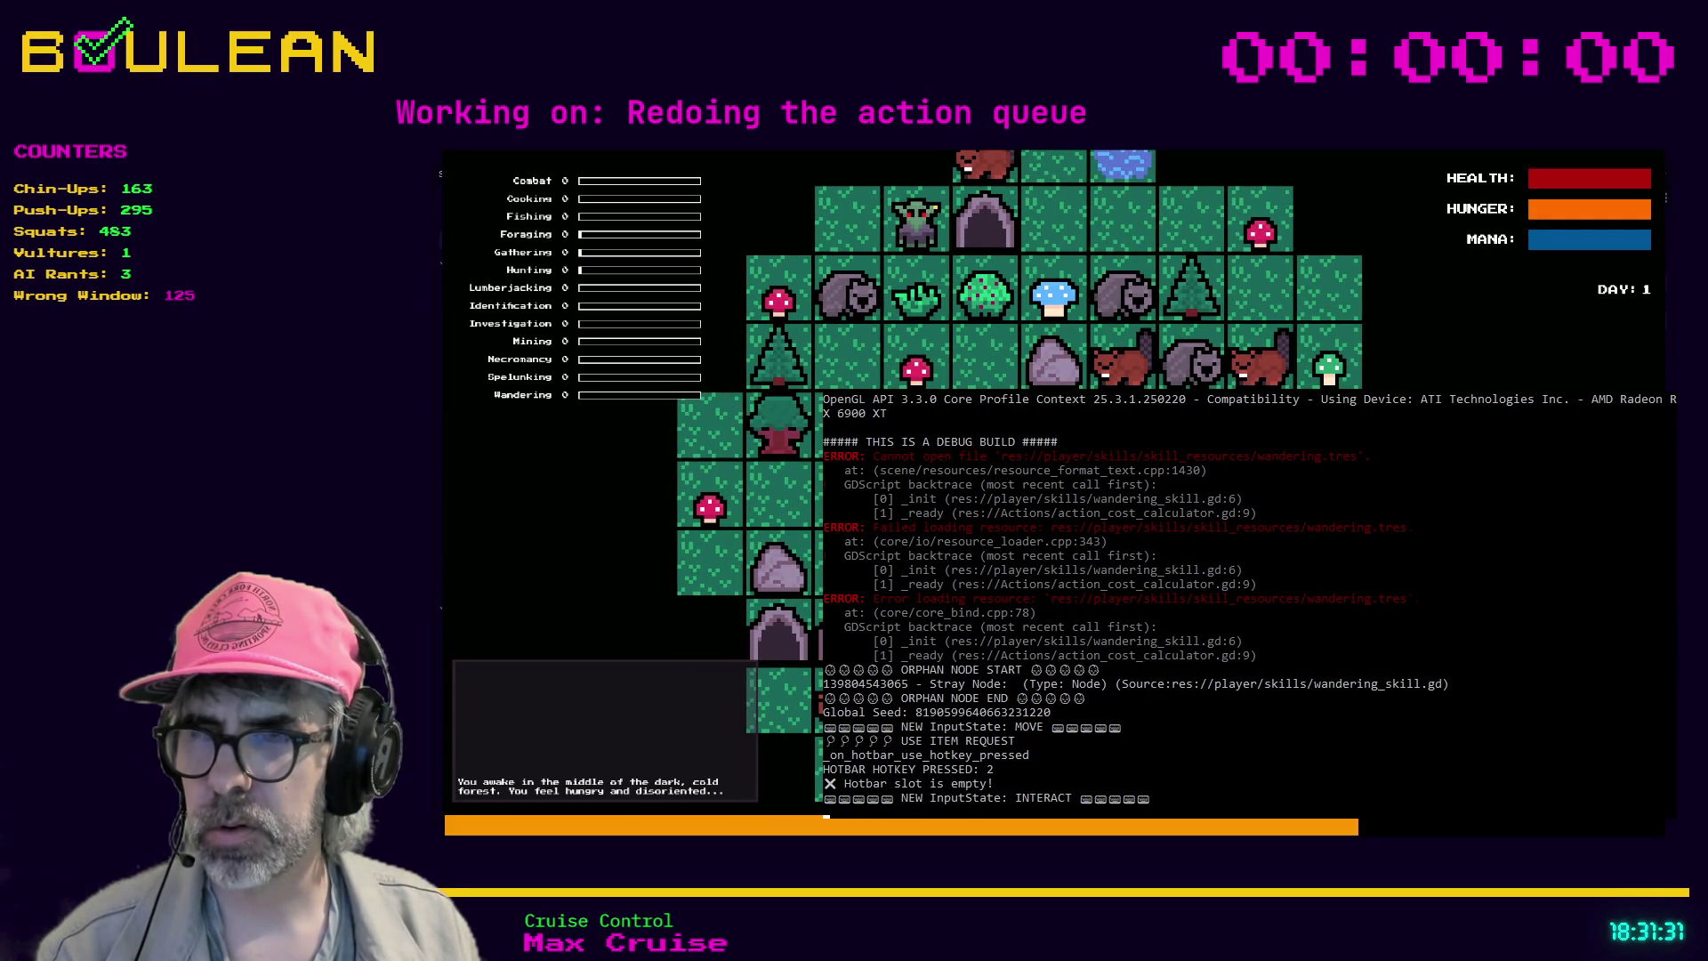
key(2)
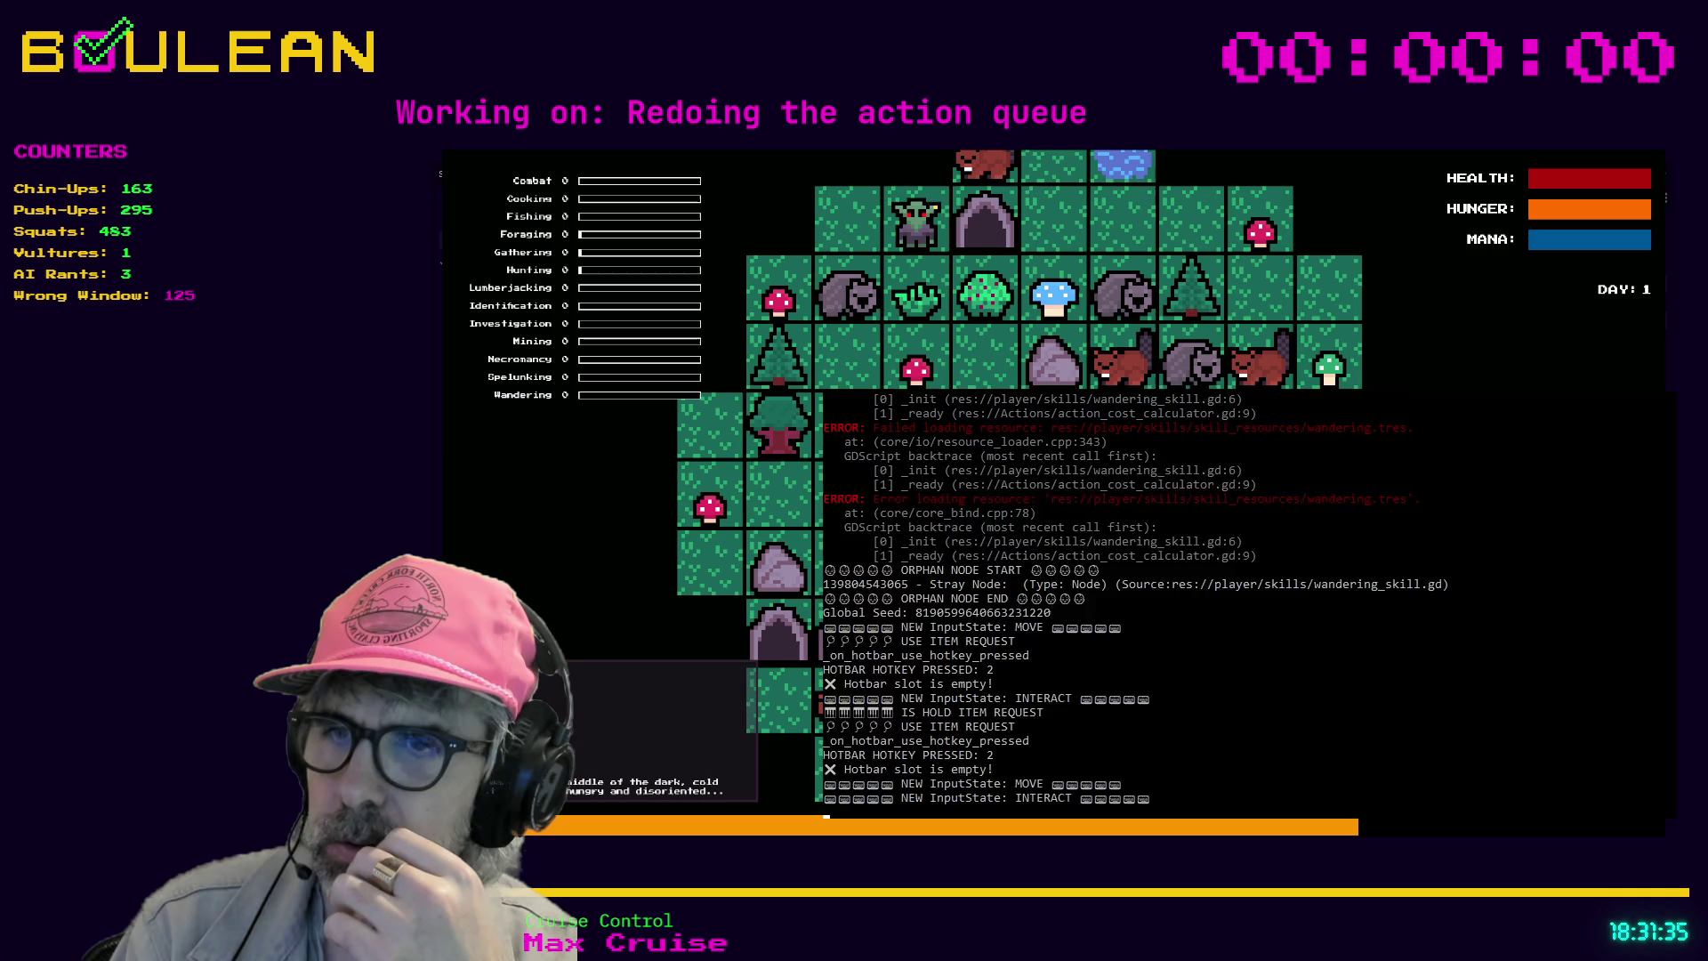
key(2)
- Test hotbar keys 3–7, return to move mode, retry slot 7 twice, then stop the game
key(3)
key(4)
key(5)
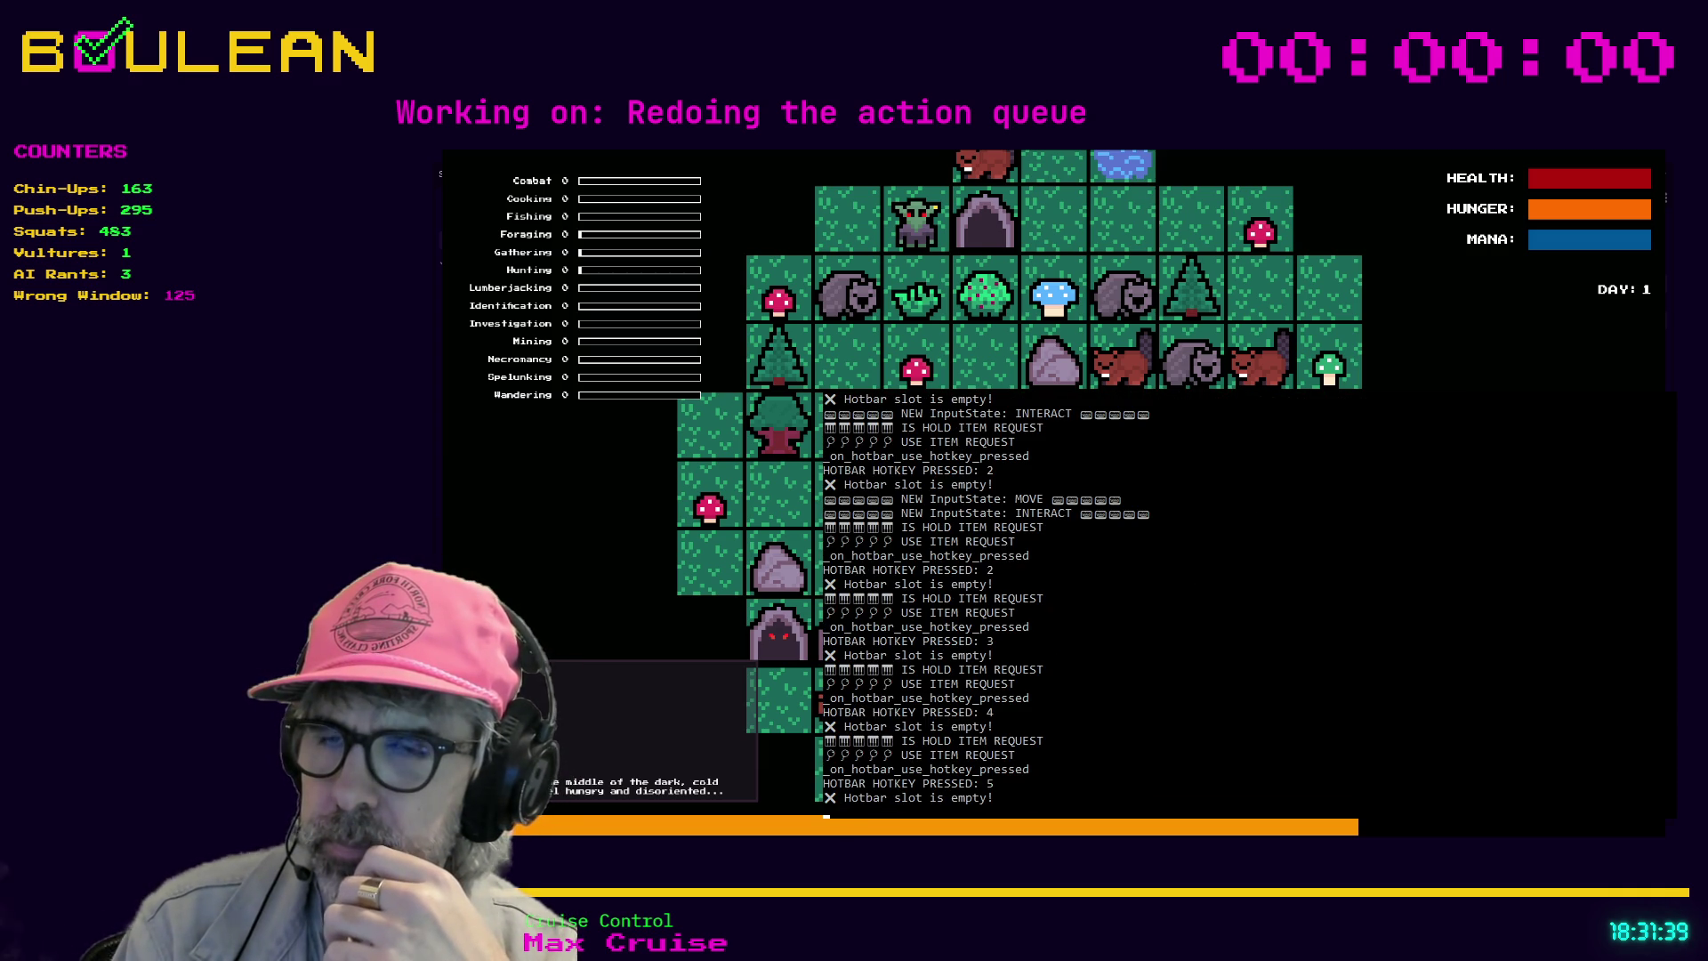
key(6)
key(7)
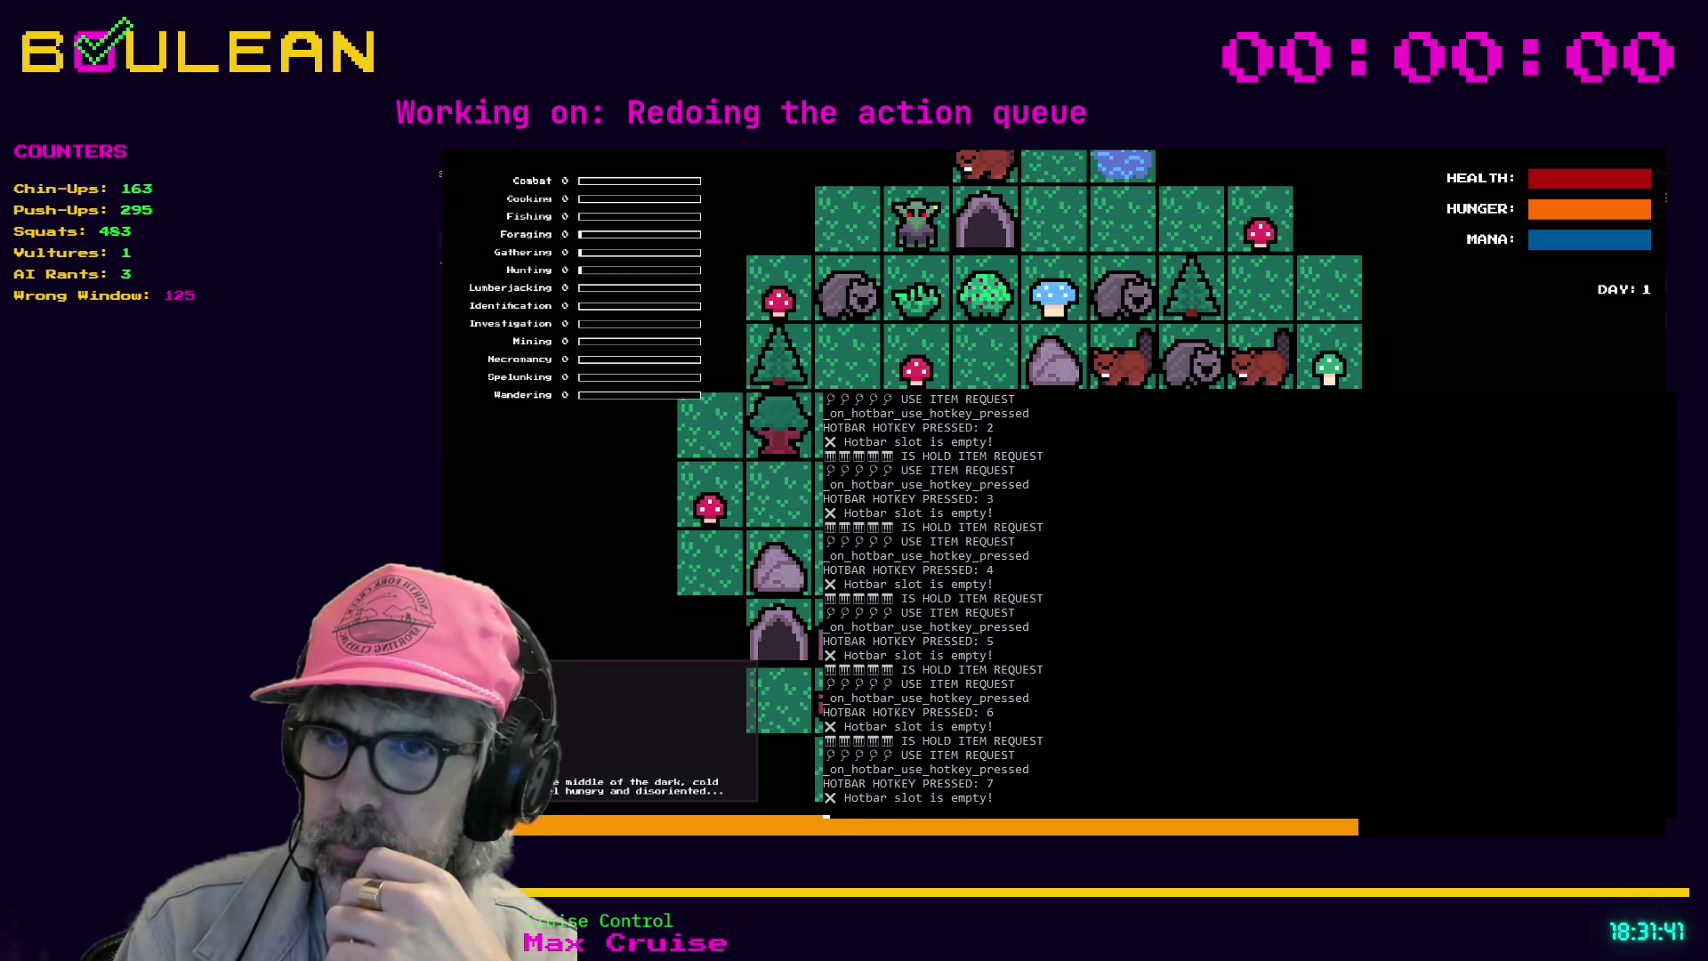
key(Escape)
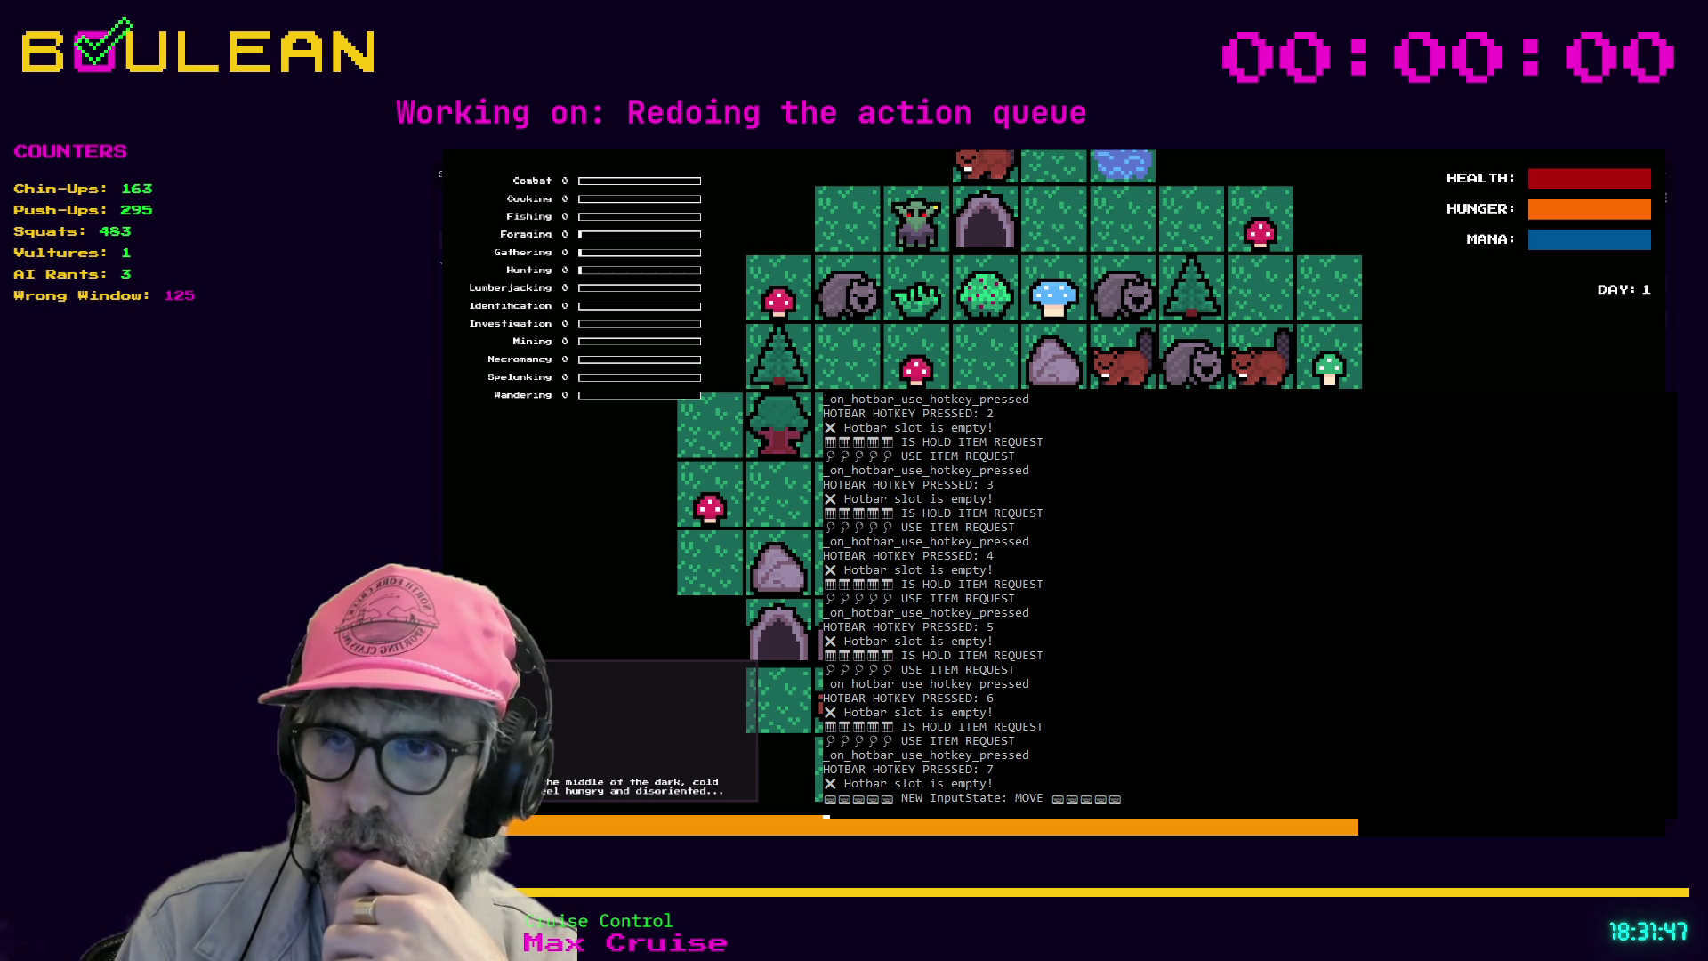
key(7)
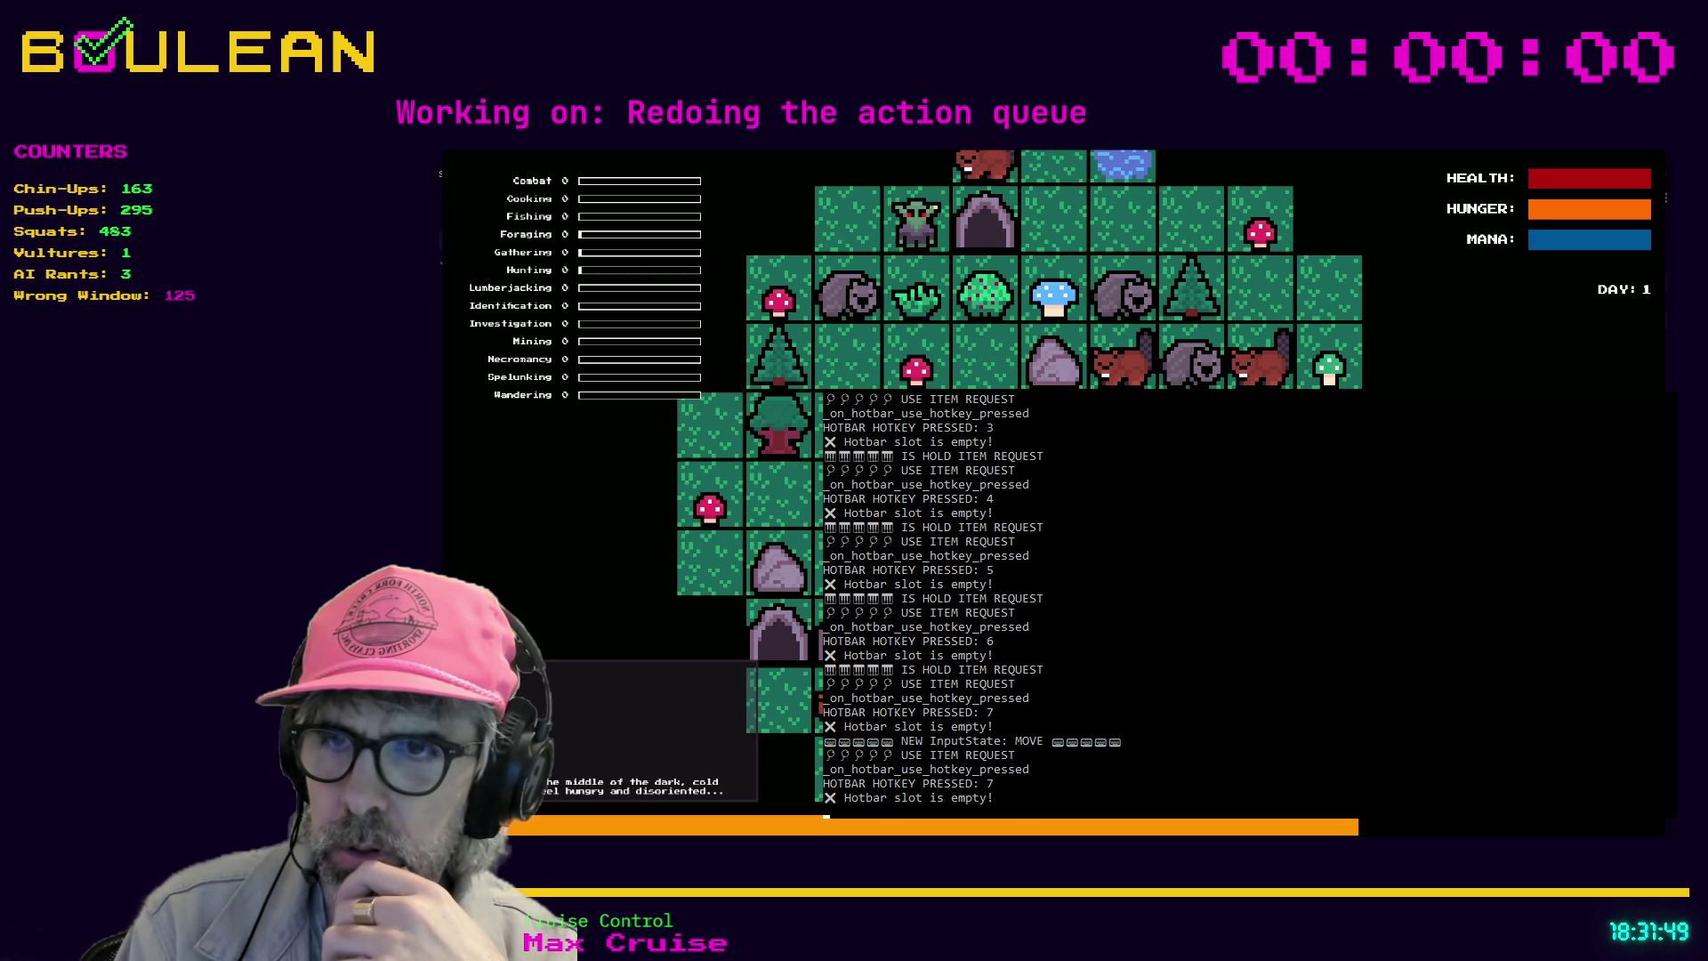
key(7)
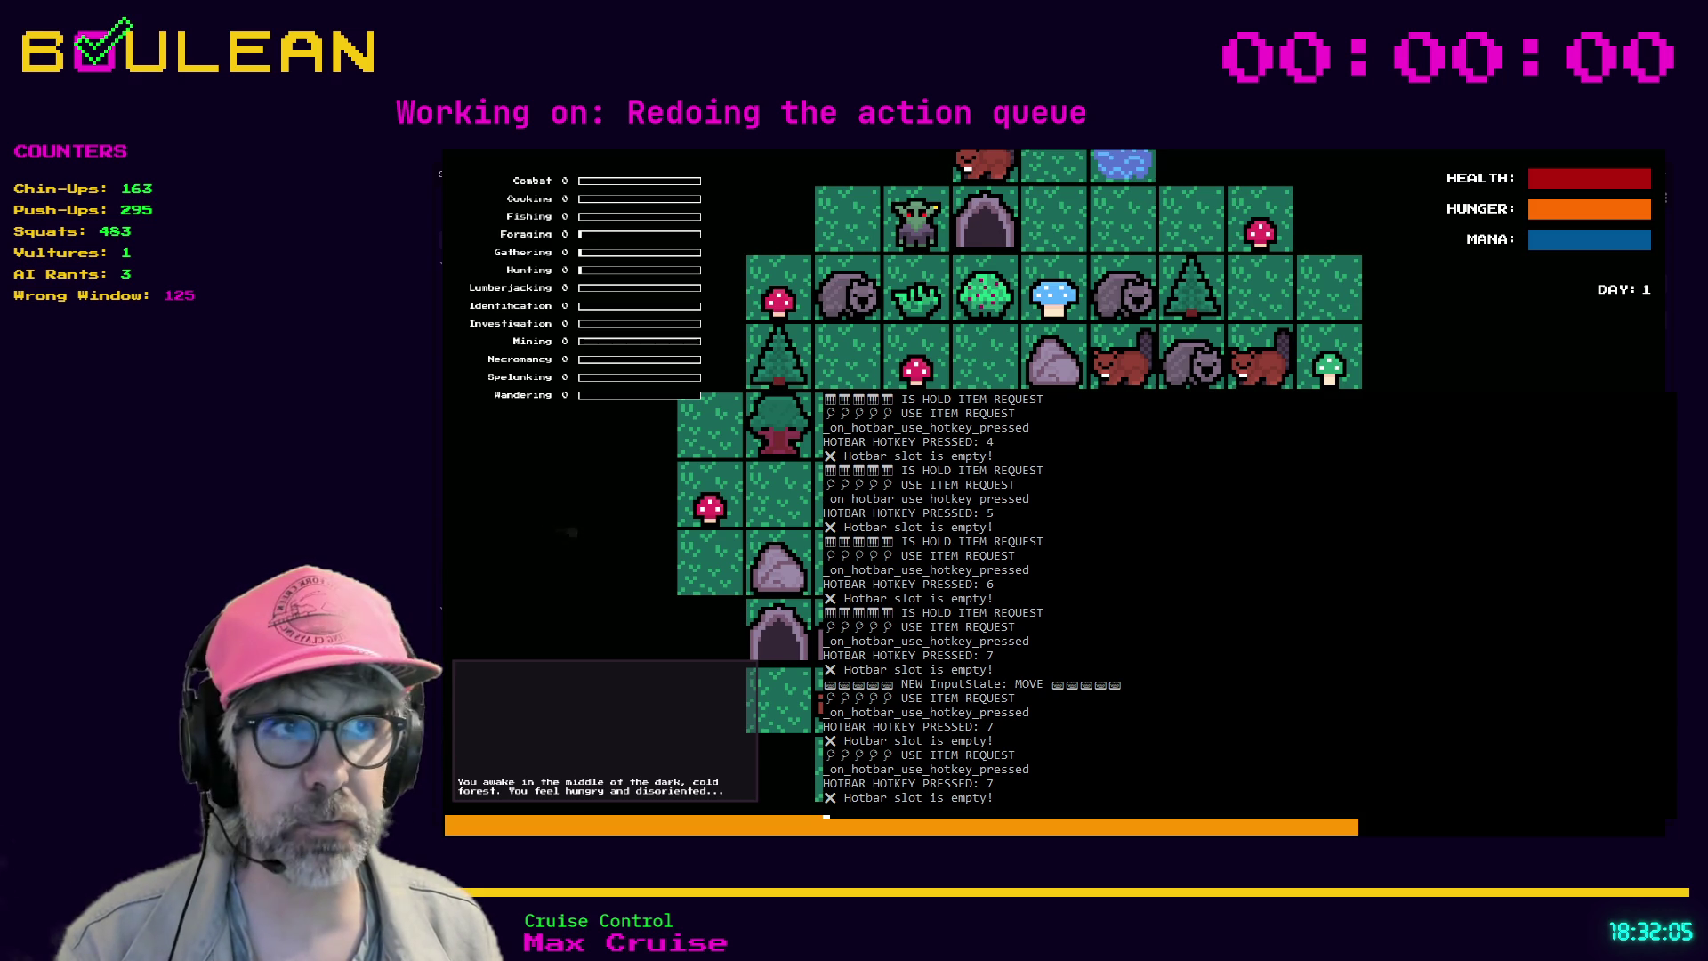
key(F8)
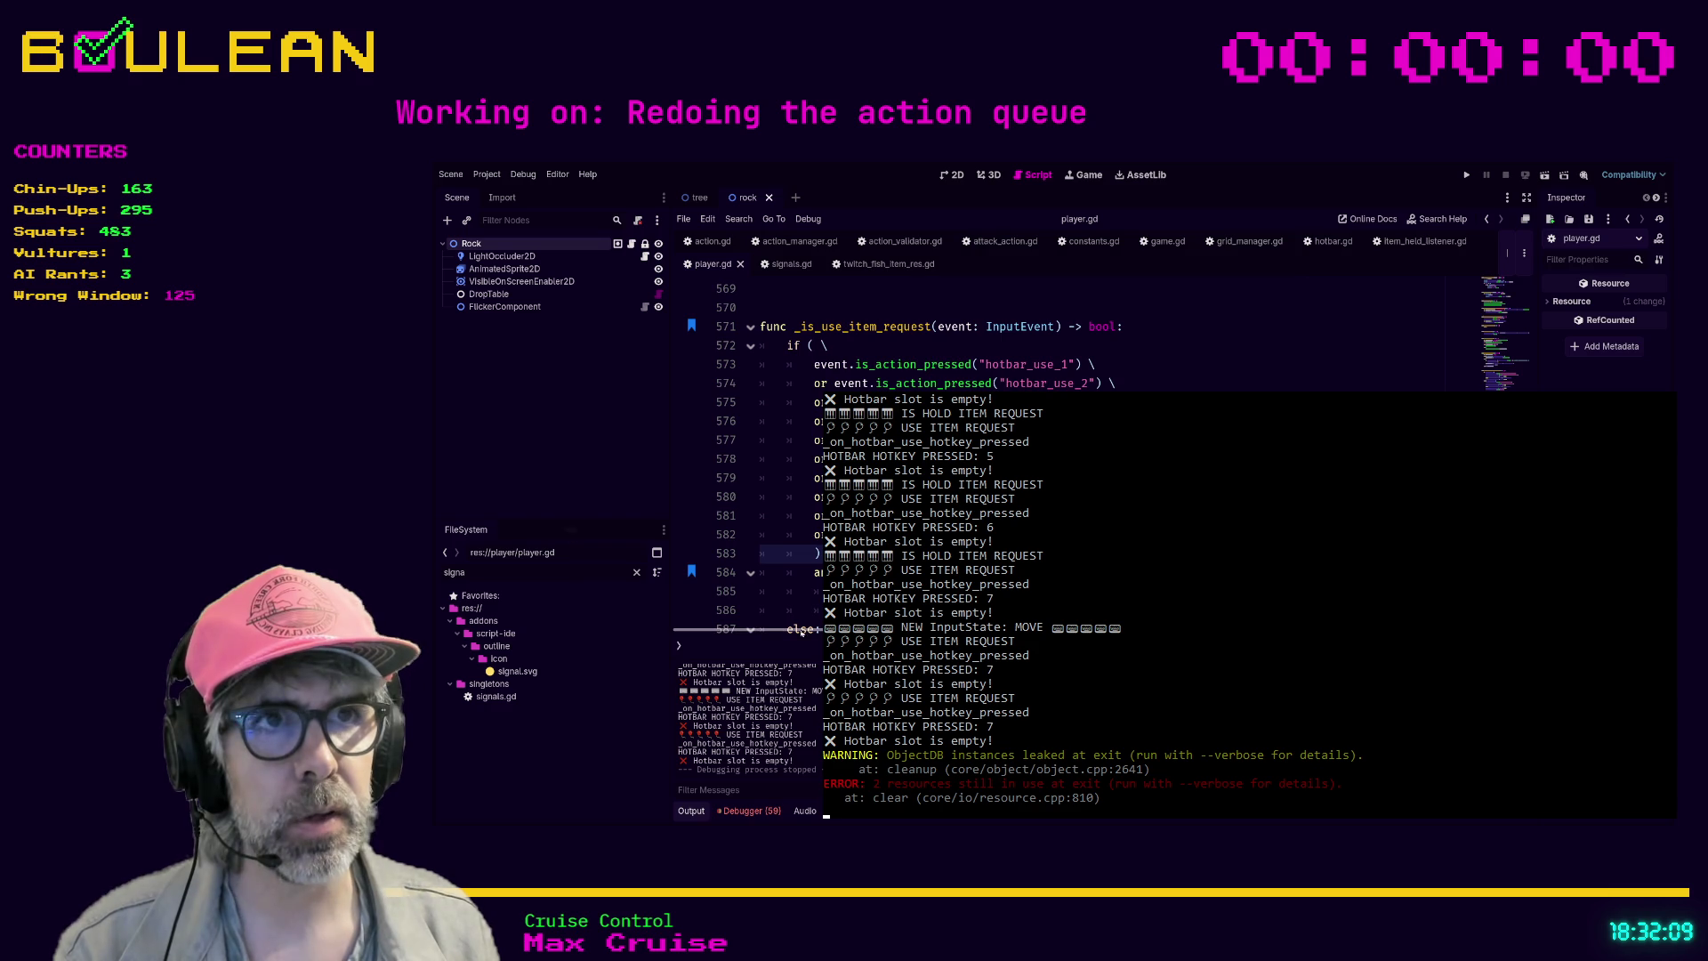
- Add a guard line after the _is_use_item_request header starting 'not event.' and browse its method suggestions
click(1160, 327)
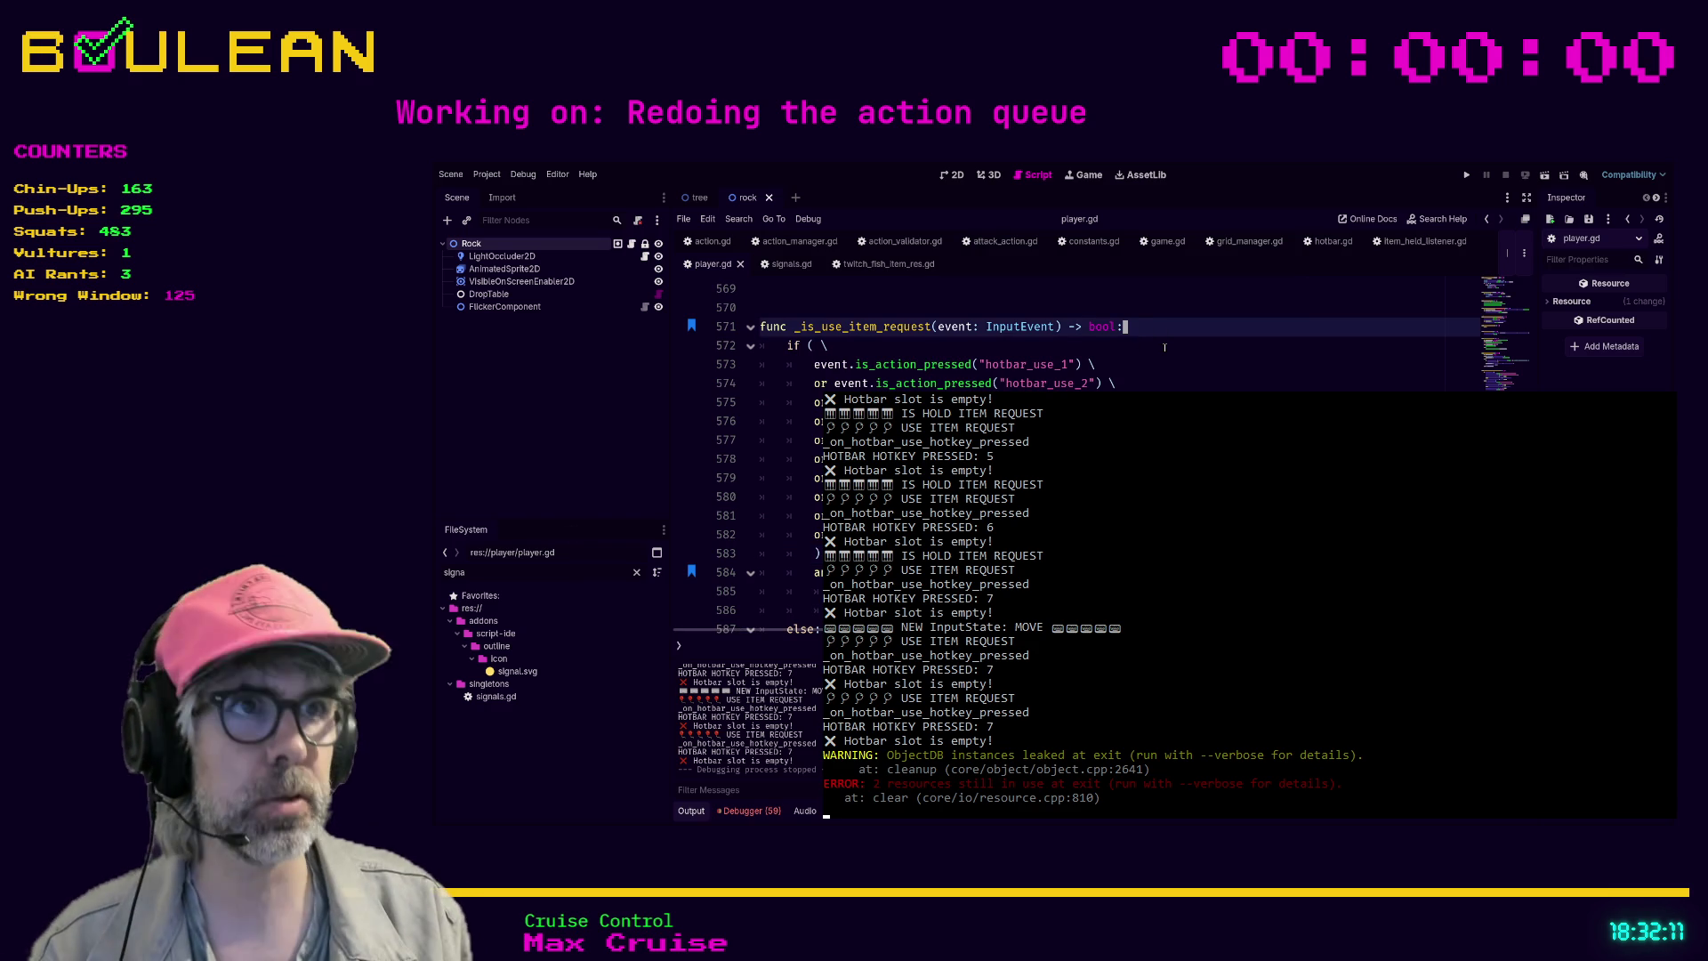
key(Return)
text(not event.isa)
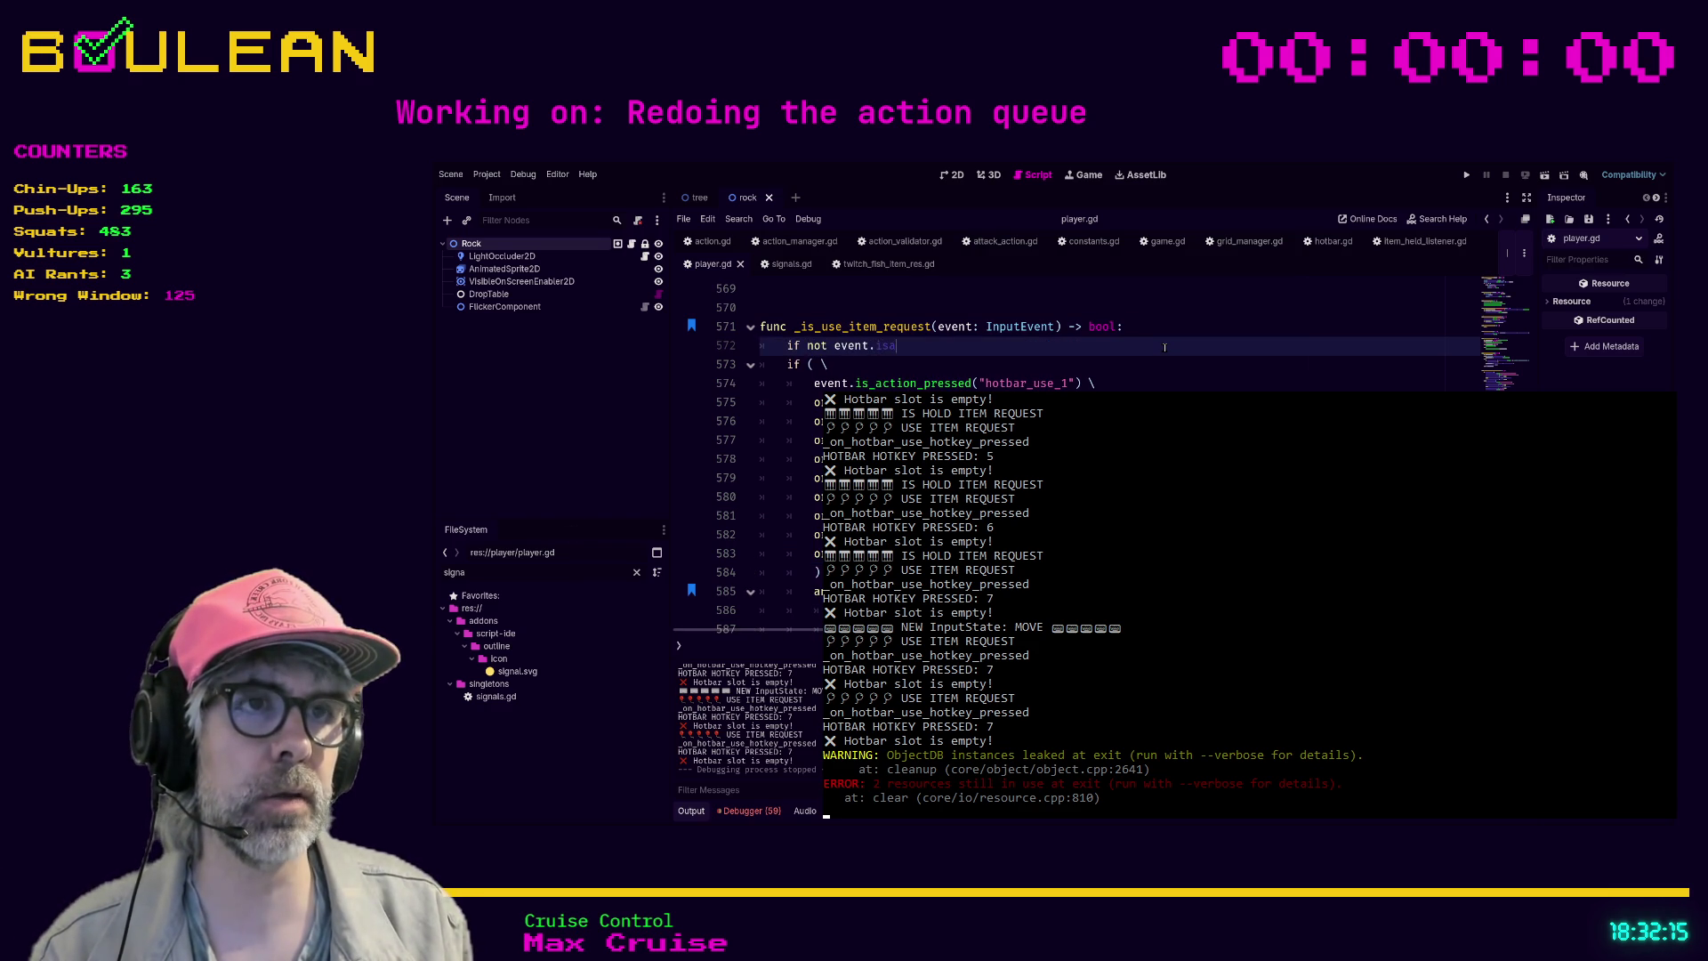
key(BackSpace)
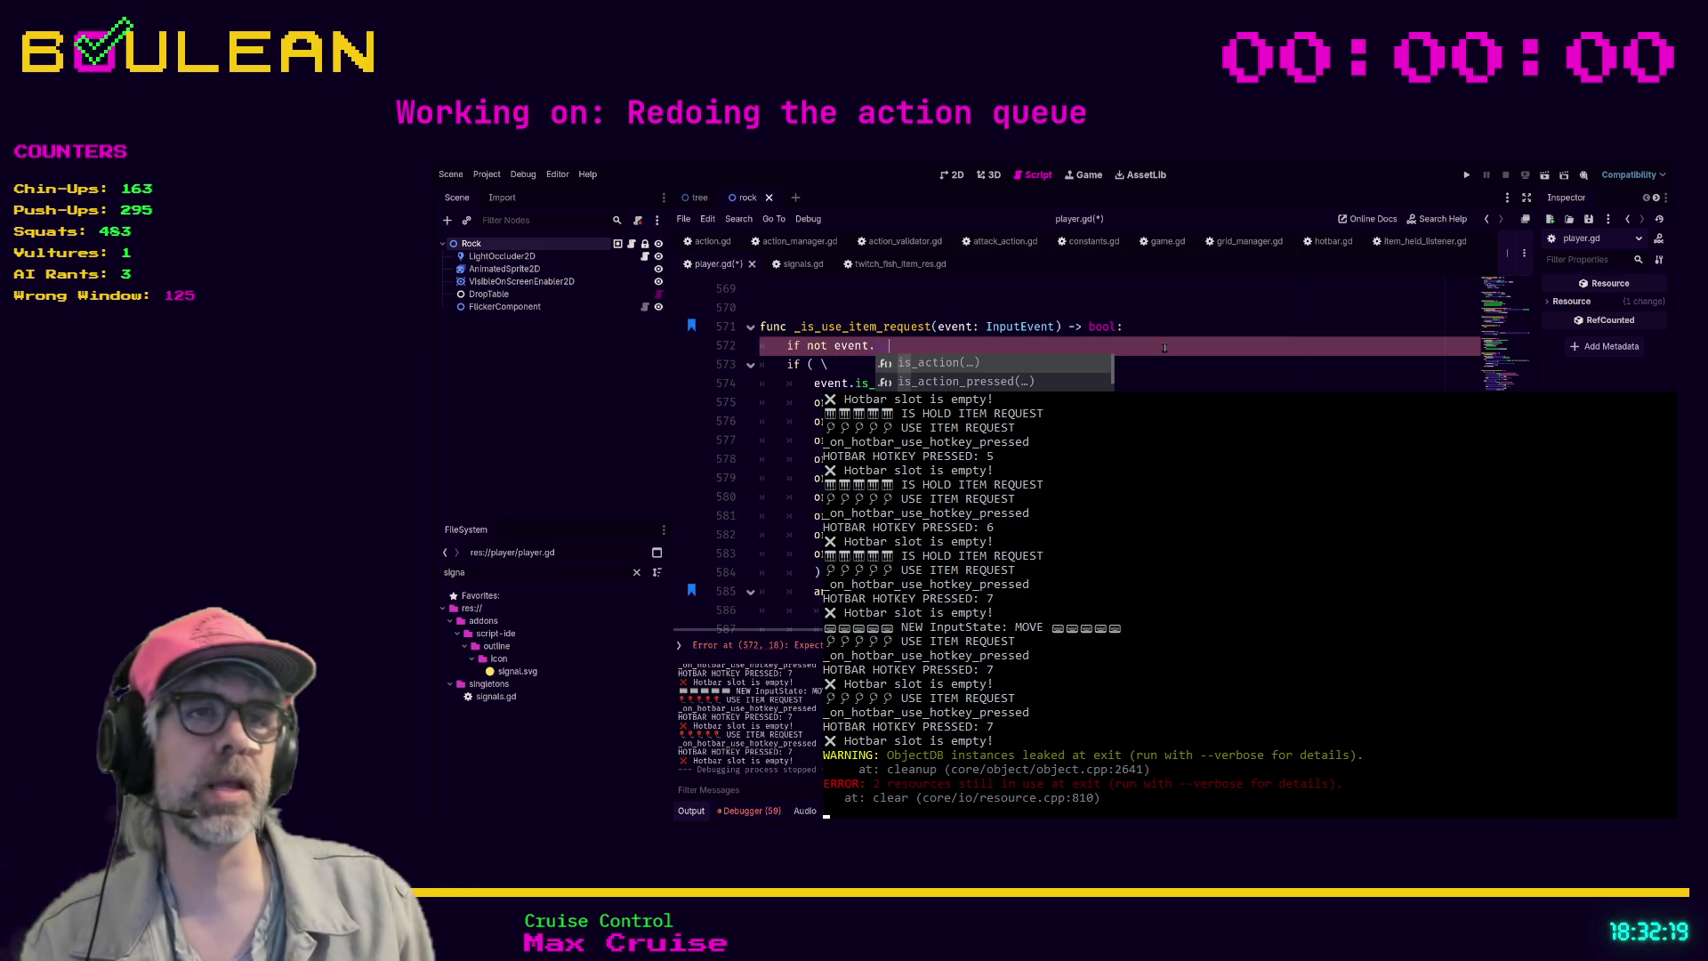
key(Down)
key(Down)
key(Down)
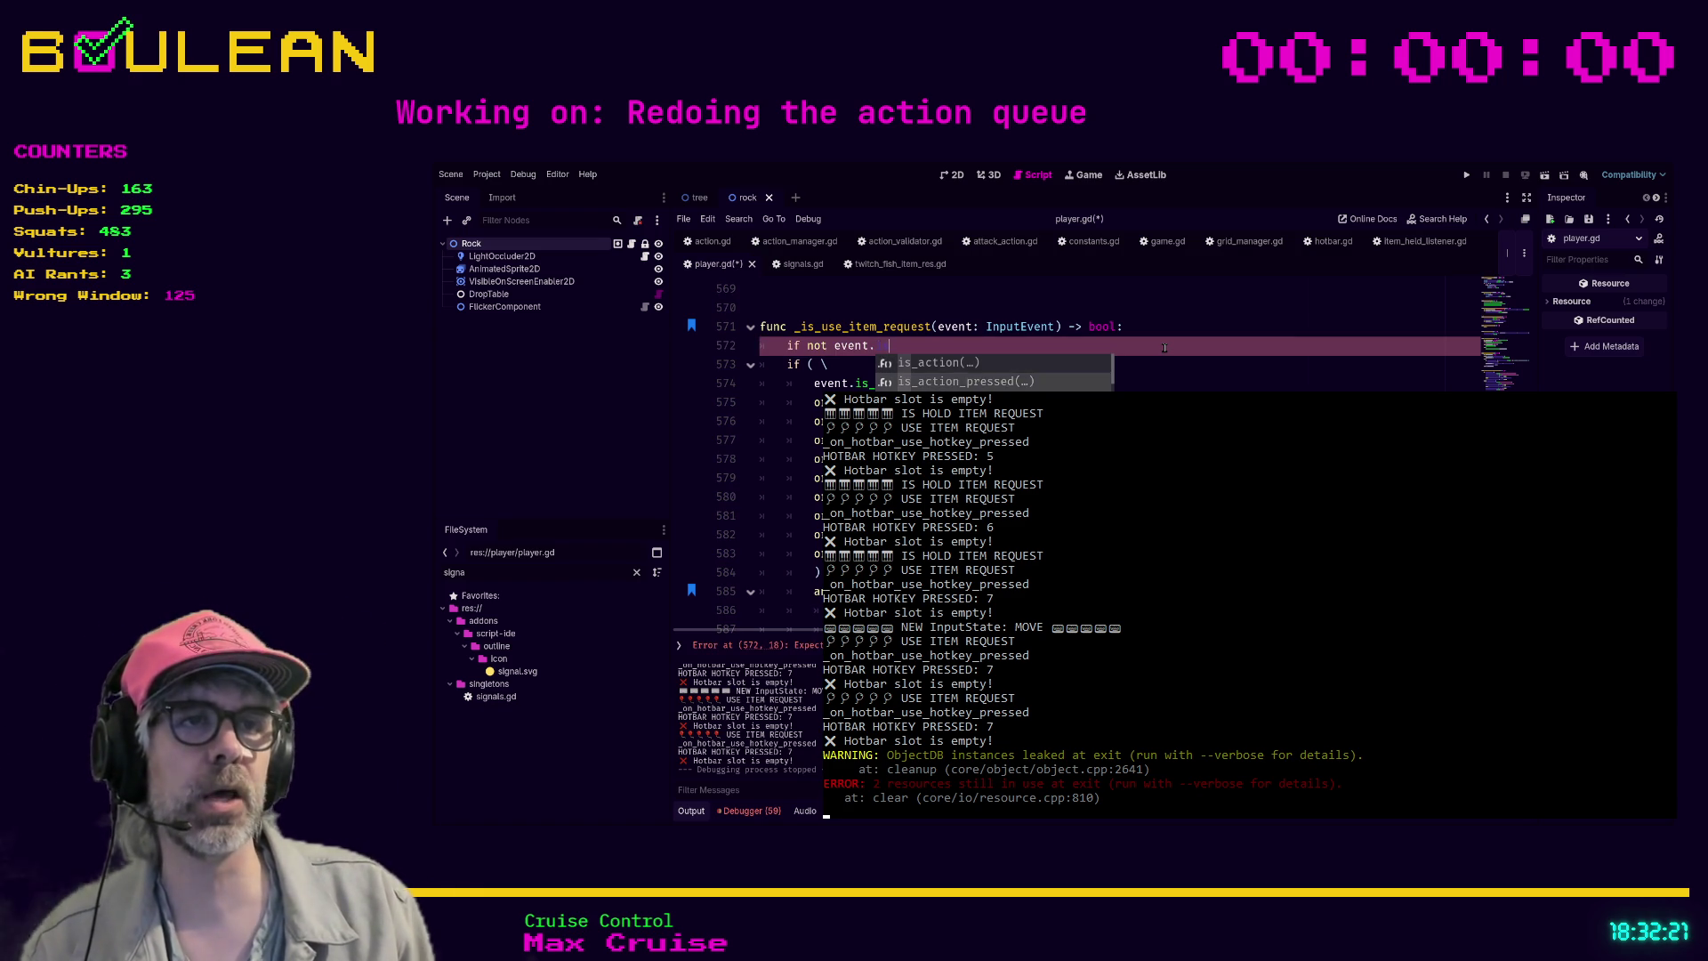
key(Down)
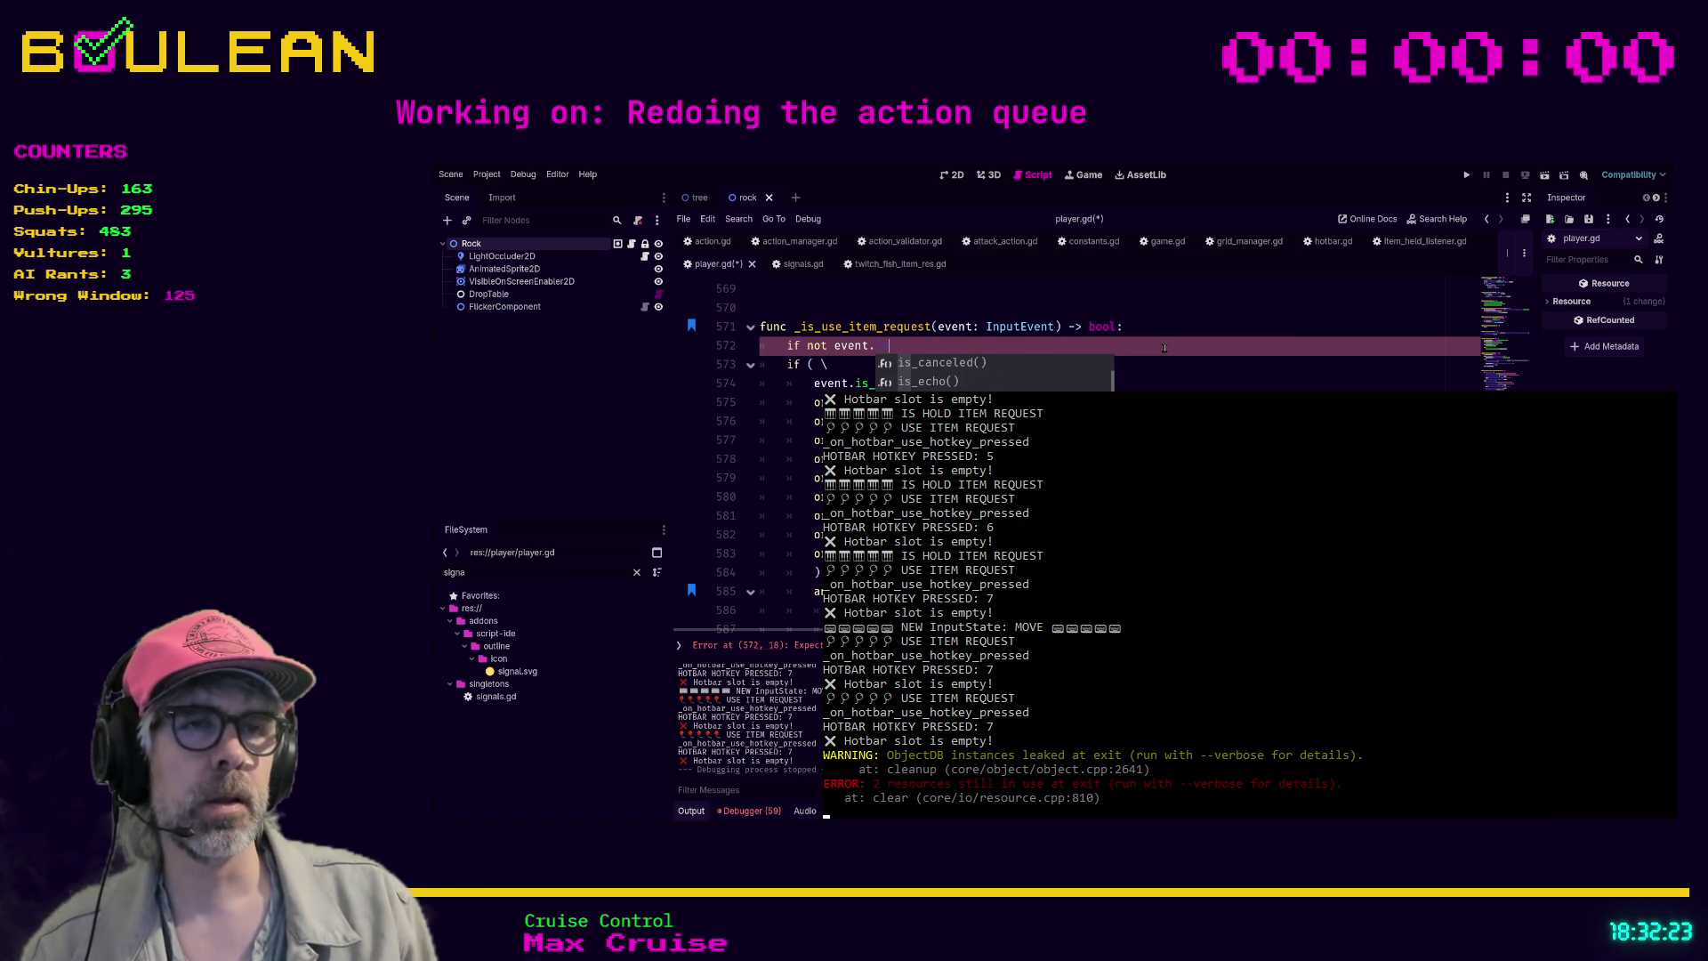
key(Down)
key(Down)
key(Down)
key(Down)
key(Down)
key(Down)
key(Down)
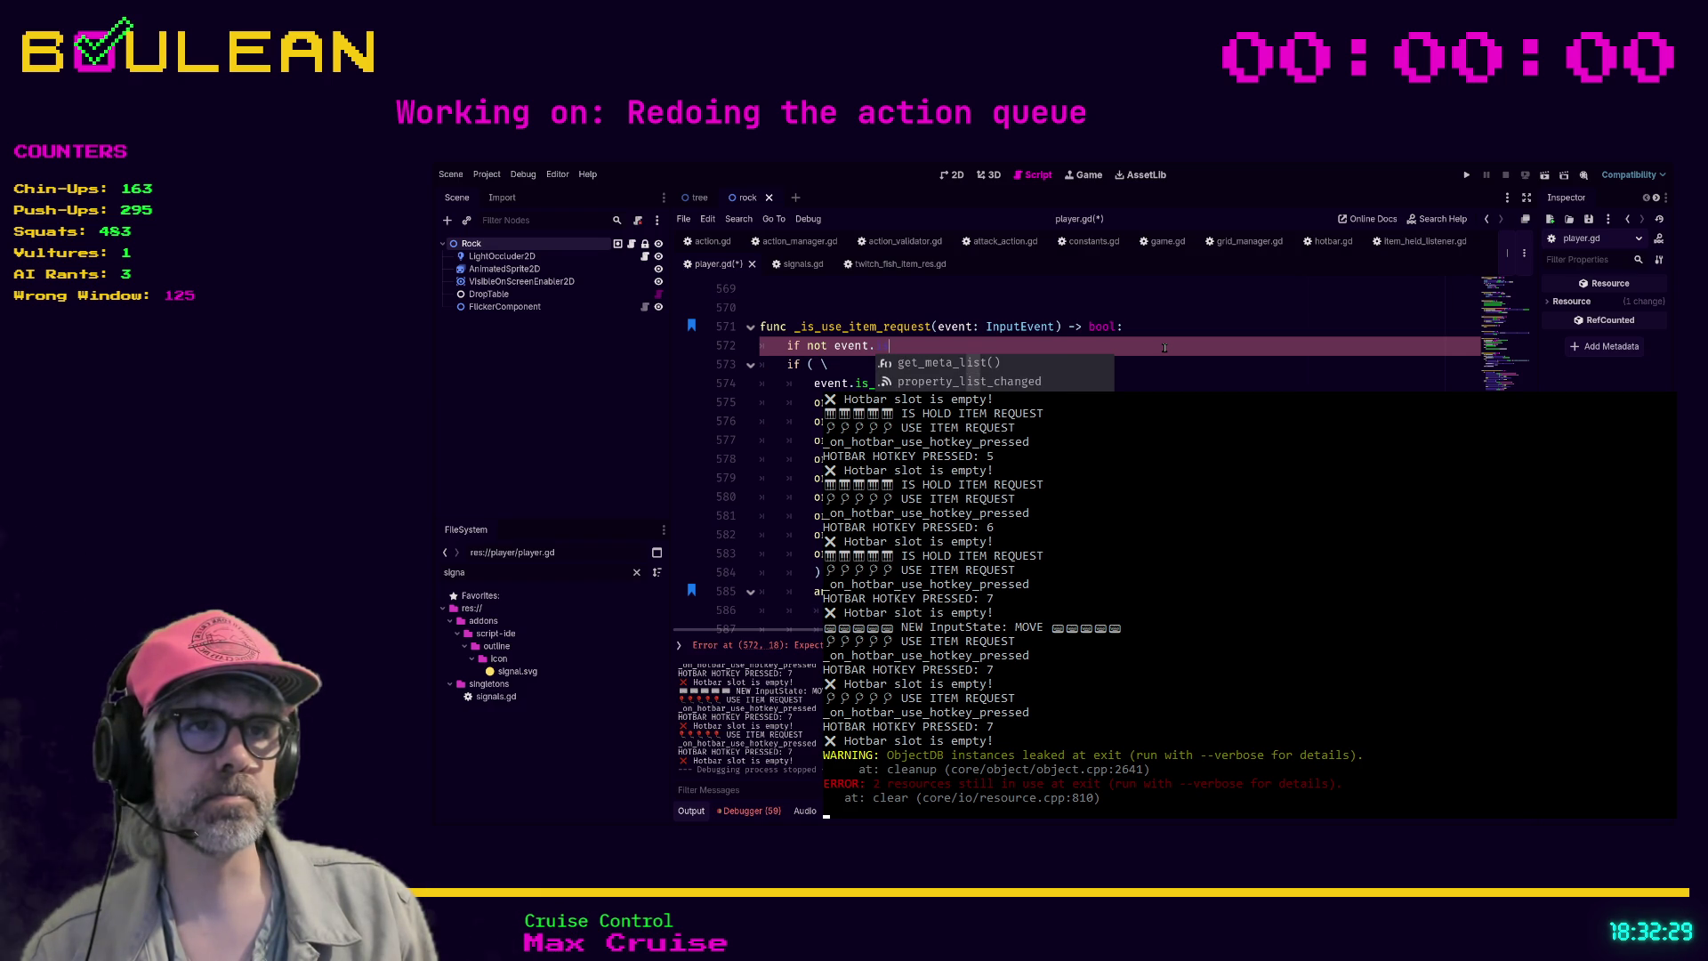
key(Down)
key(Down)
key(Down)
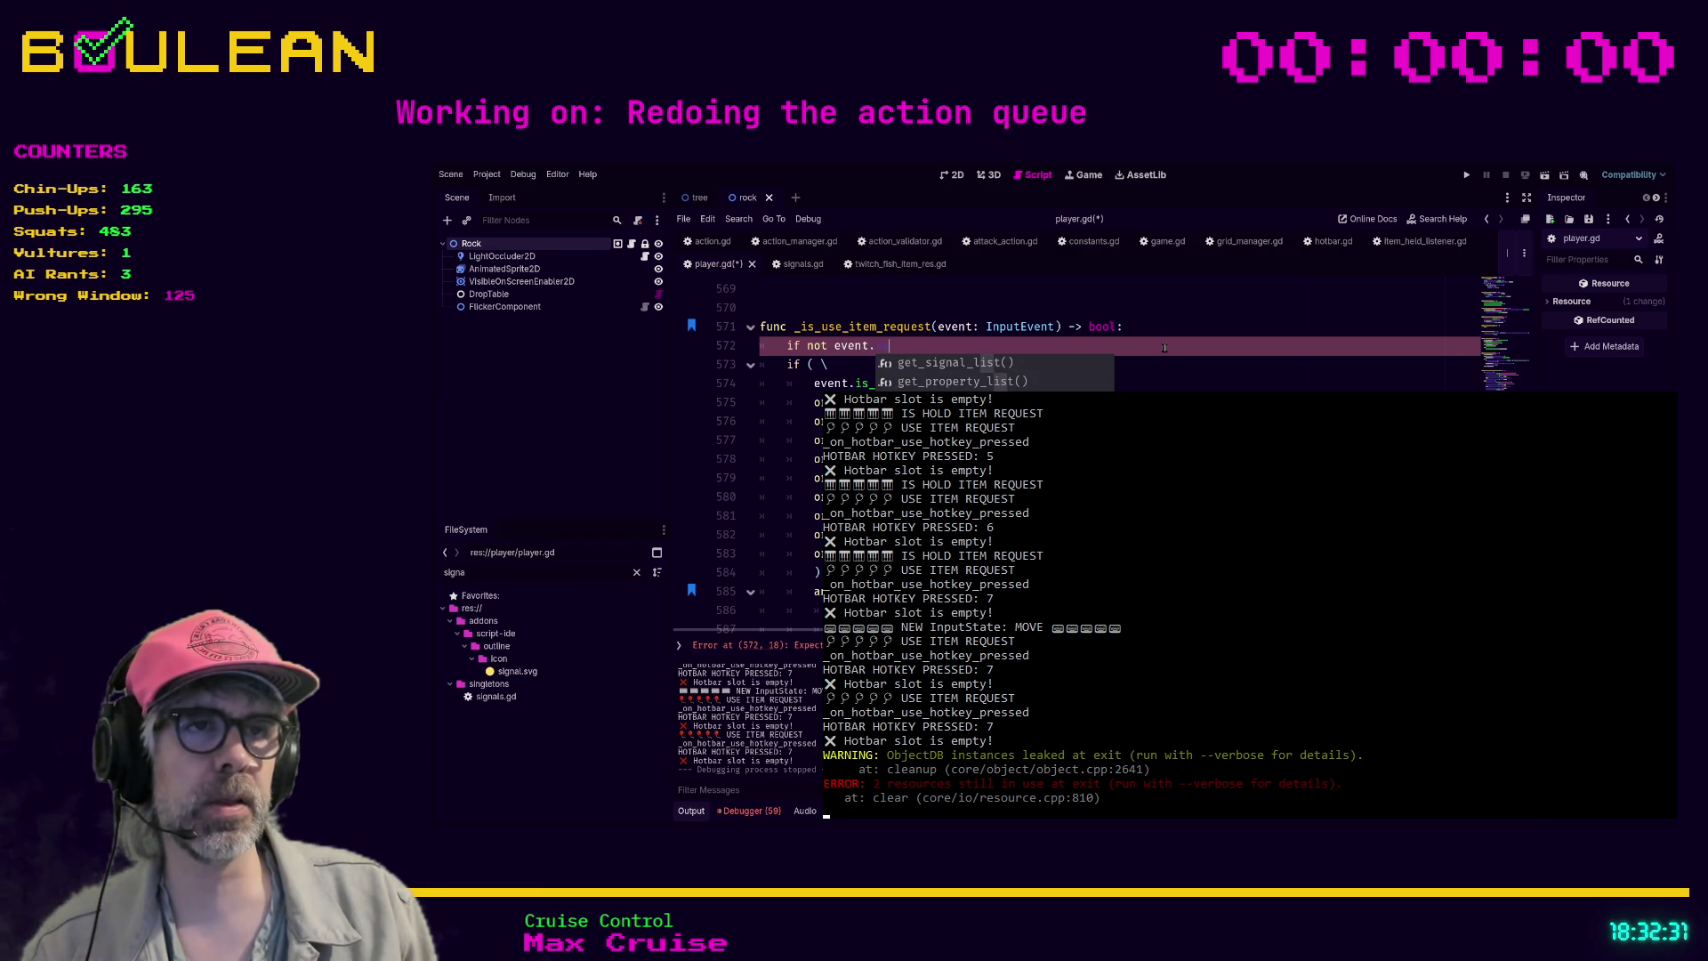
key(Down)
key(Down)
key(Down)
key(Down)
key(Down)
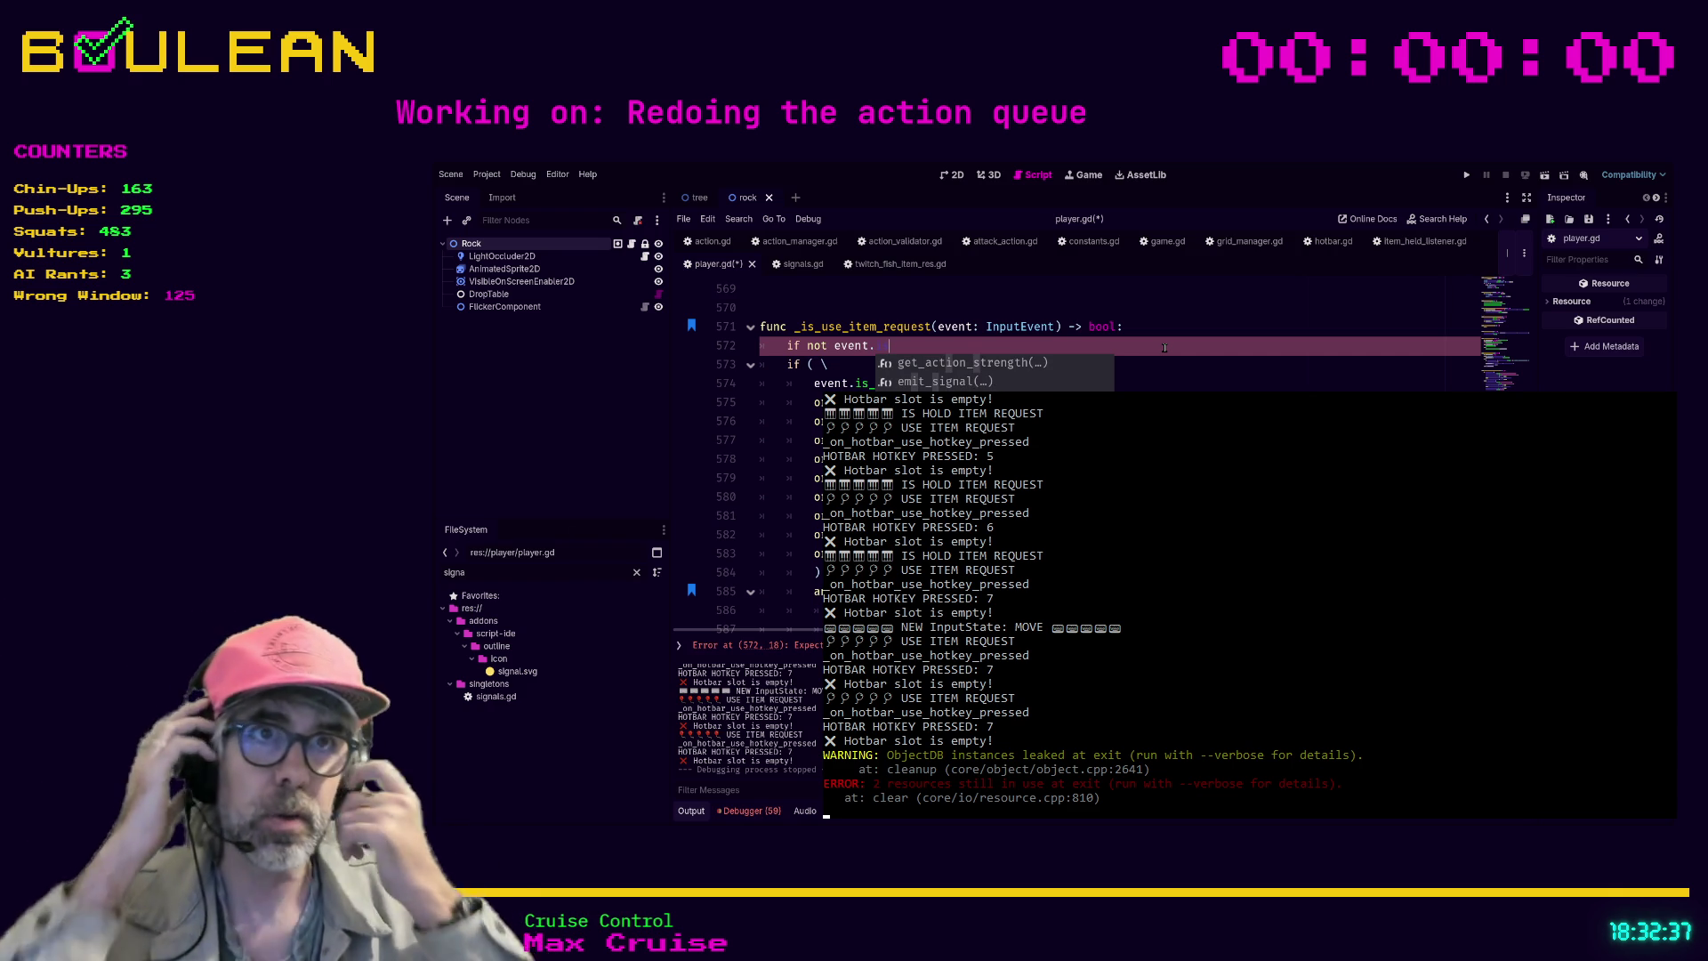
- Cut the guard line back to 'if c' and switch to Stack Overflow's held-key question
key(BackSpace)
key(BackSpace)
key(BackSpace)
key(BackSpace)
key(BackSpace)
text(con)
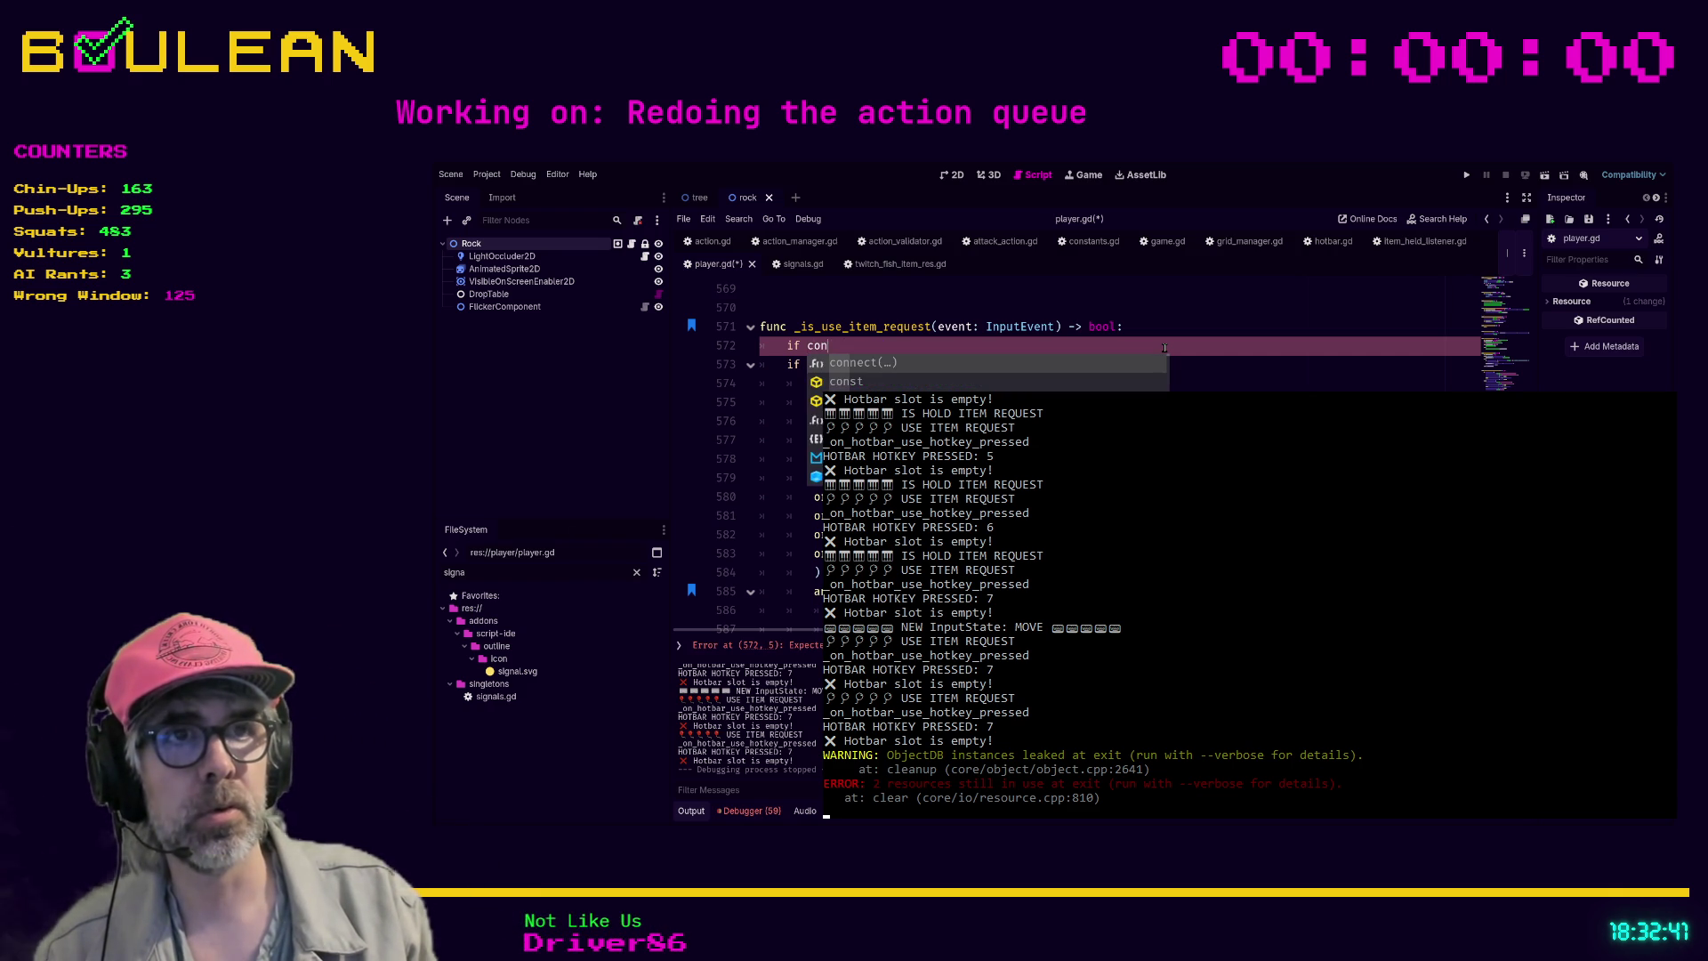
text(trol)
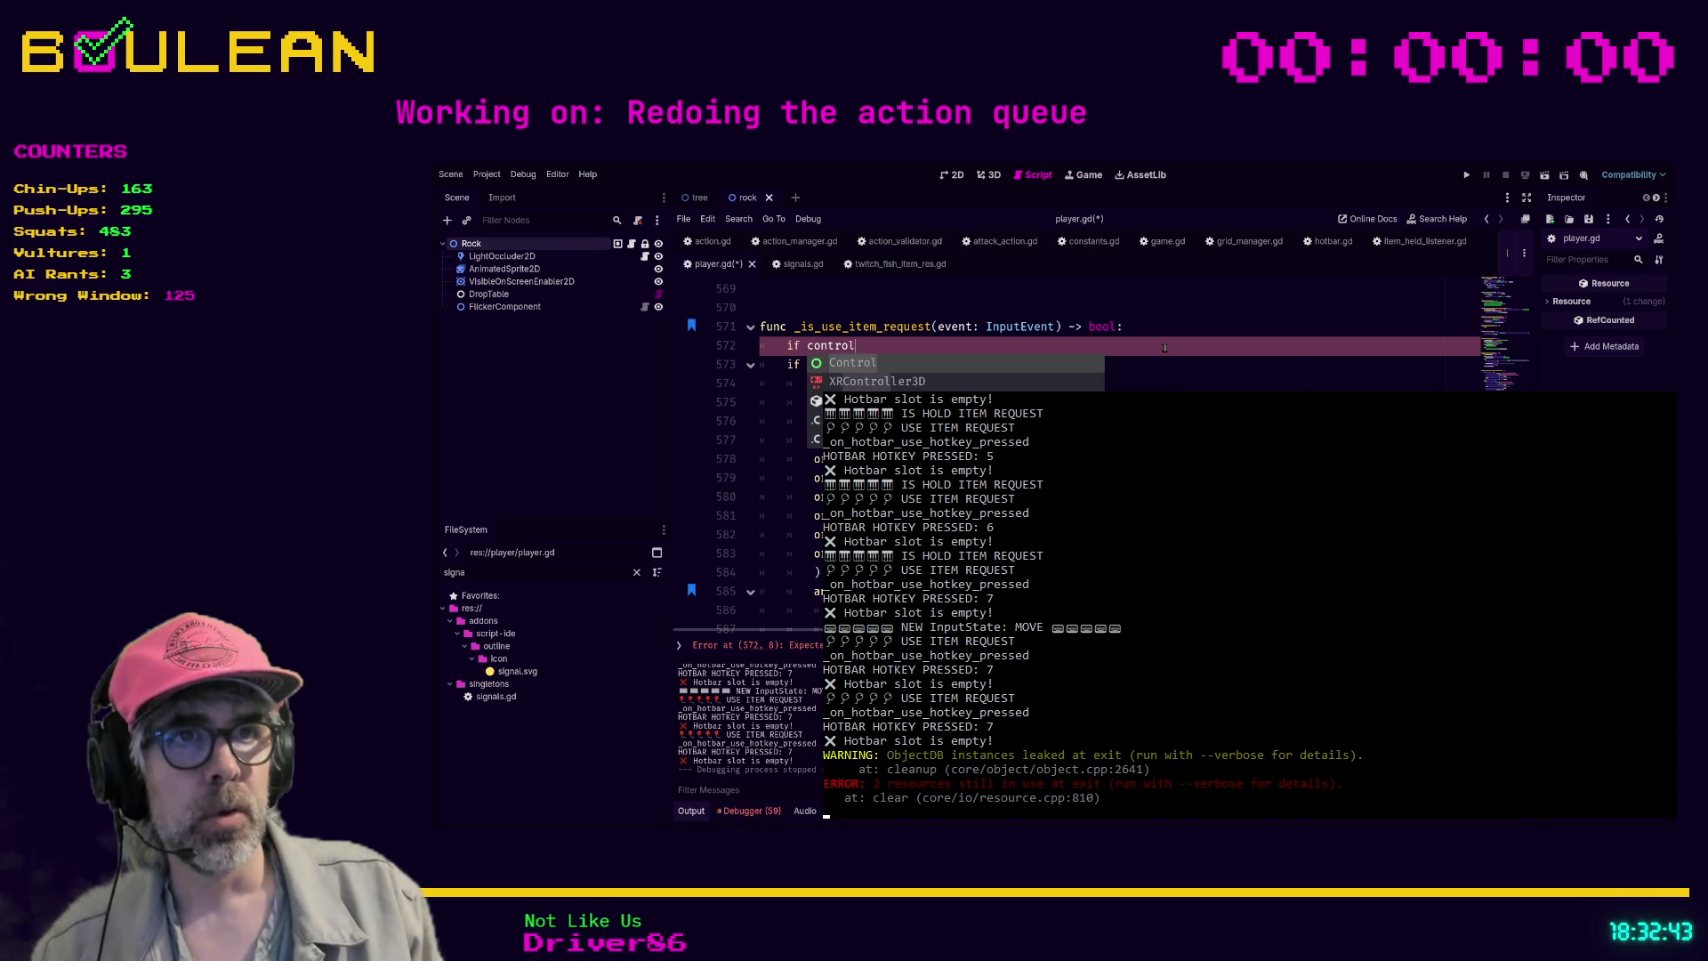
key(BackSpace)
key(BackSpace)
key(BackSpace)
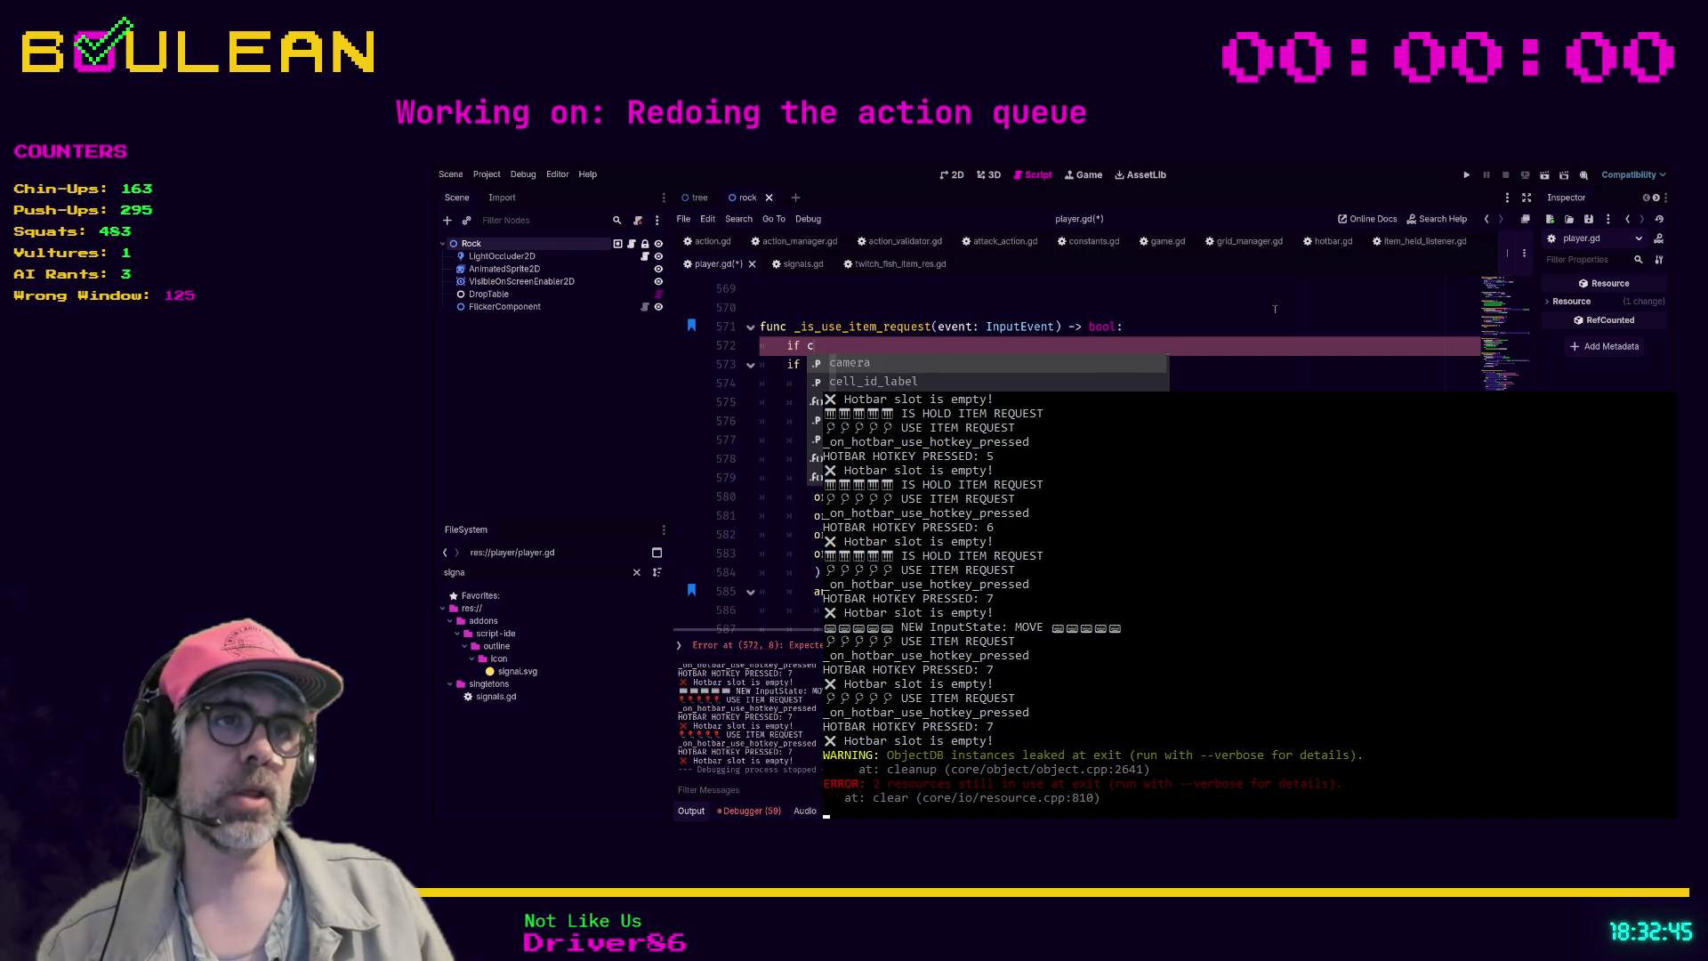
key(Escape)
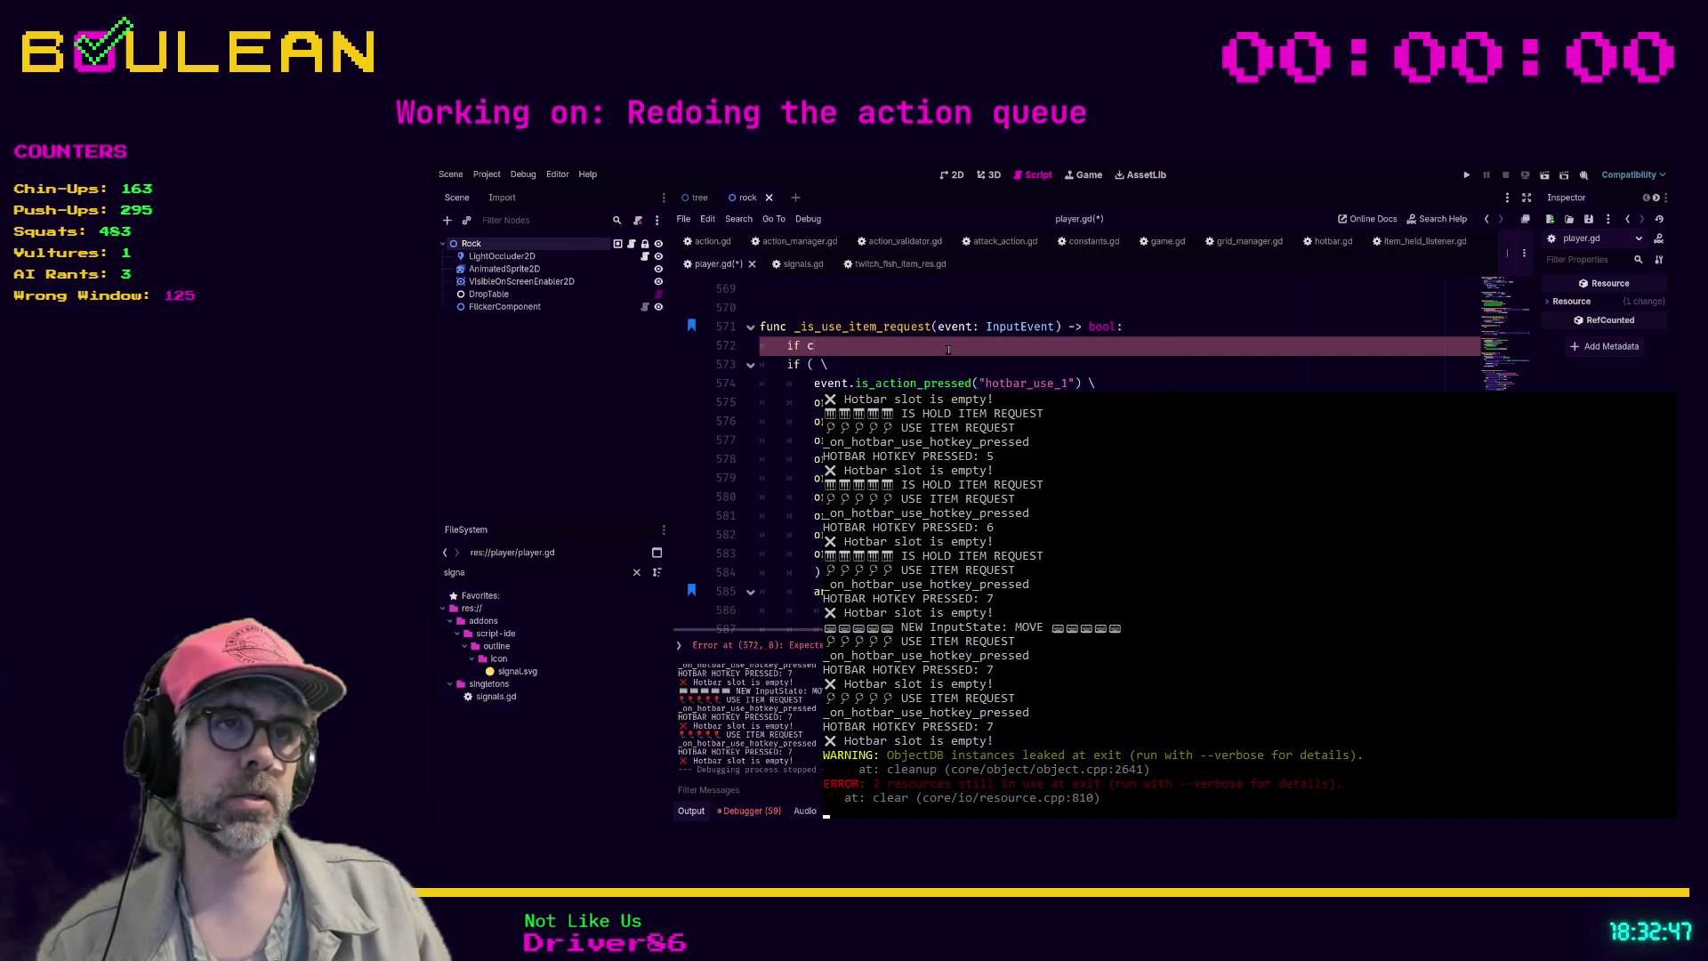
scroll(1067, 338, down, 1)
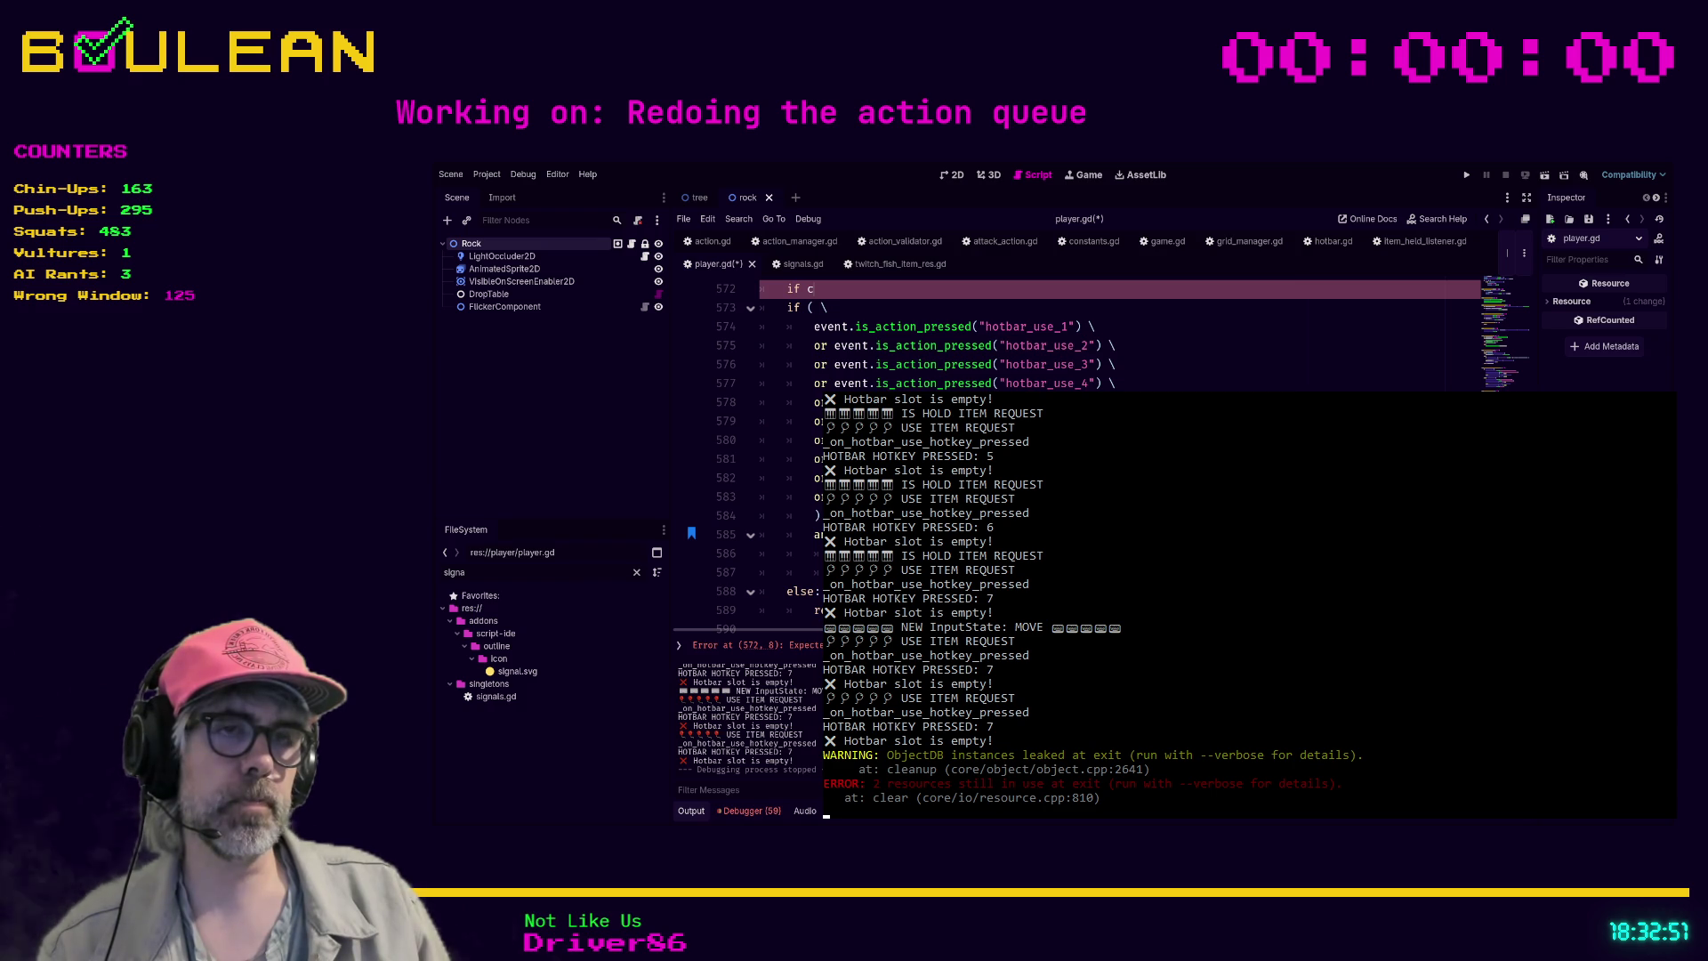
click(845, 497)
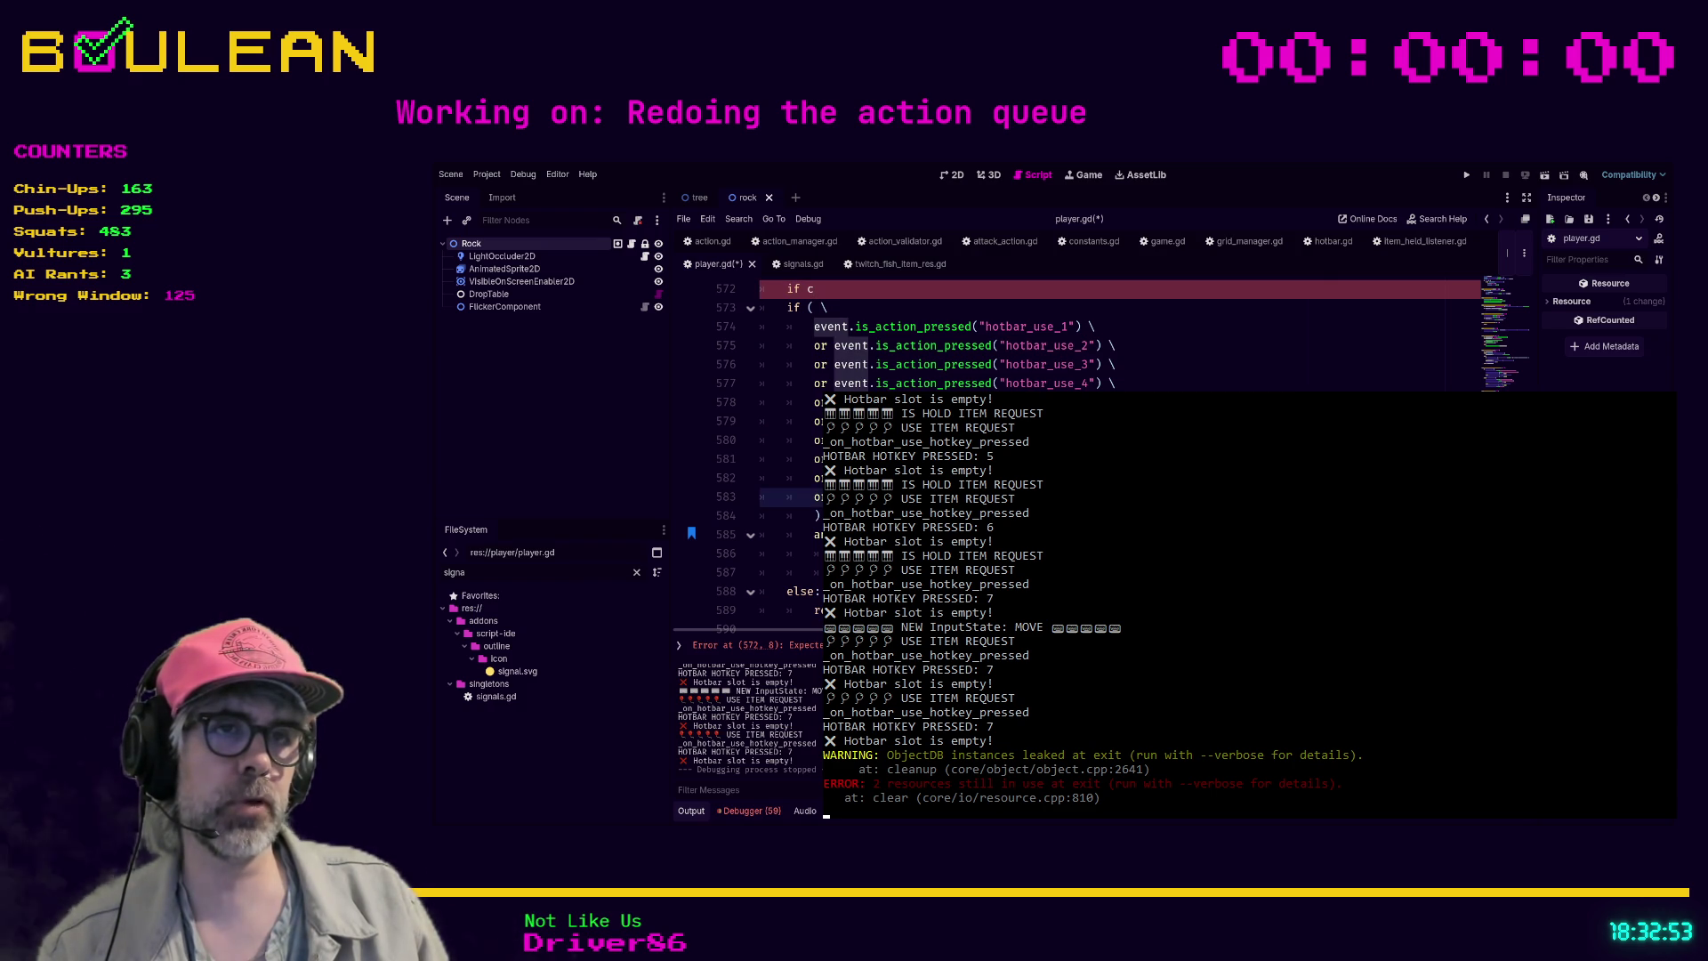
click(845, 477)
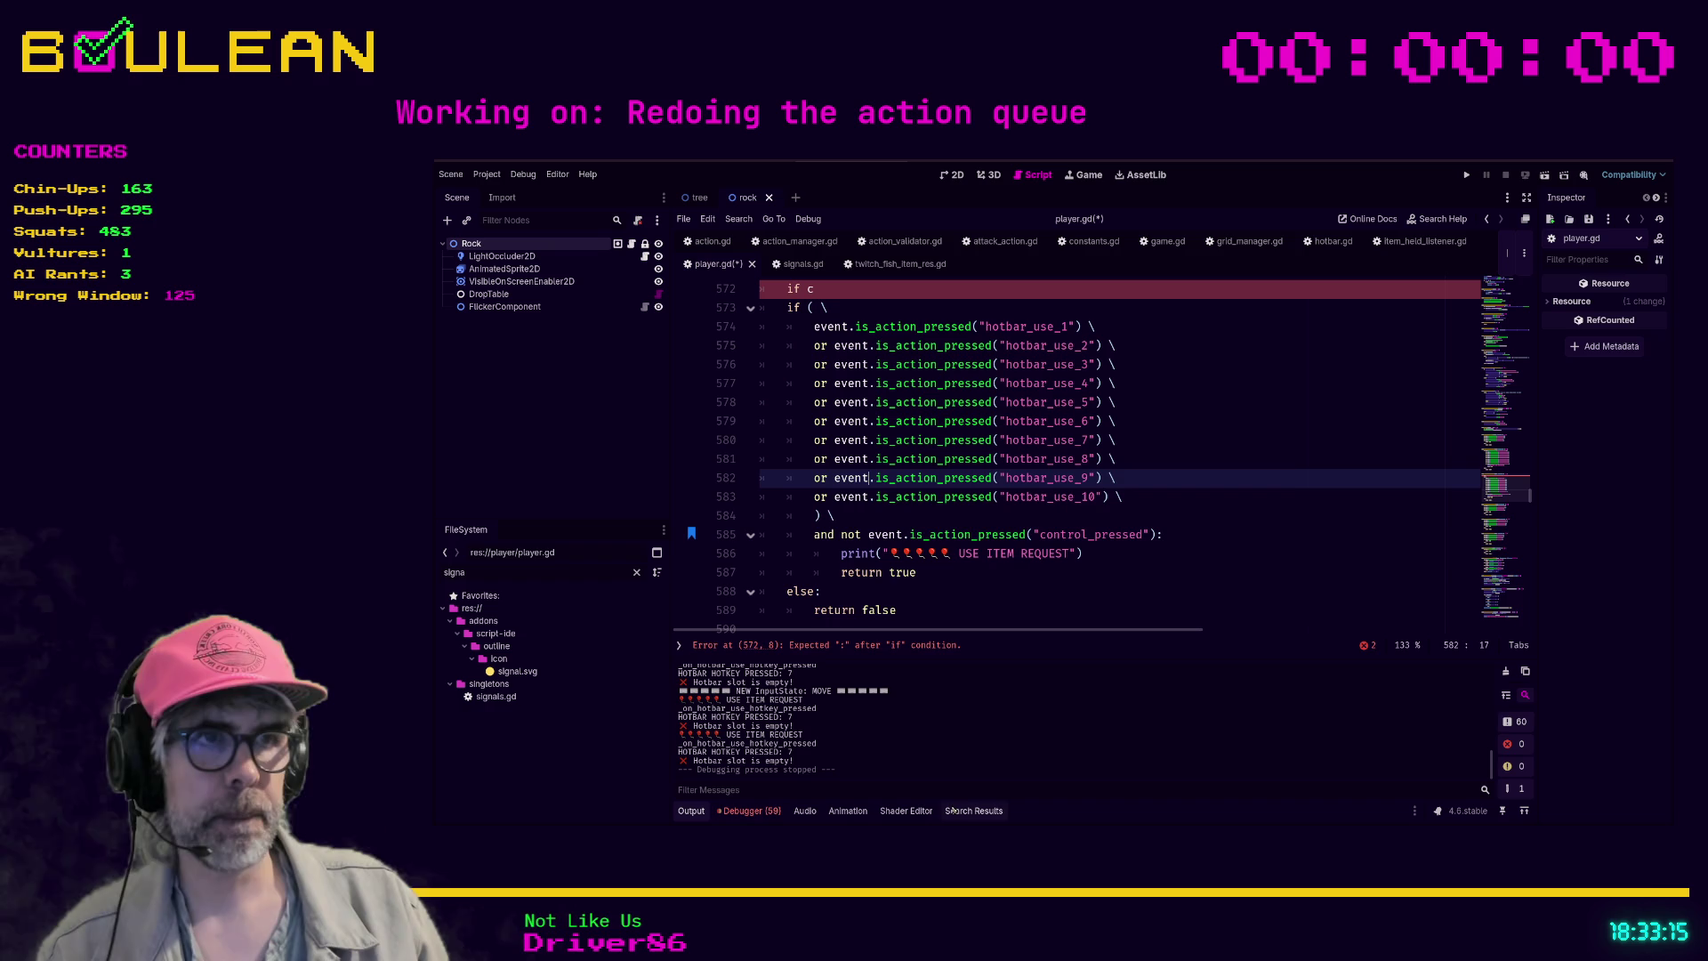
key(alt+Tab)
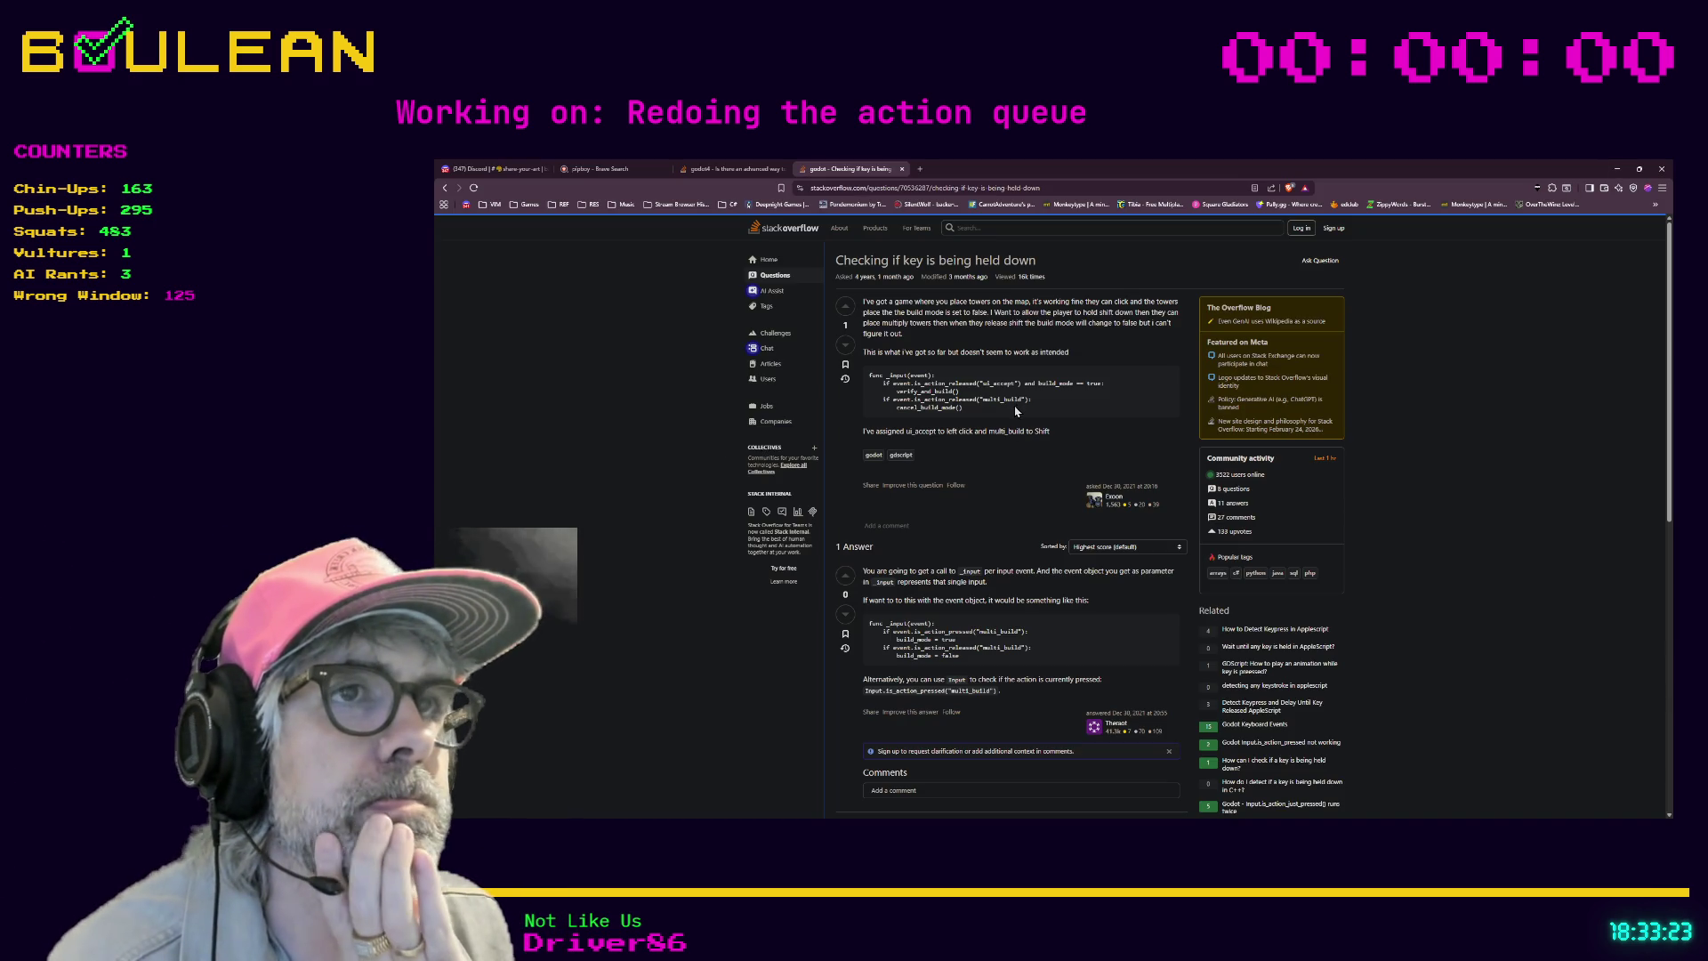
scroll(1000, 509, down, 2)
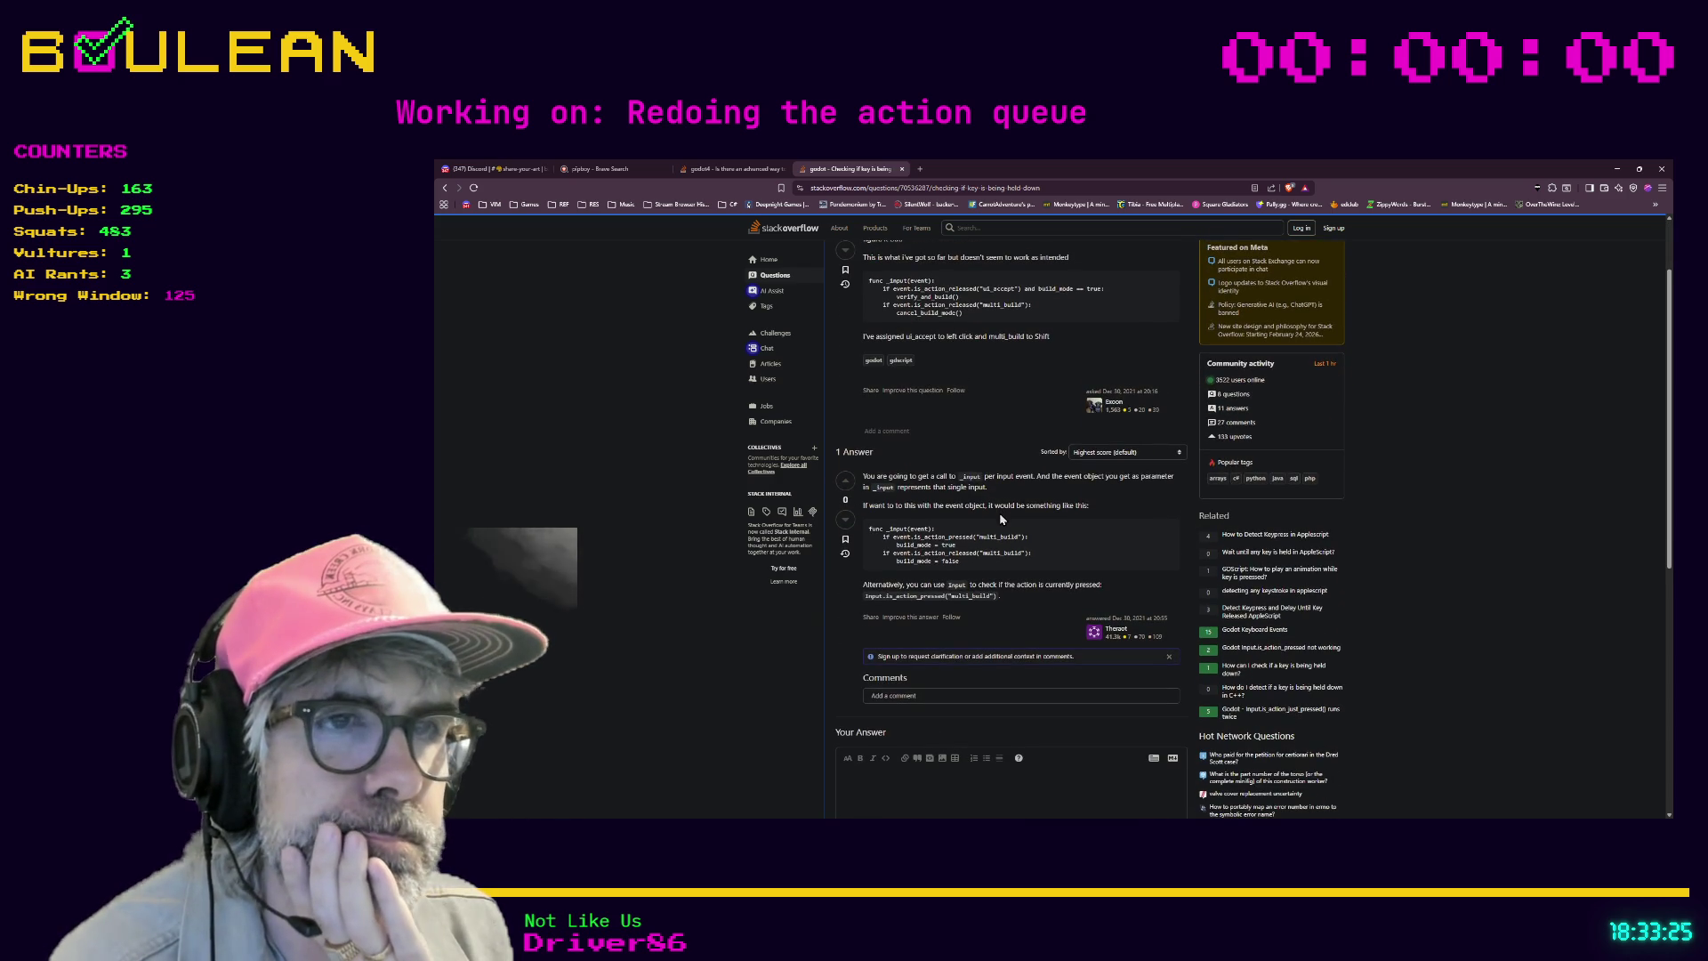